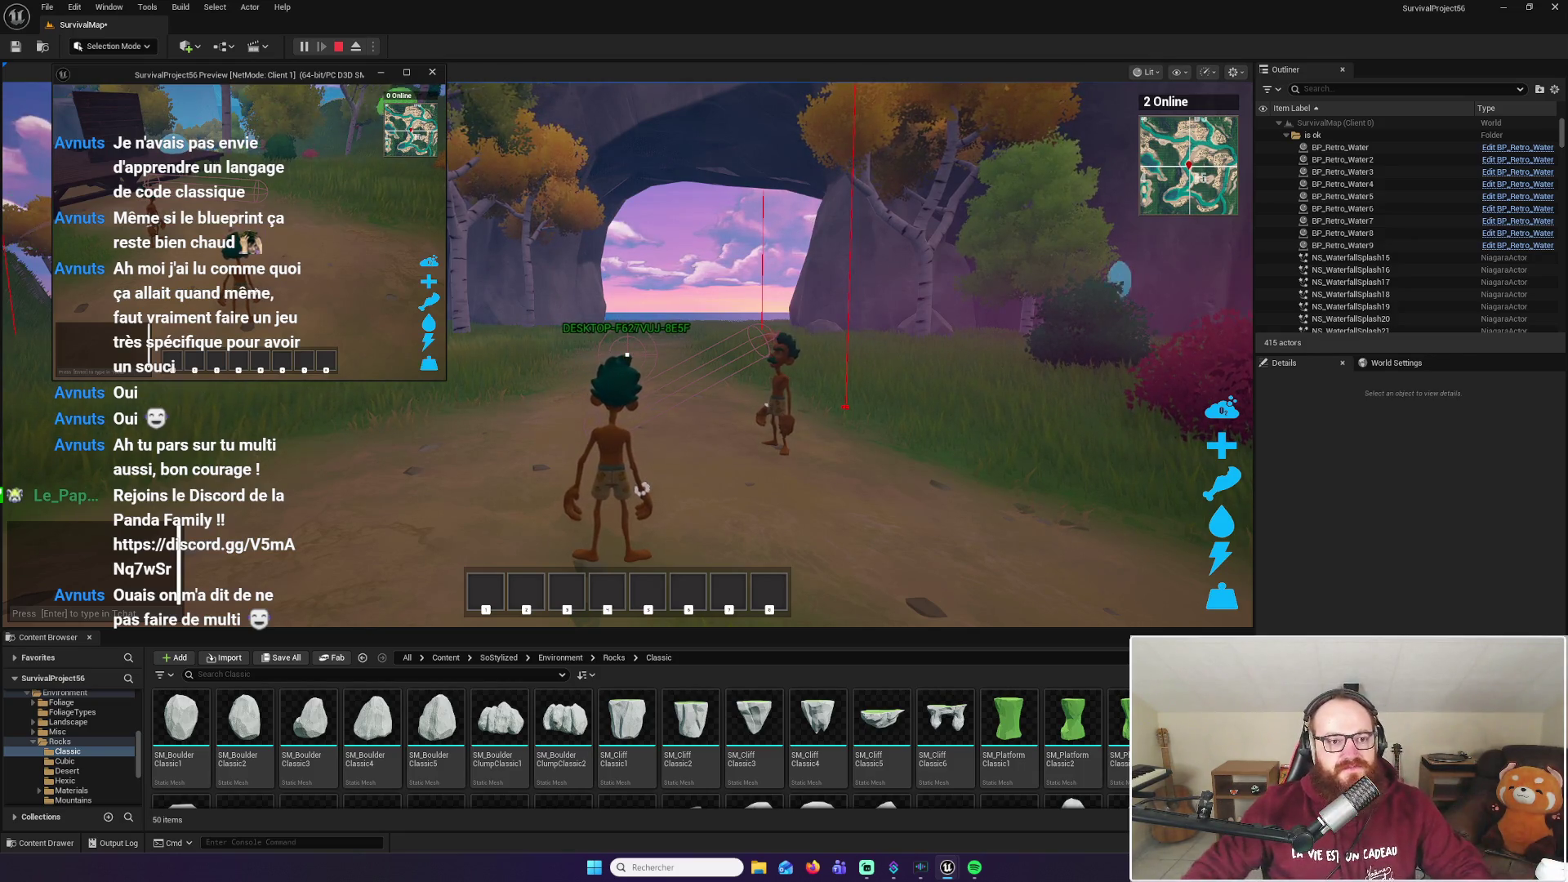
In the two-player preview, walk the character along the forest path toward the rock arch
key(w)
key(w)
key(w)
key(w)
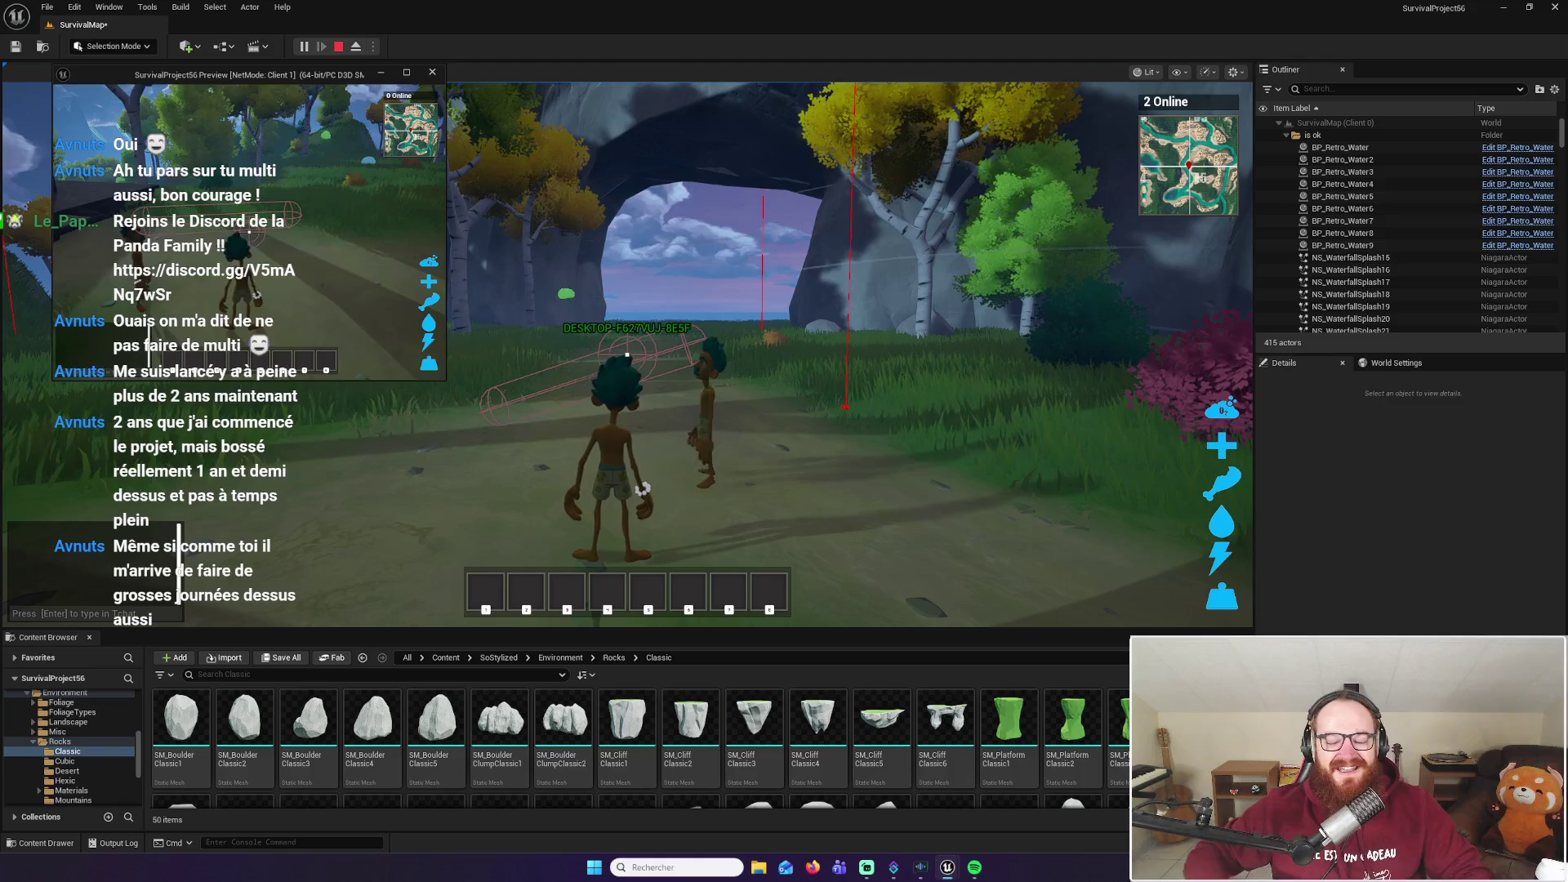
Move the second player into the distance, back toward the first, then across in front
key(w)
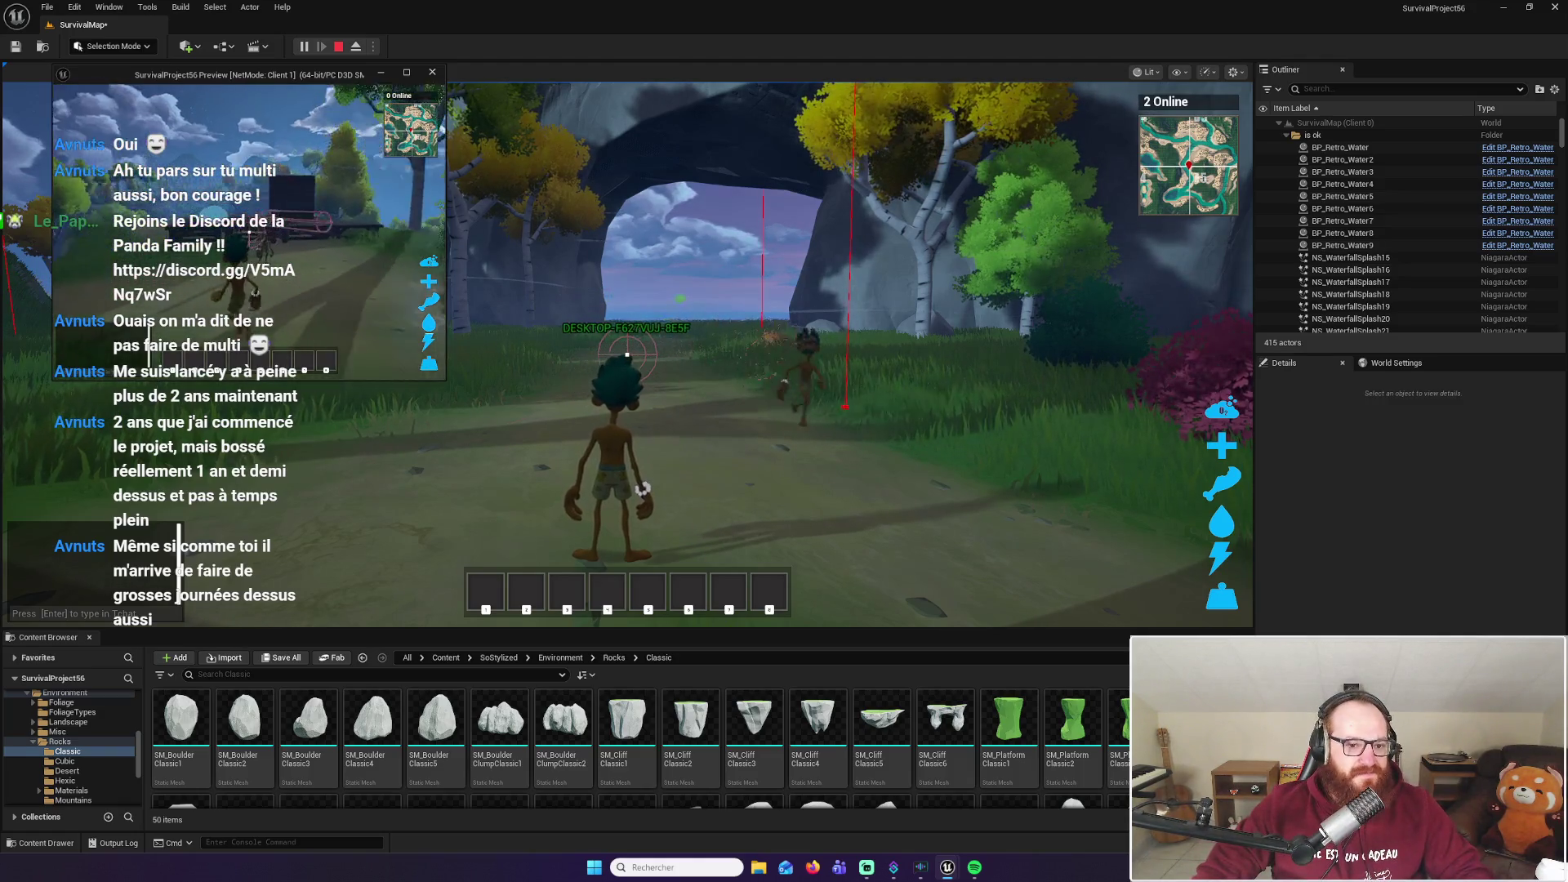
key(w)
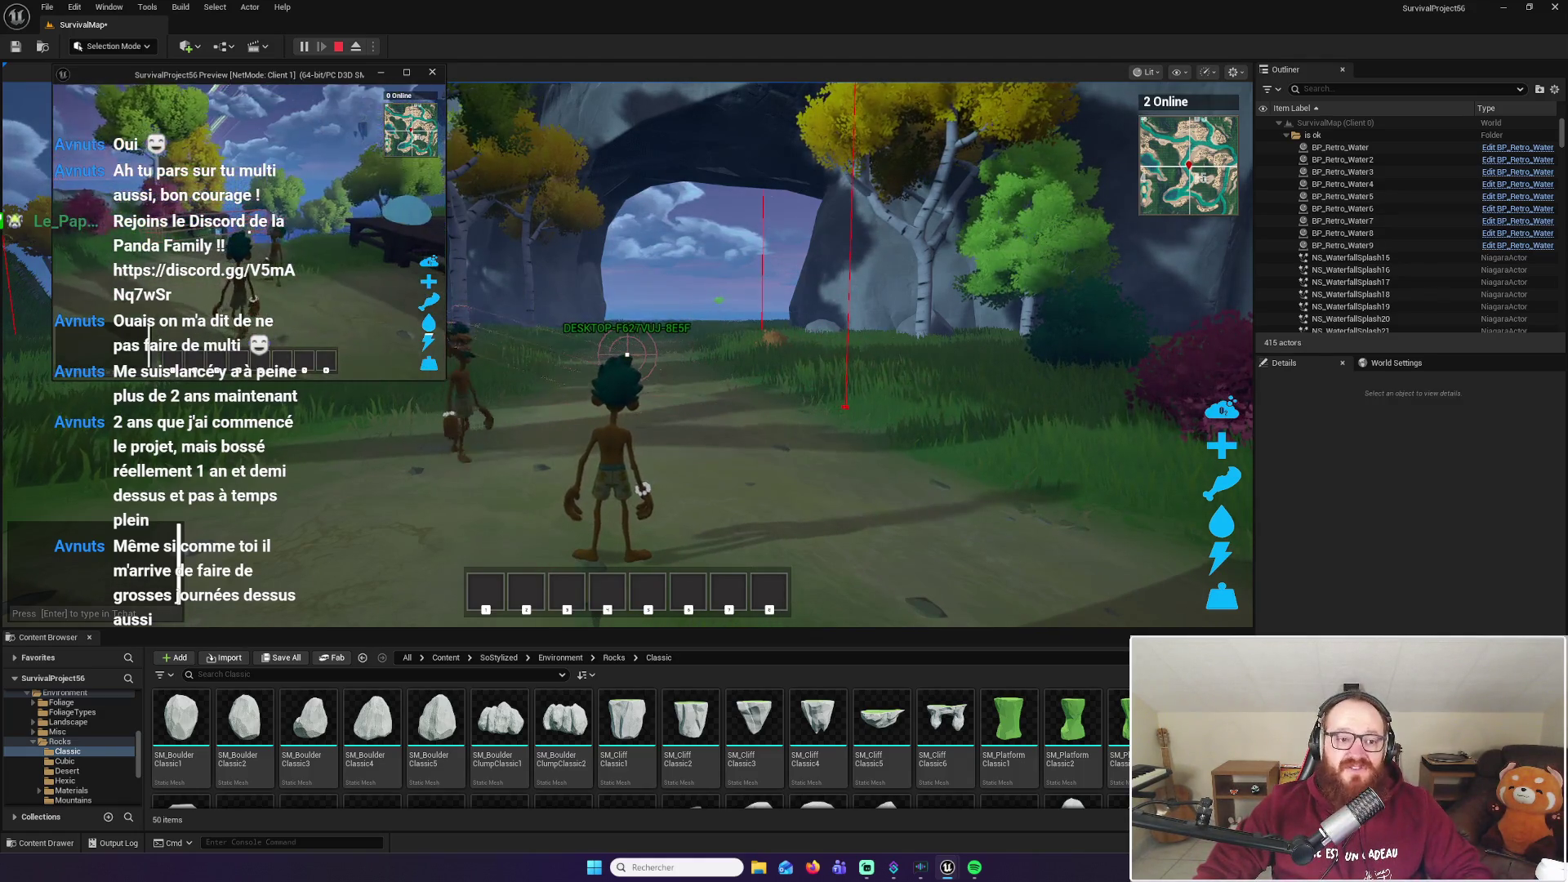
key(w)
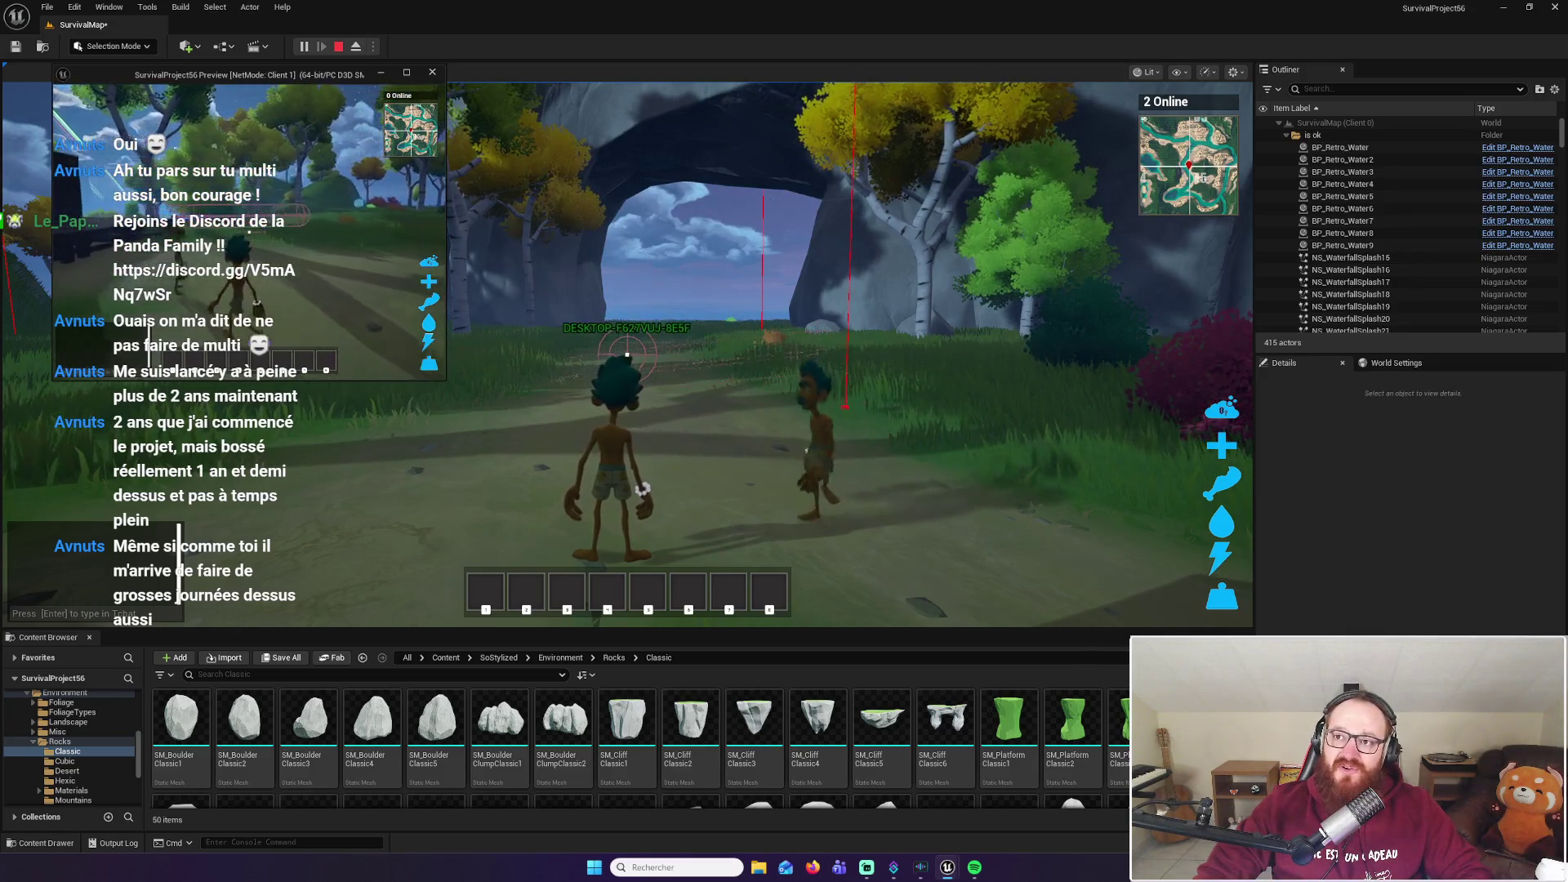
Run the second player back left, turn to face the first, then open the Start menu
key(w)
key(w)
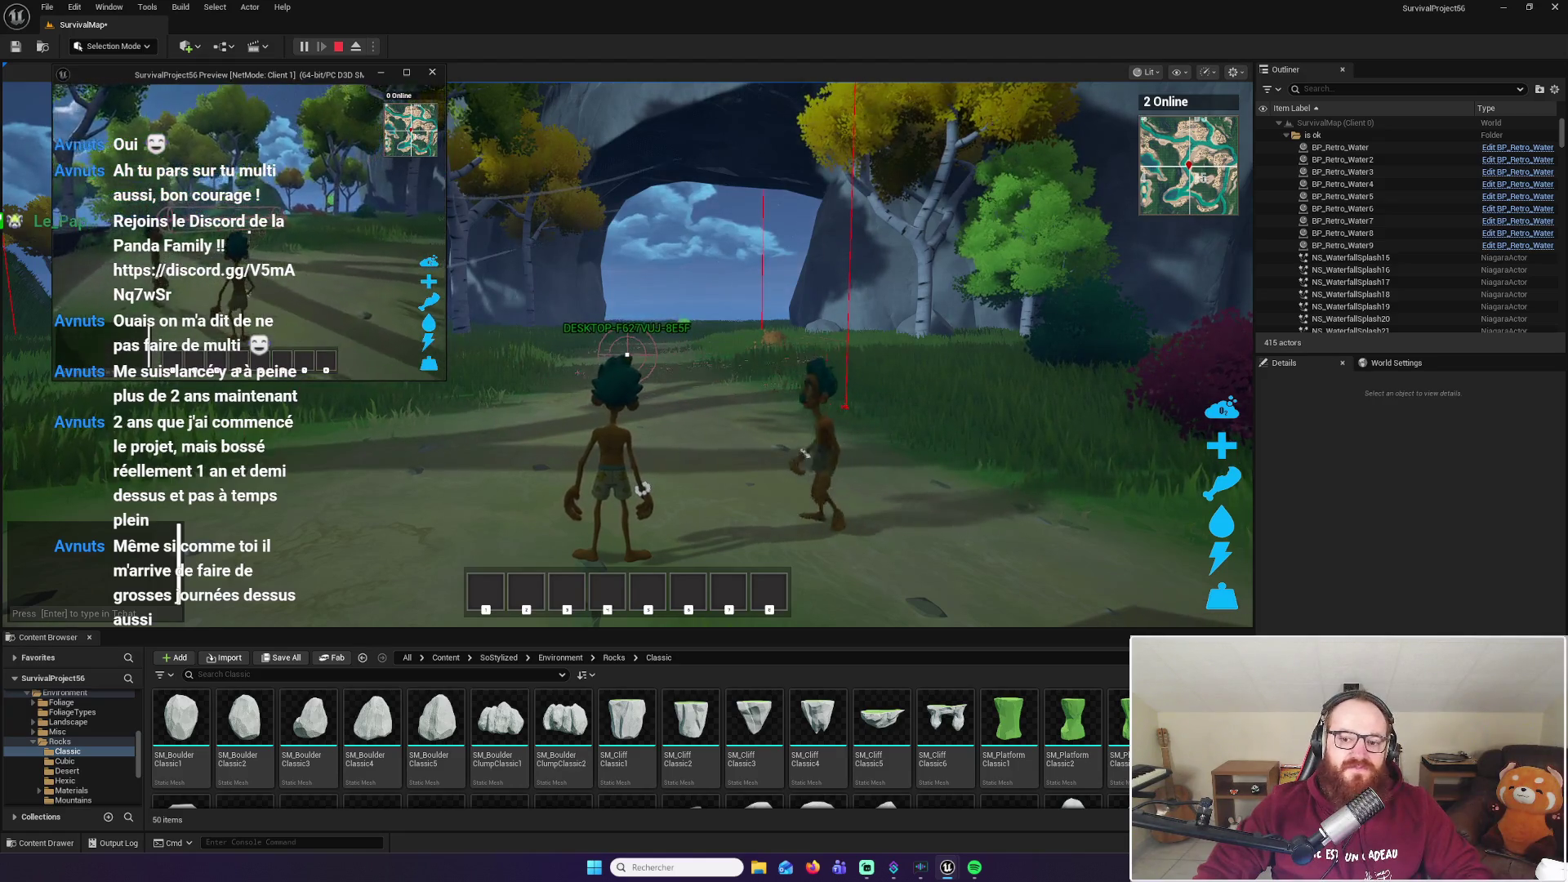
key(e)
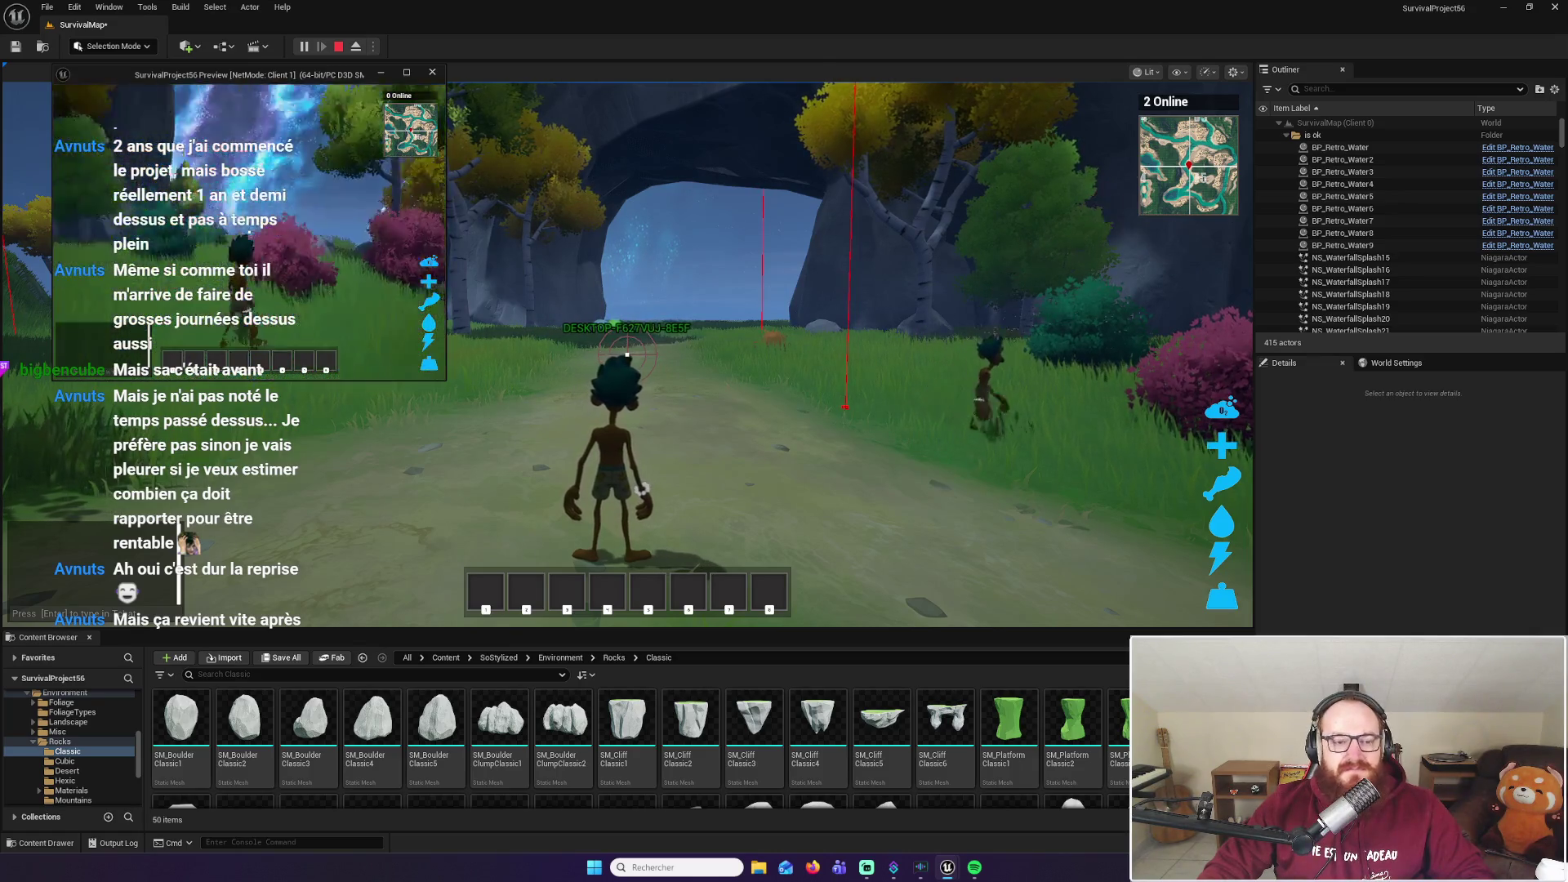
key(super)
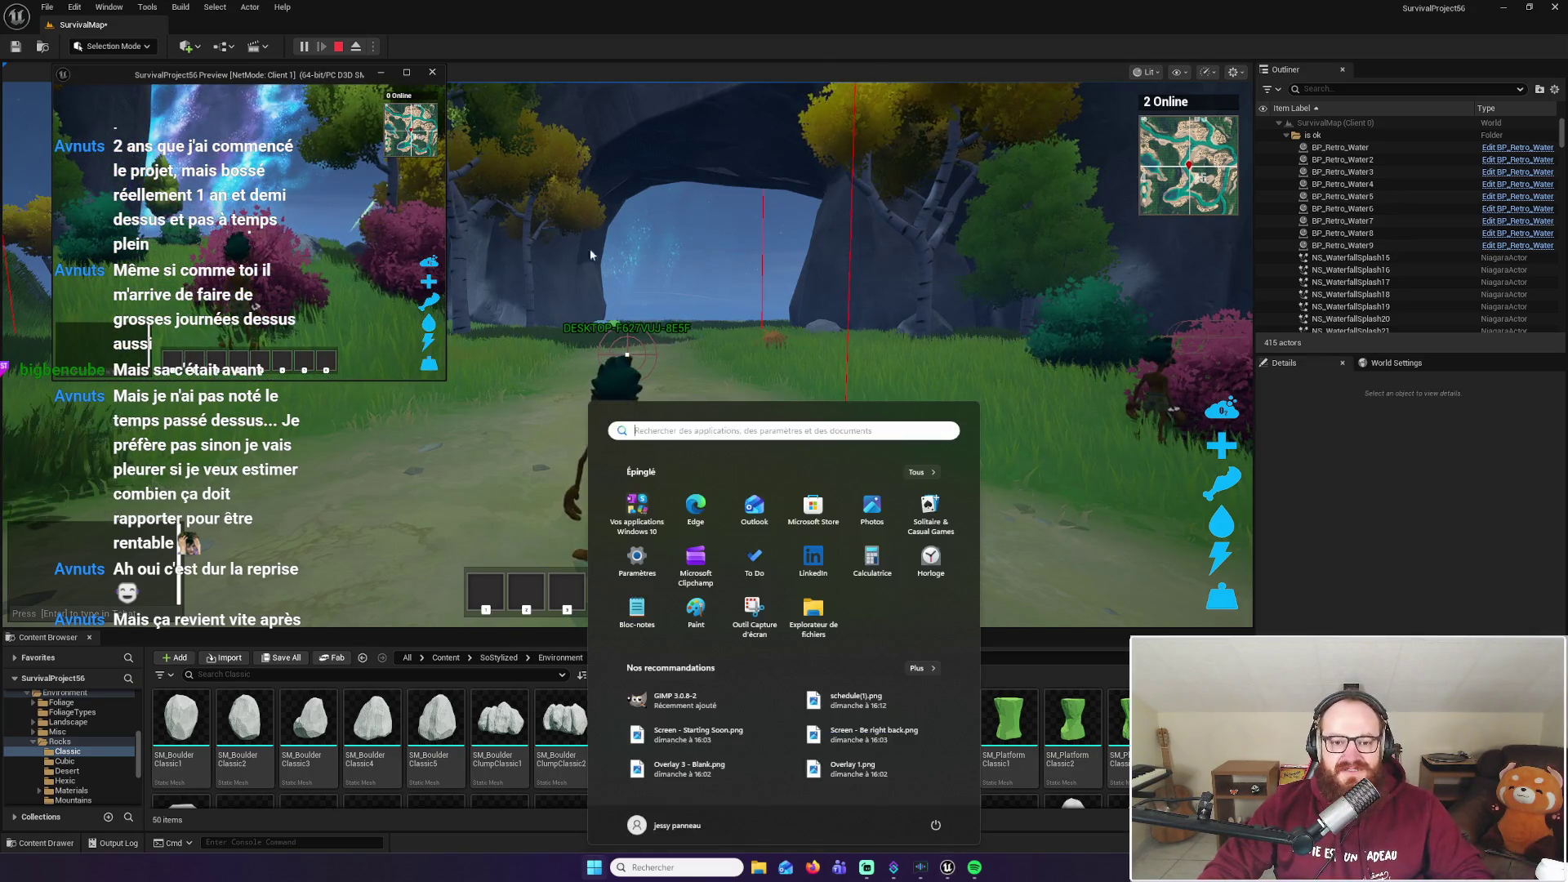
Take control and run through the cave to view the starry sky and nebula off the cliff
click(784, 327)
key(w)
key(w)
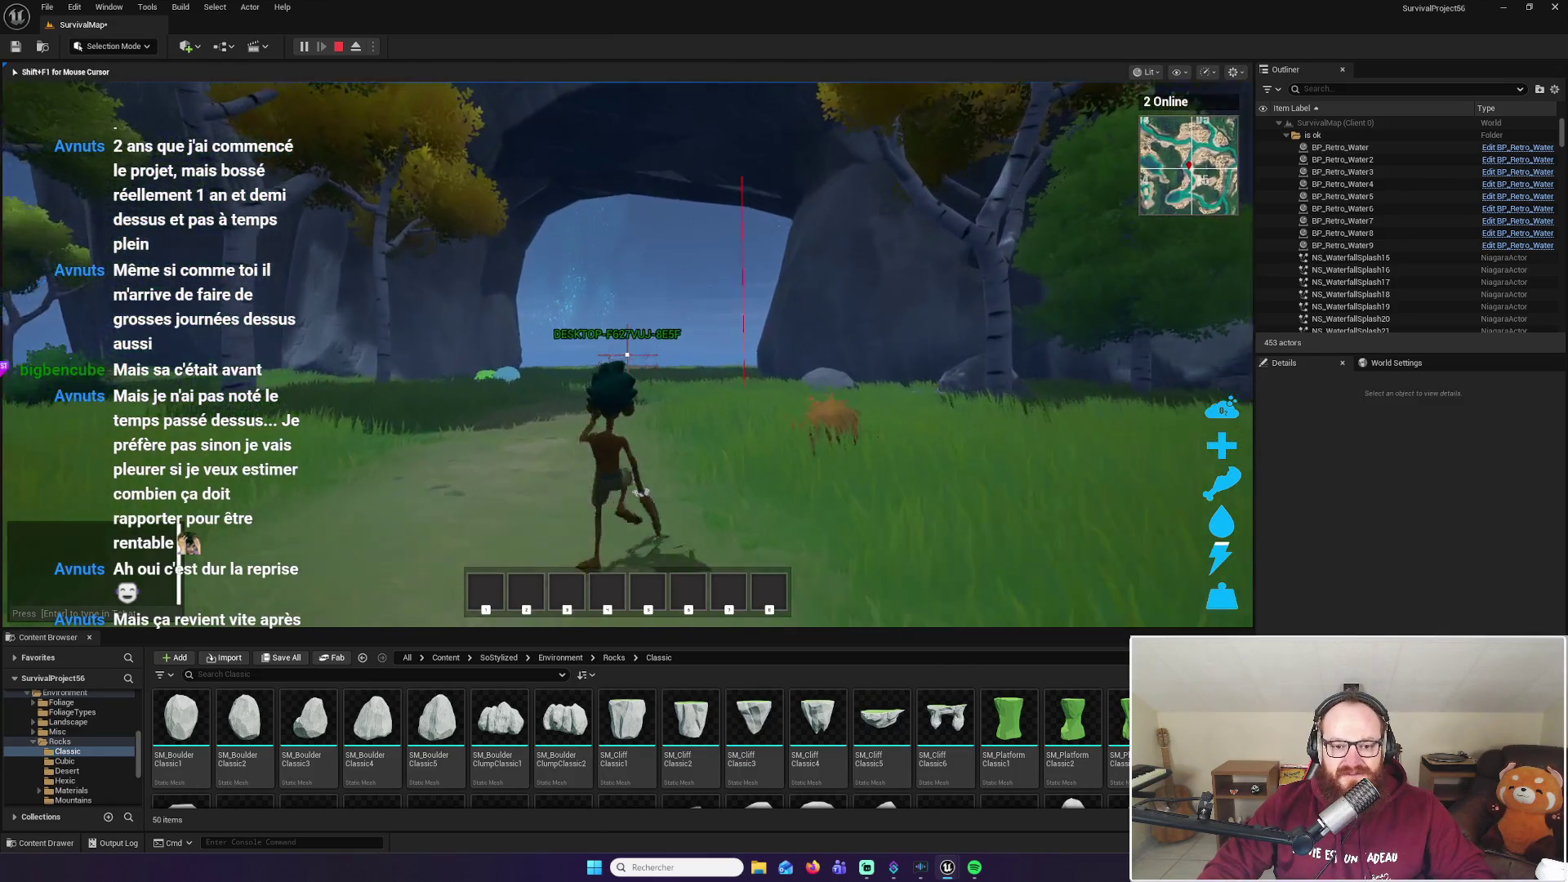
key(w)
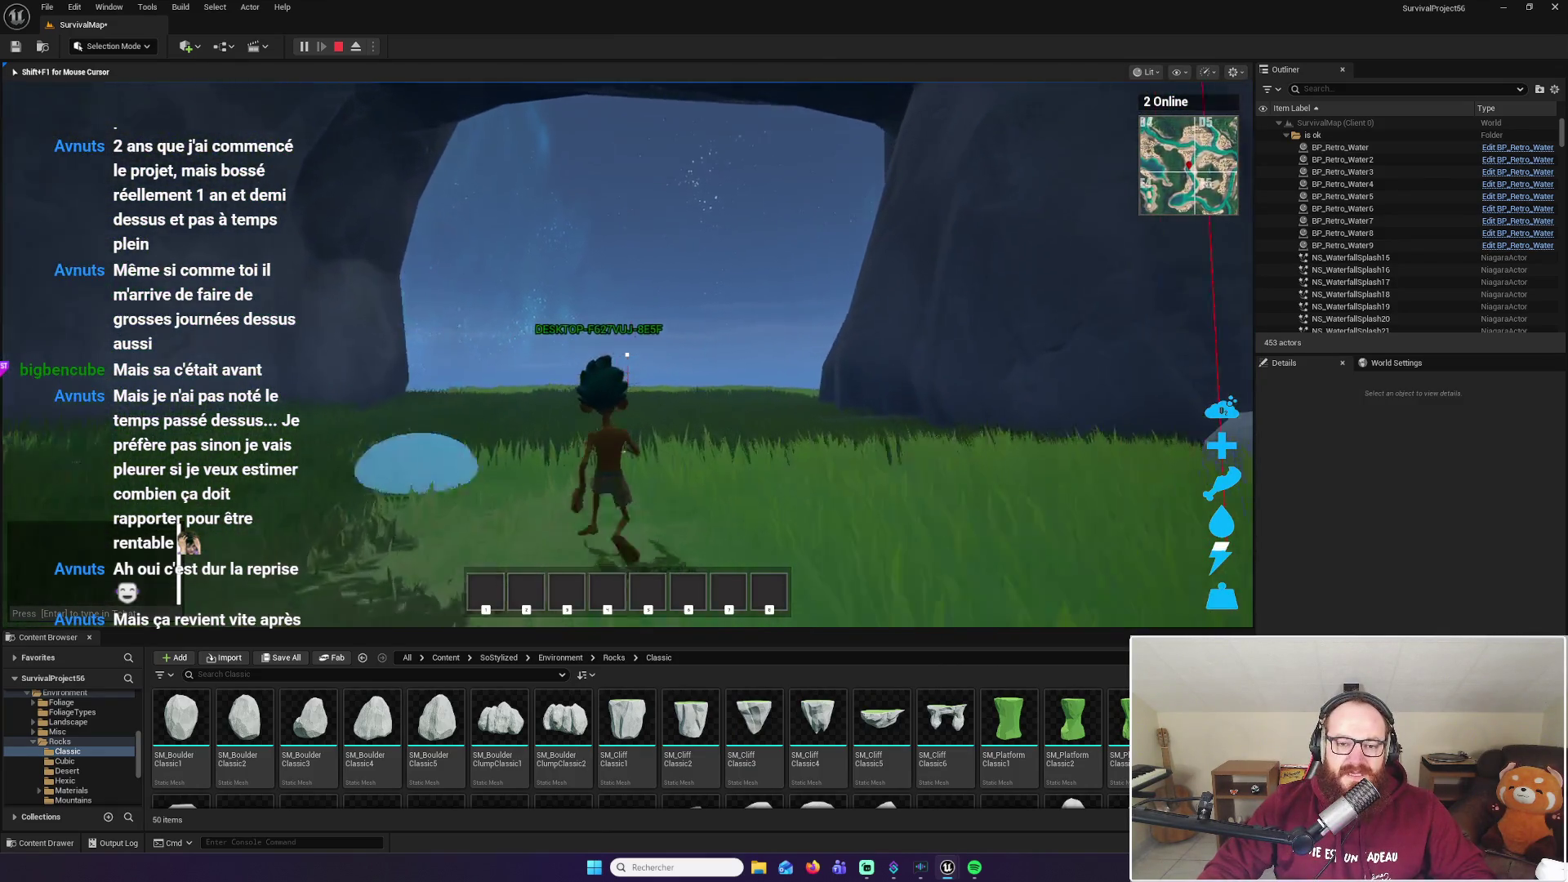
key(w)
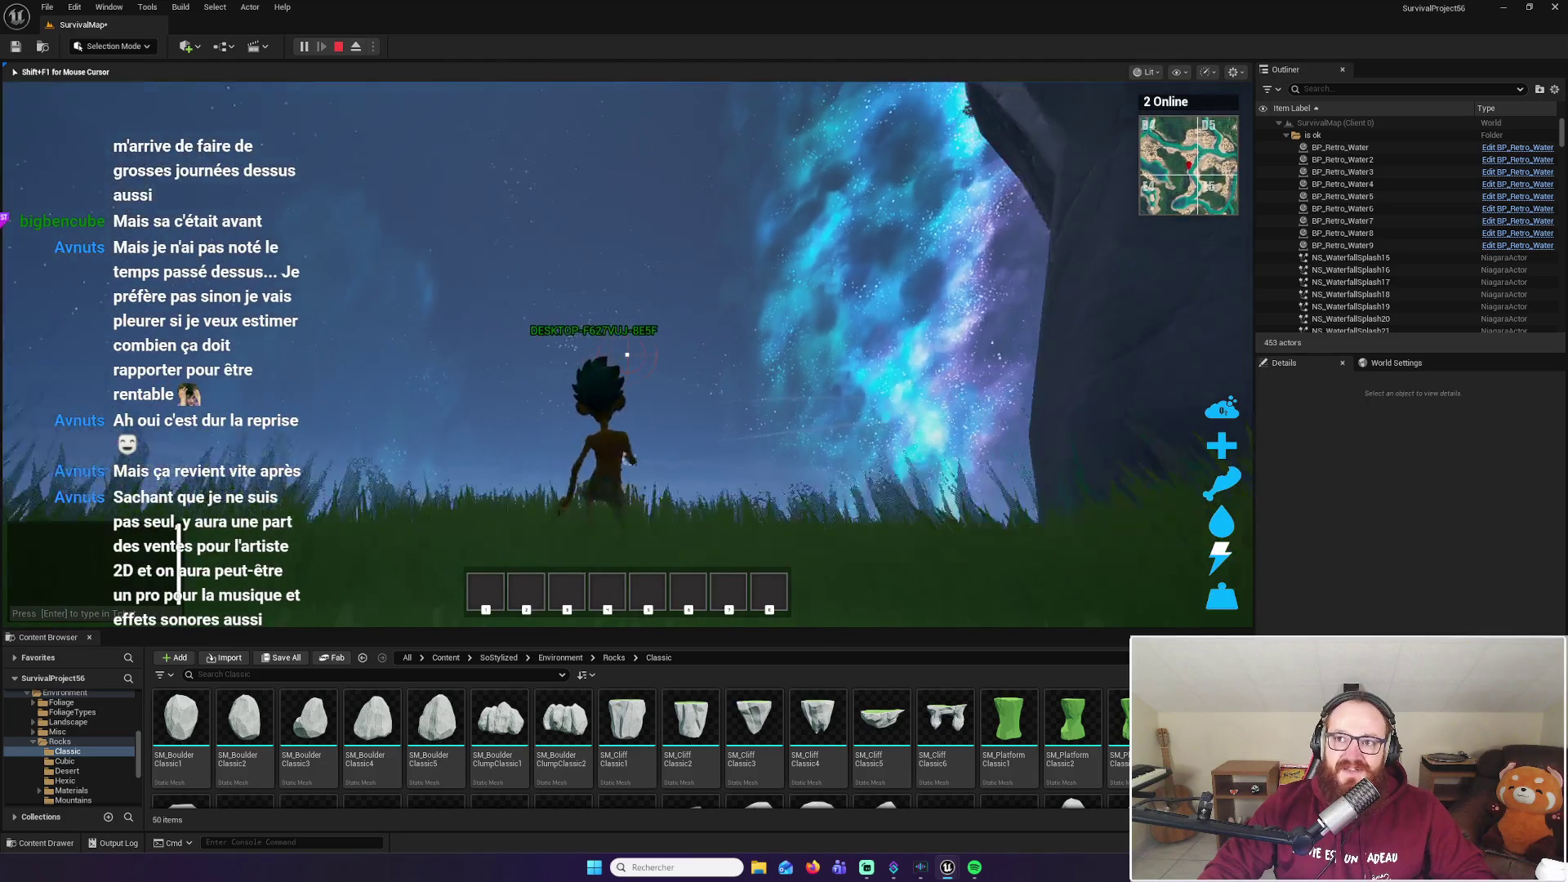
key(w)
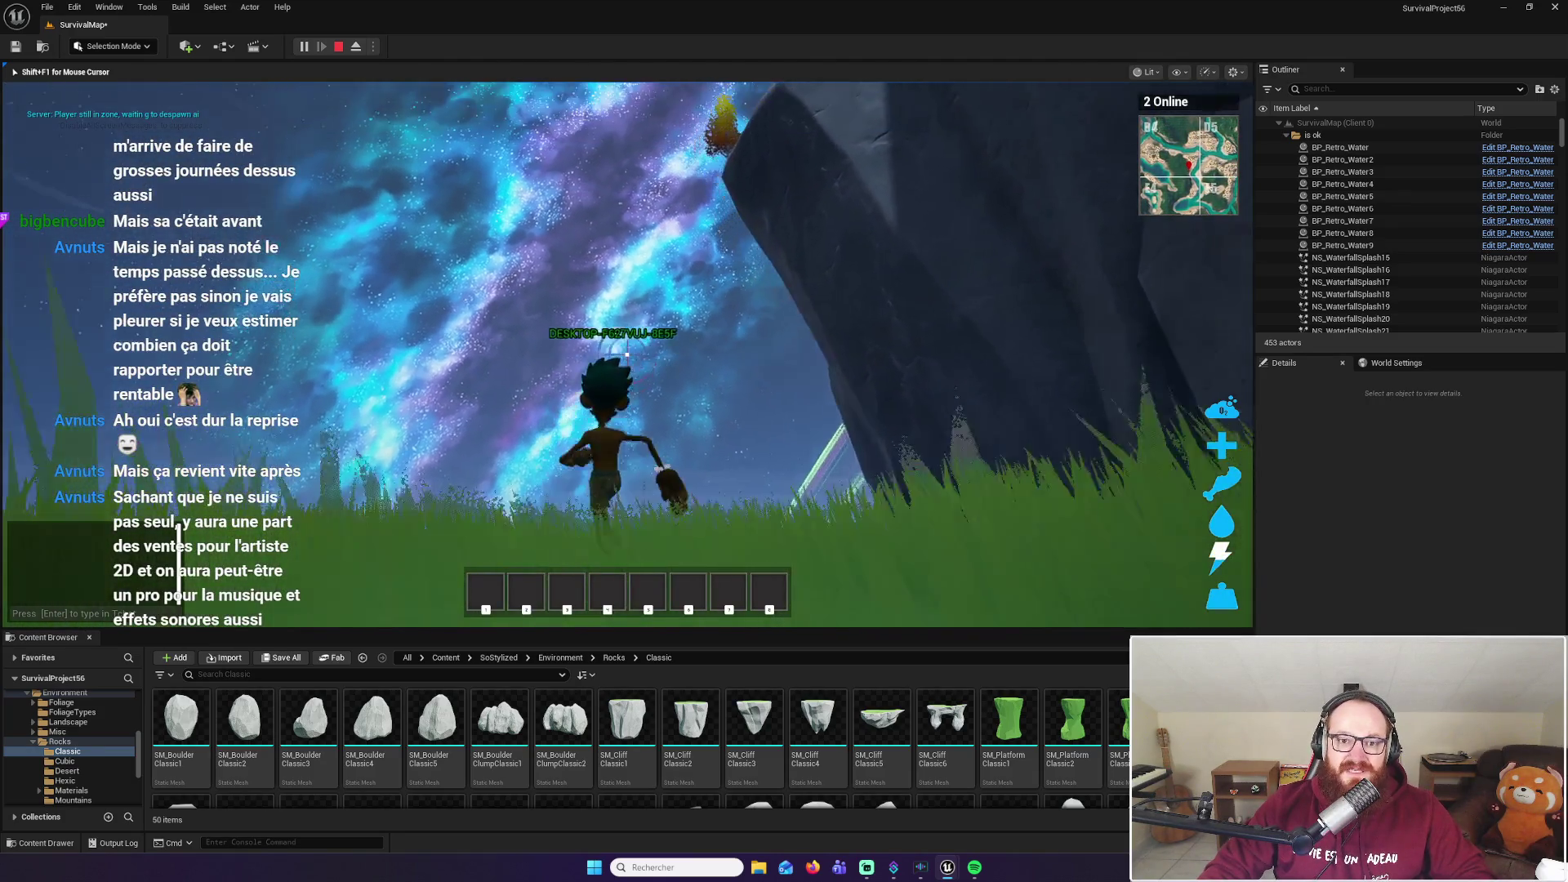
key(w)
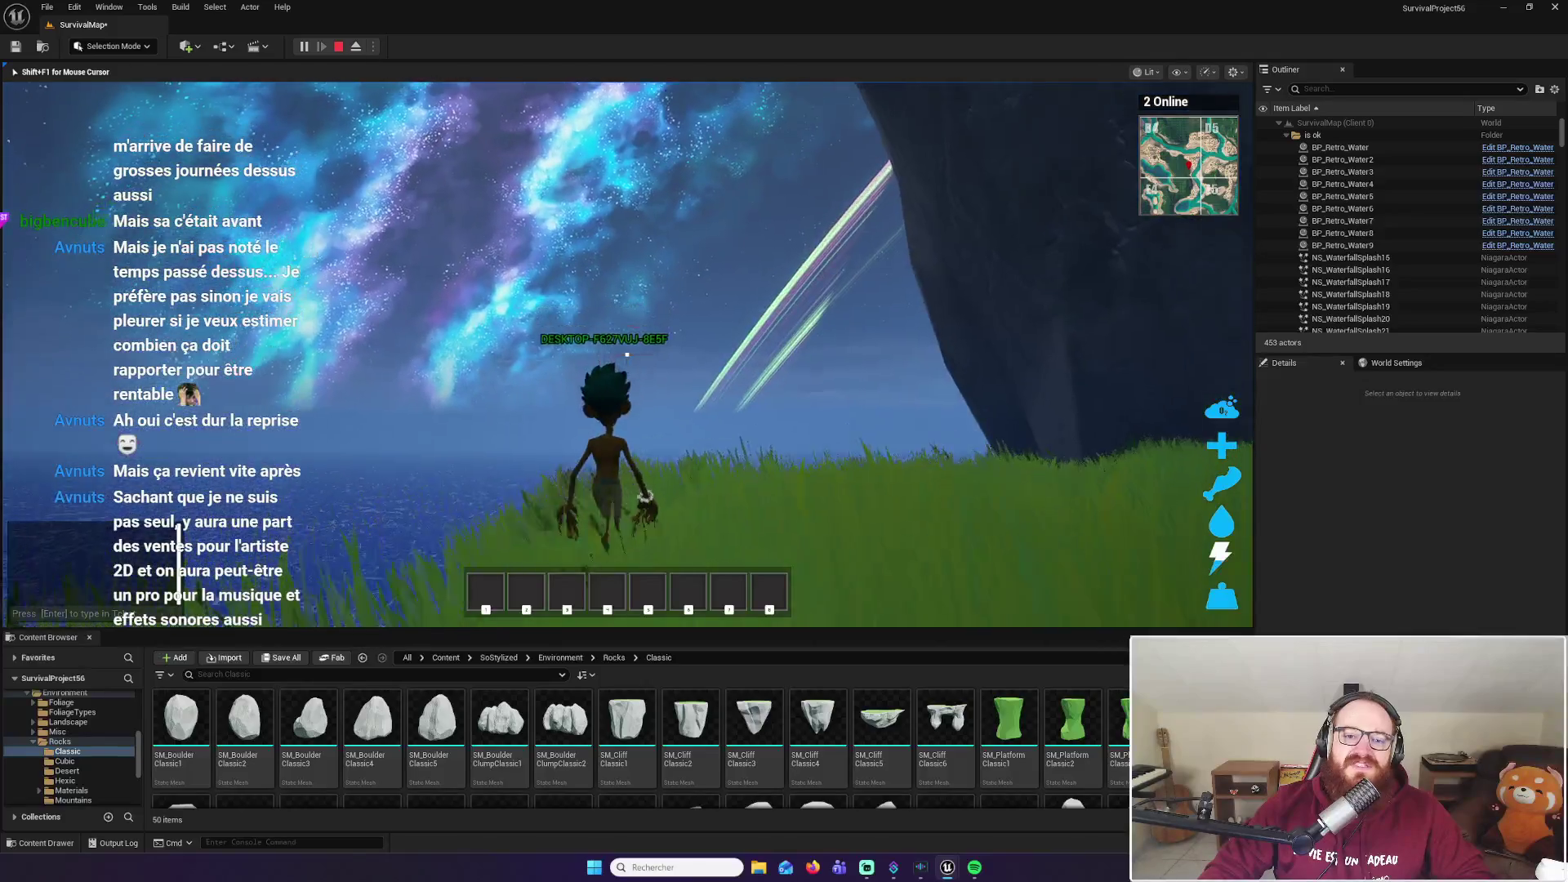
key(w)
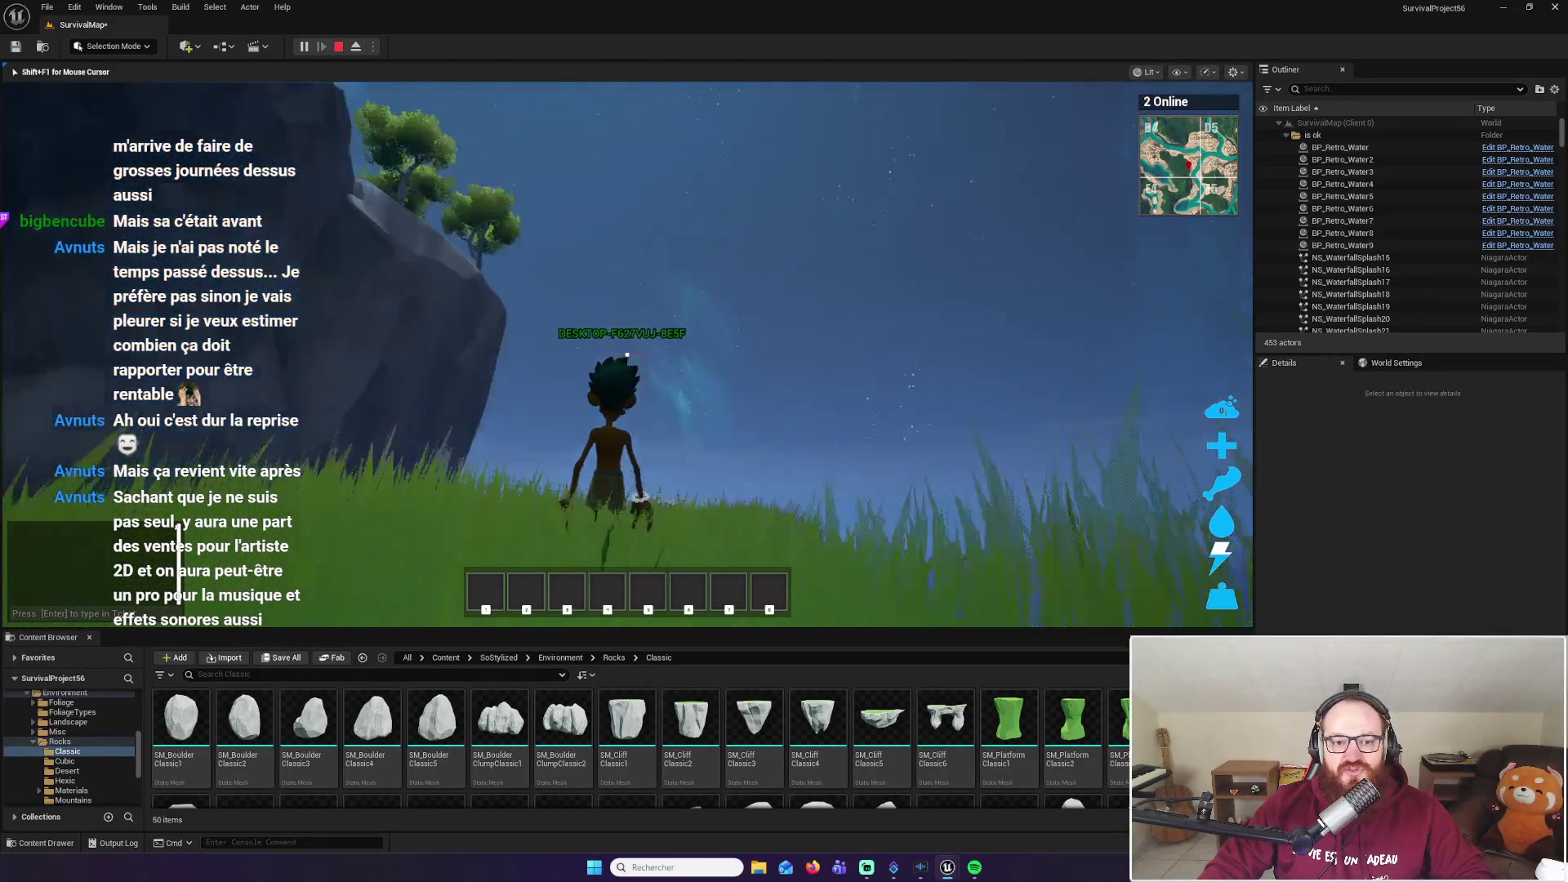
Run back out of the cave and jump onto, off and back onto the wooden platform
key(w)
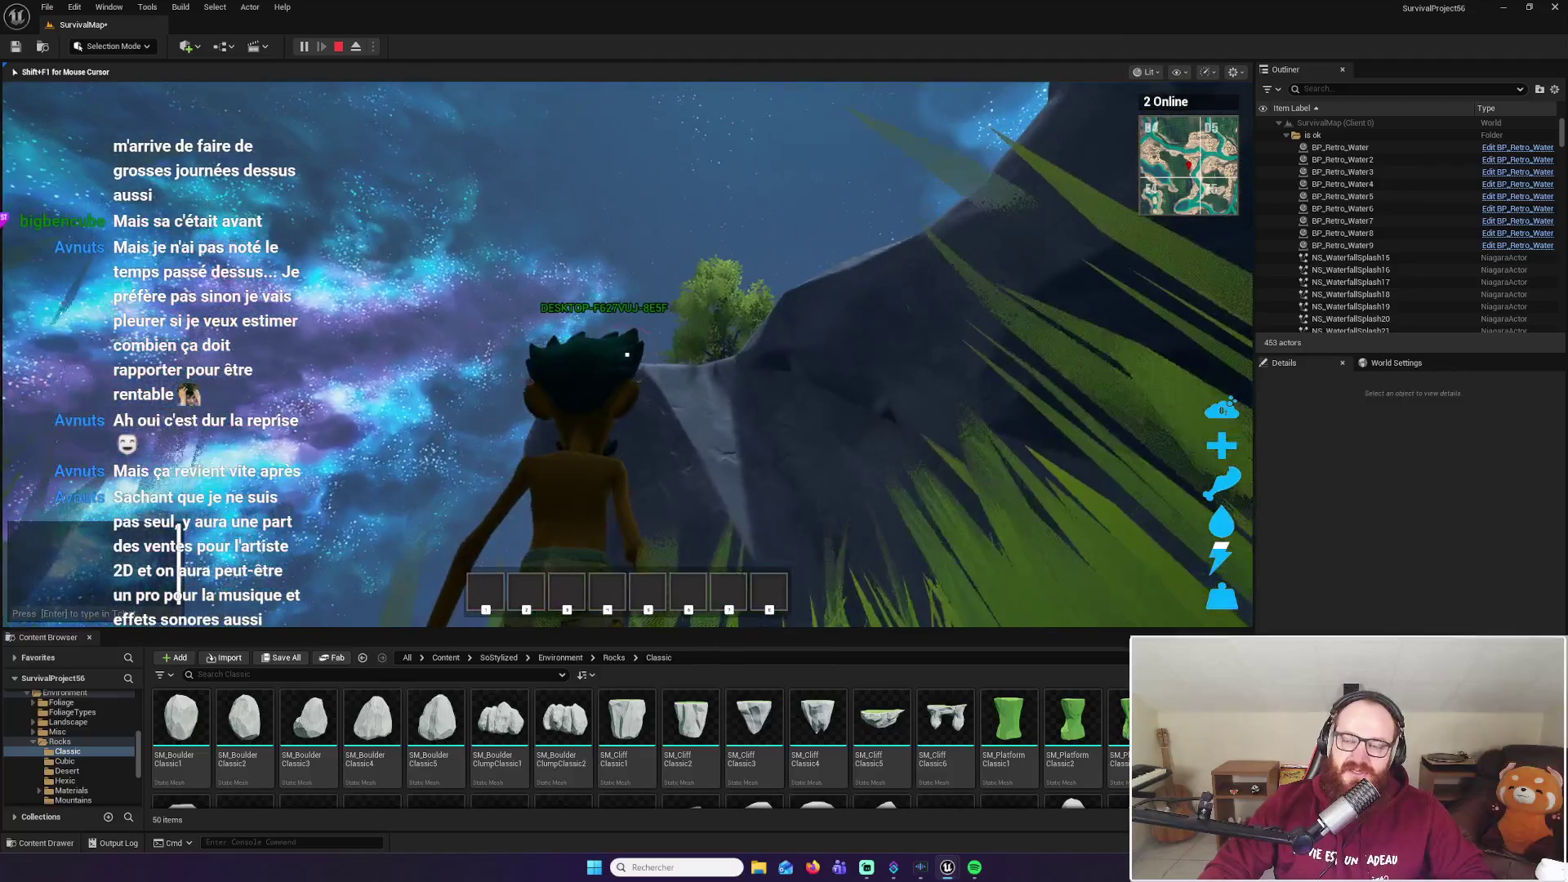
key(w)
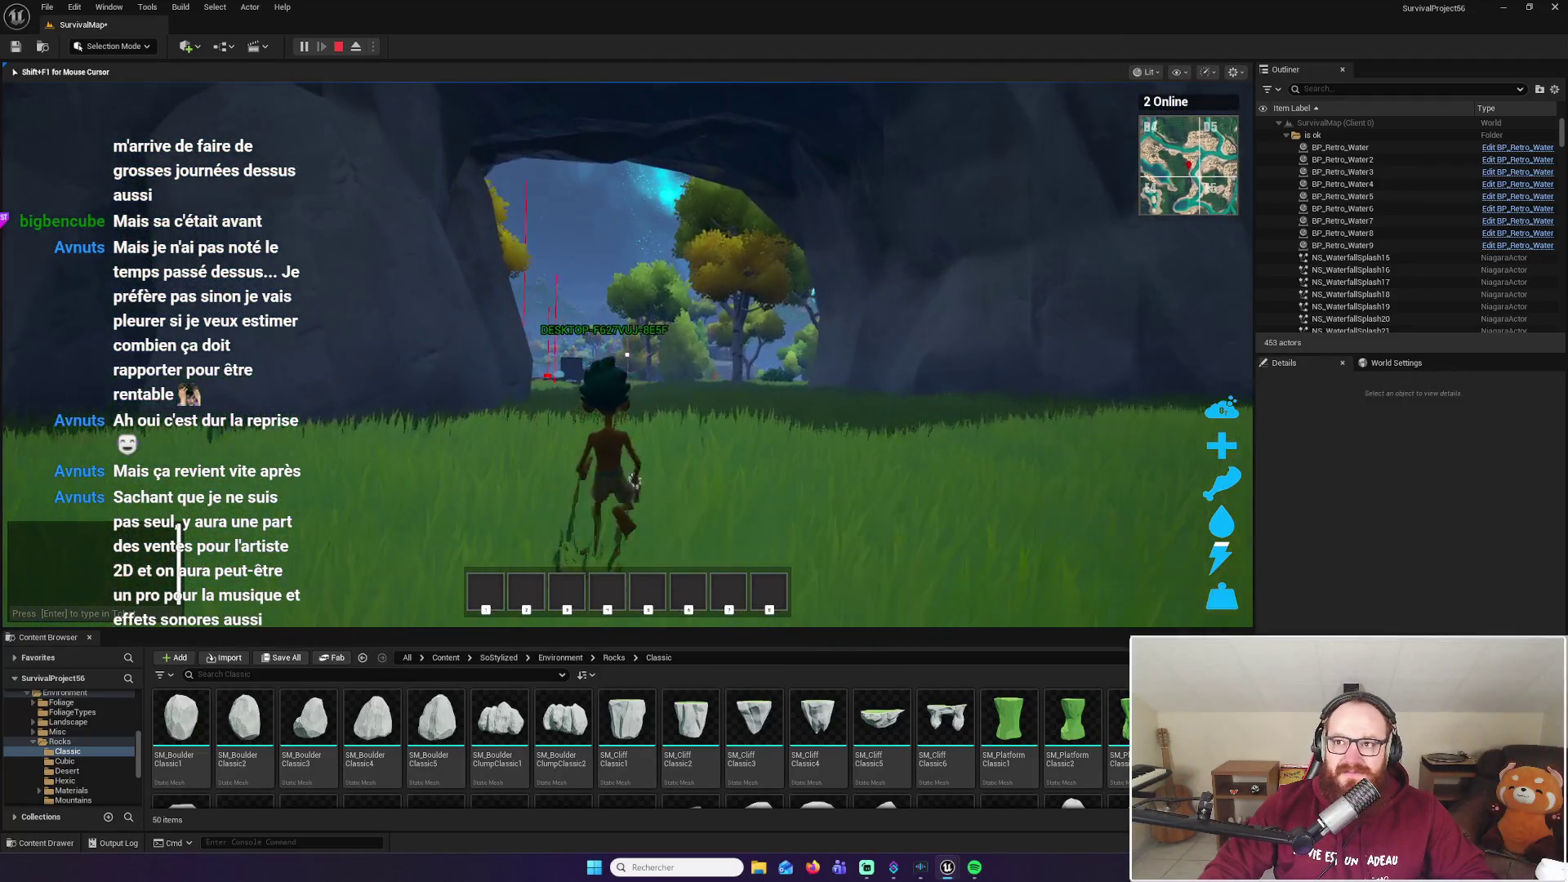
key(w)
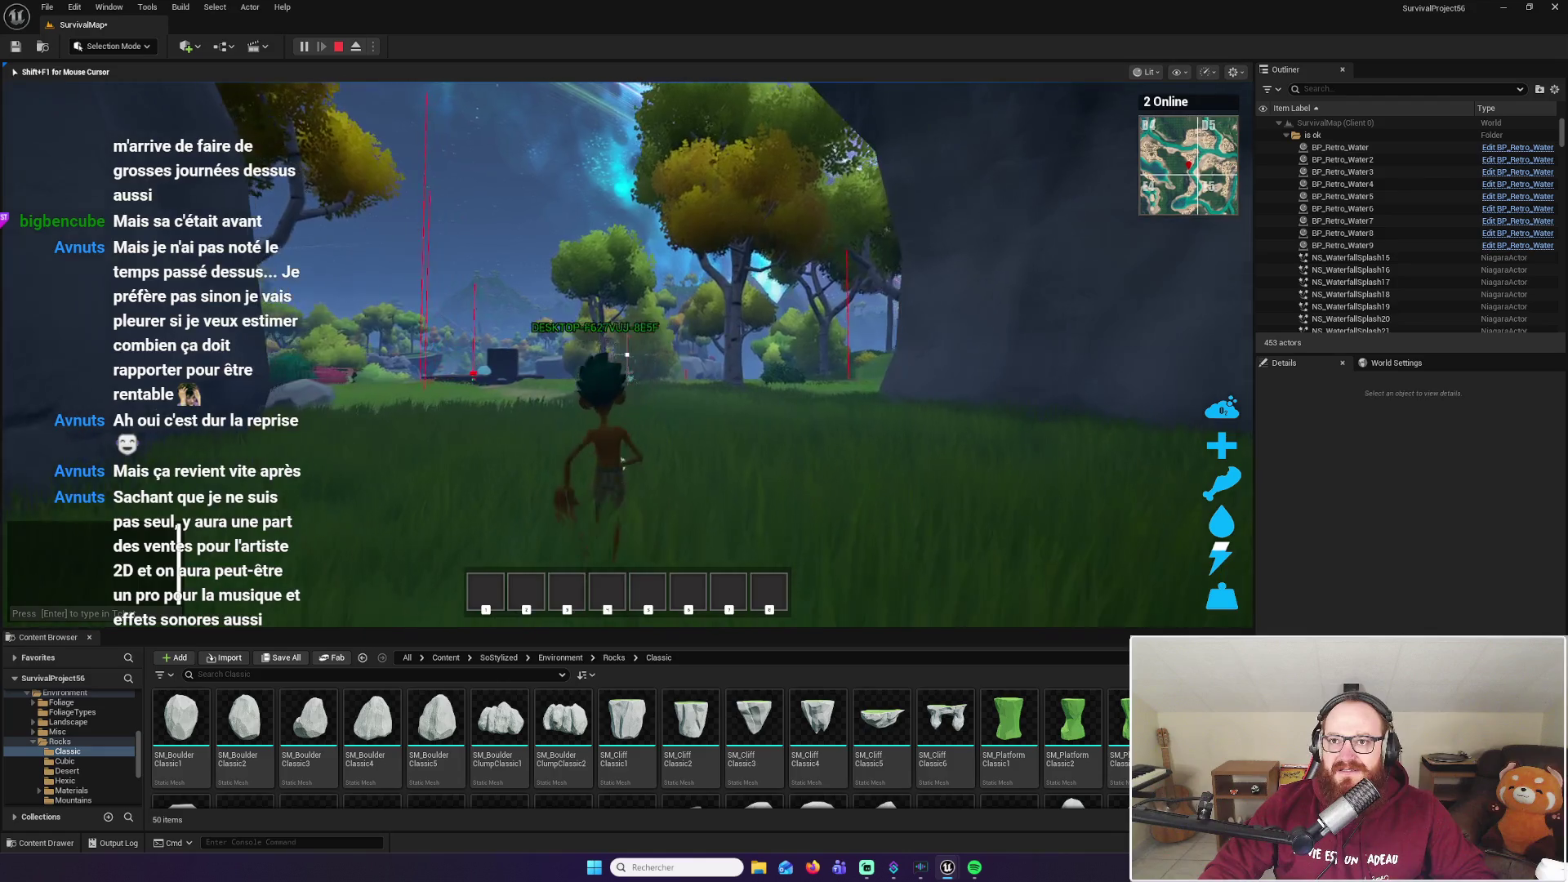
key(w)
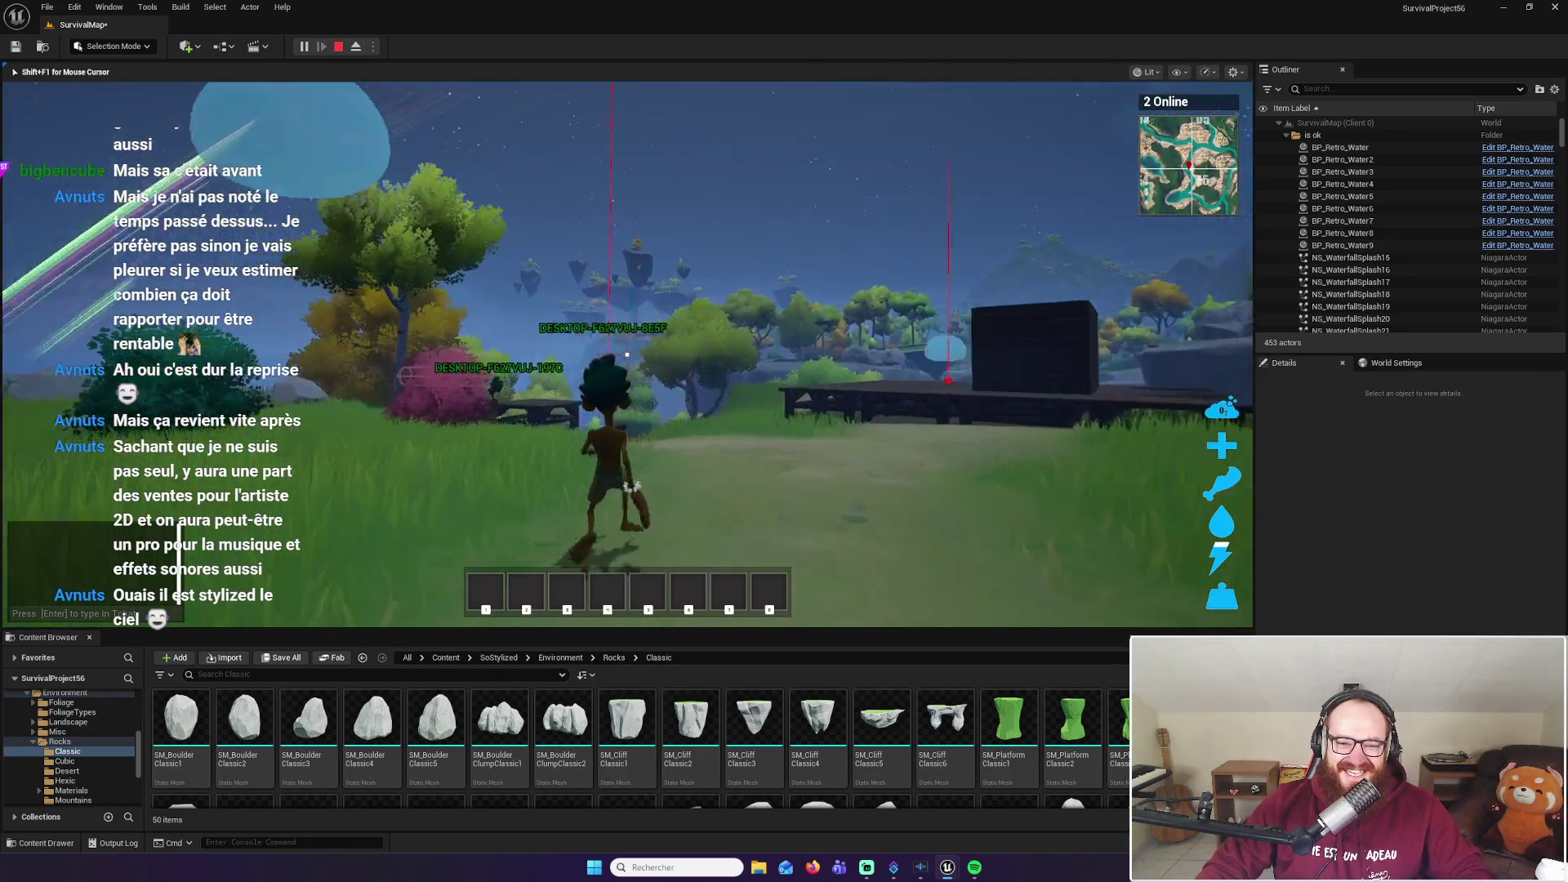
key(space)
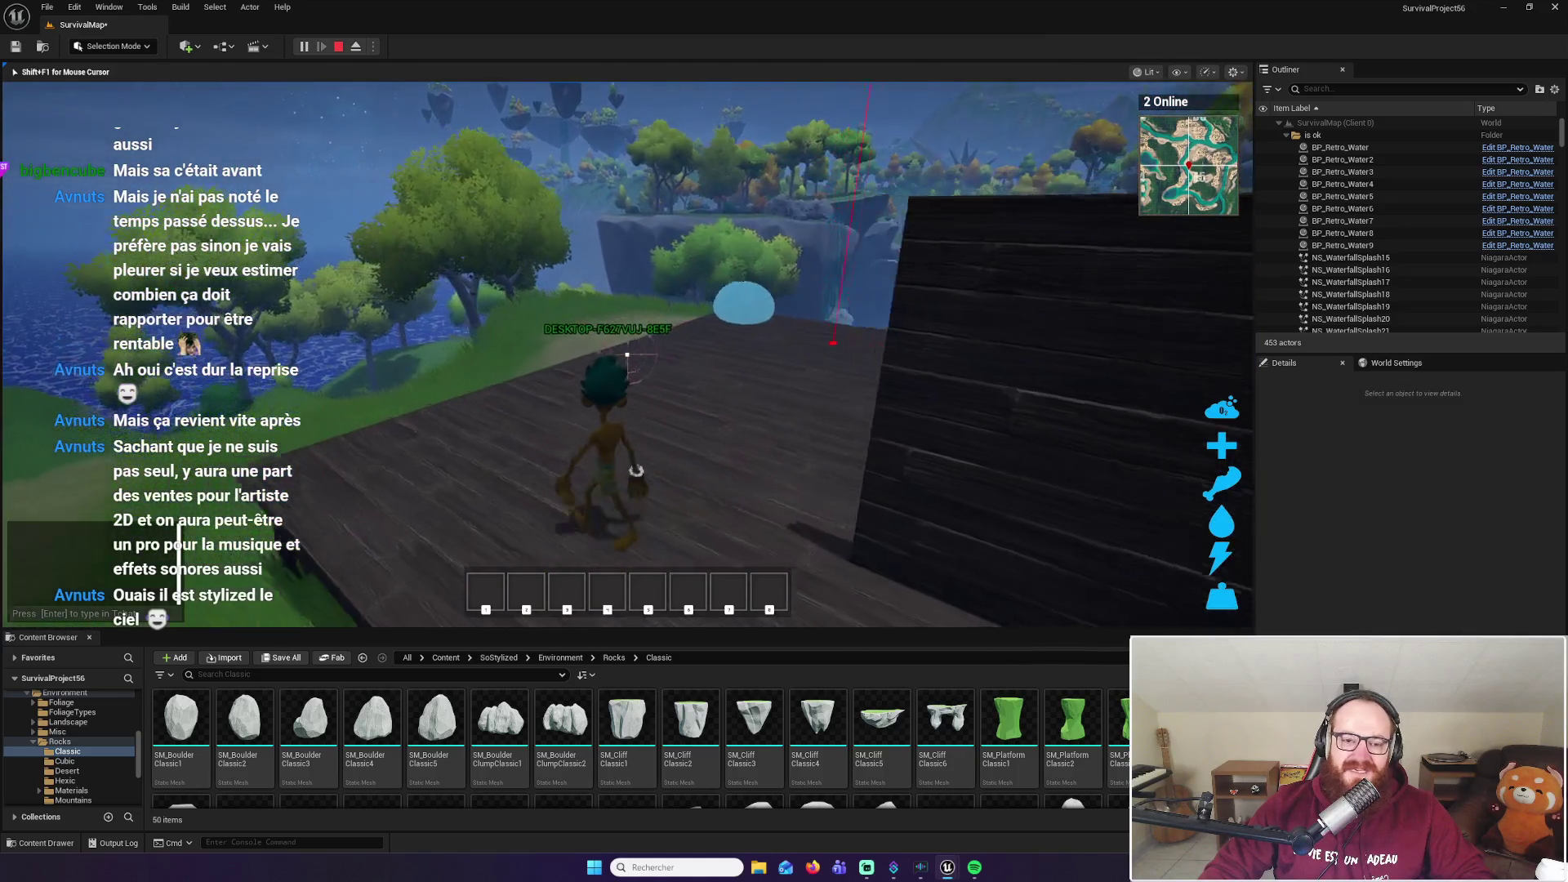
key(space)
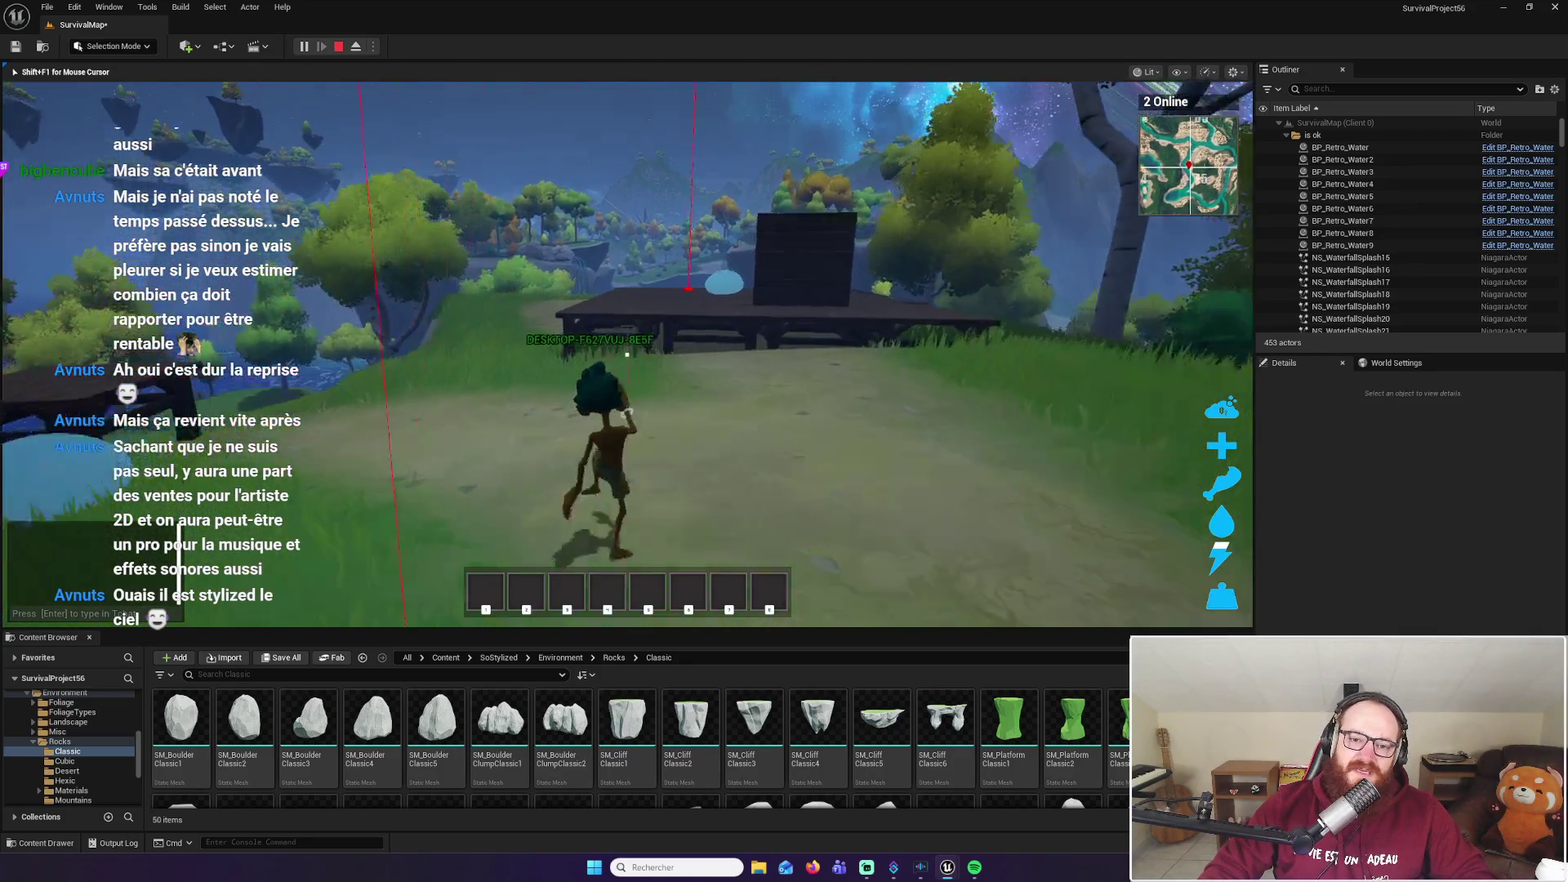
key(space)
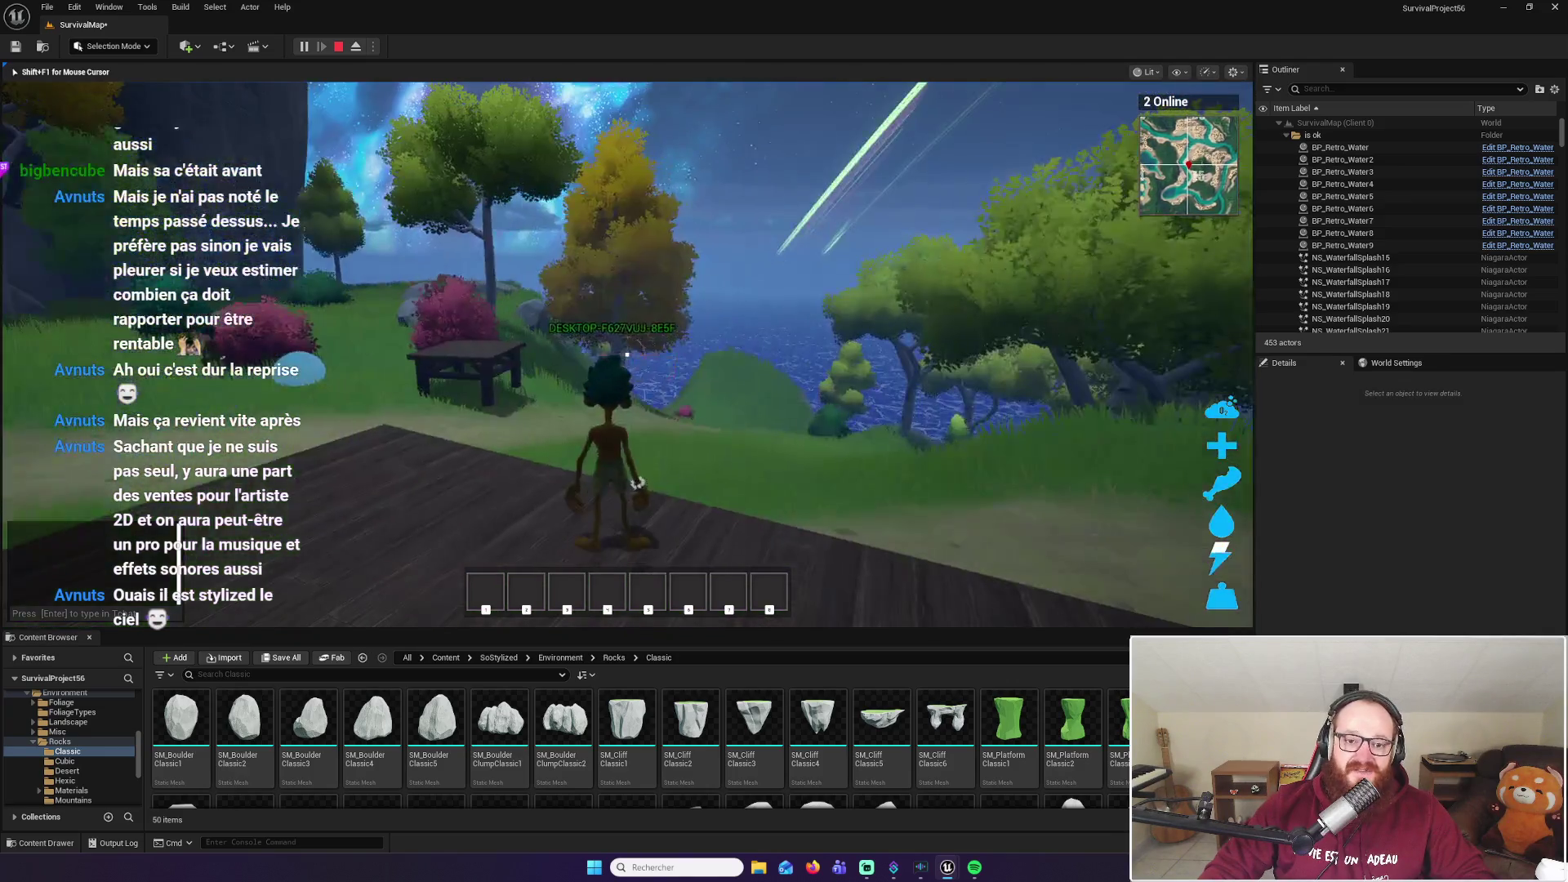
key(w)
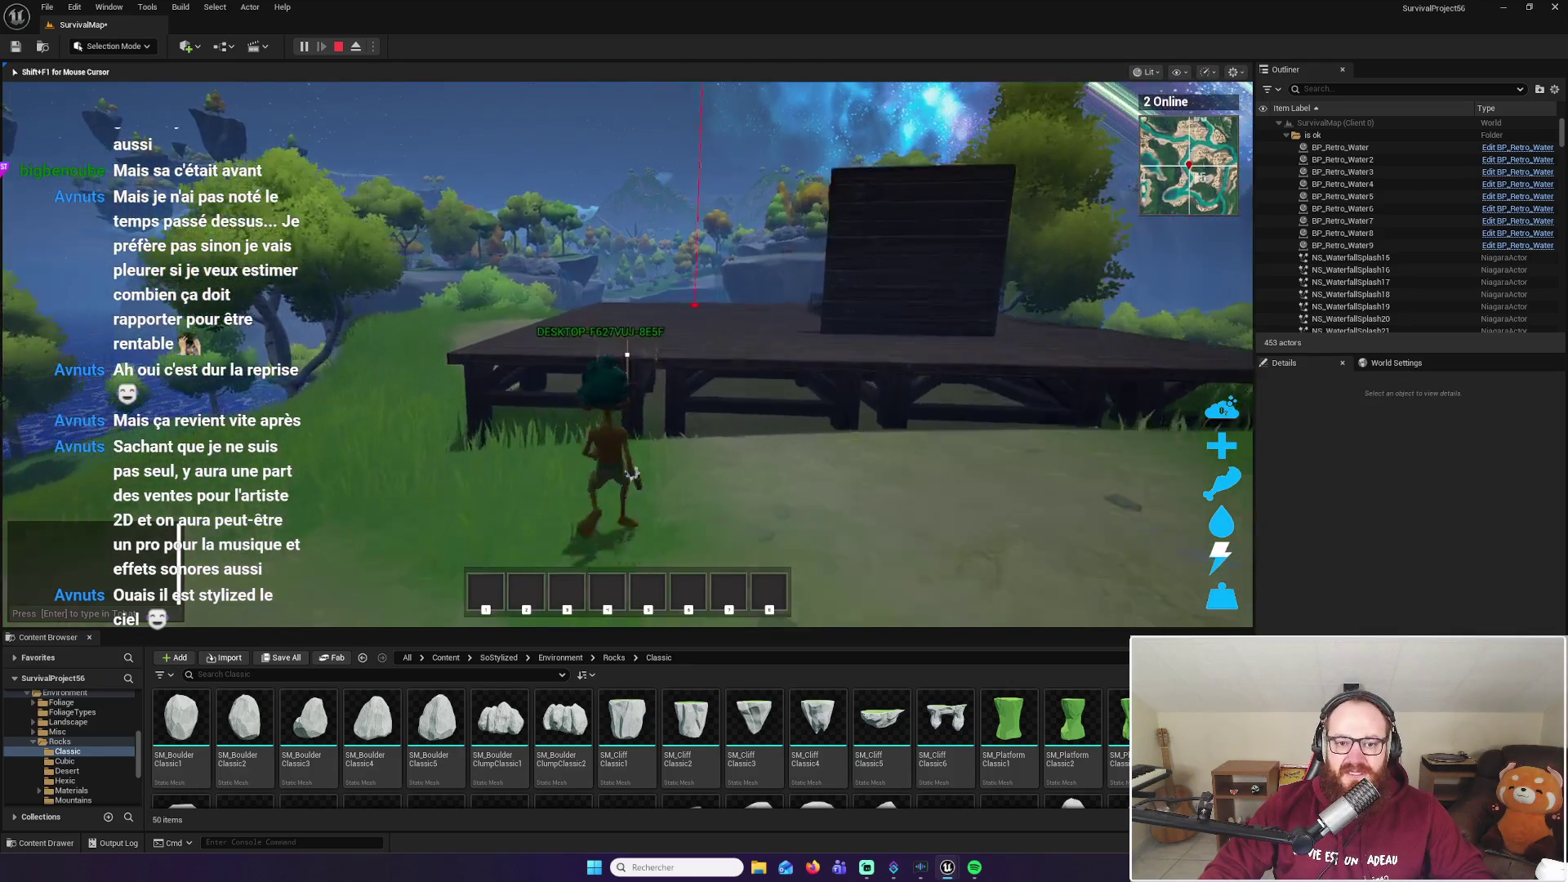
key(space)
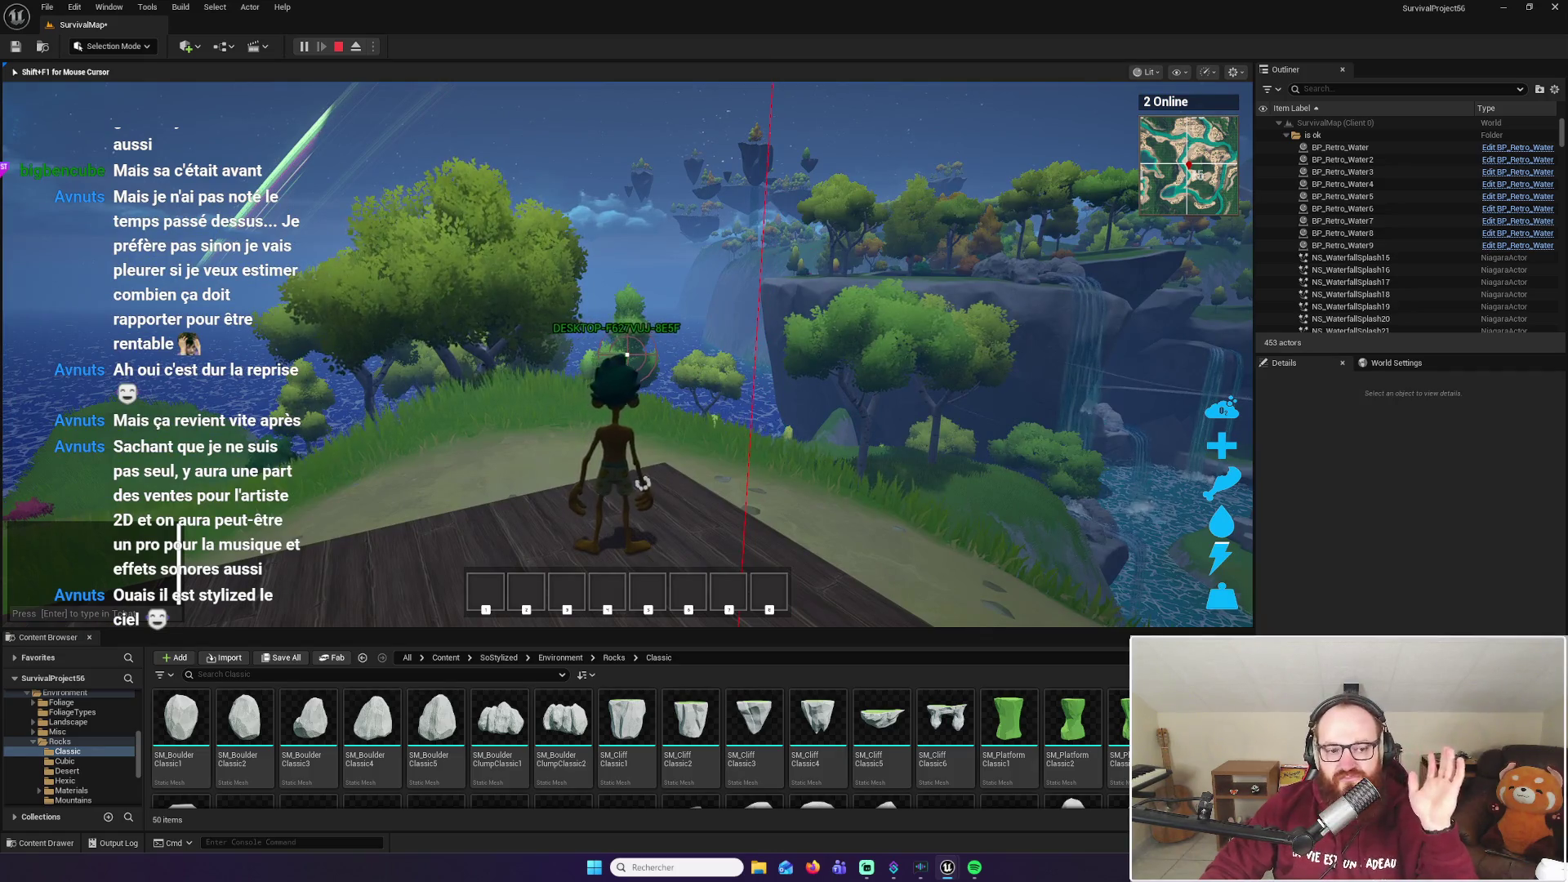
key(w)
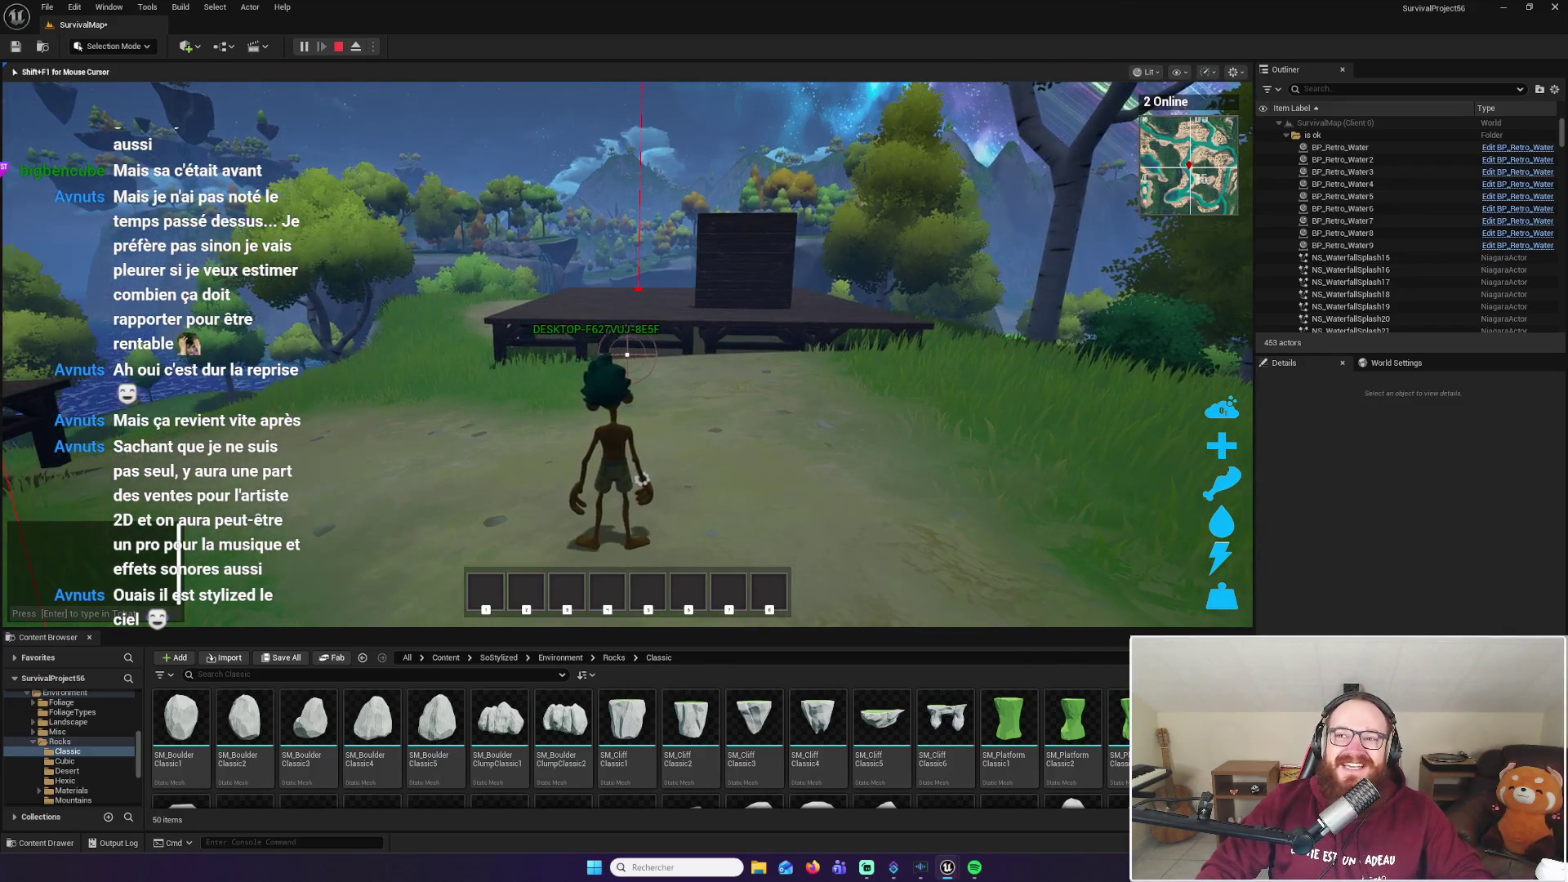
Jump onto the wooden deck, off onto the grass path, and back up again
key(w)
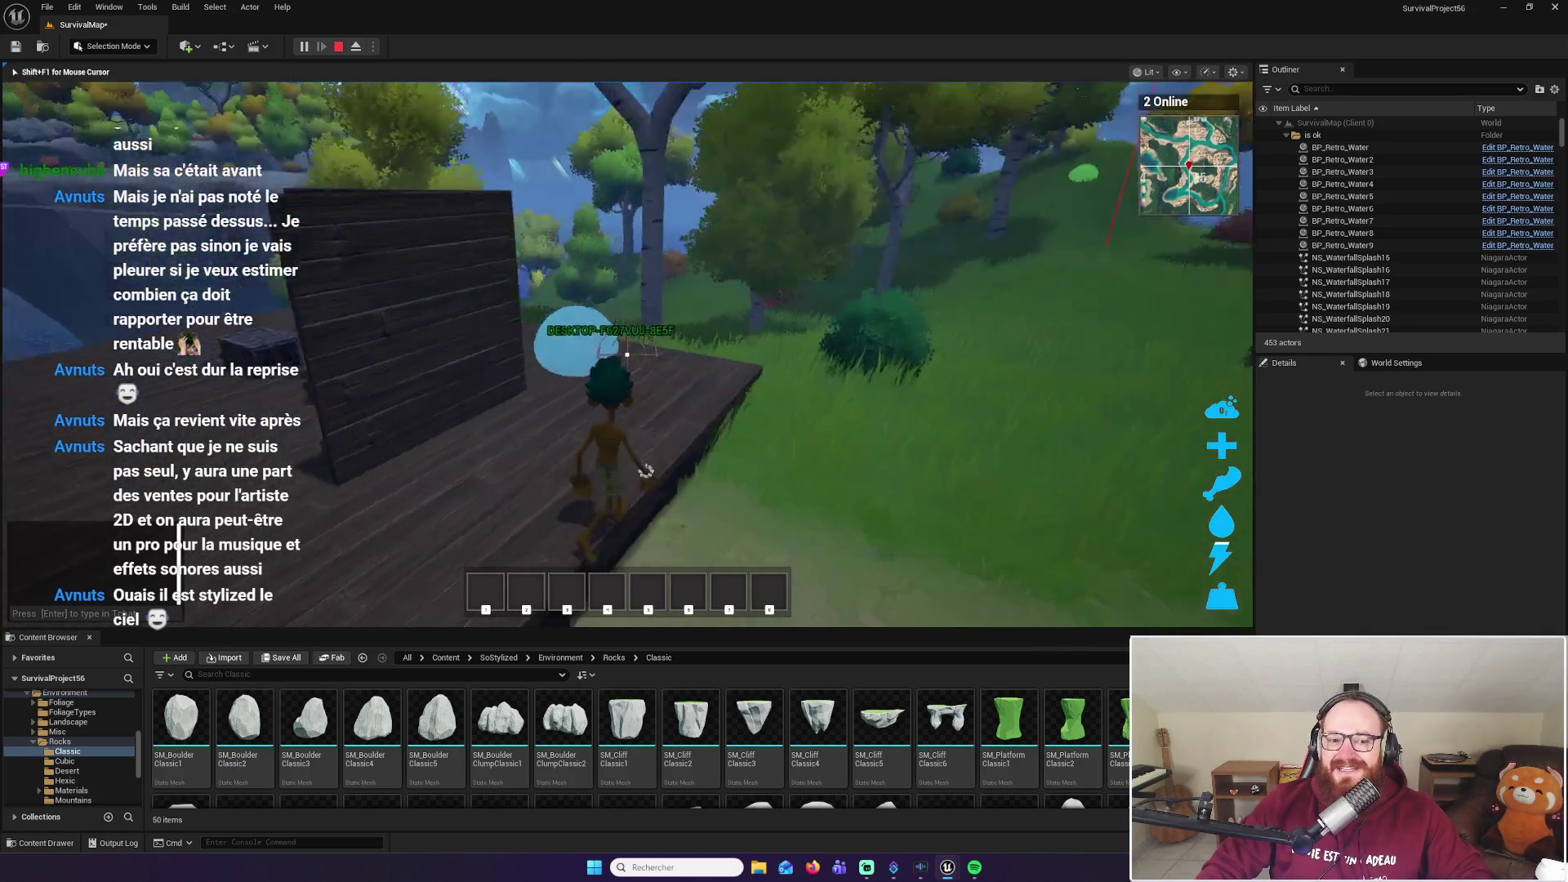
key(w)
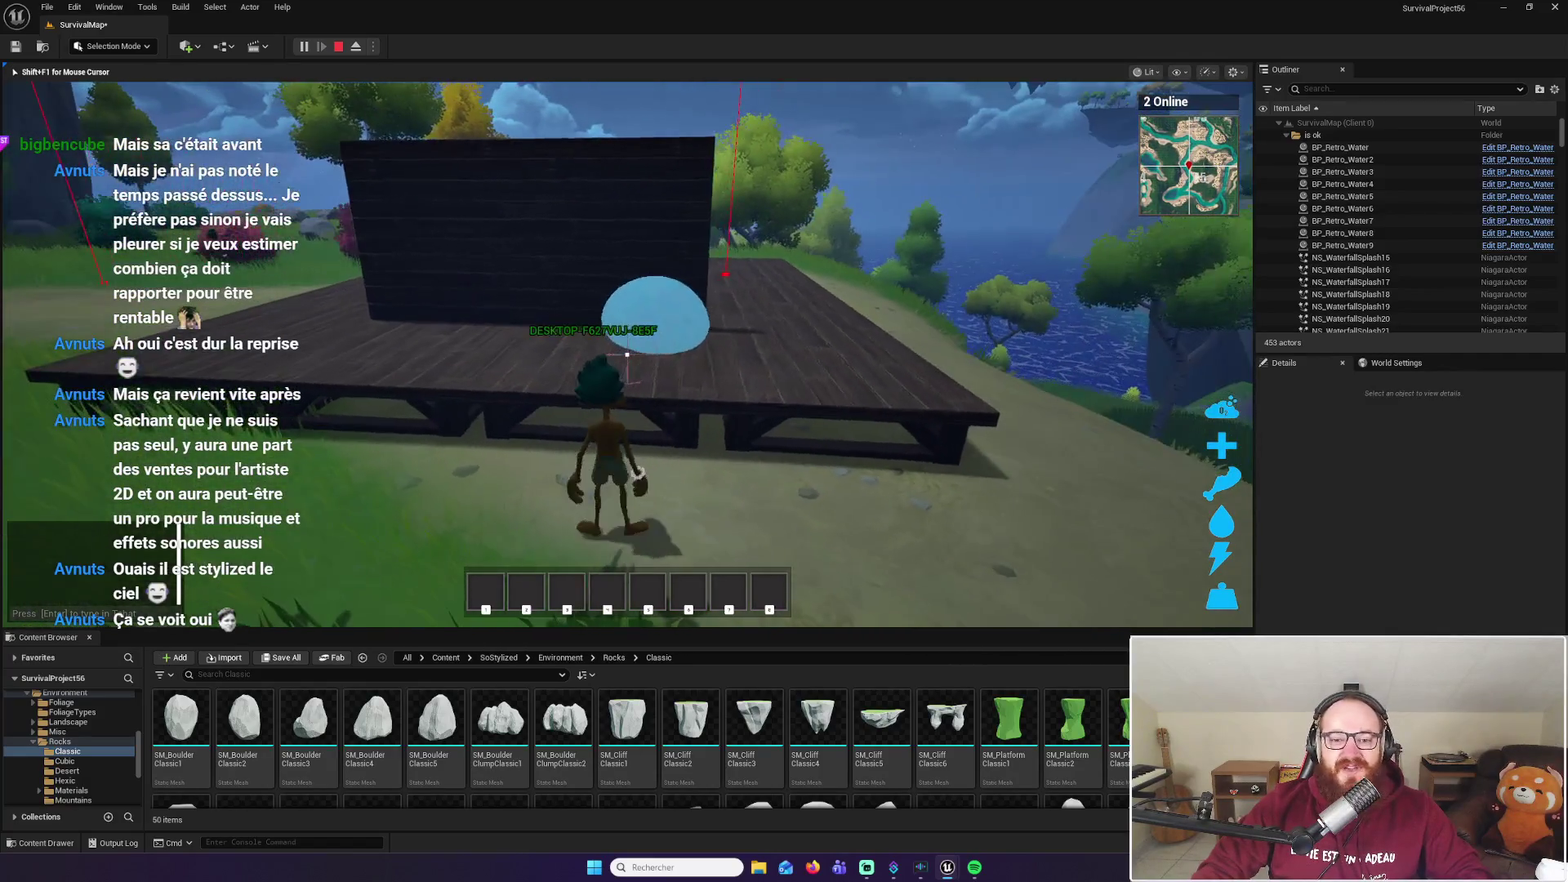
key(space)
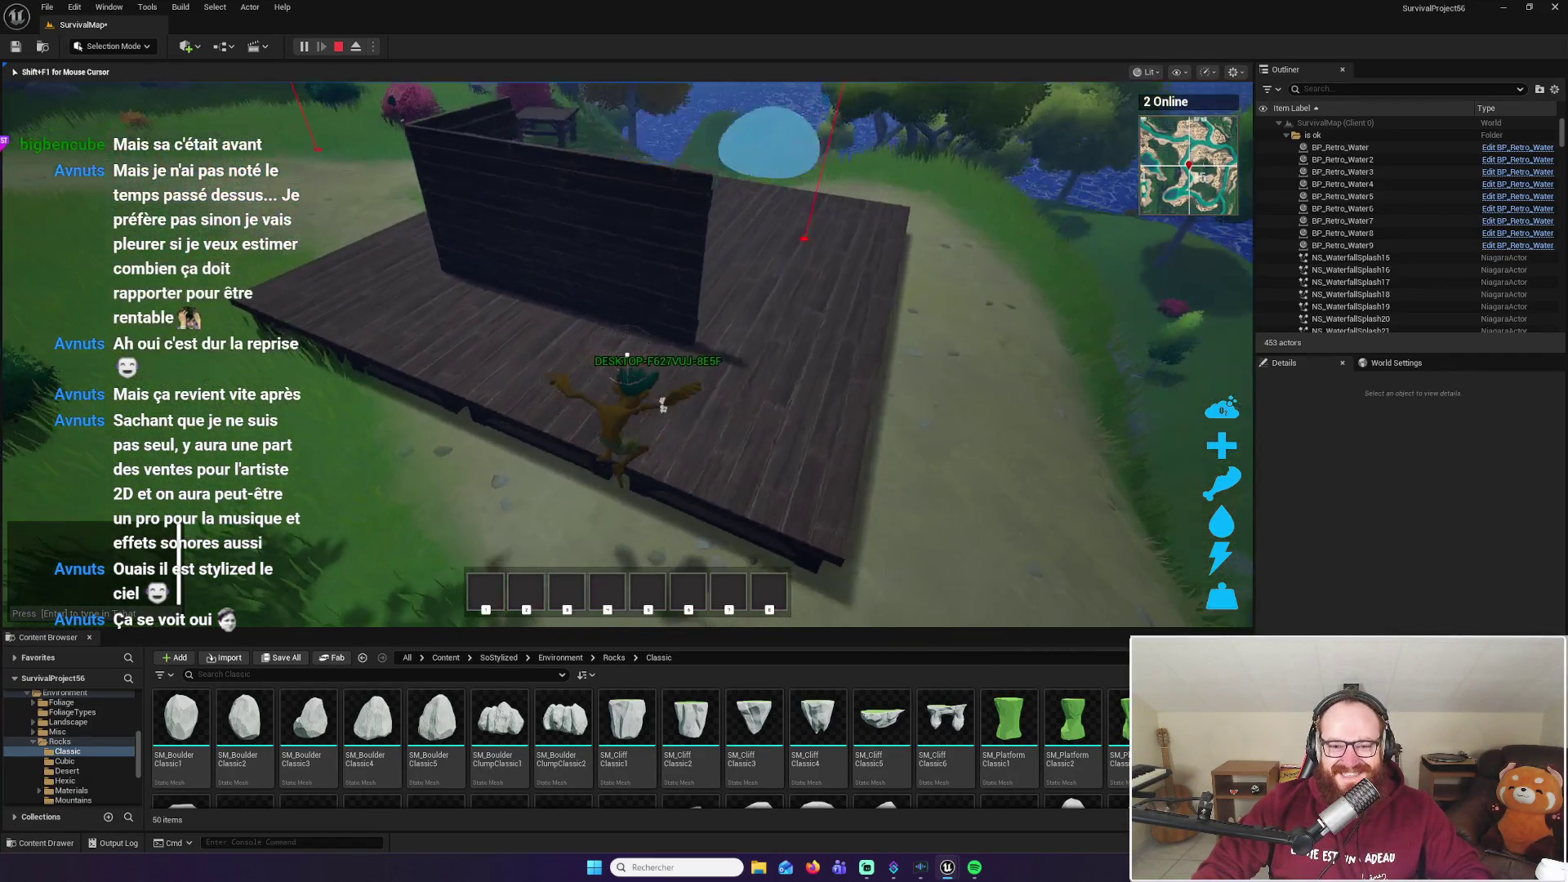
key(w)
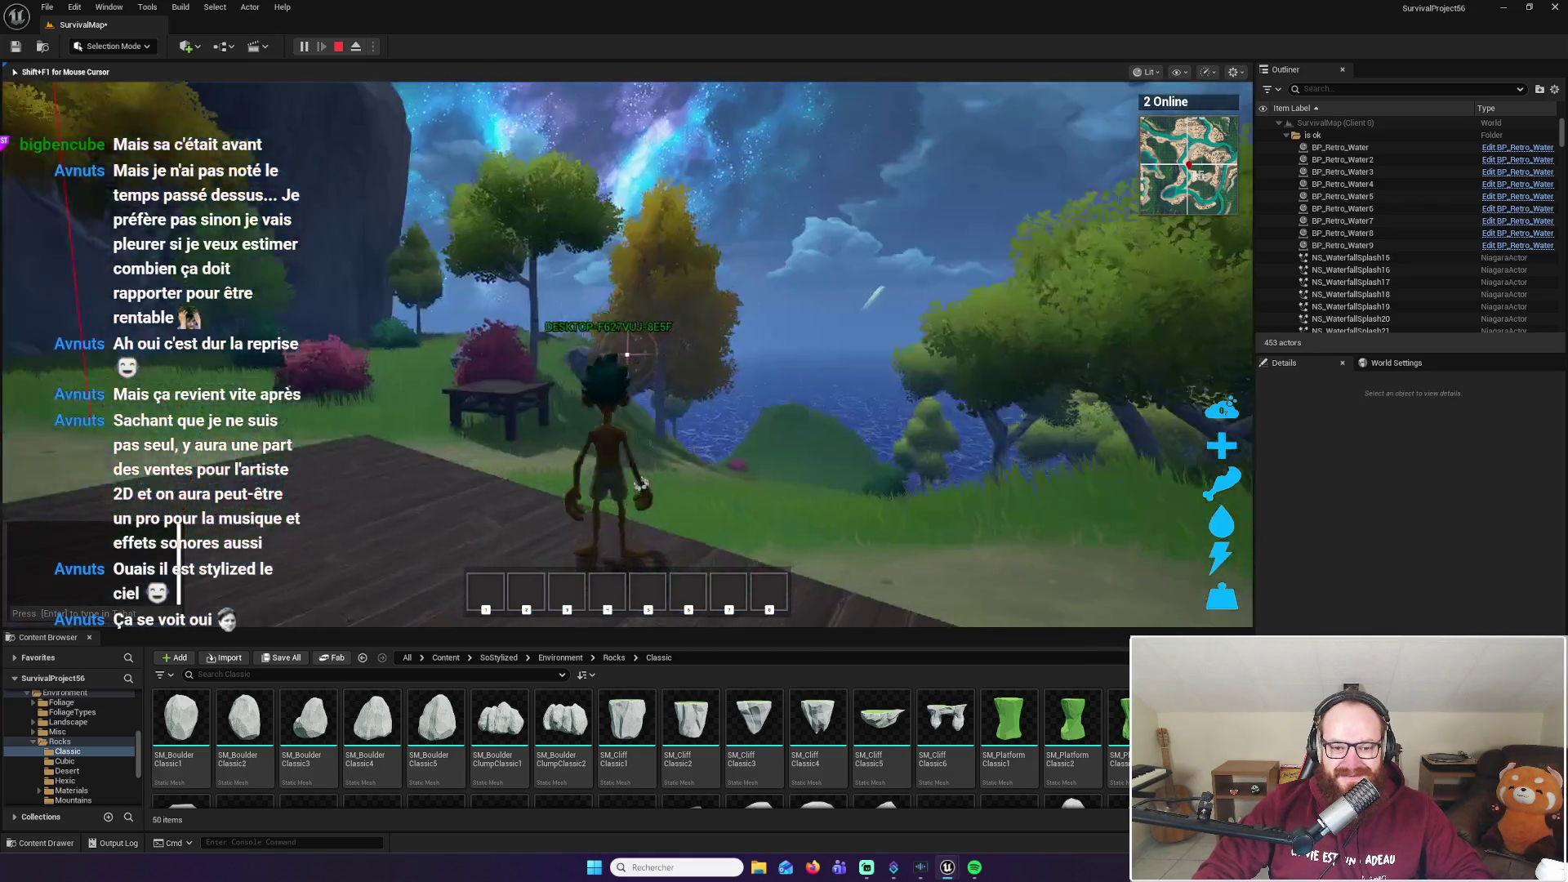
key(w)
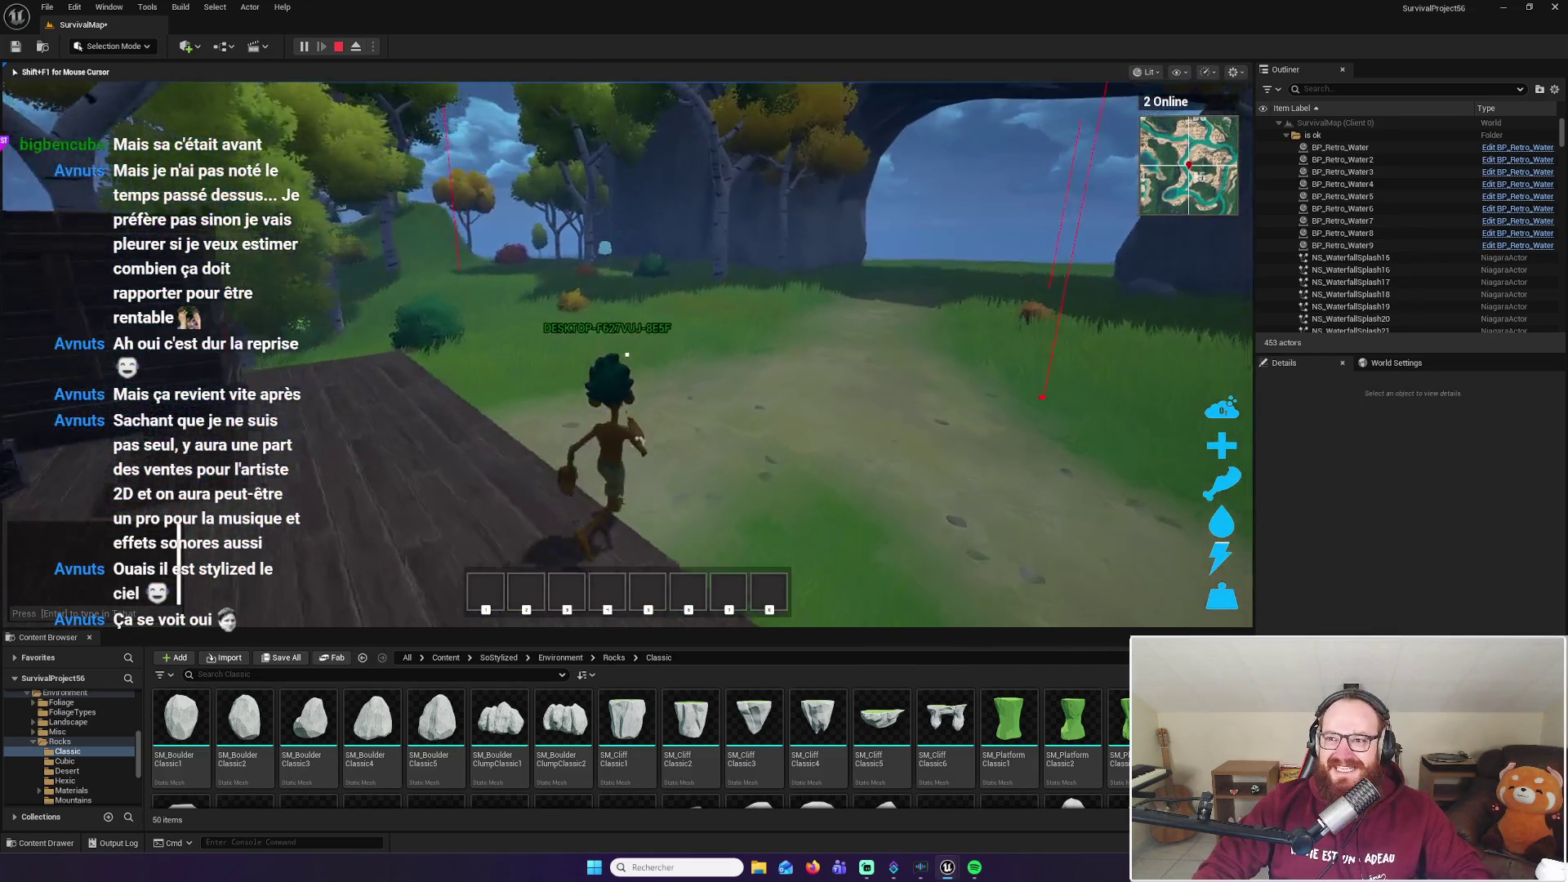
key(space)
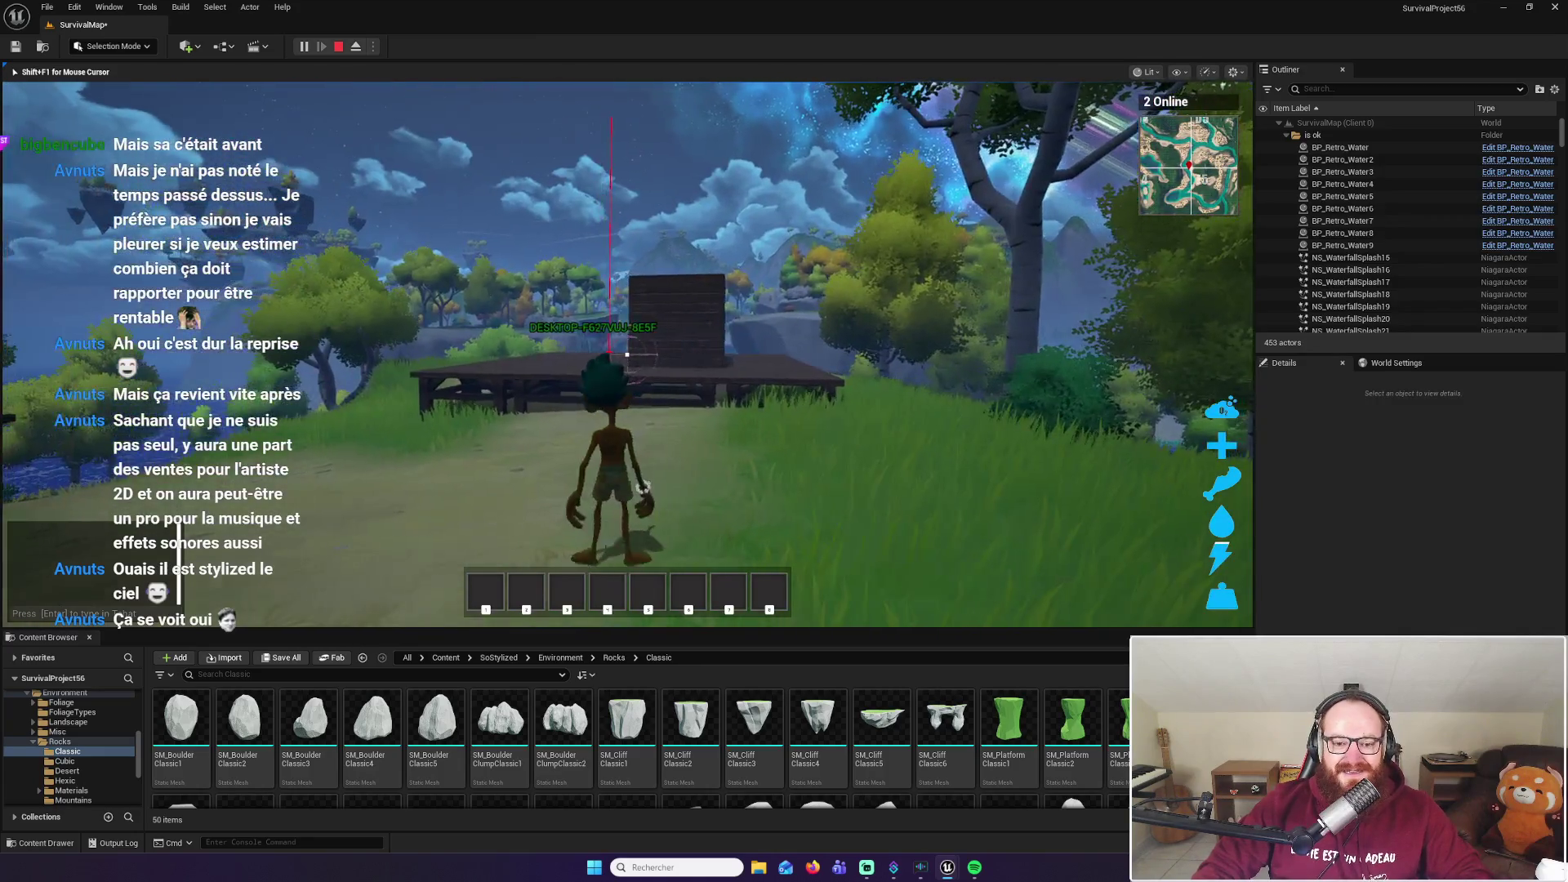
key(w)
key(space)
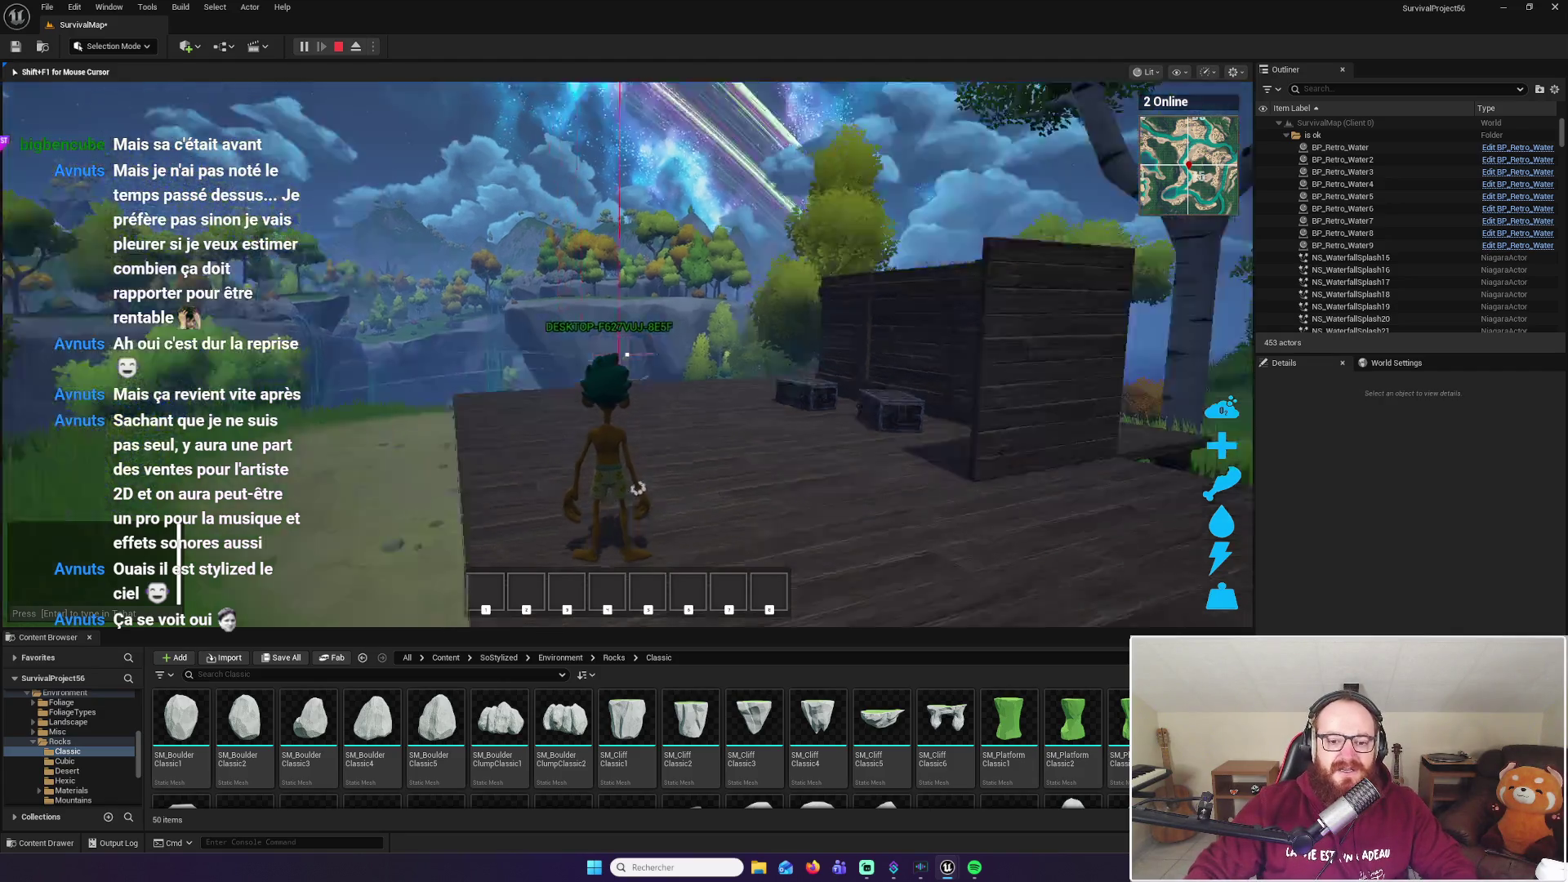
Leave the deck and run the grass path to the rock arch, then open the Start menu
key(w)
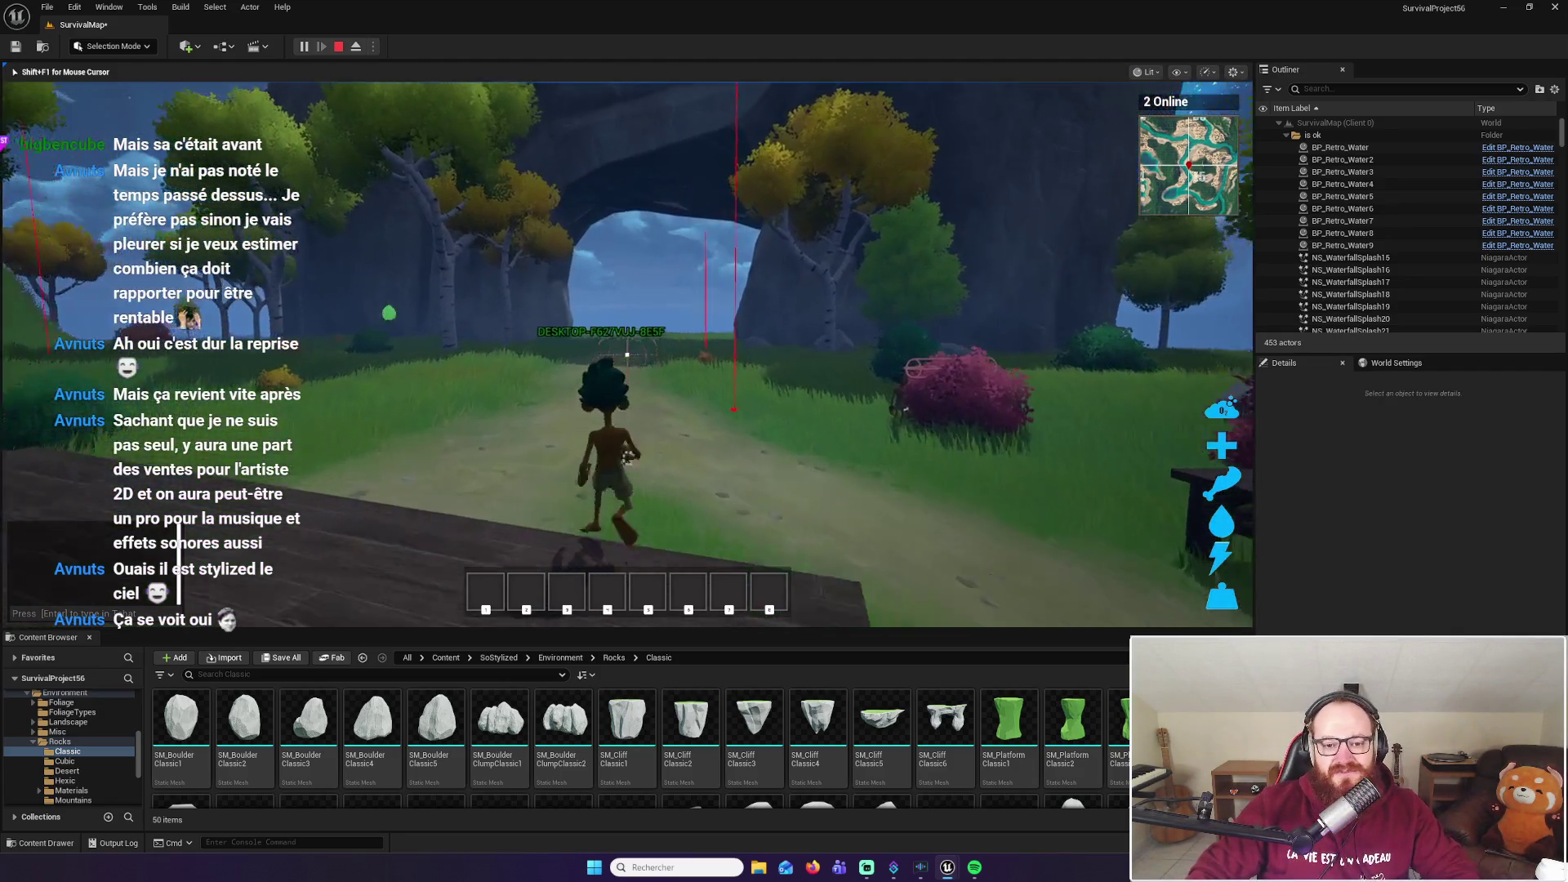
key(w)
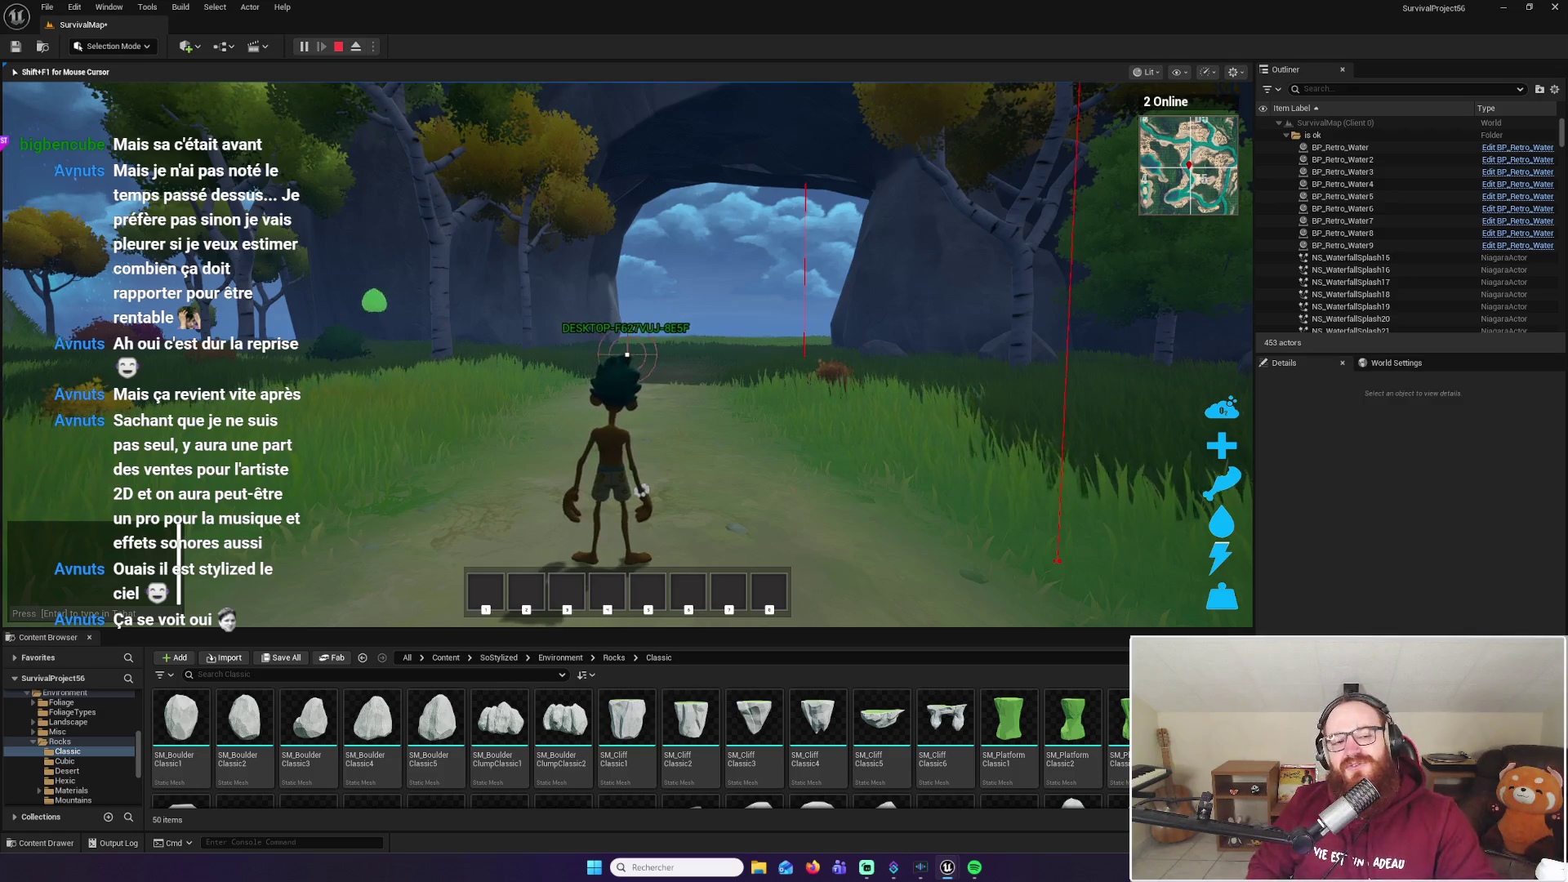
key(super)
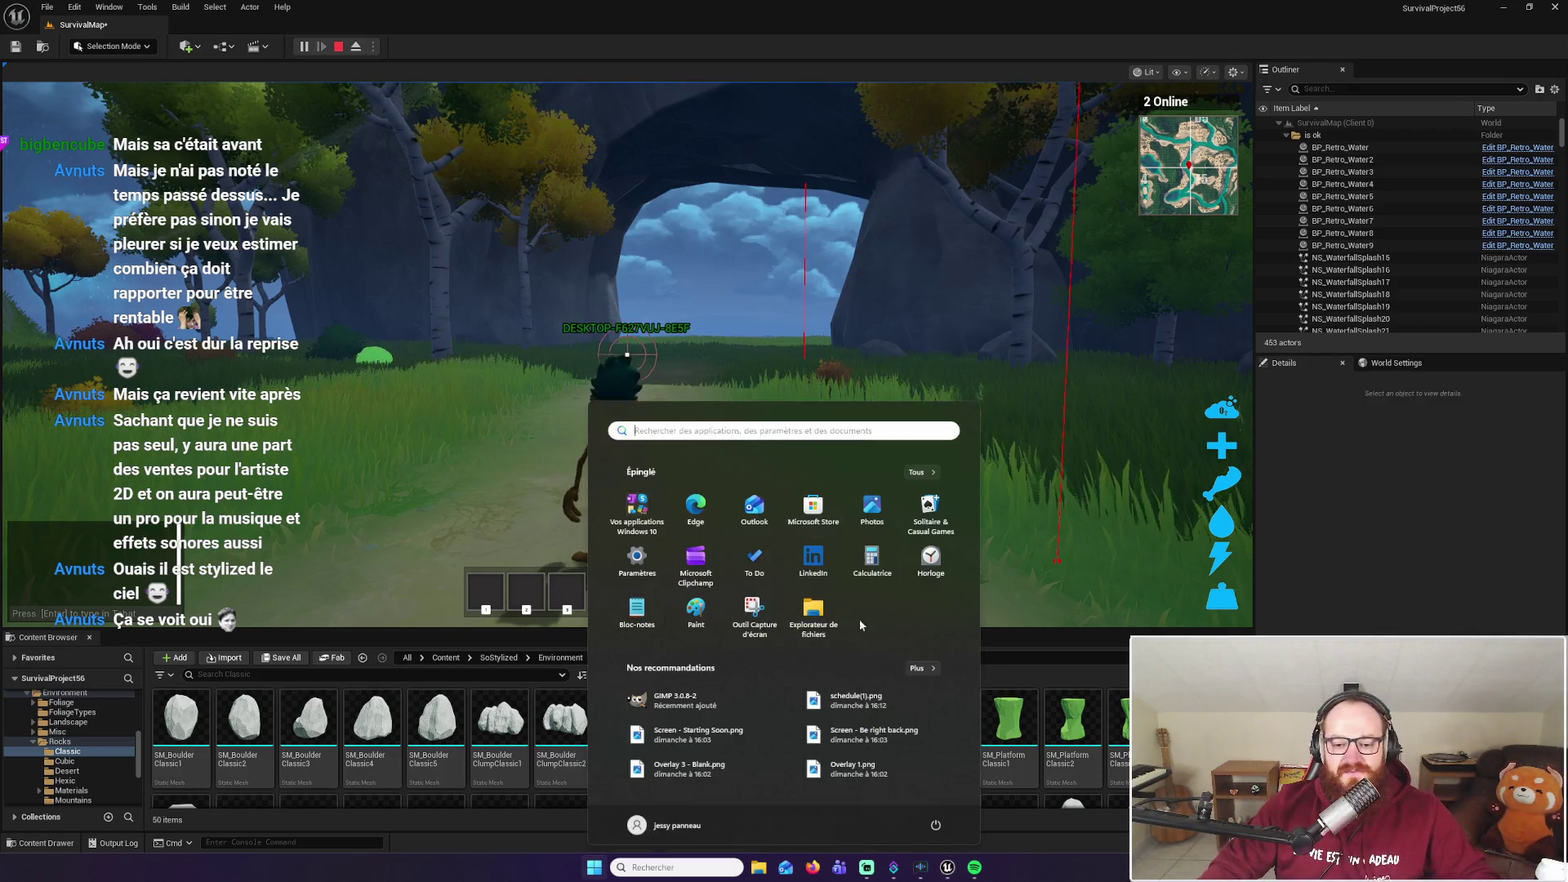
click(813, 868)
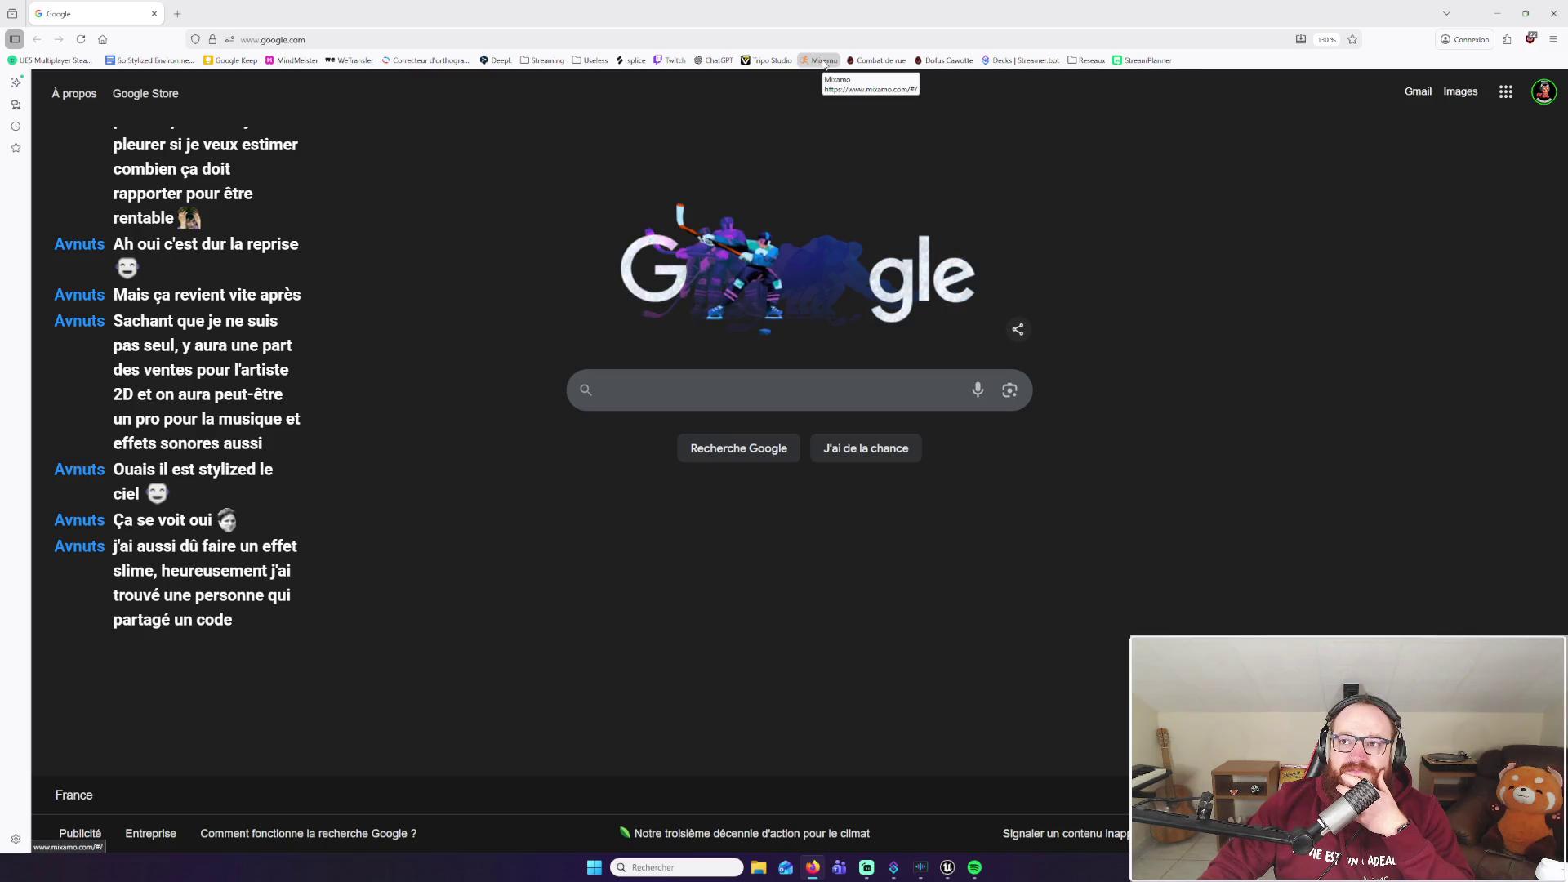
click(1525, 10)
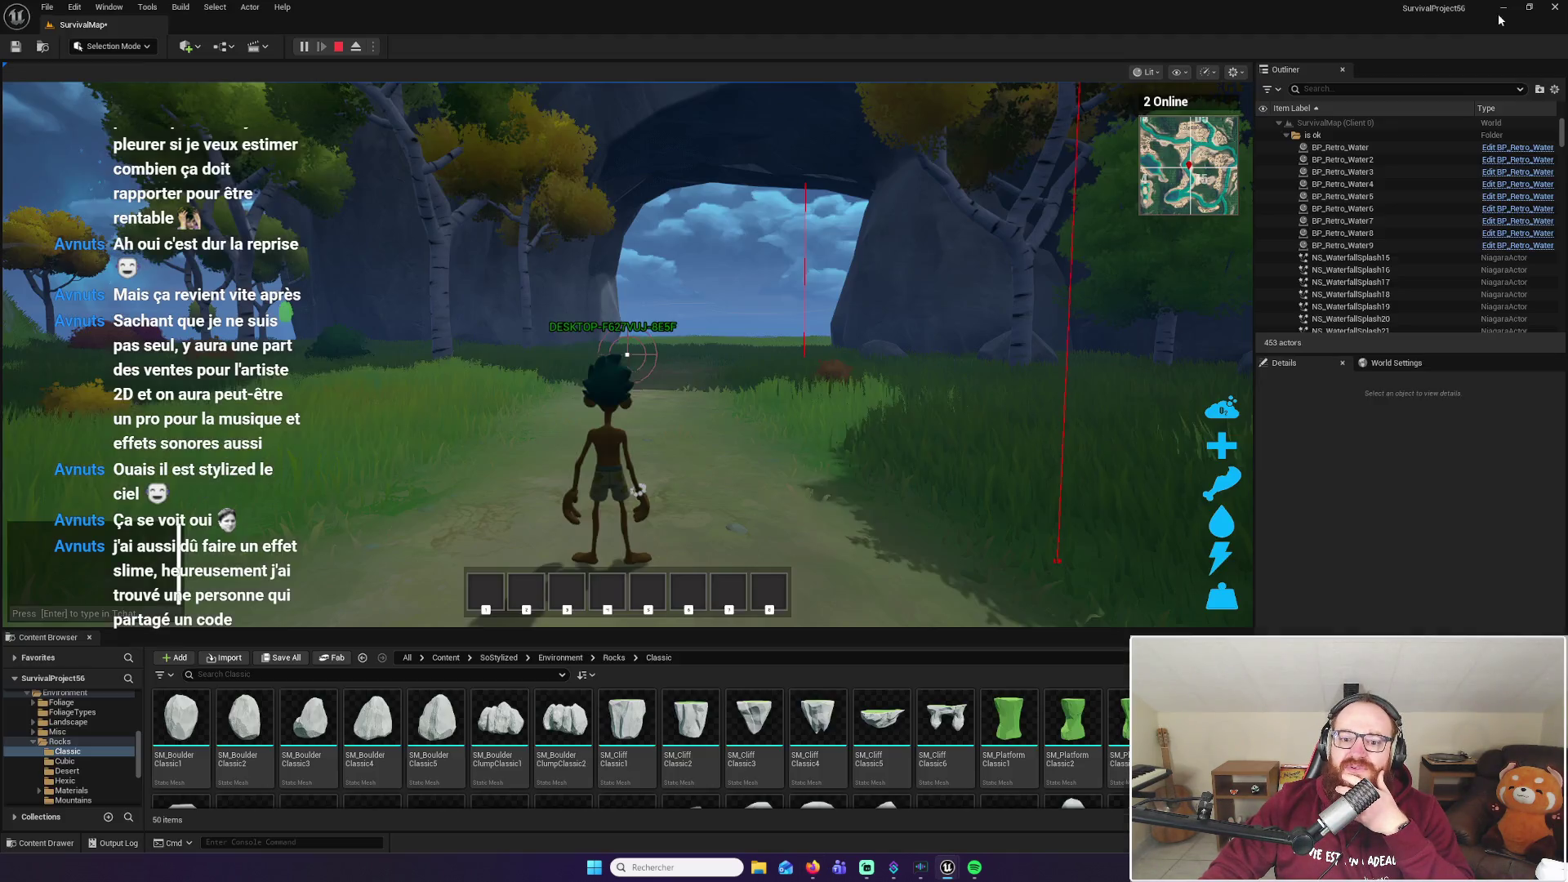
Resume control, jump the character onto the wooden platform, then run off into the grass
click(609, 463)
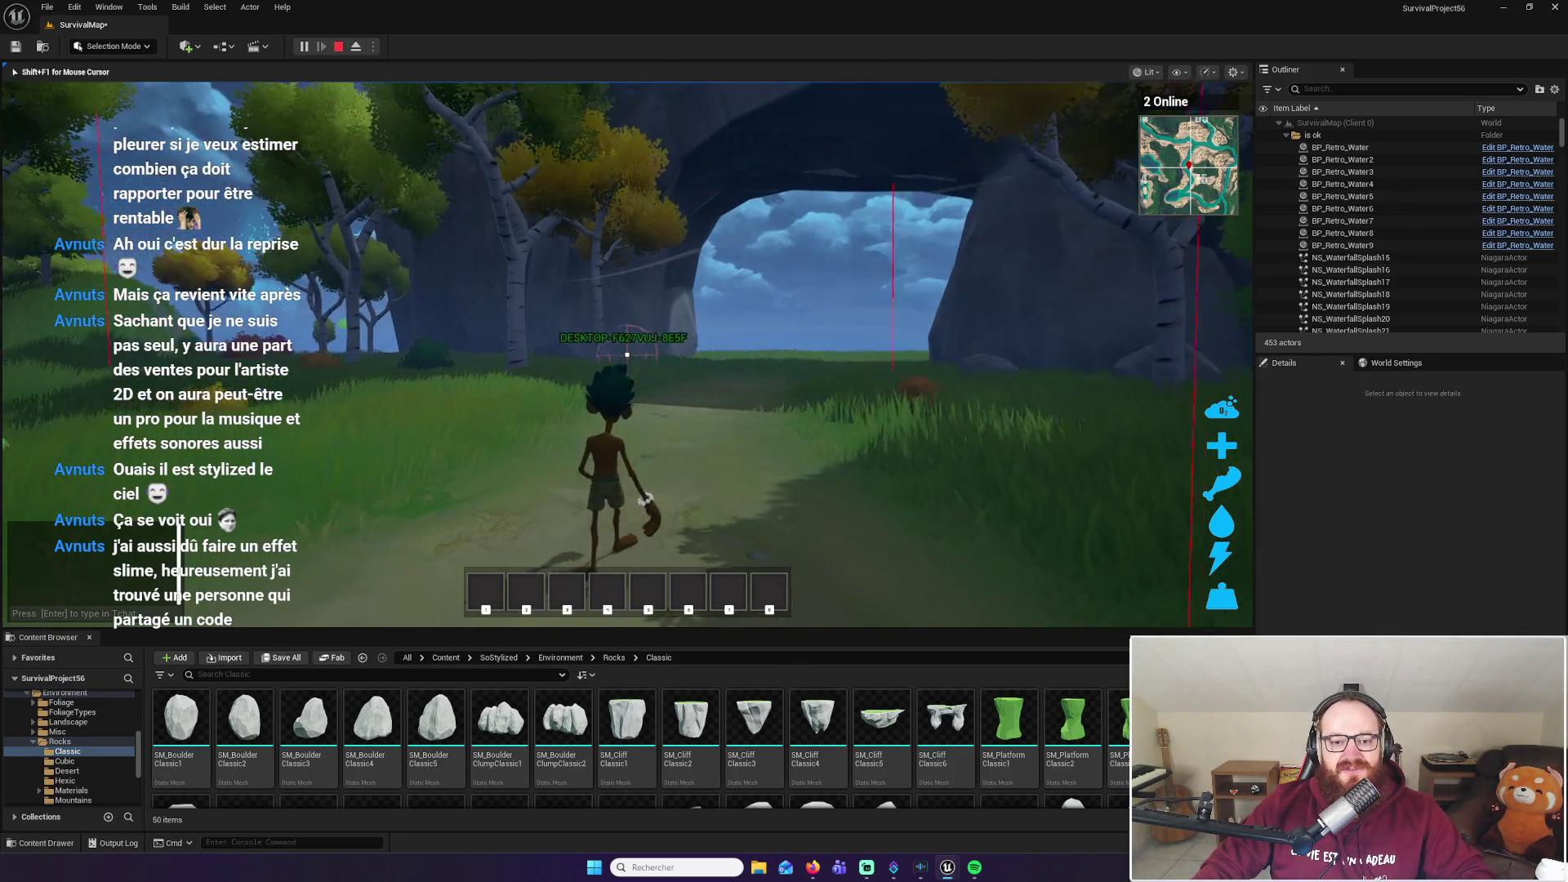
key(w)
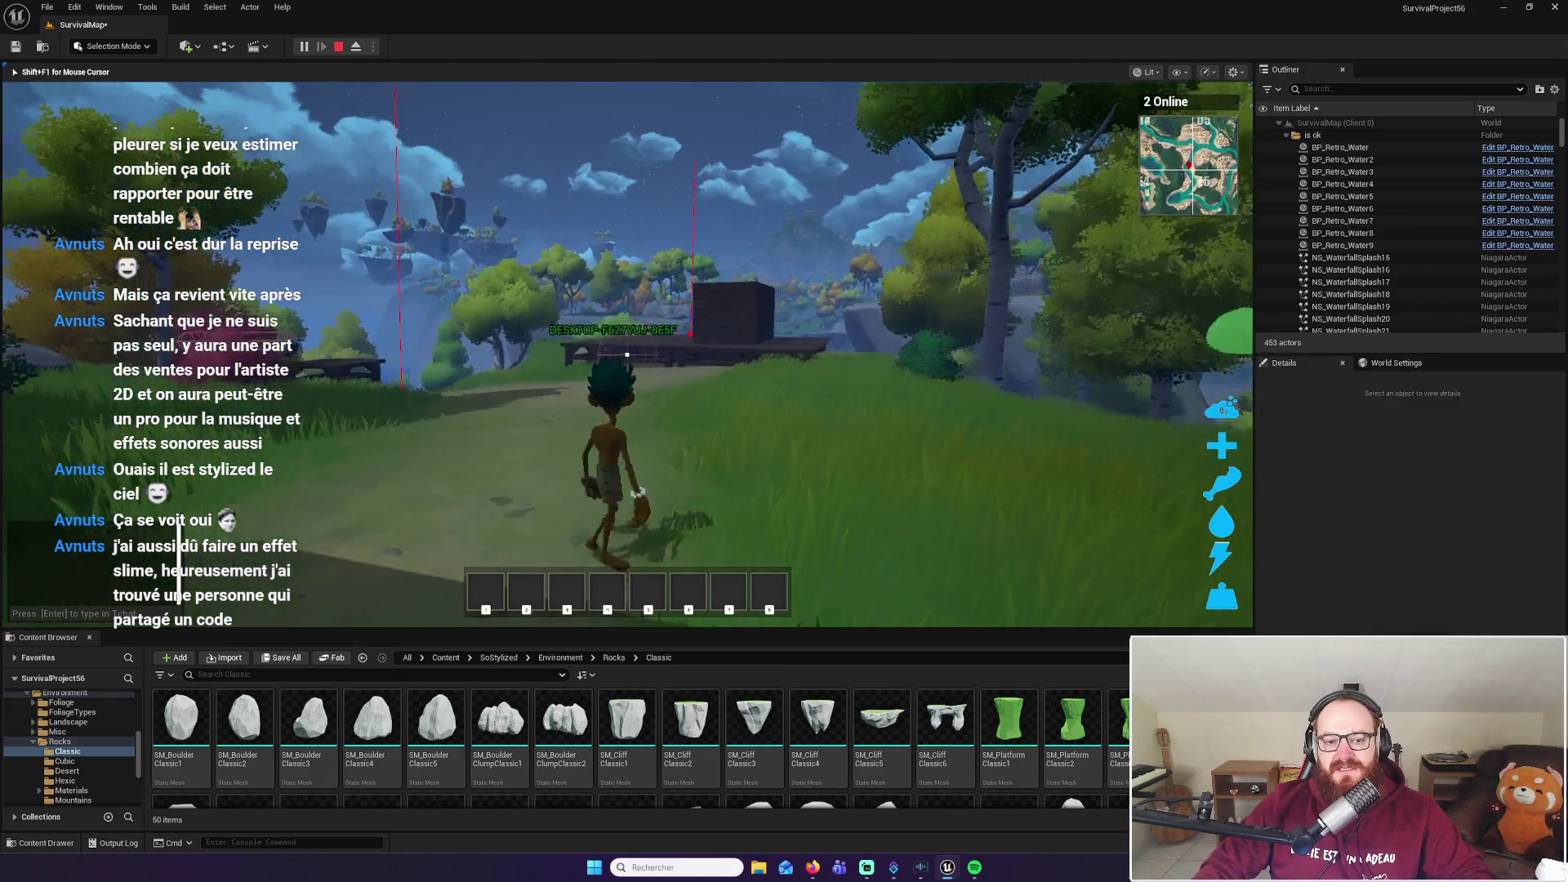
key(w)
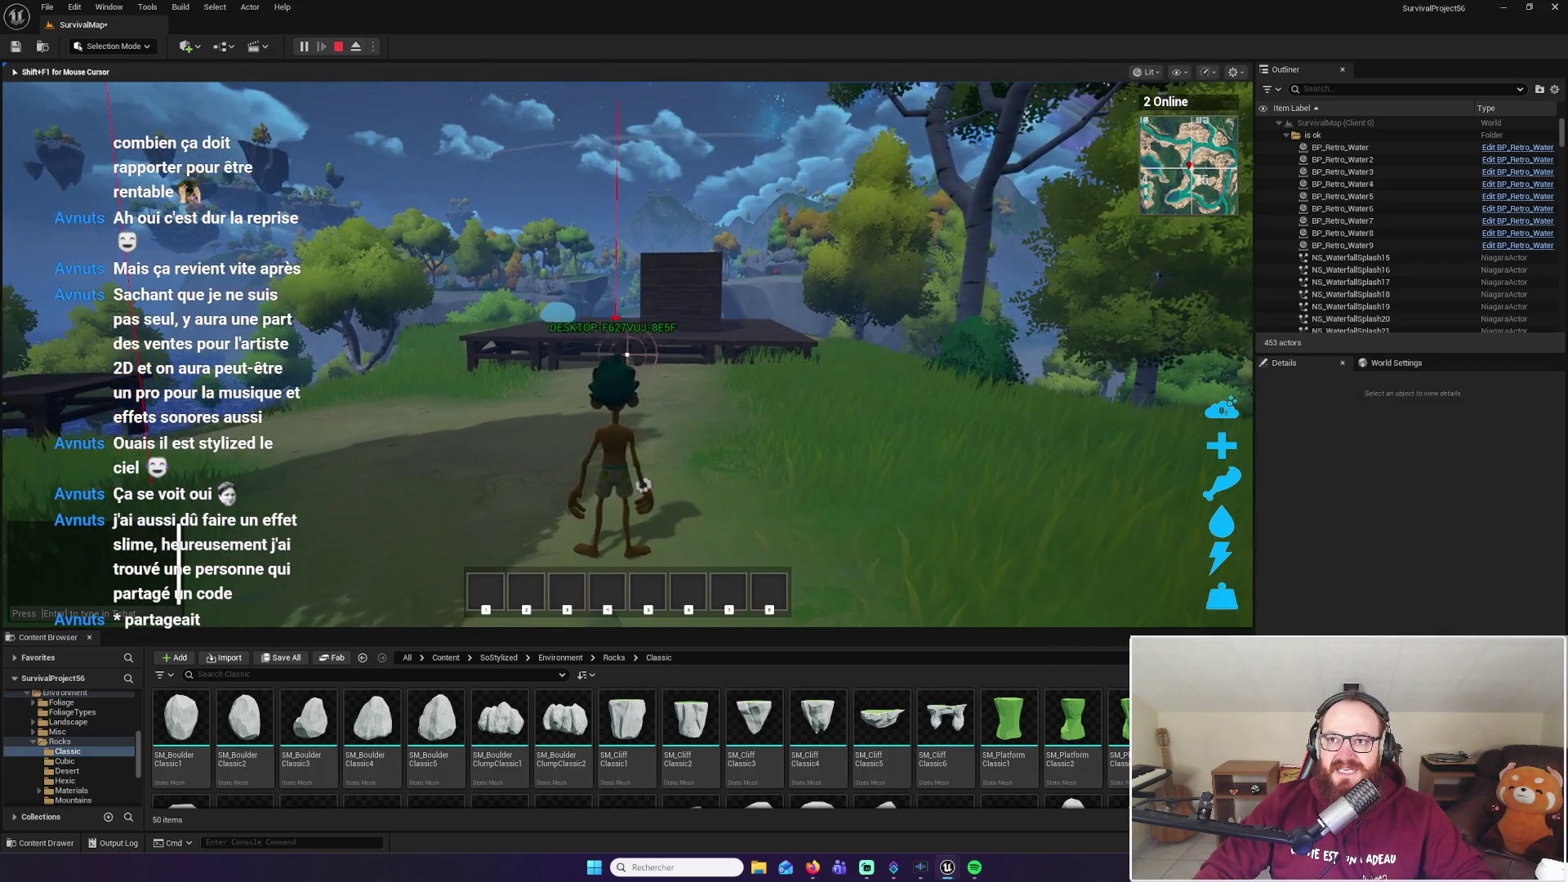
key(w)
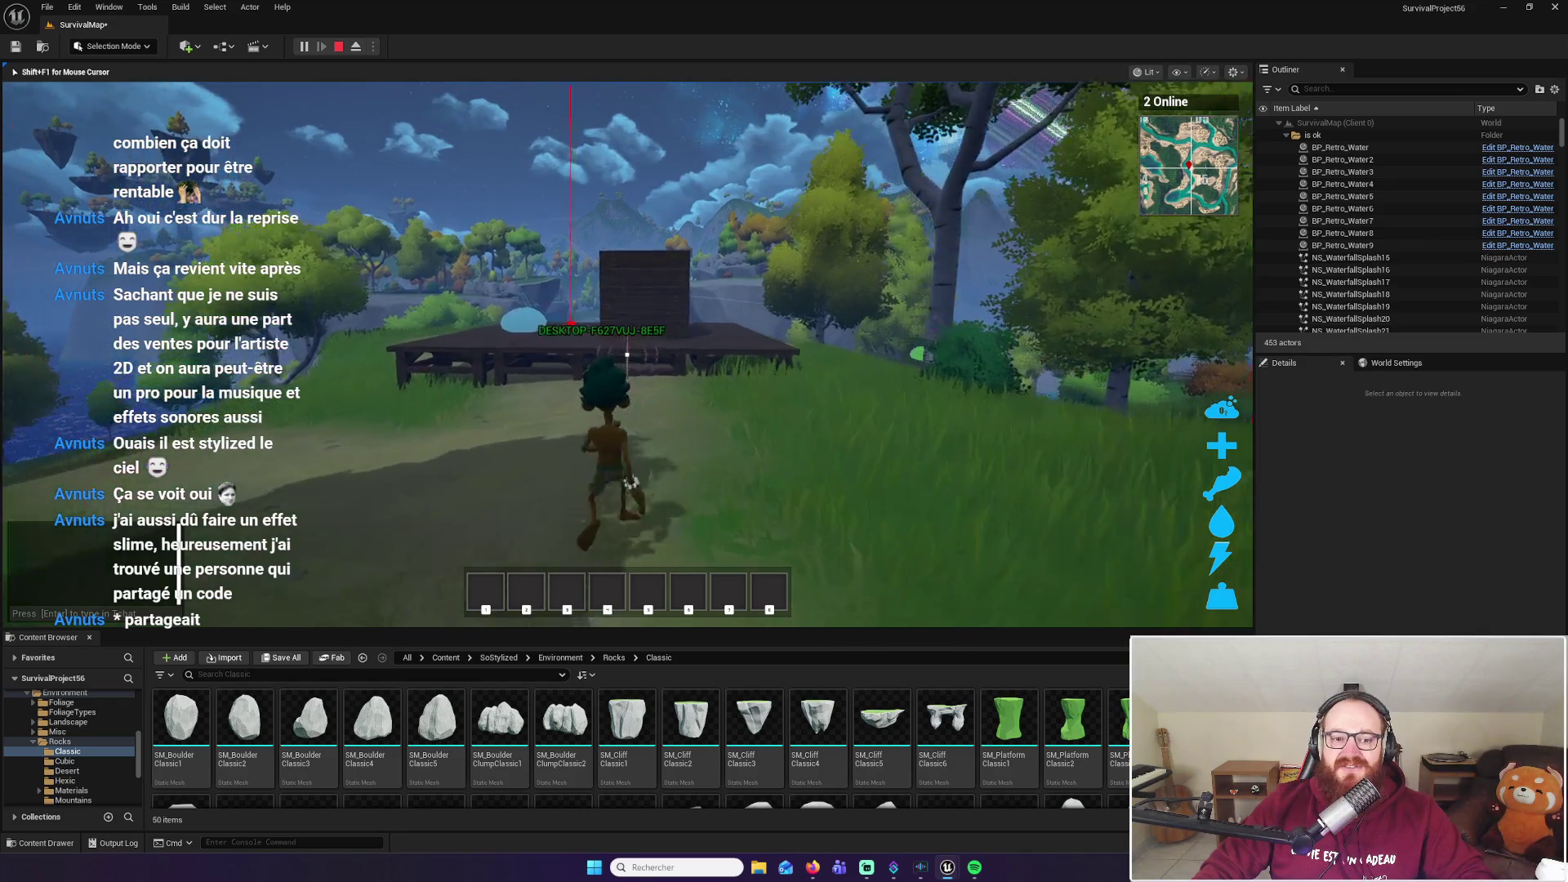
key(space)
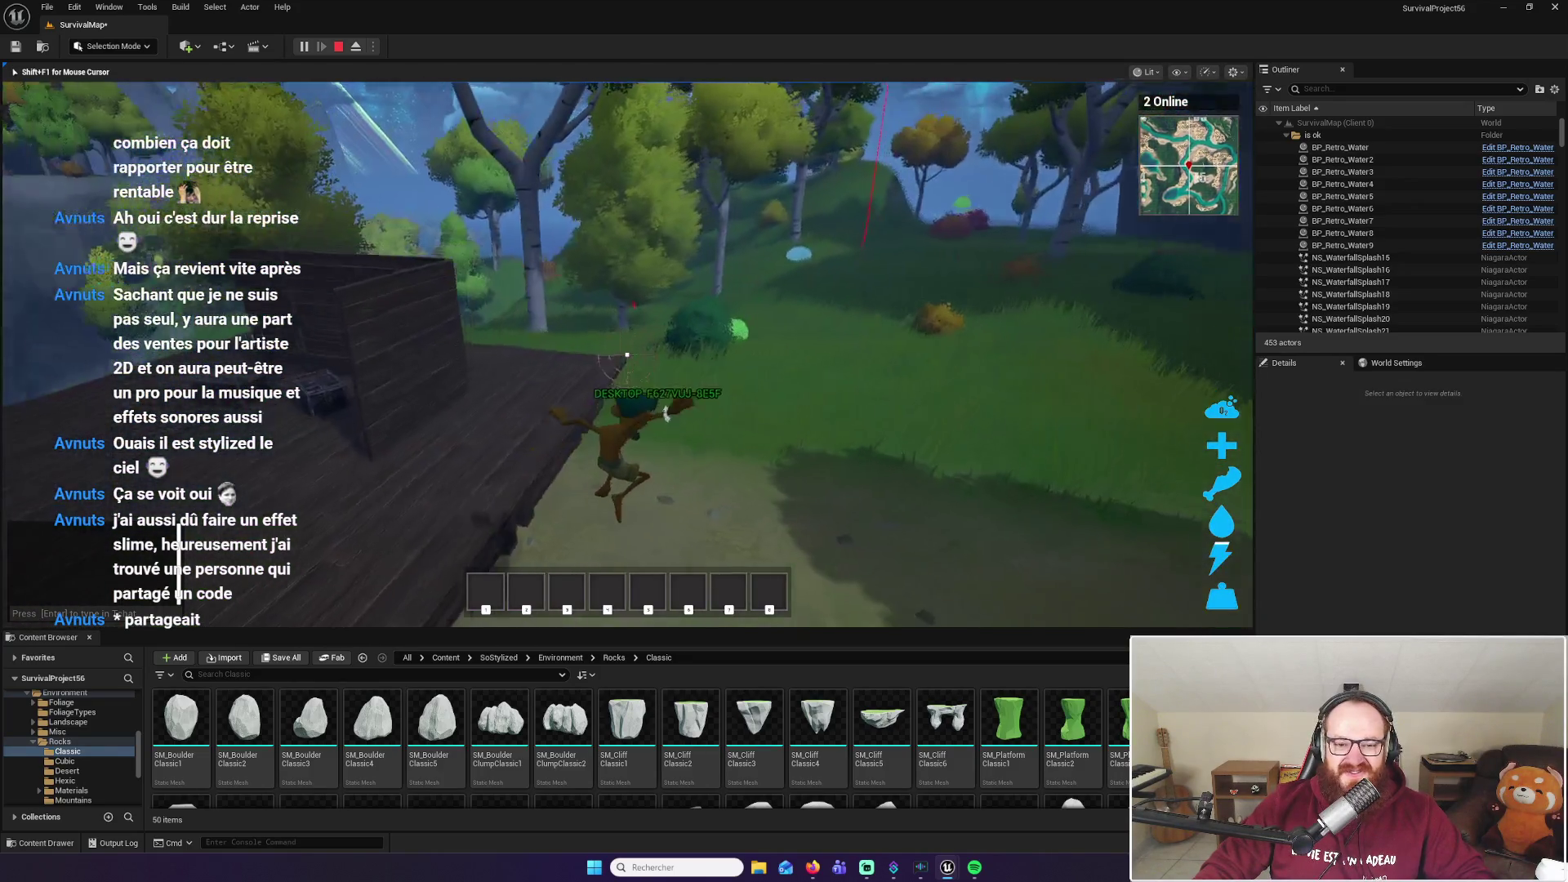
key(w)
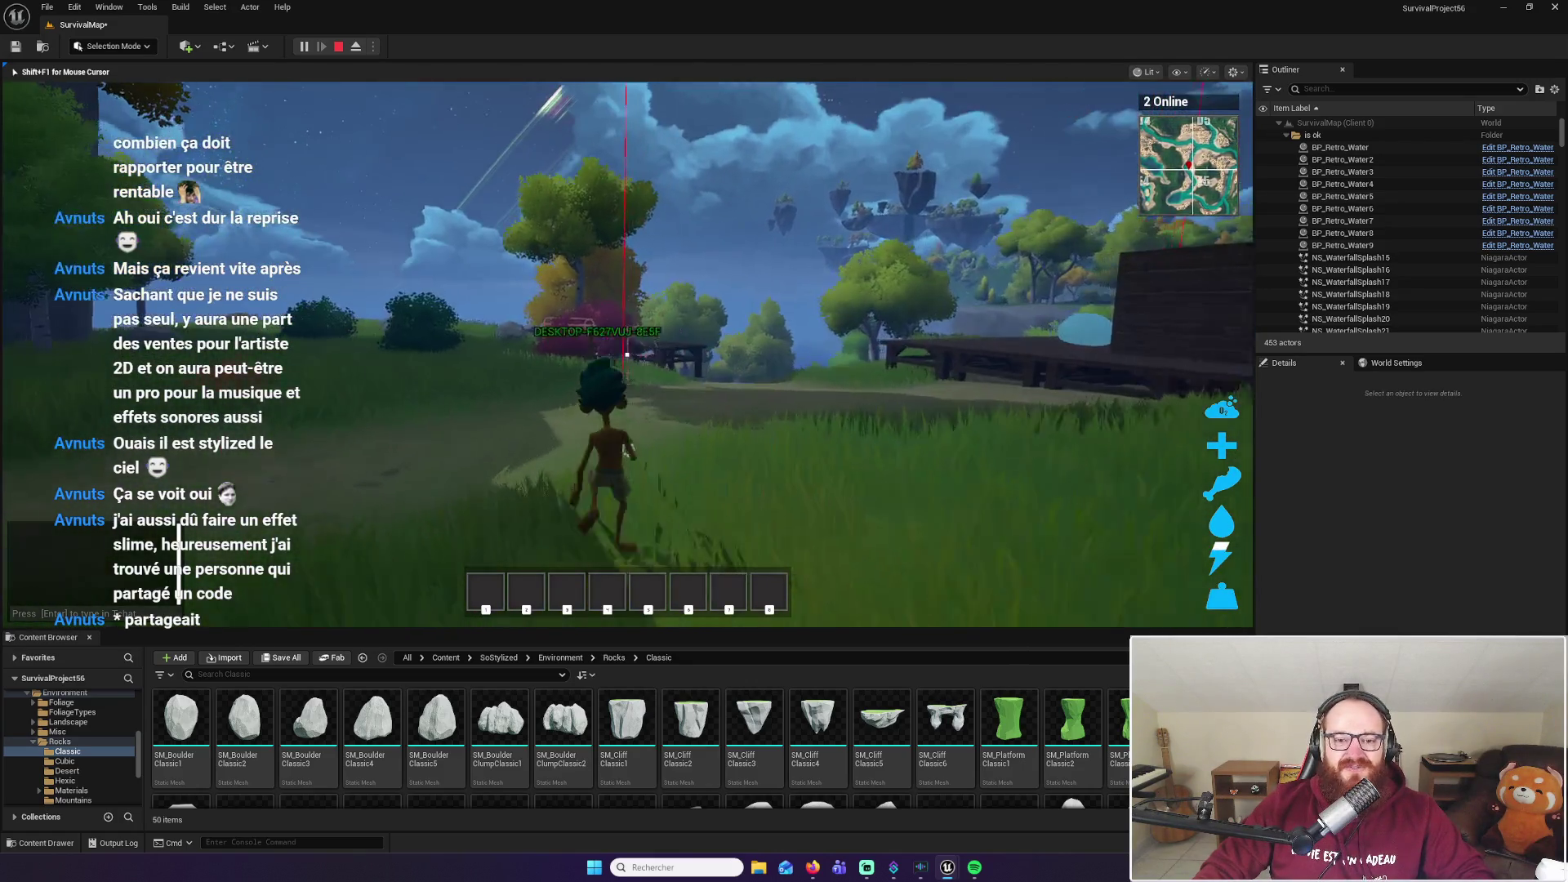
Climb onto the wooden table, then walk back across the platform toward the rock arch
key(w)
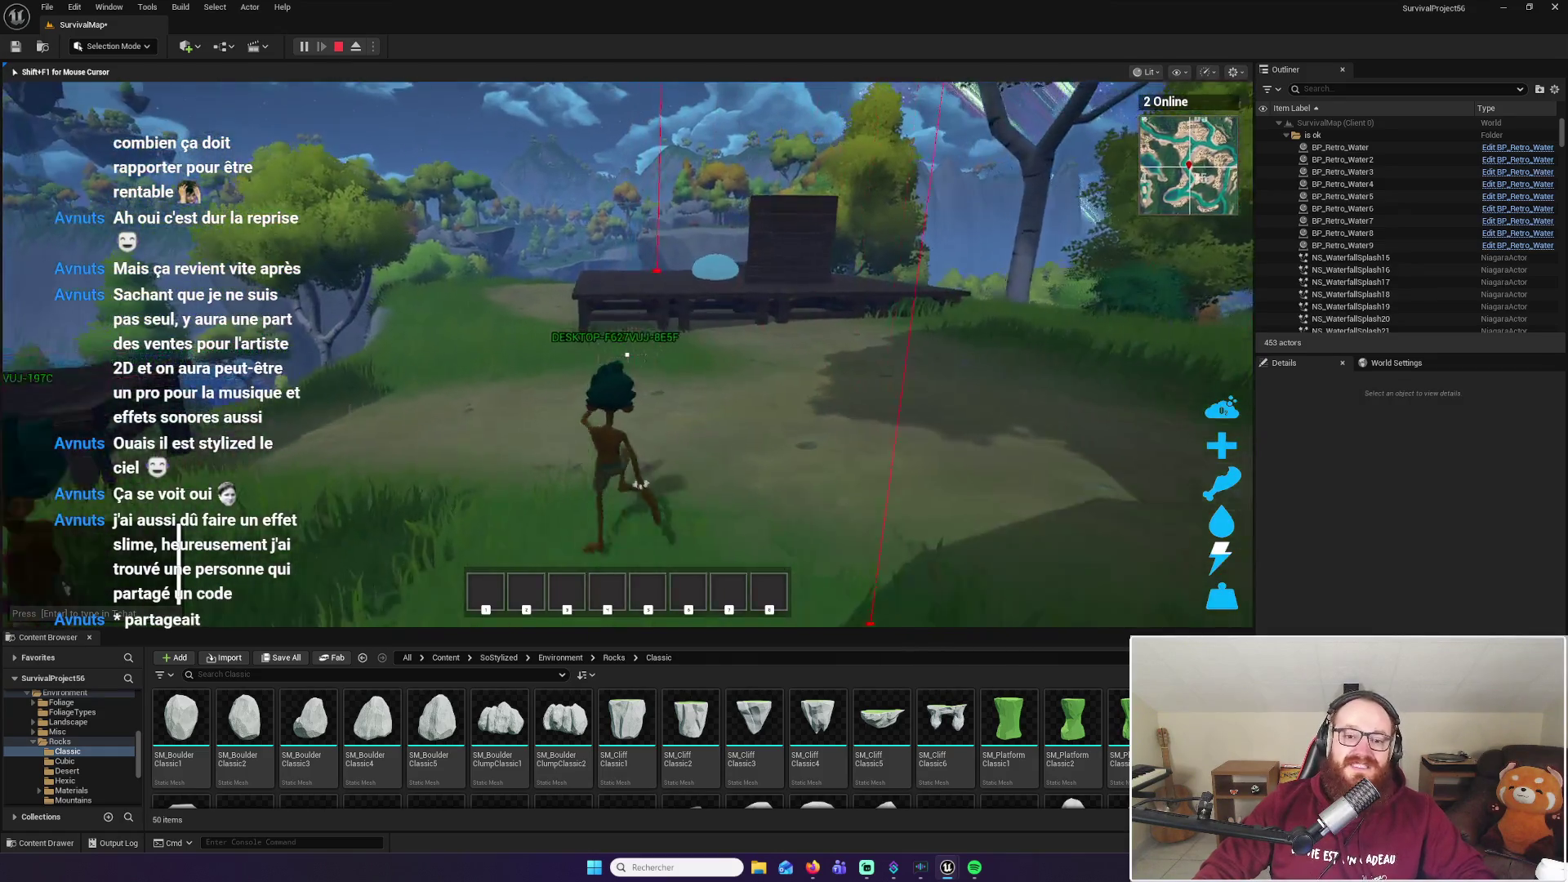
key(w)
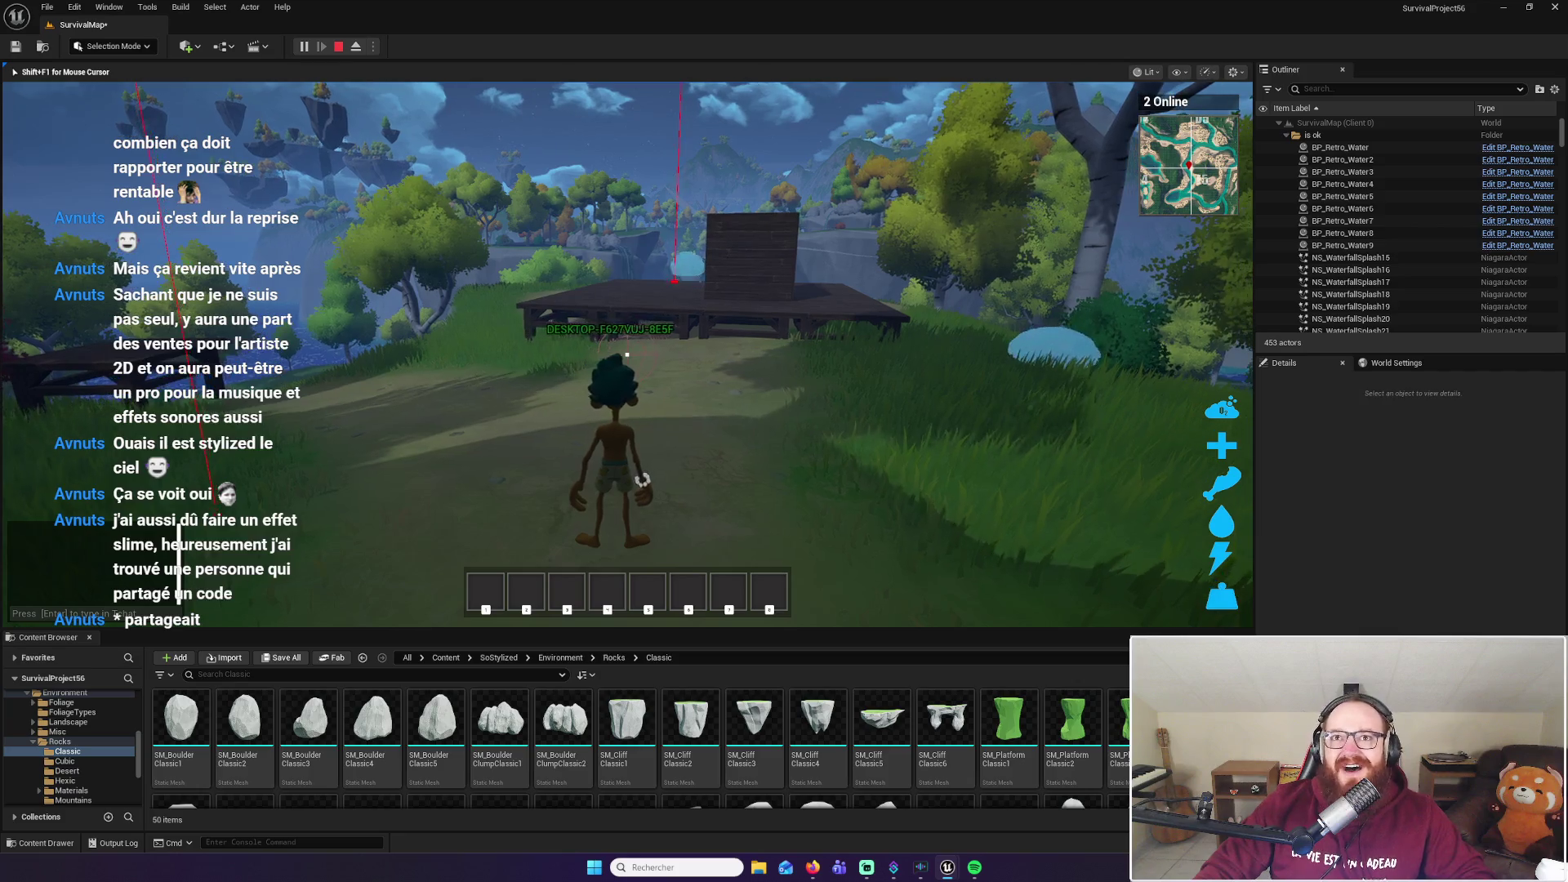
key(w)
key(w)
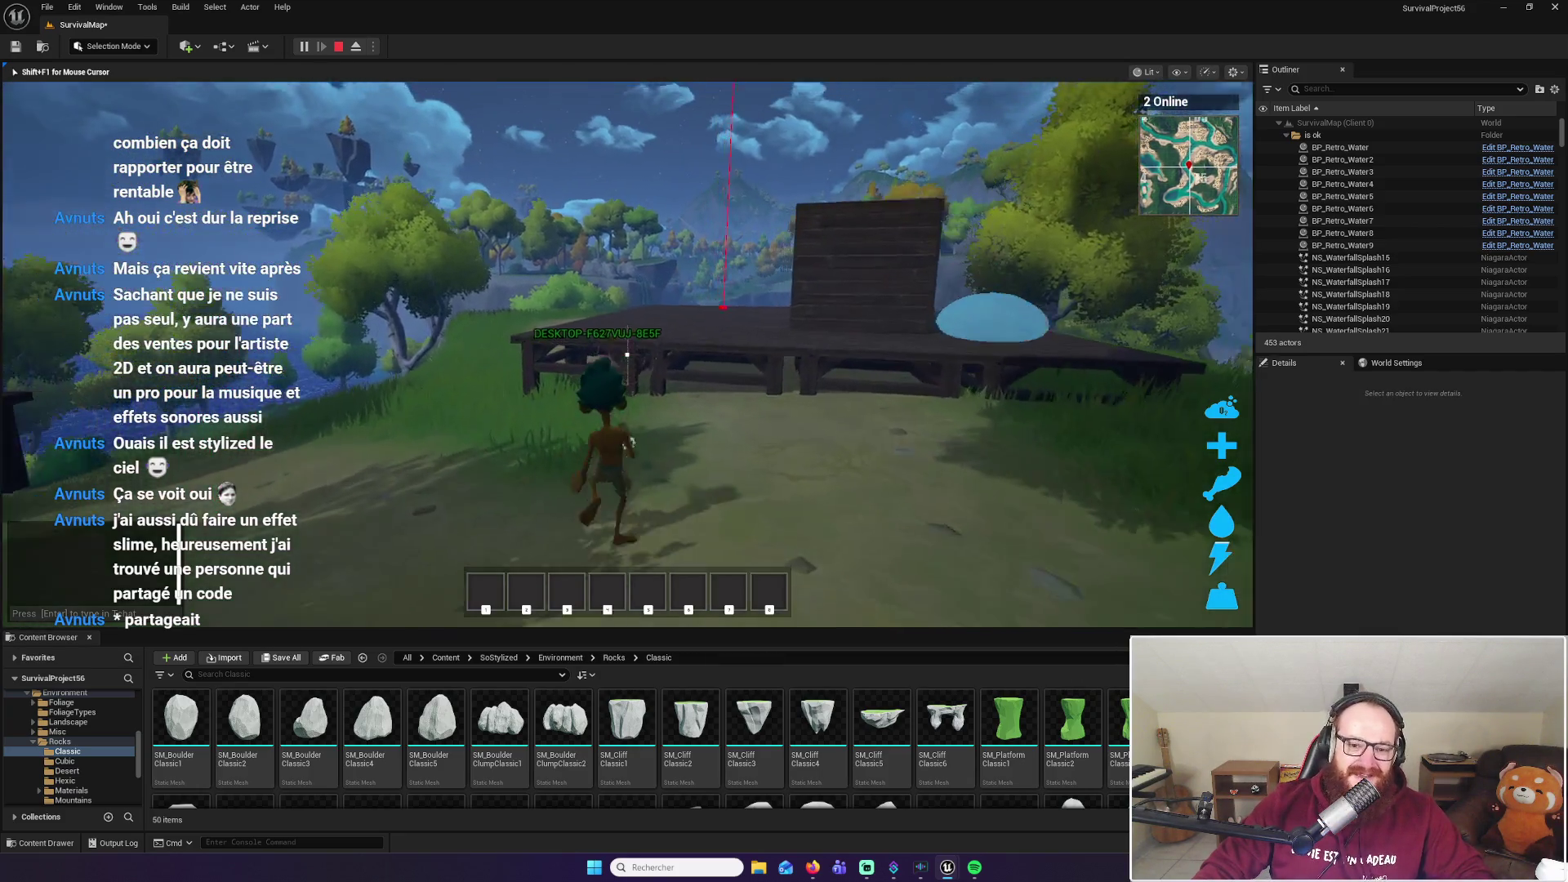
key(w)
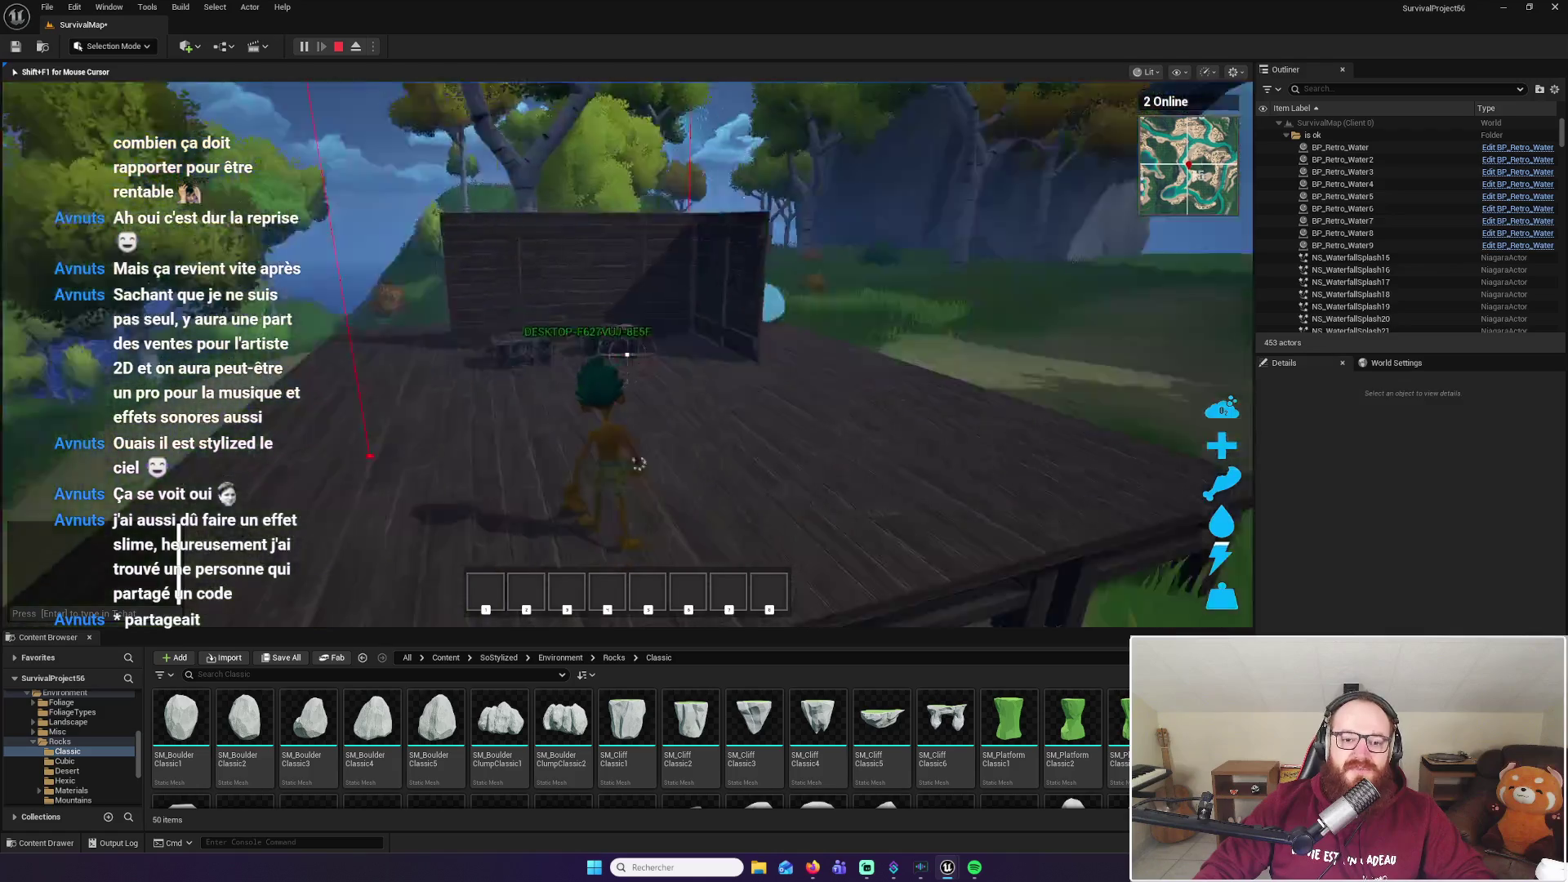
key(w)
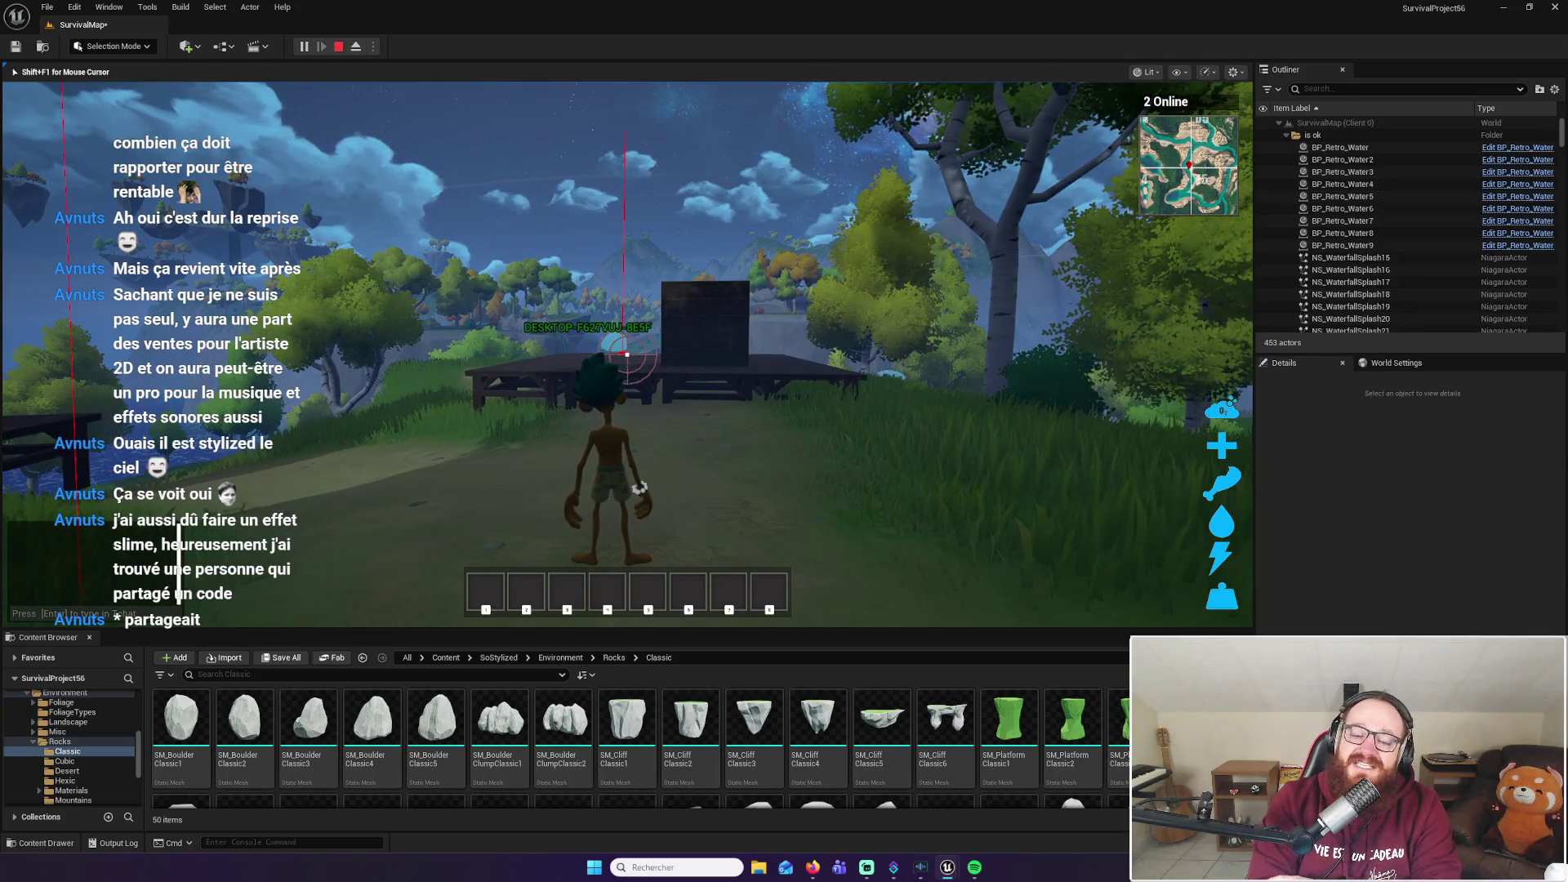
key(super)
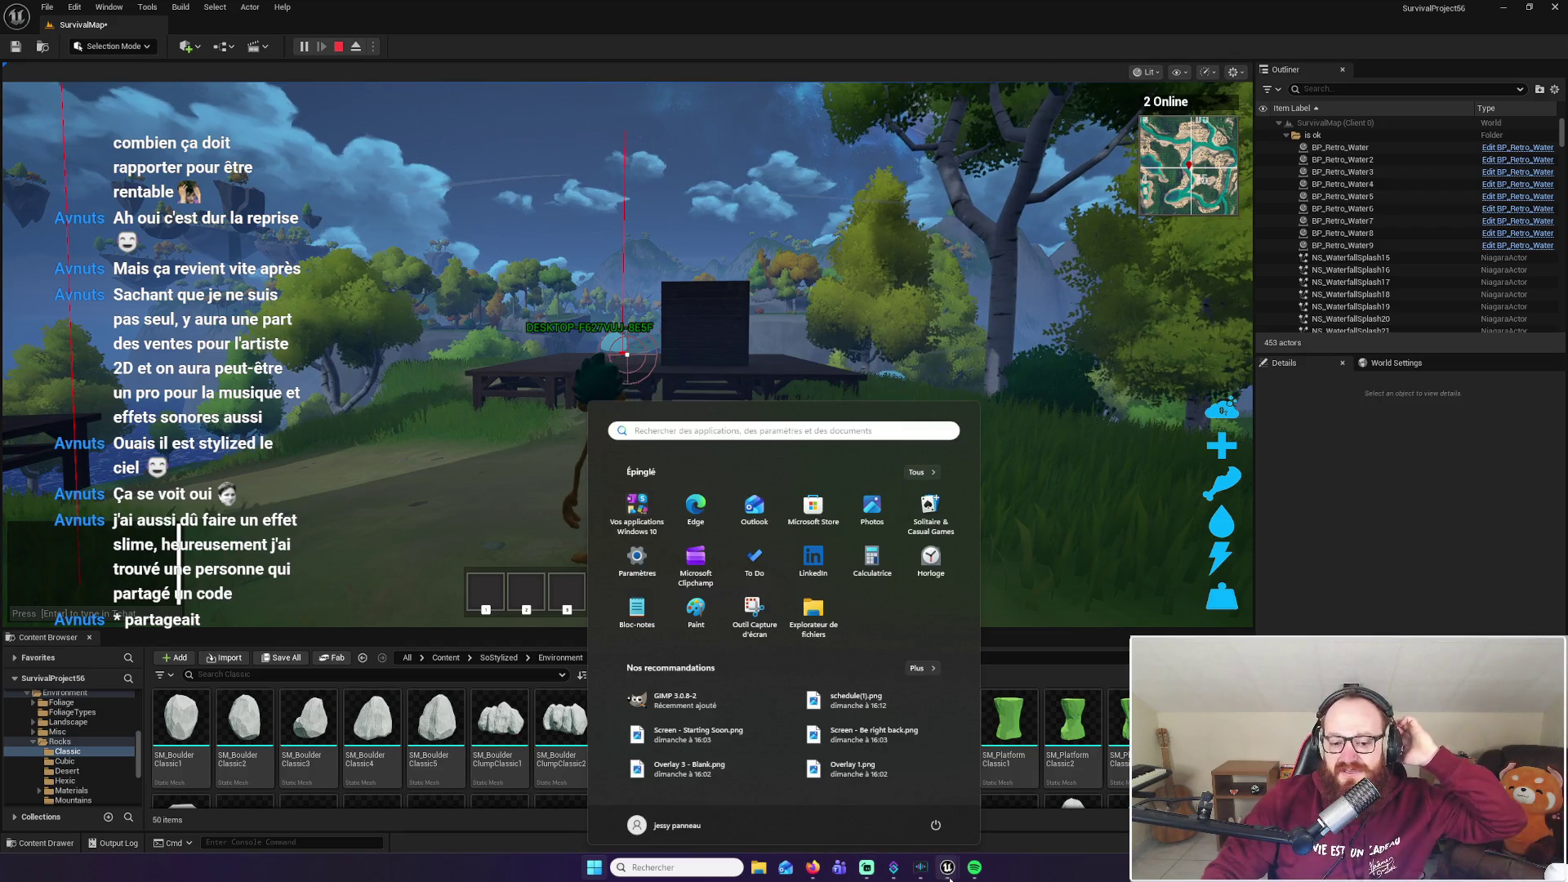
mouse_move(951, 875)
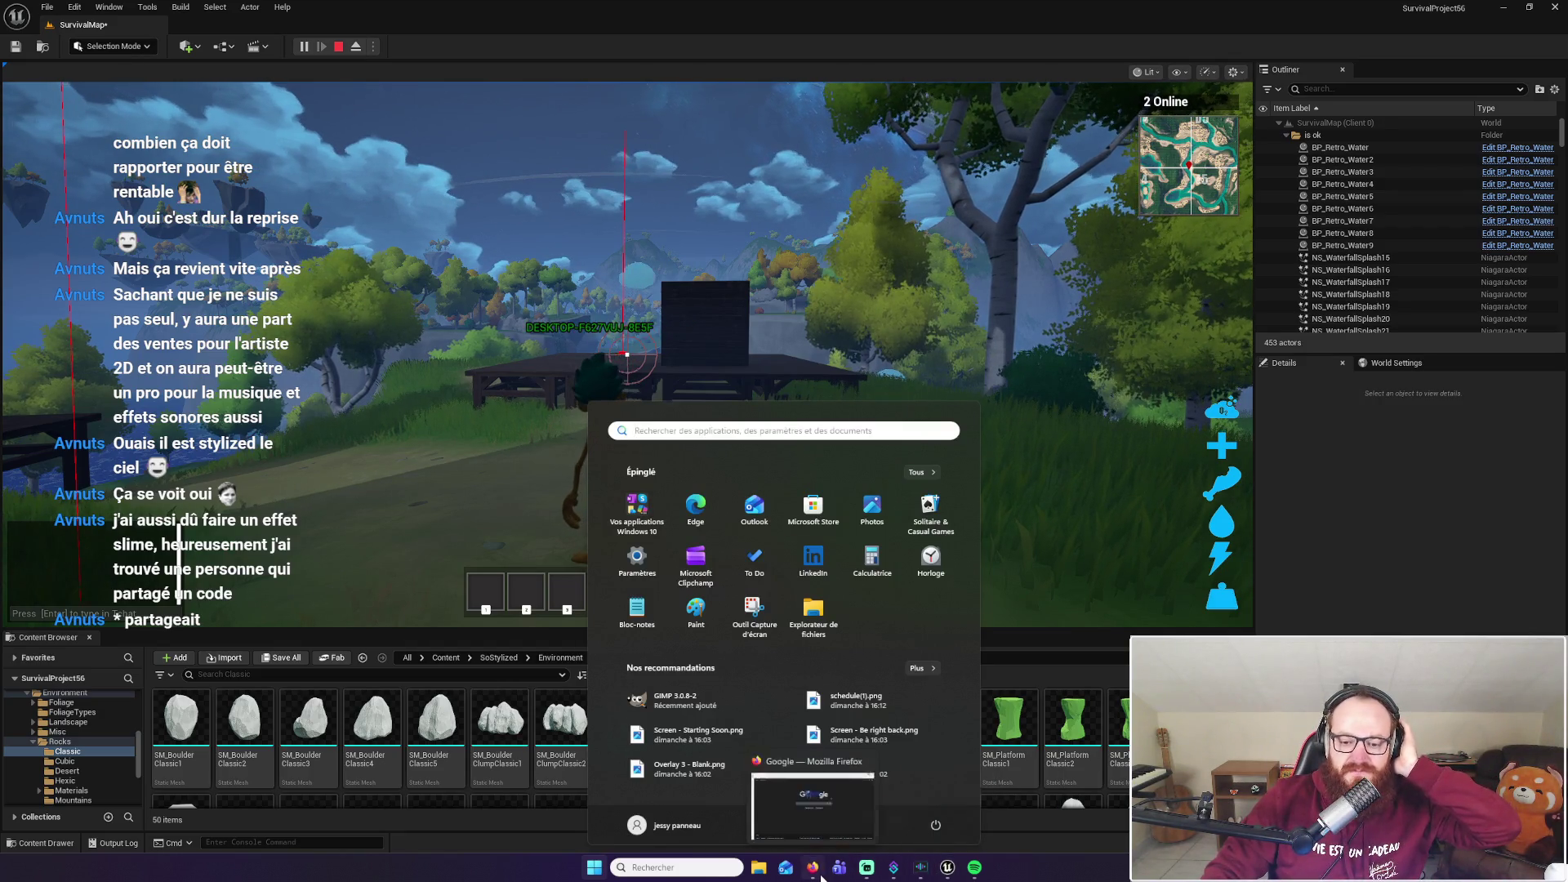
click(813, 868)
click(772, 60)
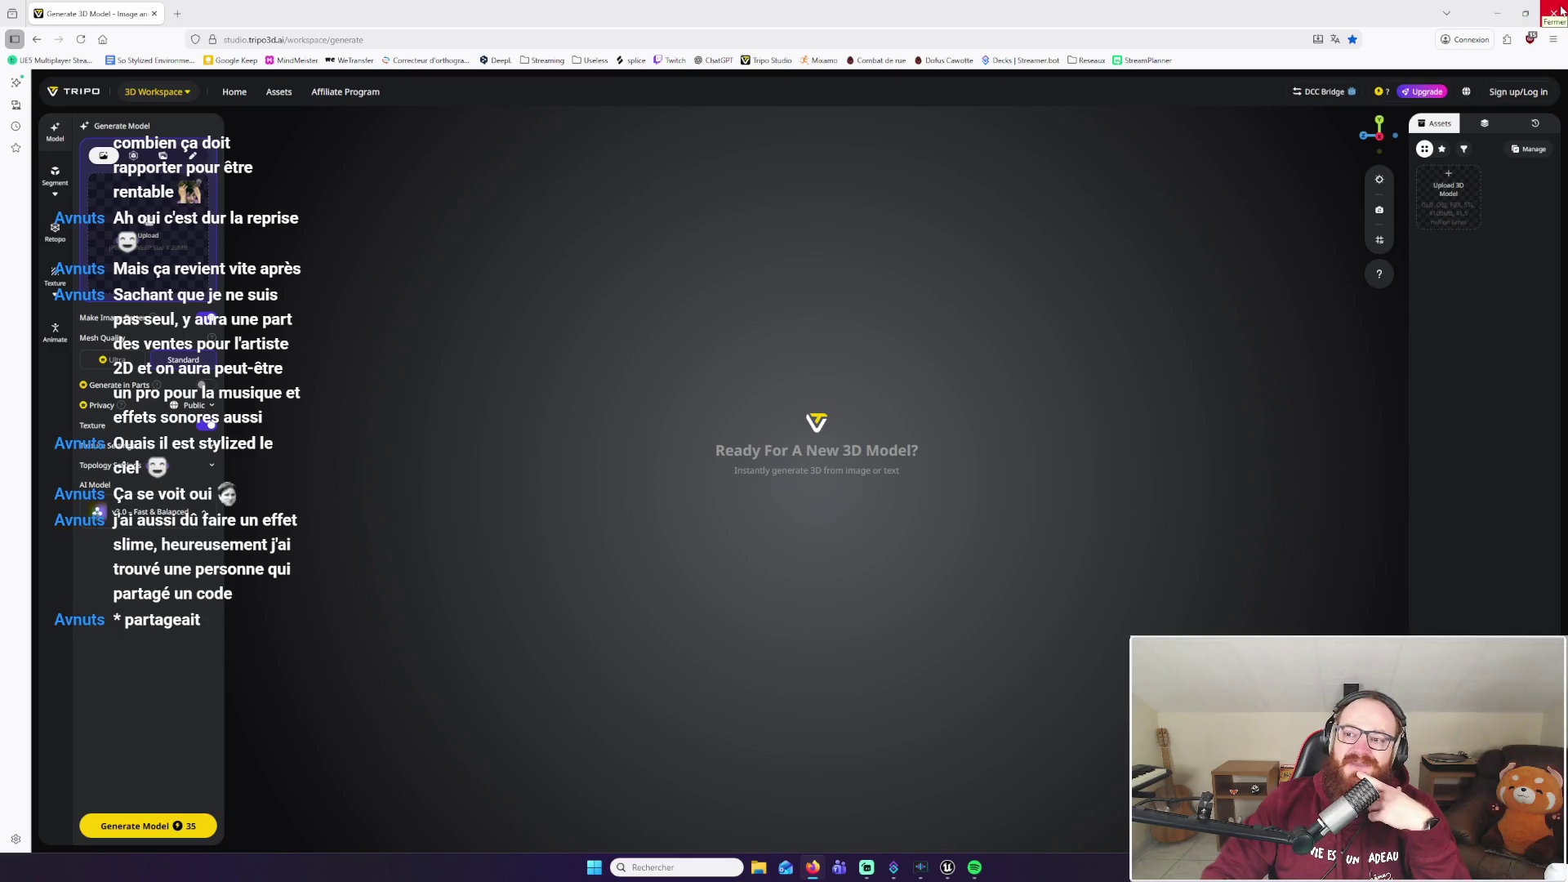
click(1554, 14)
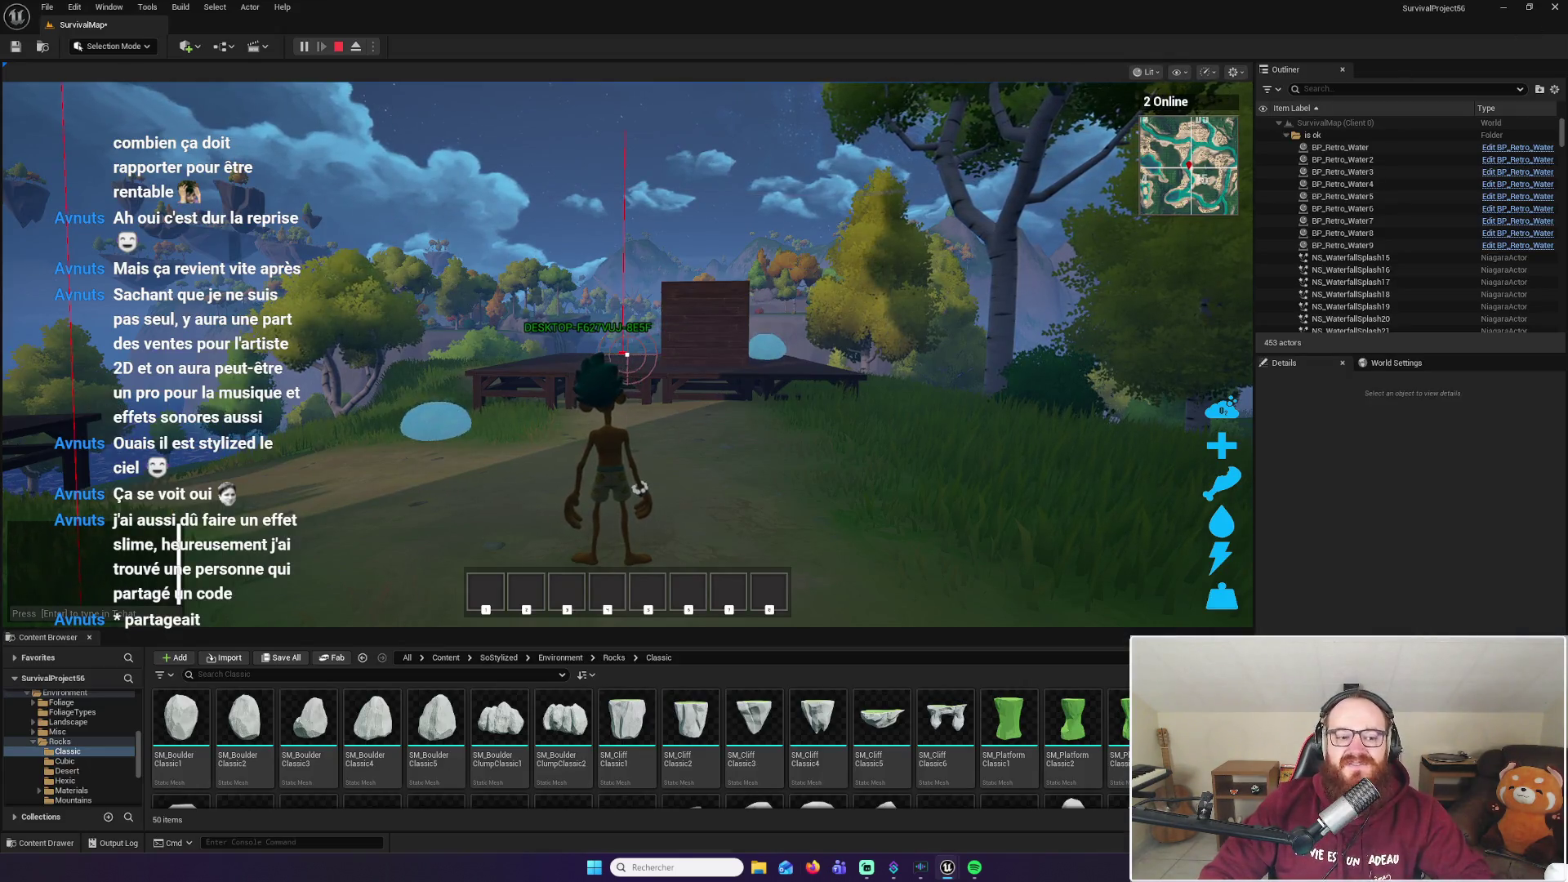
Jump onto the wooden platform, cross the deck and run off onto the grass path
key(w)
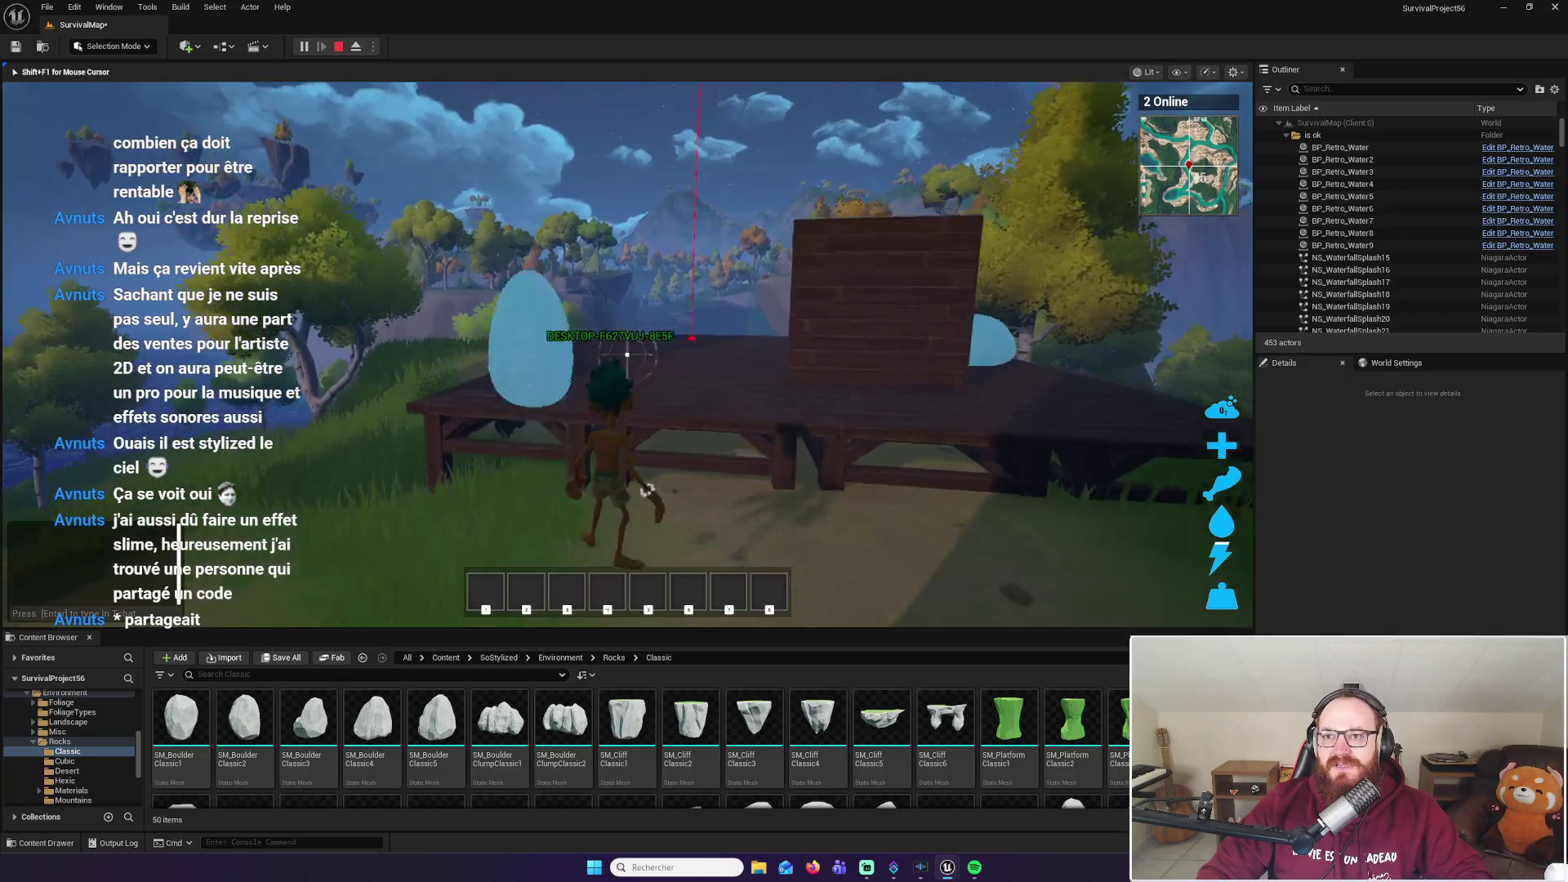
key(space)
key(w)
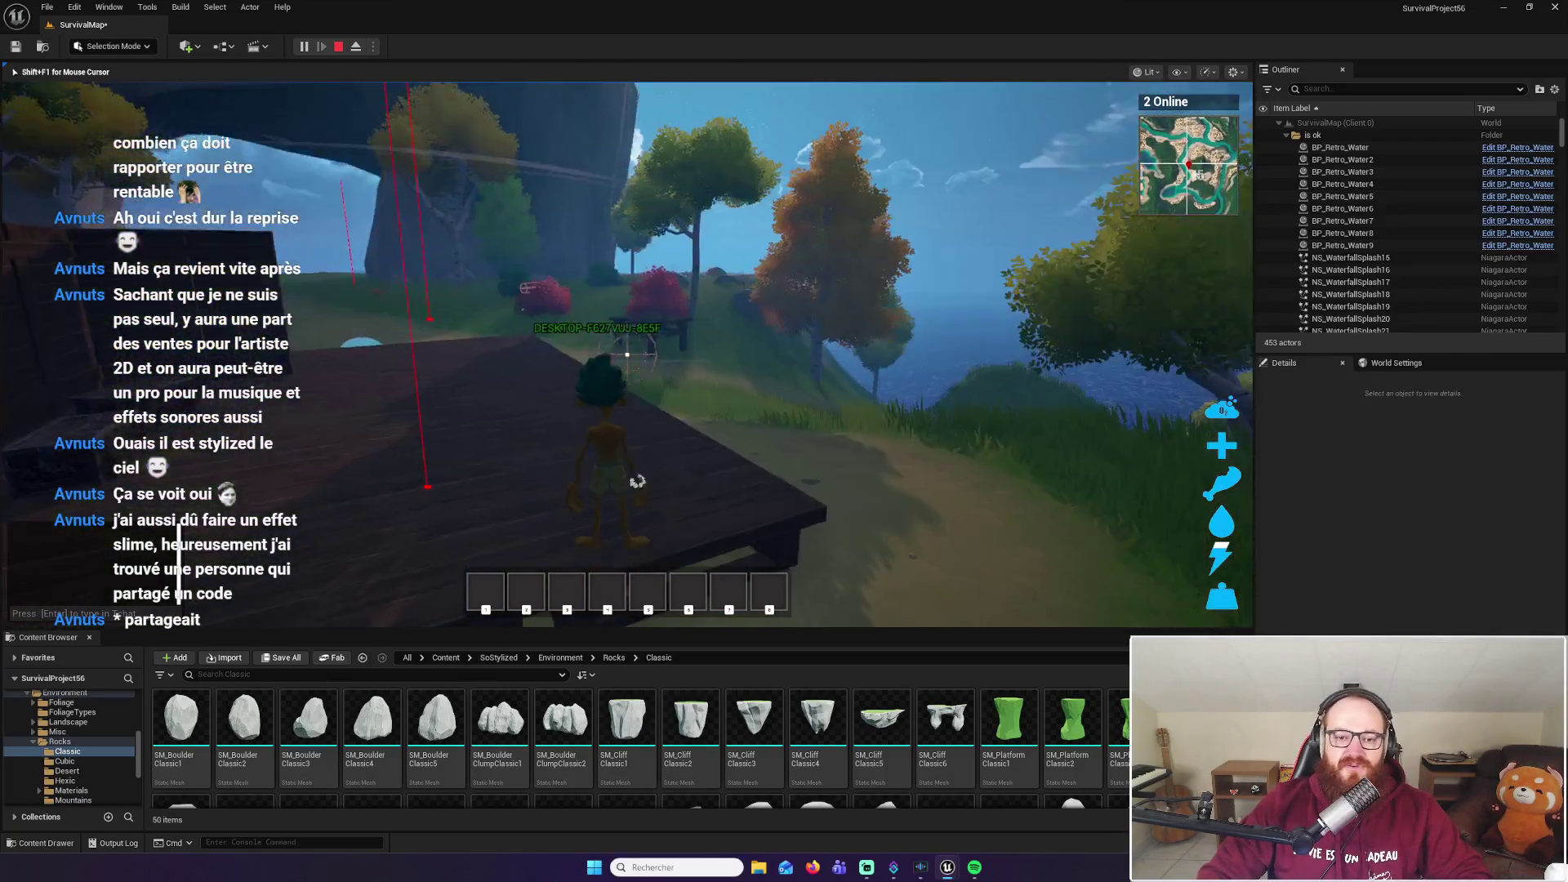
key(w)
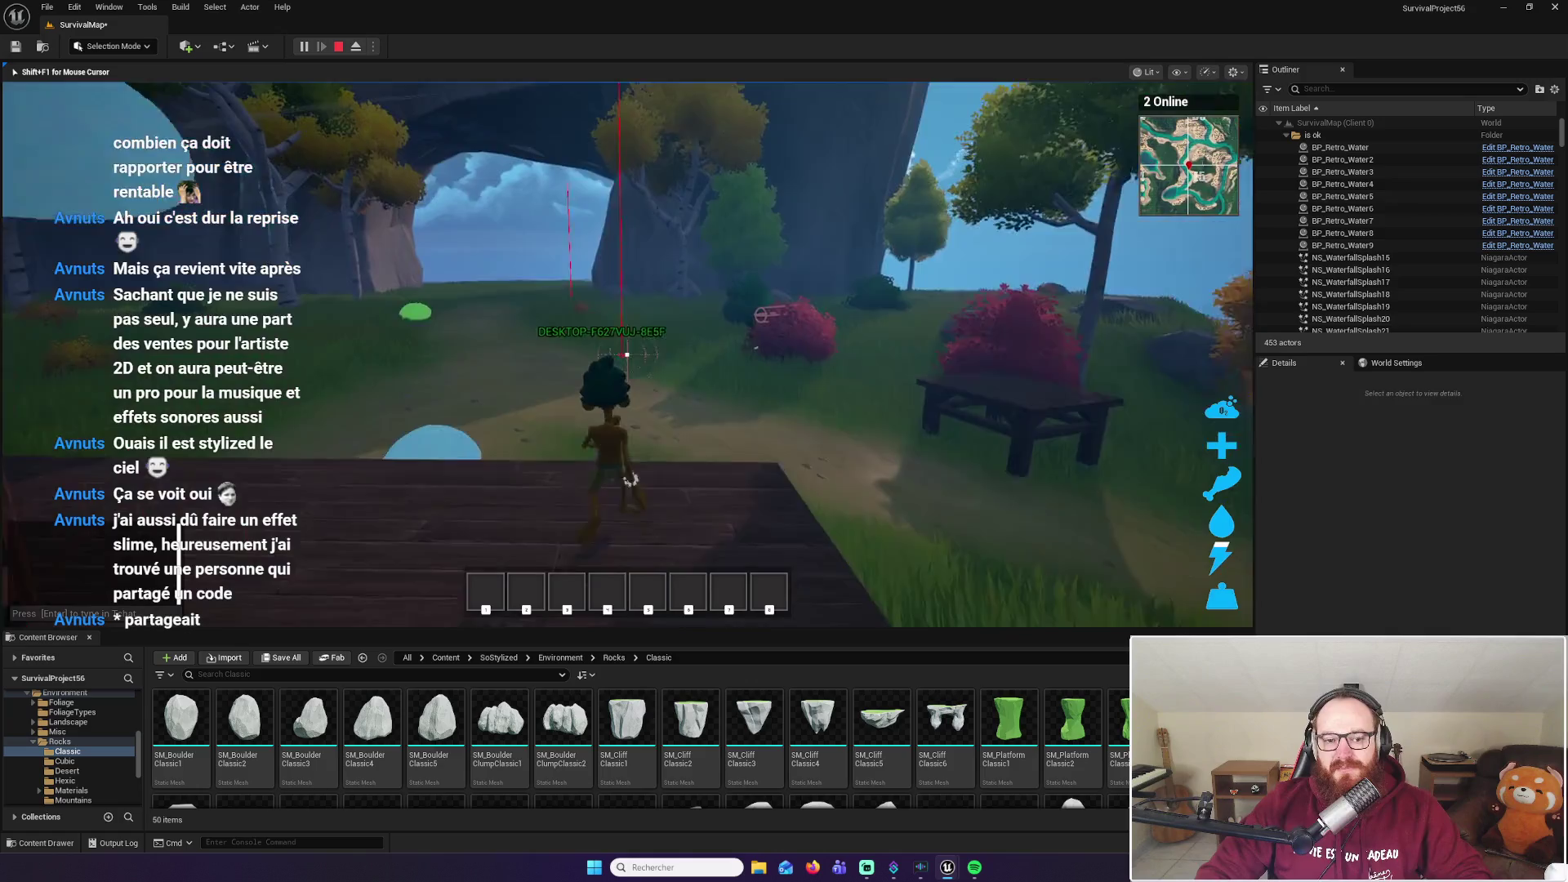
key(w)
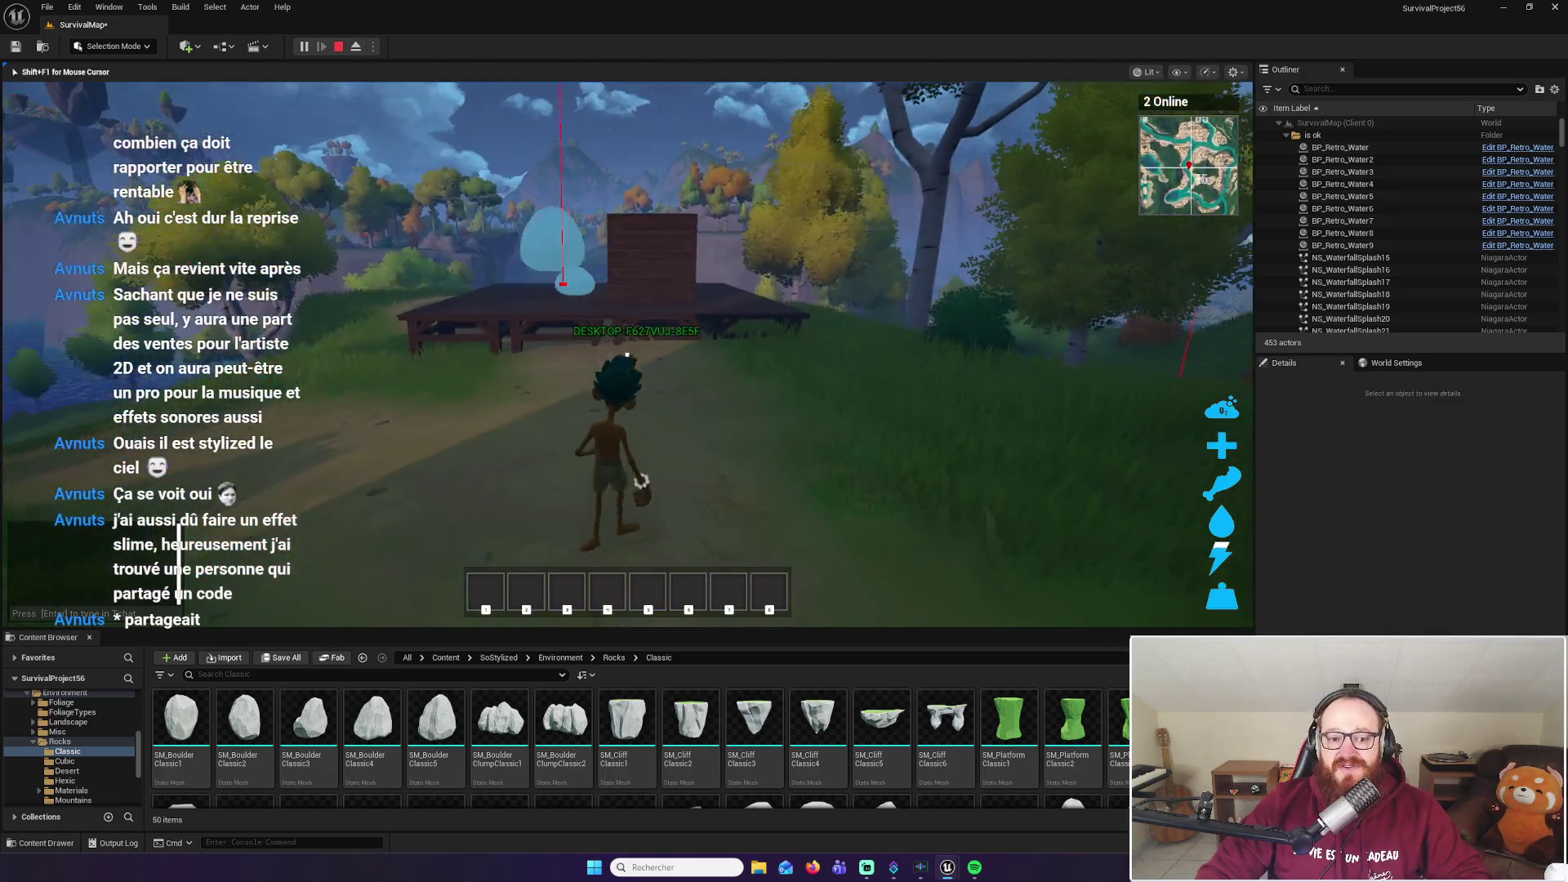
Return to and climb the wooden platform, then fire a slime blob onto the deck
key(w)
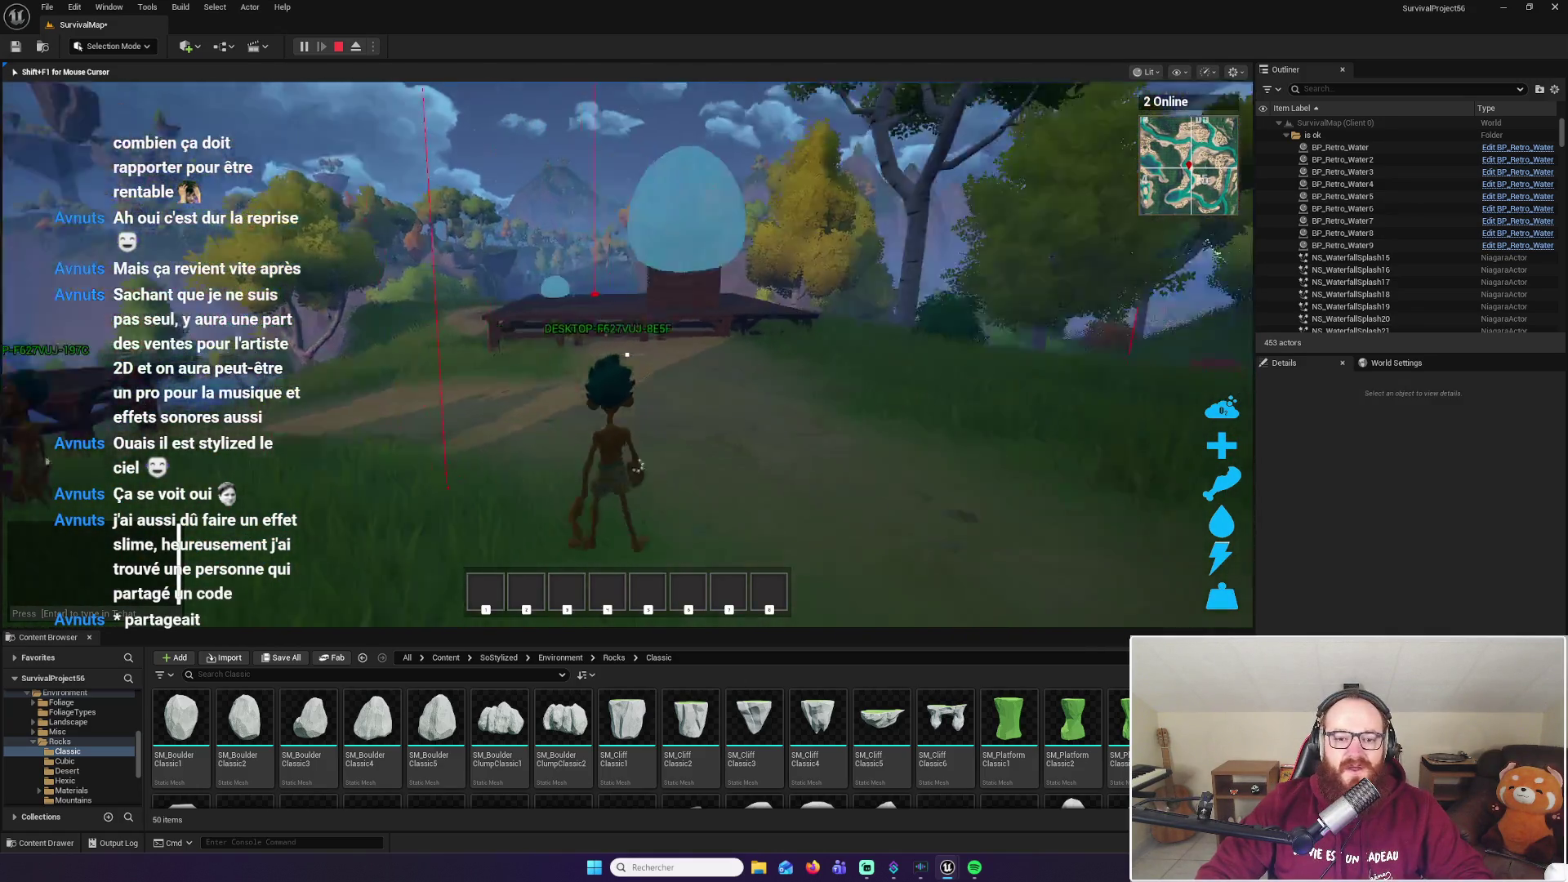
key(w)
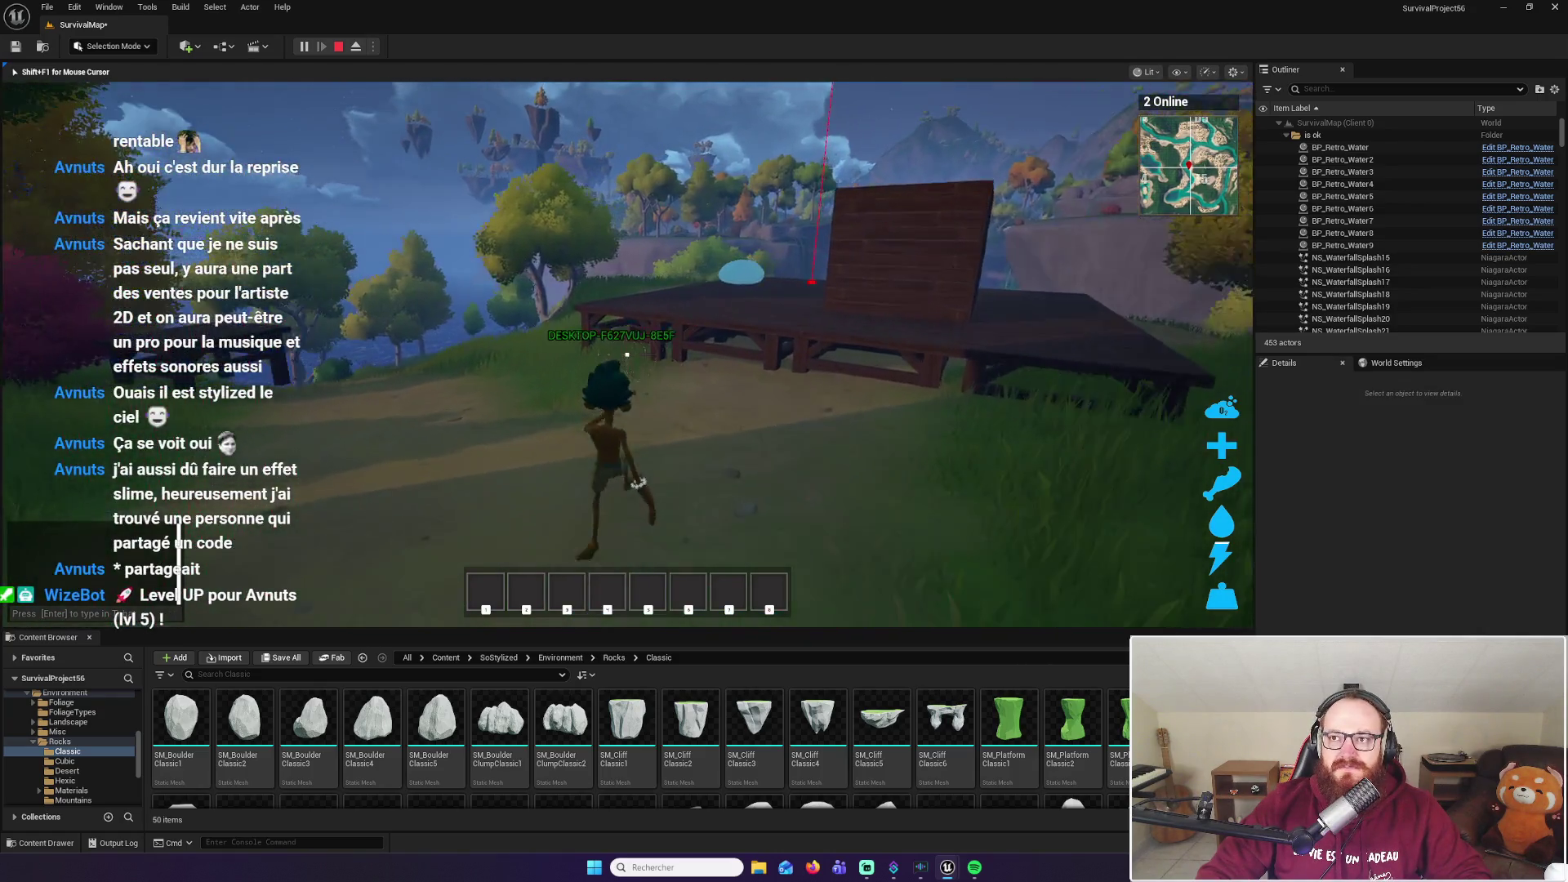
key(w)
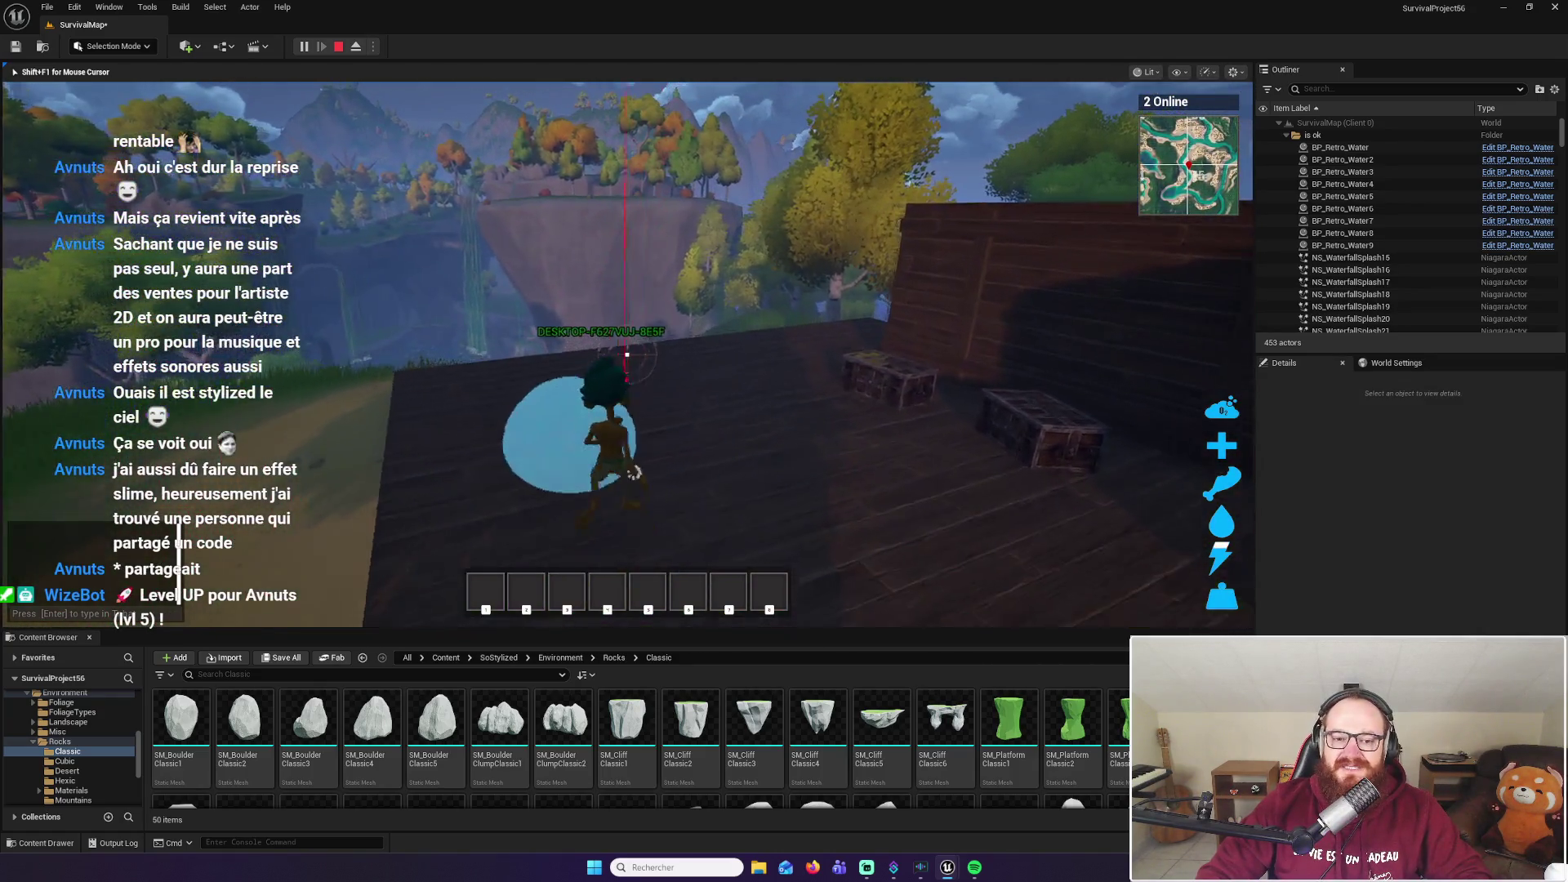
click(627, 354)
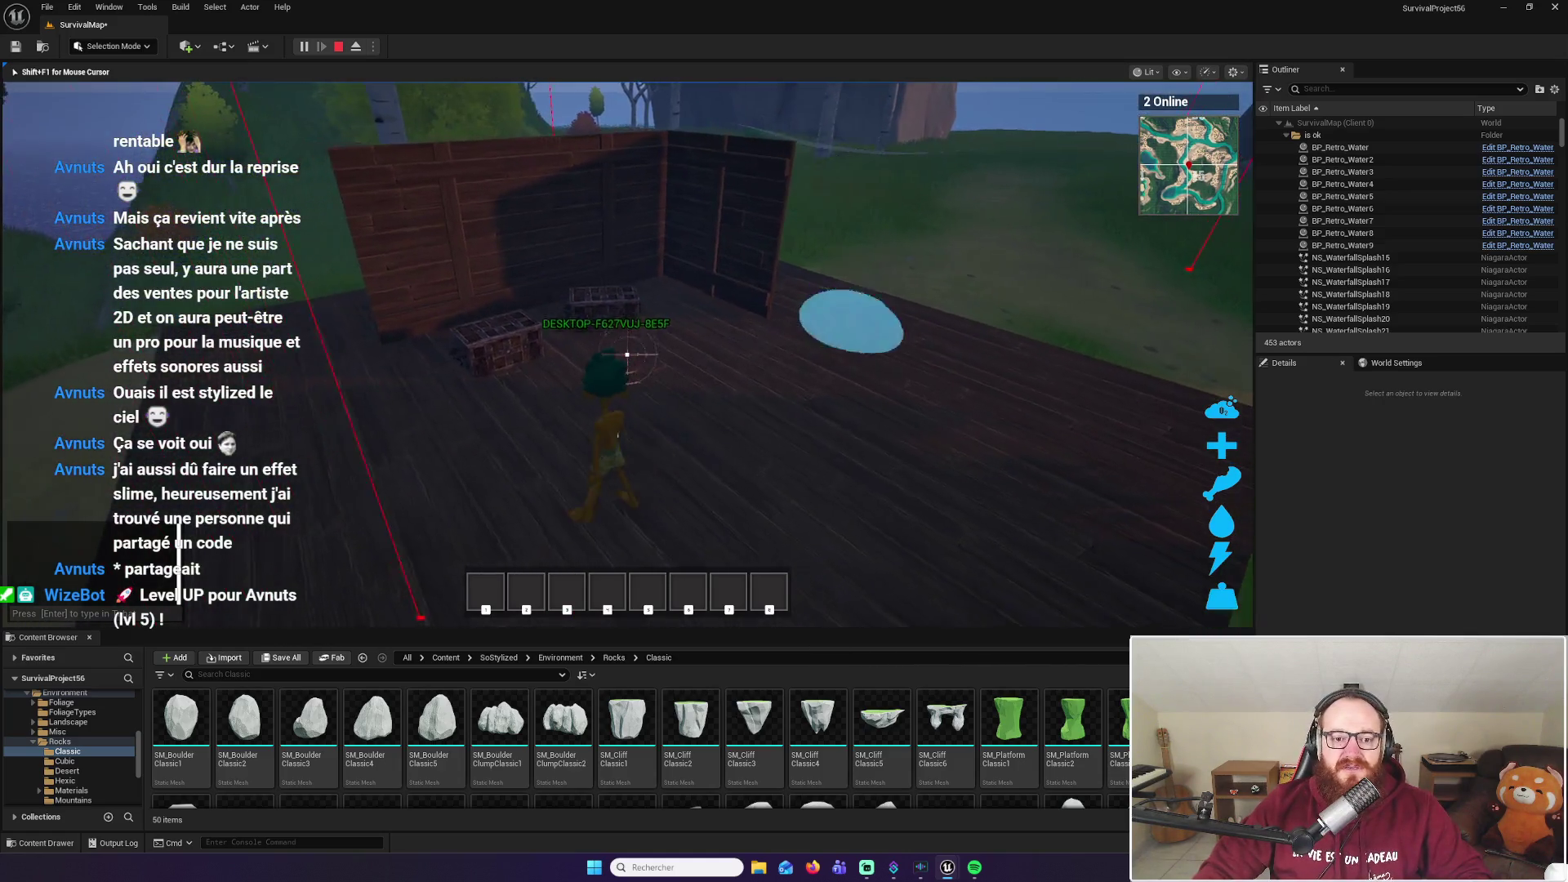
Approach the chests and slime puddle, back away, then walk over the red rug to the deck edge
key(w)
key(w)
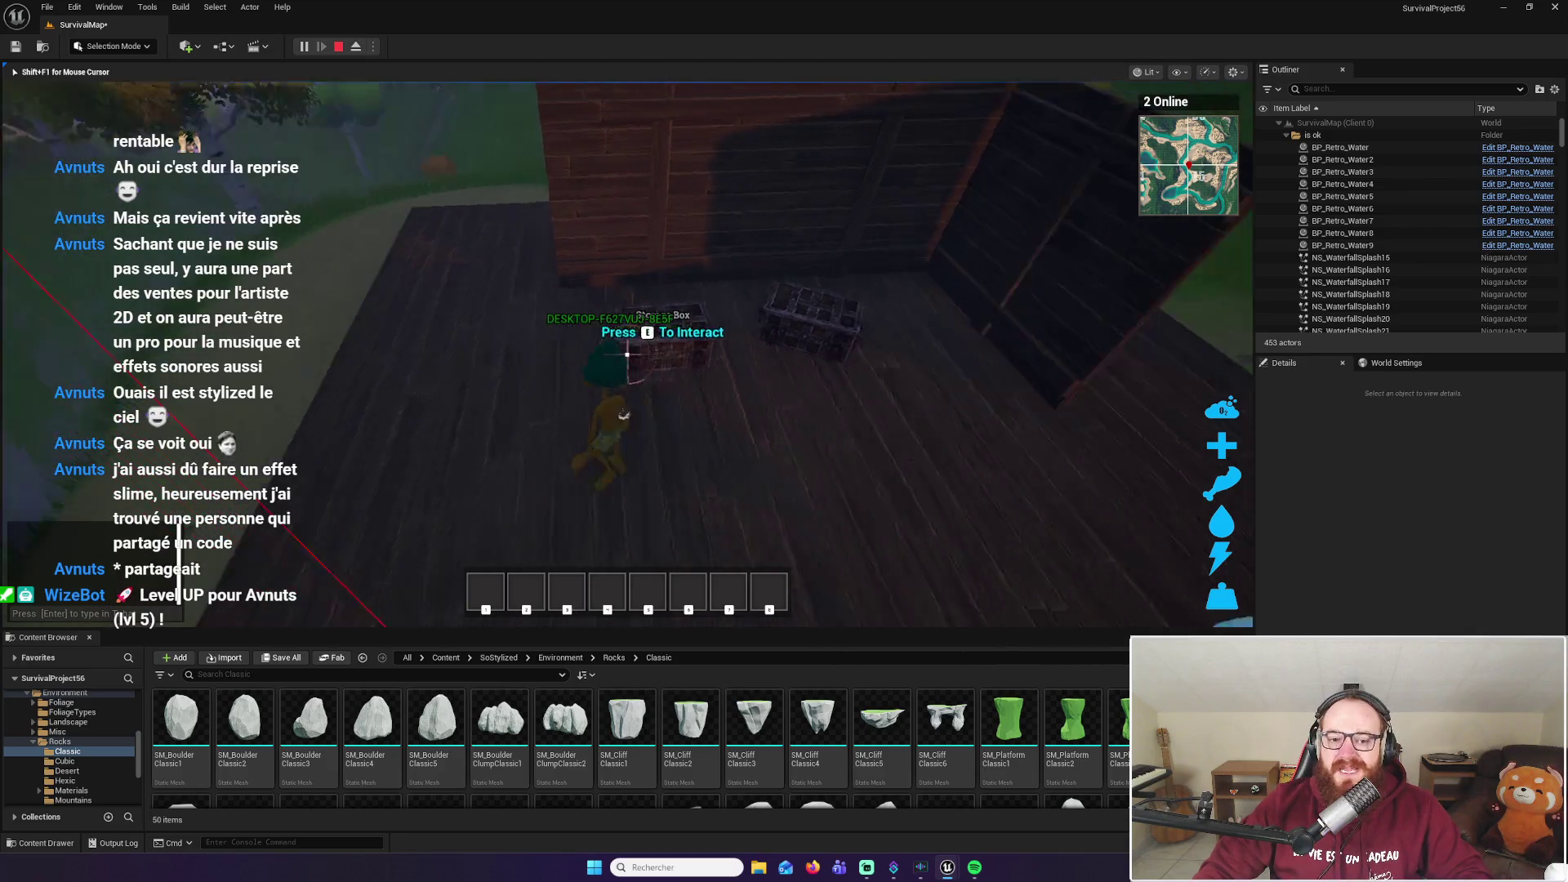
key(s)
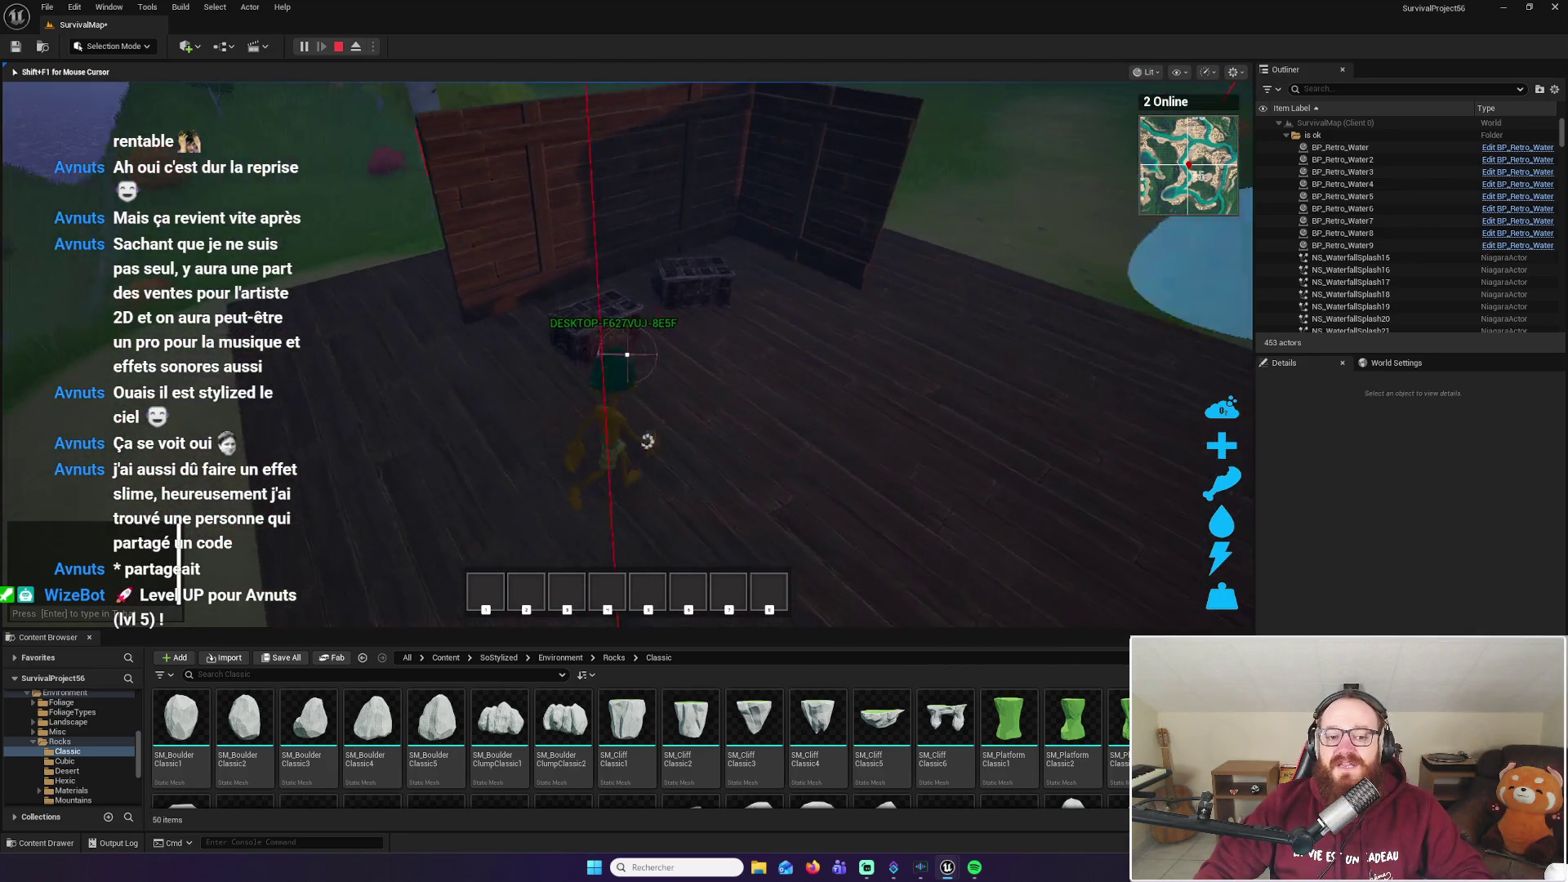
key(w)
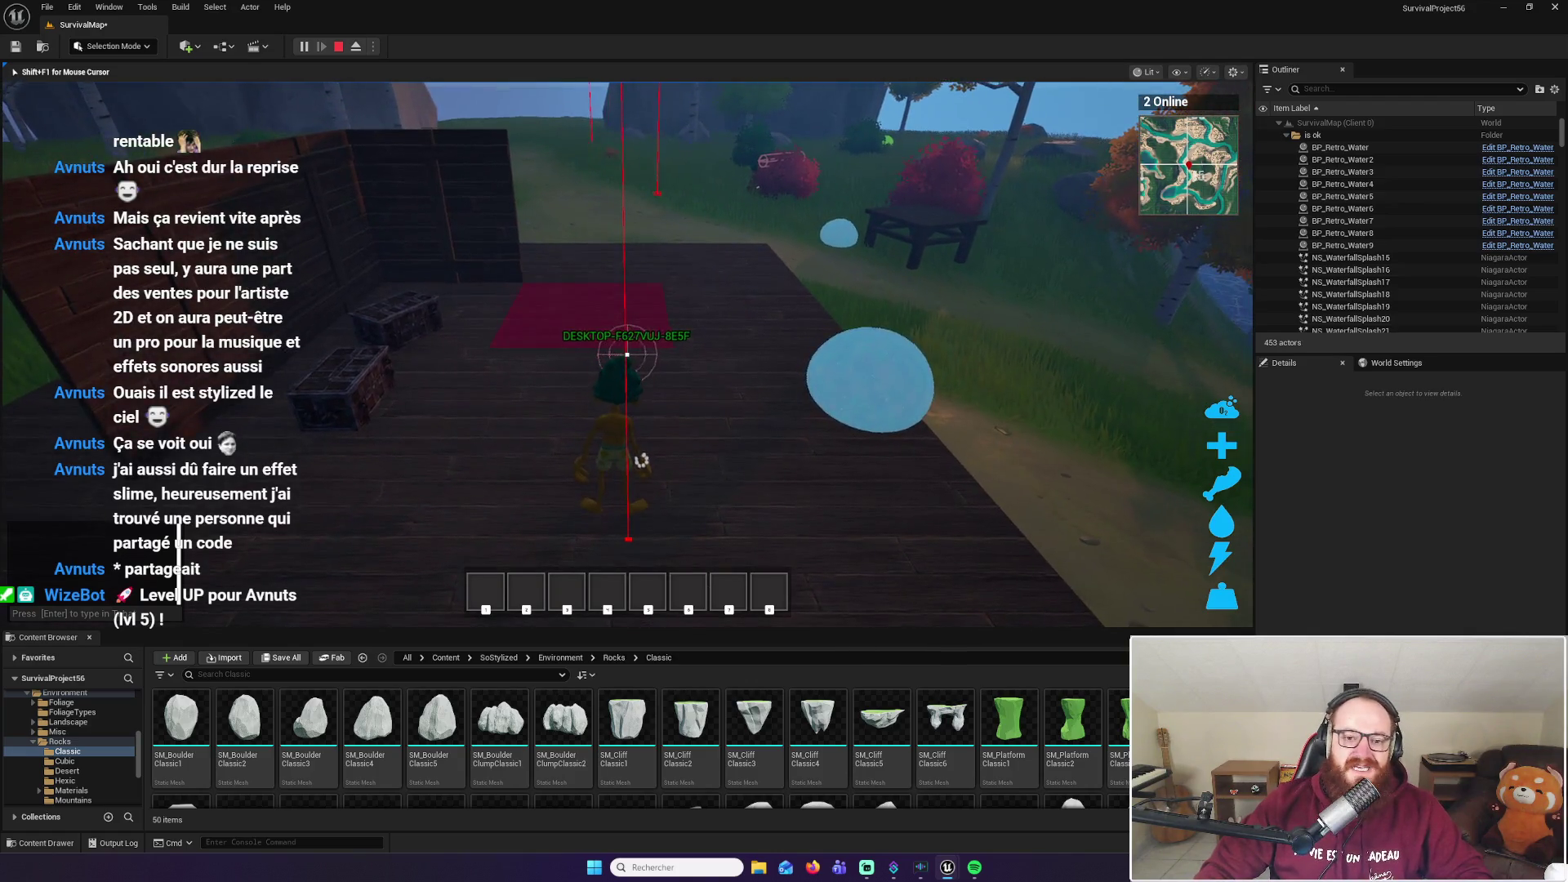
key(w)
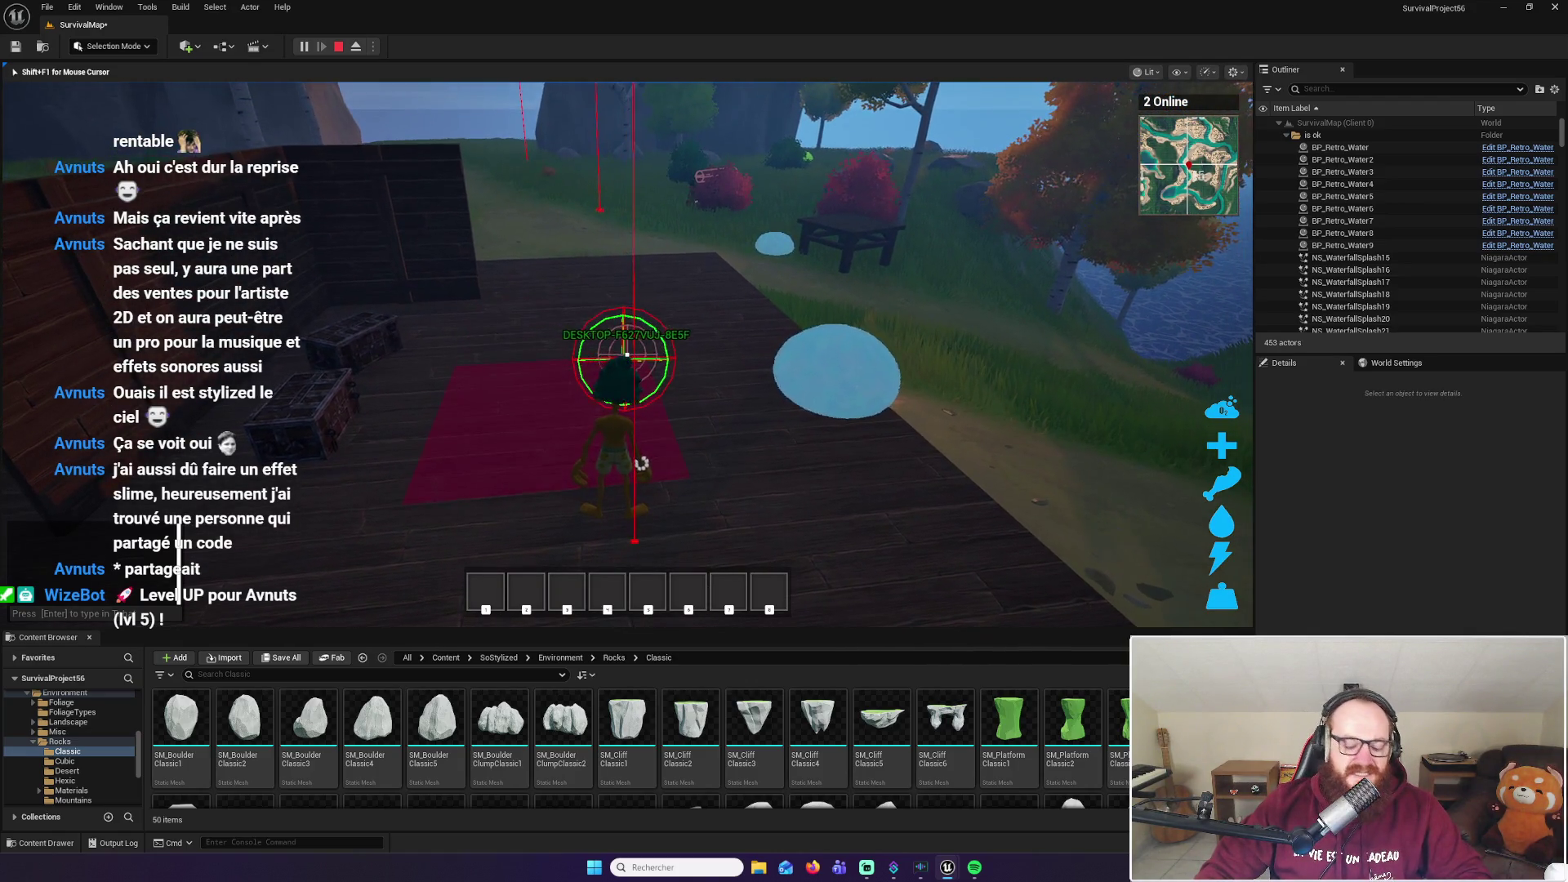
key(w)
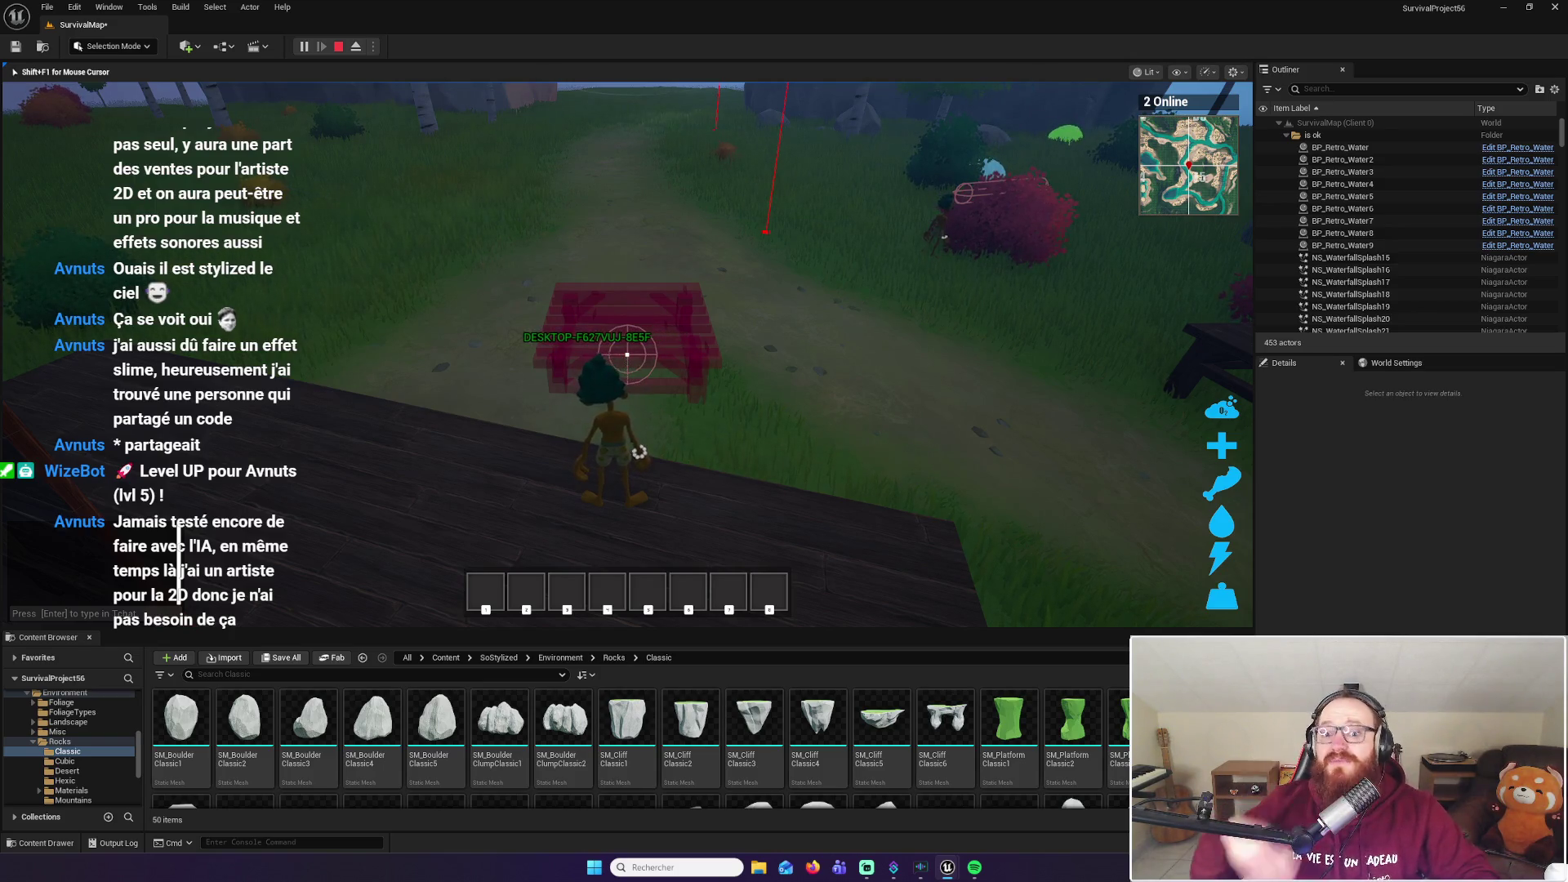
Leave the deck past the red rug, jump down the grassy slope and run the path to the bridge
key(w)
key(w)
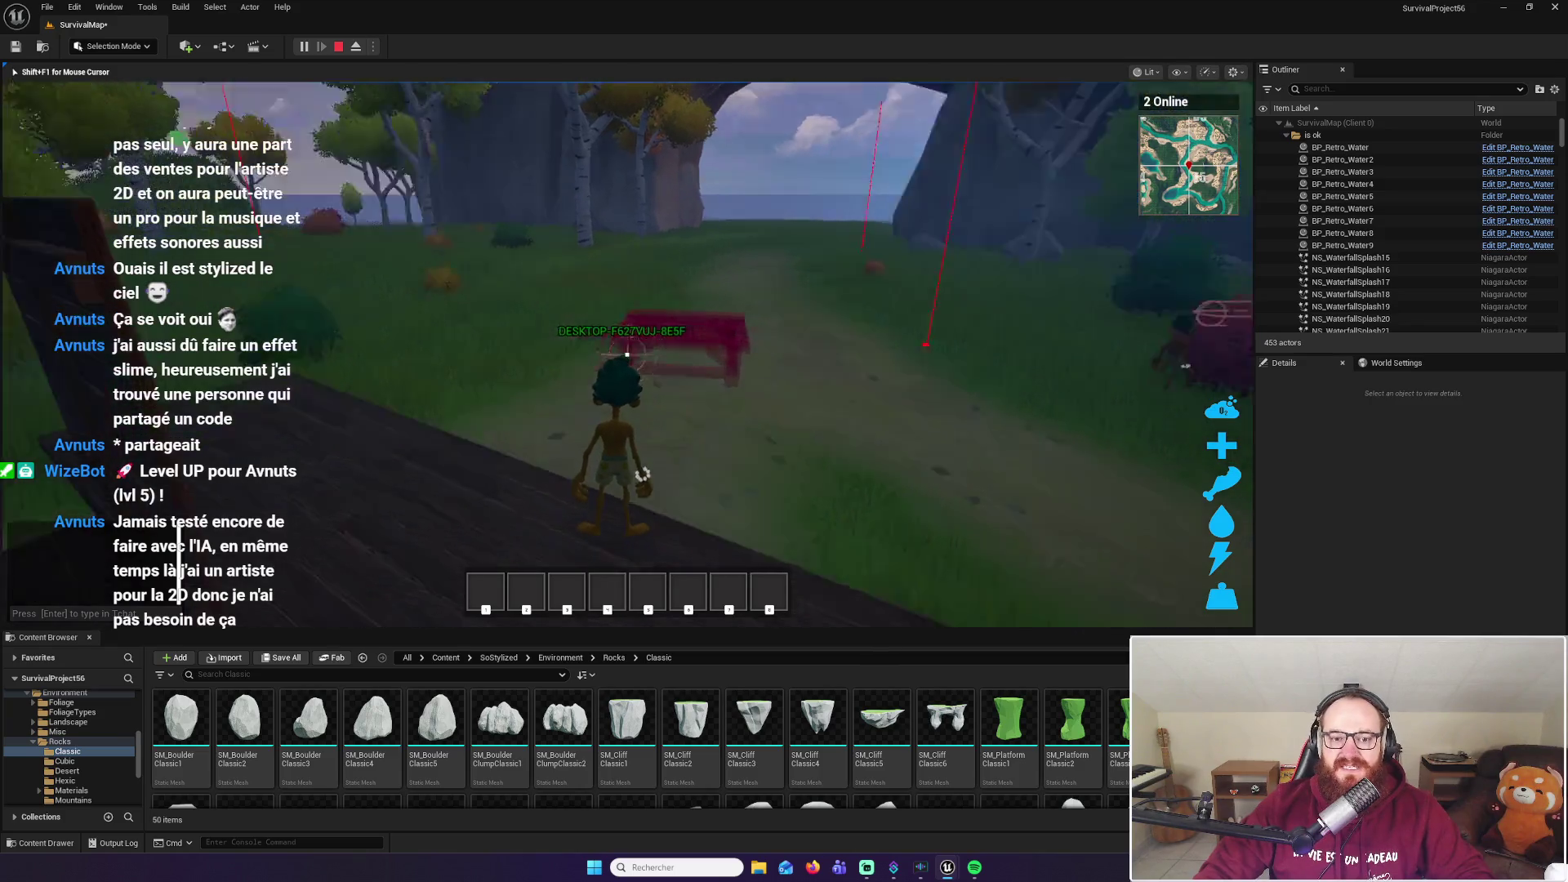
key(w)
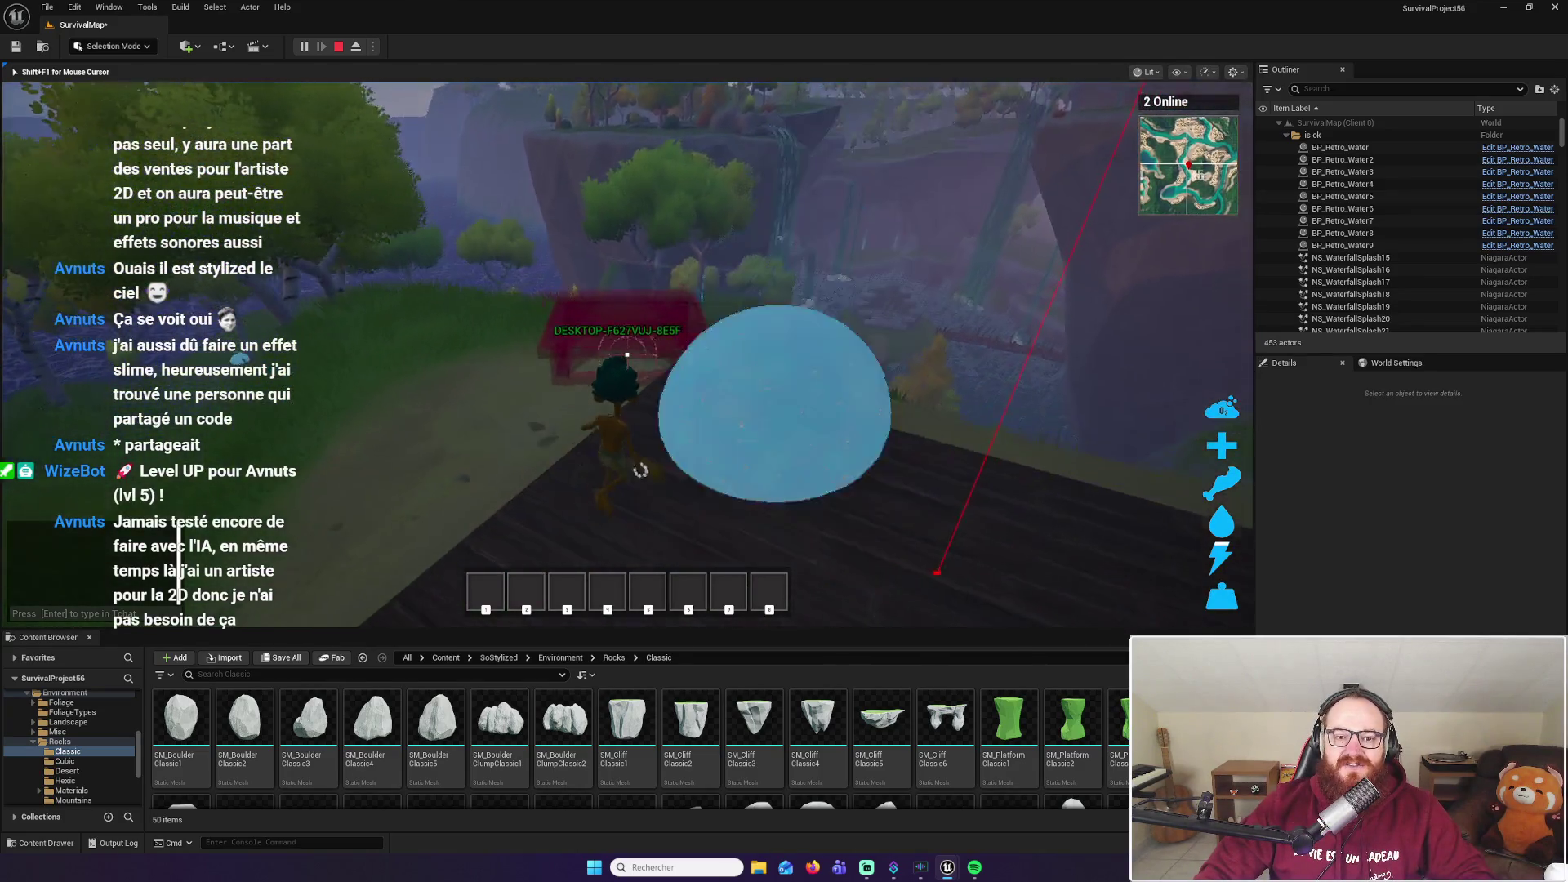
key(w)
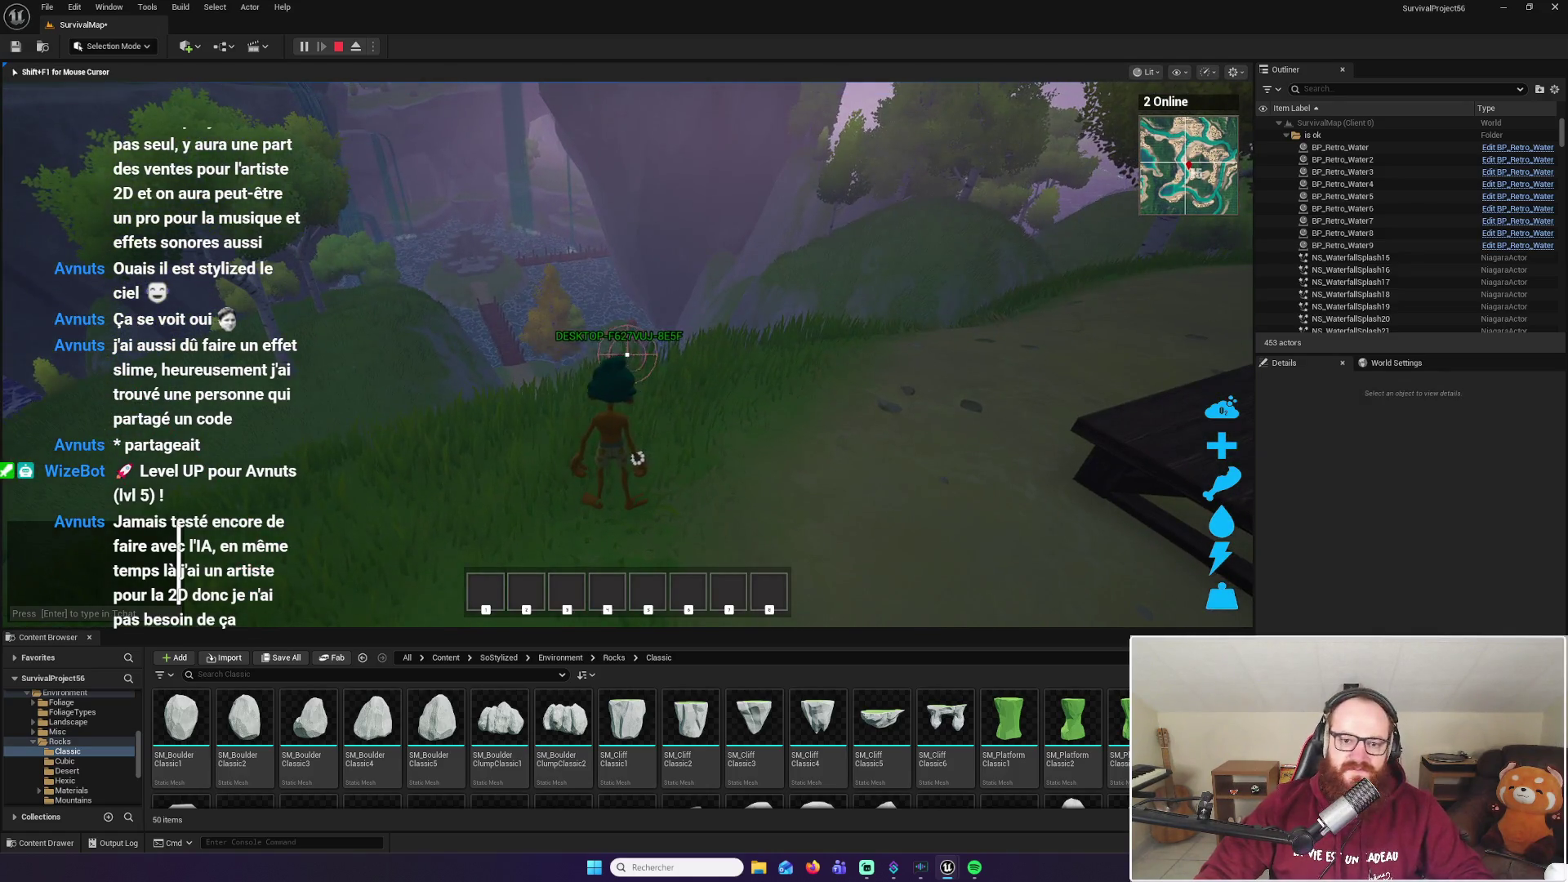
key(w)
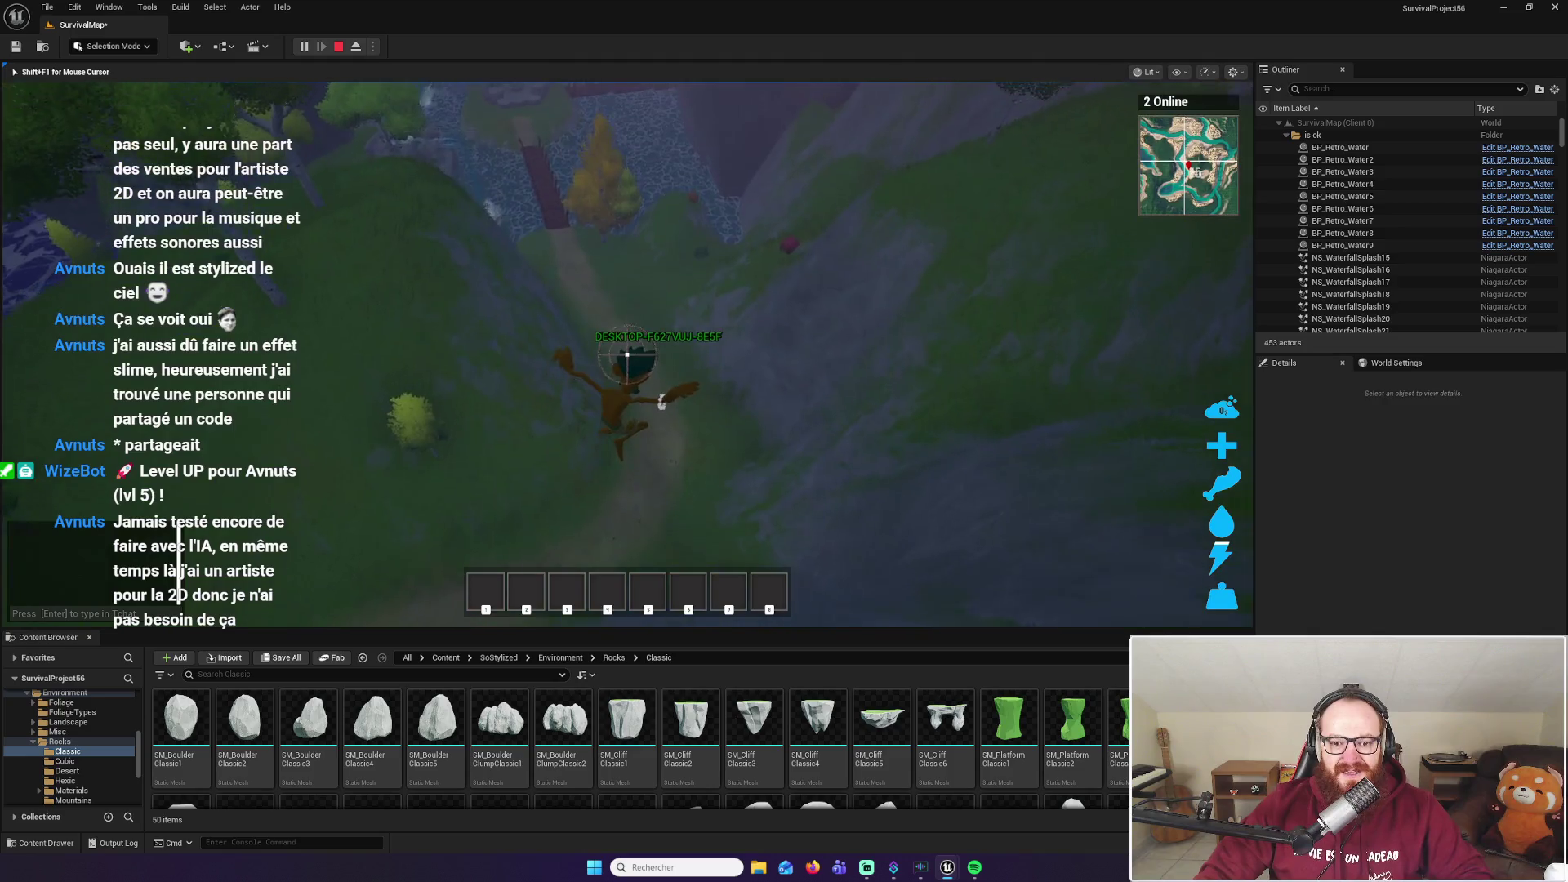
key(w)
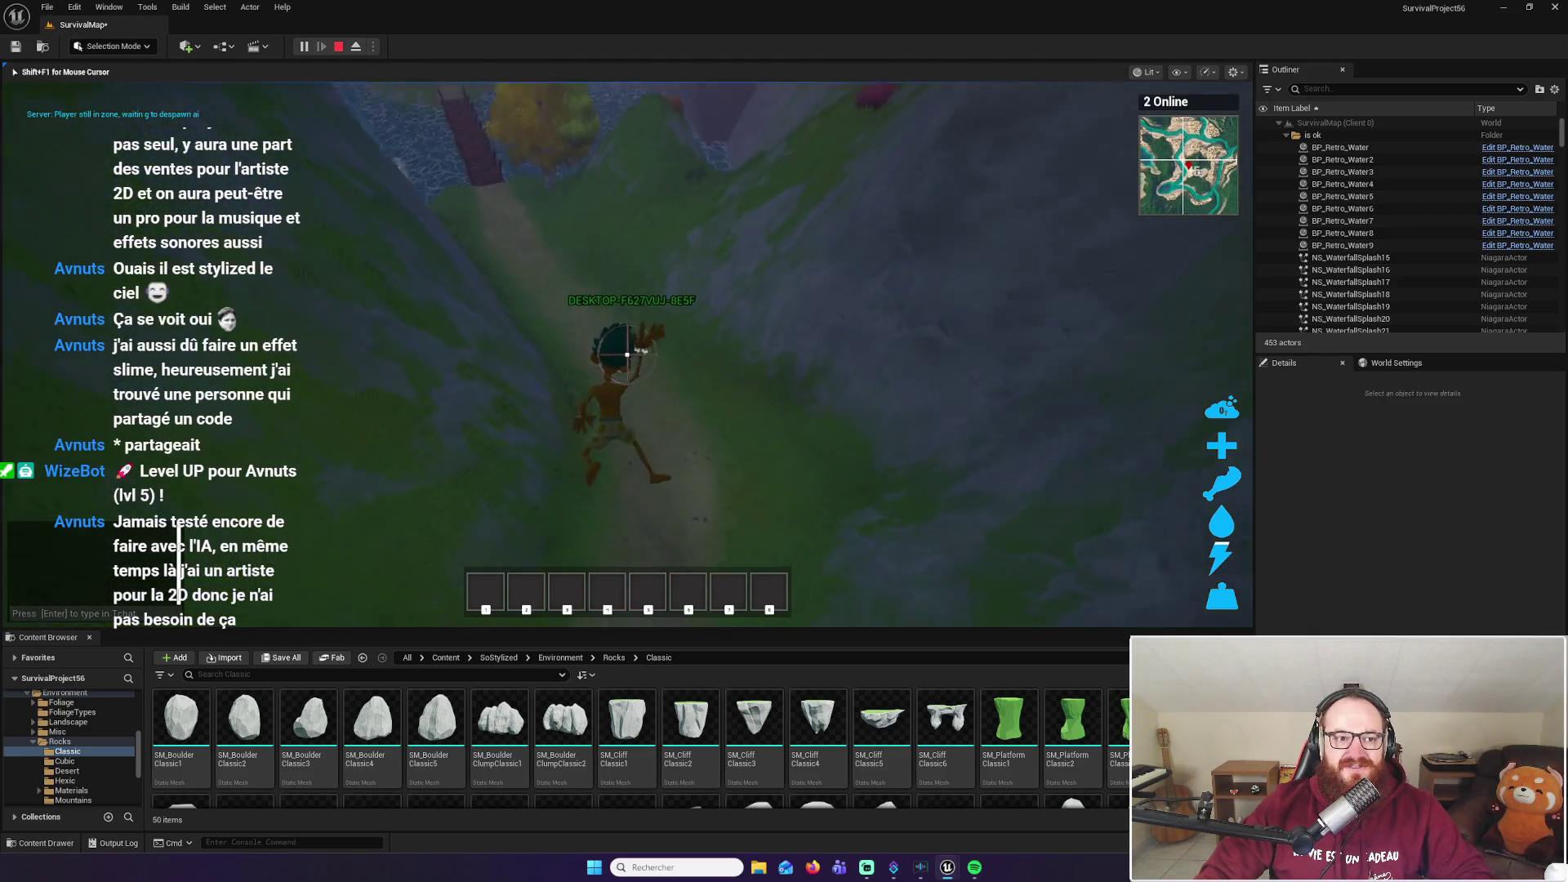
key(w)
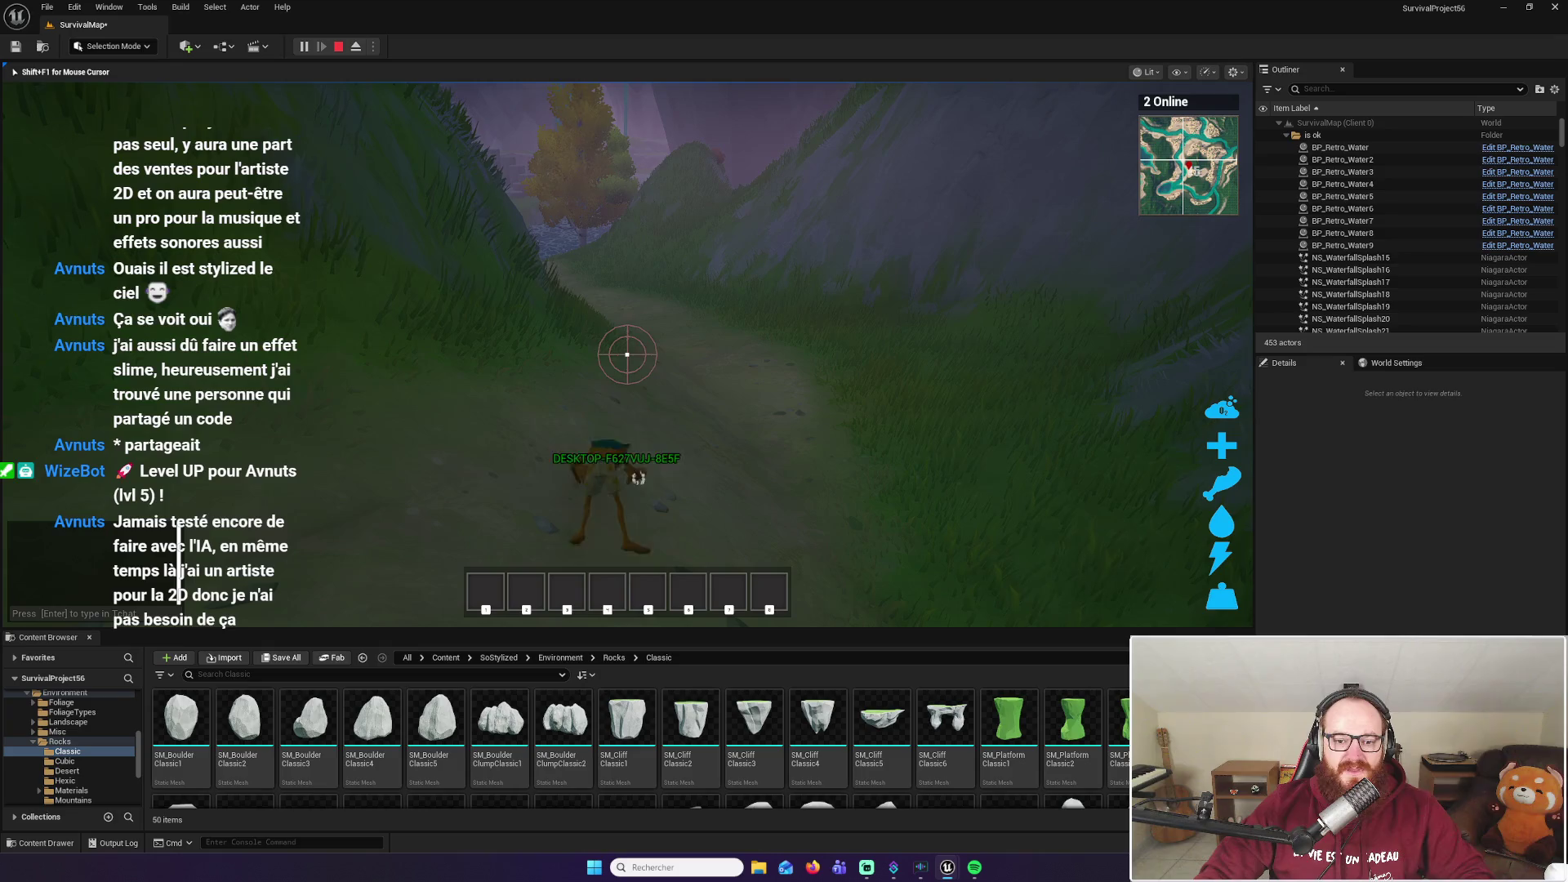
key(w)
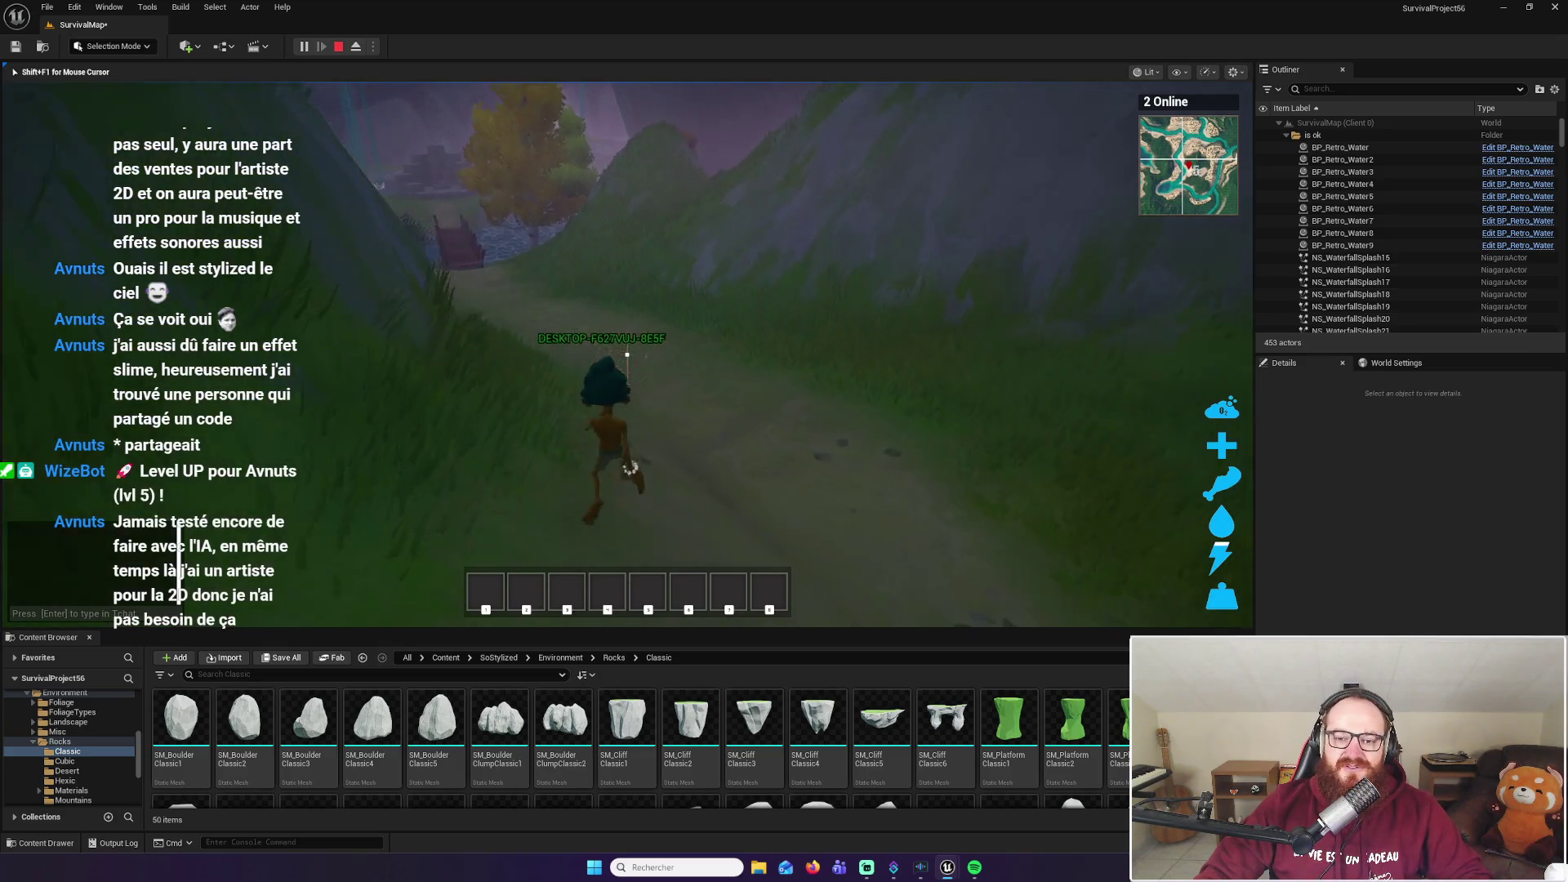
key(w)
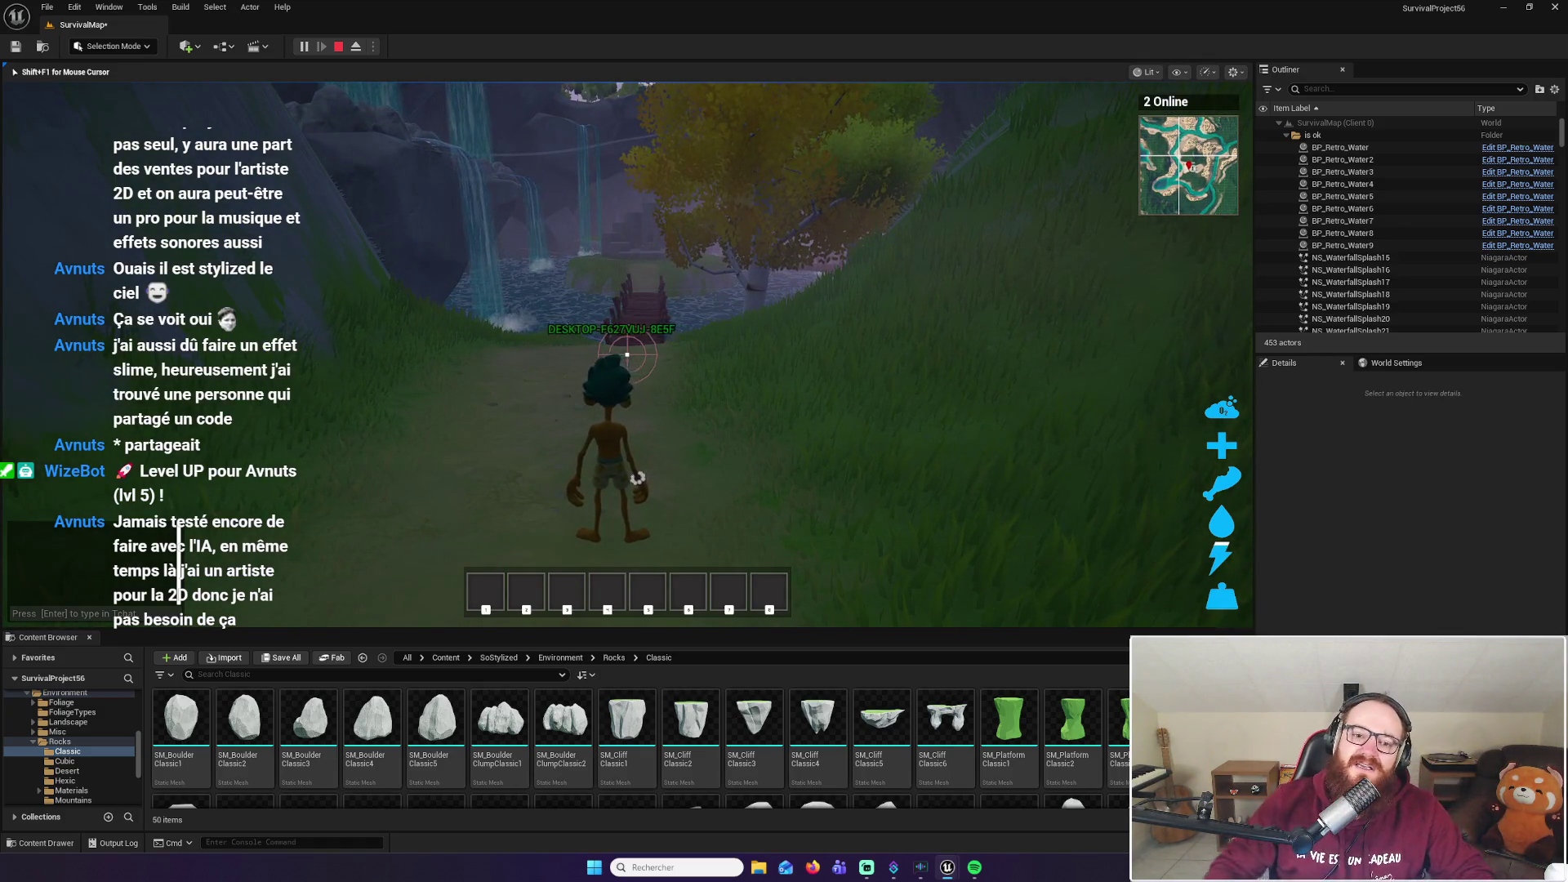
Run to the waterfall pool and cross the wooden bridge onto the grassy bank
key(w)
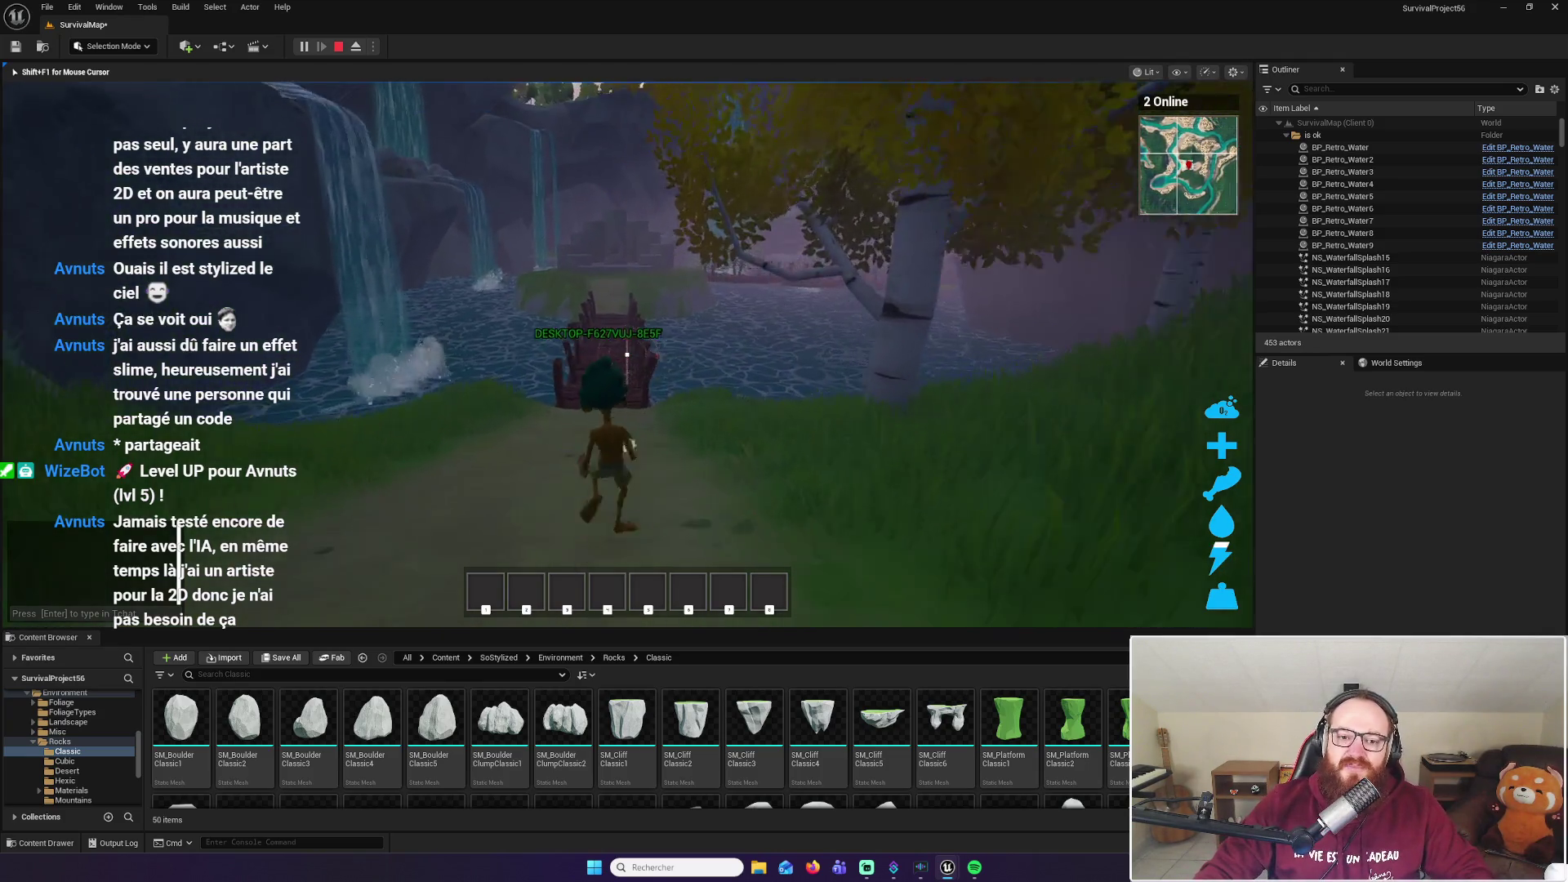
key(w)
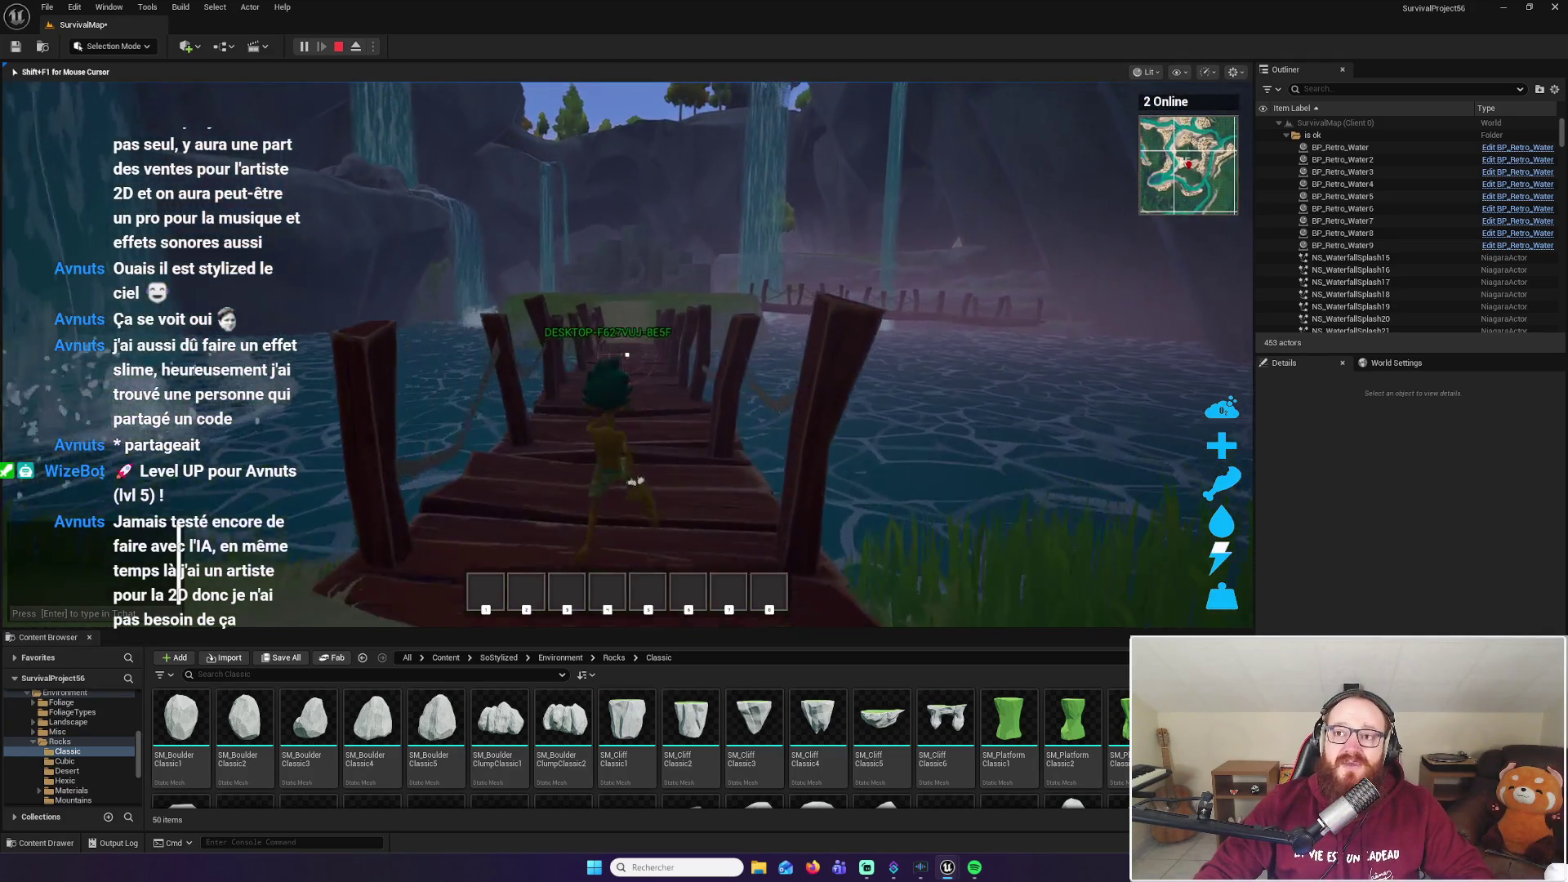
key(w)
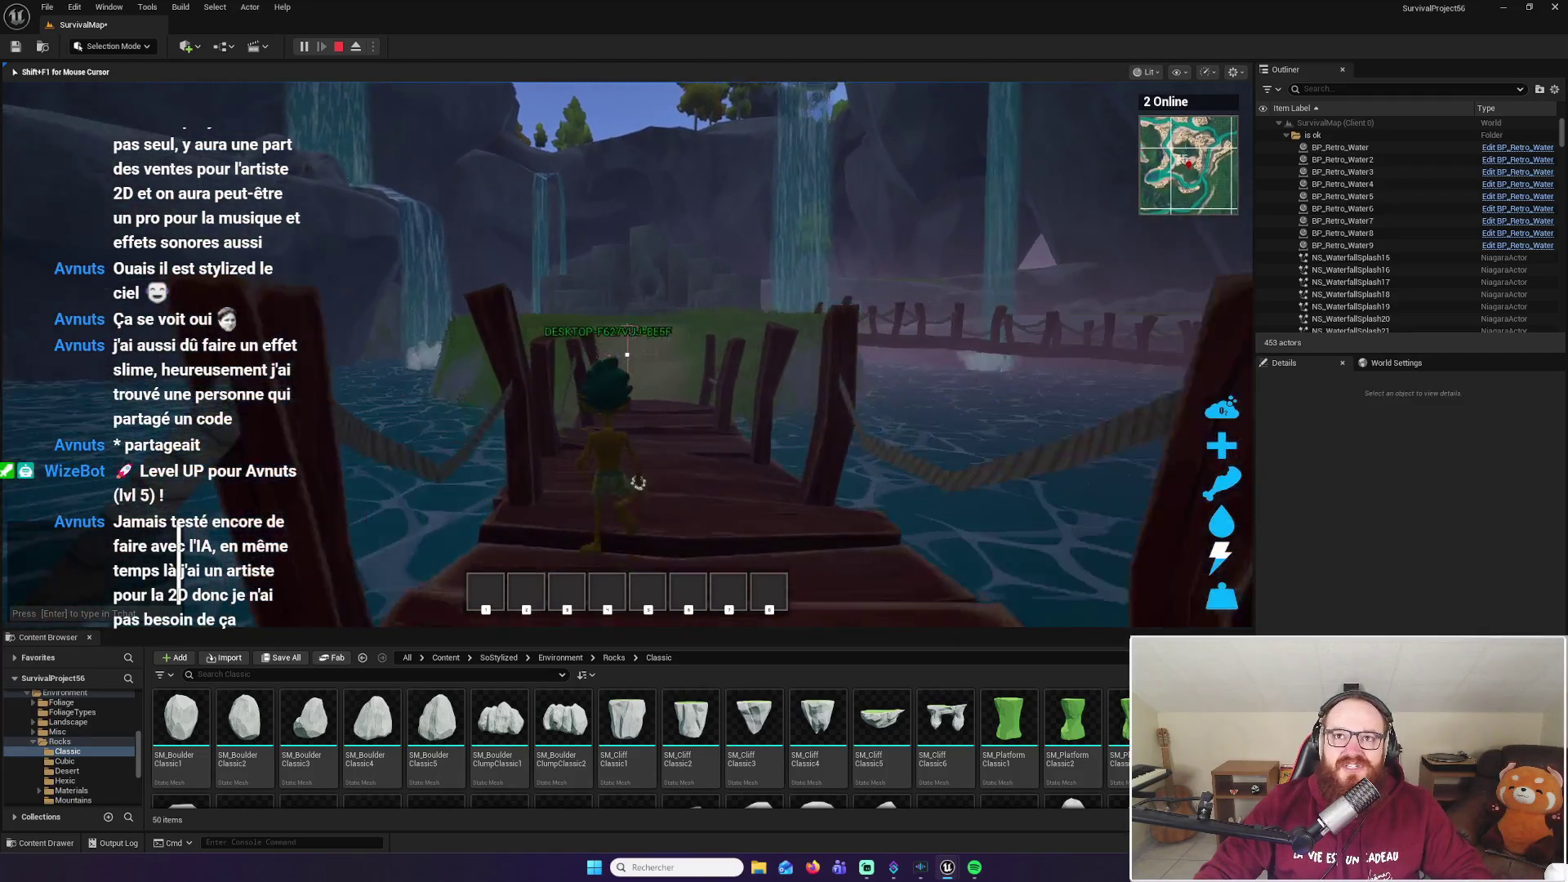
key(w)
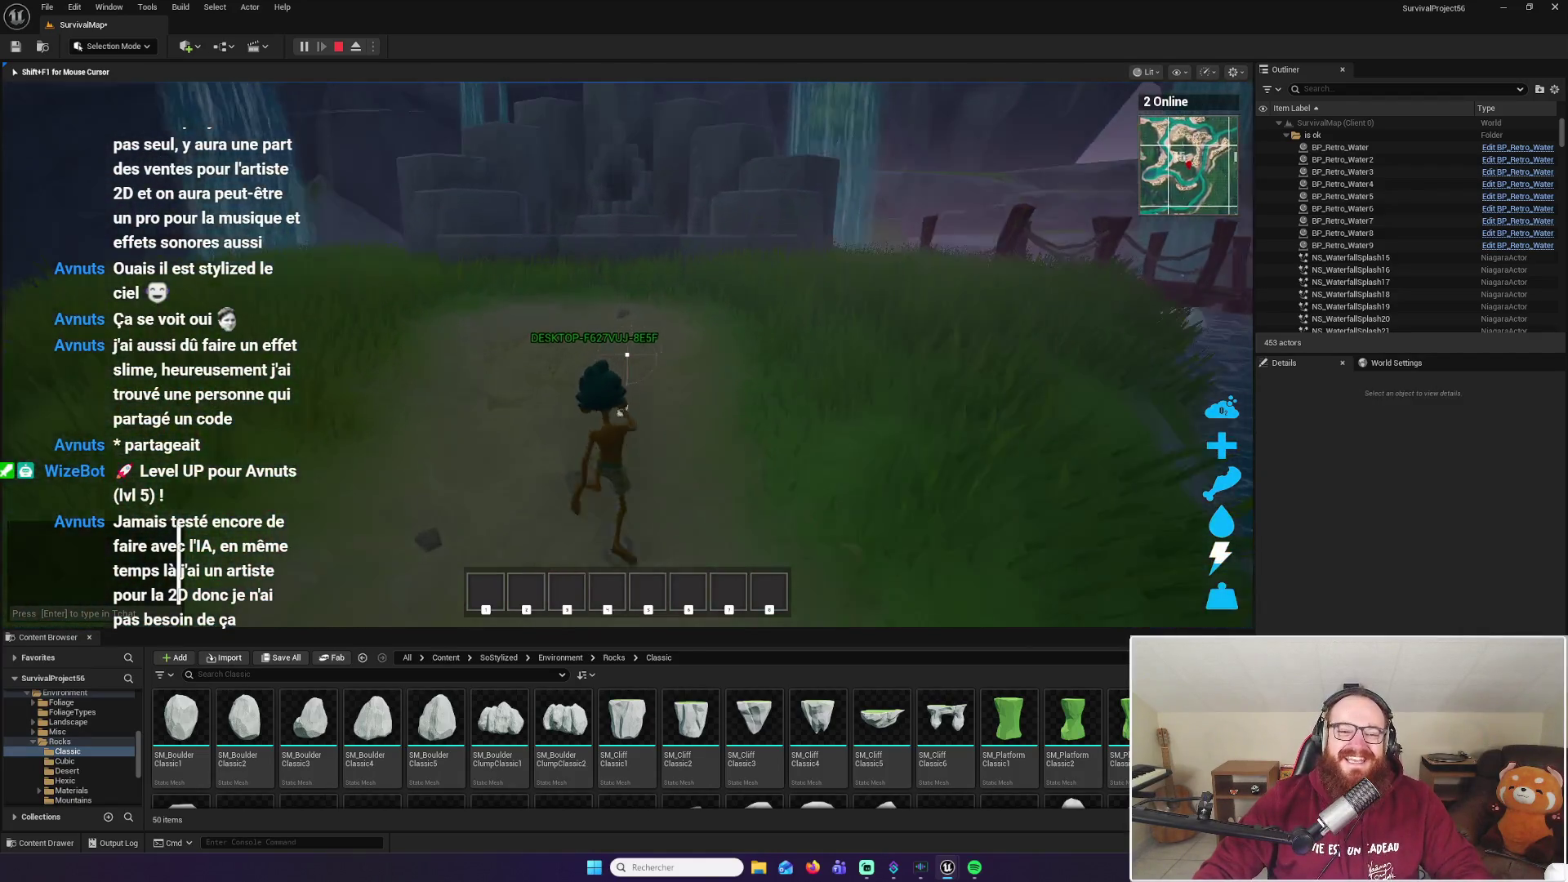
Climb the grey rock platform, turn back toward the bridge and water, then open the Start menu
key(w)
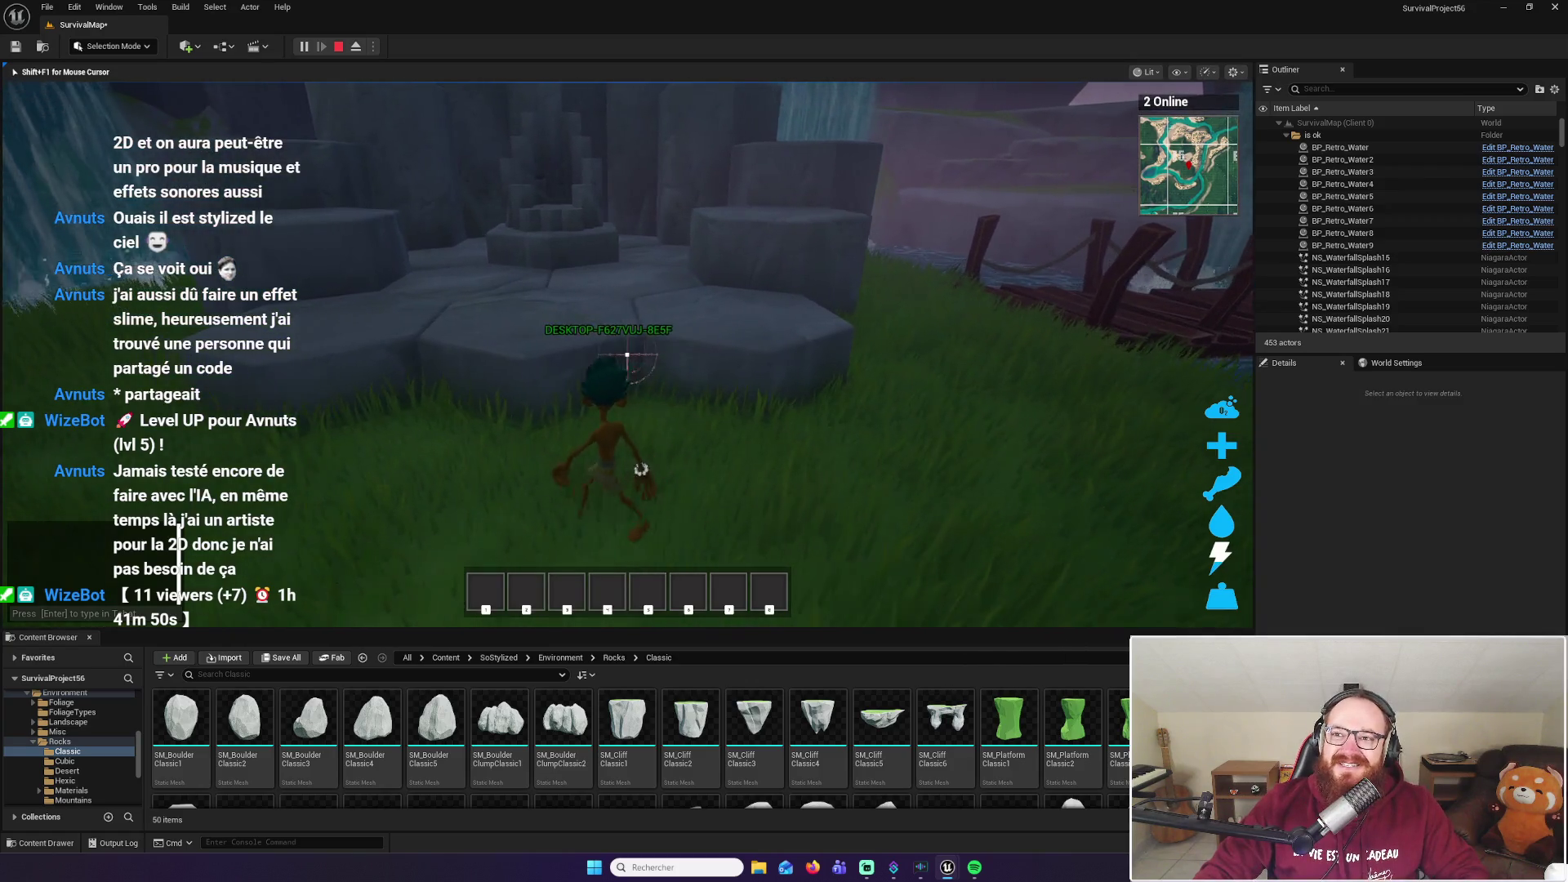
key(w)
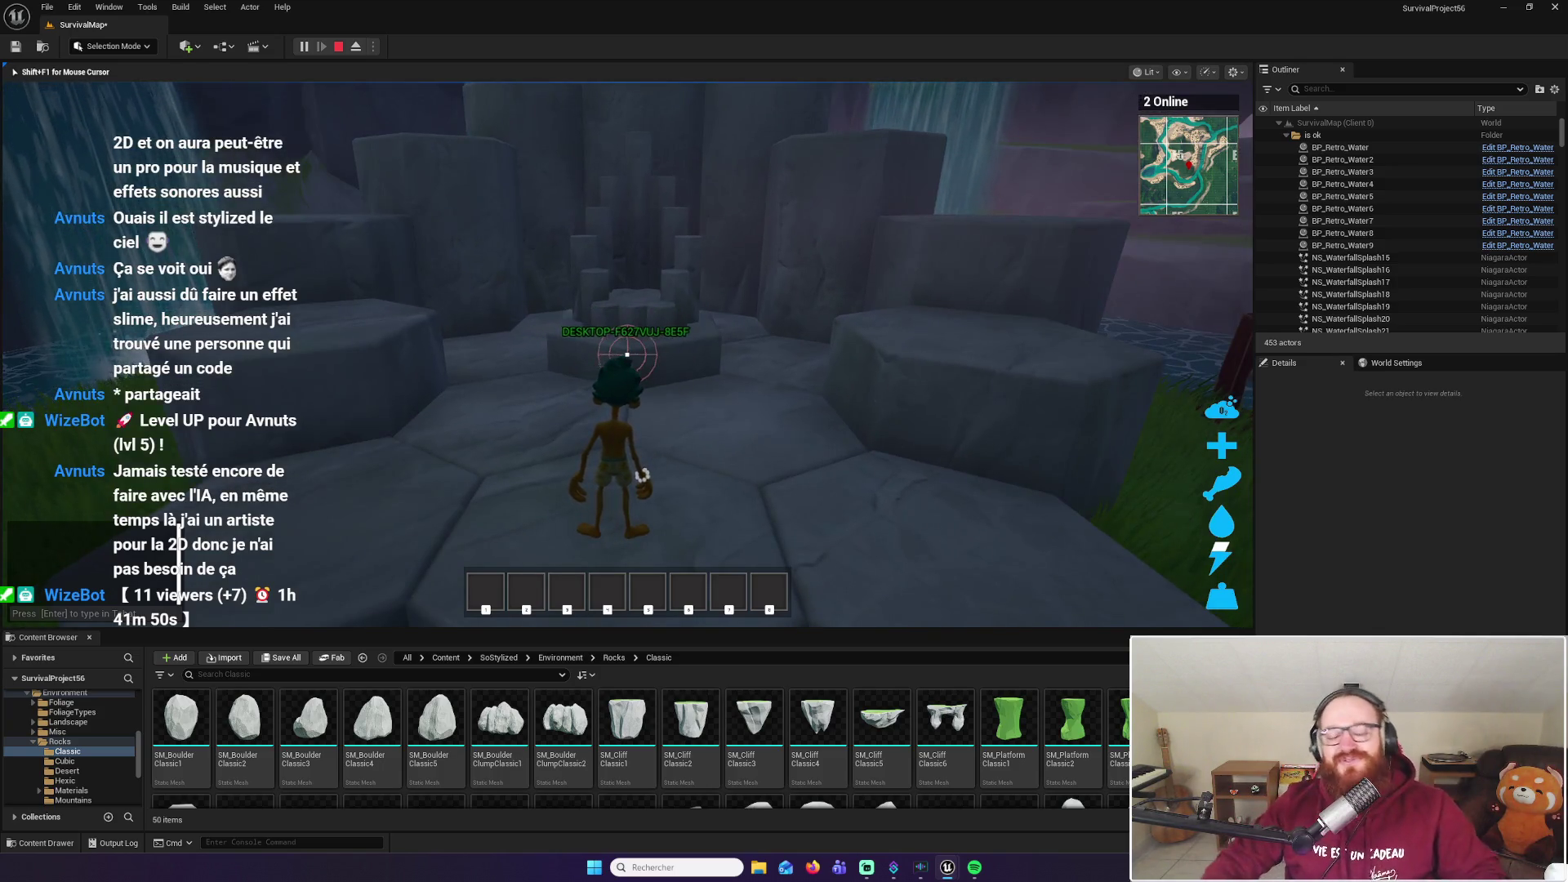
mouse_move(628, 355)
key(w)
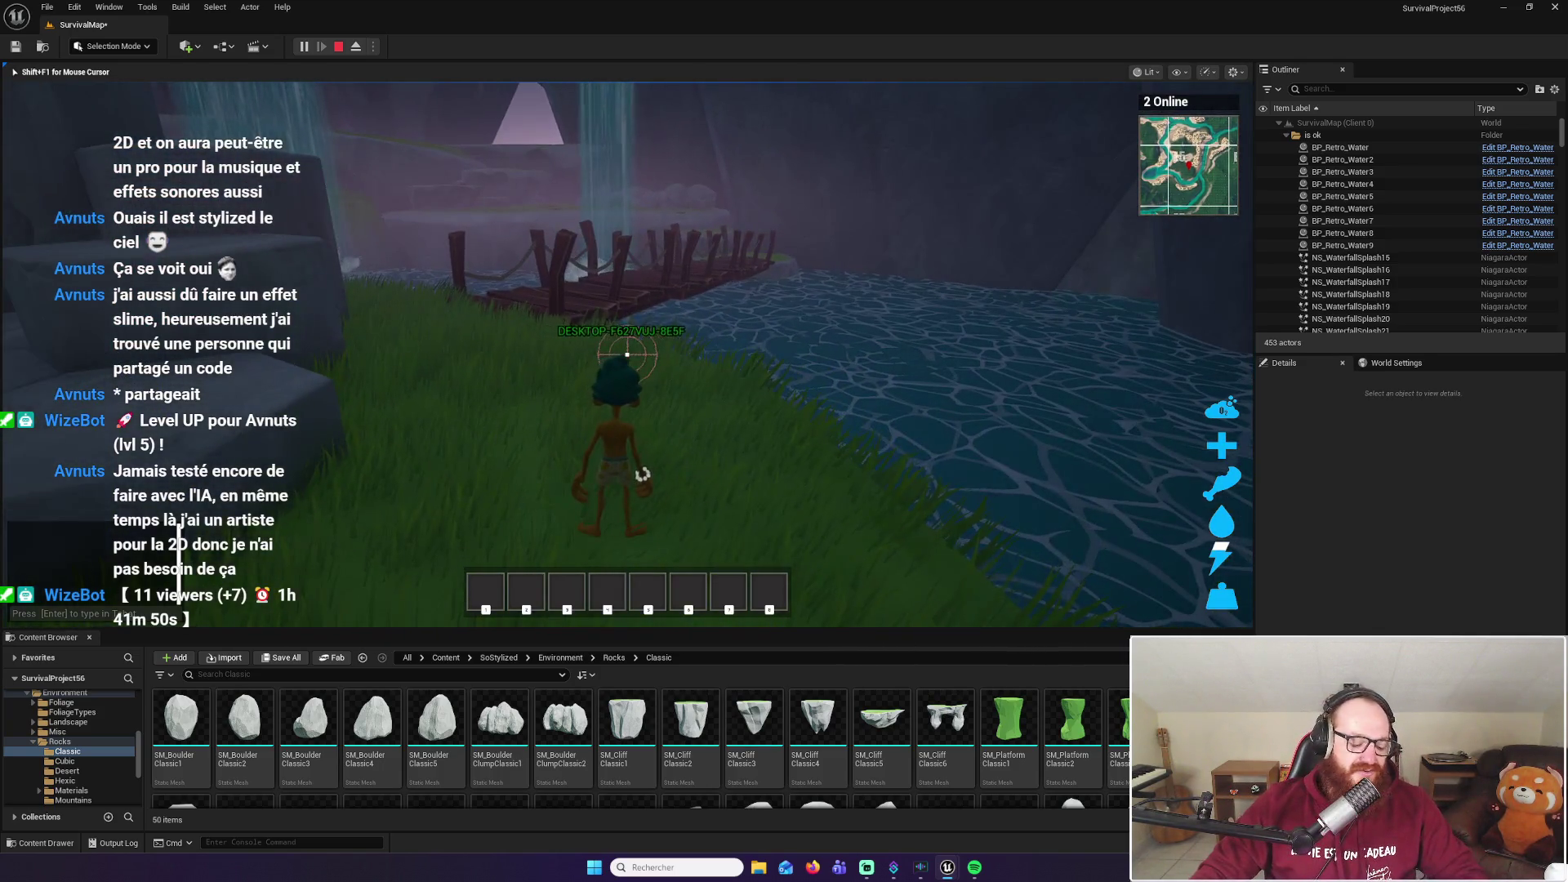
key(super)
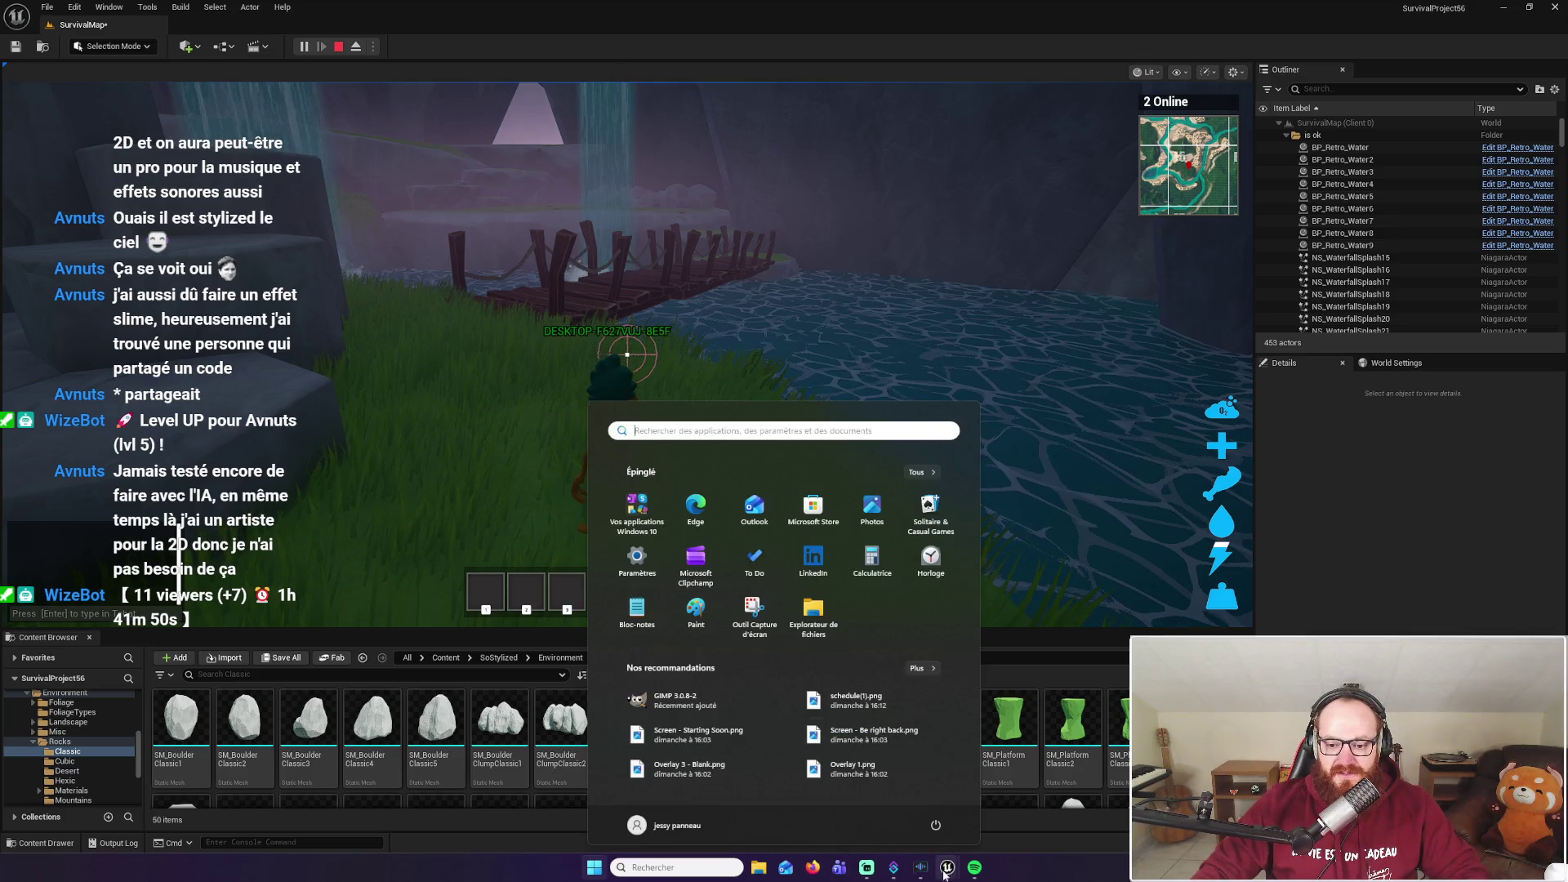
Switch to the SurvivalProject56 Preview (Client 1) window via the Unreal taskbar thumbnail
mouse_move(945, 870)
click(1016, 792)
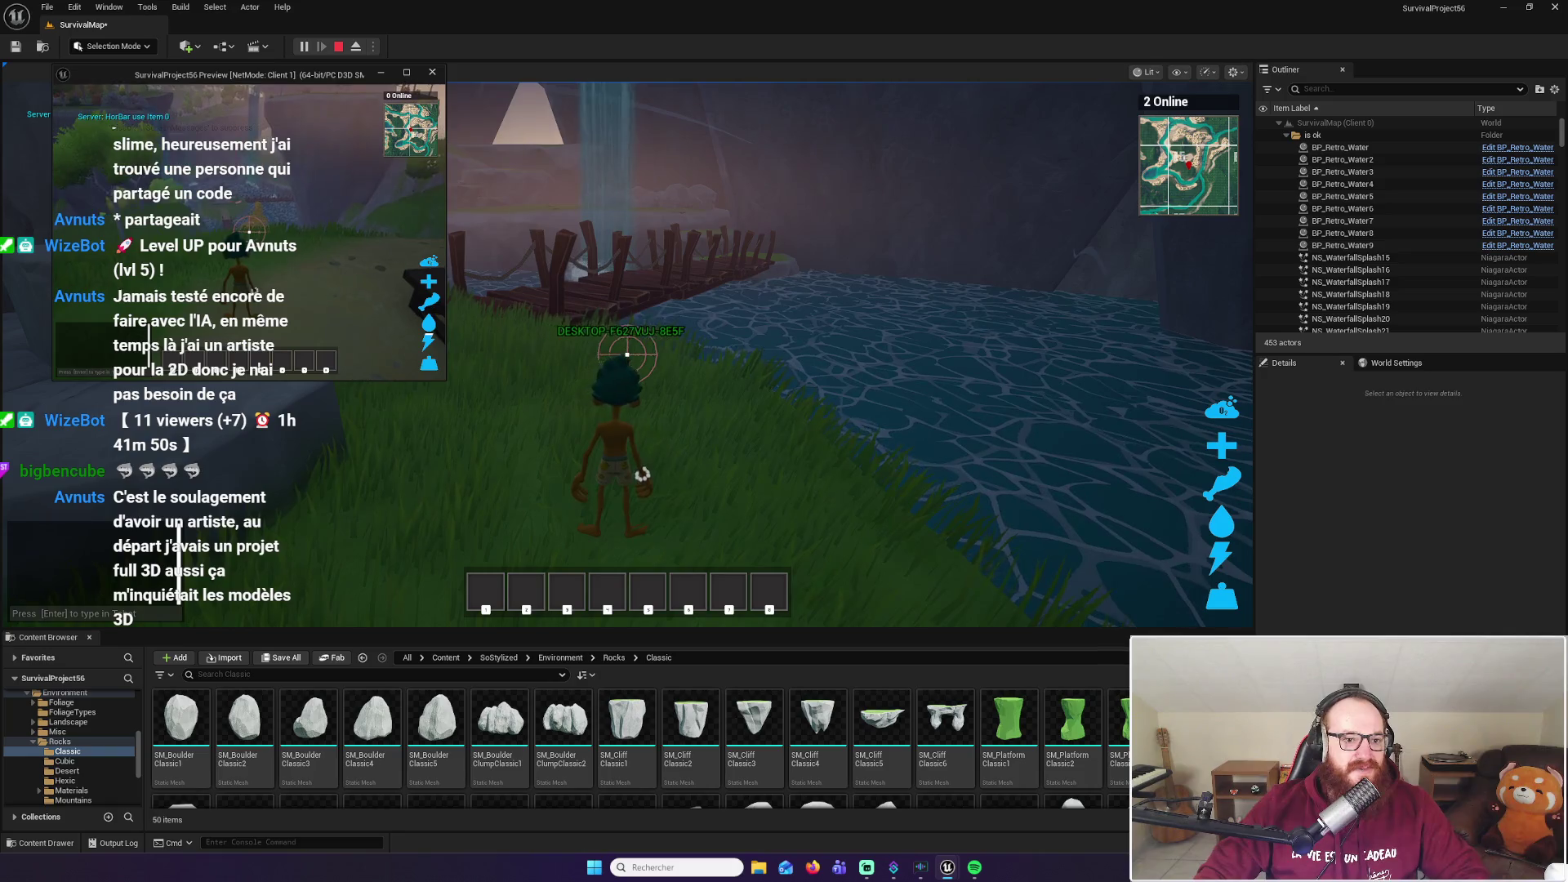
Bring up the Client 1 inventory and crafting panel with character stats
key(Tab)
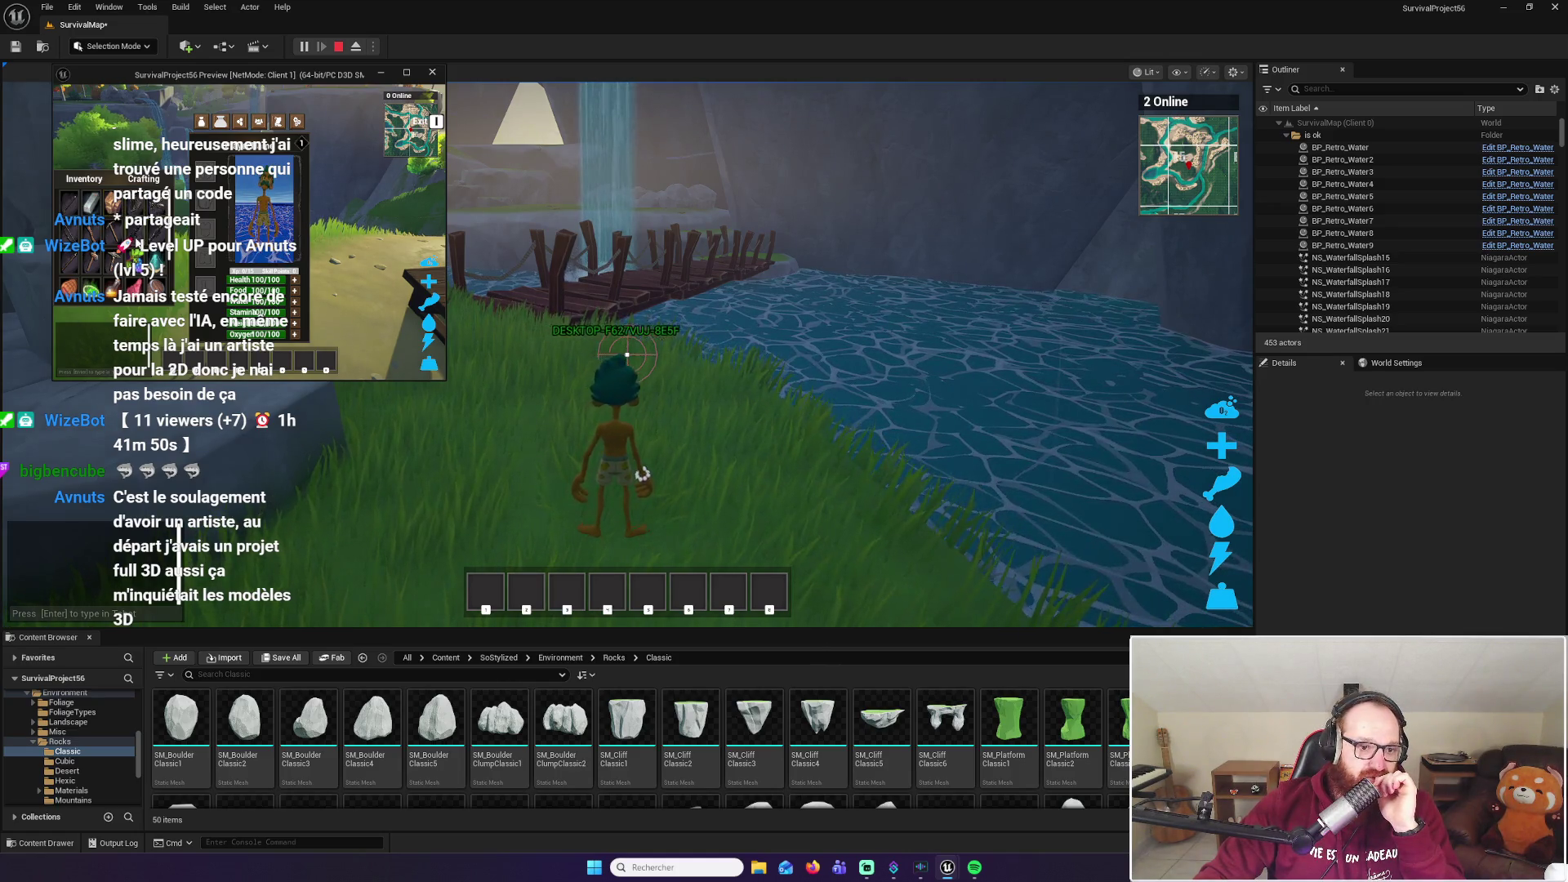
Rearrange items in the Client 1 inventory, close it, and walk up the path
click(87, 192)
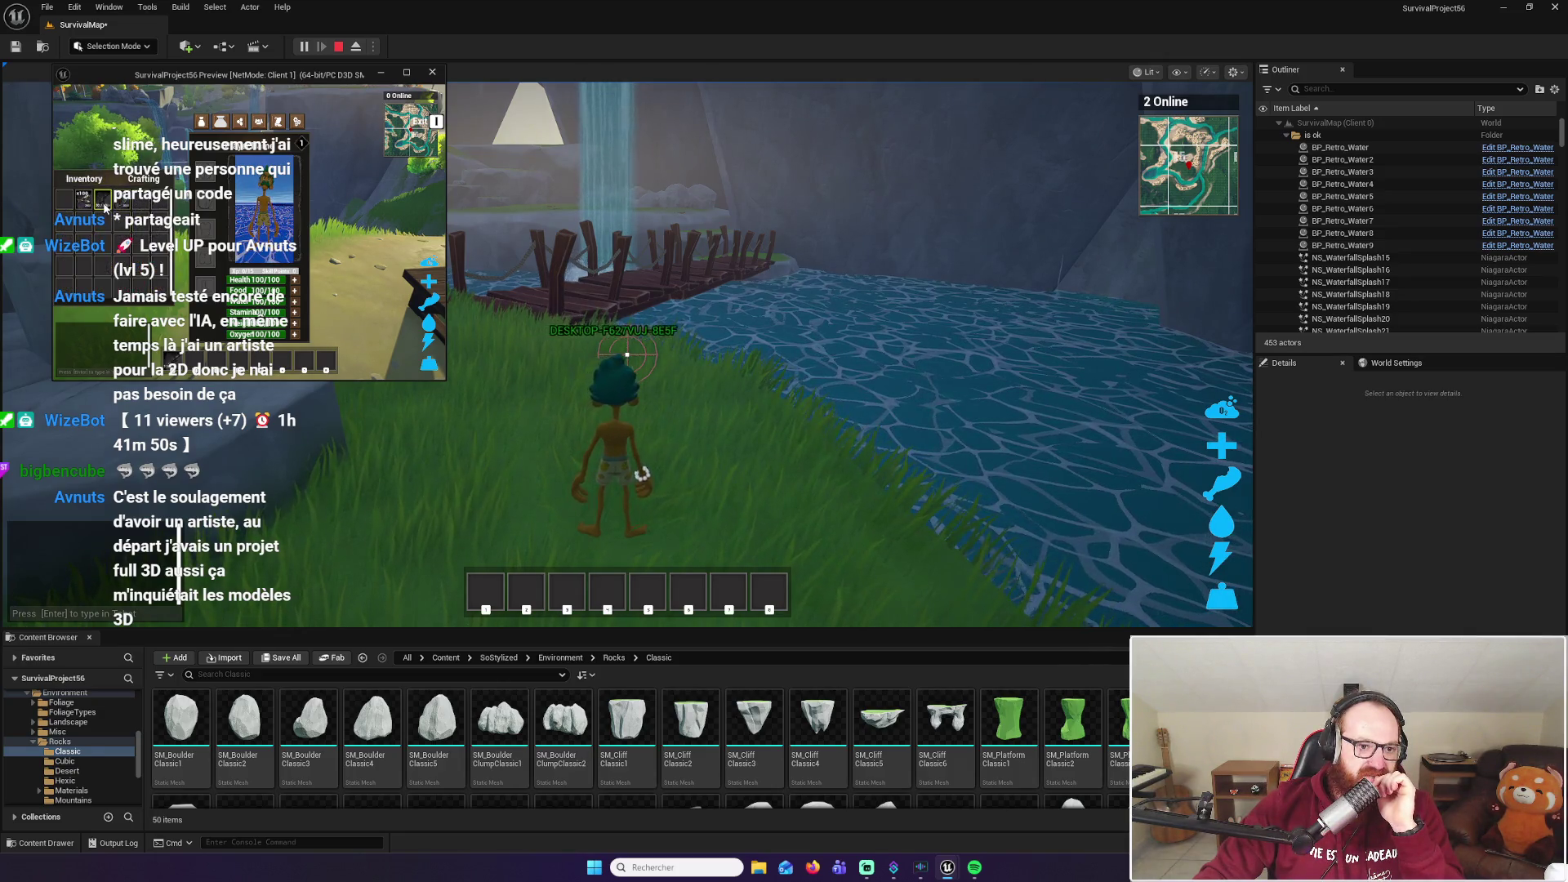
key(i)
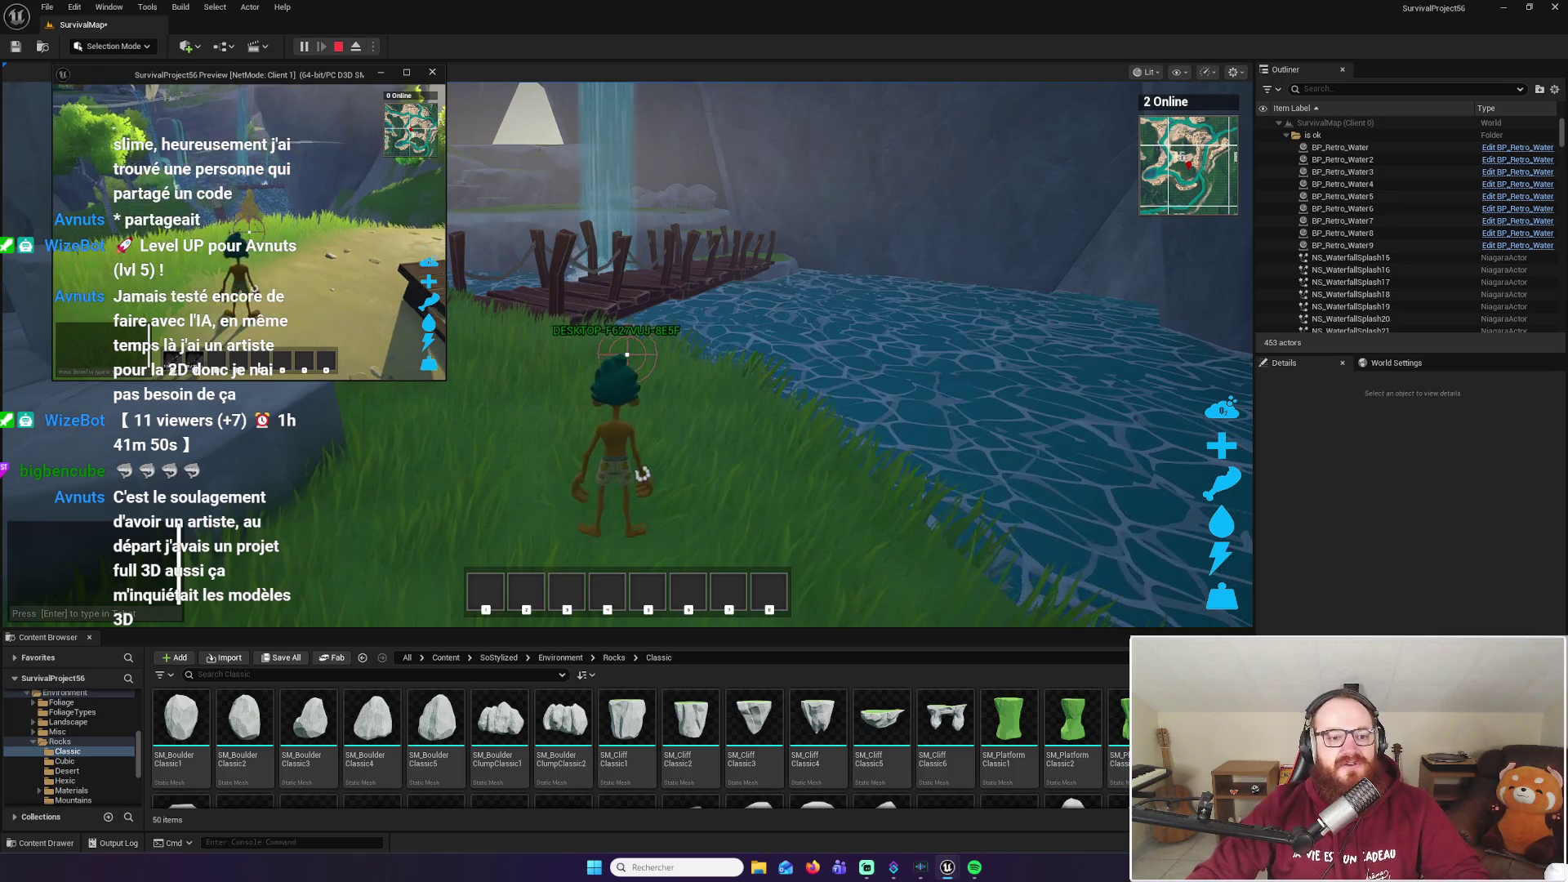
key(w)
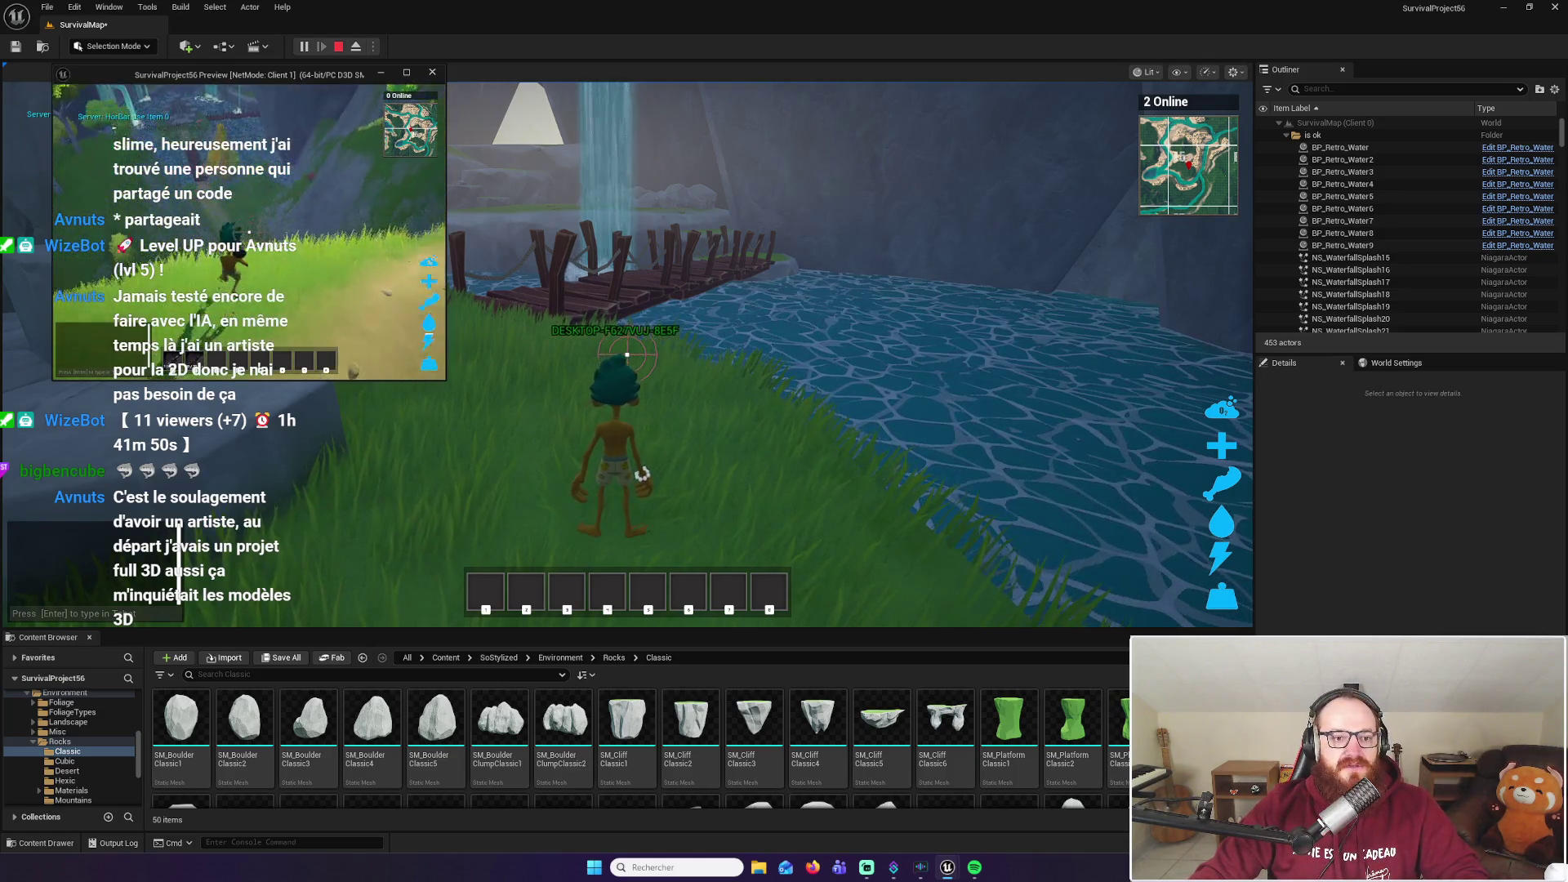
key(w)
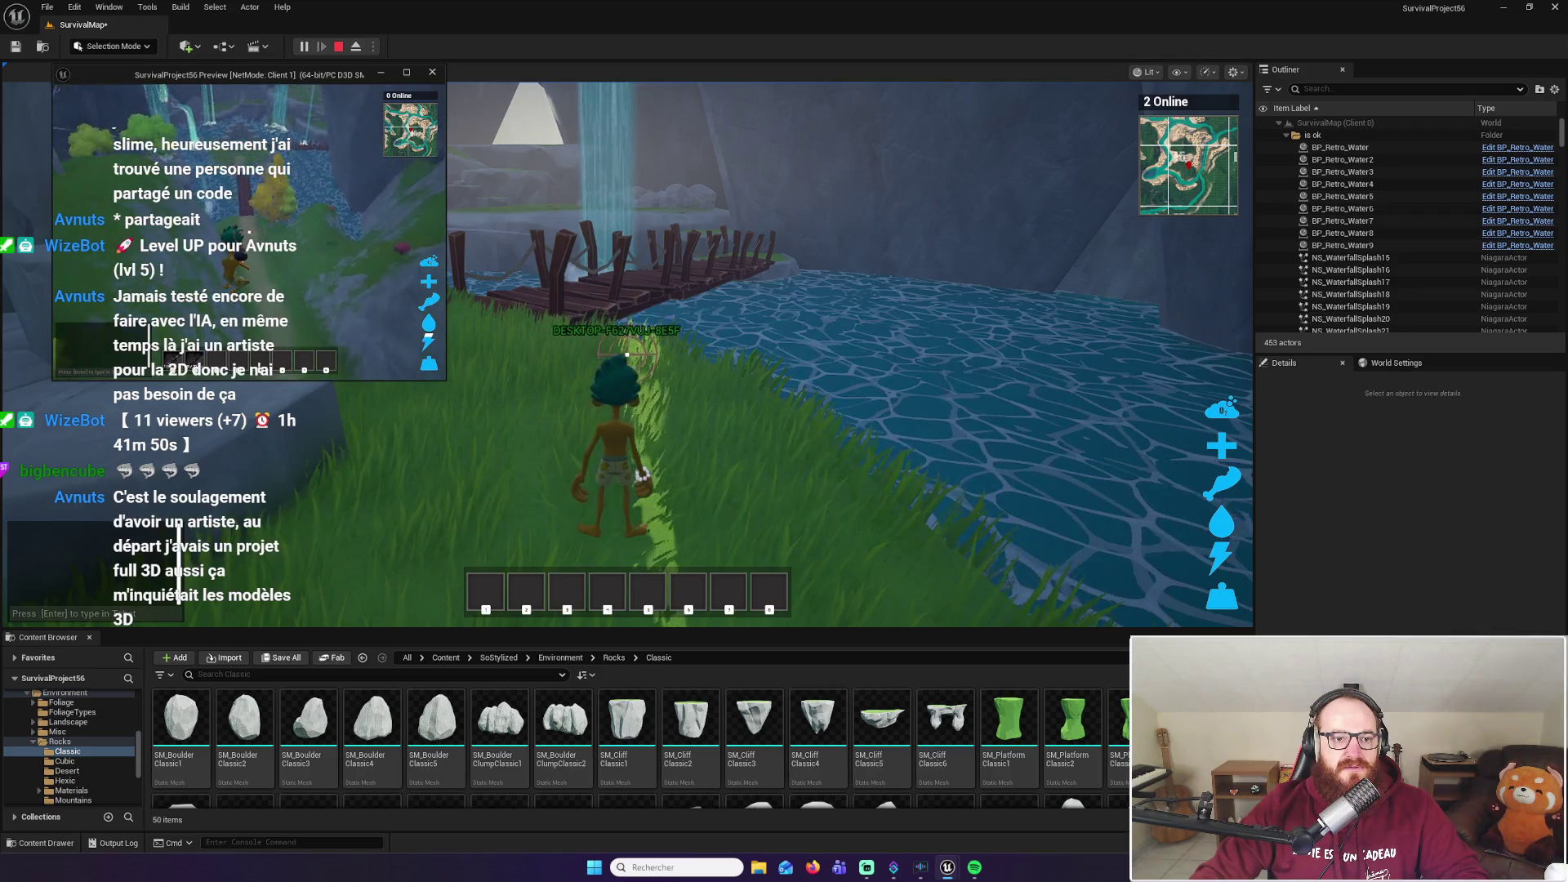
key(w)
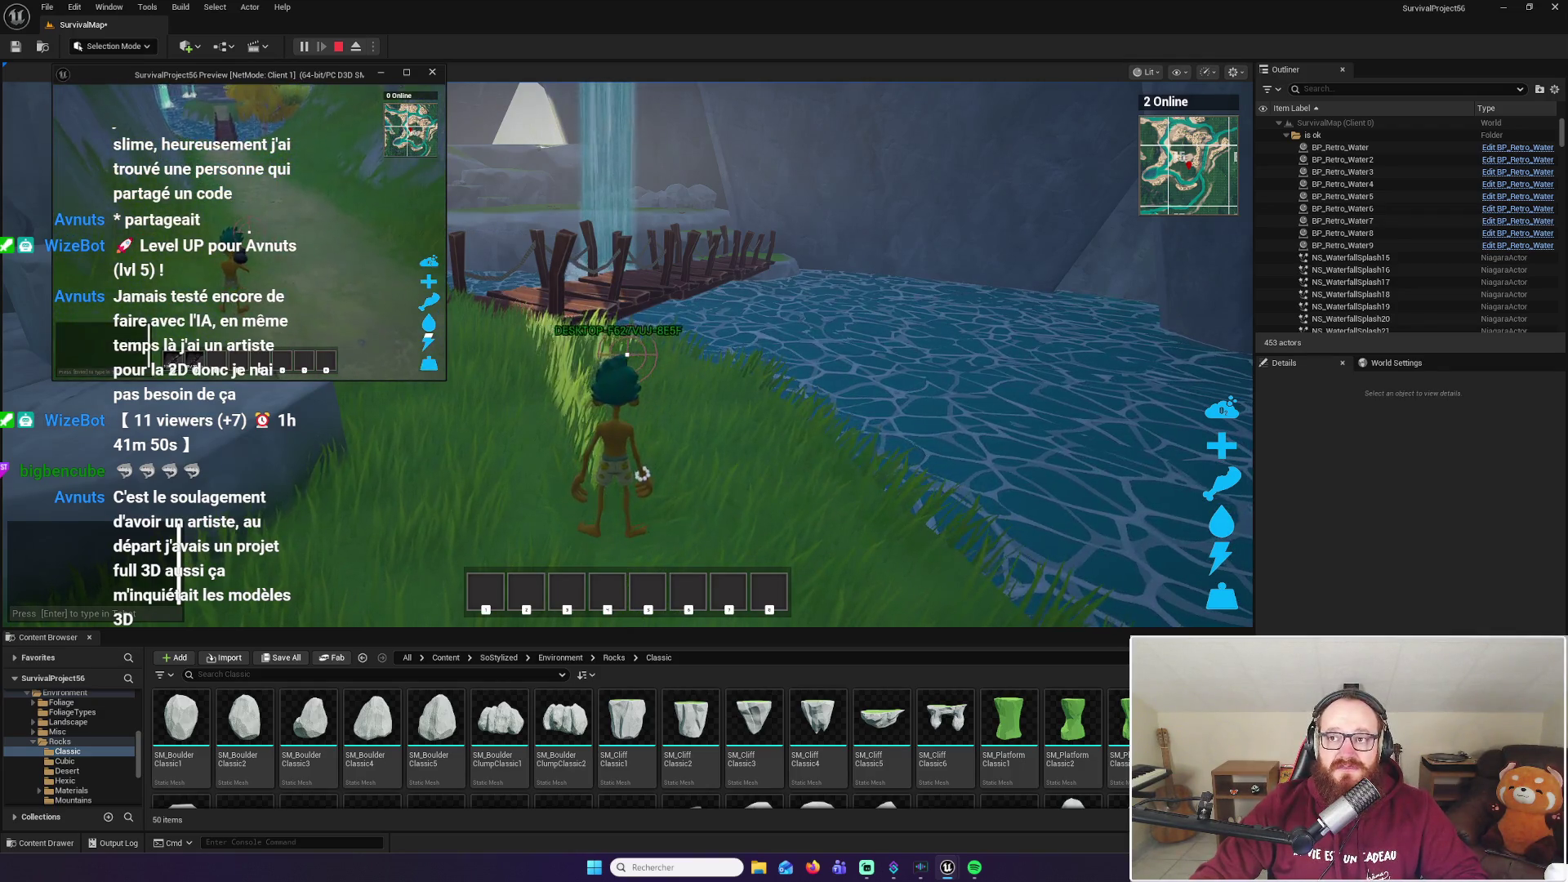
Walk the Client 1 player toward the waterfall and cast a fire projectile
key(w)
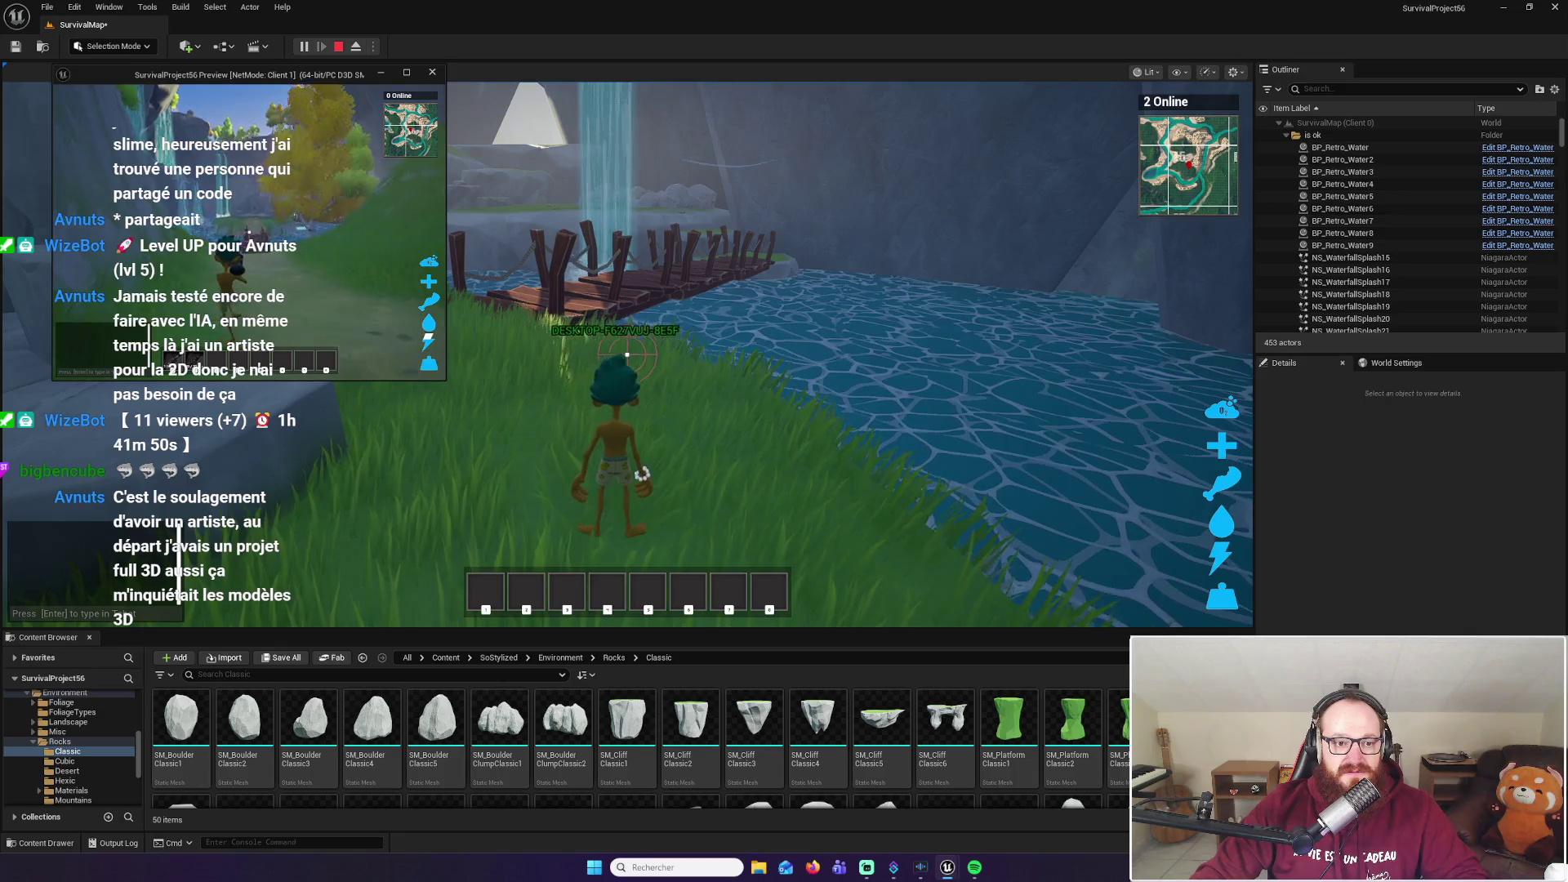
key(w)
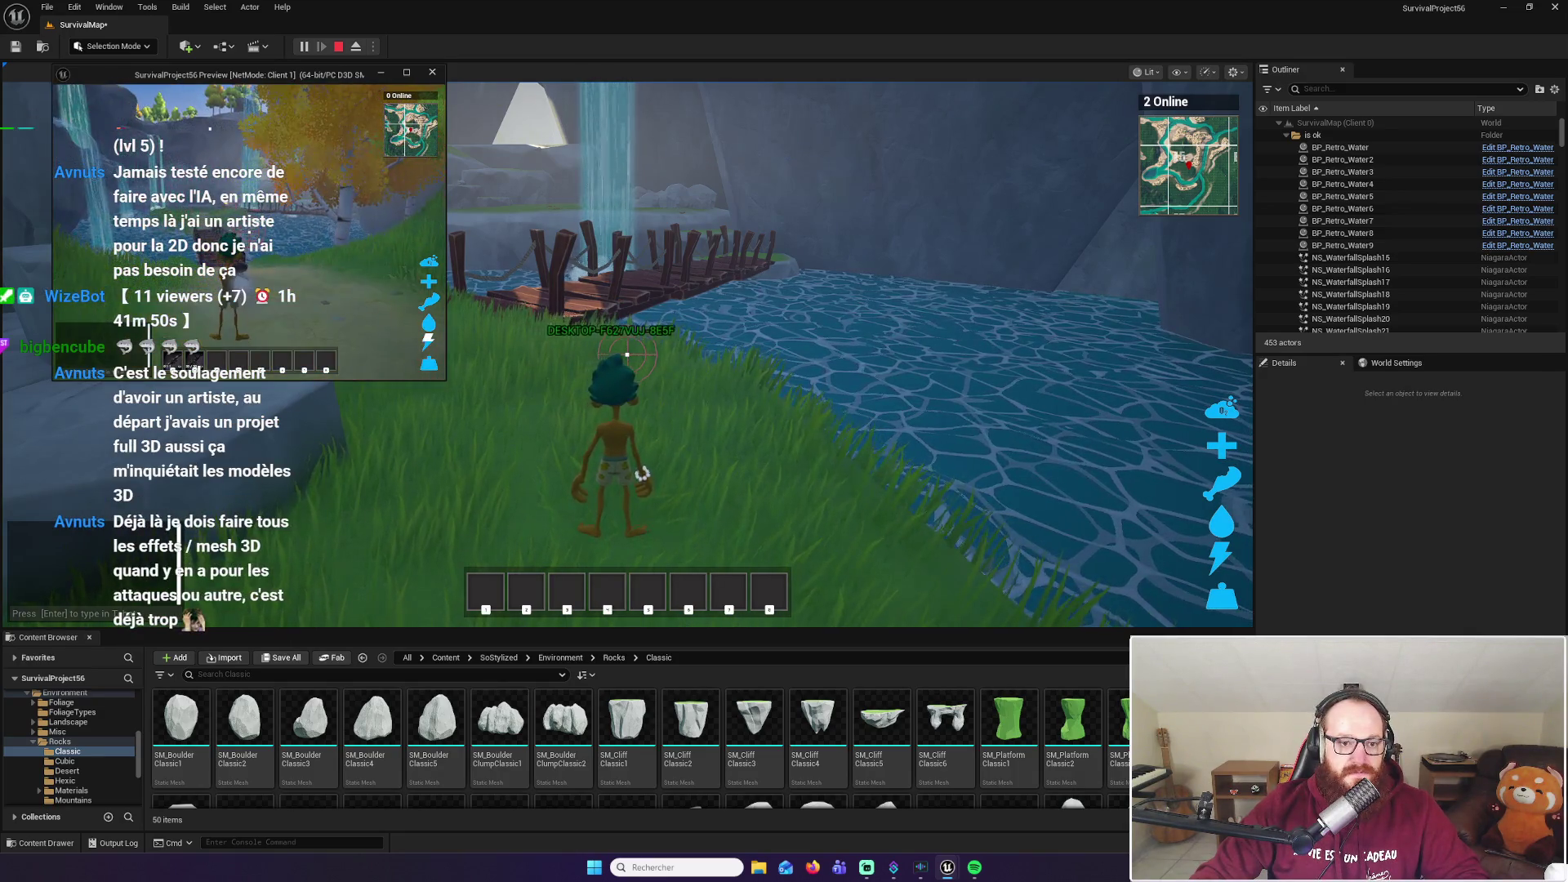
click(626, 355)
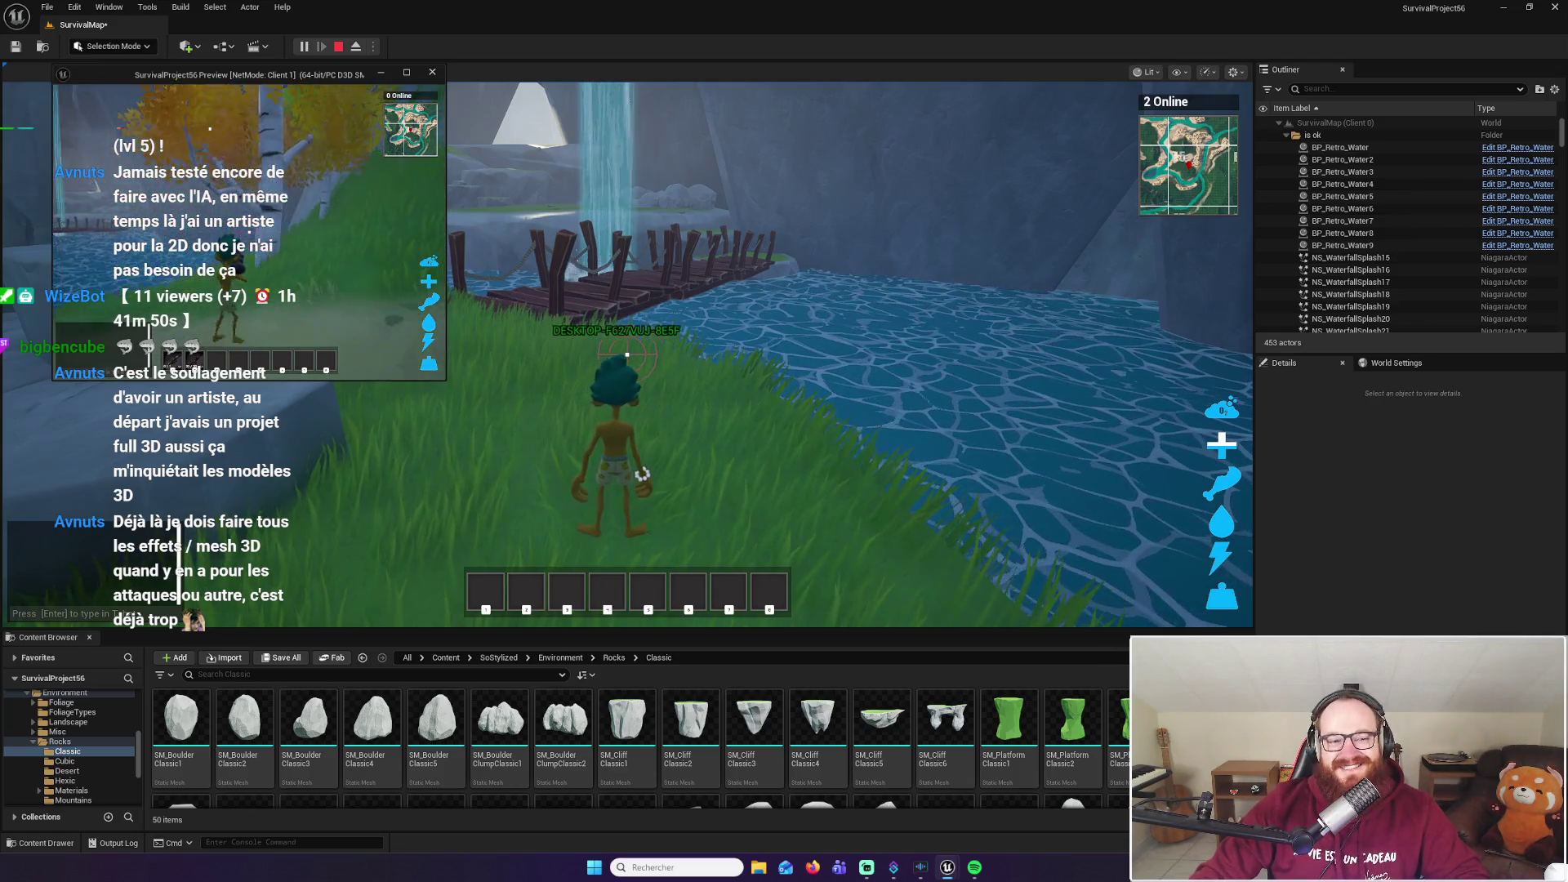
key(super)
Run onto the wooden bridge and check the inventory and character stats screen
click(627, 354)
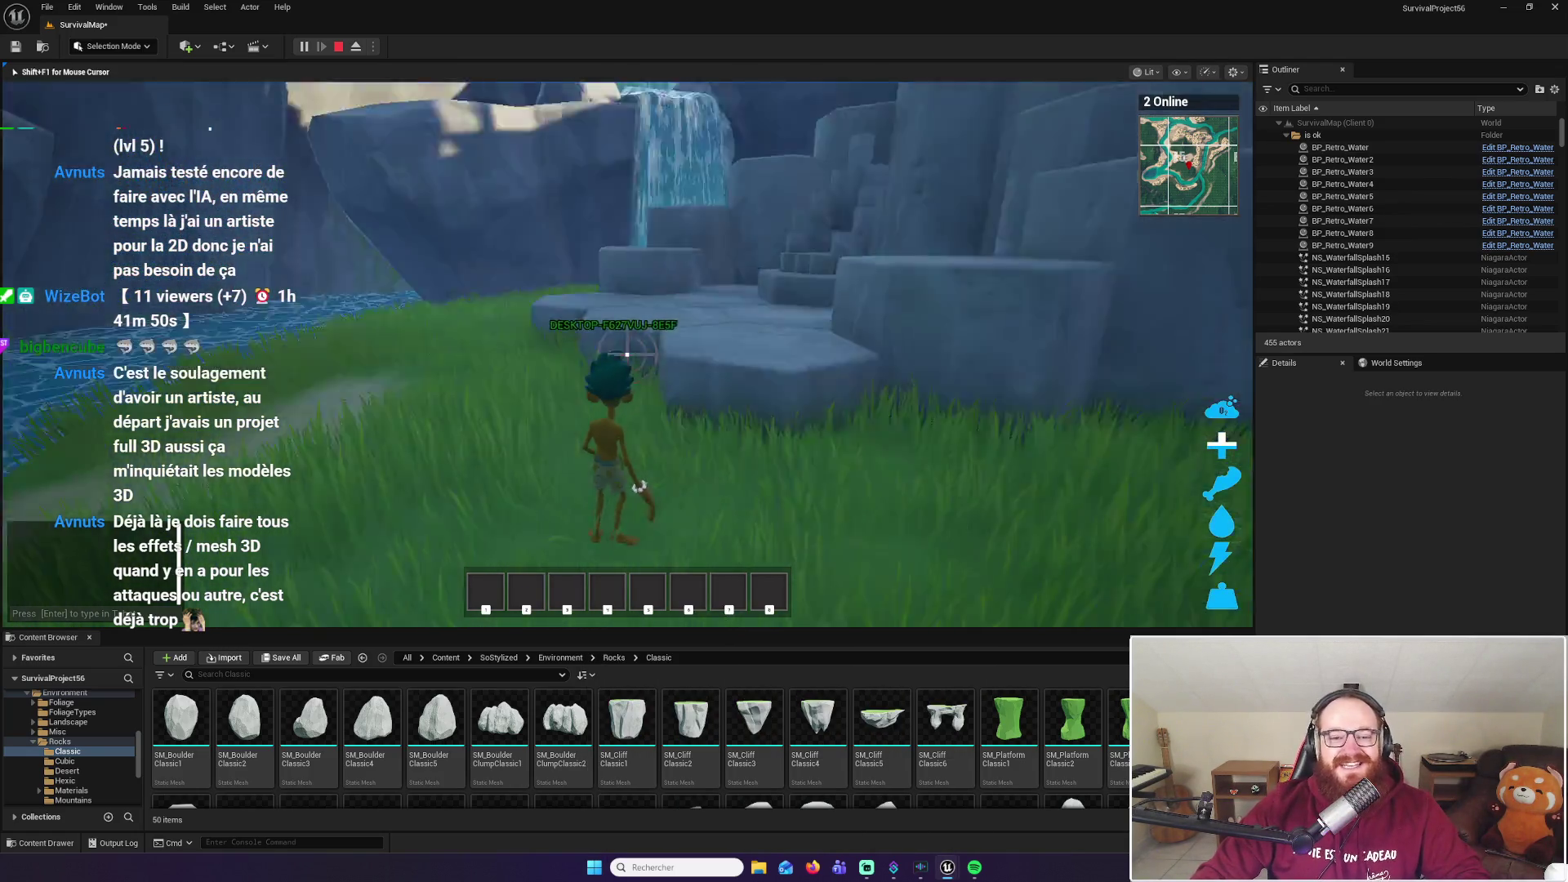
key(w)
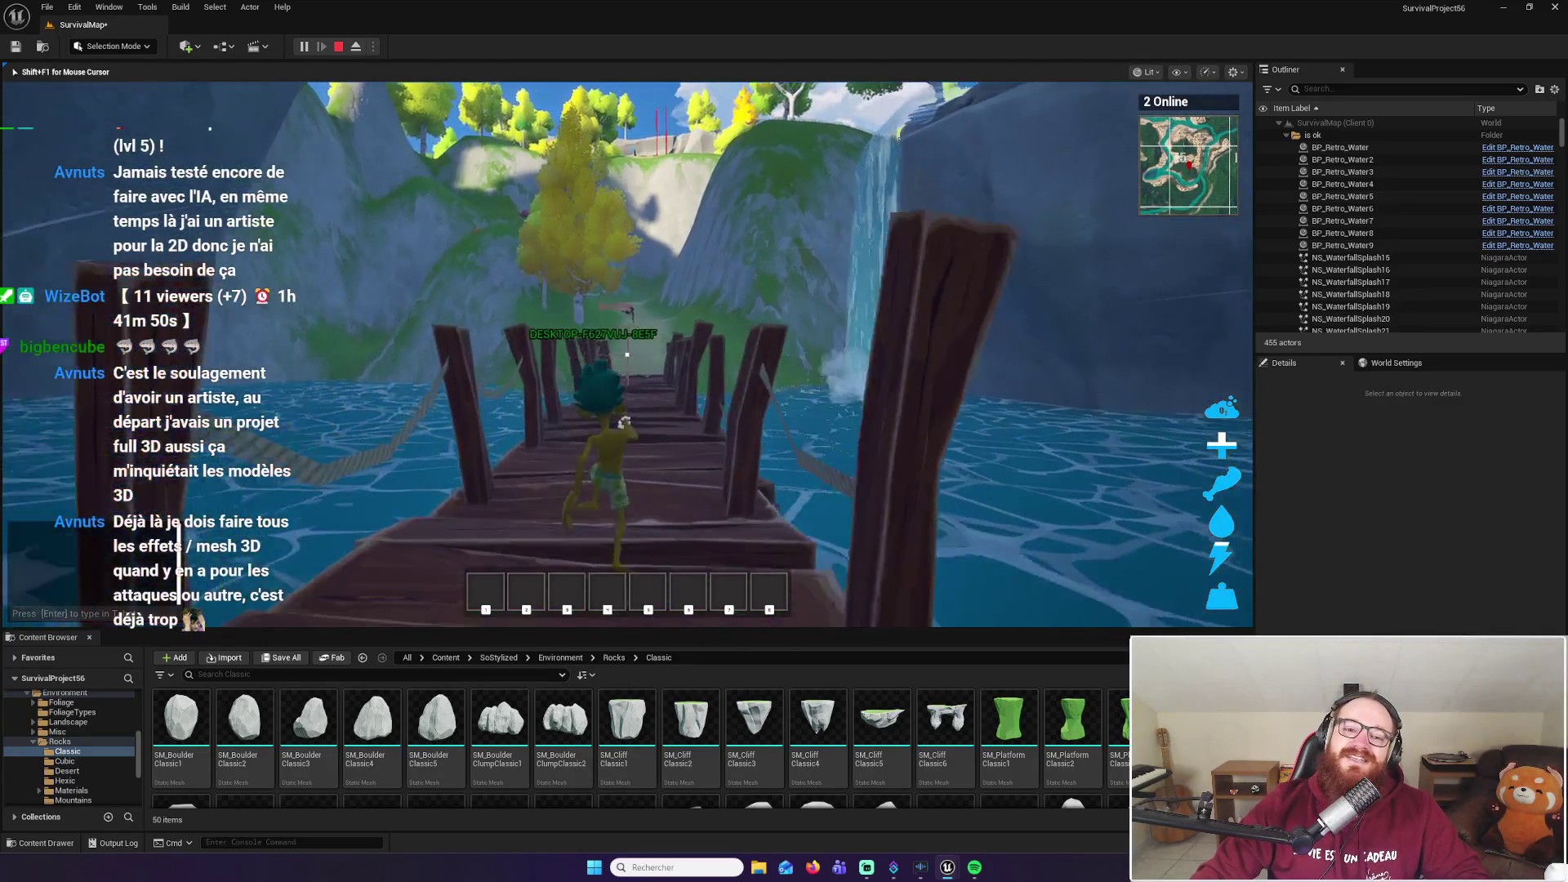
key(i)
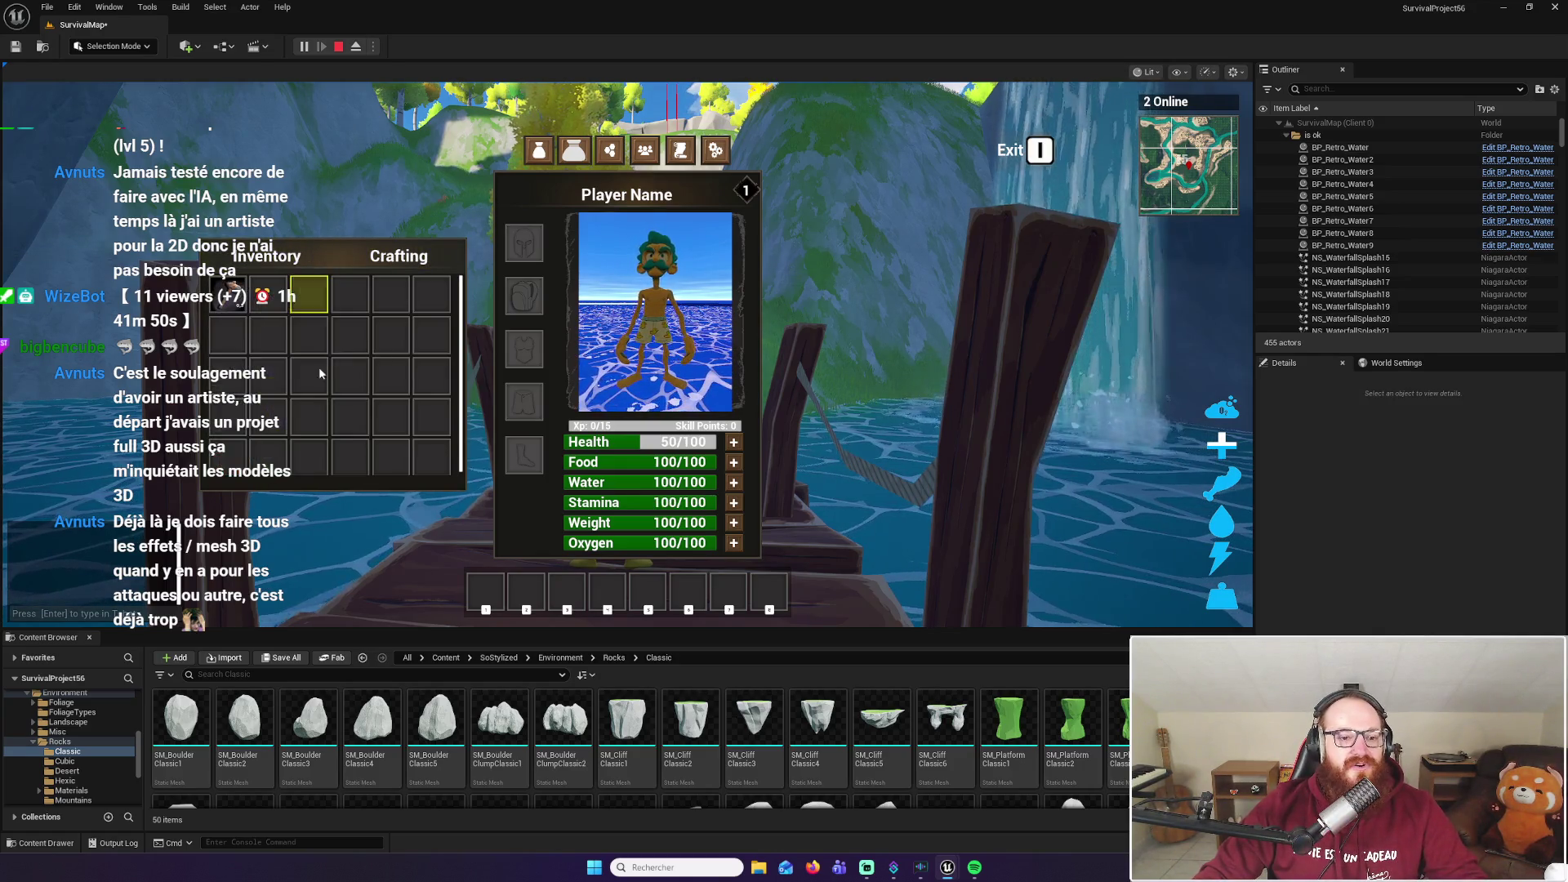
key(i)
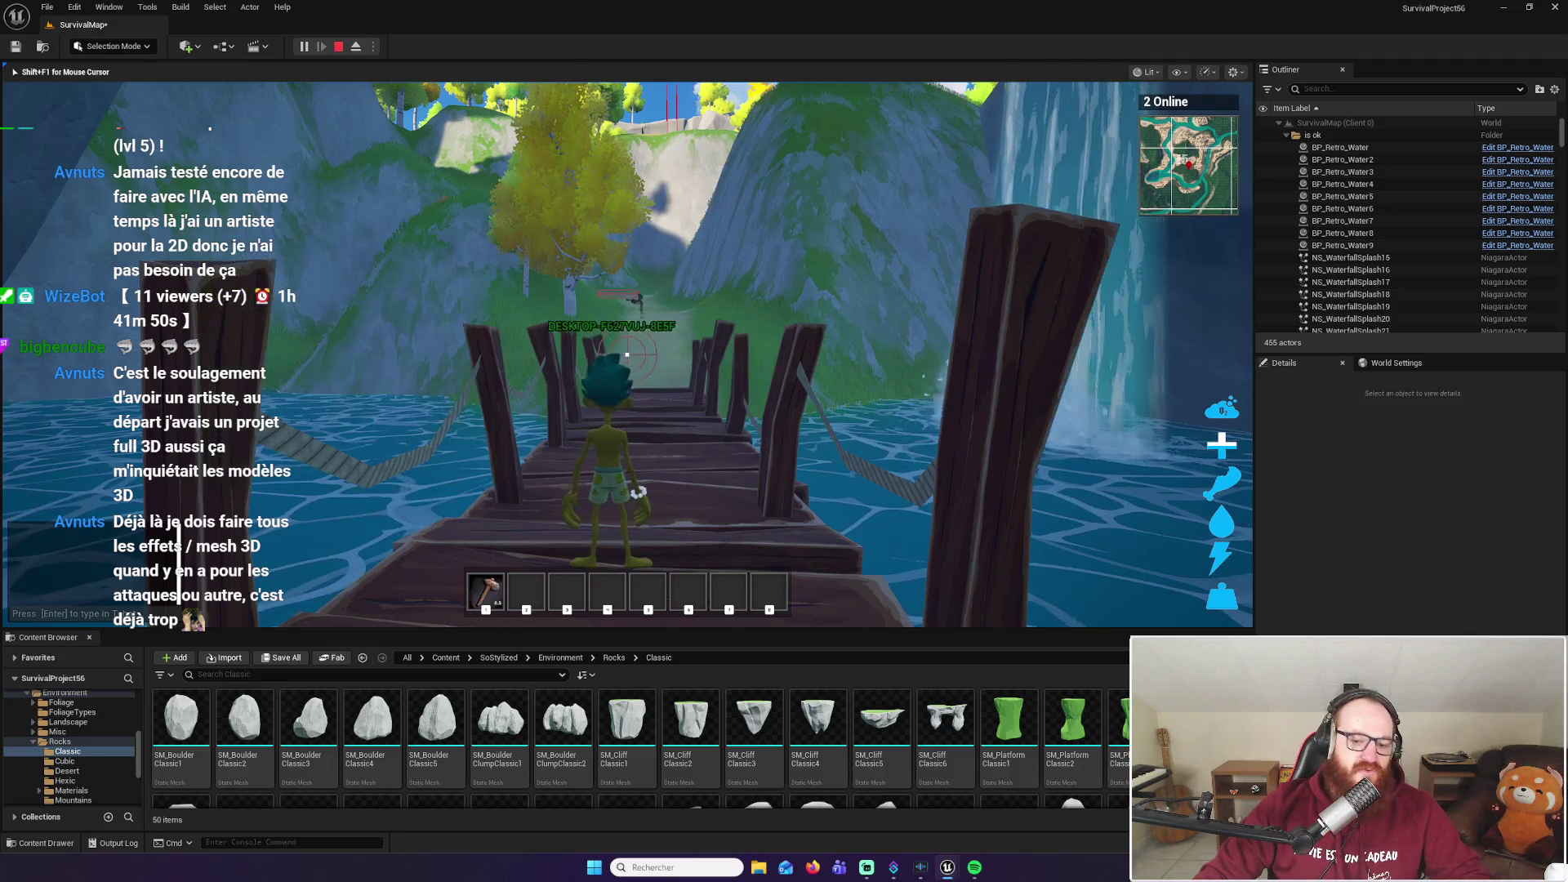
Equip the first hotbar tool, run off the bridge, and strike the birch tree
key(w)
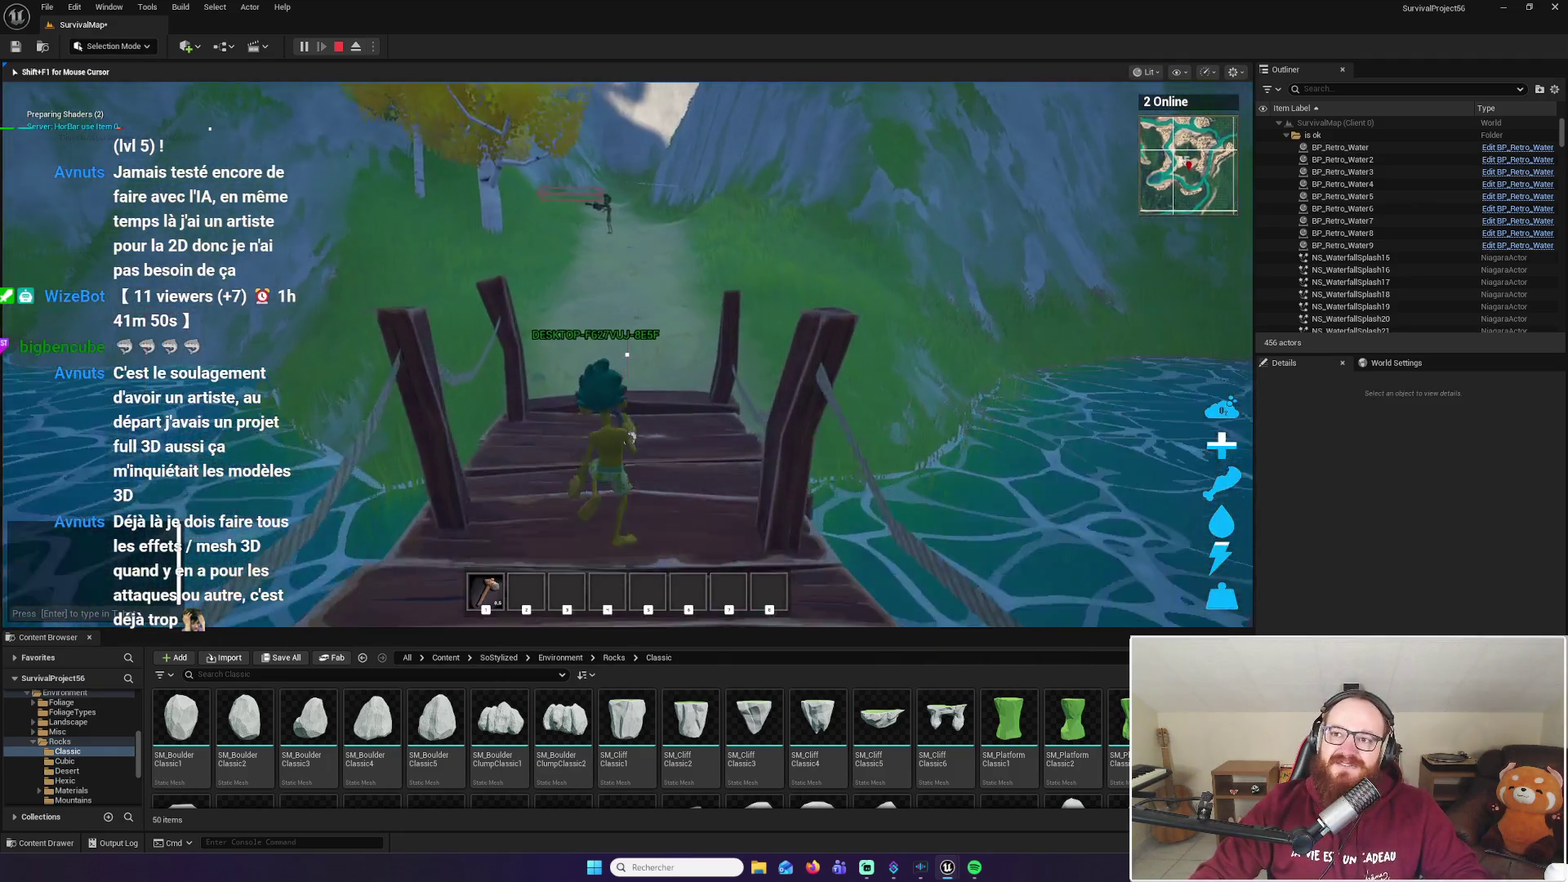
key(w)
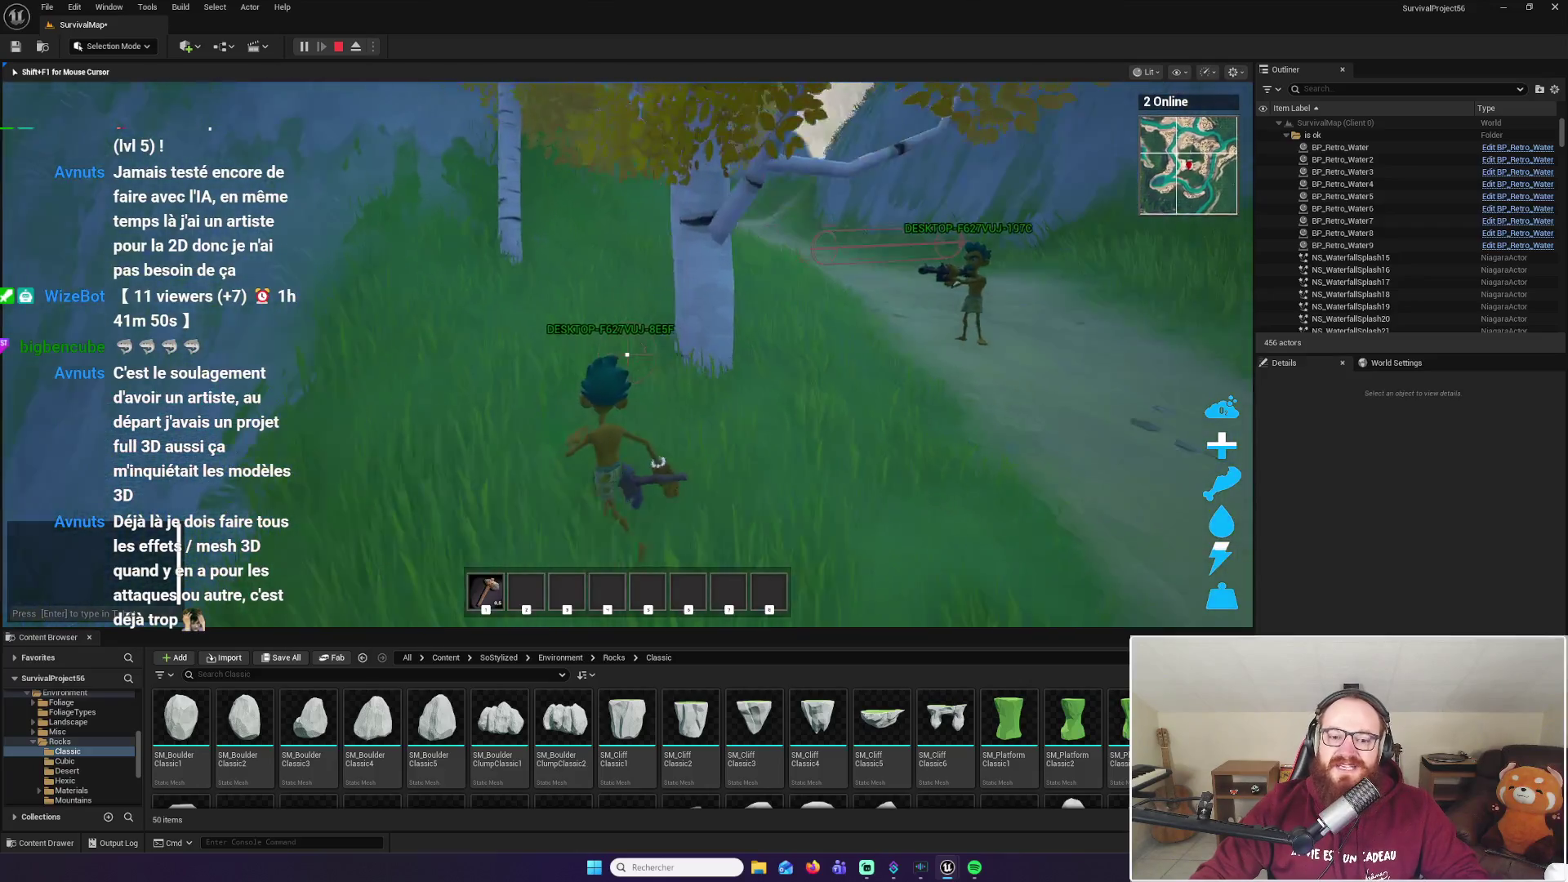
key(w)
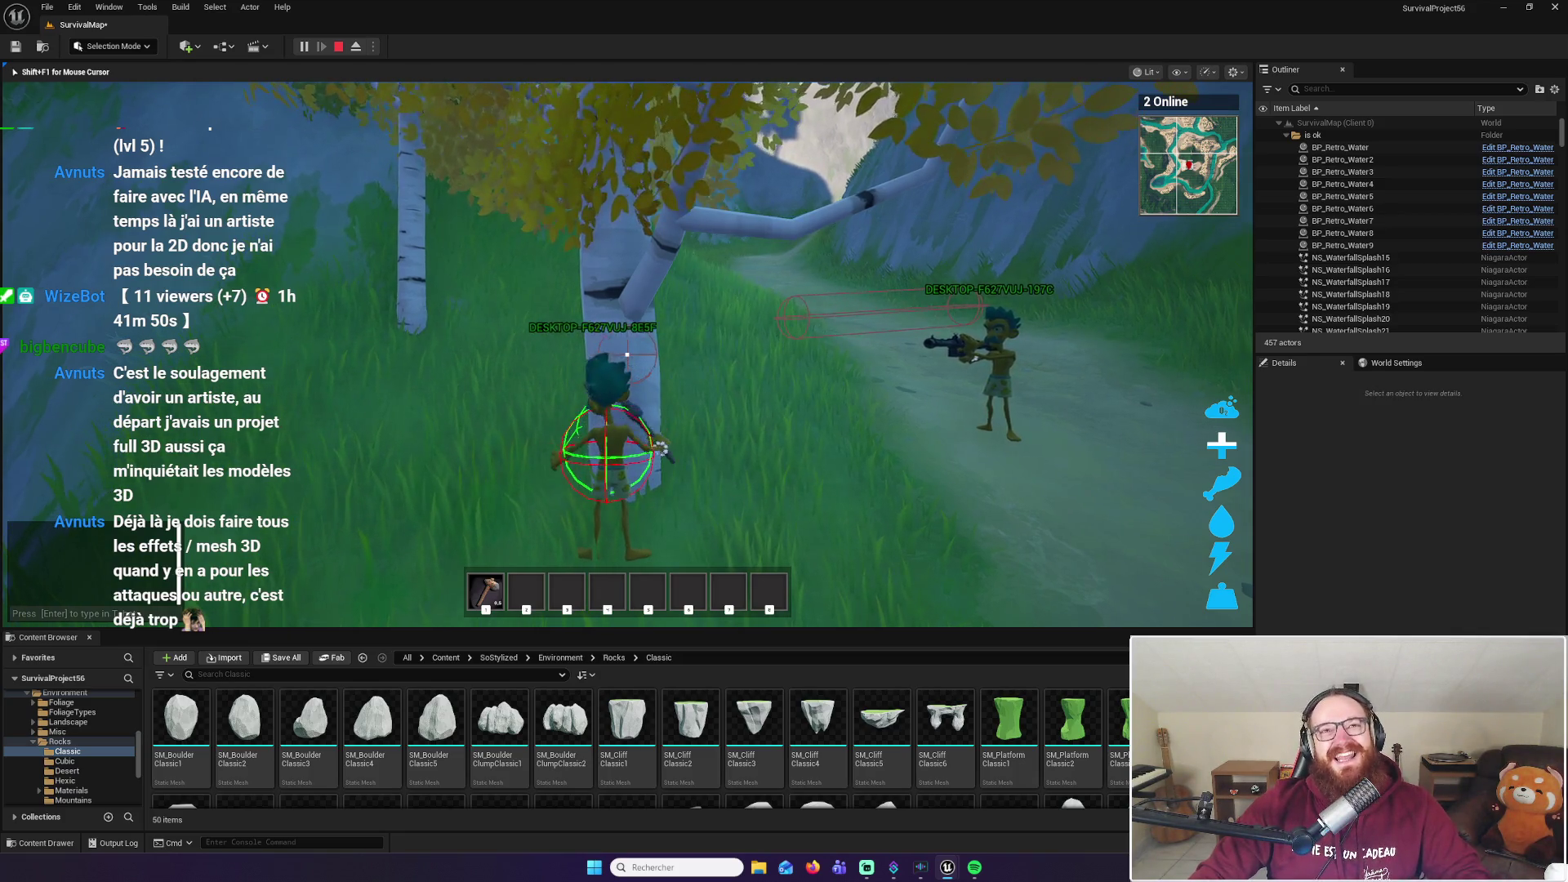
click(628, 354)
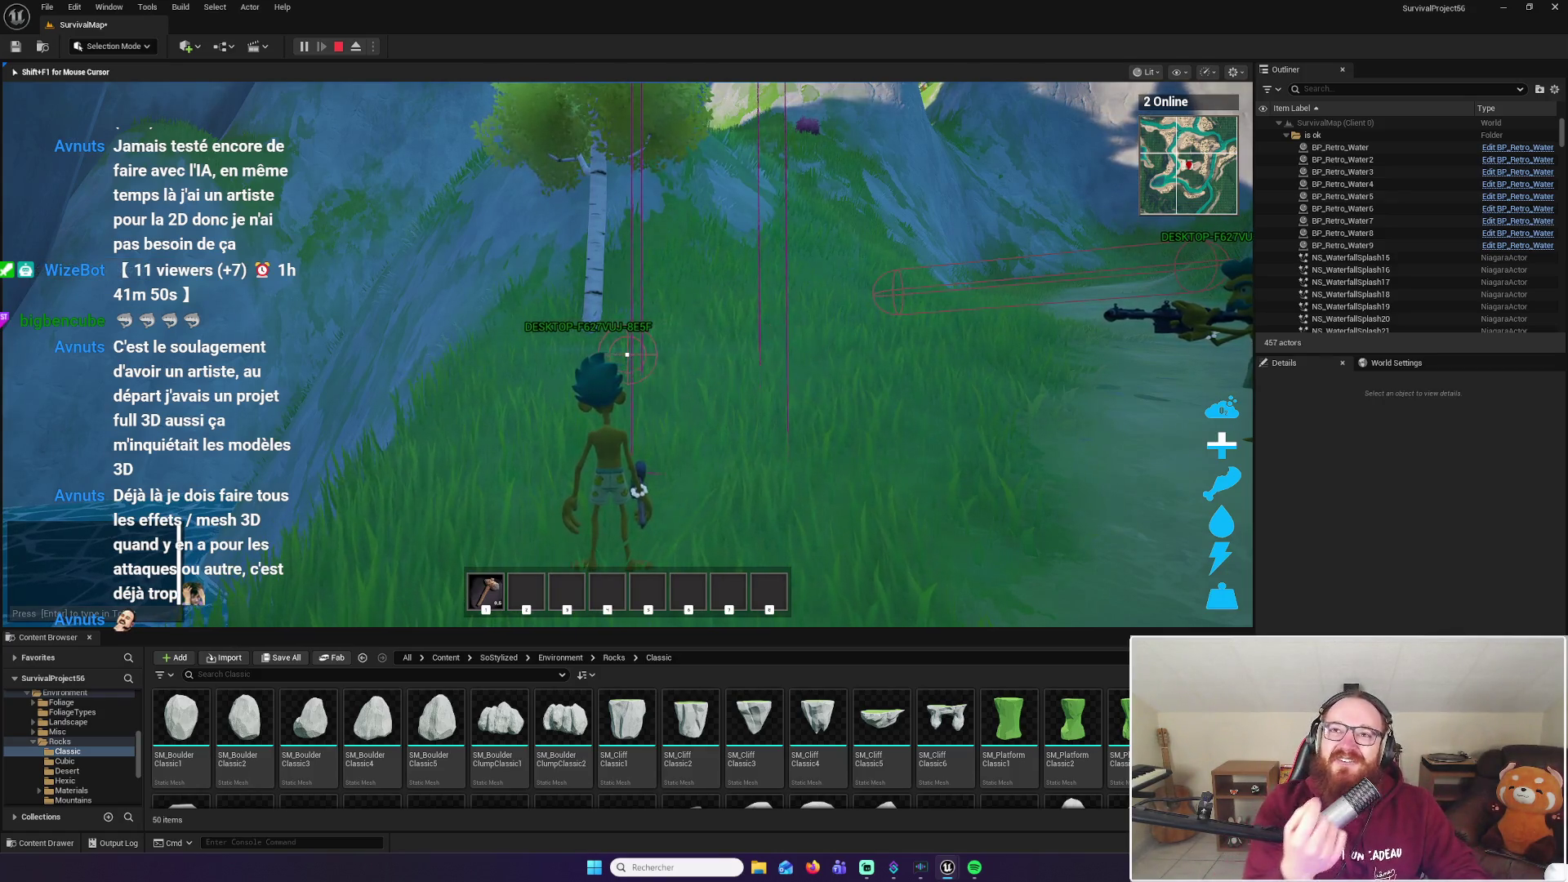
Circle the birch tree and follow the grassy path to face the waterfall lagoon
key(w)
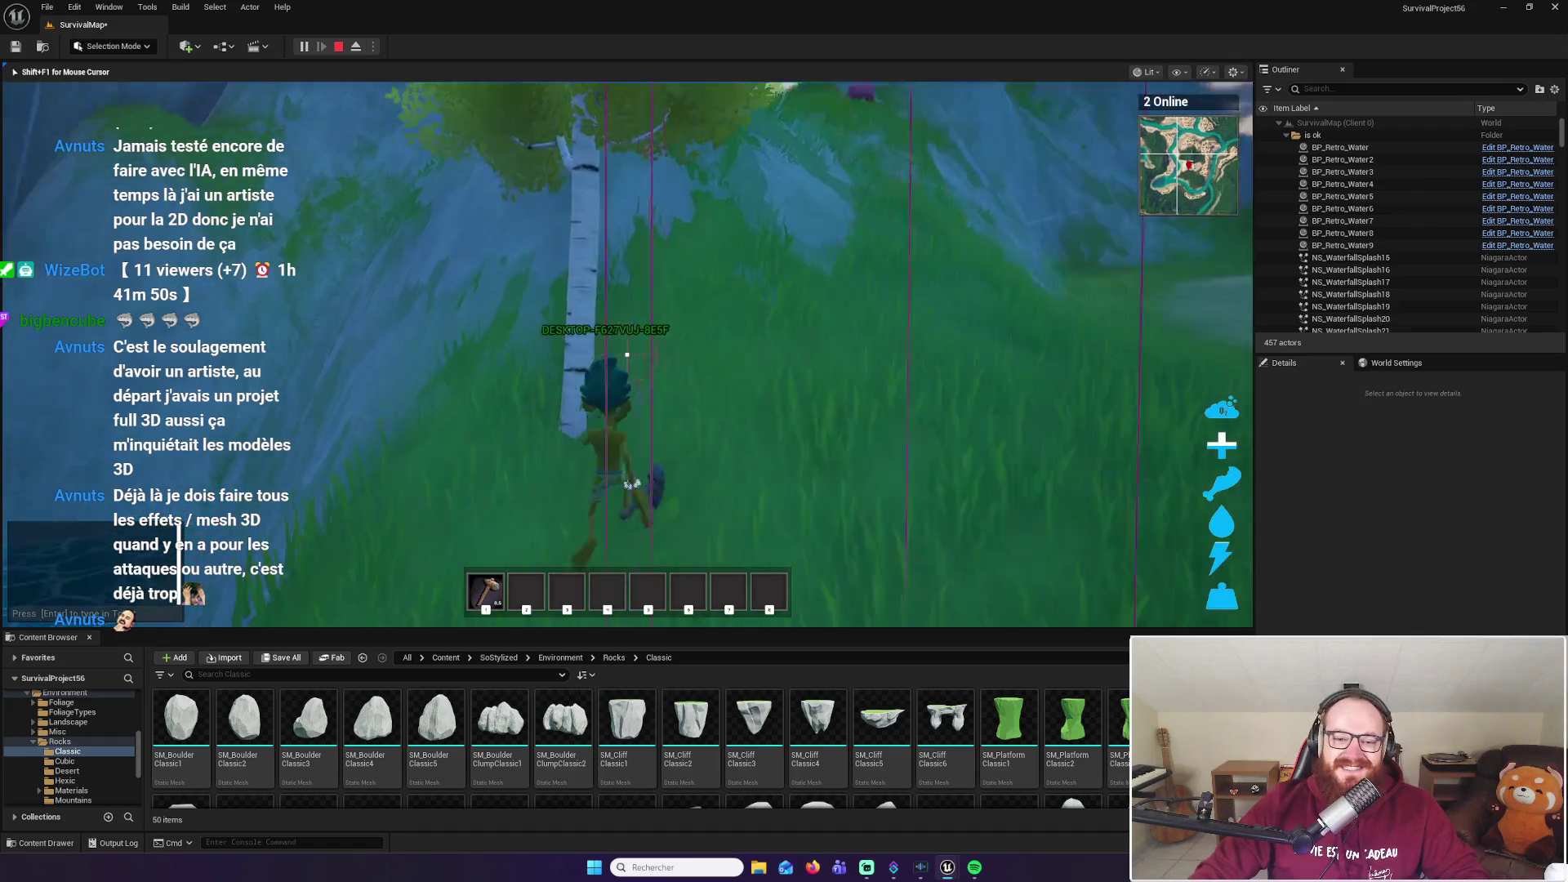
key(w)
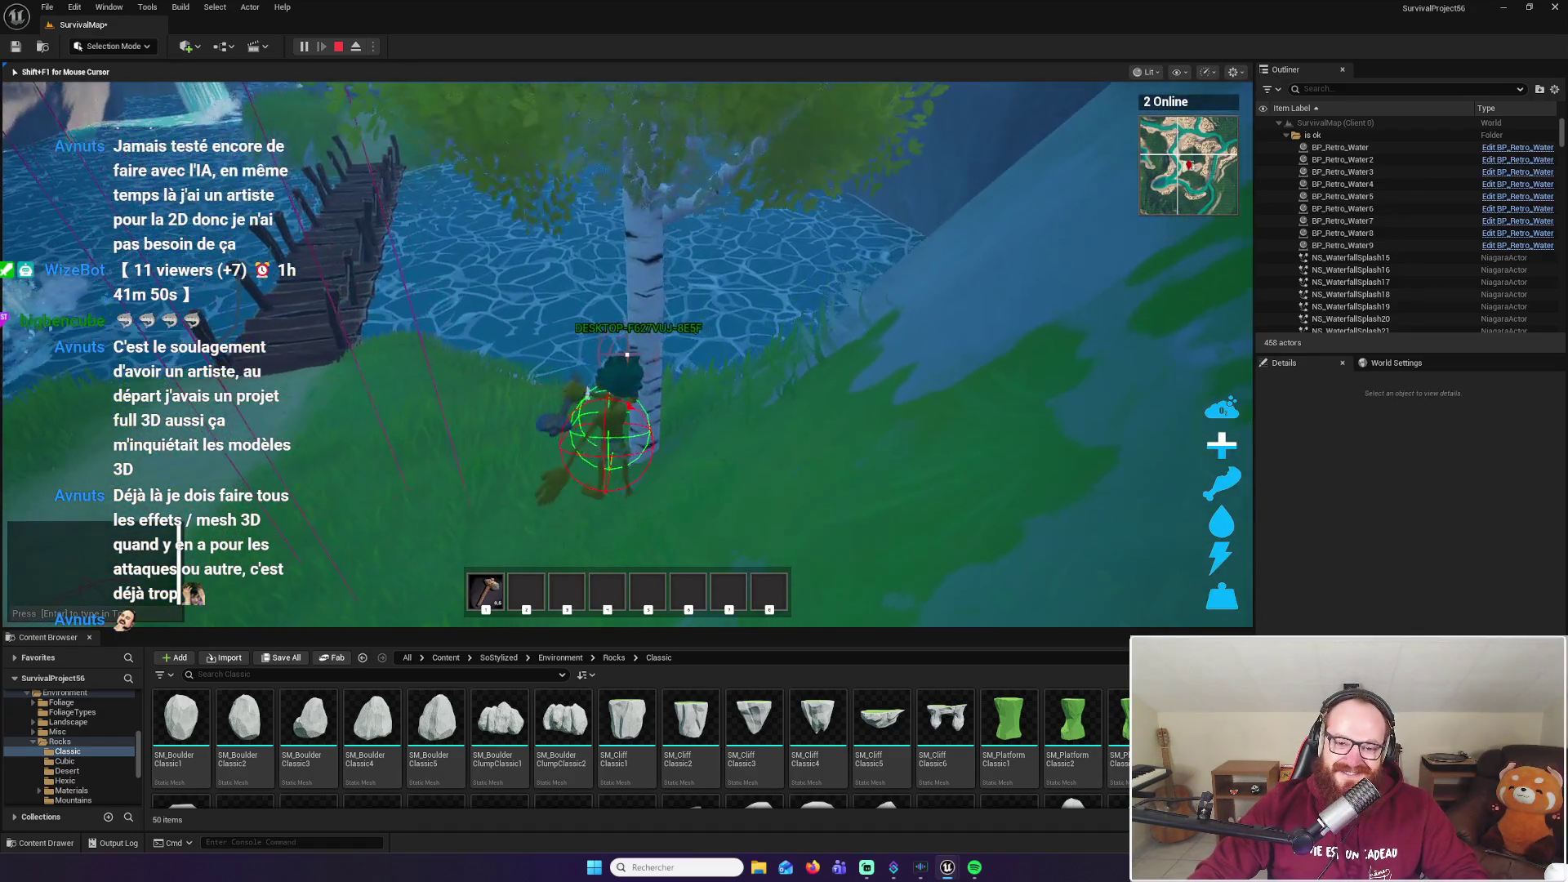
key(w)
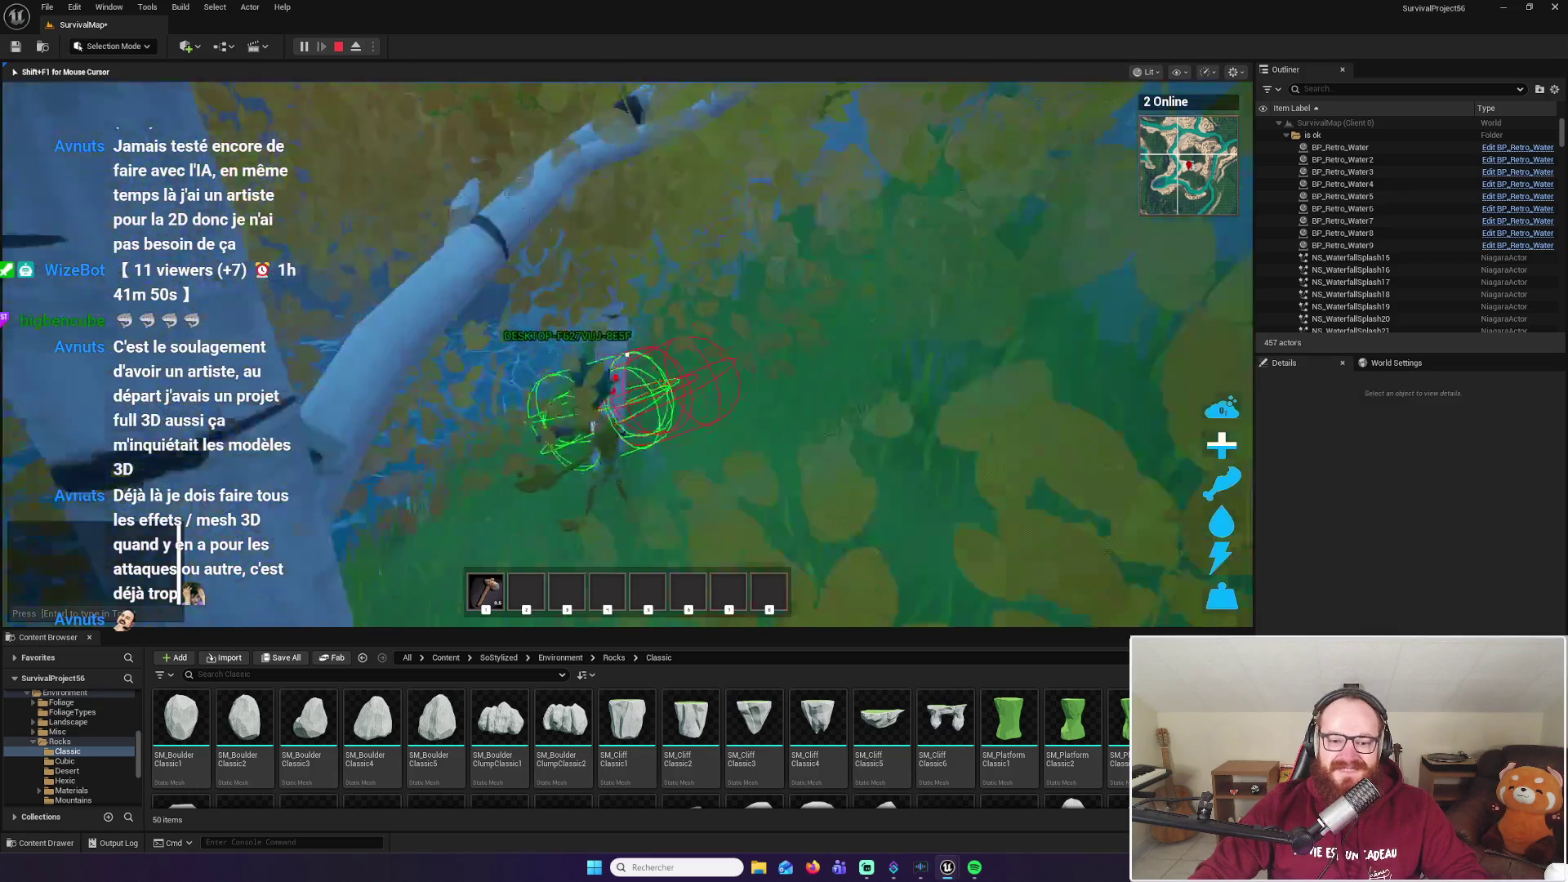
key(w)
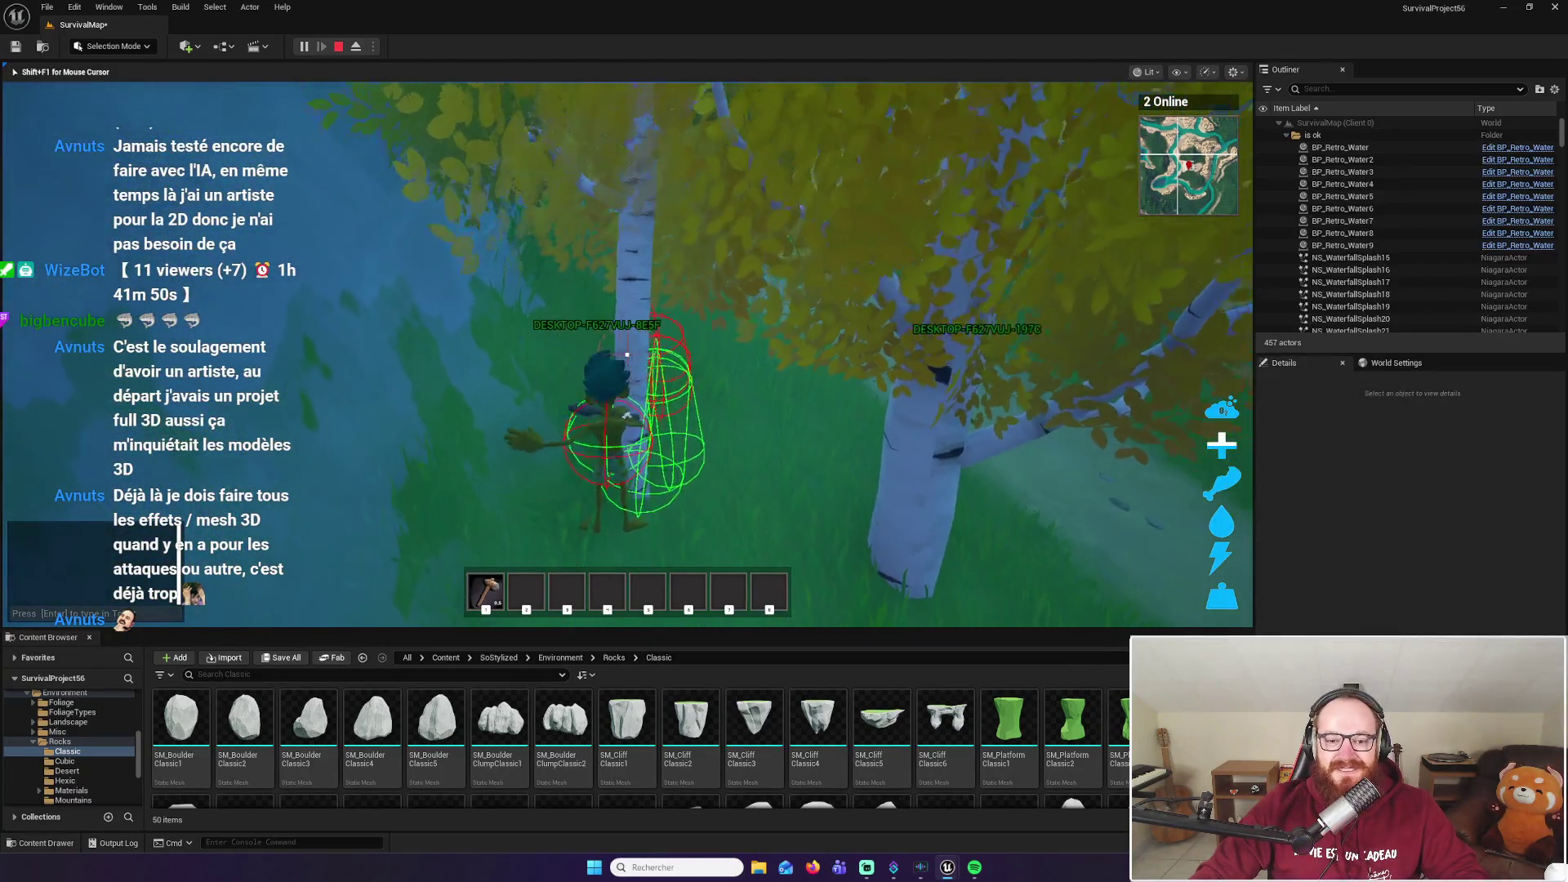
key(w)
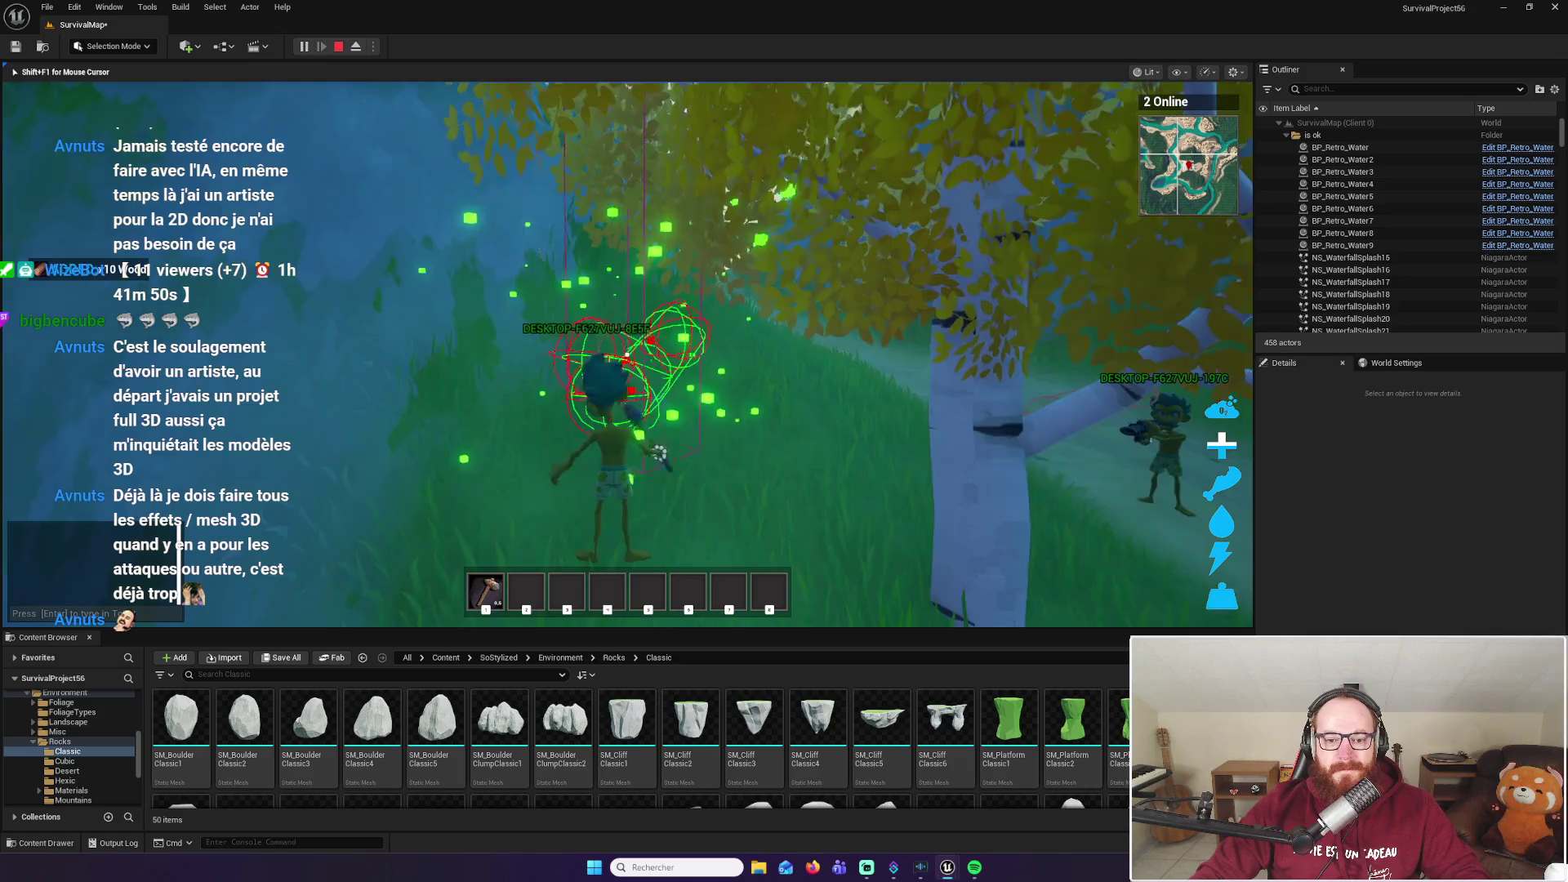
key(w)
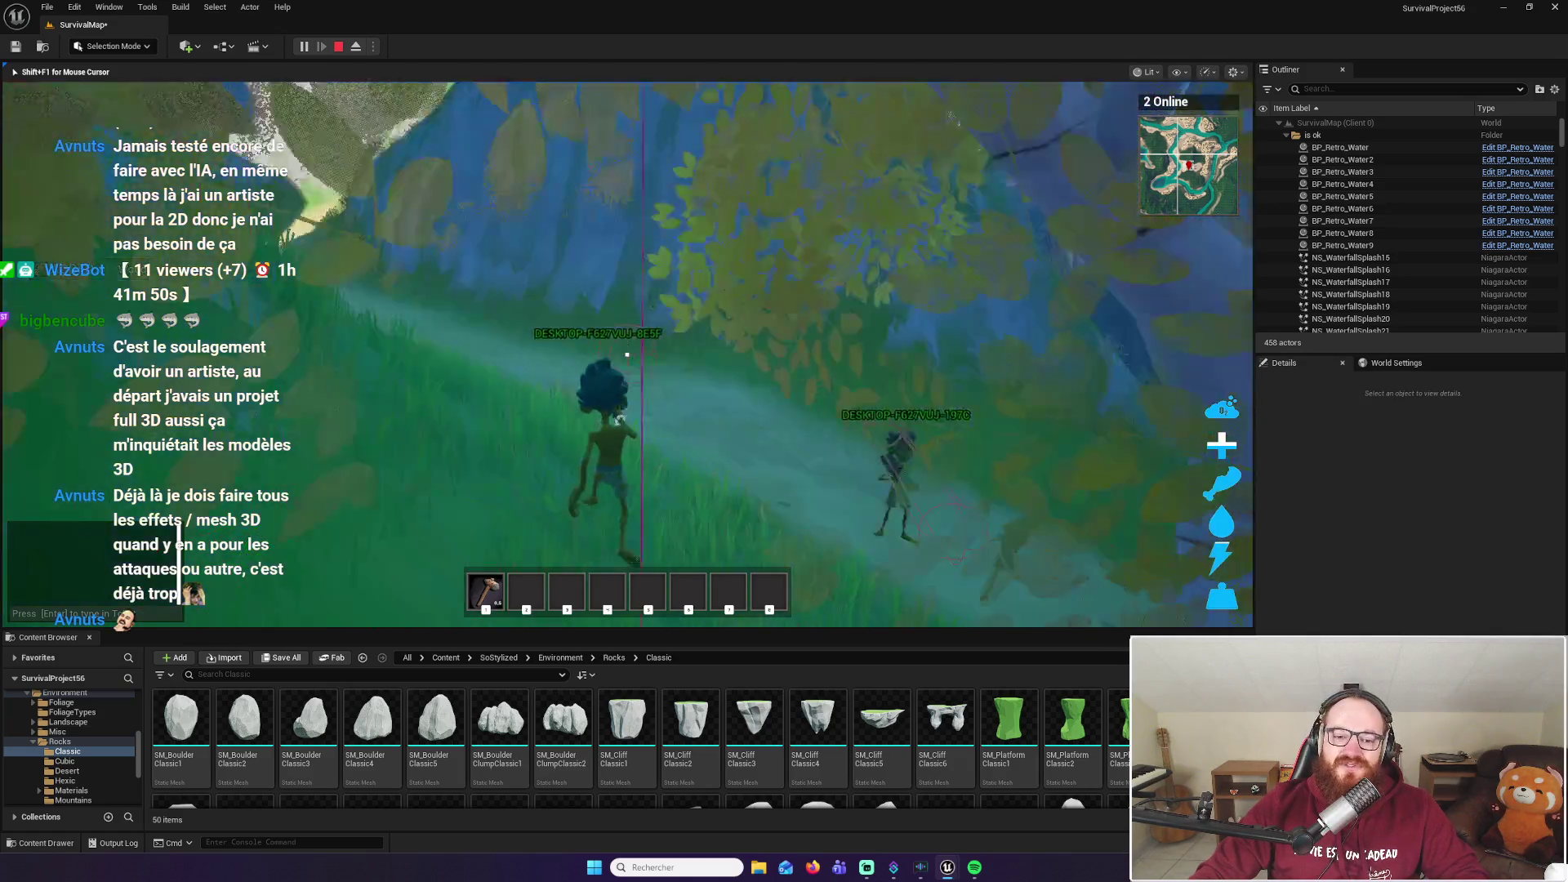
key(w)
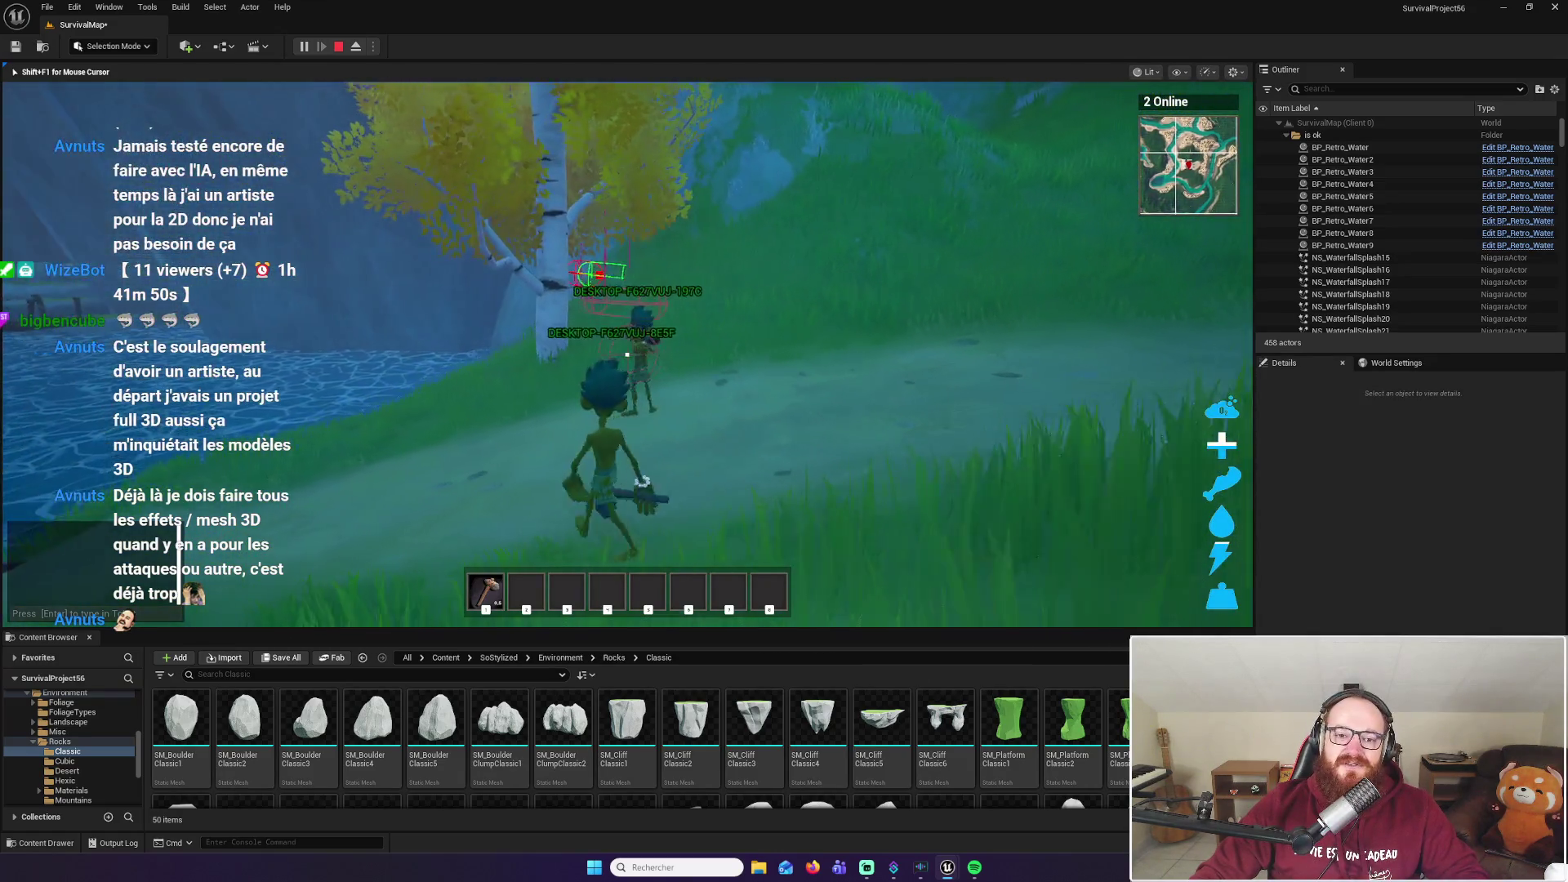
key(w)
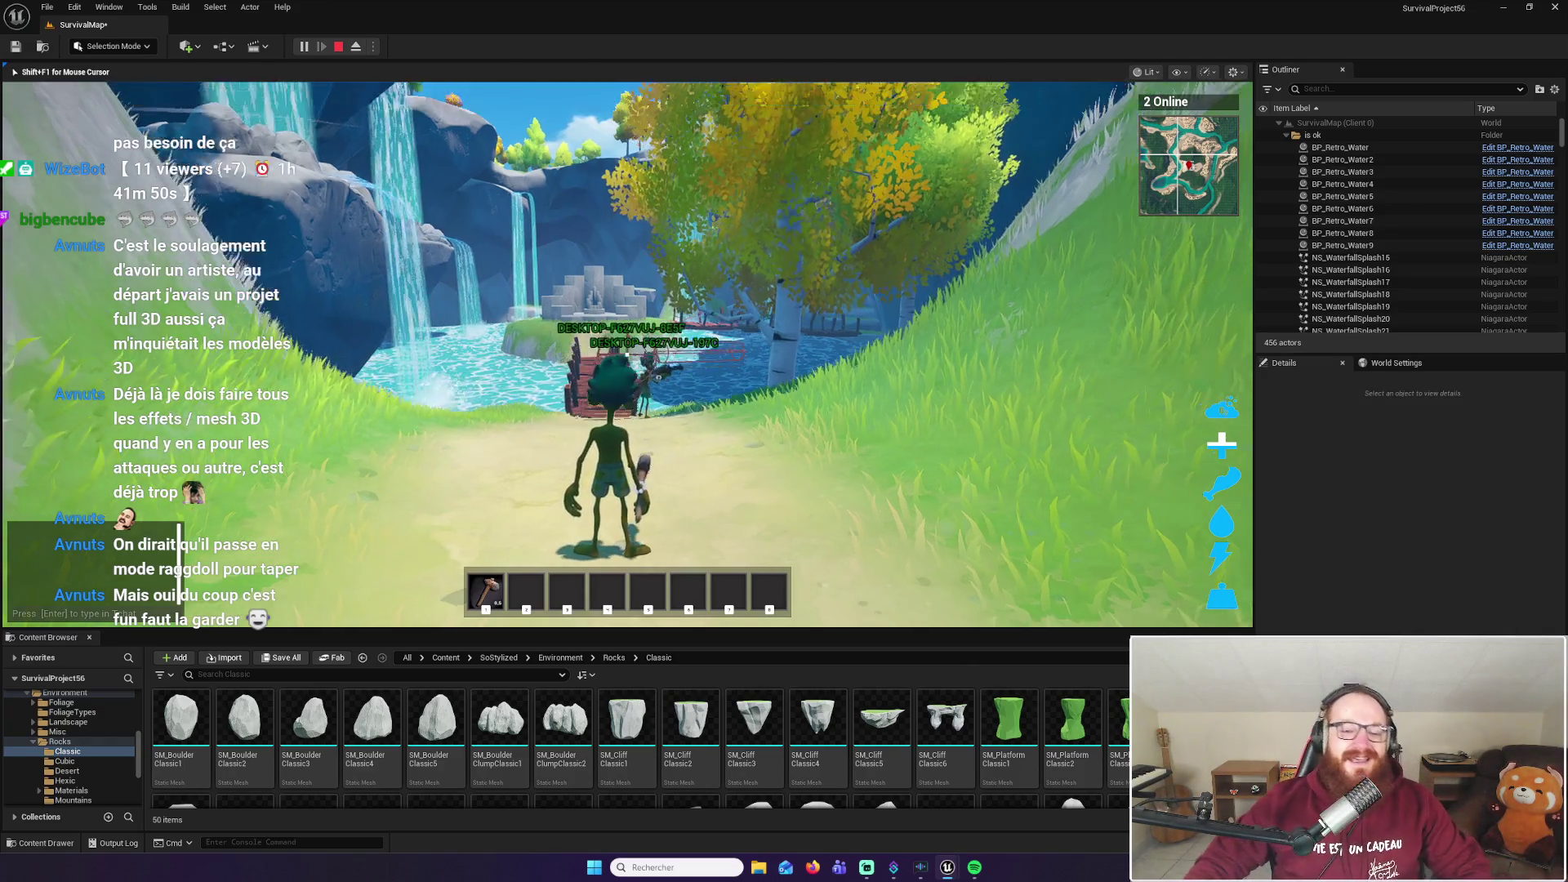
Walk to the tree by the wooden bridge, gather a resource there, then open Start
key(w)
key(w)
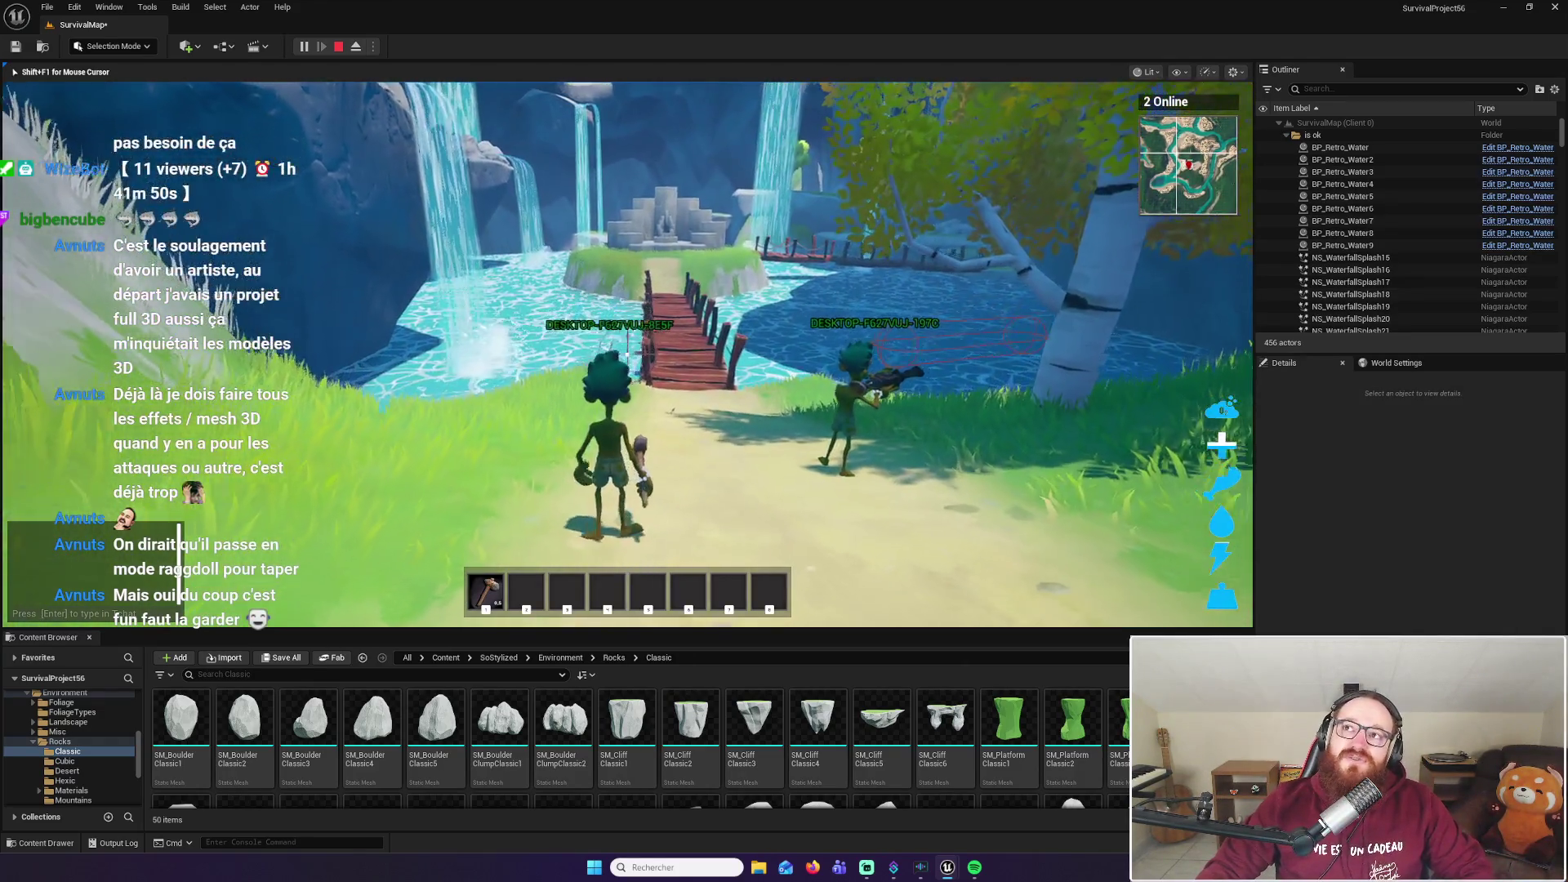
key(w)
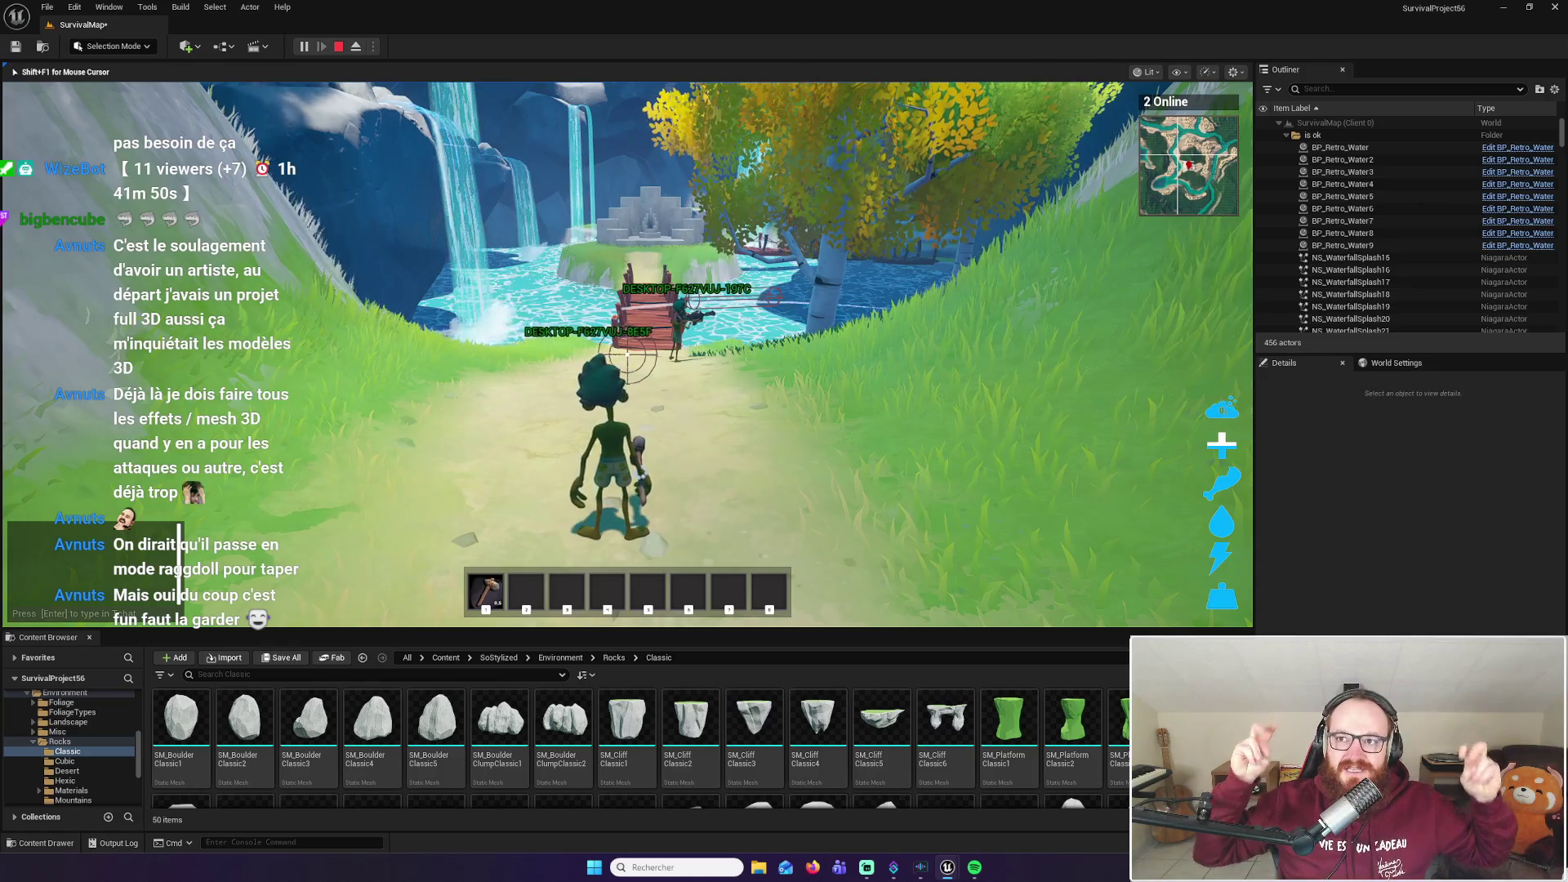
key(w)
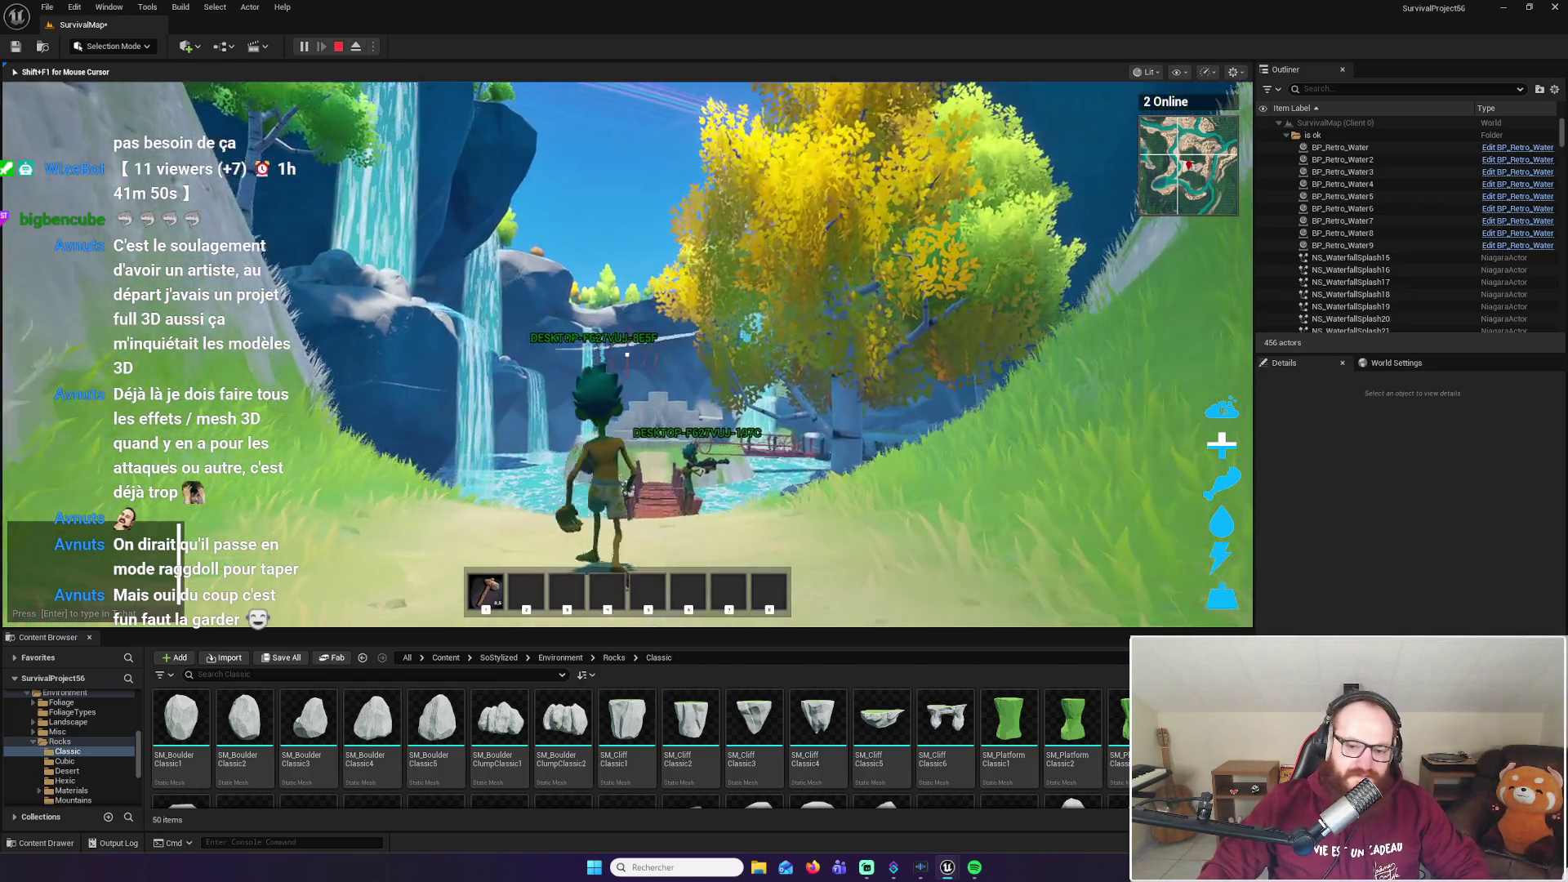
key(w)
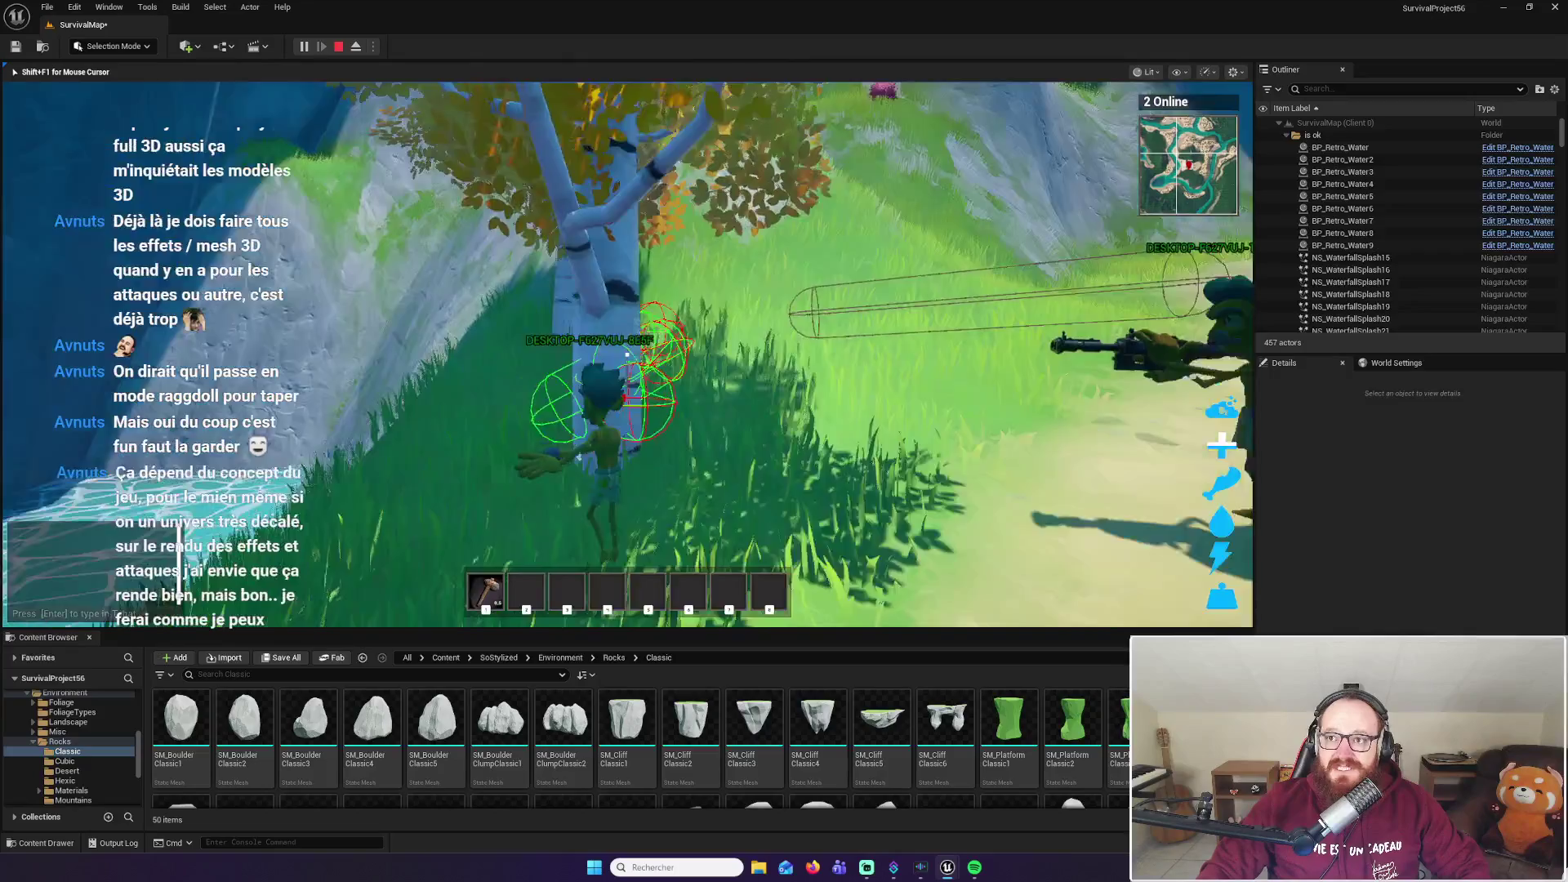
key(w)
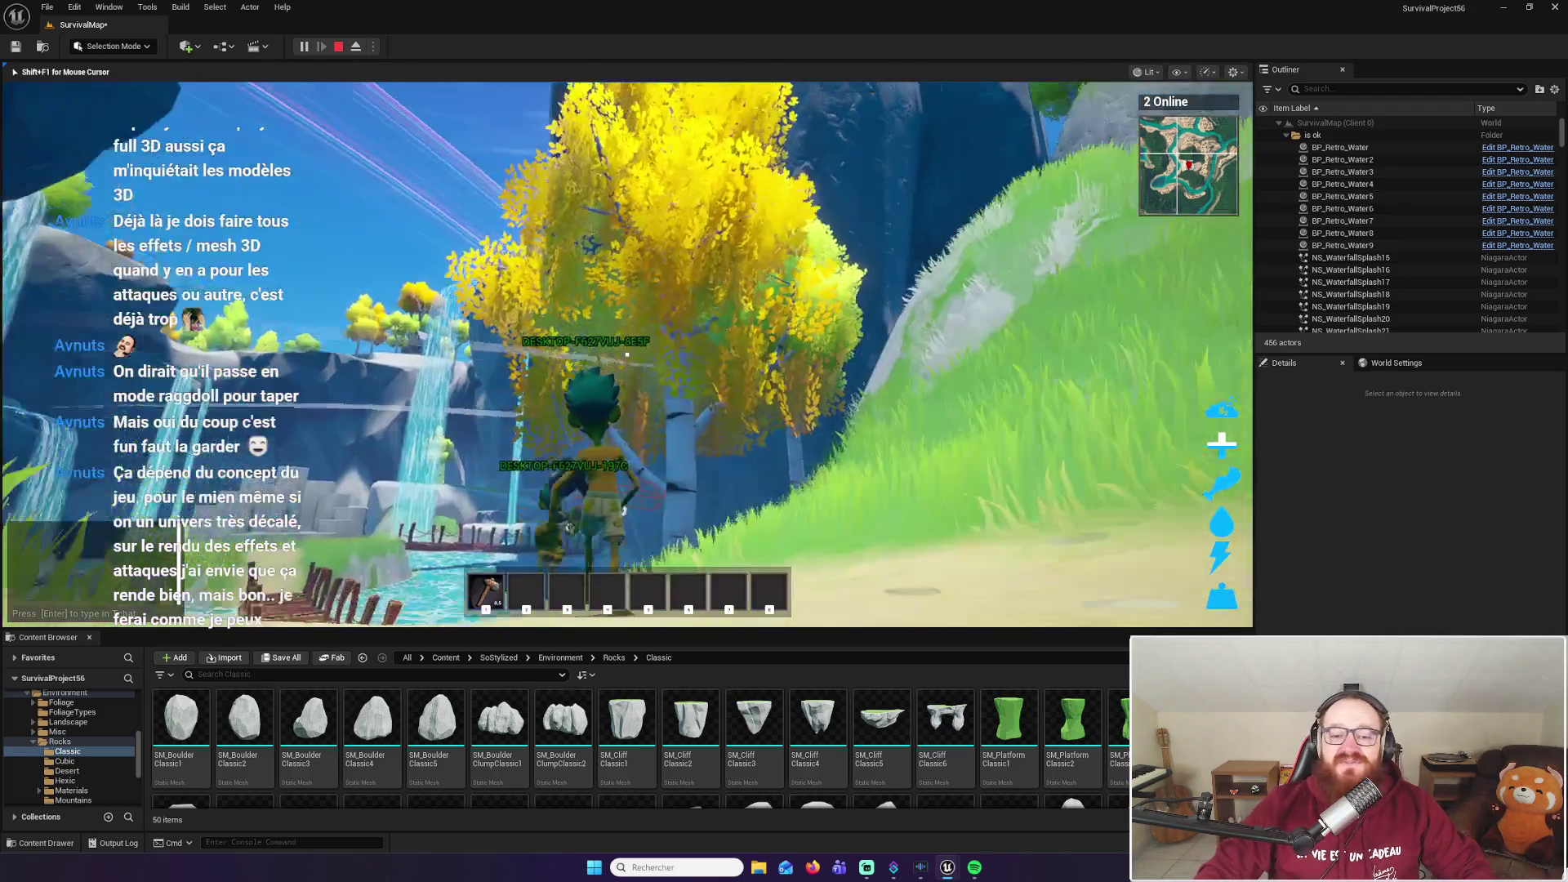
key(super)
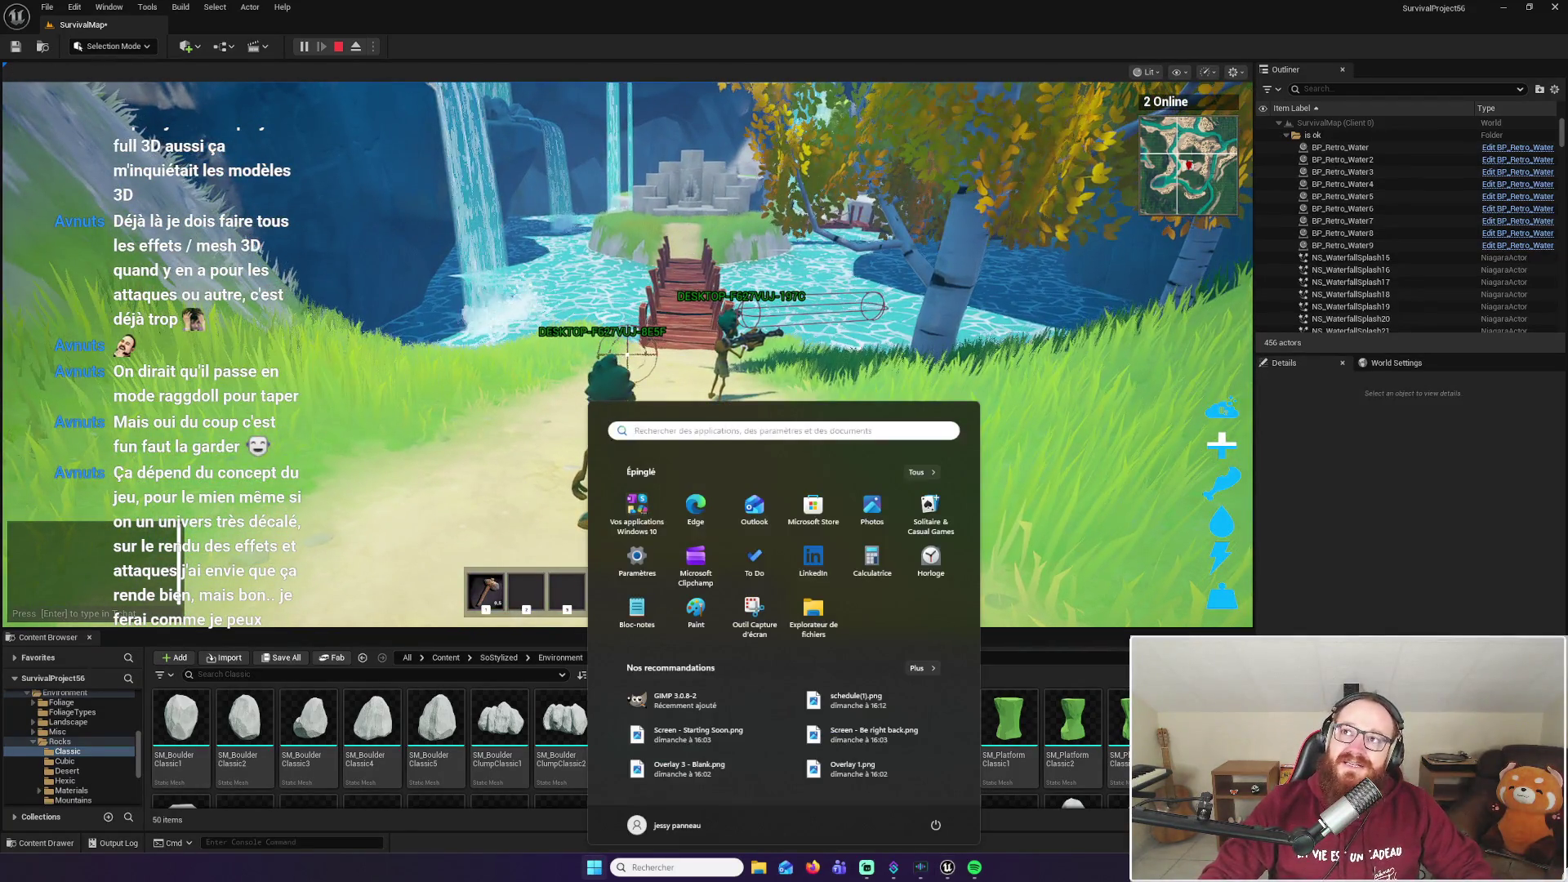
Dismiss the Start menu with Esc and resume control of the running game
key(Escape)
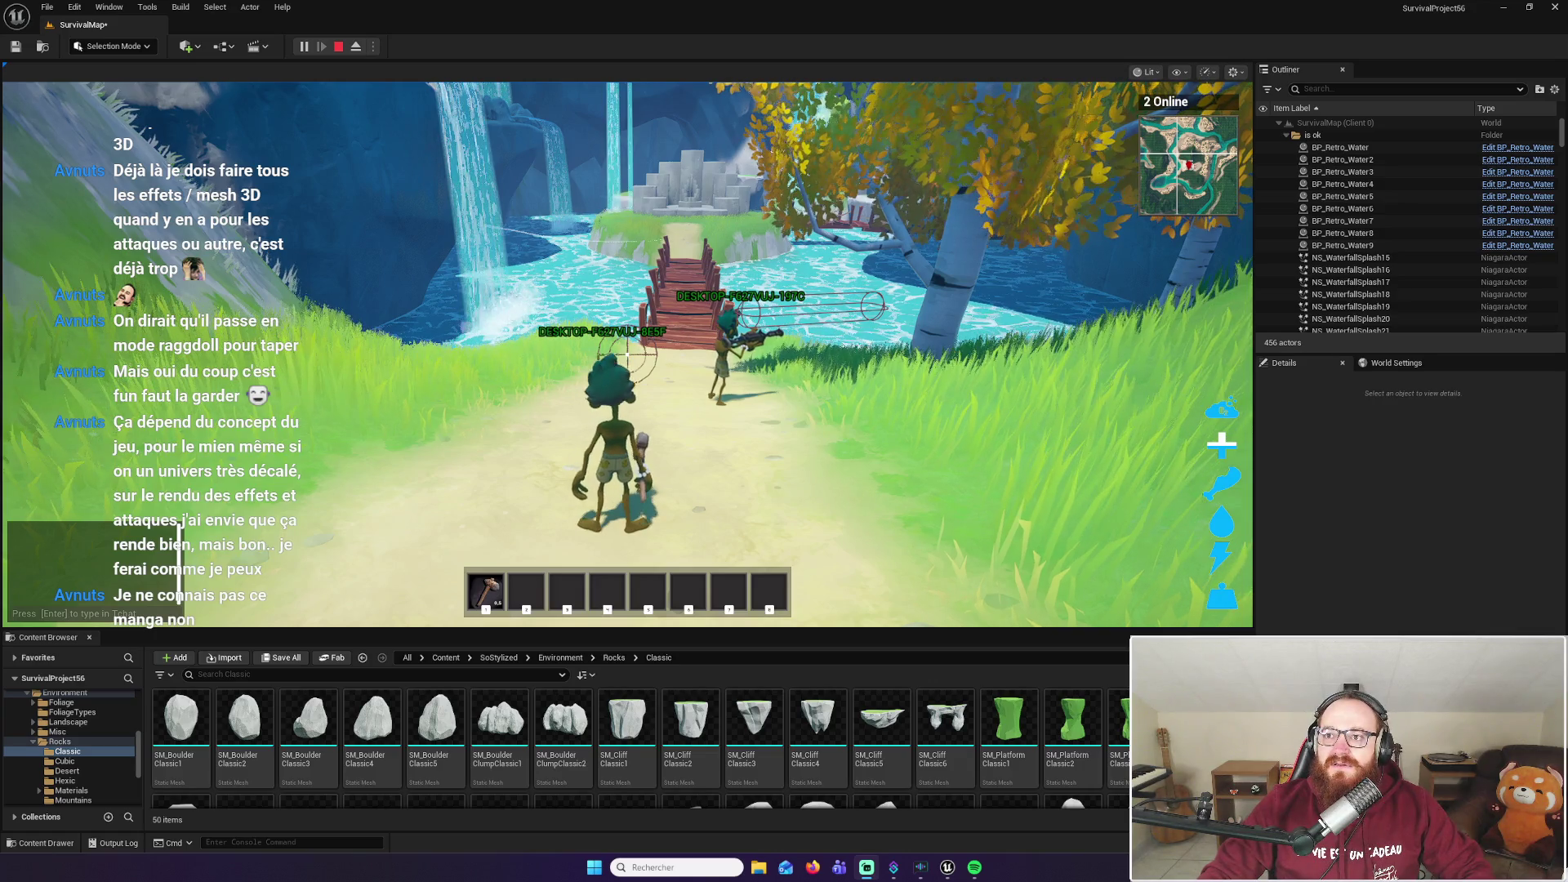
click(773, 344)
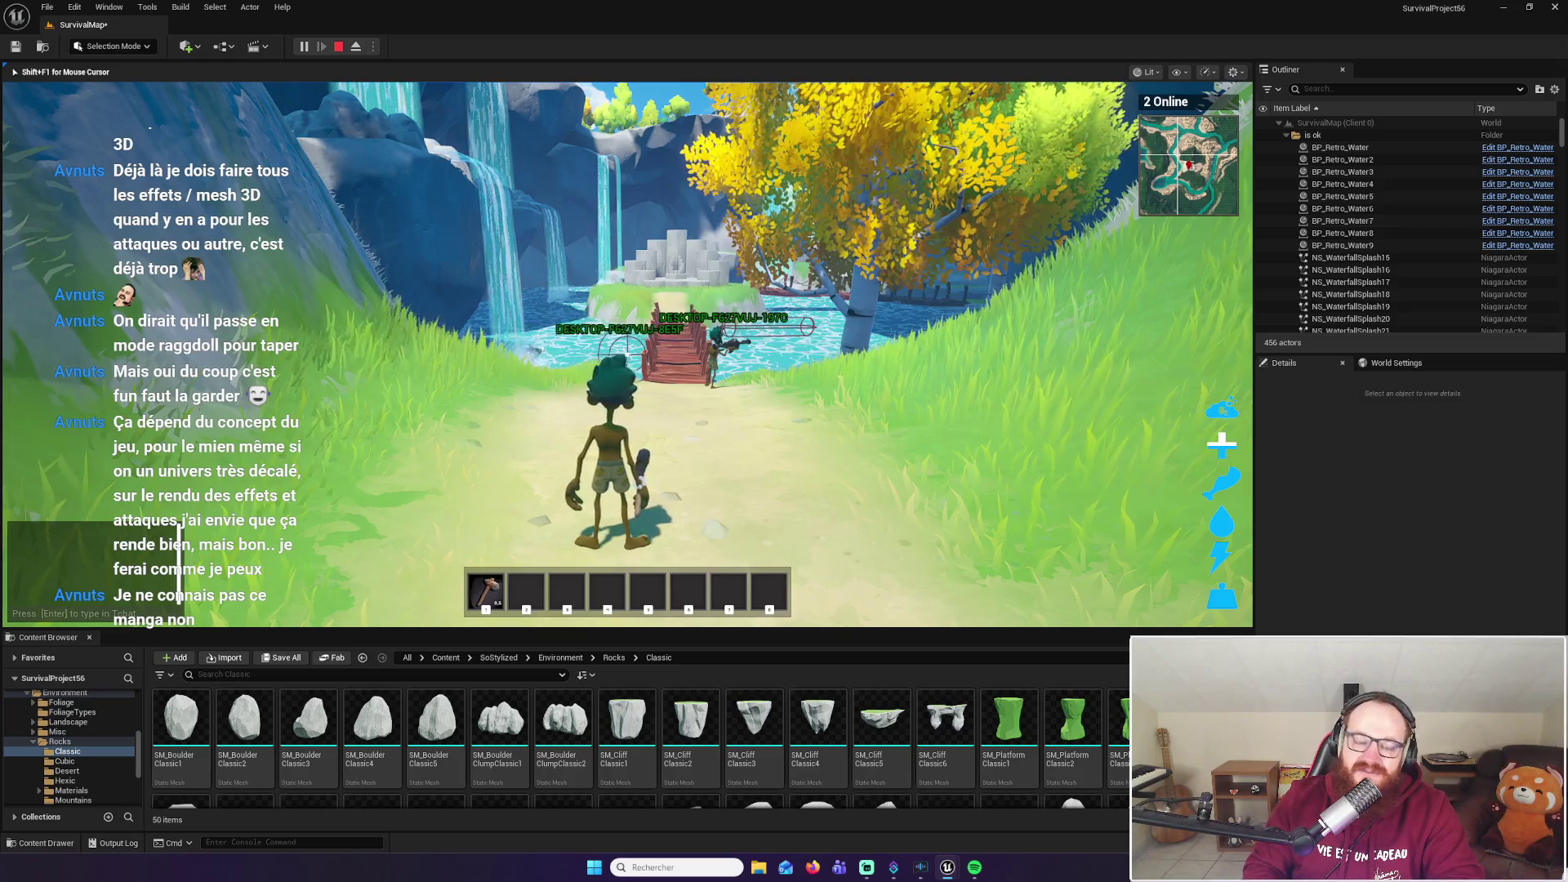
Cross the wooden bridge and run through the grass onto the dirt path
key(w)
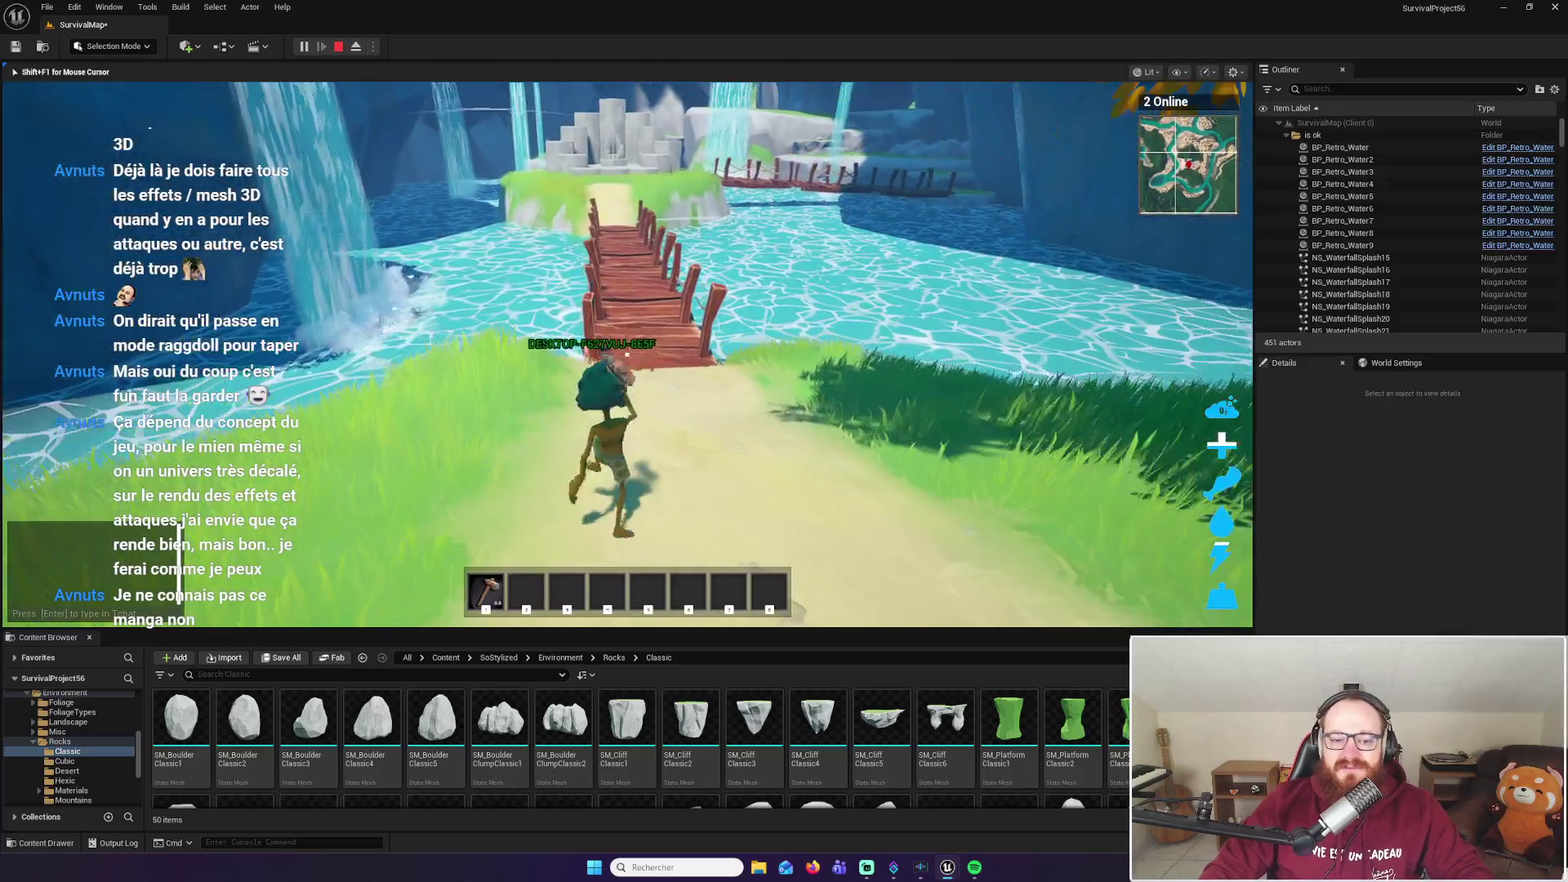
key(w)
key(w)
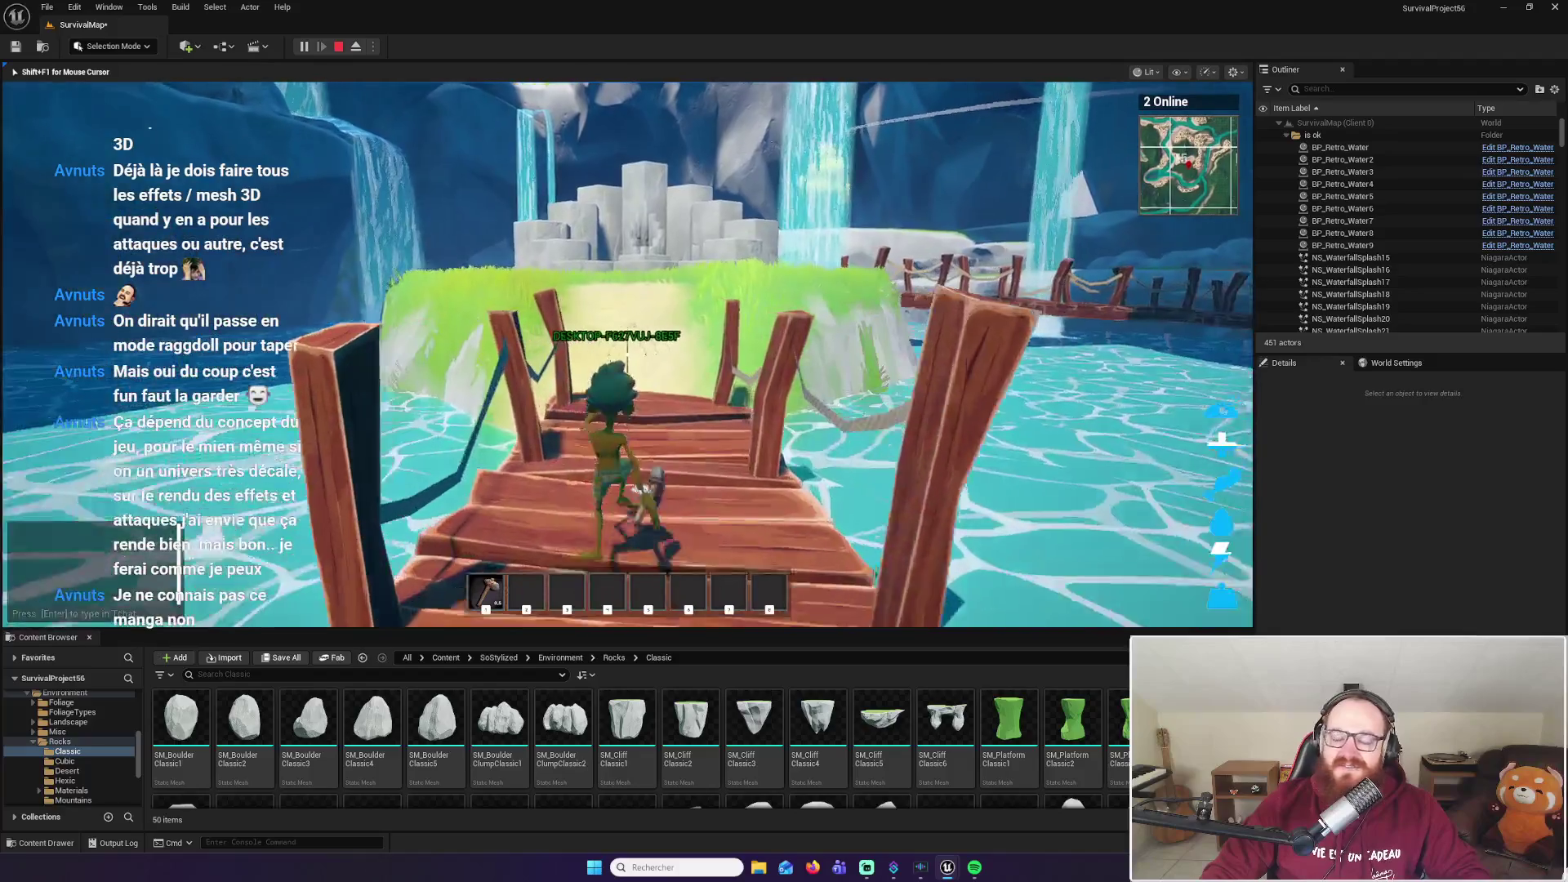
key(w)
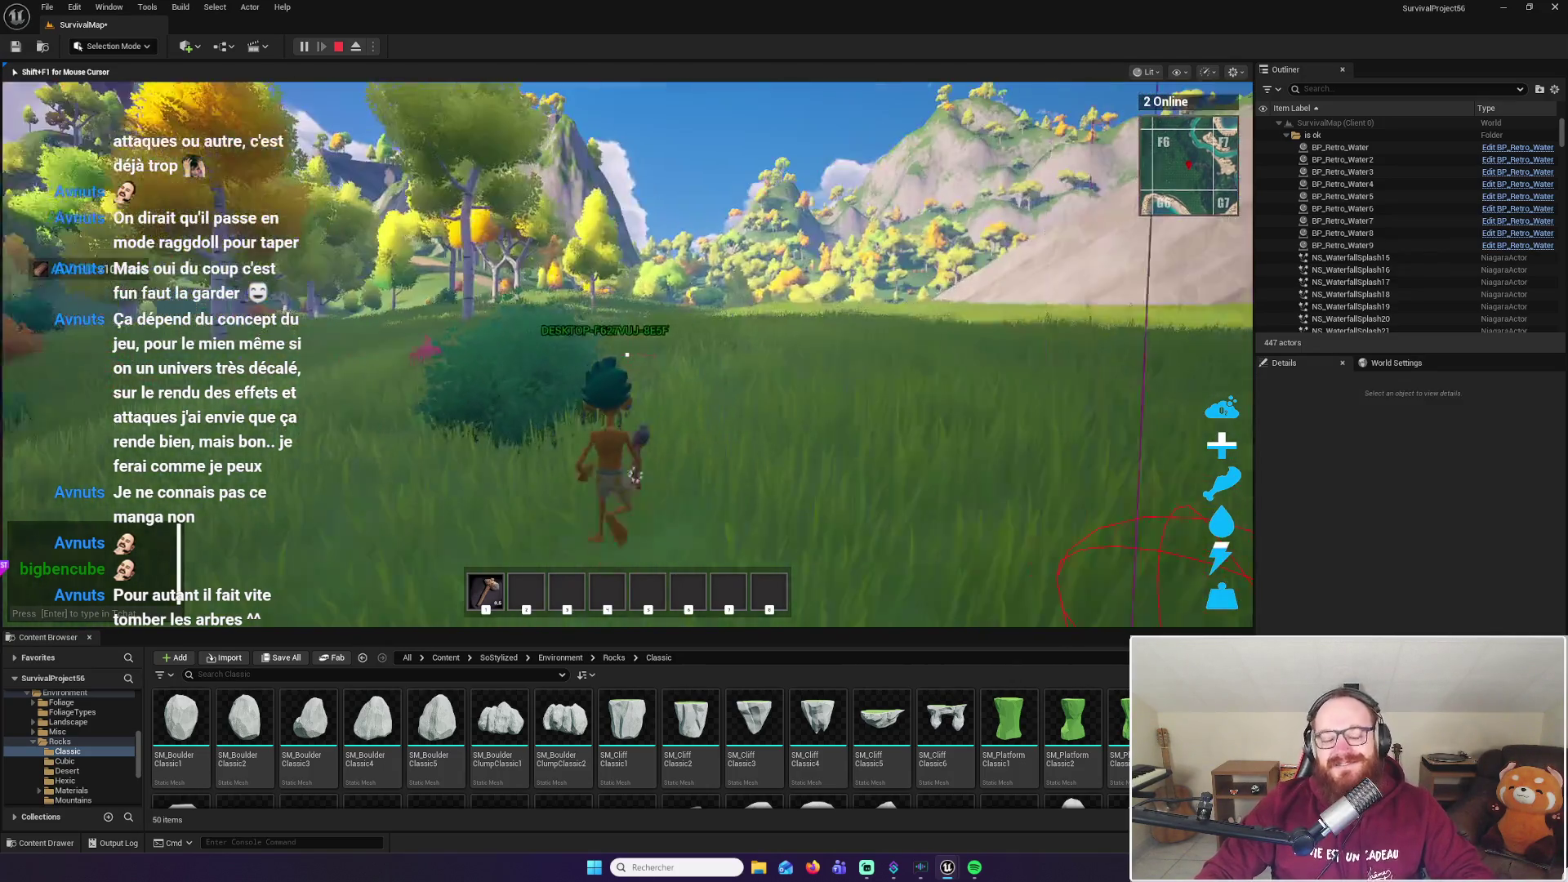
key(w)
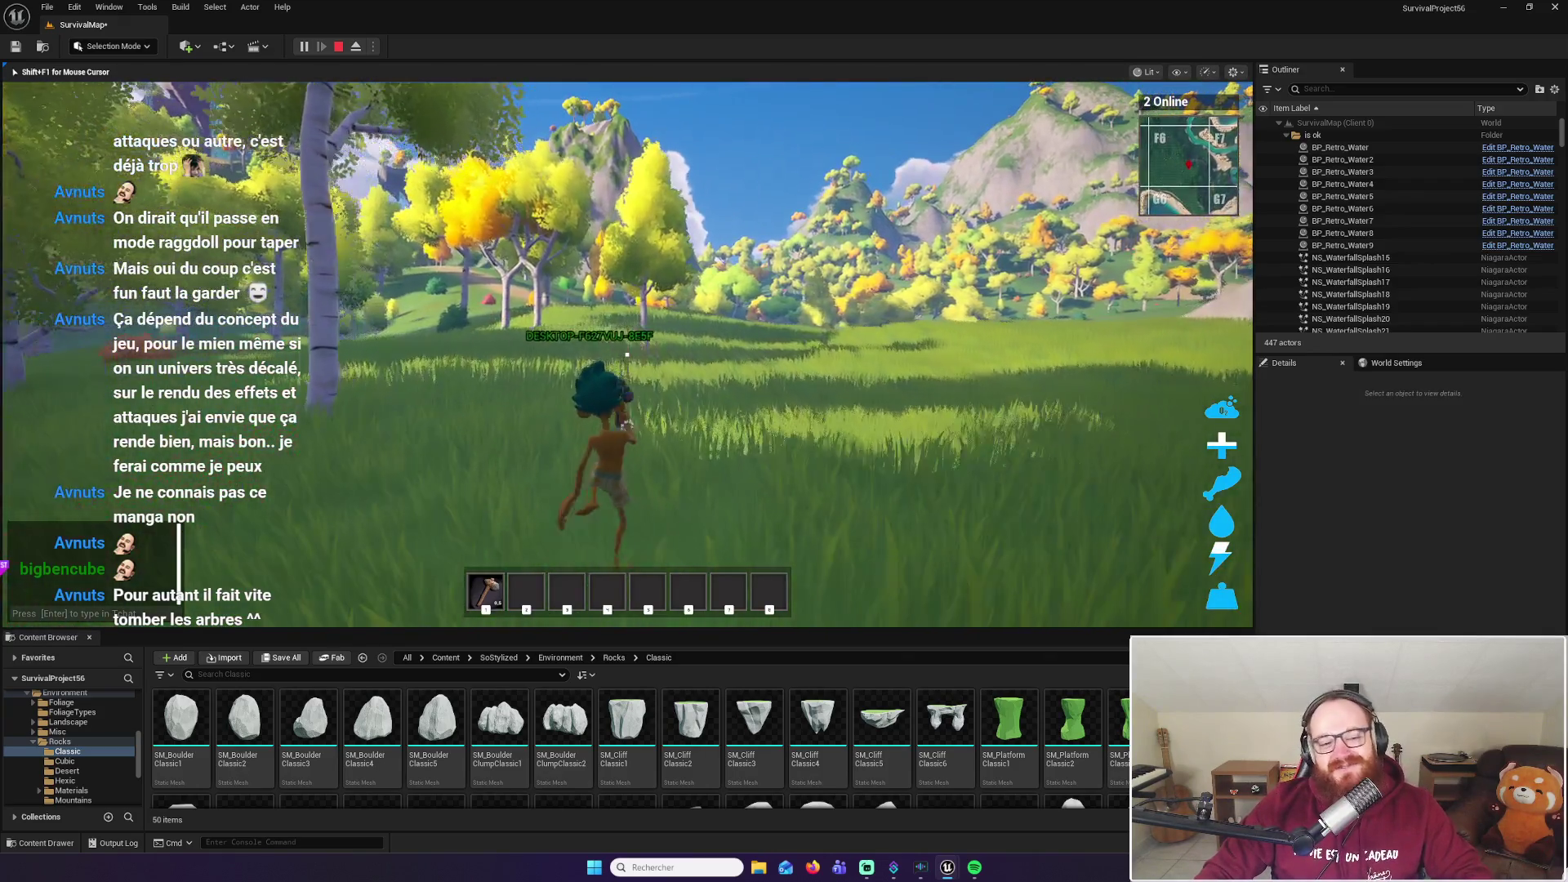
key(w)
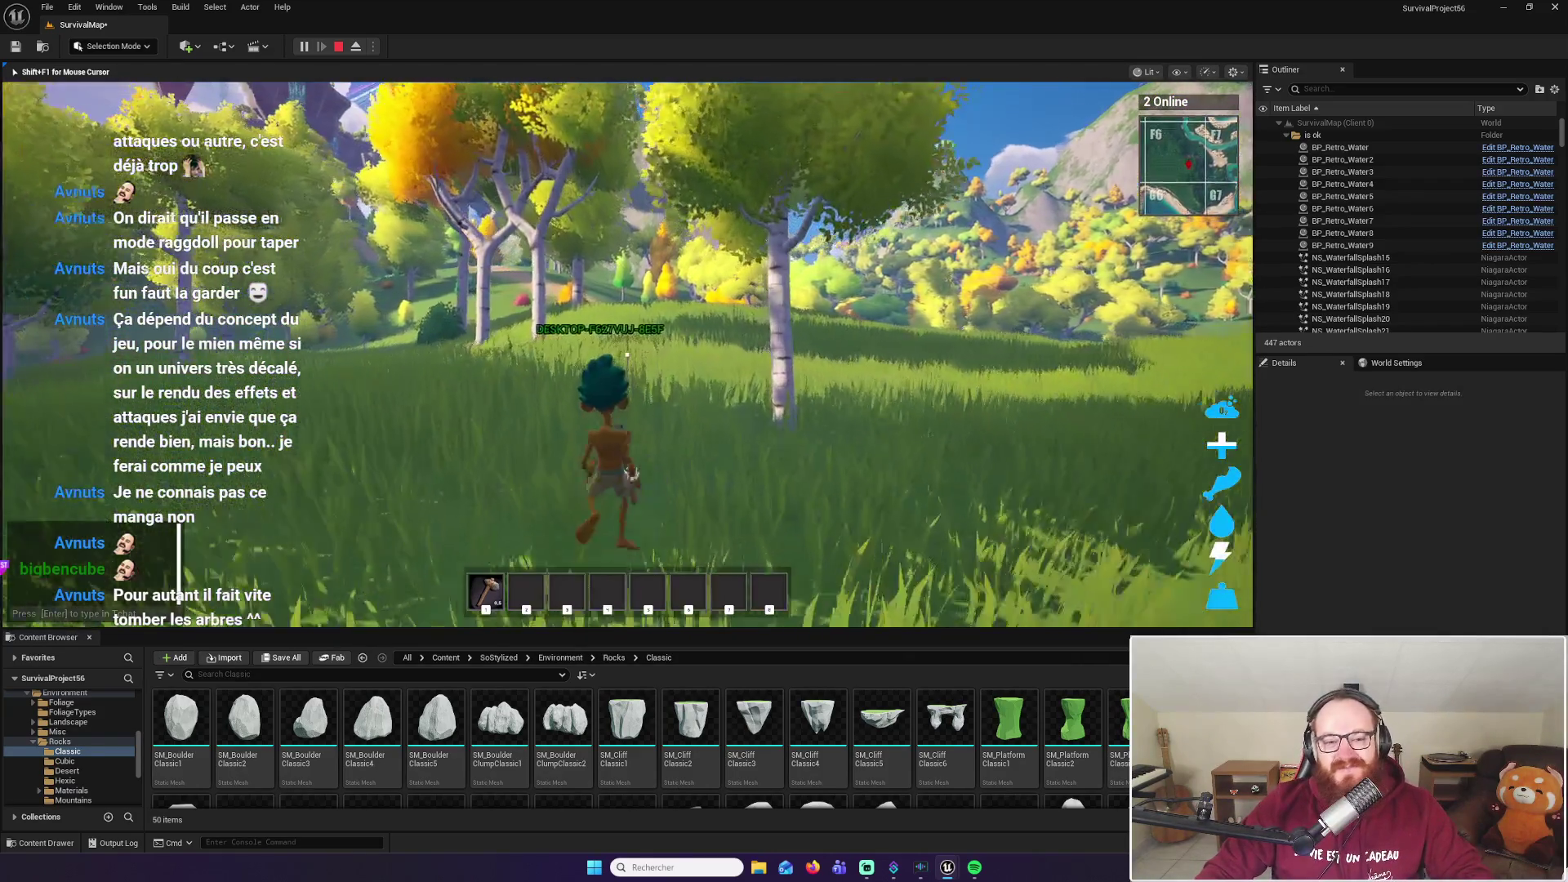
key(w)
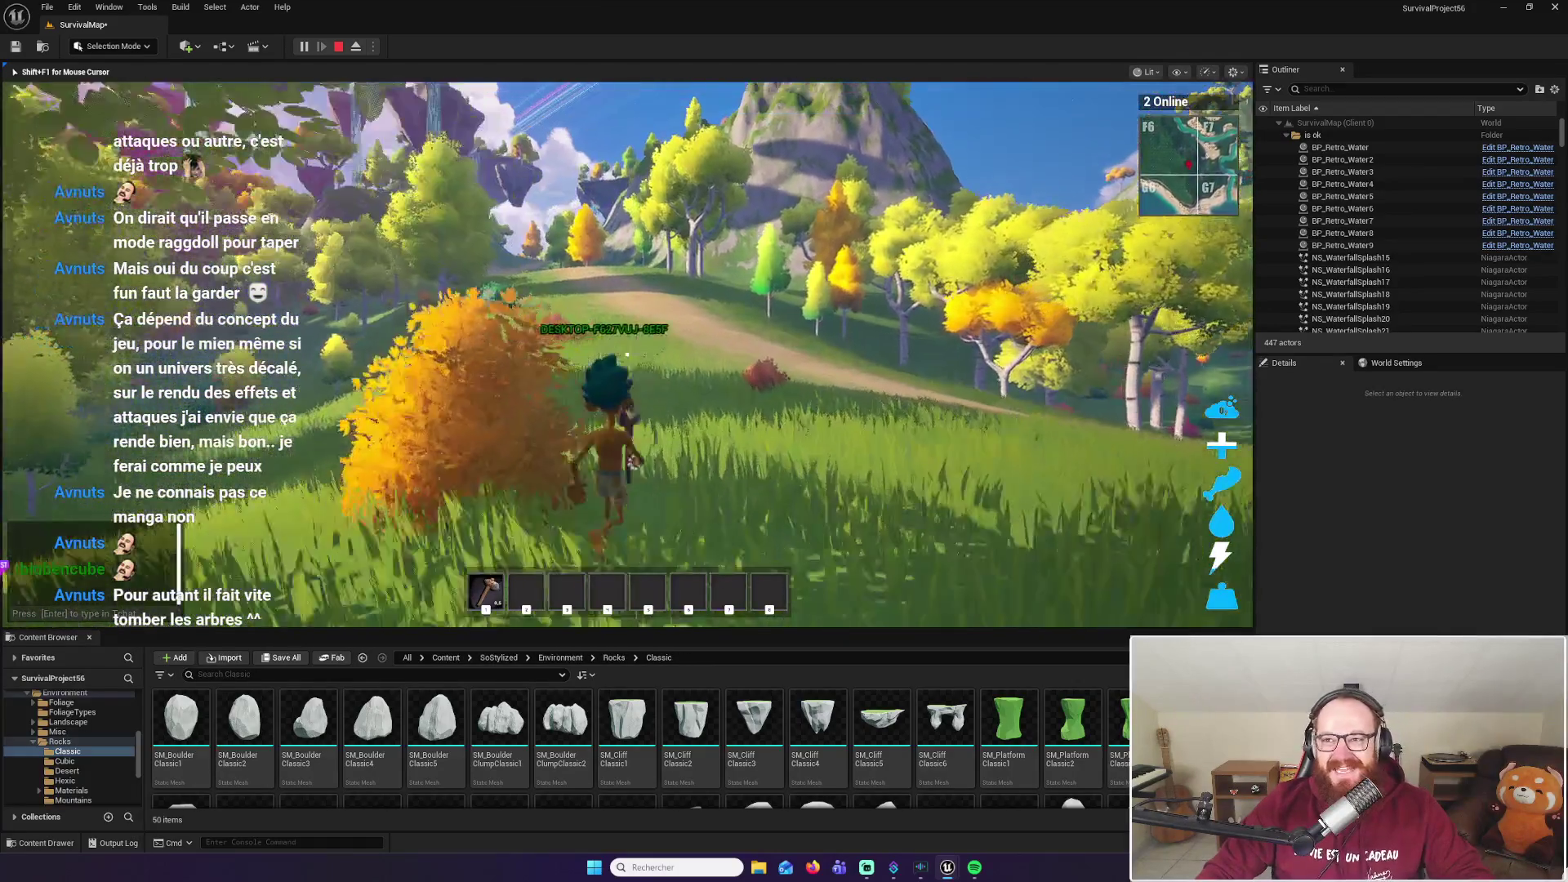
key(w)
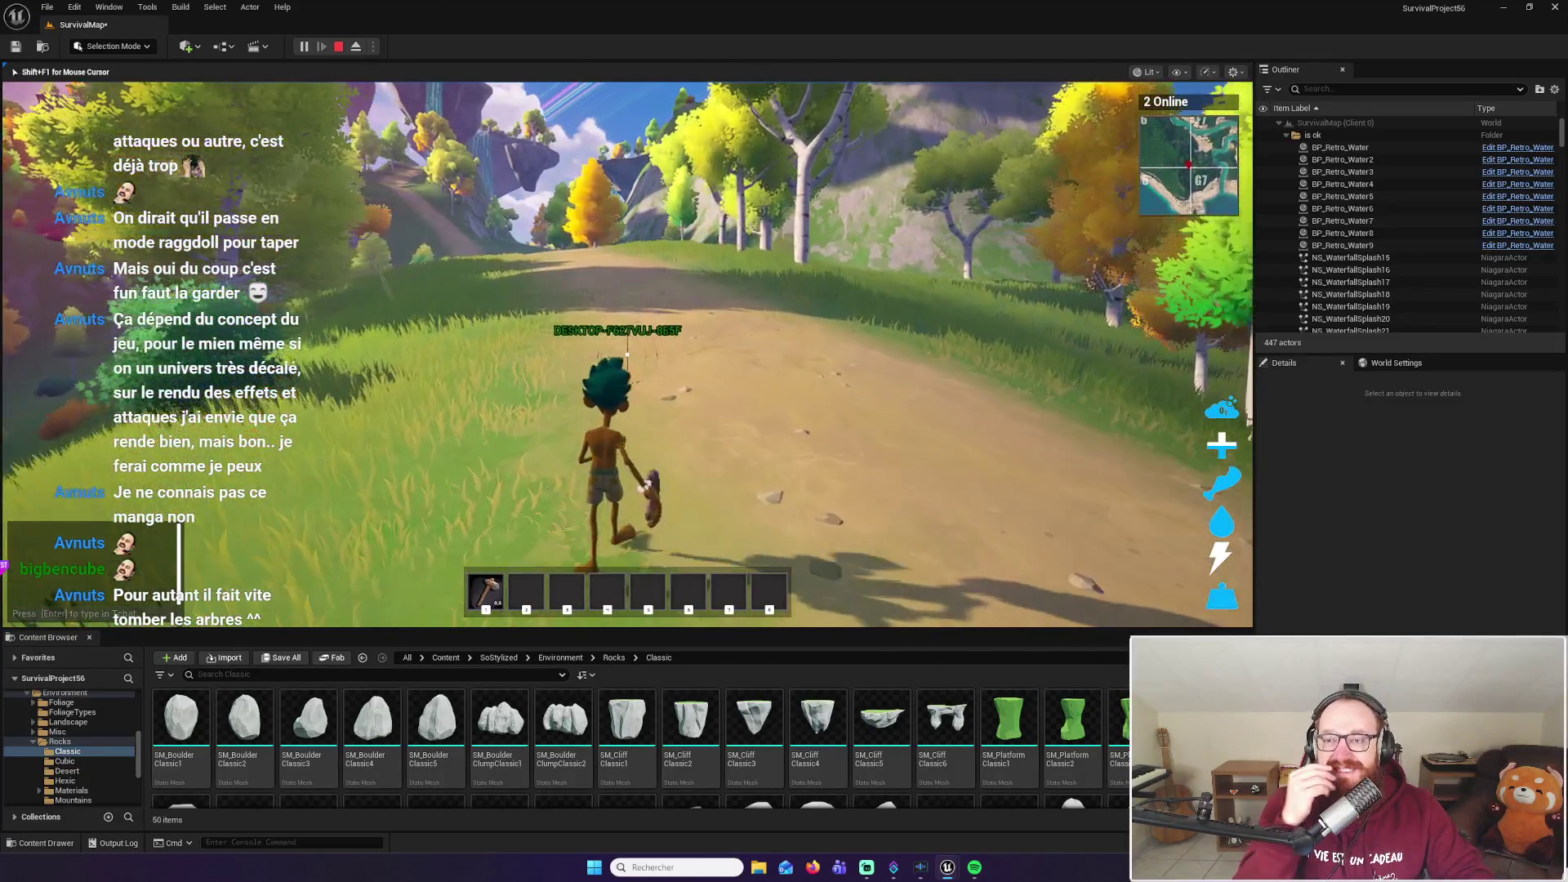
key(w)
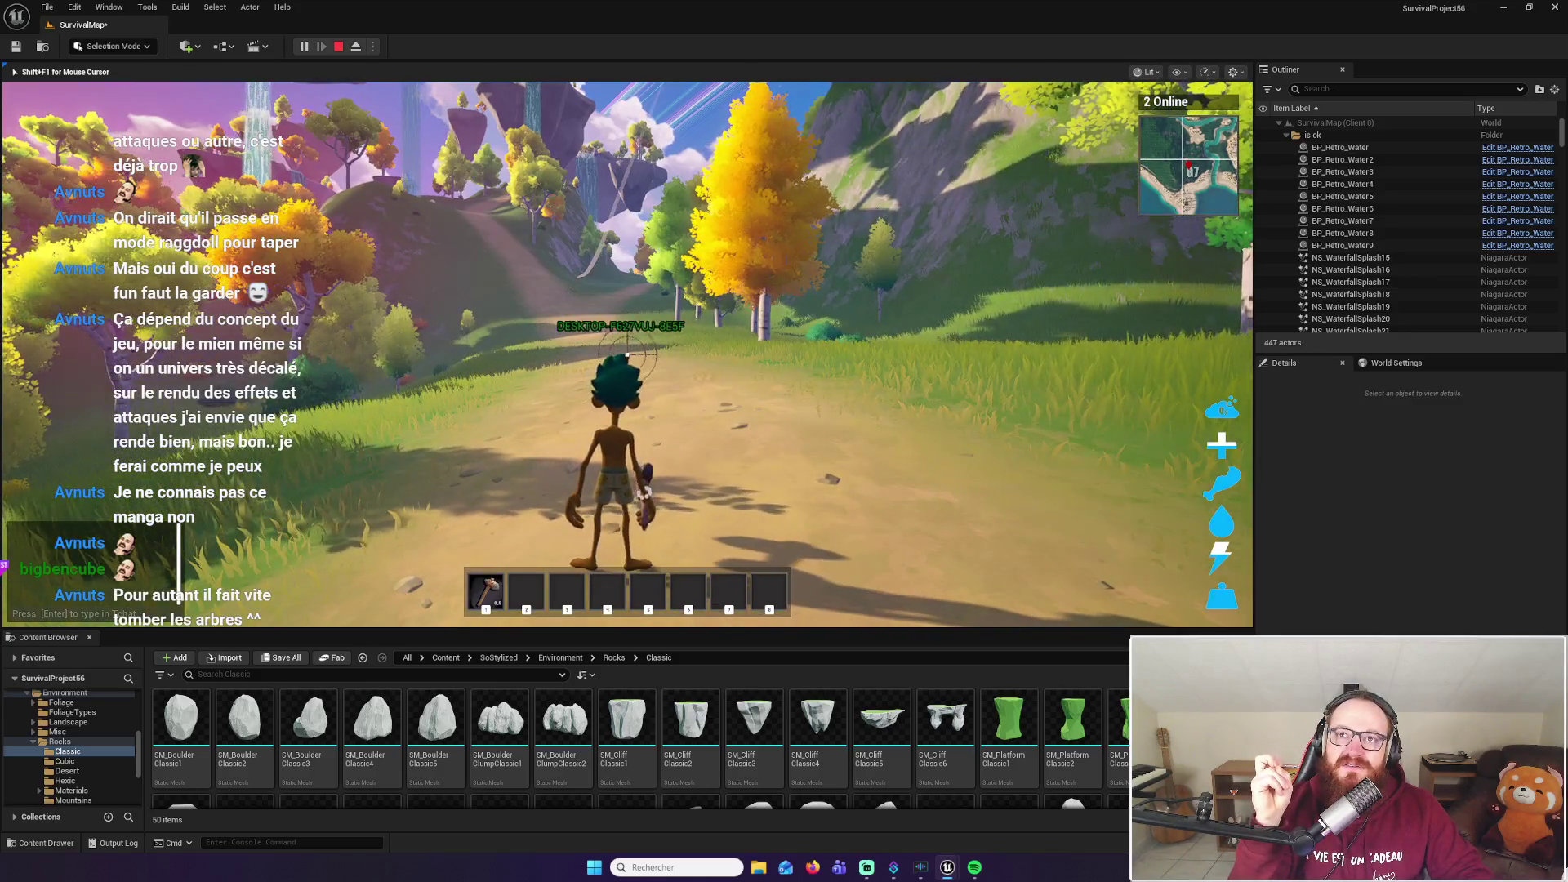
Walk up the winding dirt path toward the floating islands and waterfalls
key(w)
key(w)
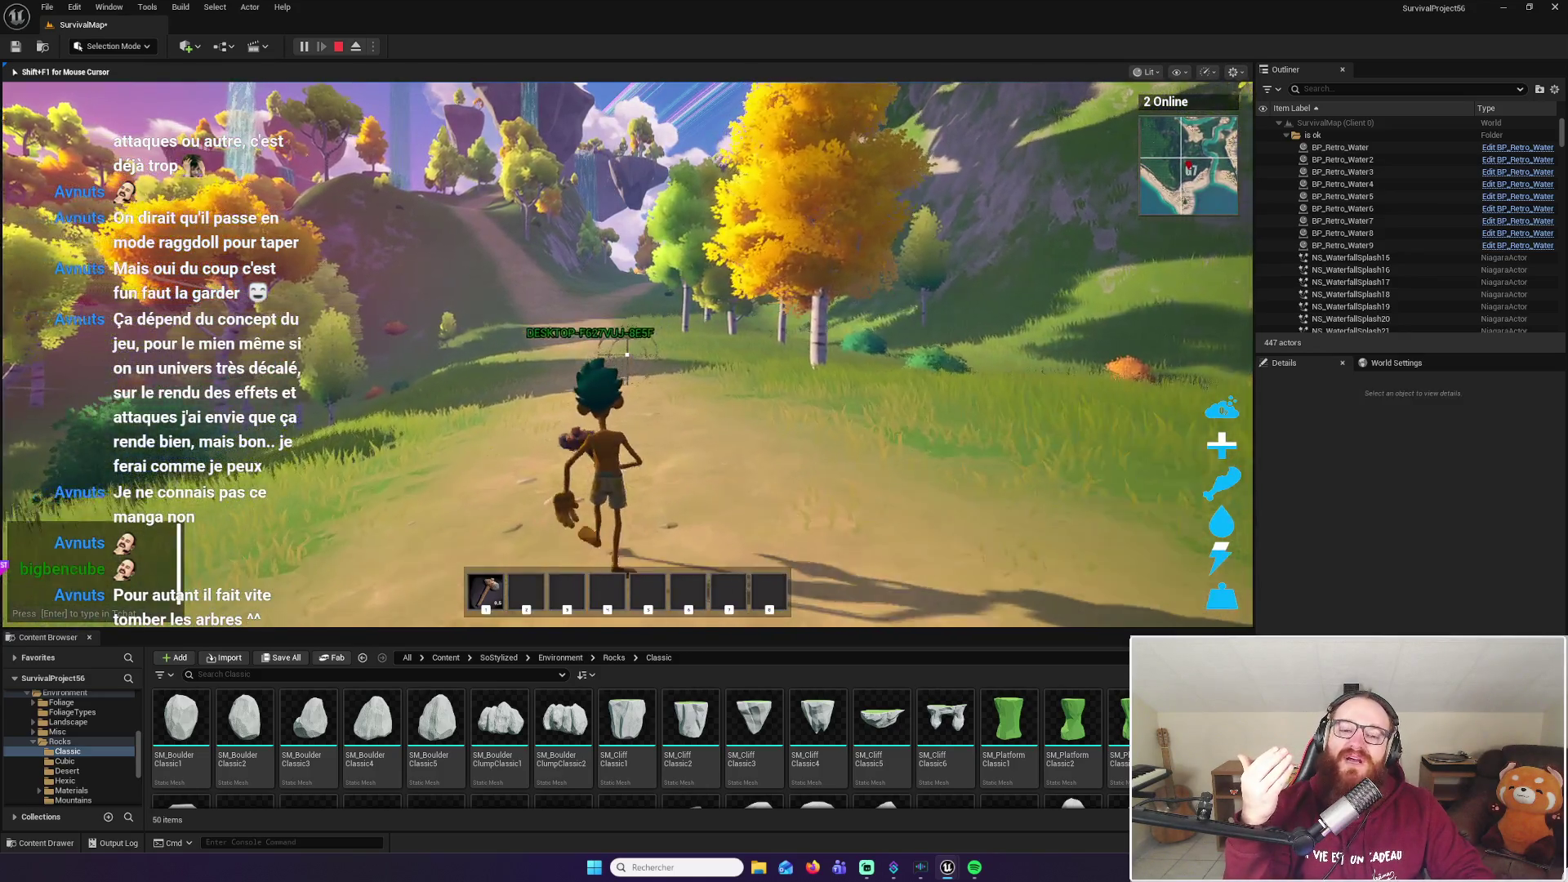
key(w)
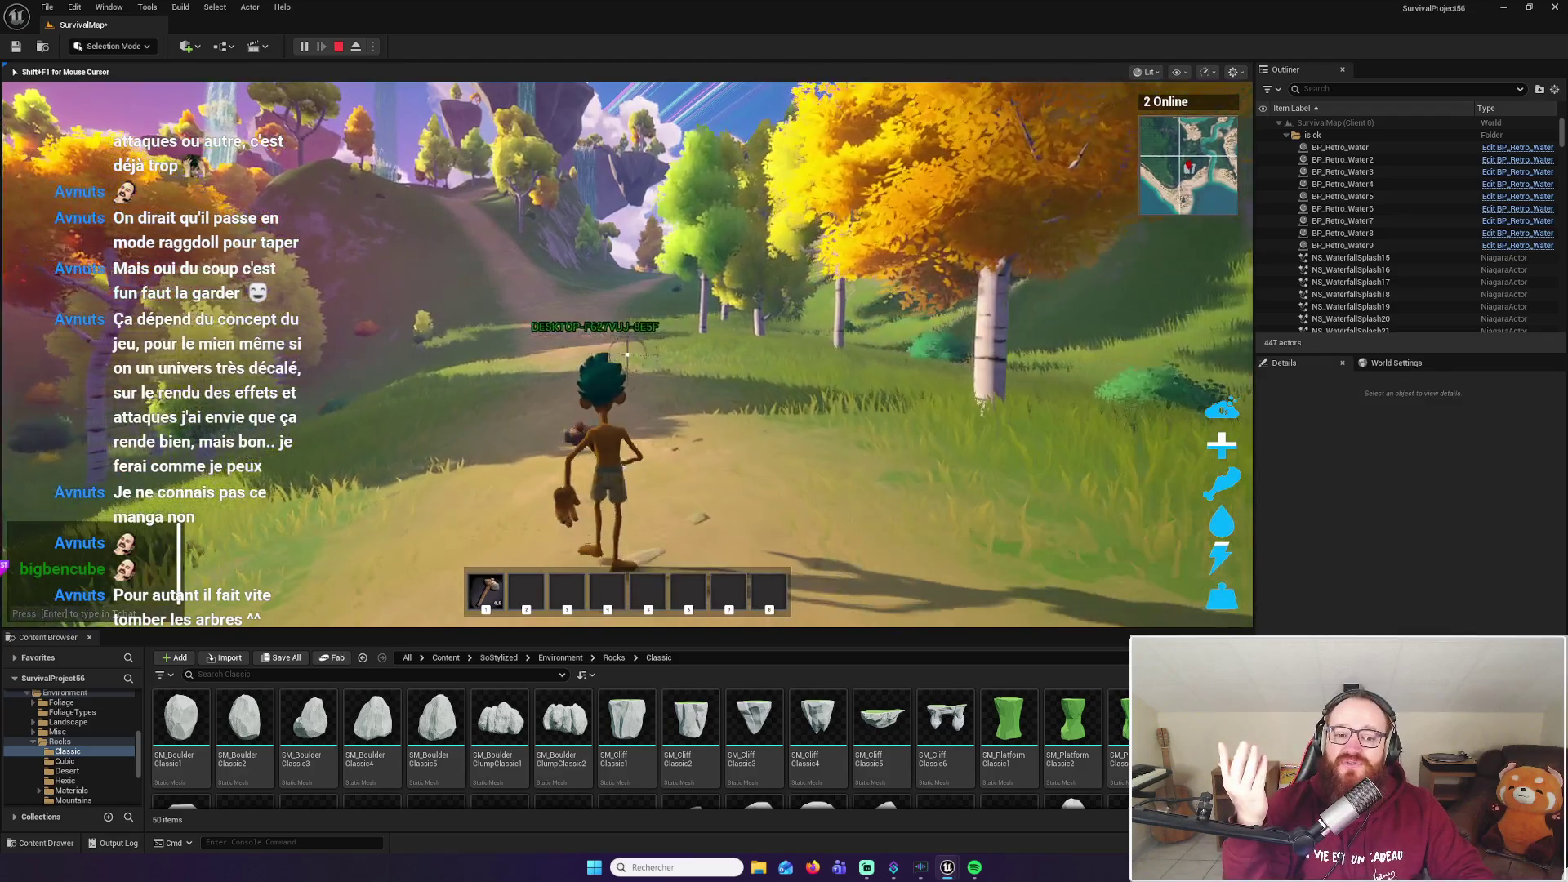
key(w)
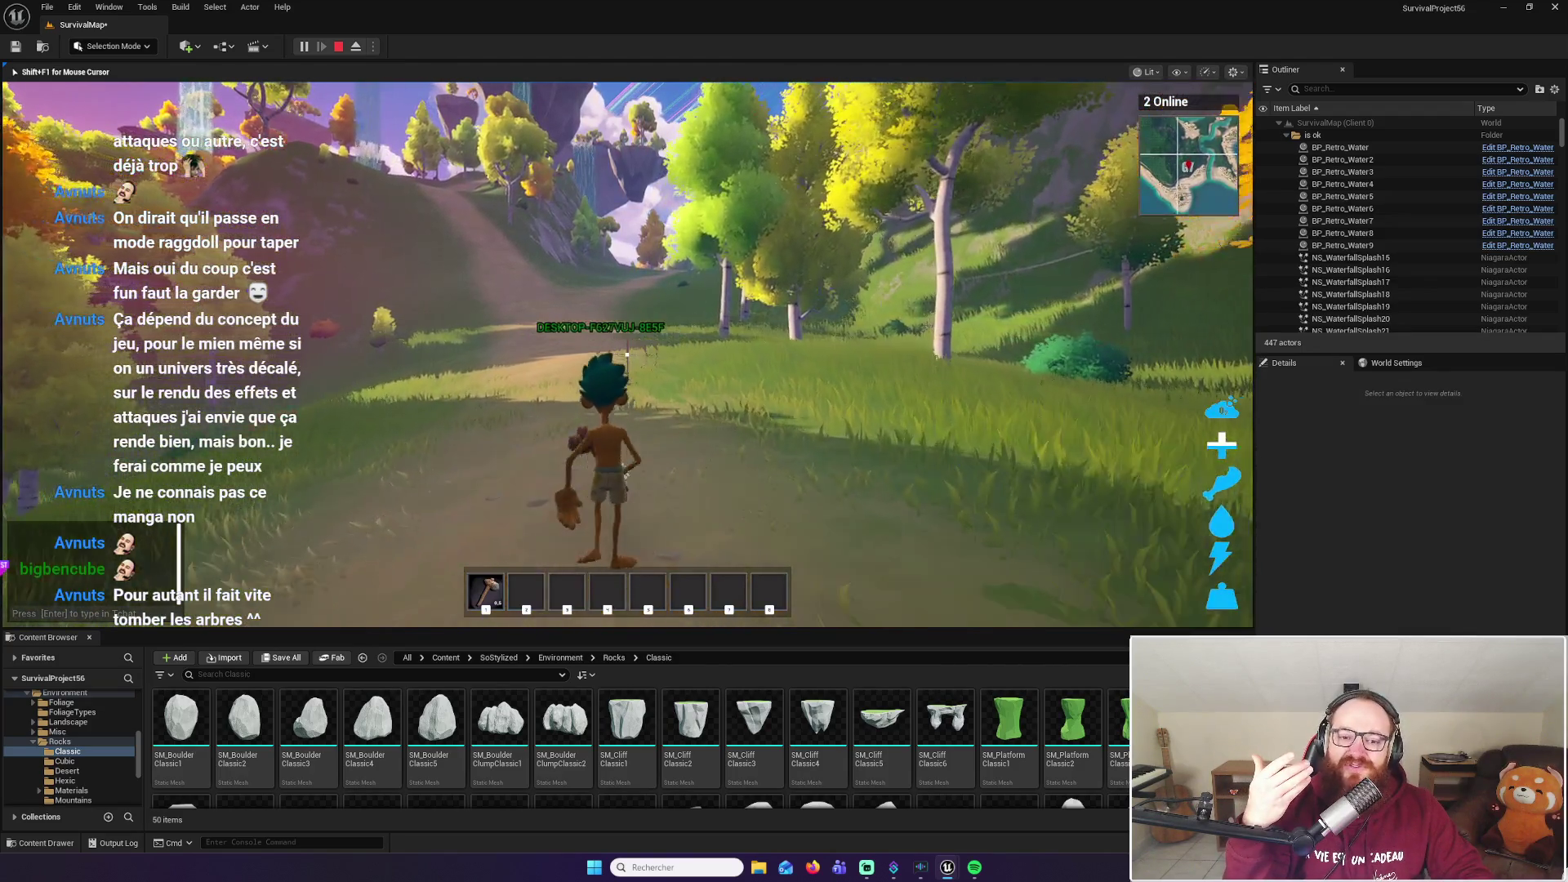
key(w)
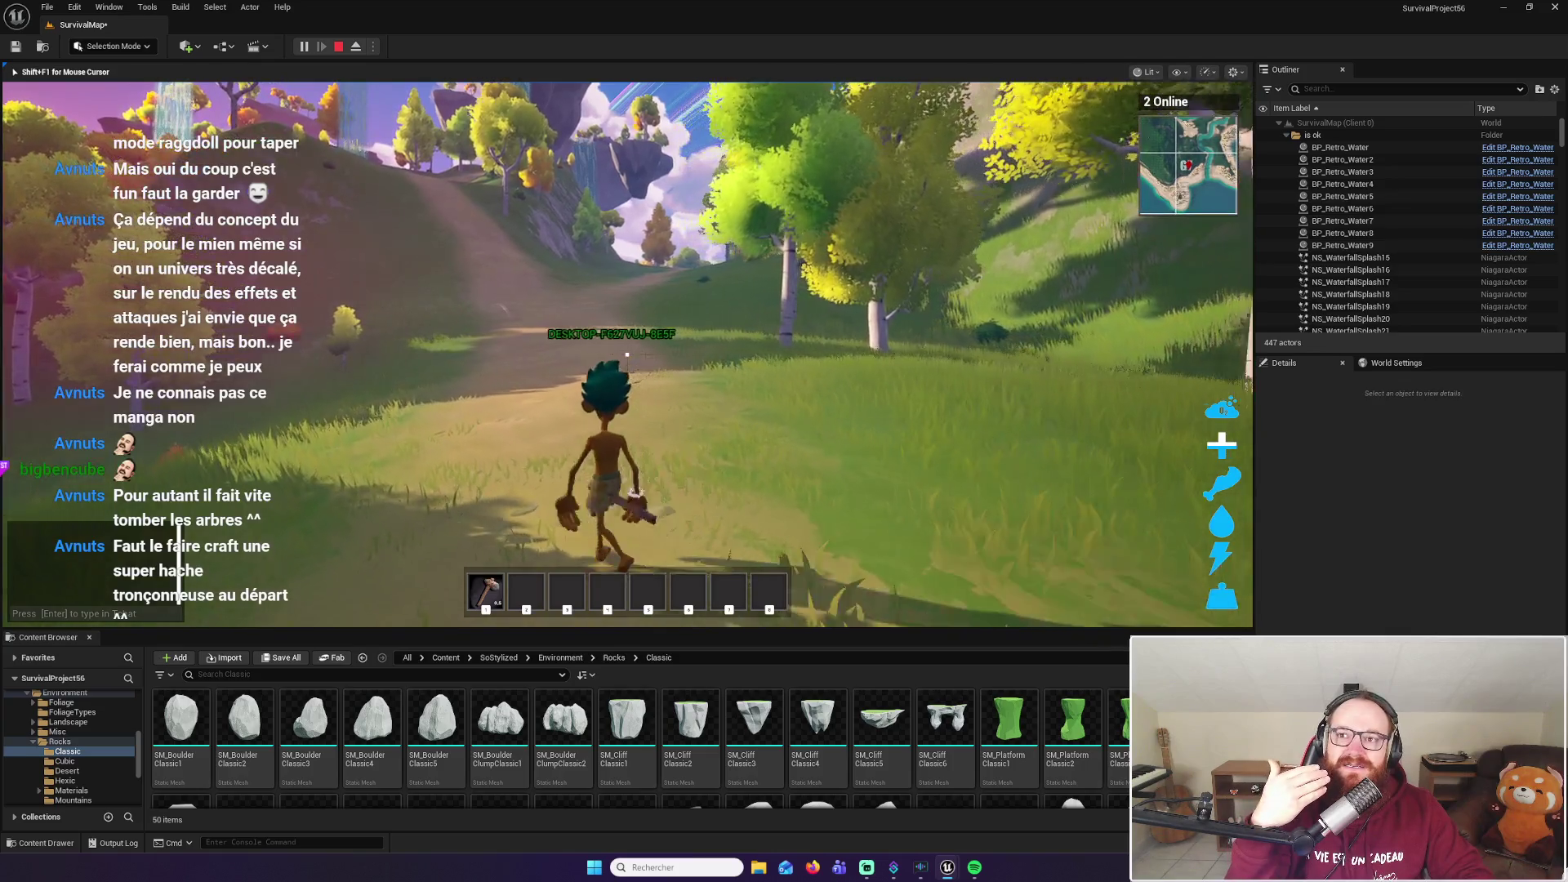
key(w)
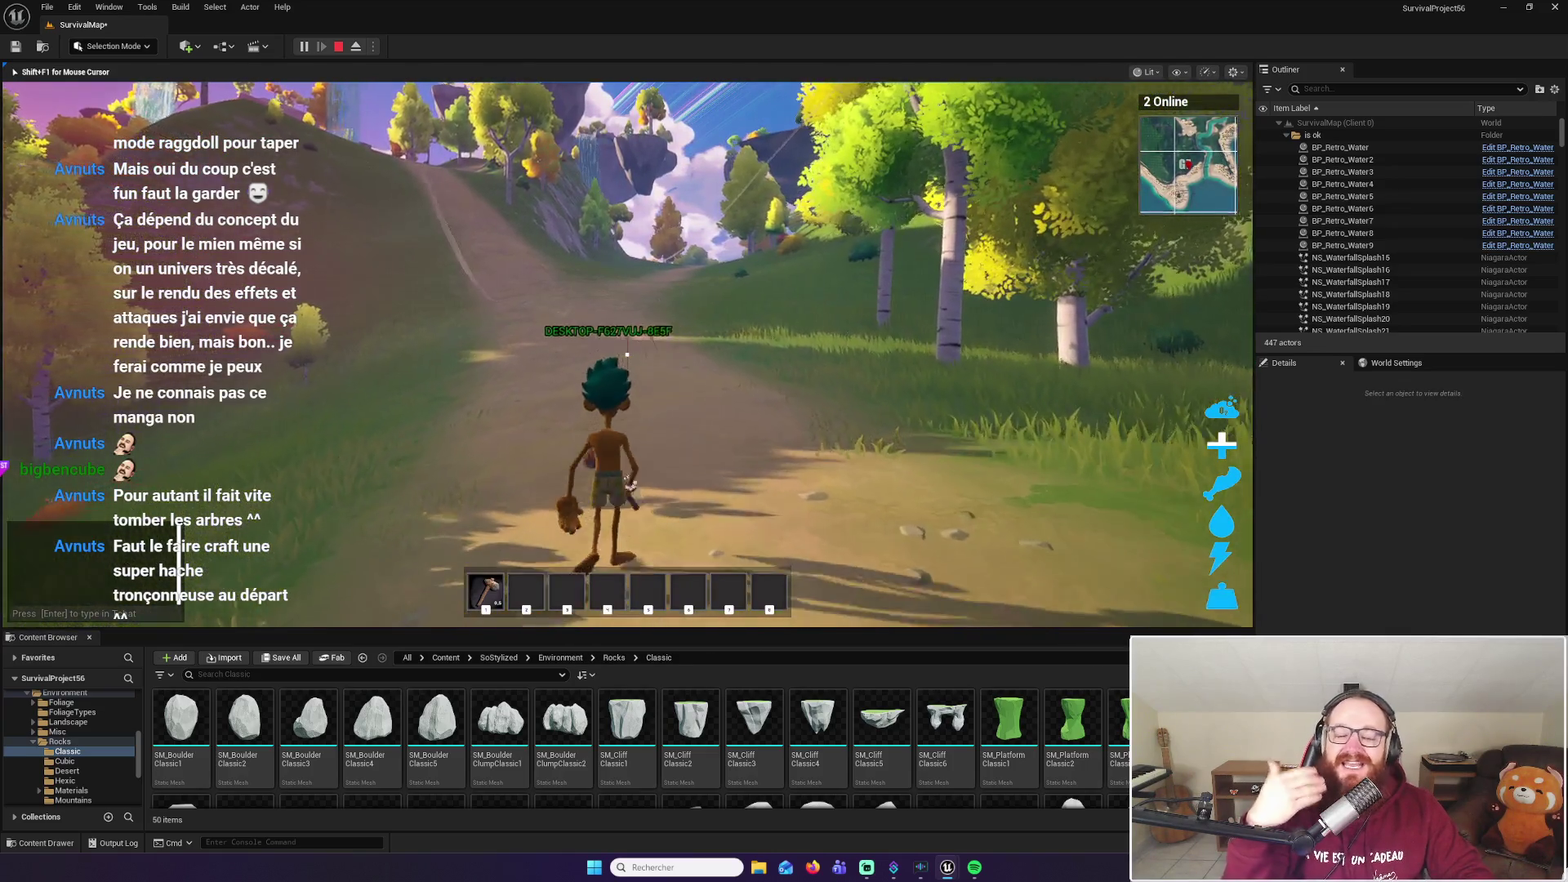
key(w)
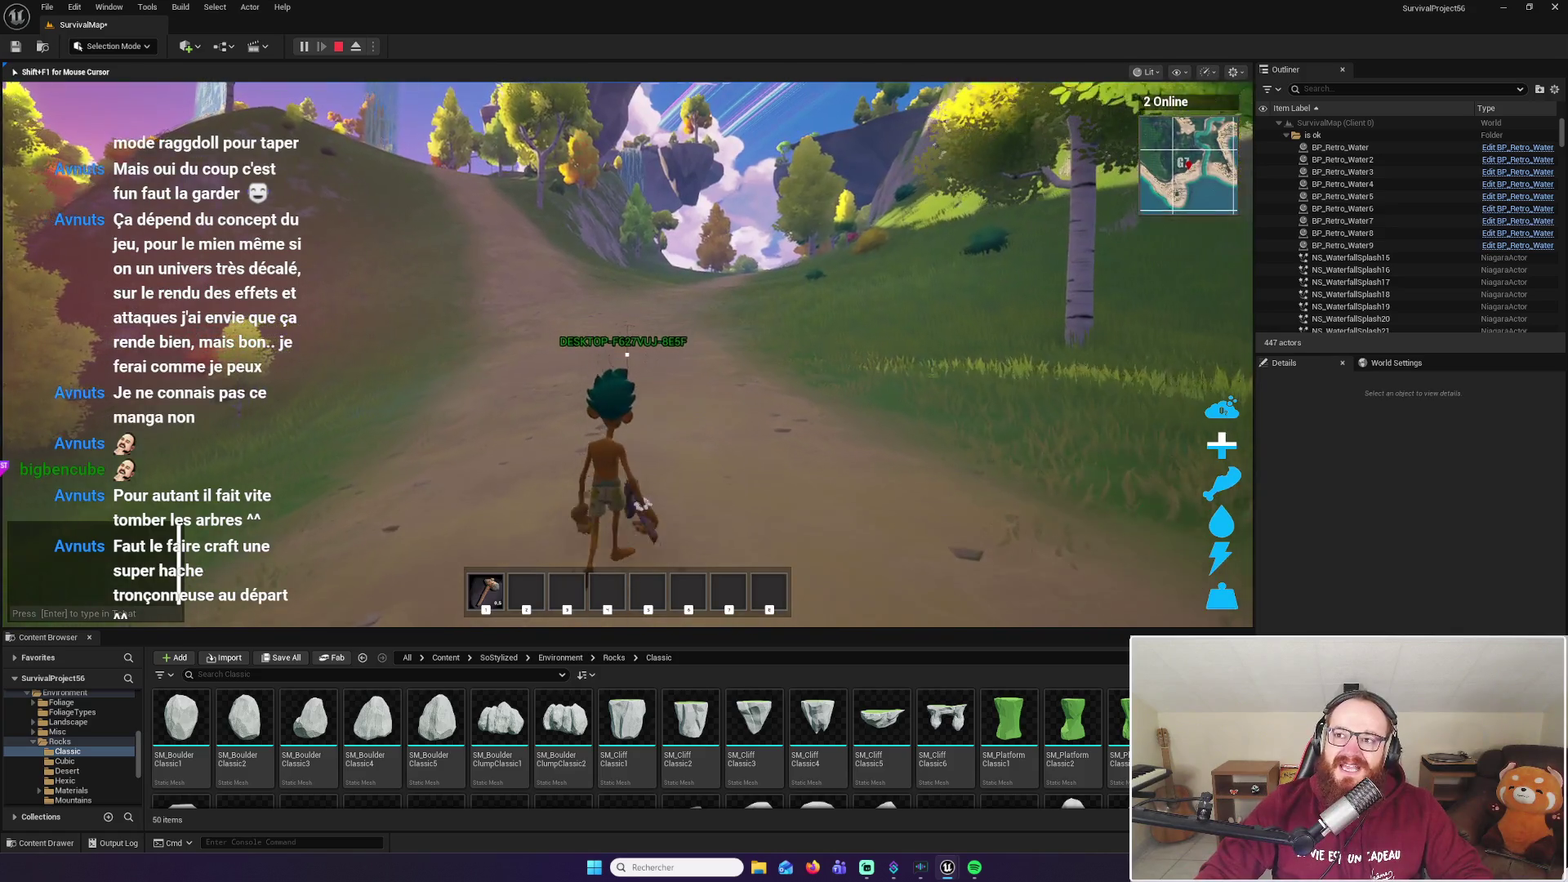
key(w)
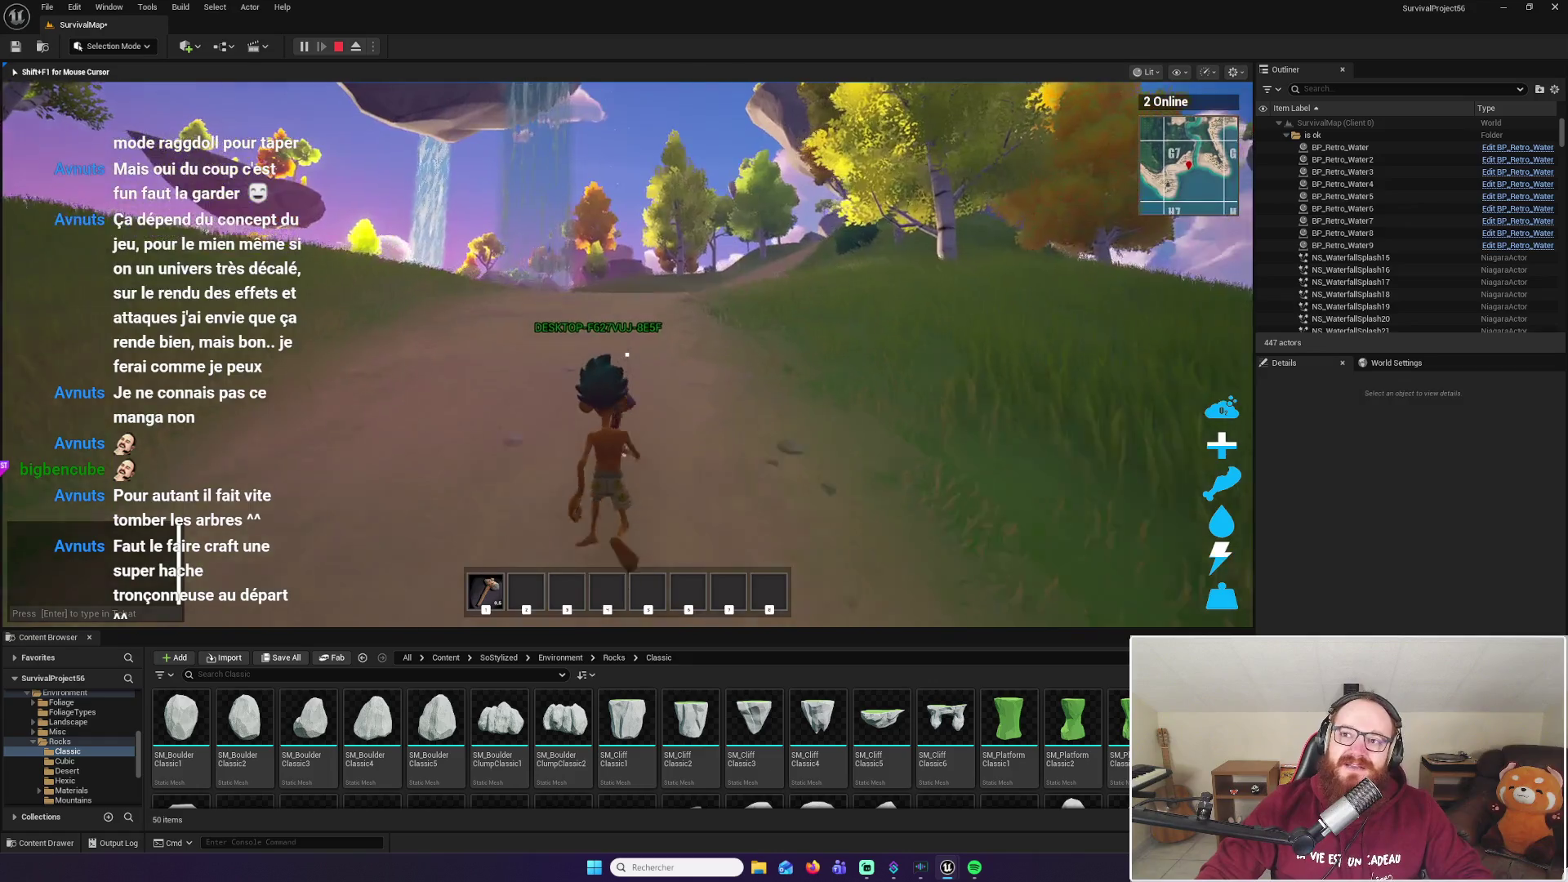
Climb the rocks below the waterfall, drop into the pool, dive and resurface
key(w)
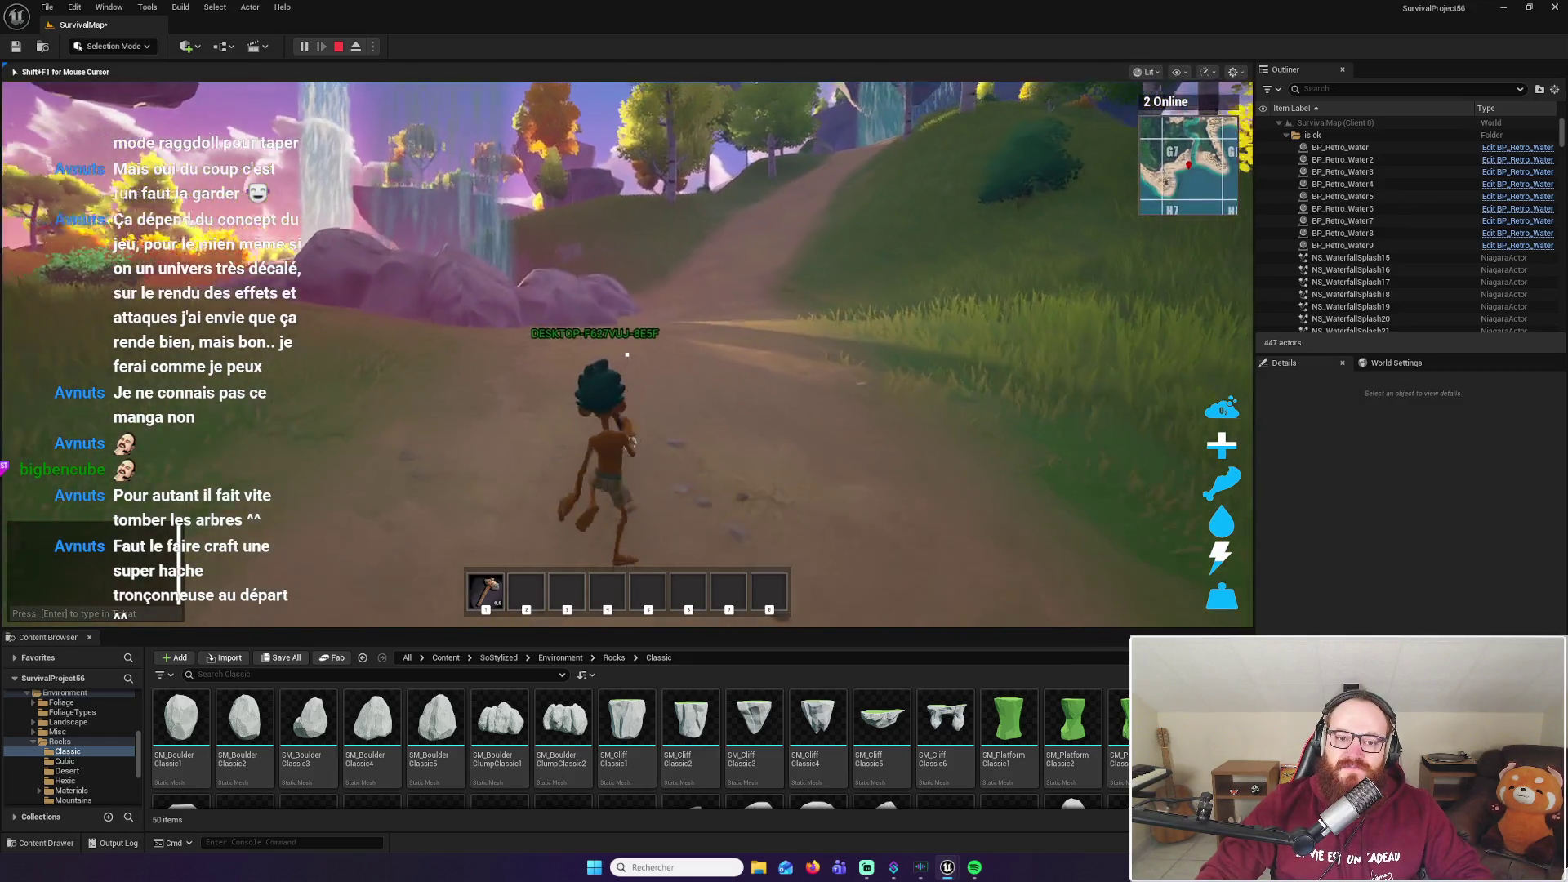
key(w)
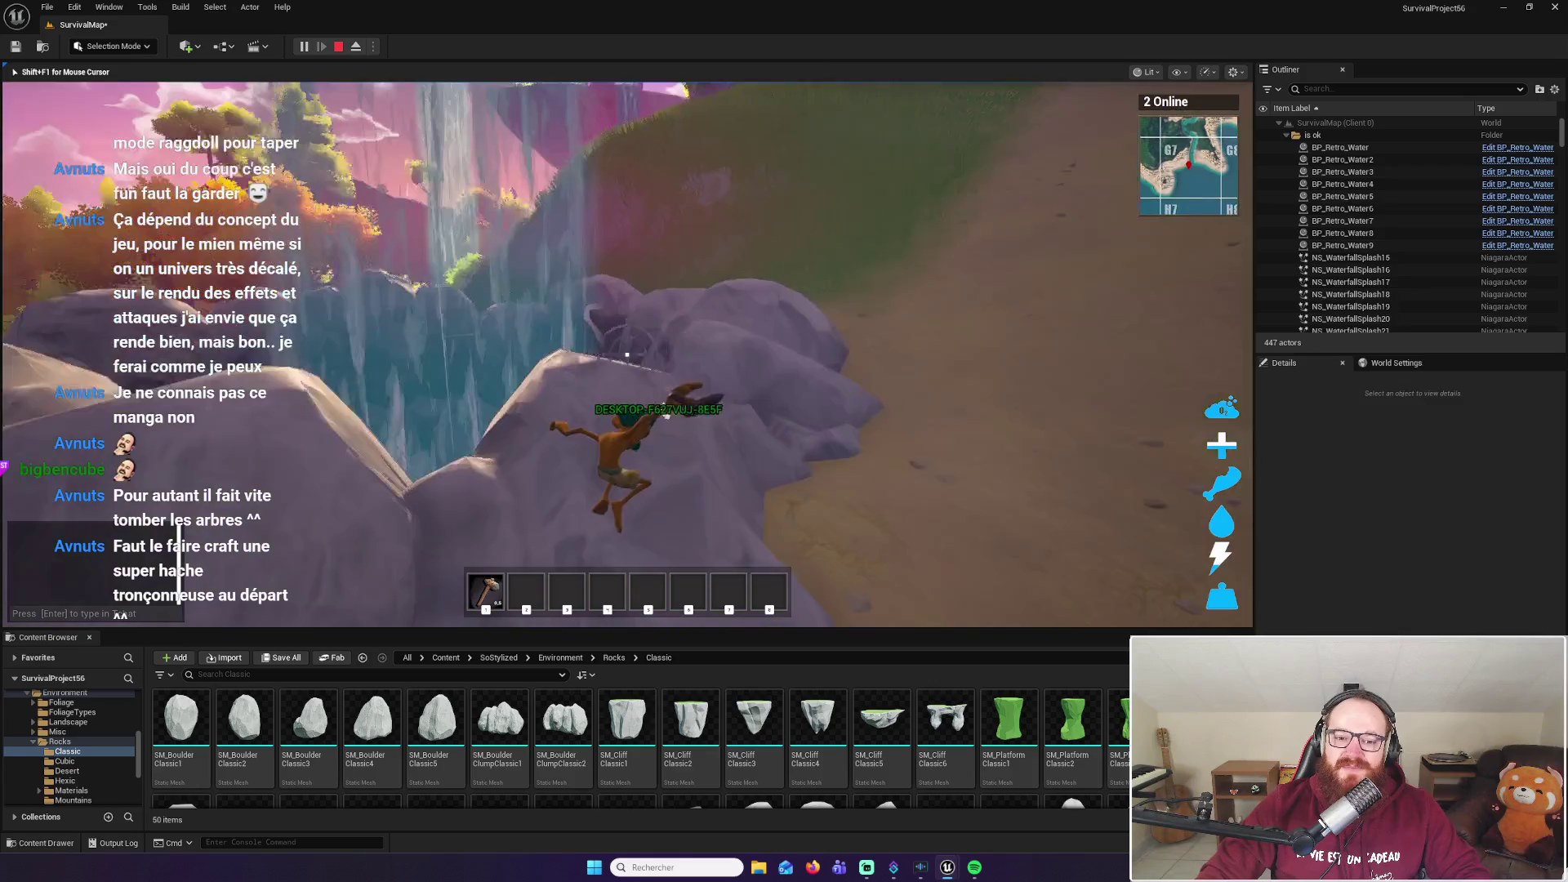
key(w)
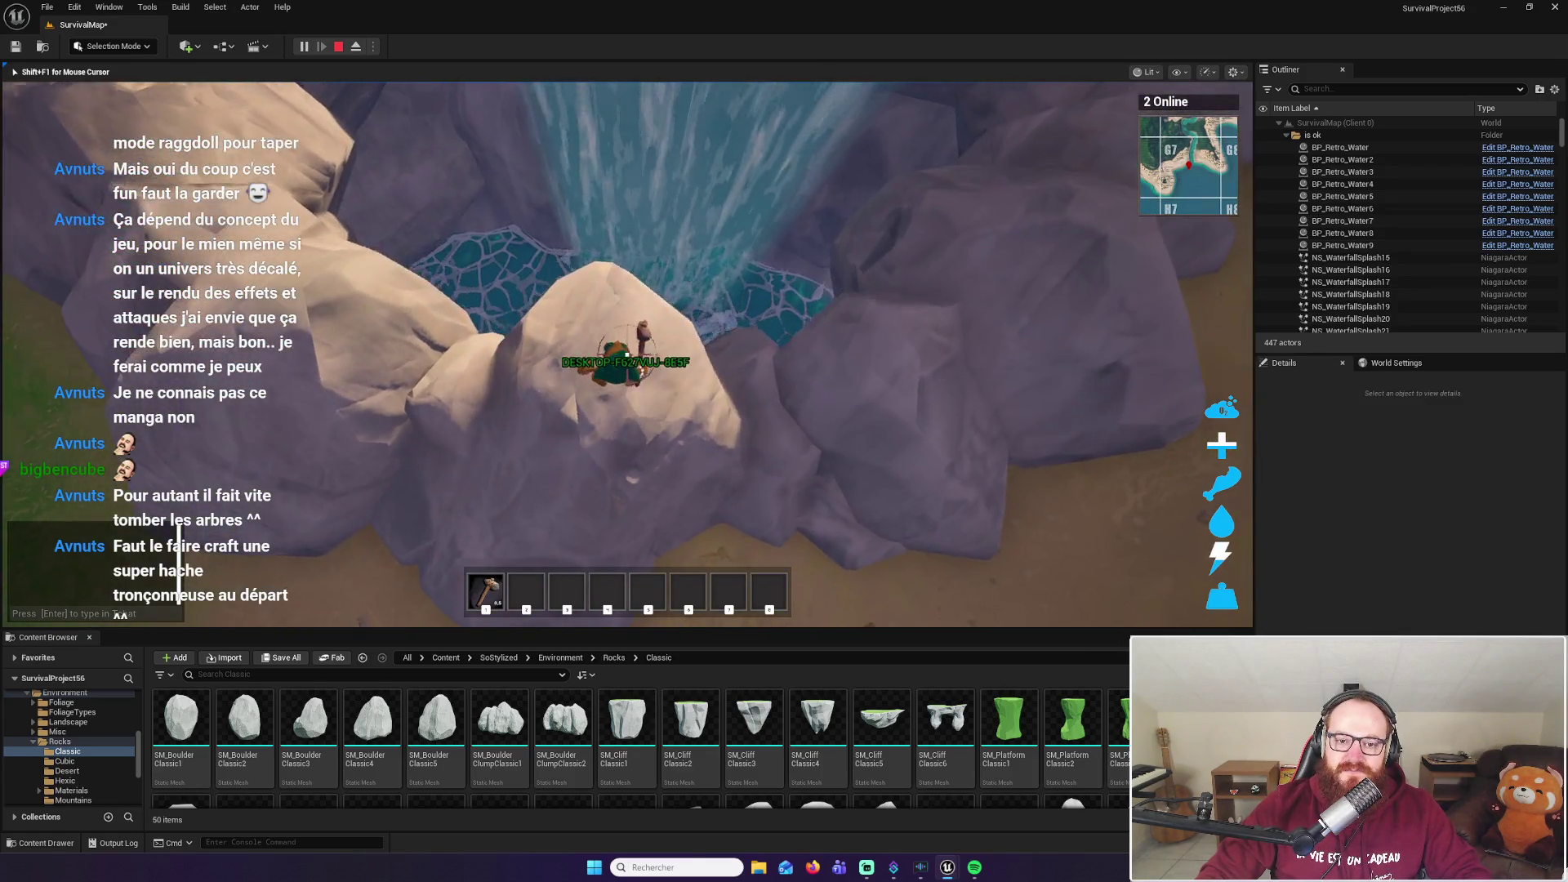
key(w)
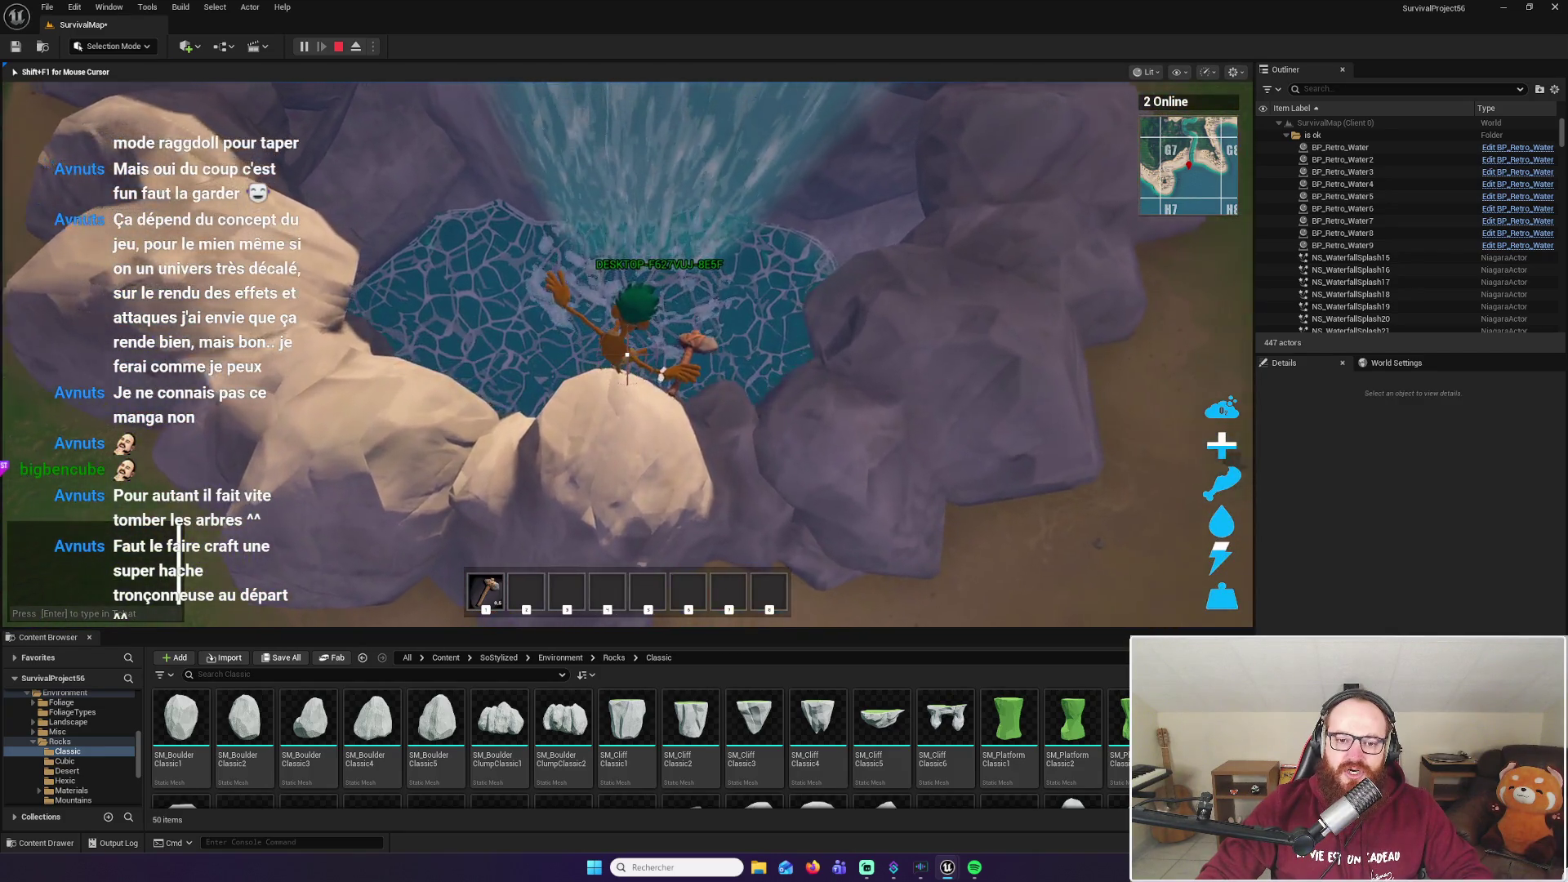
key(w)
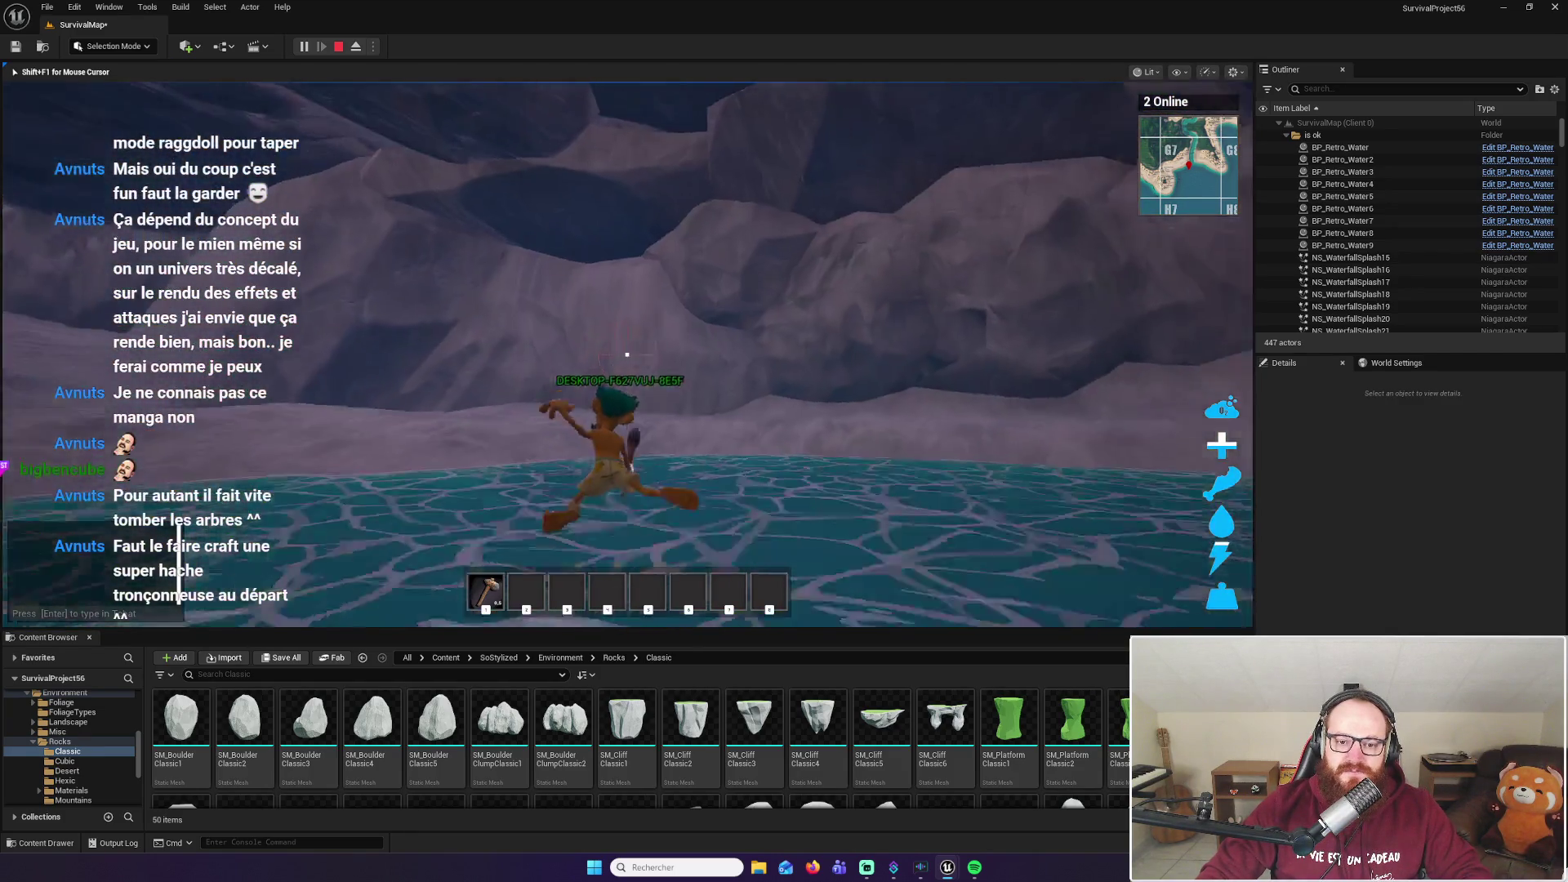
key(w)
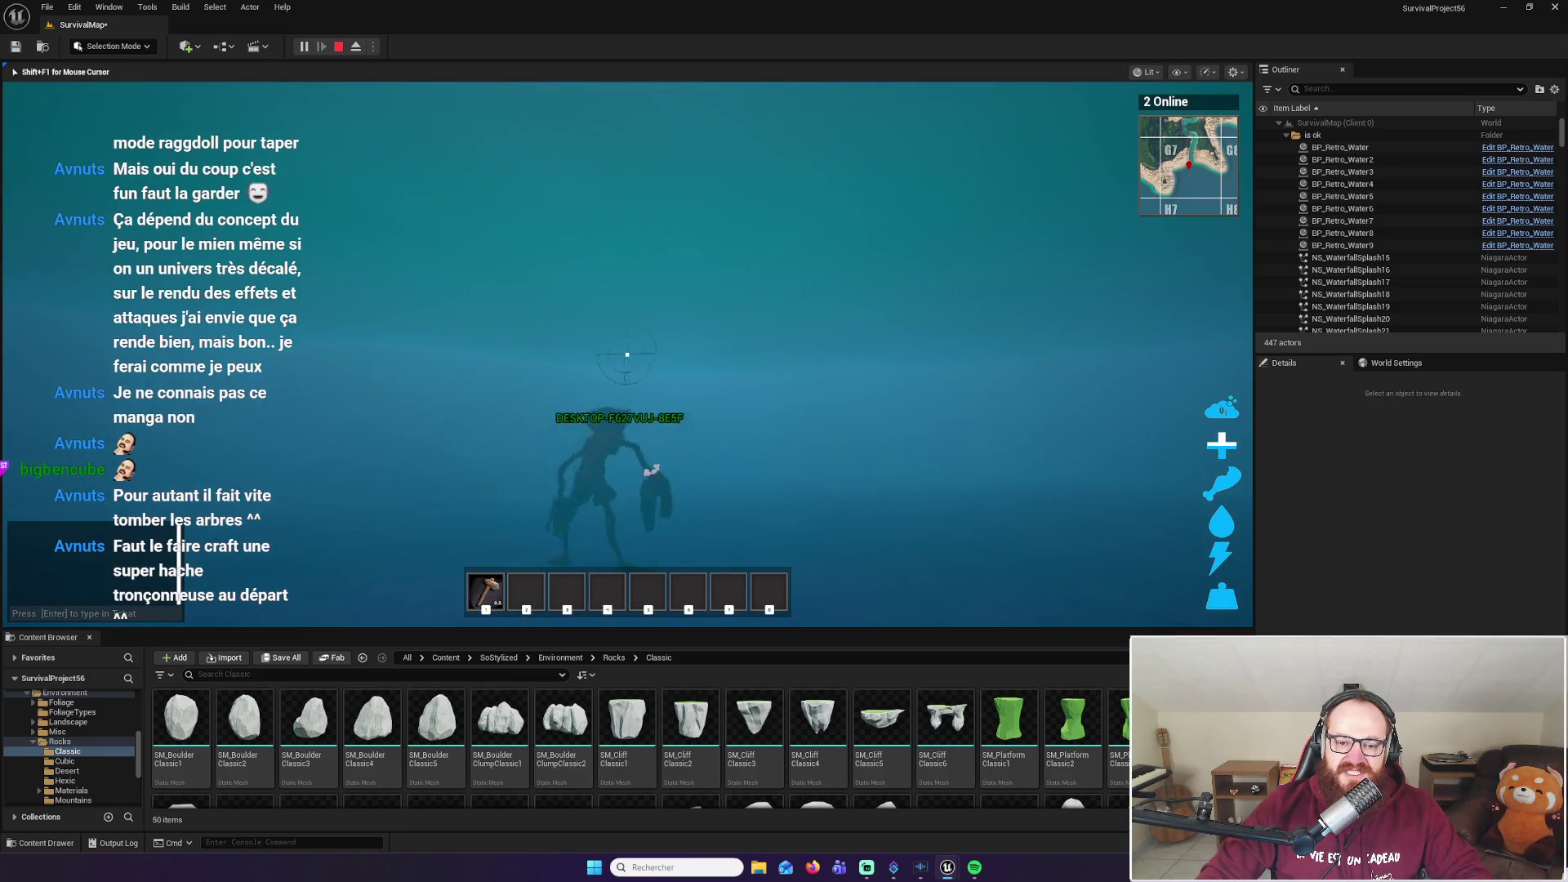
key(w)
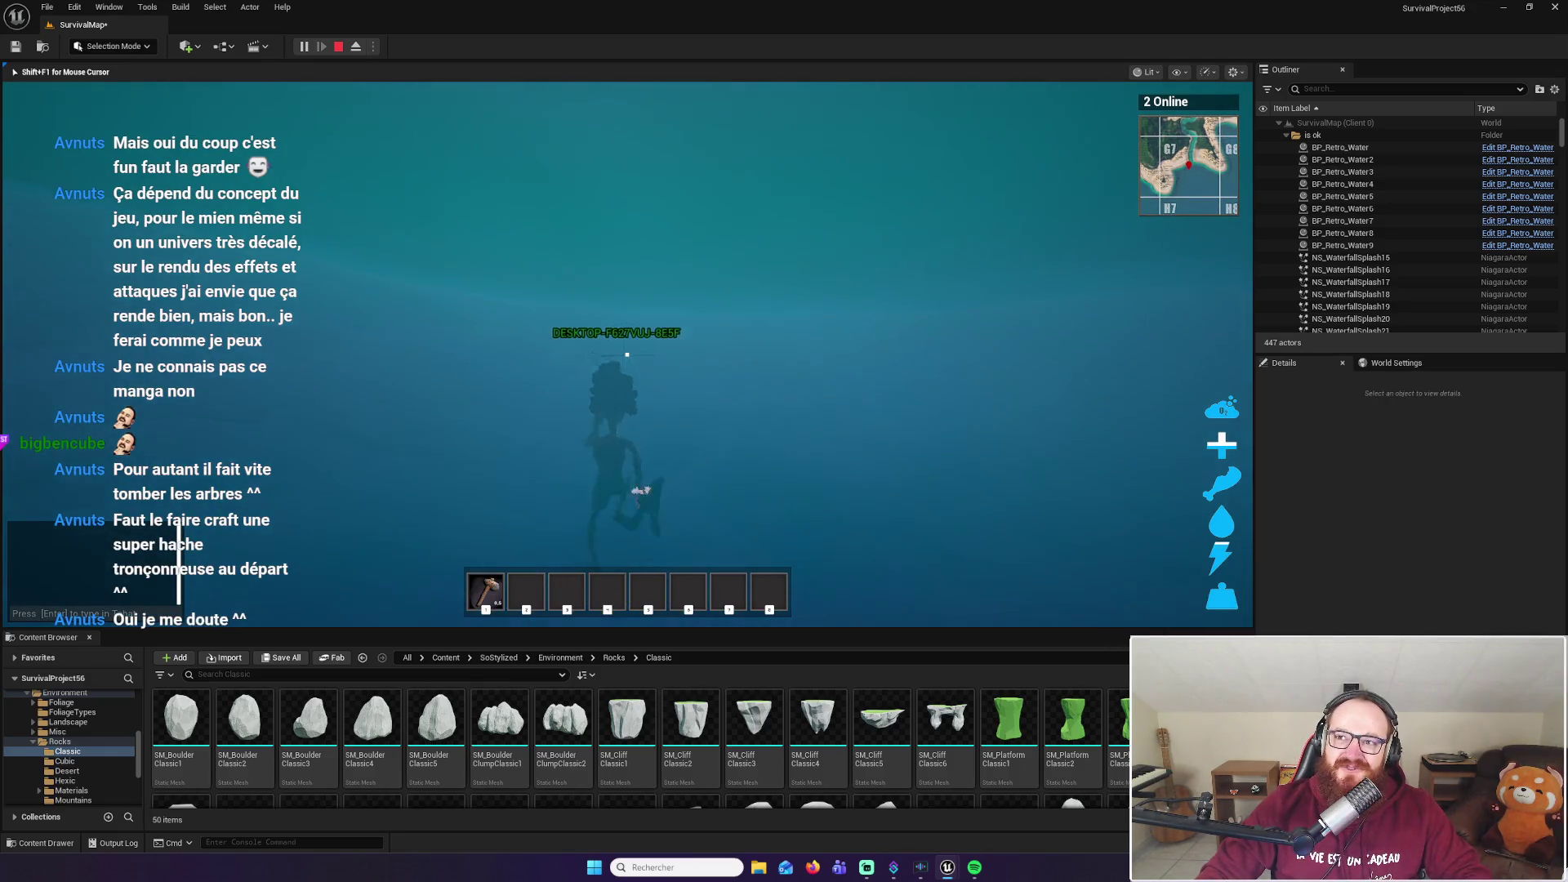
key(w)
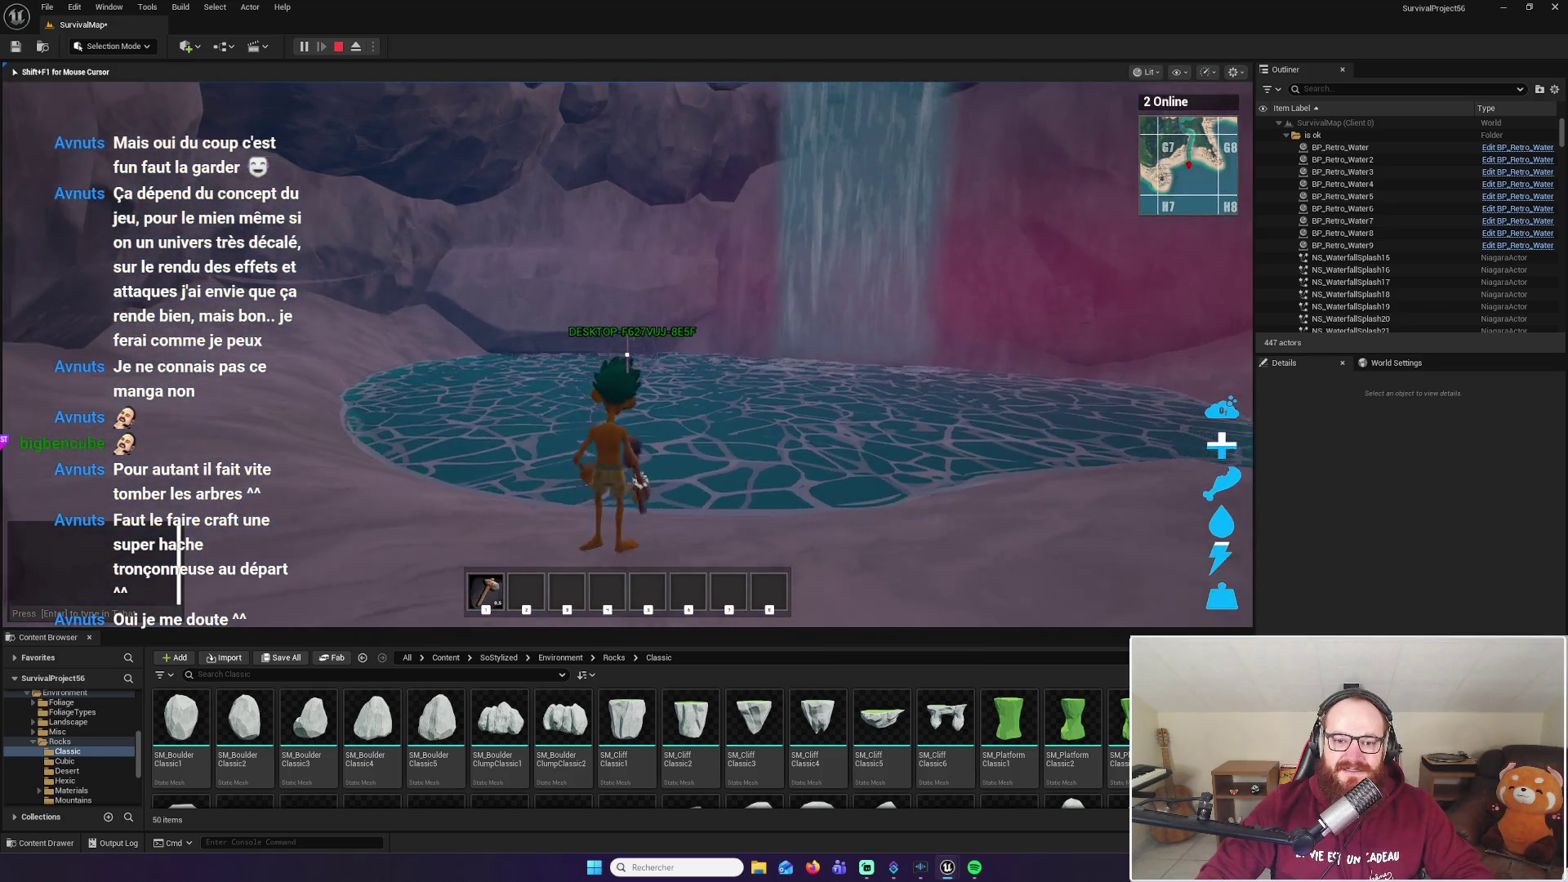
Walk through the cave passage and out into the water beyond it
key(w)
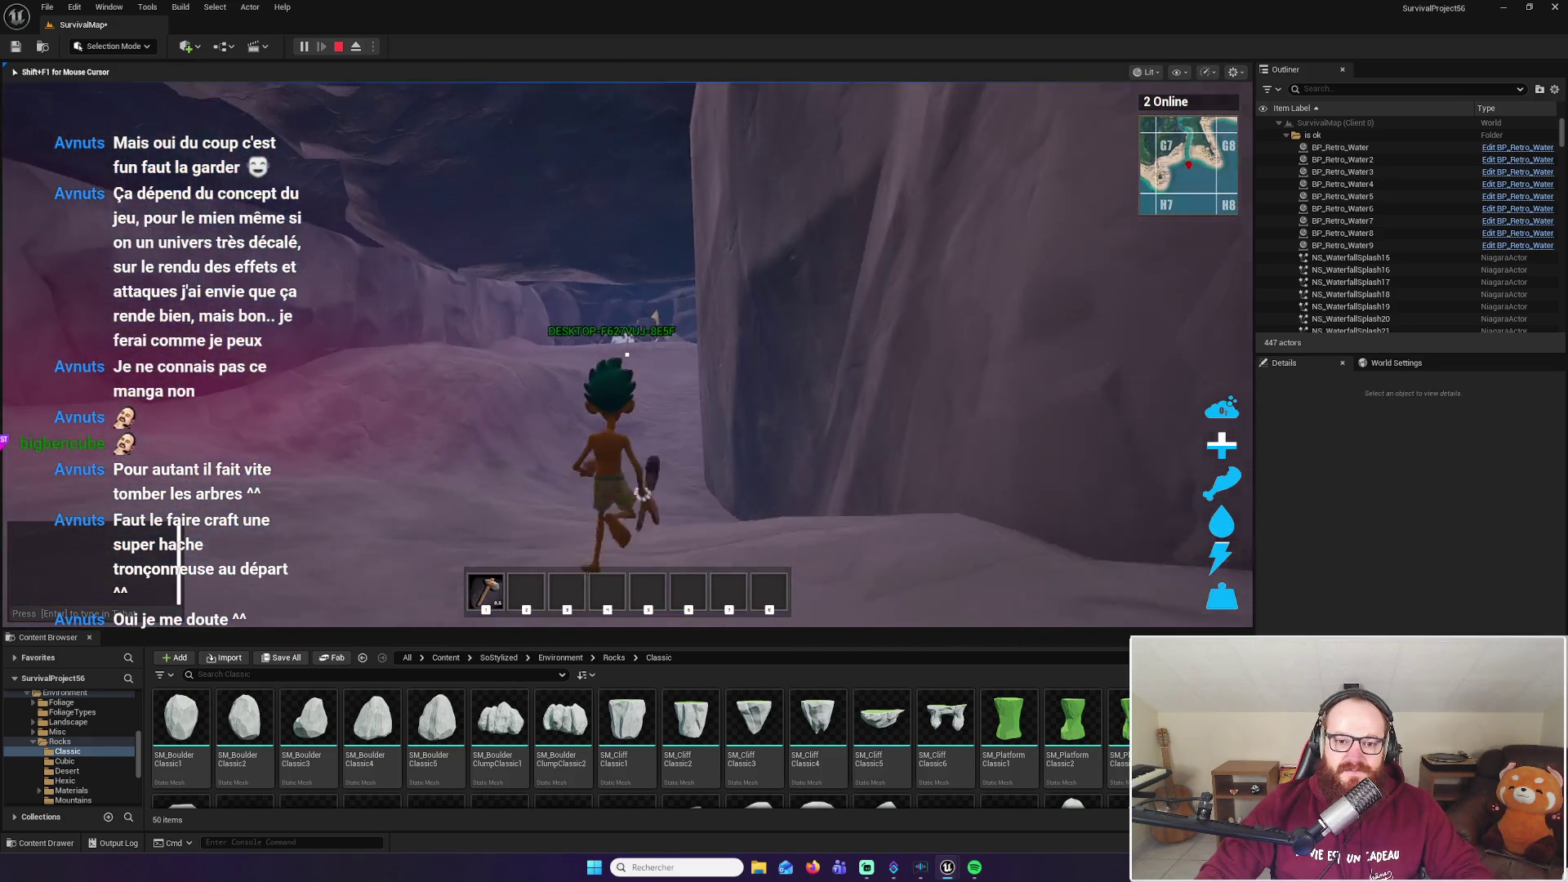
key(w)
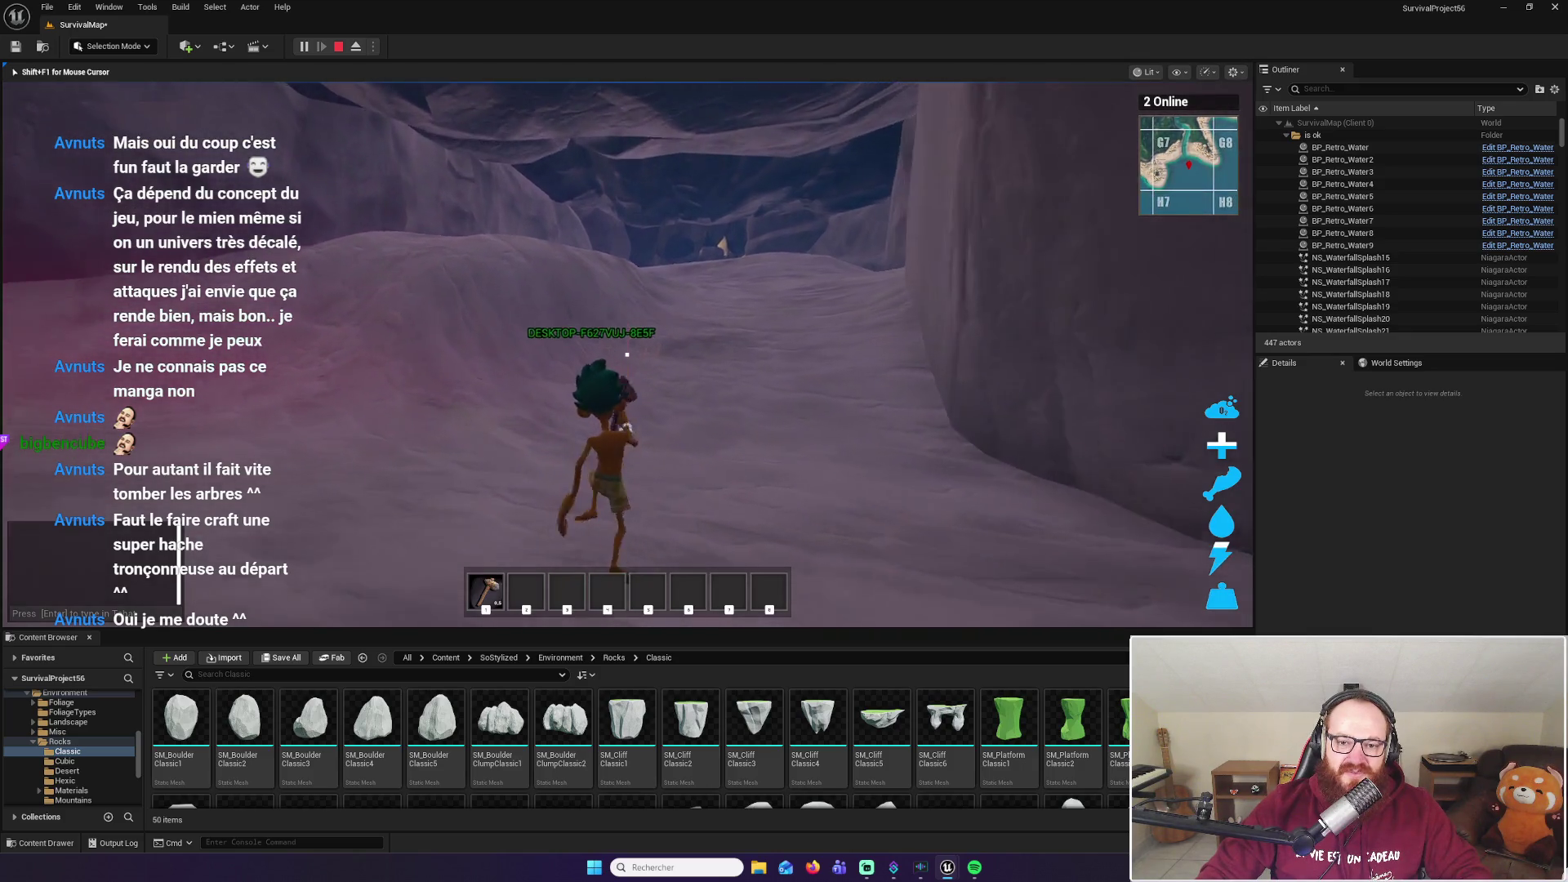
key(w)
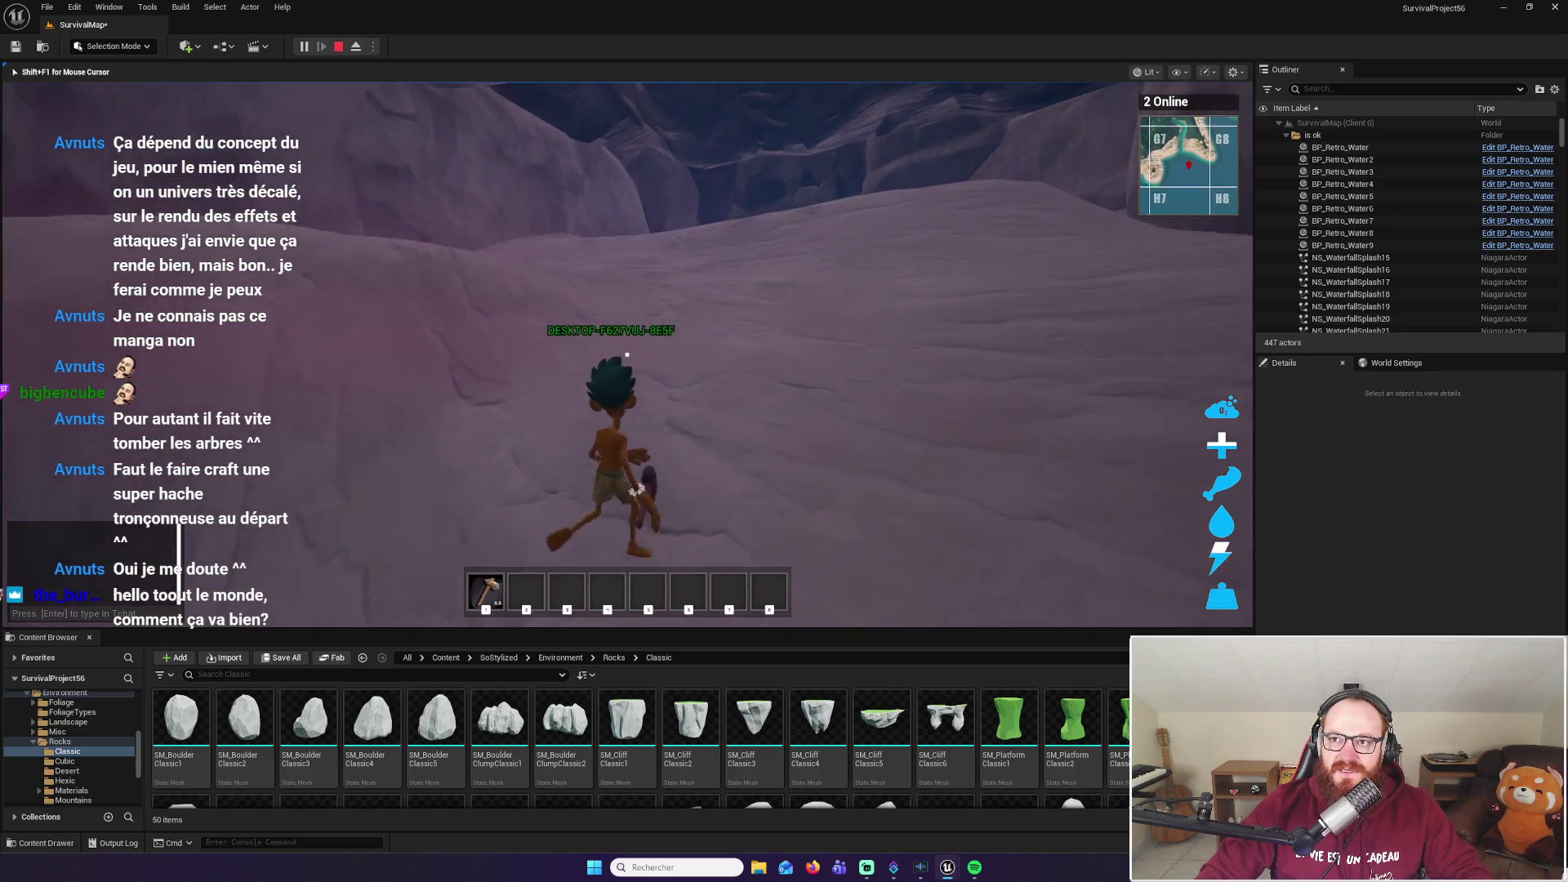
key(w)
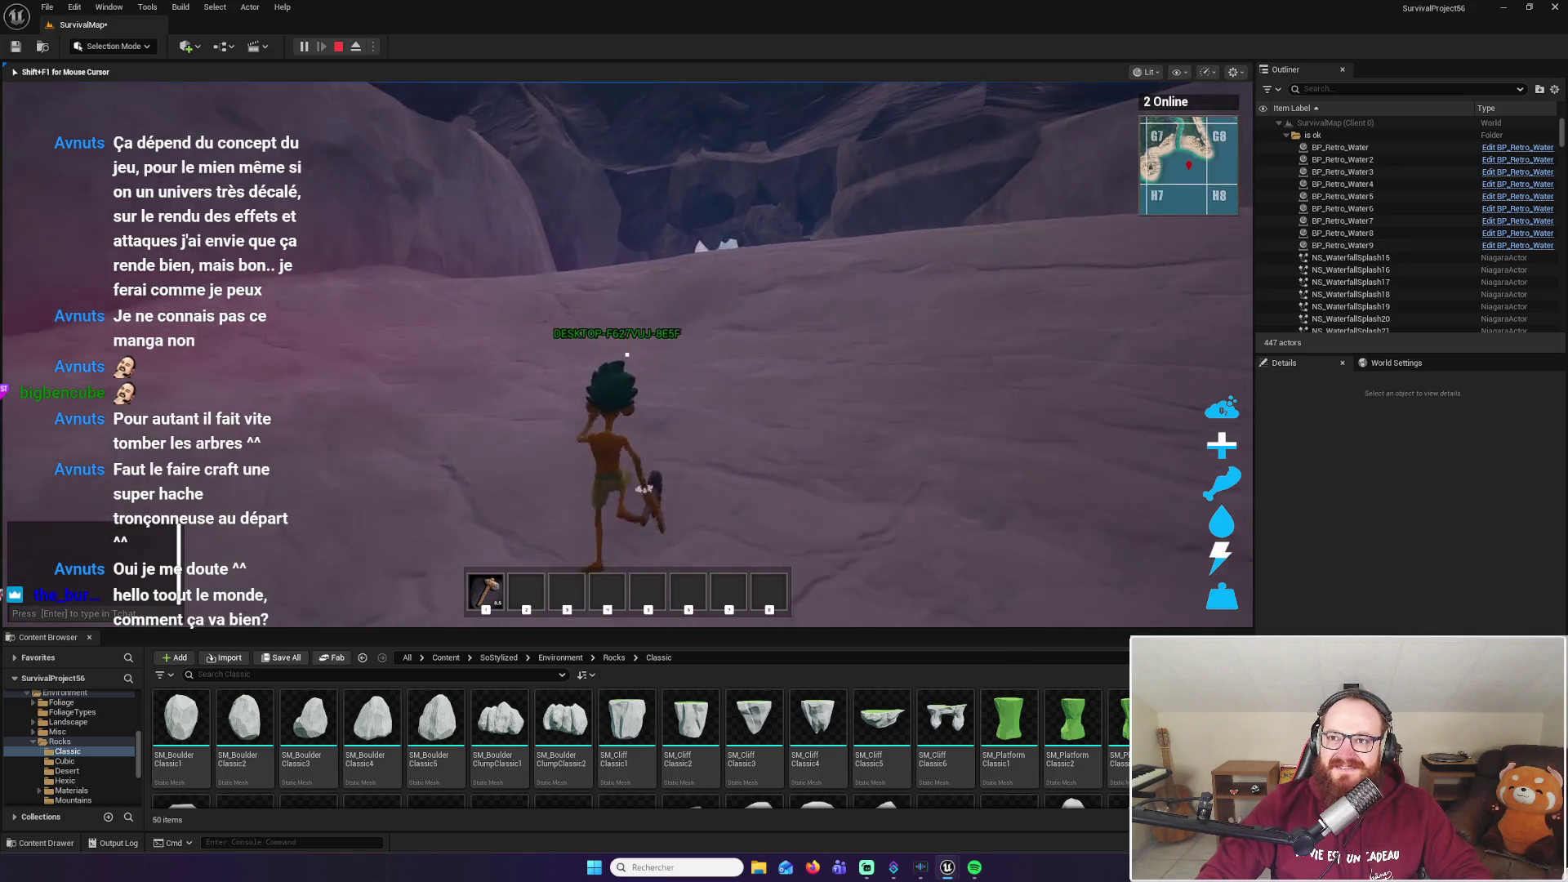
key(w)
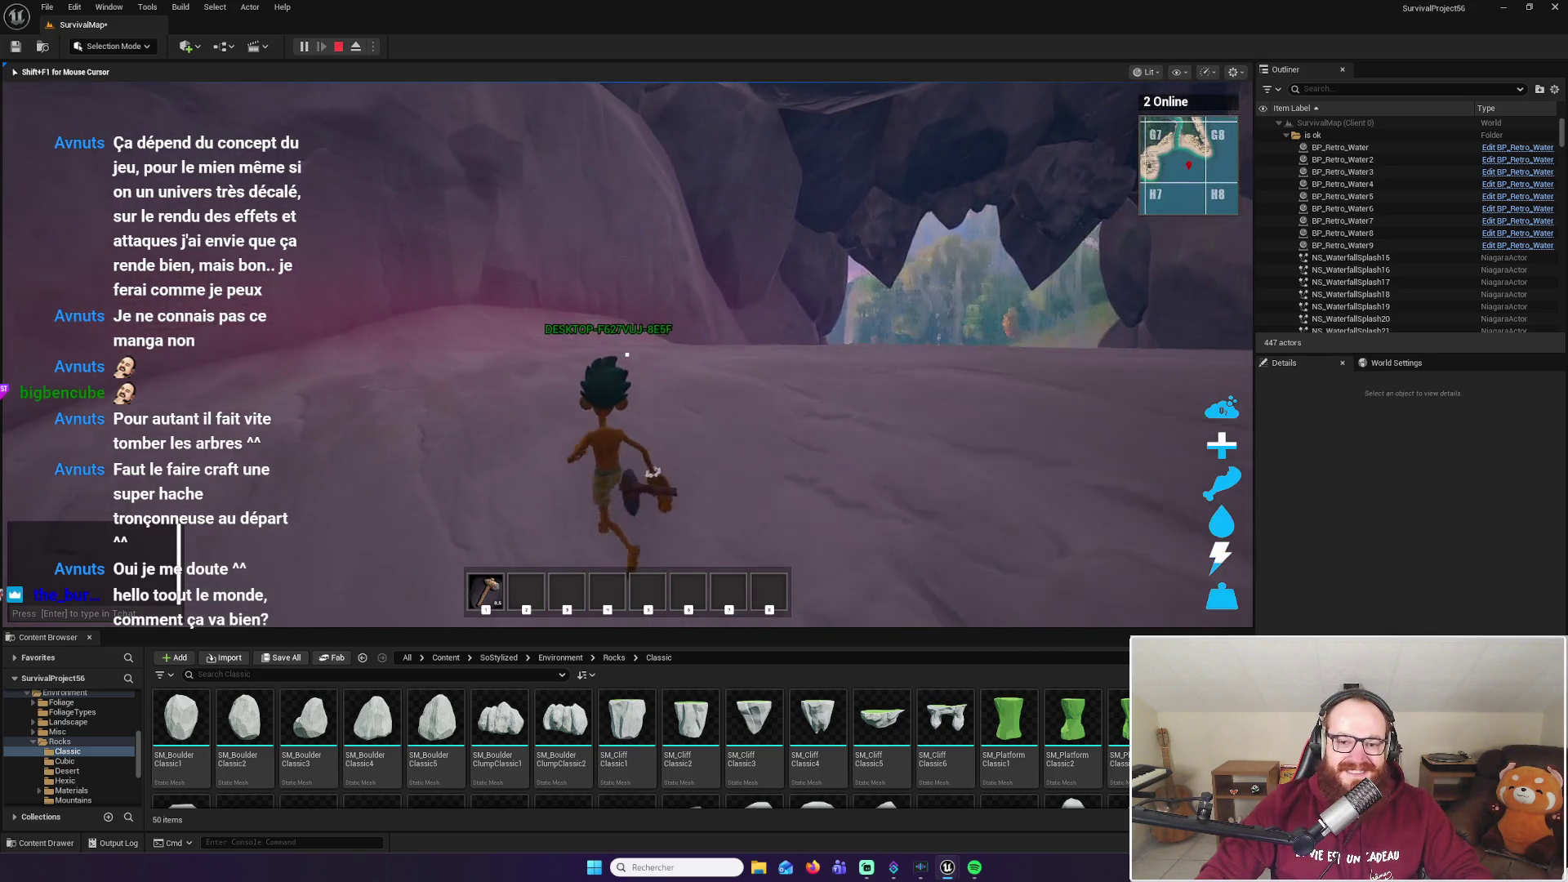
key(w)
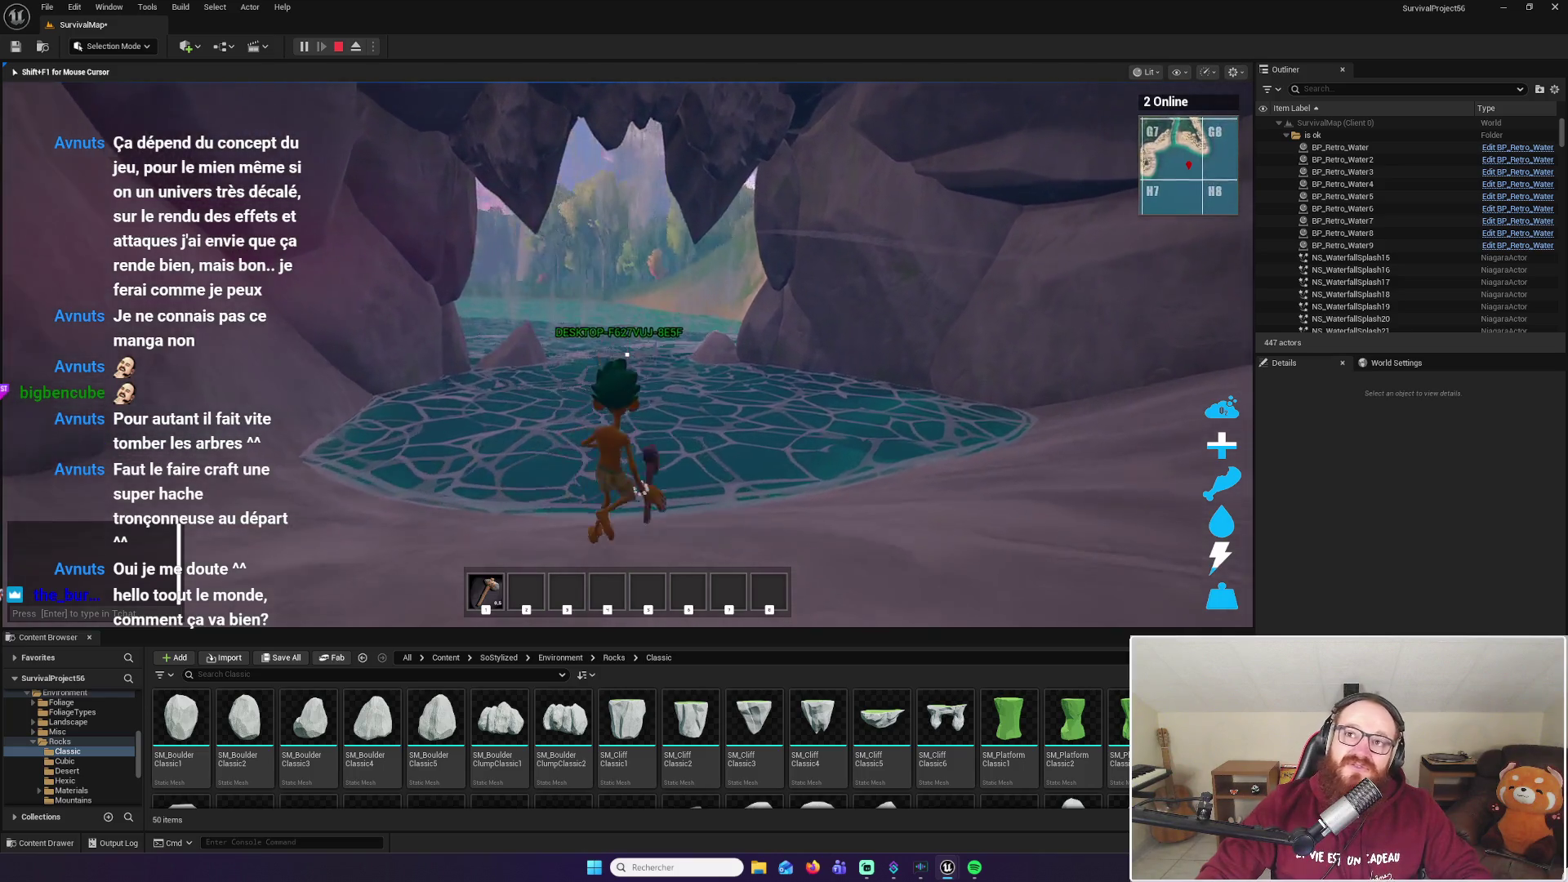
key(w)
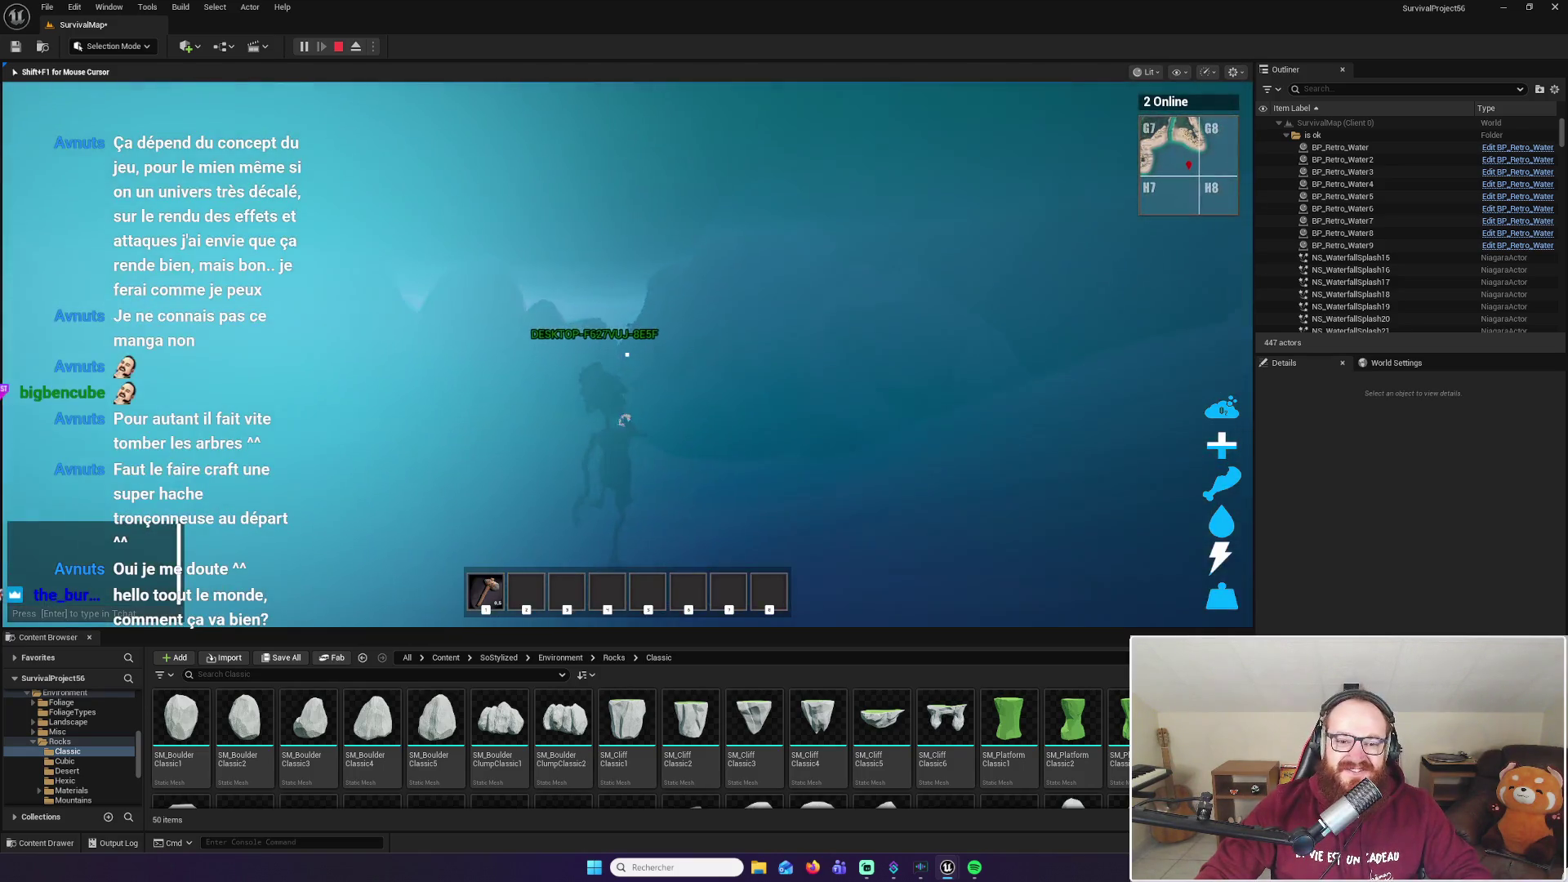
Swim underwater to the grassy shore and walk into the tall grass
key(w)
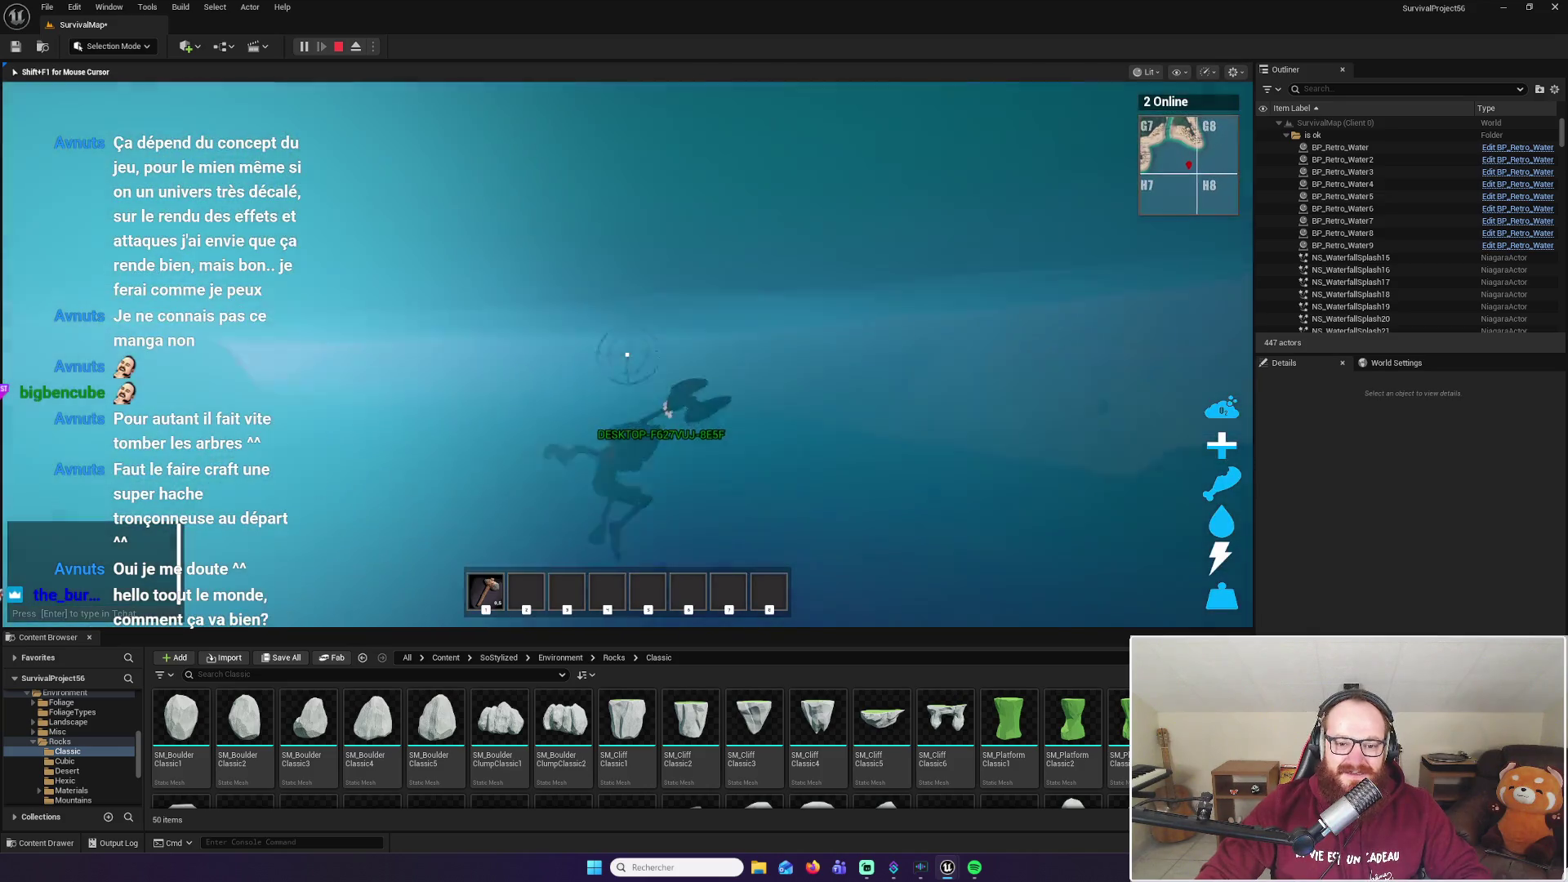
key(w)
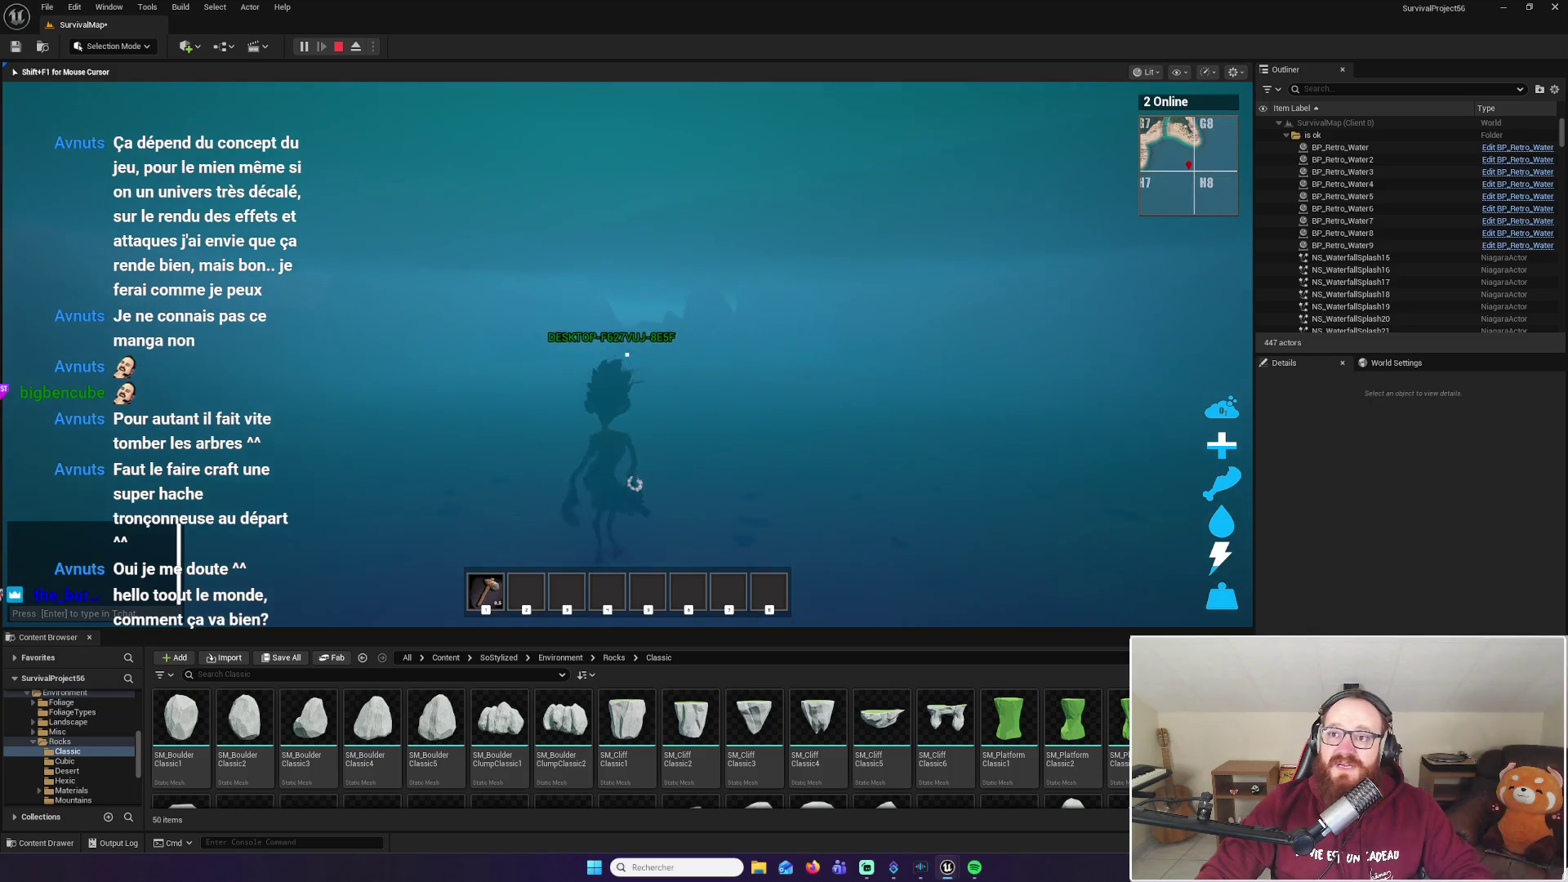
key(w)
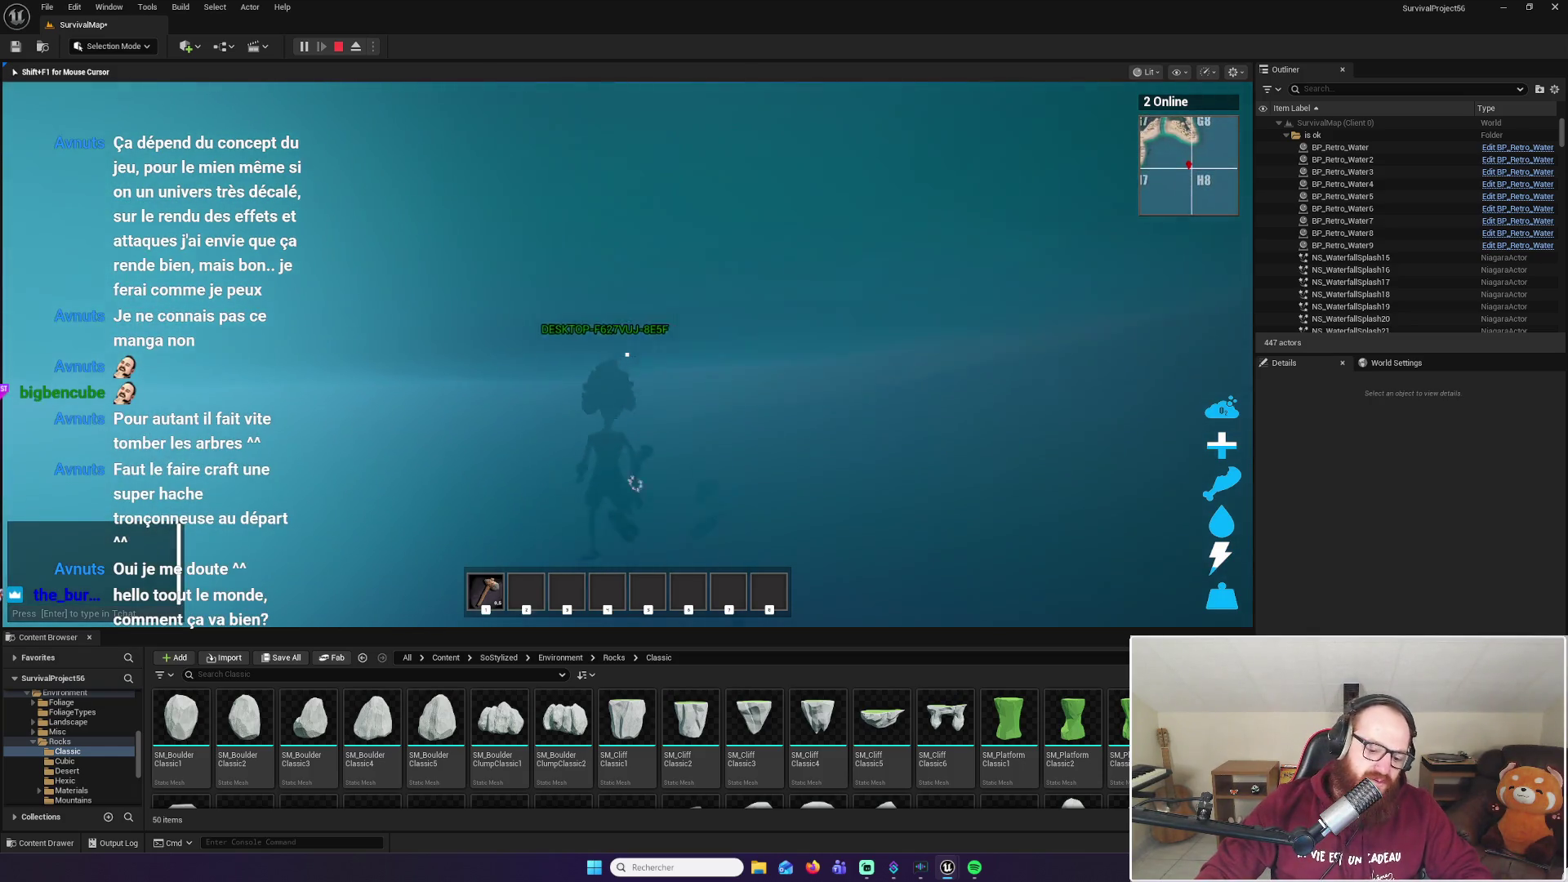
key(w)
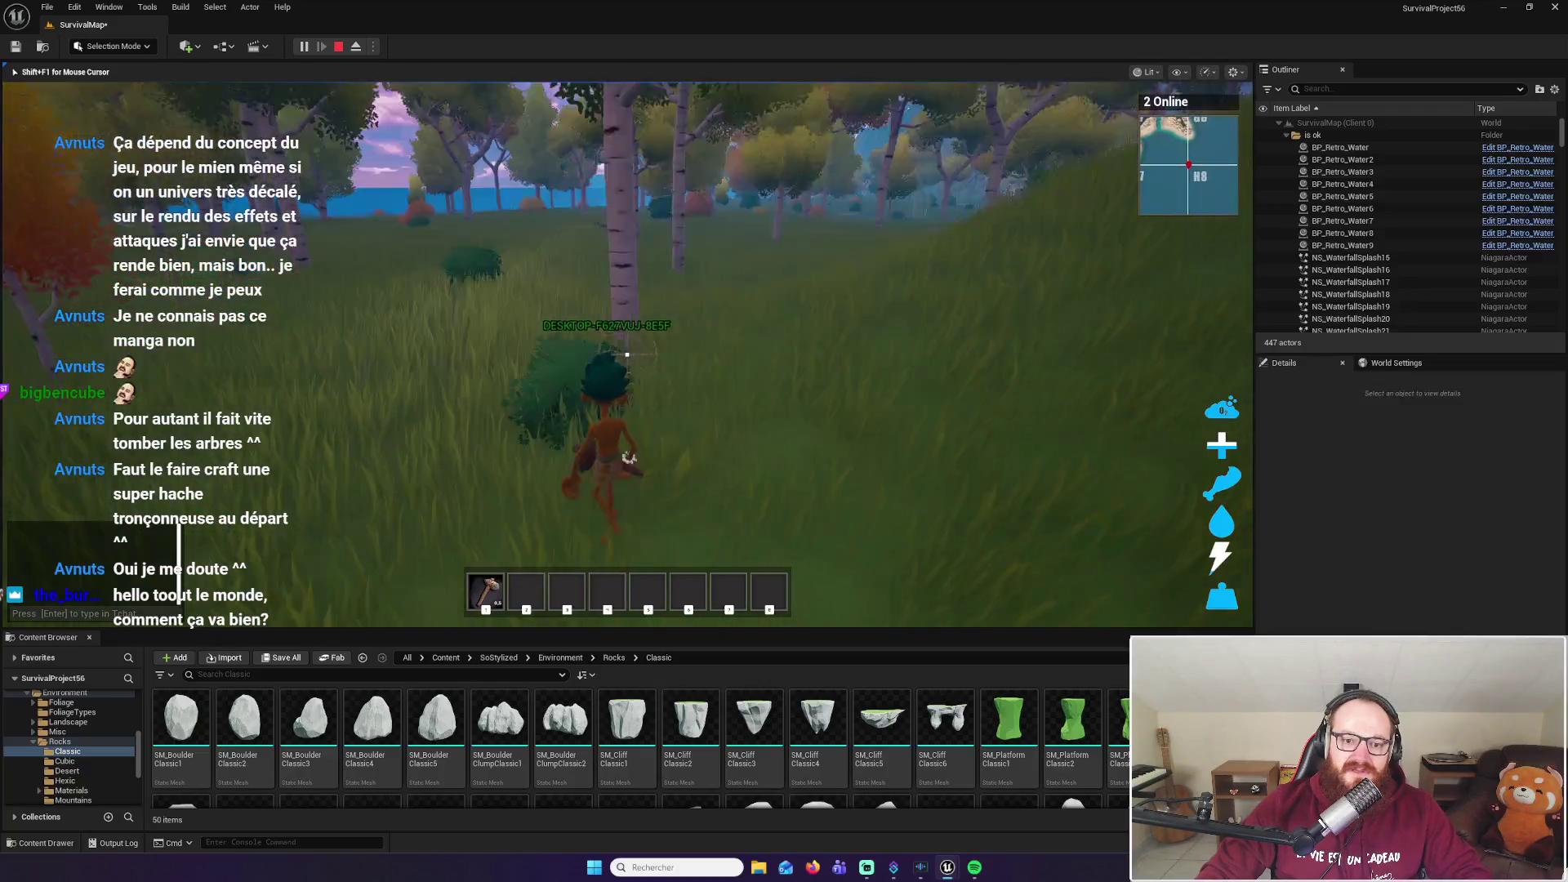
Run toward the forest, swinging the axe at the birch tree and by the red bush
key(w)
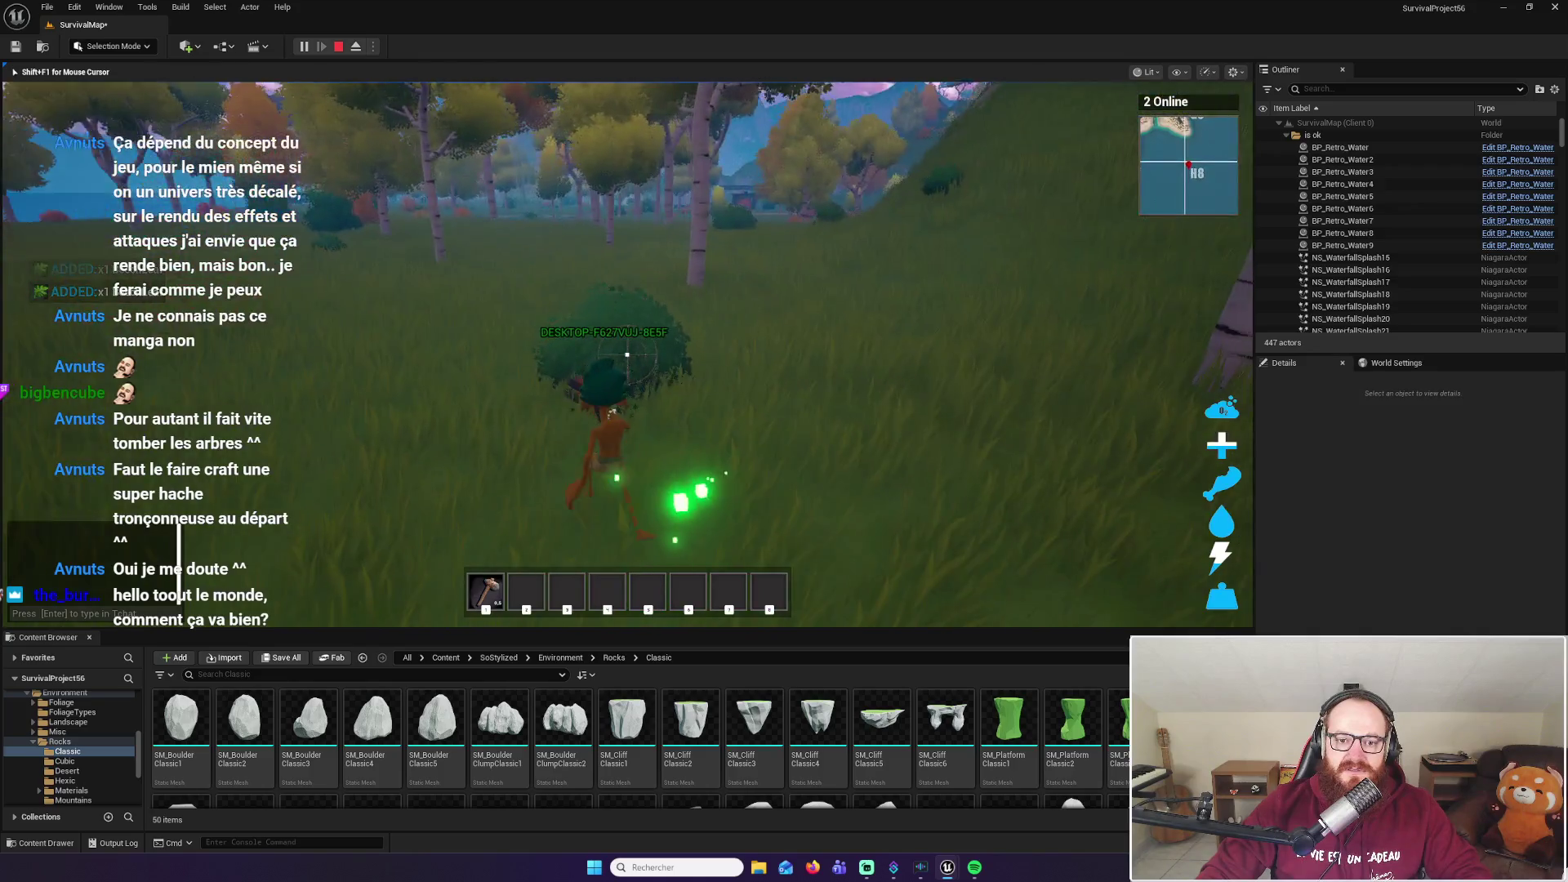
click(628, 355)
key(w)
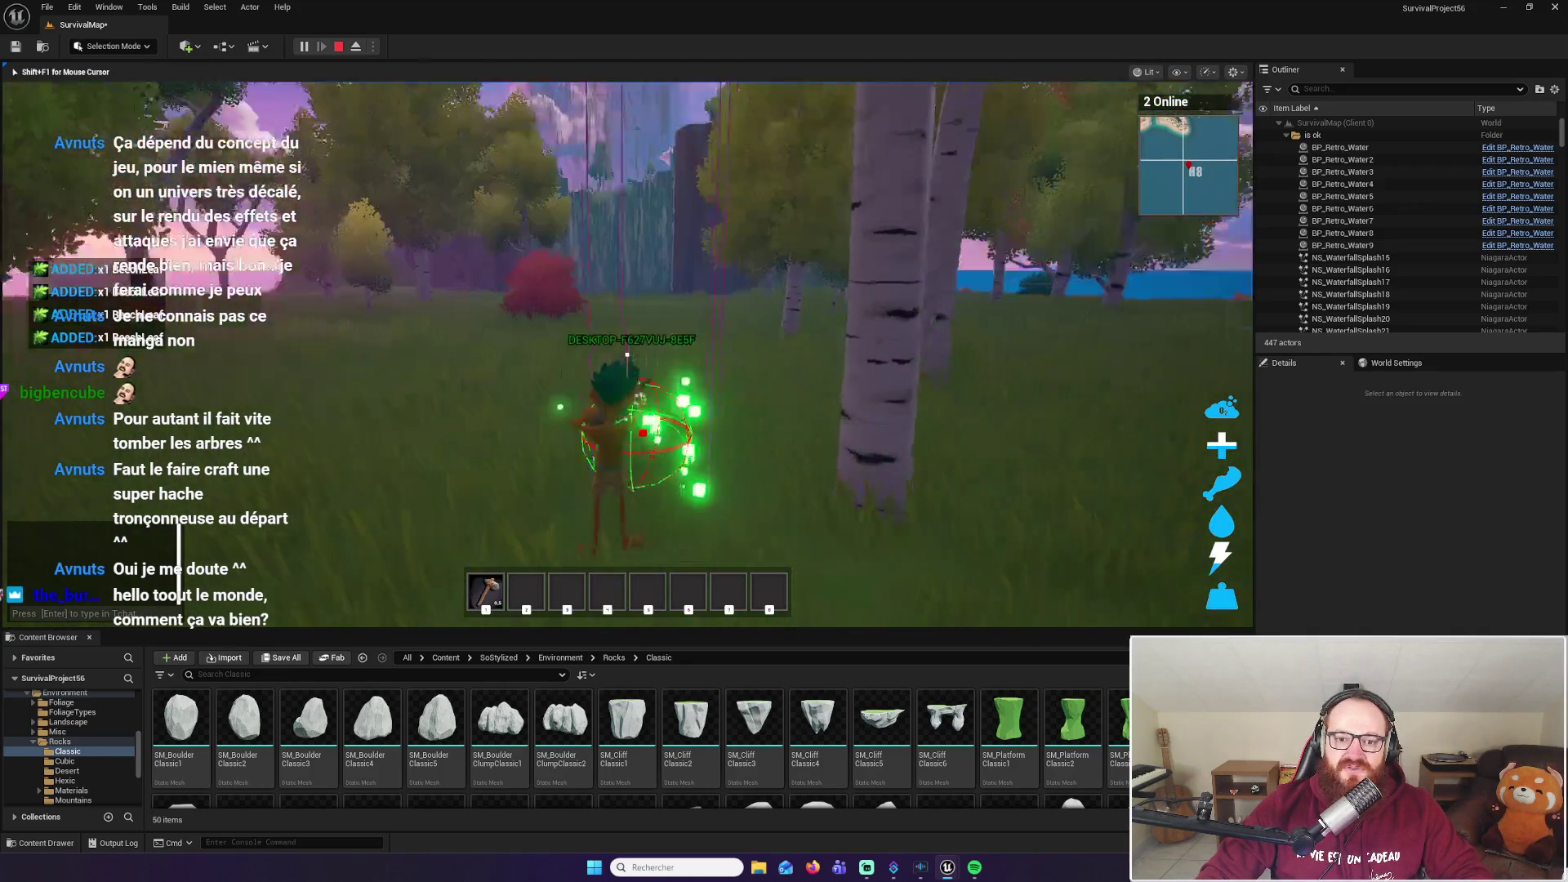
key(w)
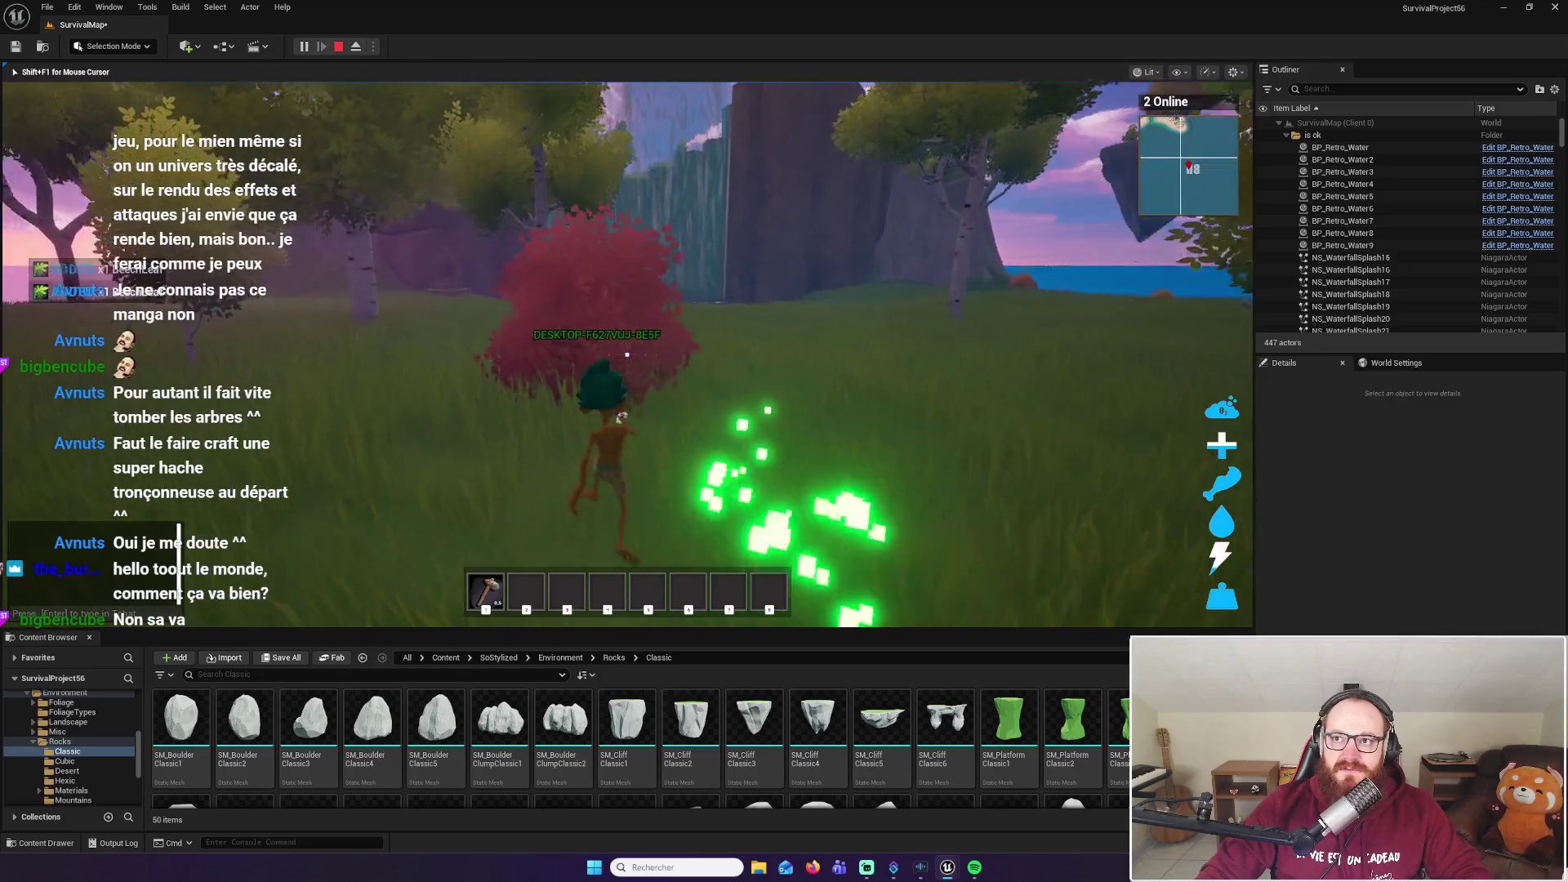
click(627, 355)
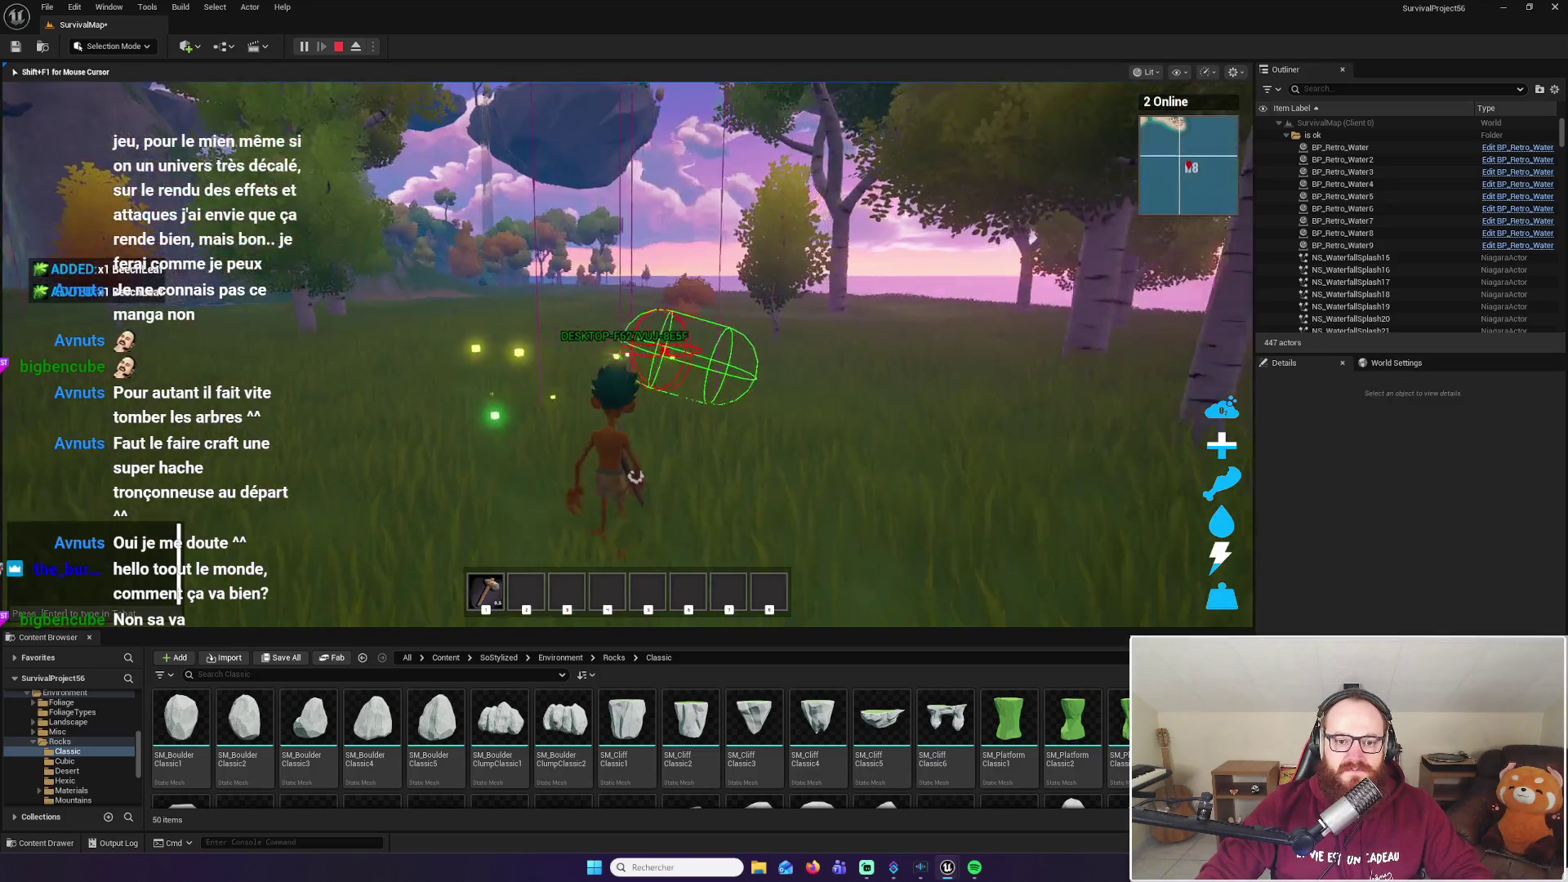
Run past the floating island view and over the hill into the autumn forest
key(w)
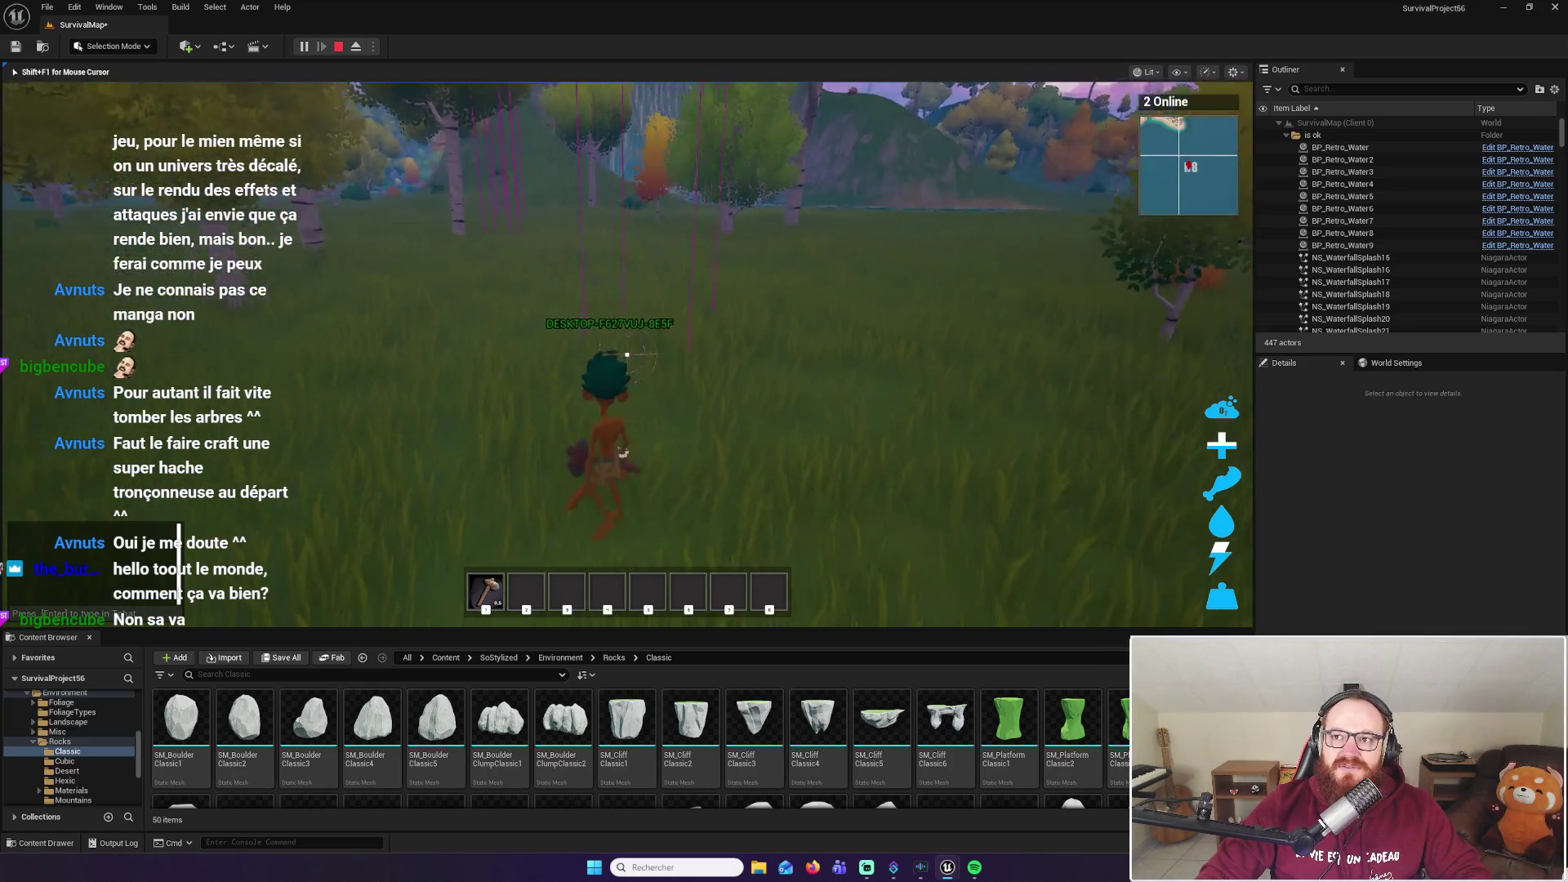
key(w)
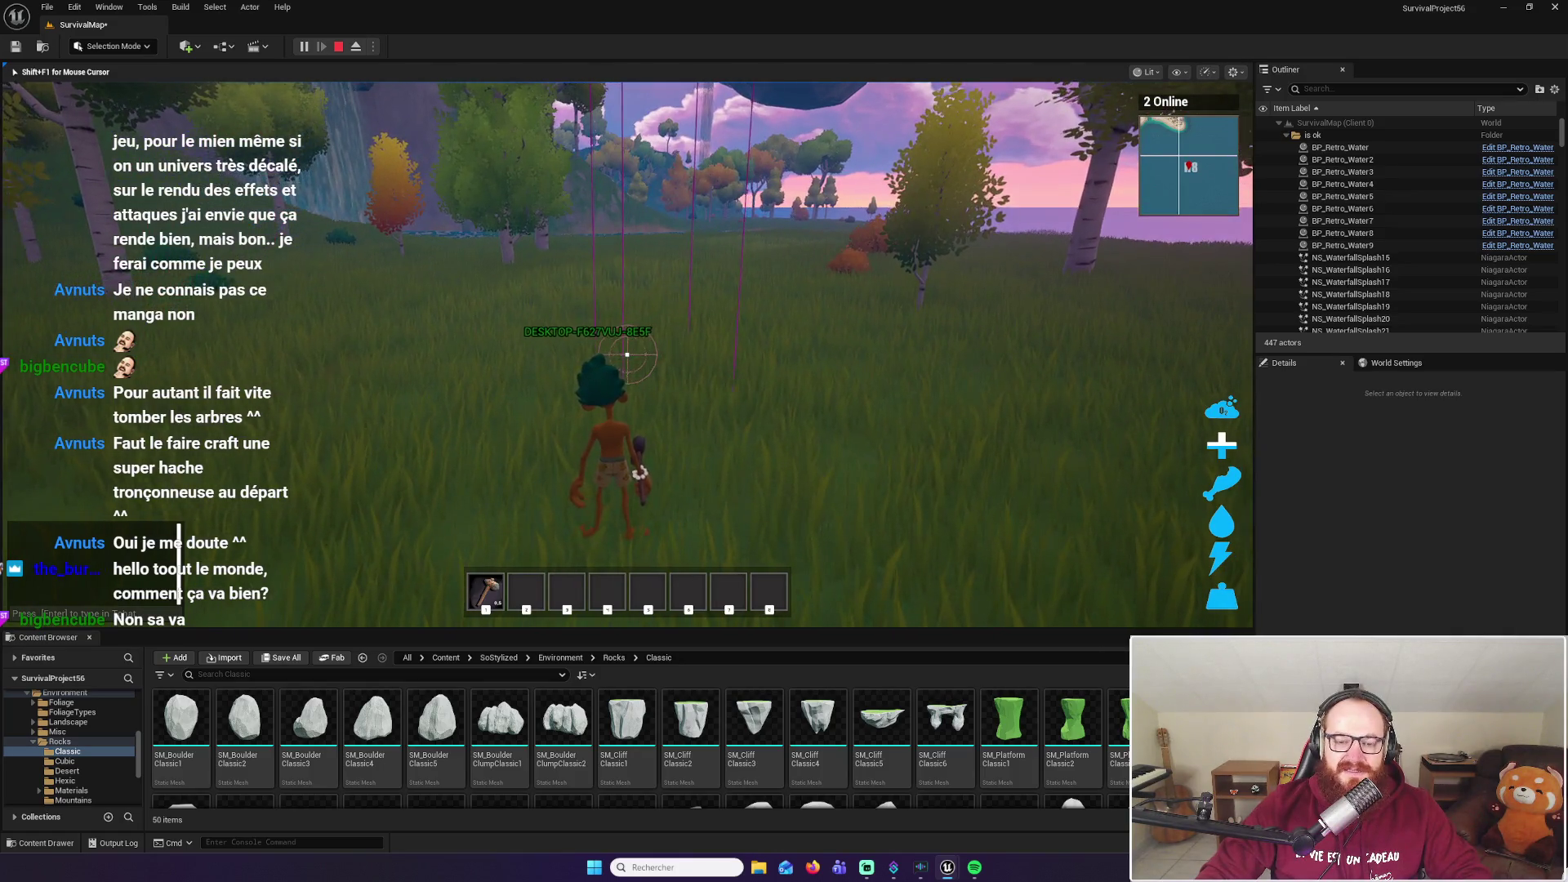
key(w)
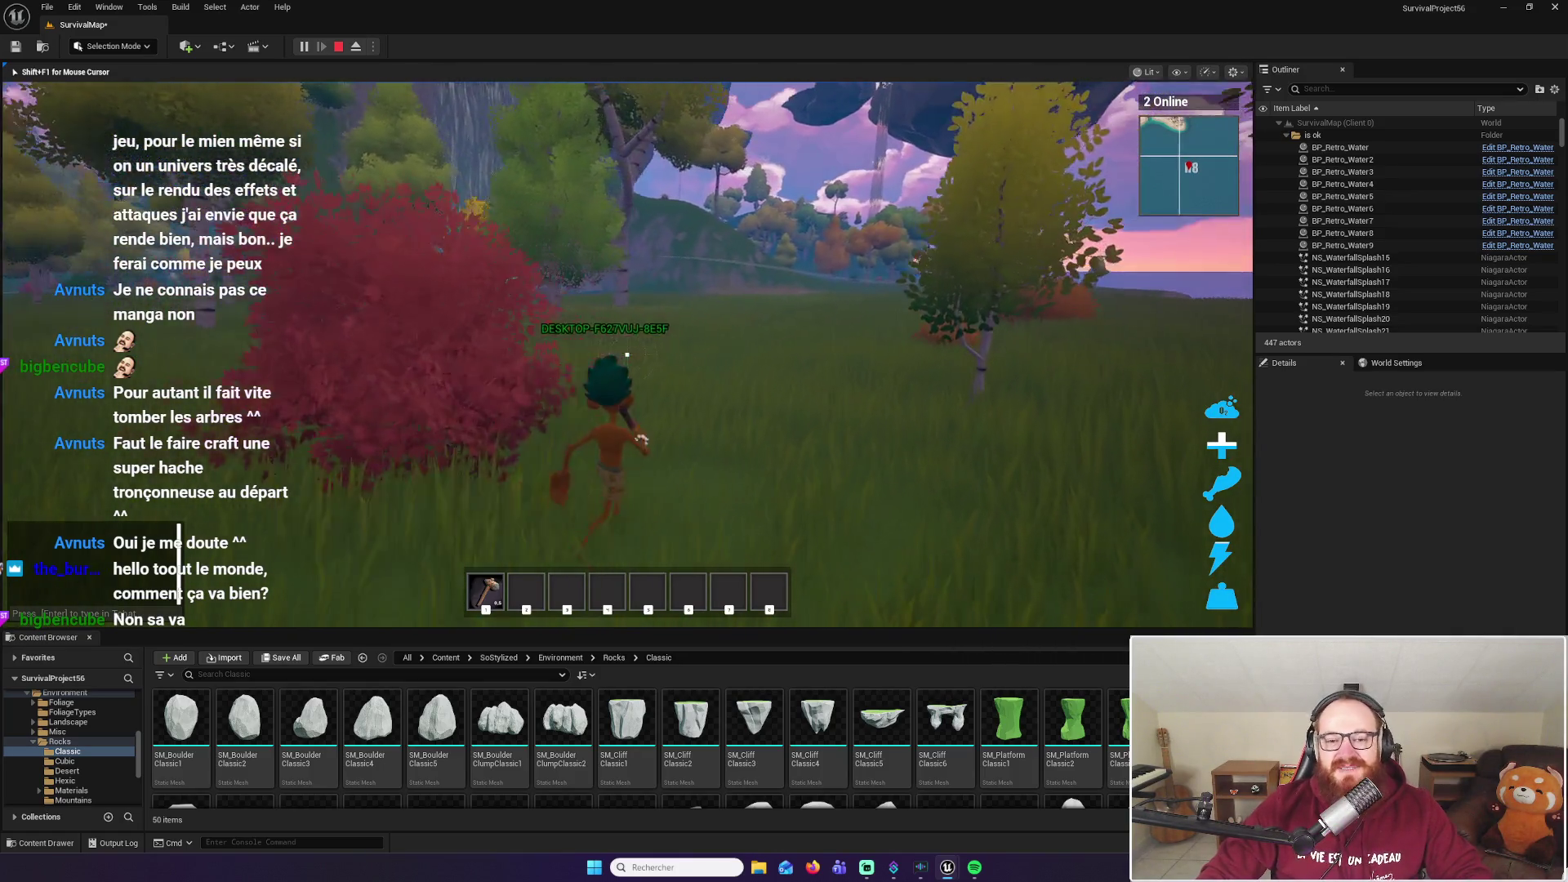
key(w)
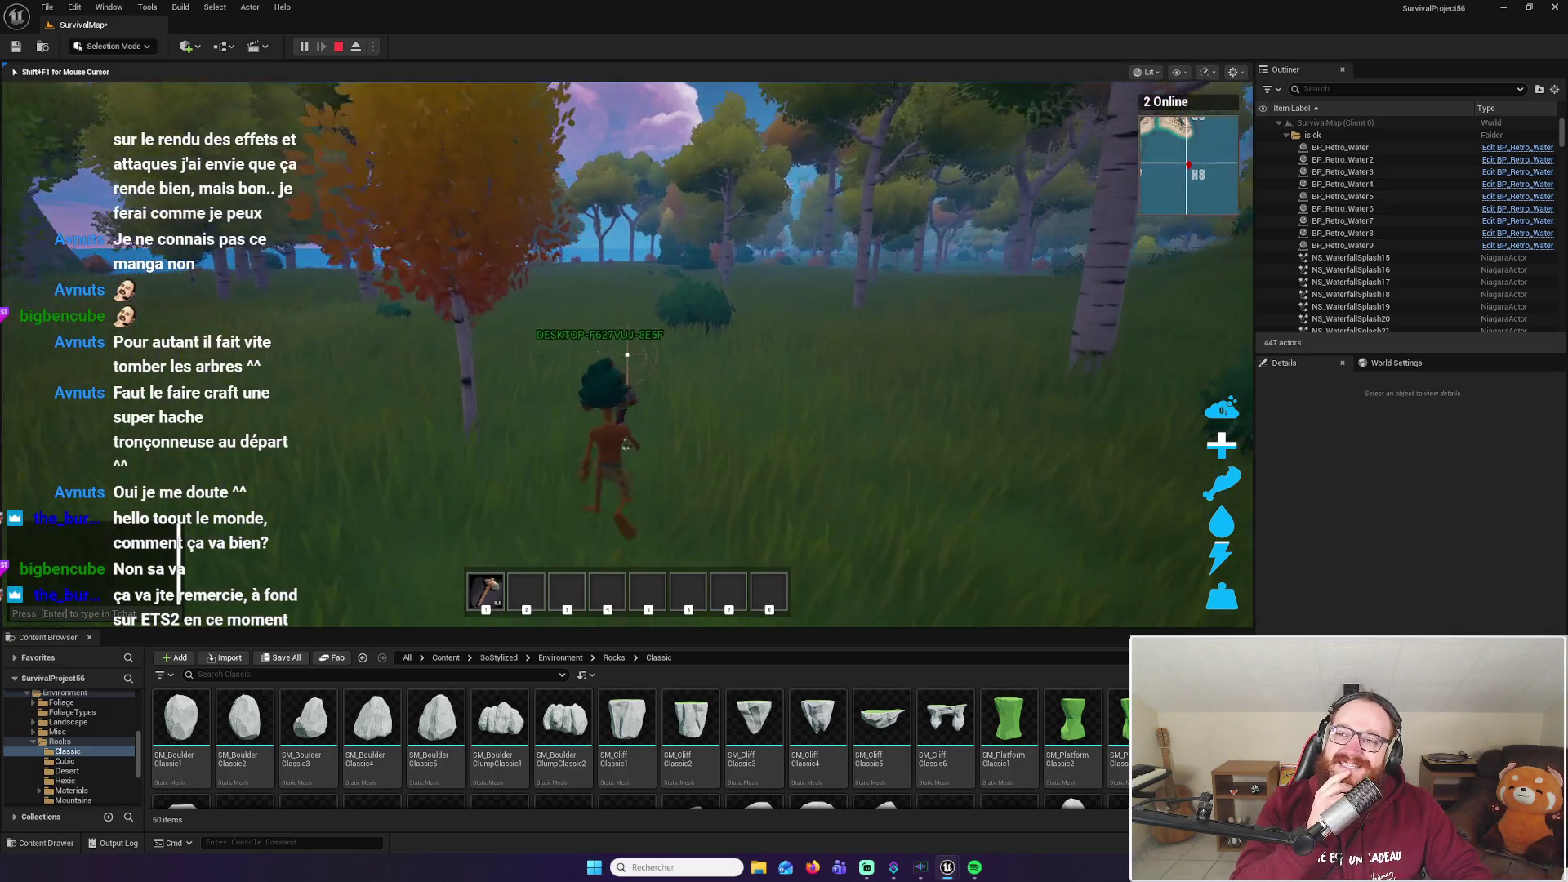
Harvest the bush for BeechLeaf pickups, then chop down the birch tree with the axe
click(627, 355)
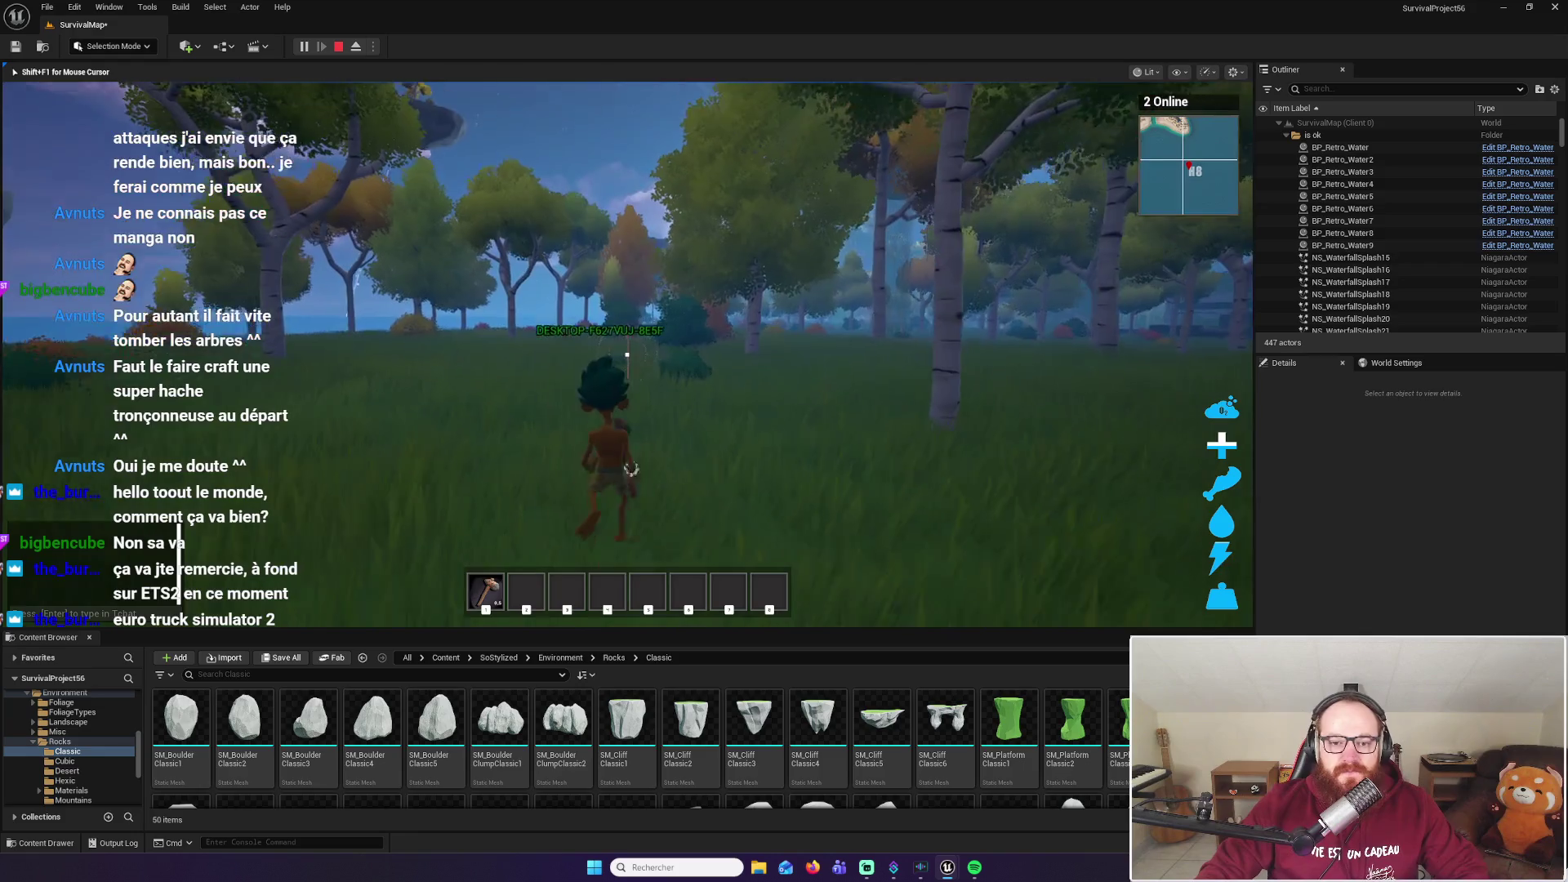
click(628, 355)
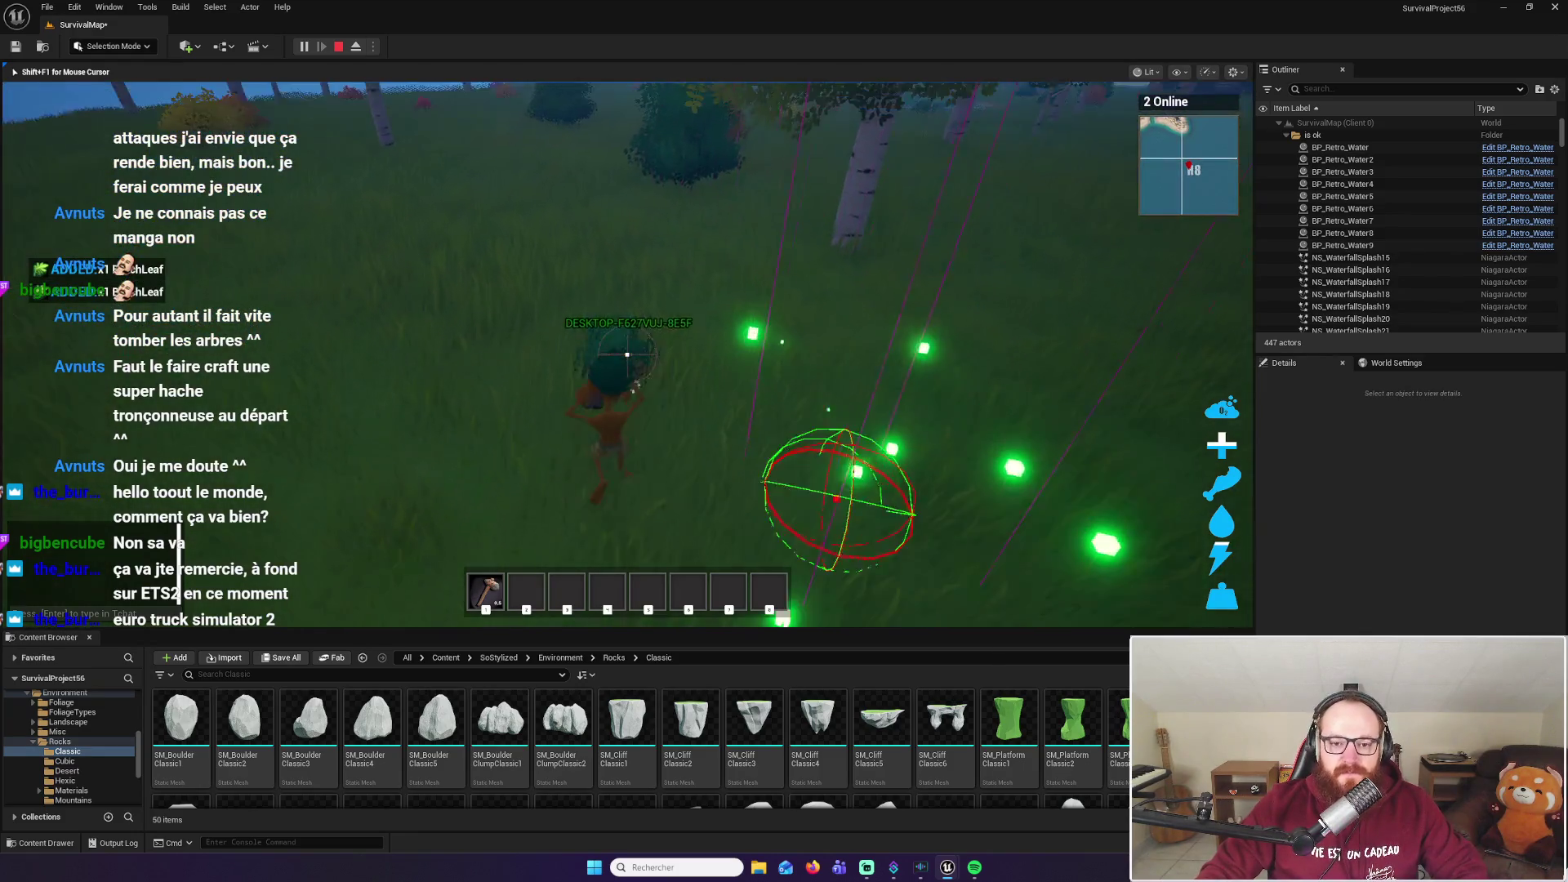
click(627, 355)
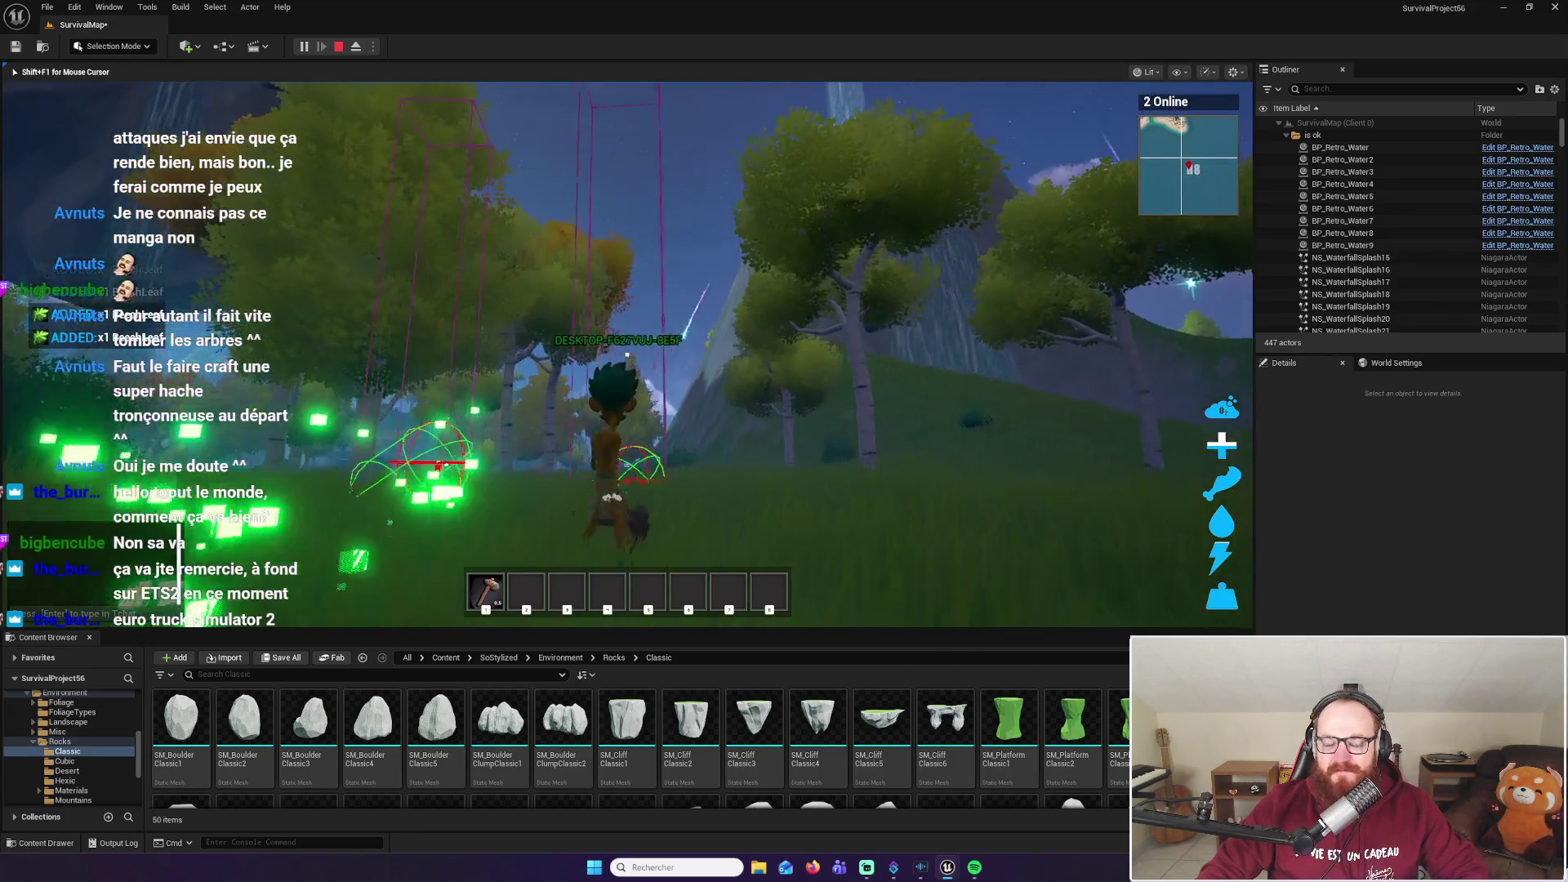
key(w)
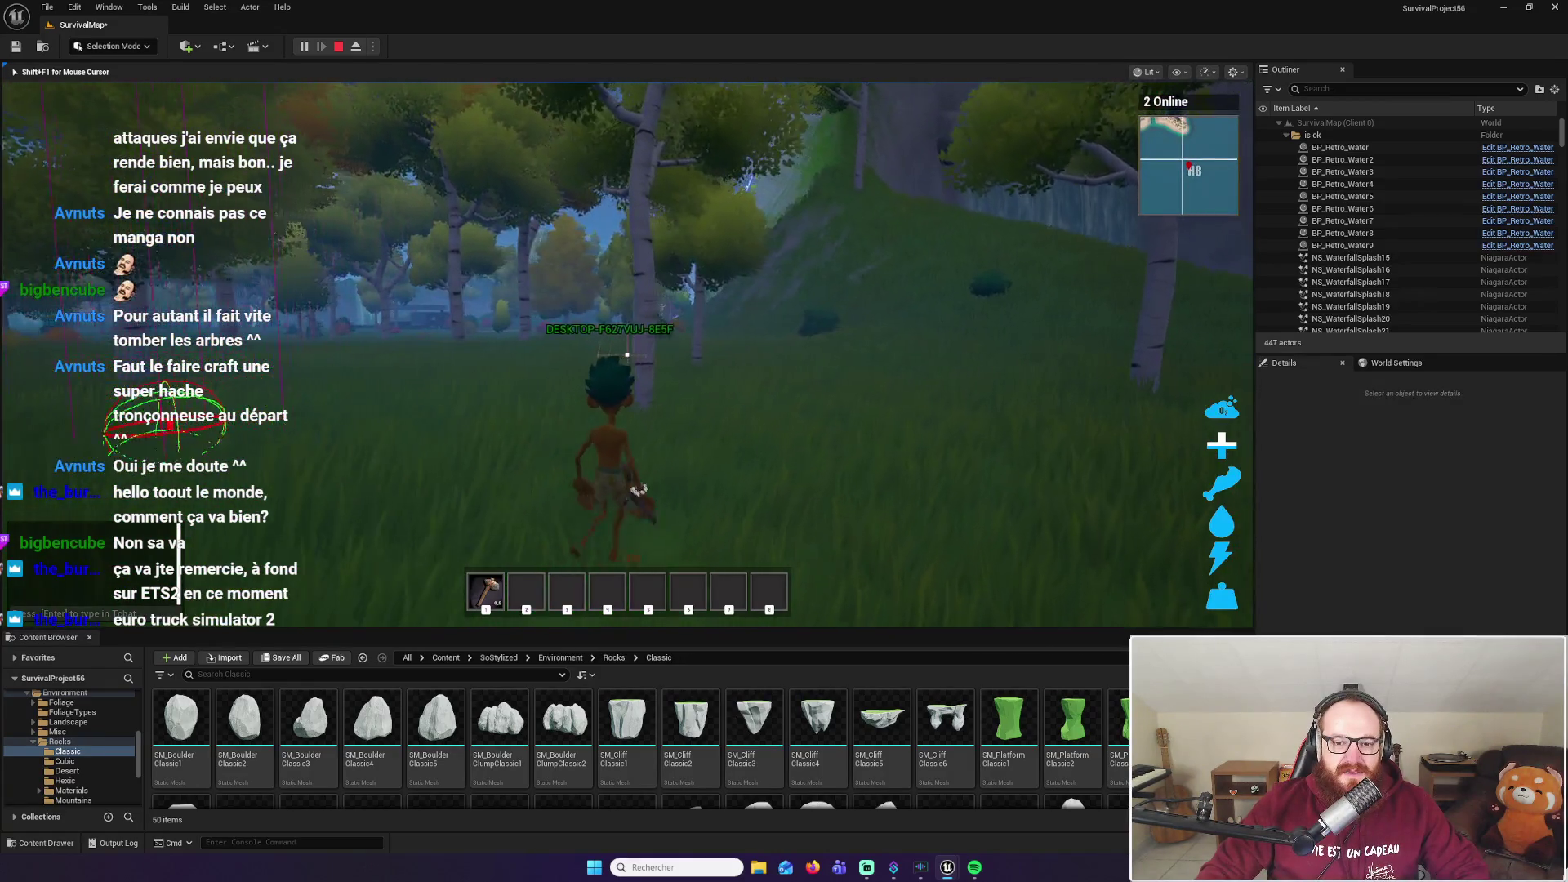
click(659, 429)
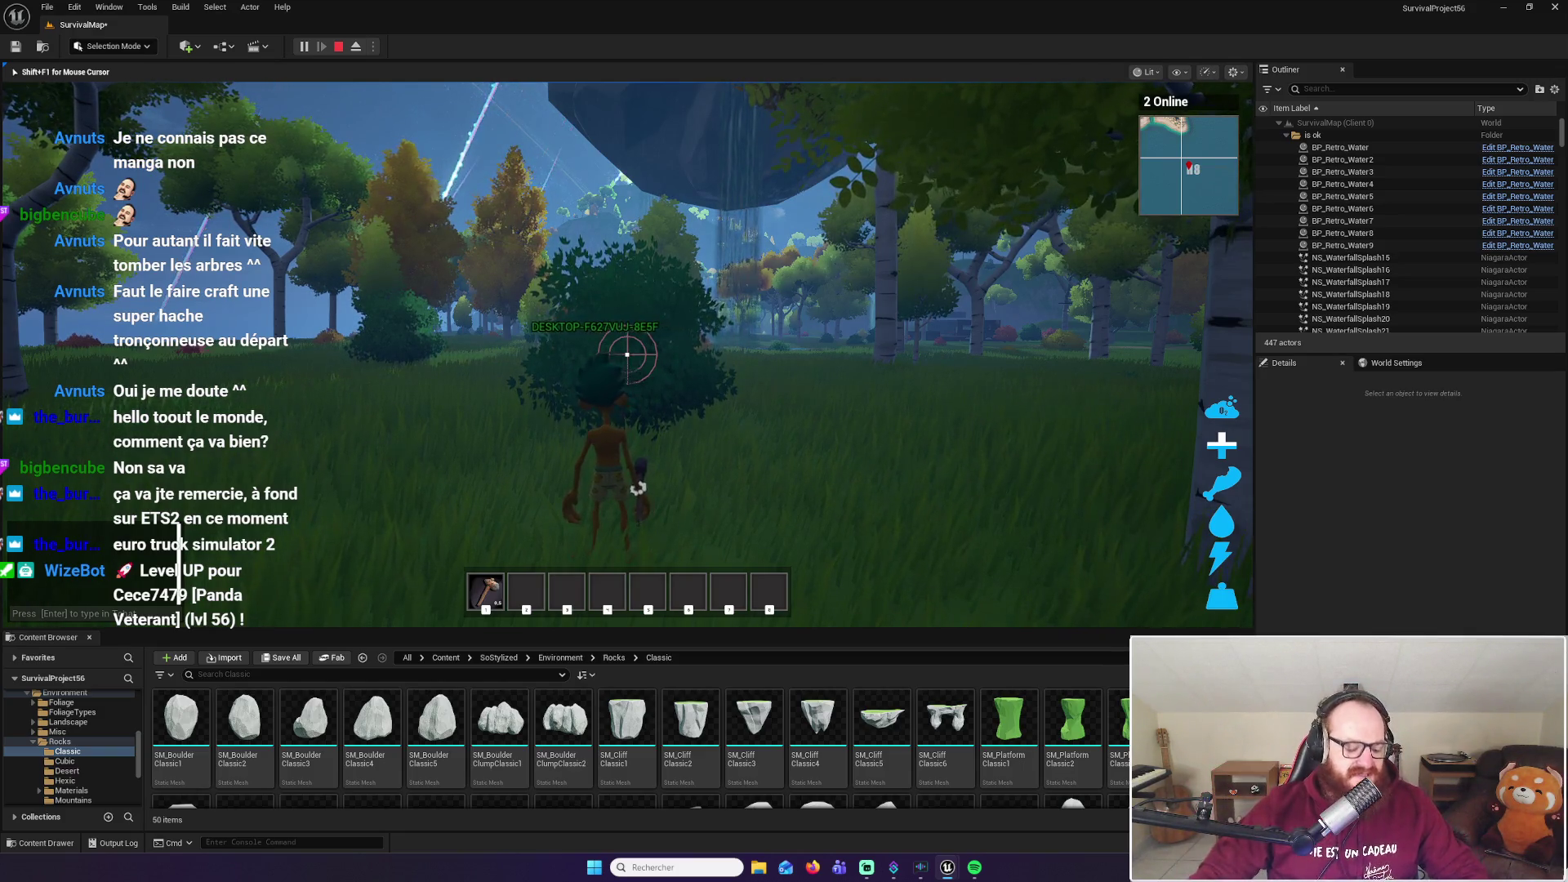
key(super)
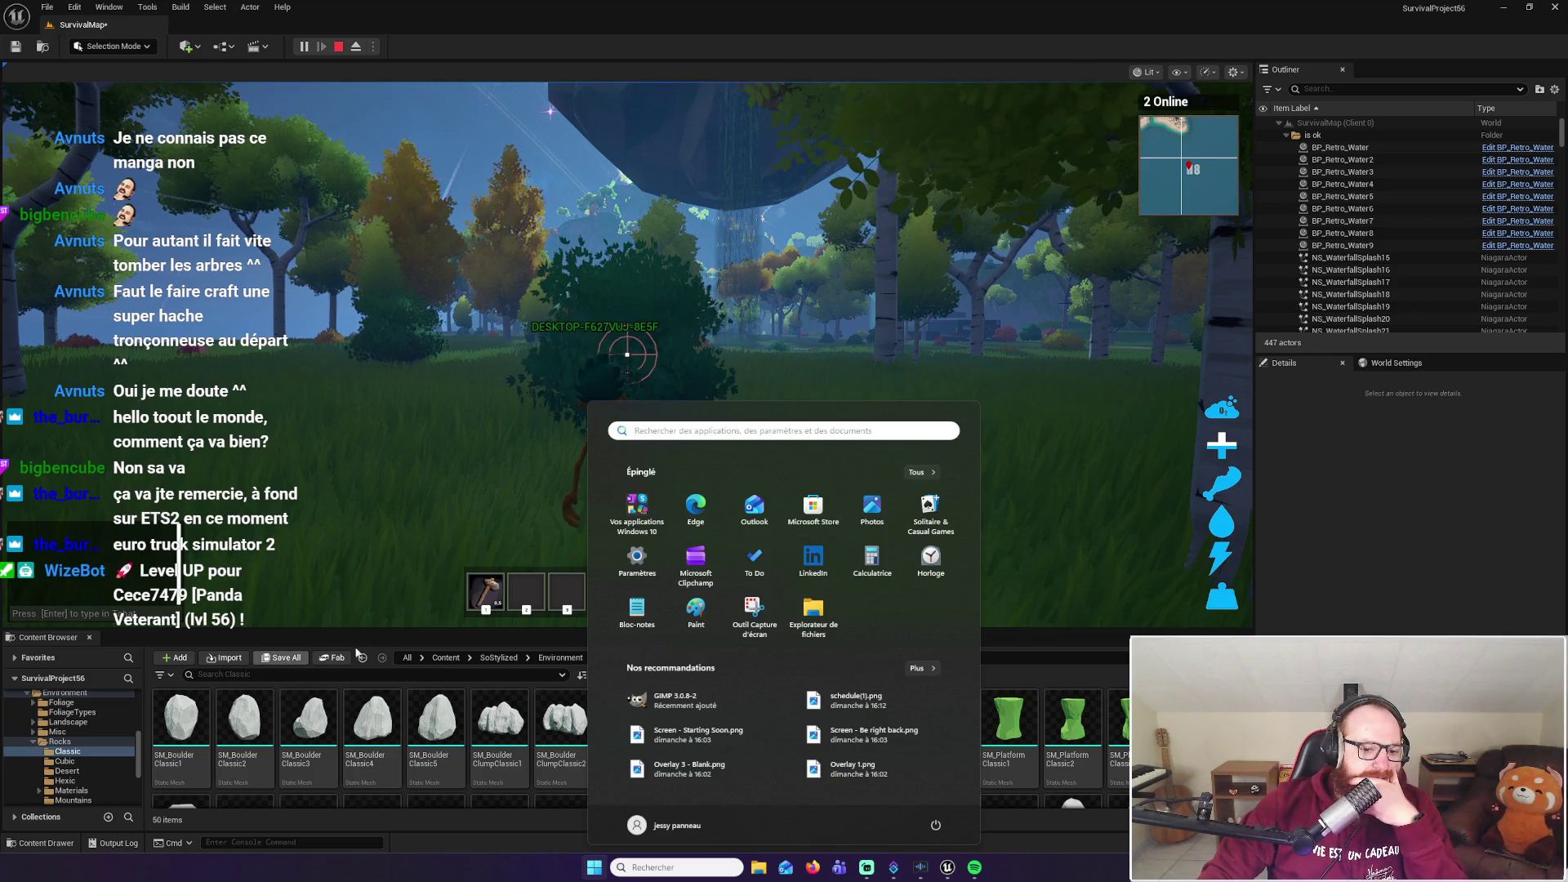
Browse from Foliage to the _Main folder in the Content Browser, then resume the playtest
click(369, 640)
scroll(56, 723, up, 3)
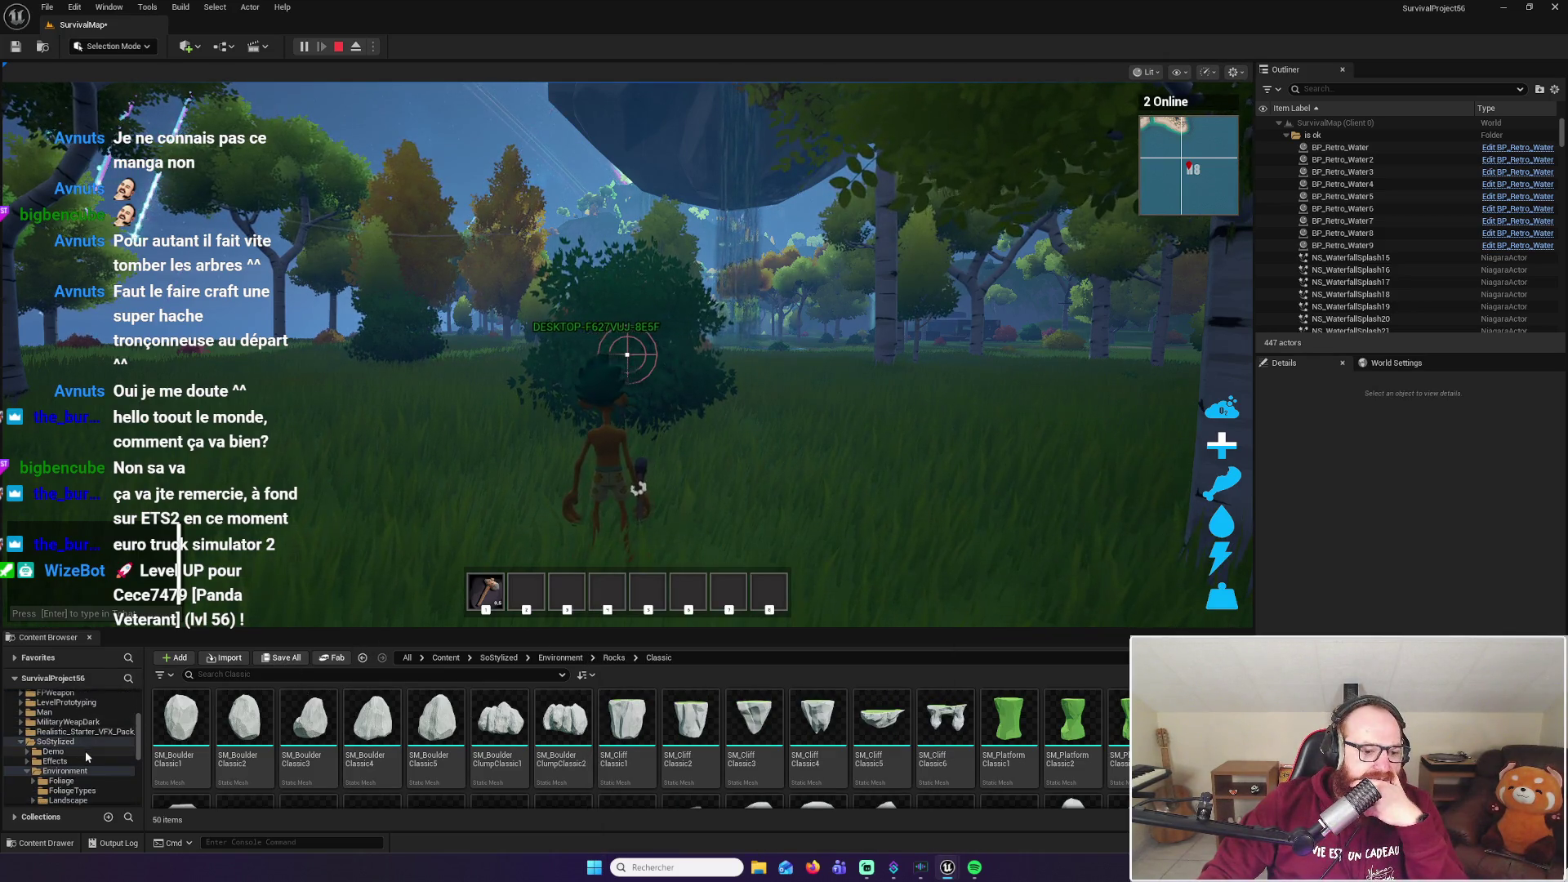
click(62, 762)
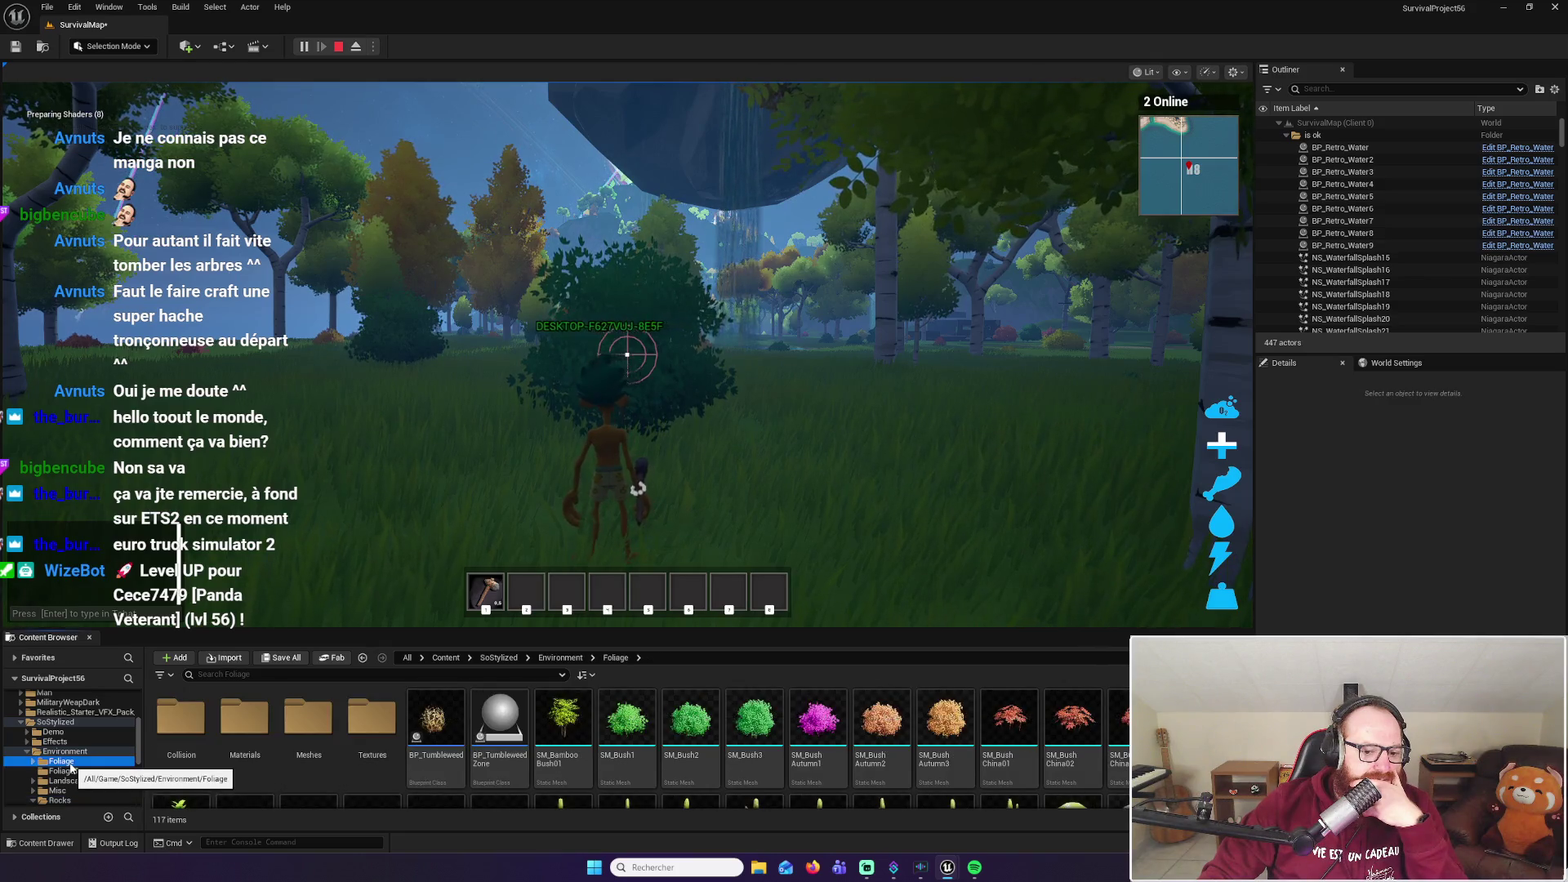
scroll(49, 743, up, 10)
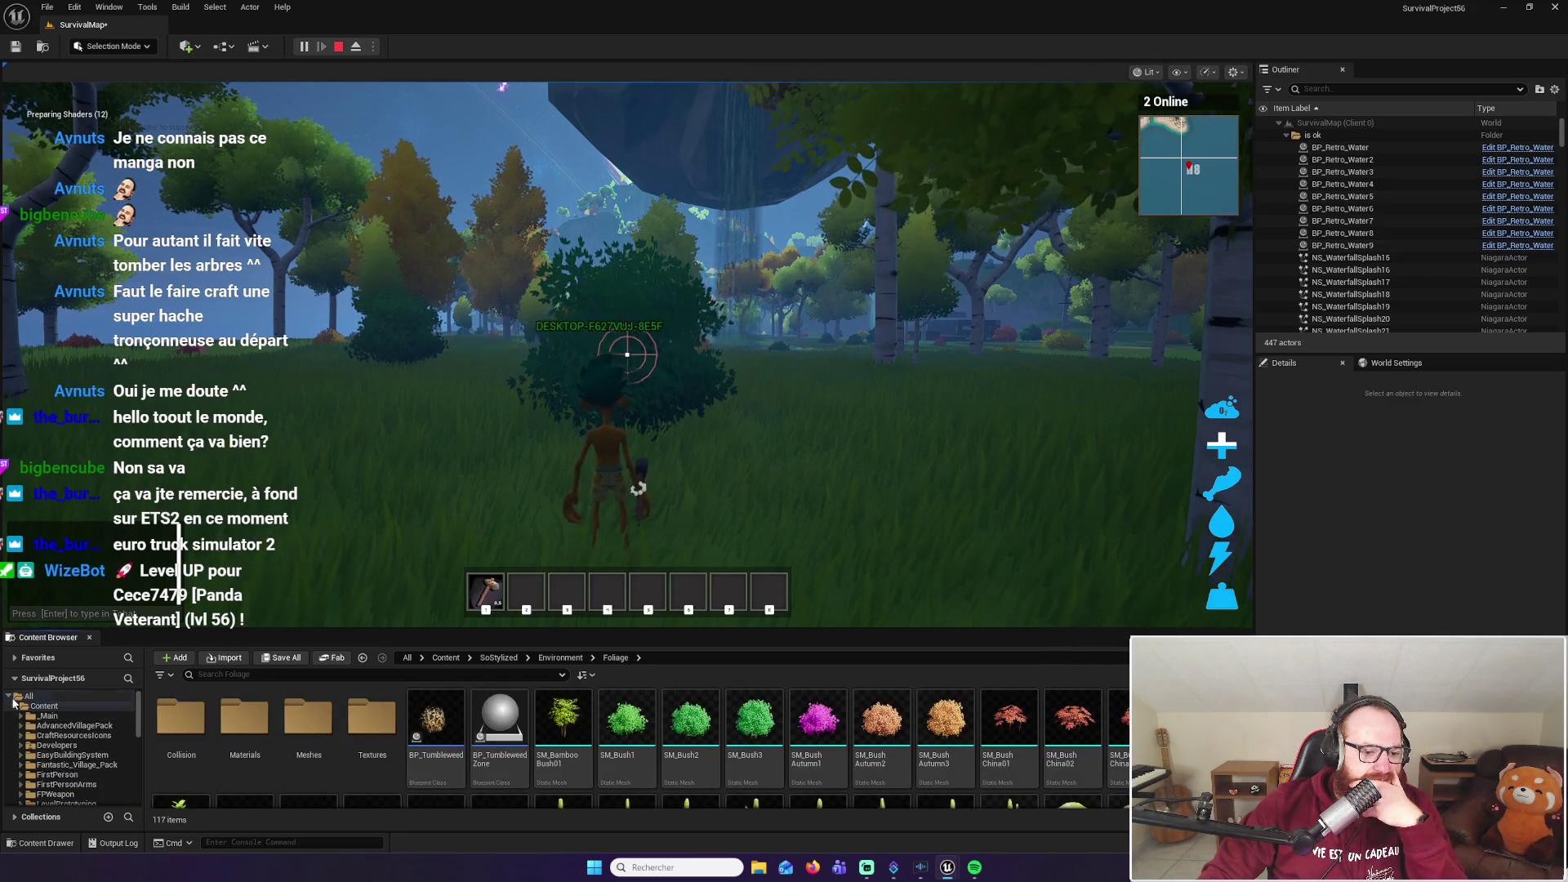
click(49, 715)
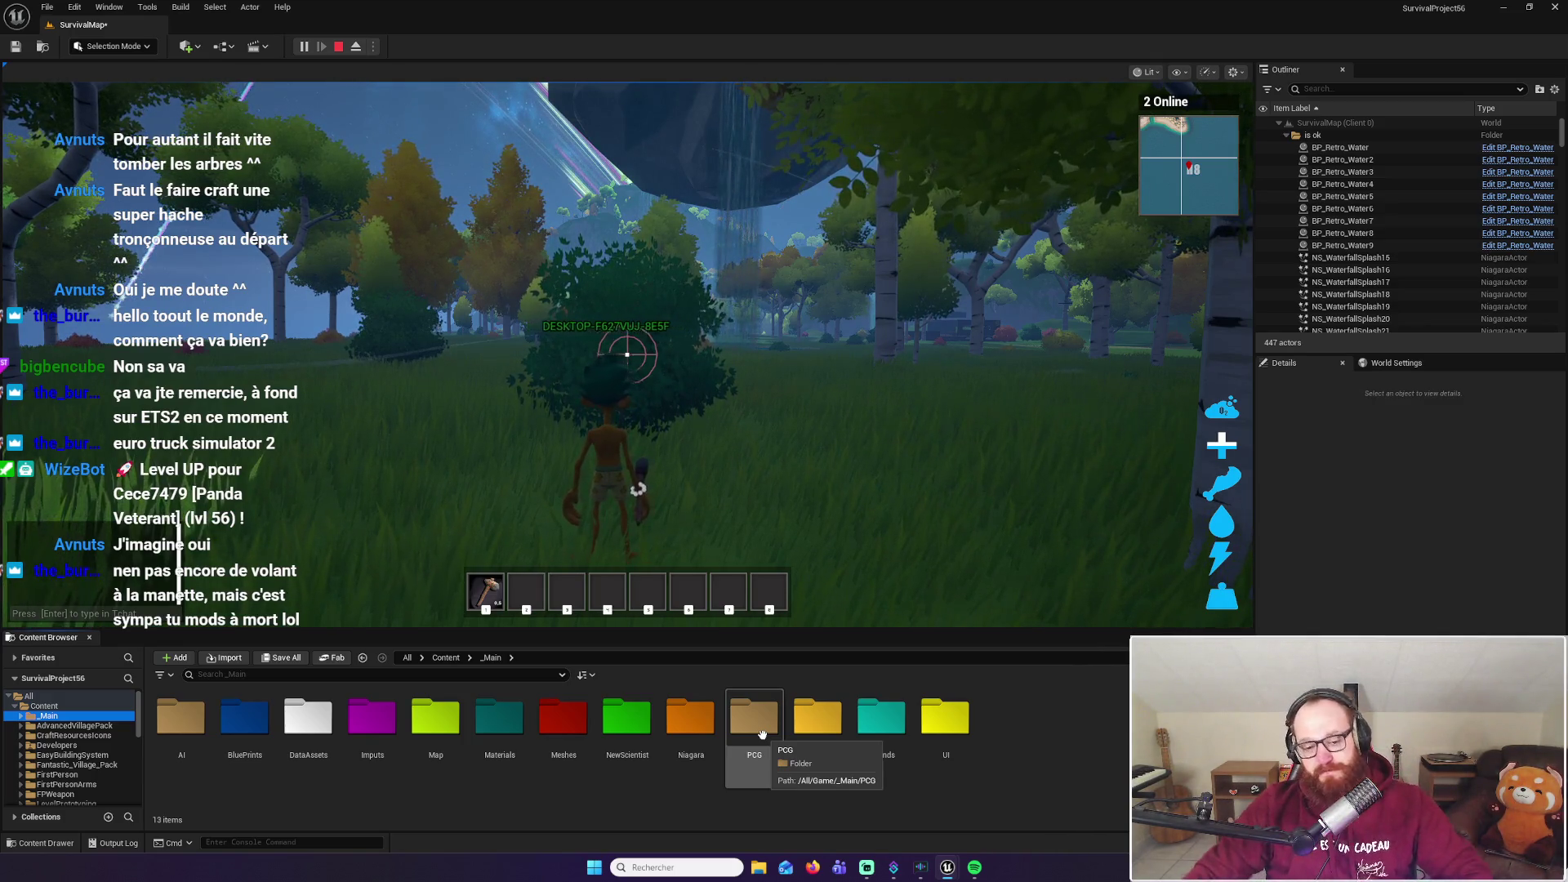
click(799, 532)
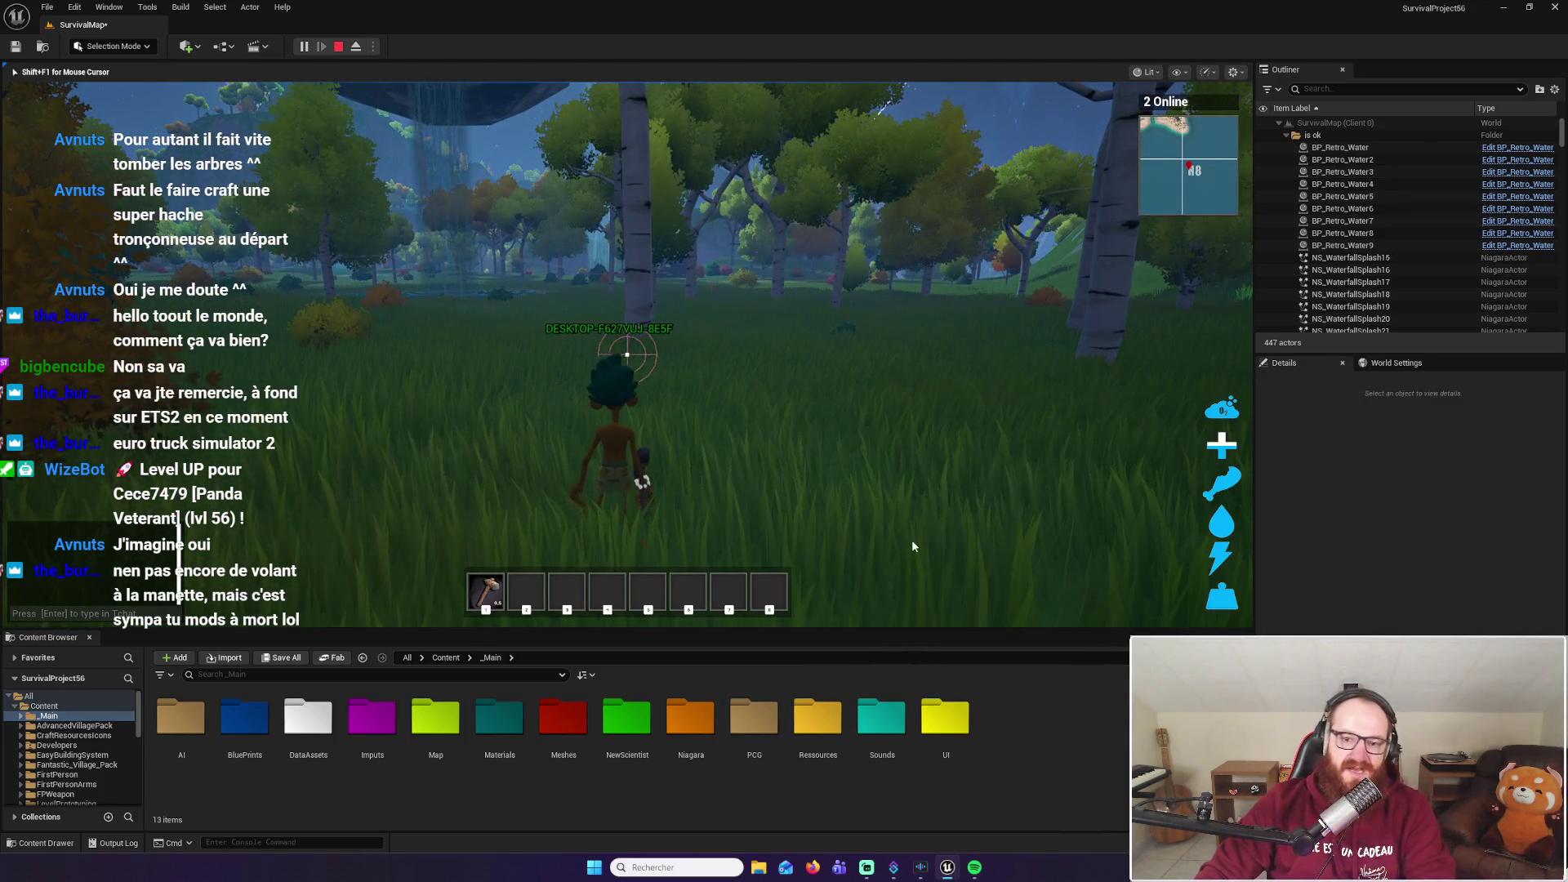
Stop the playtest and close the Message Log
key(Escape)
mouse_move(818, 397)
mouse_down()
mouse_move(670, 397)
mouse_move(621, 457)
mouse_move(621, 597)
mouse_up()
click(1558, 537)
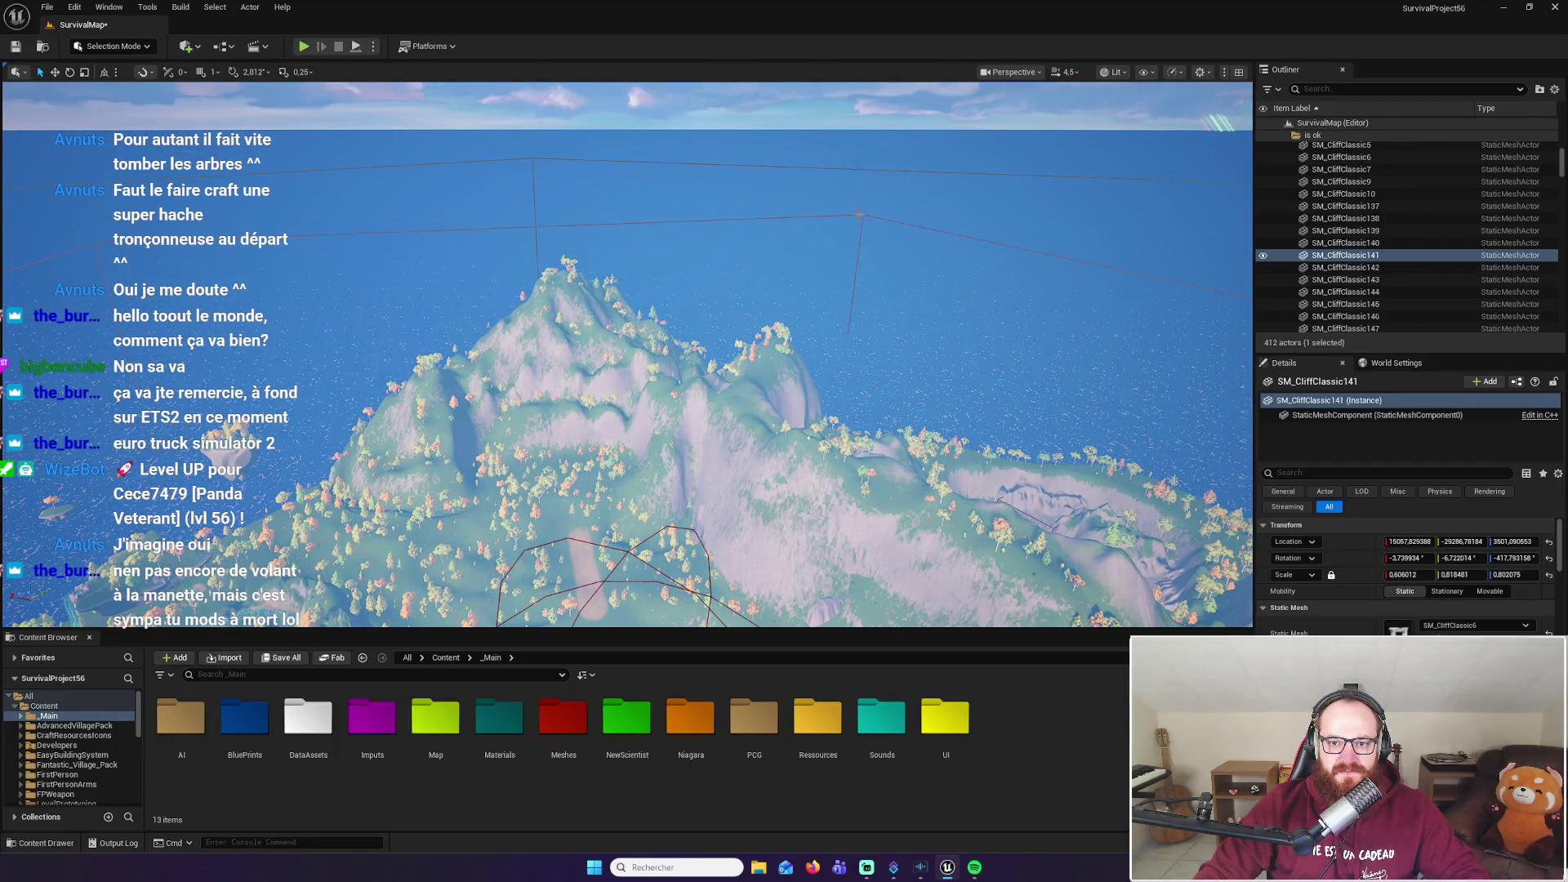
Select the PCG_TutoZone volume, fly in close to its yellow trees, then start a new playtest
click(862, 217)
mouse_move(621, 457)
mouse_down()
mouse_move(621, 392)
mouse_move(621, 421)
mouse_up()
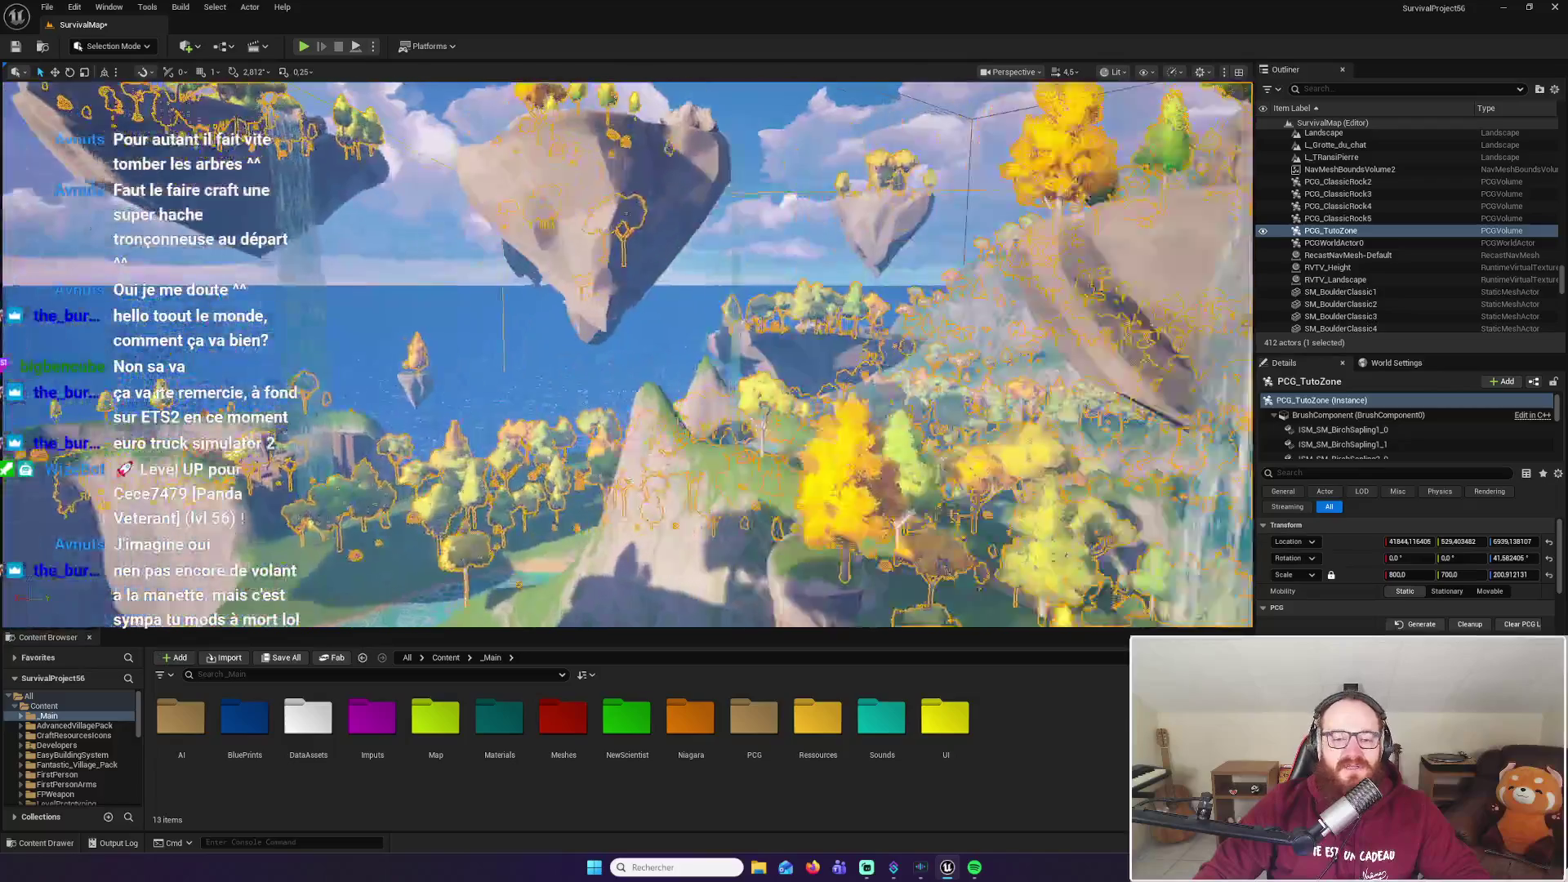
mouse_move(621, 421)
mouse_down()
mouse_move(620, 359)
mouse_move(637, 351)
mouse_move(597, 339)
mouse_move(607, 383)
mouse_move(498, 490)
mouse_up()
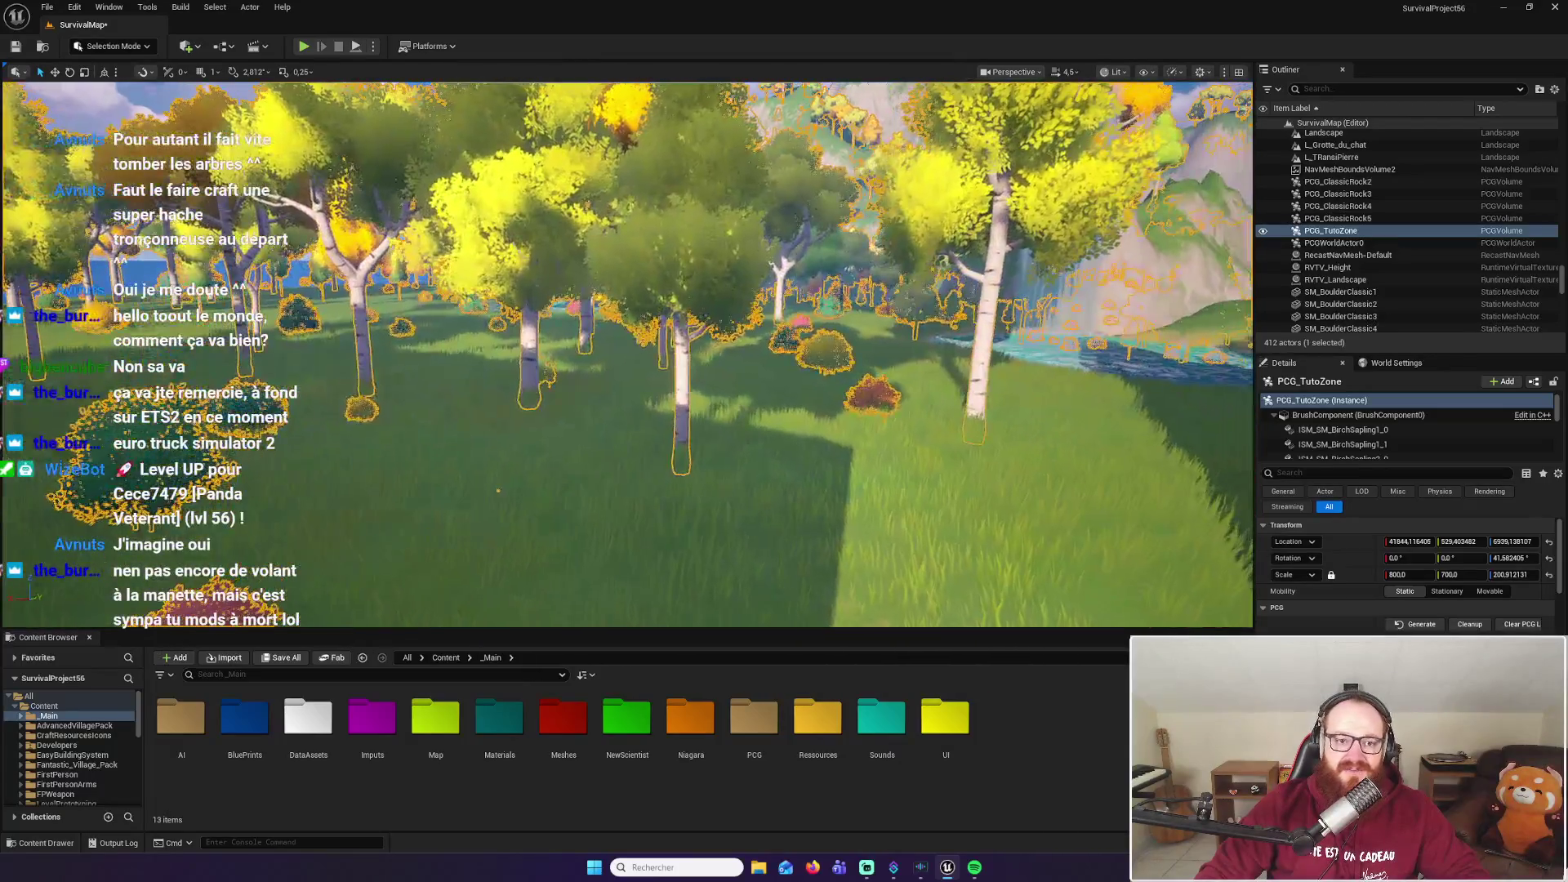
click(305, 46)
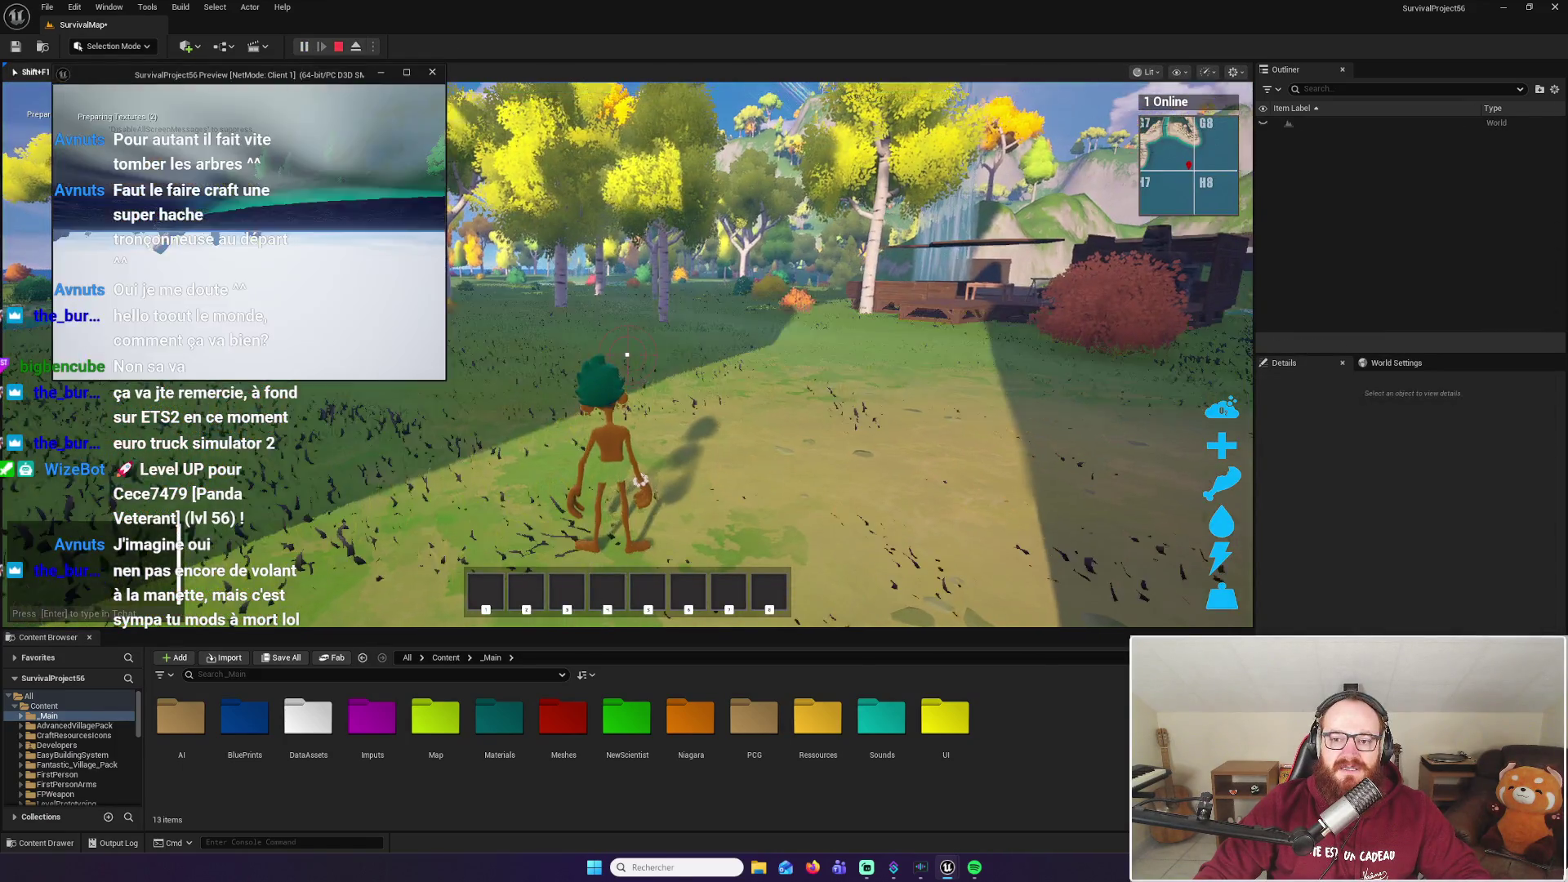
Walk the character onto the house deck to the cooking pot, then out toward the birch trees
key(w)
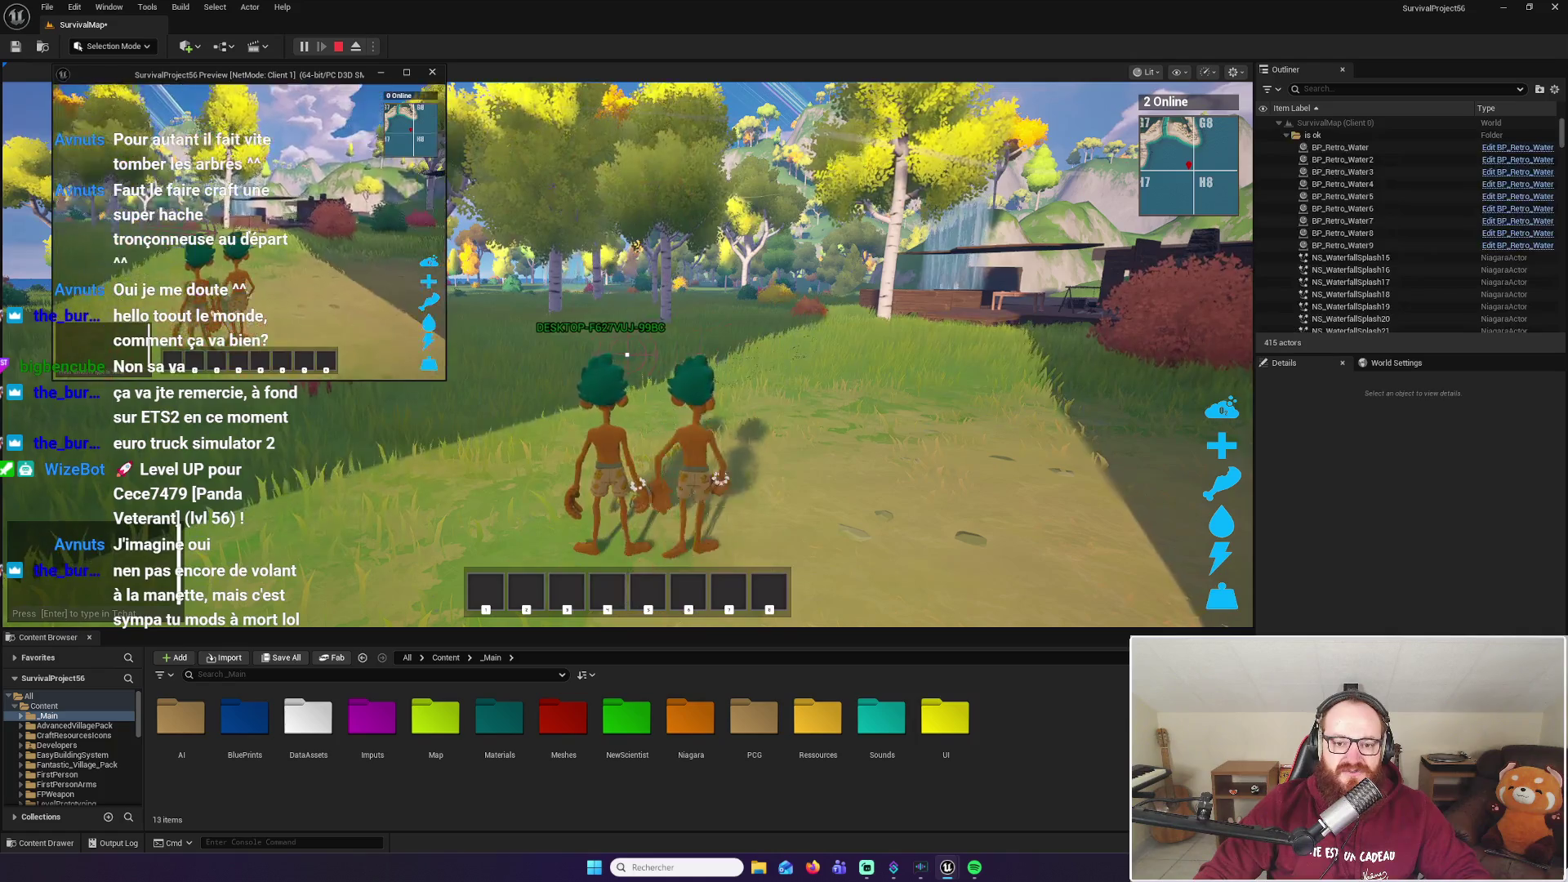
click(445, 141)
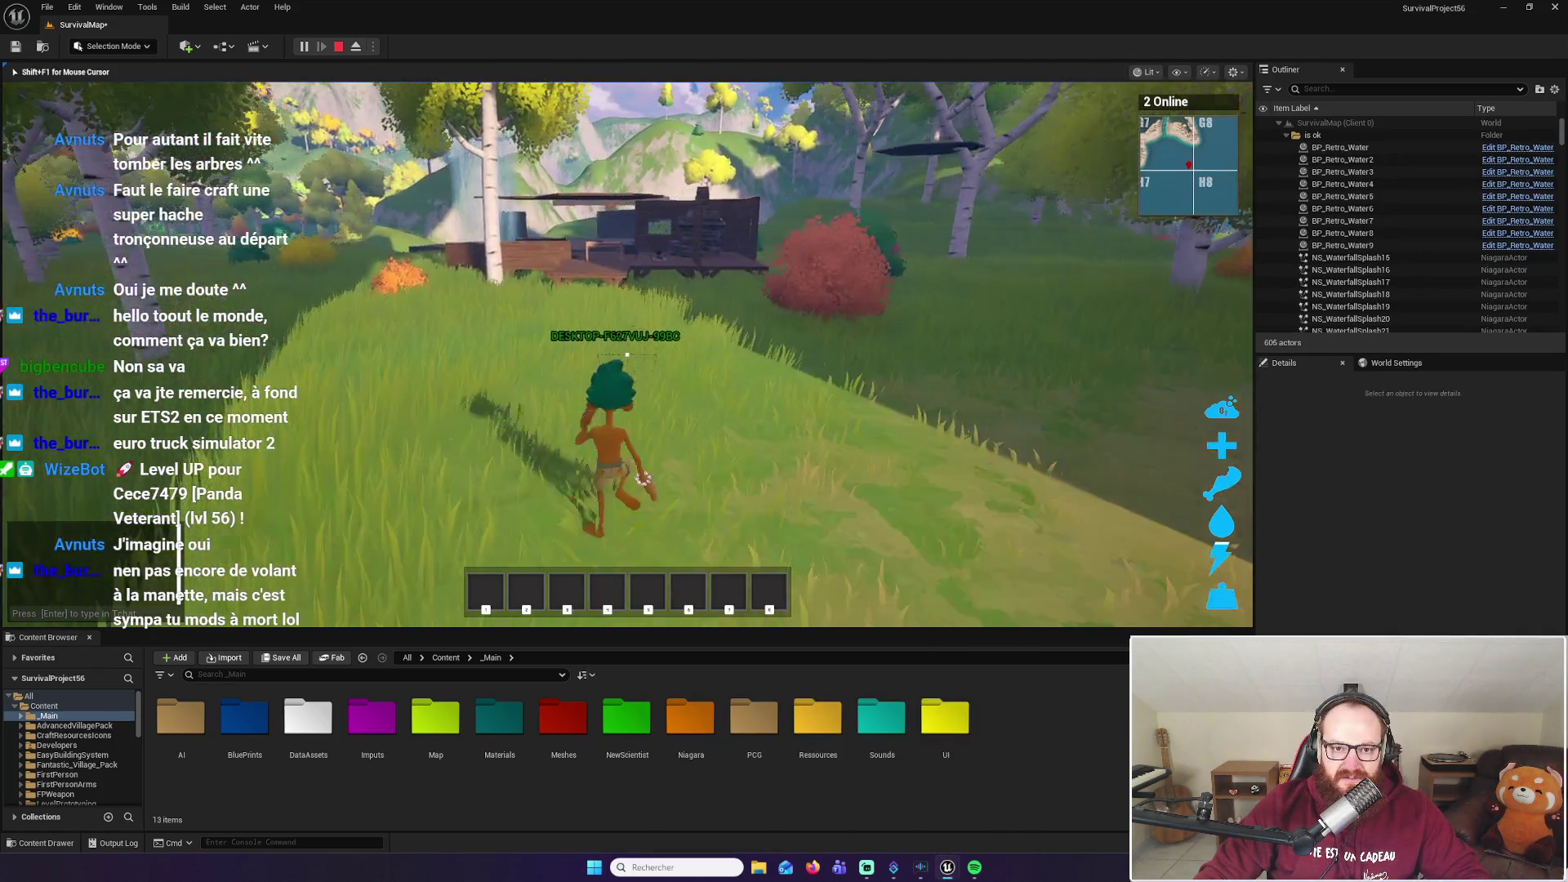
key(w)
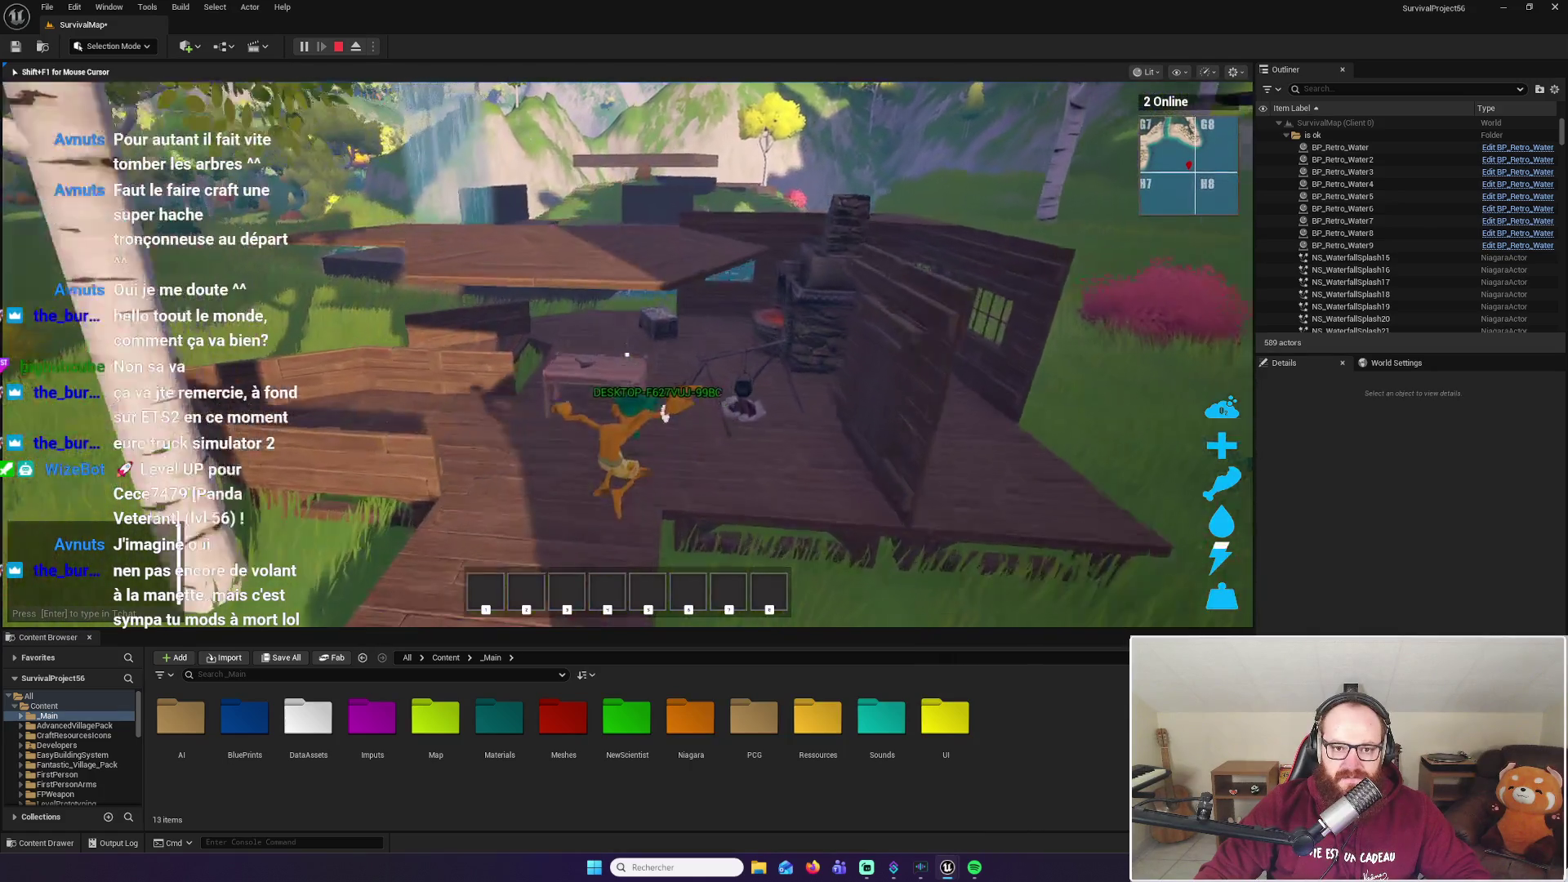
key(w)
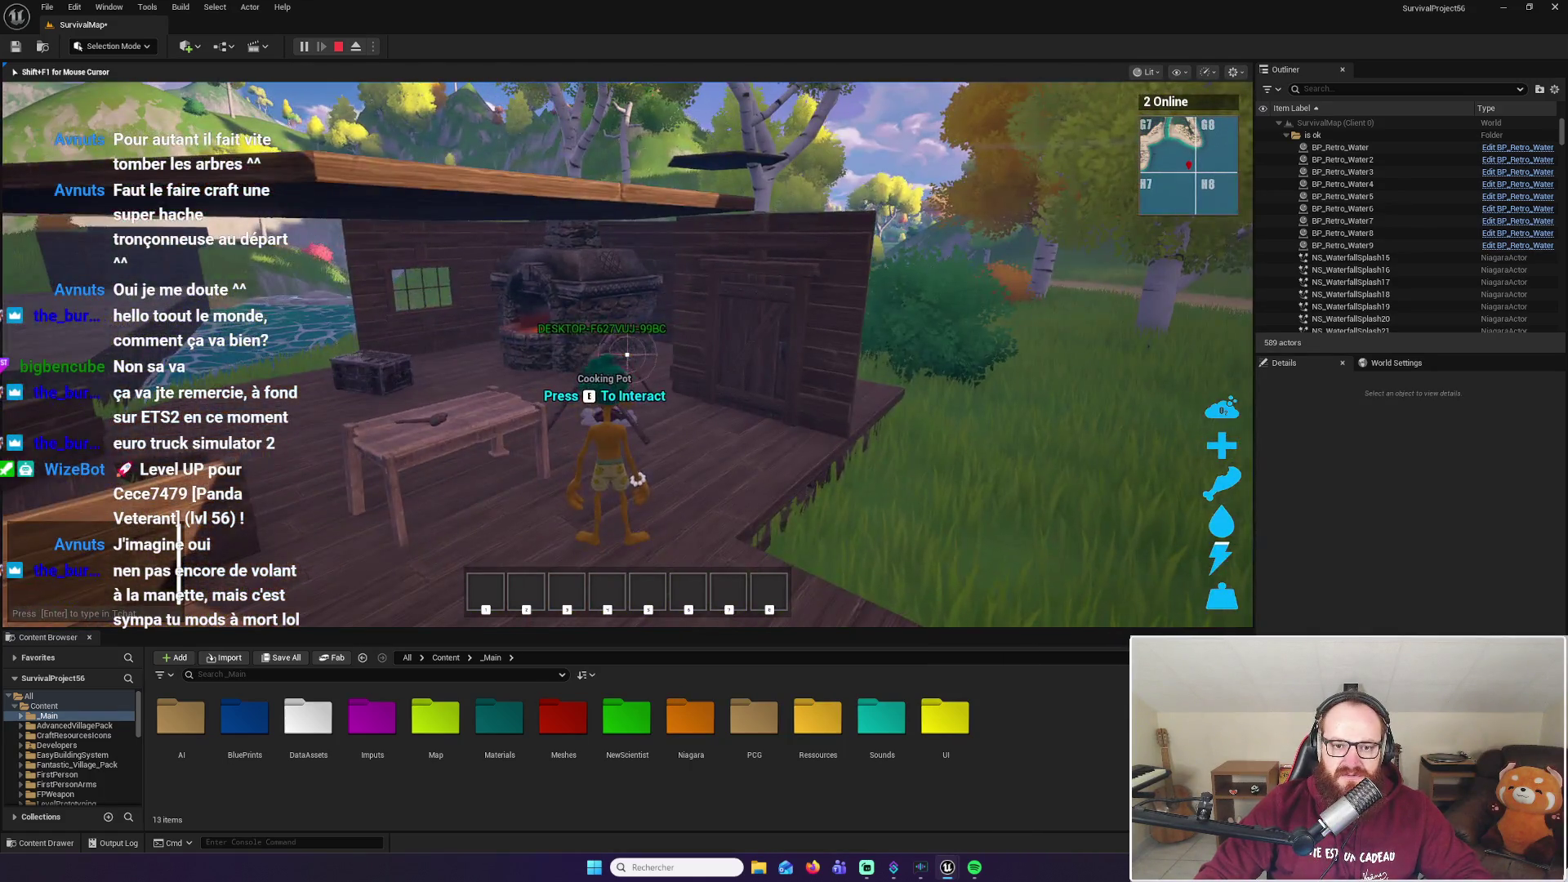
key(w)
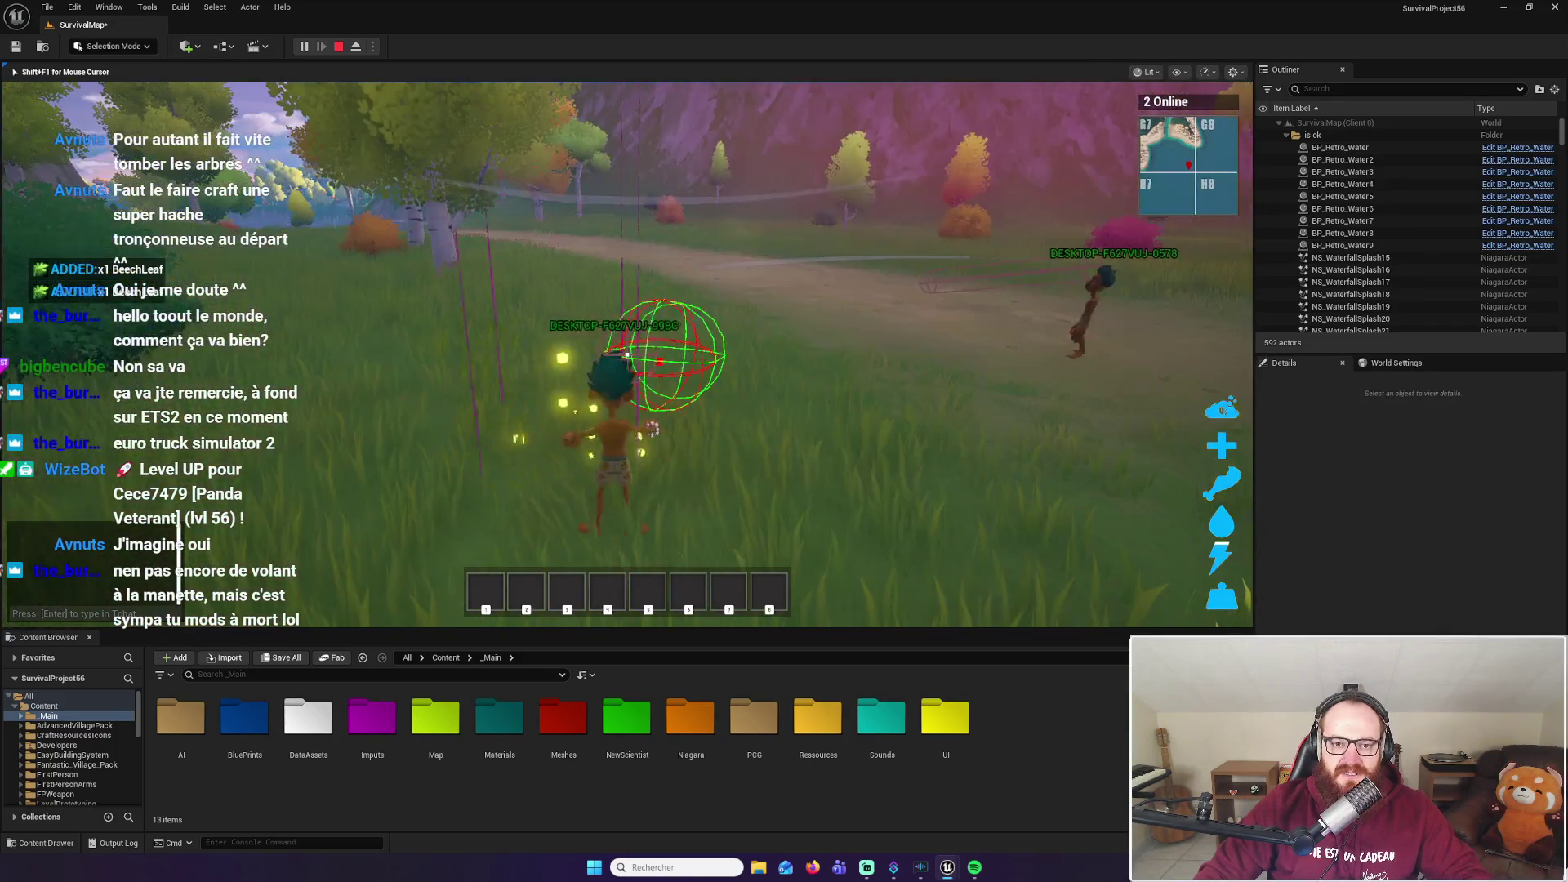
key(w)
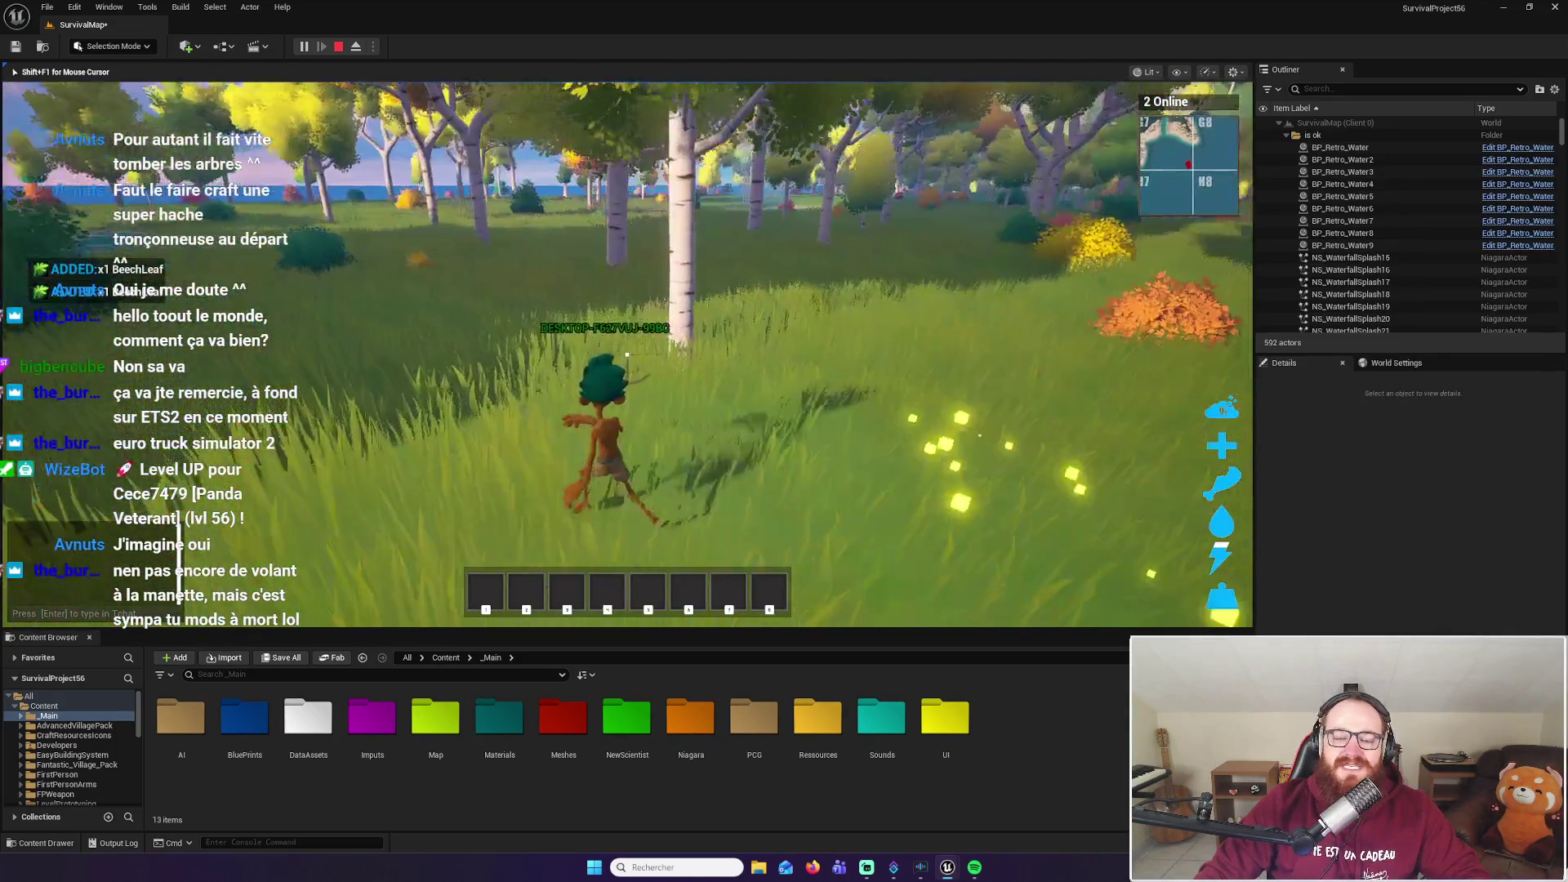
key(w)
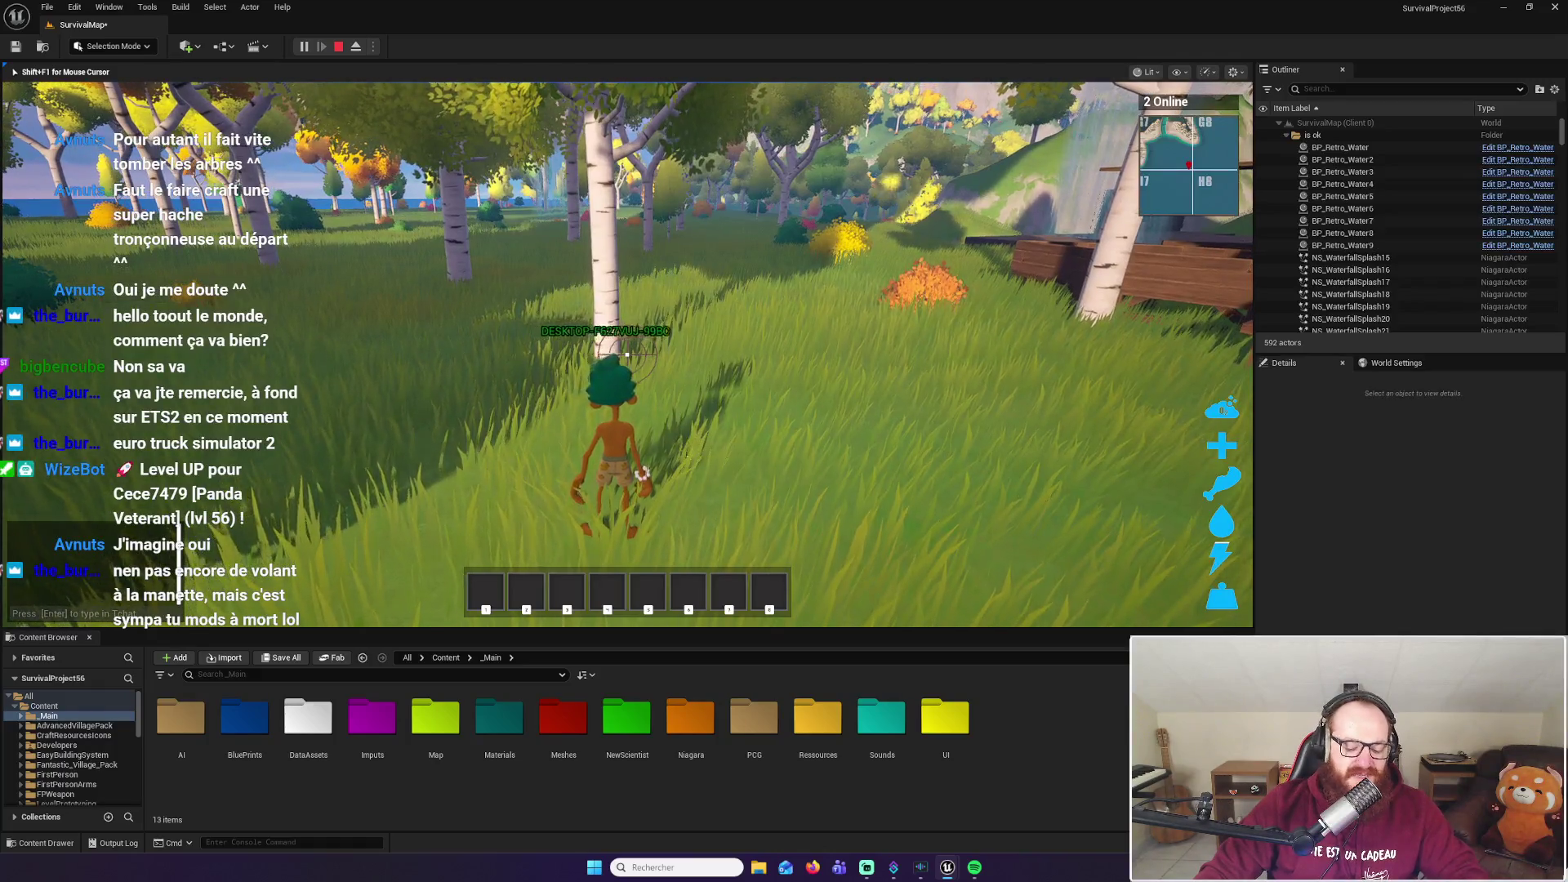
Check the inventory's crafting and items lists, then equip the axe and swing it at a birch
key(i)
click(387, 260)
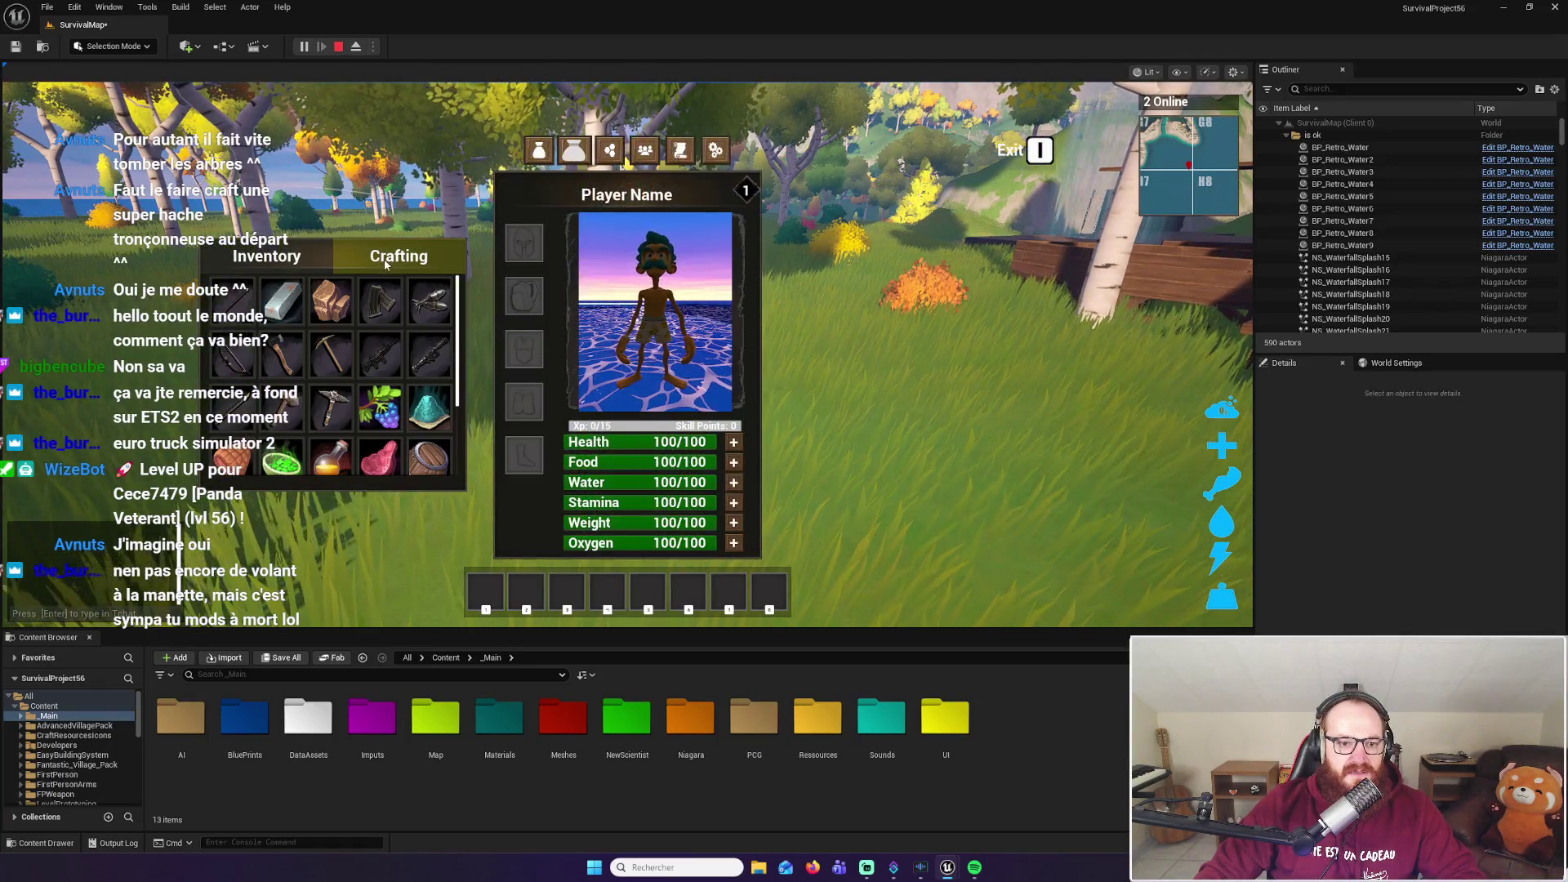
click(262, 256)
key(i)
key(1)
key(w)
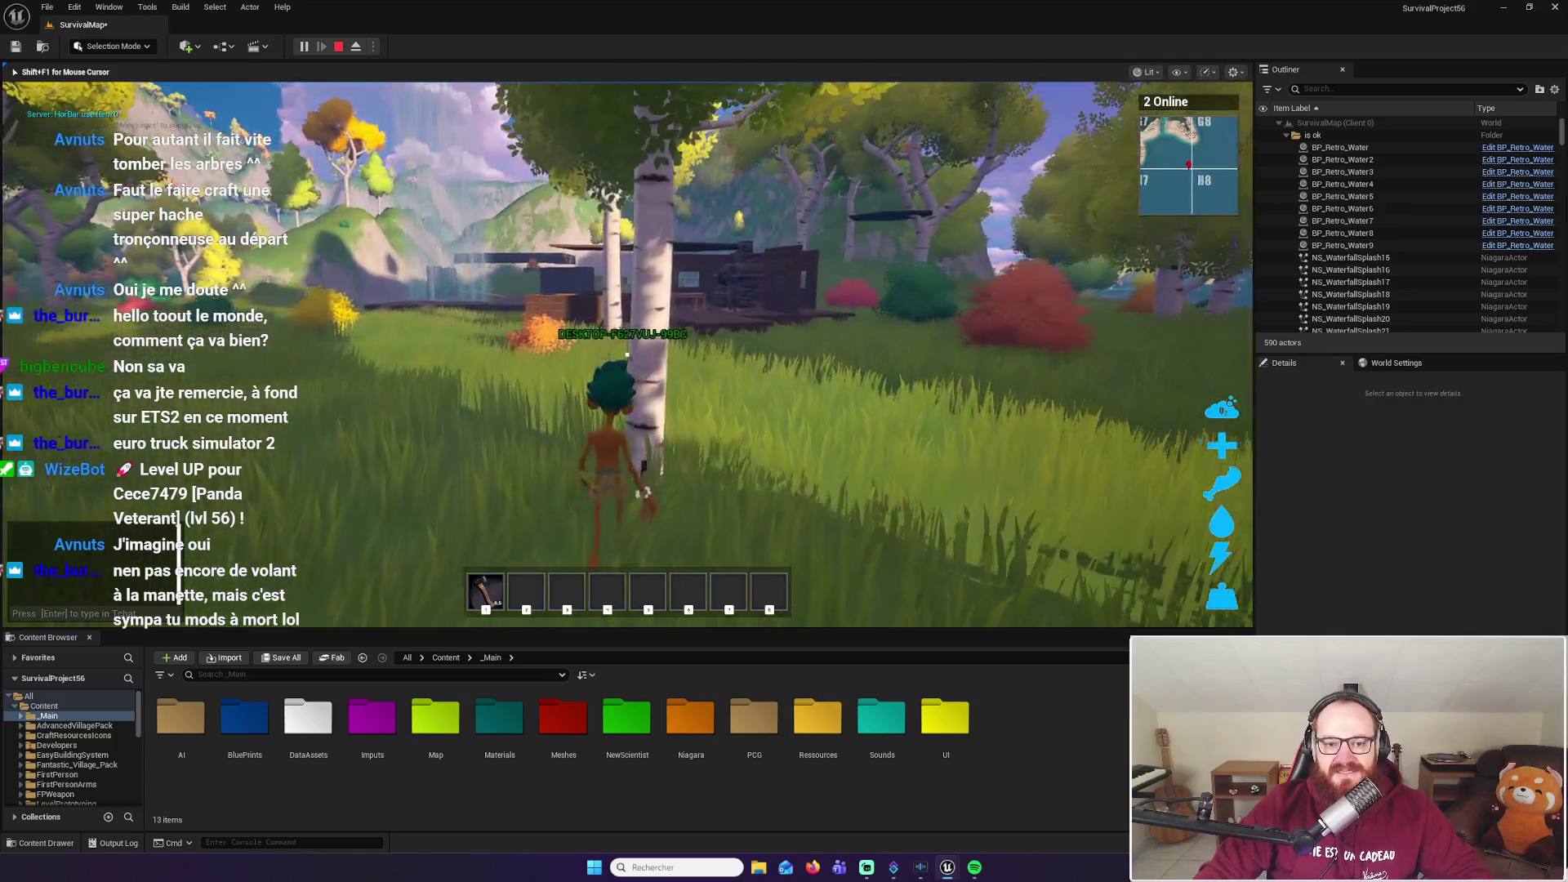
click(627, 354)
key(w)
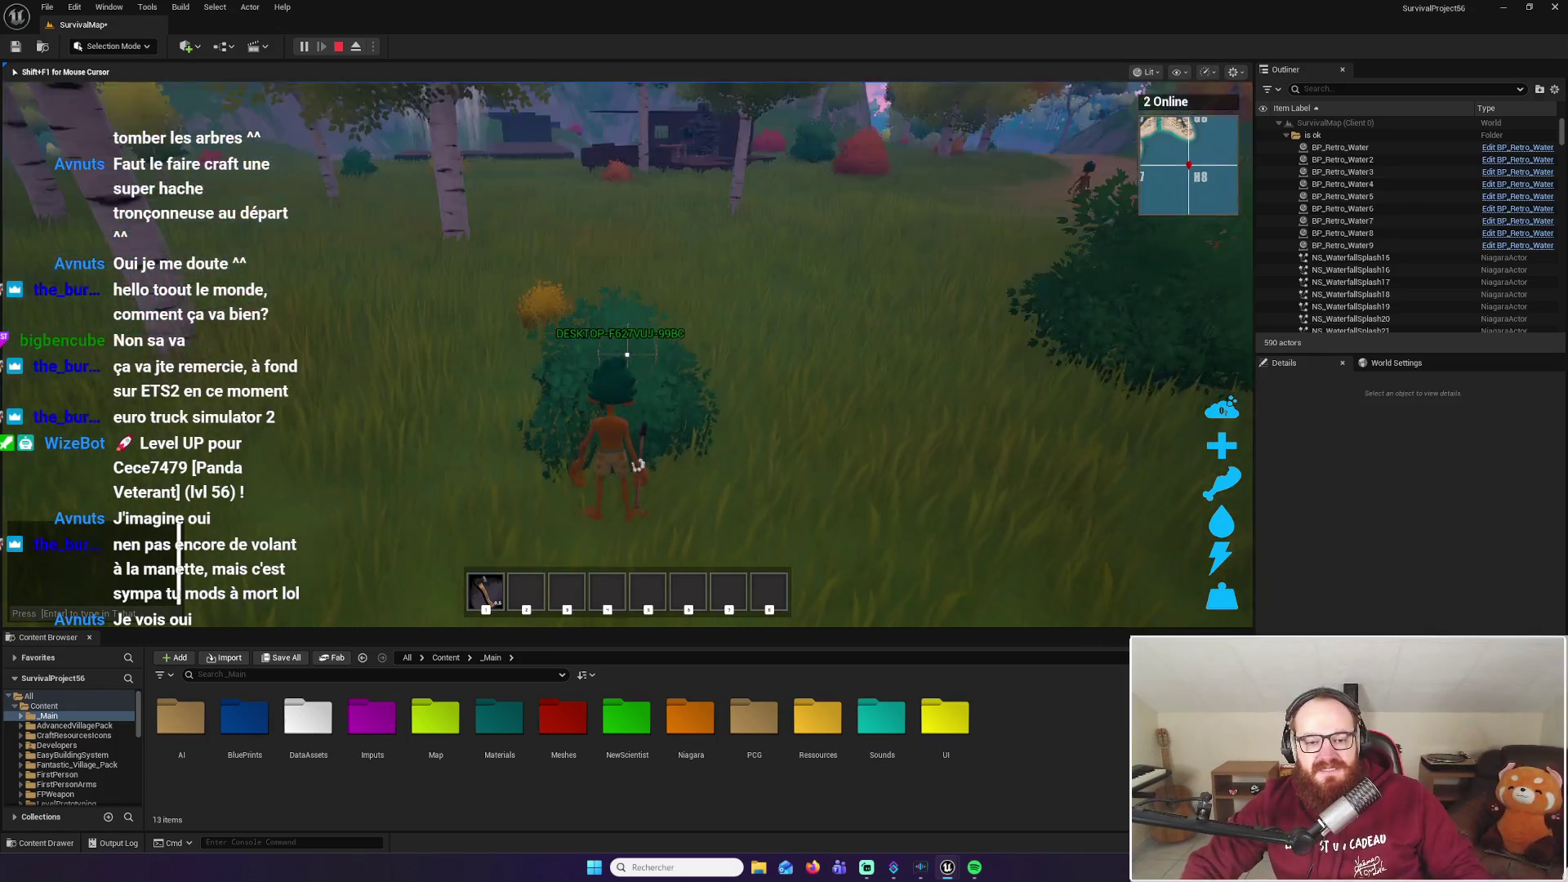
Chop a bush with the axe, then walk to the pond bushes and harvest branches and leaves
click(627, 355)
key(w)
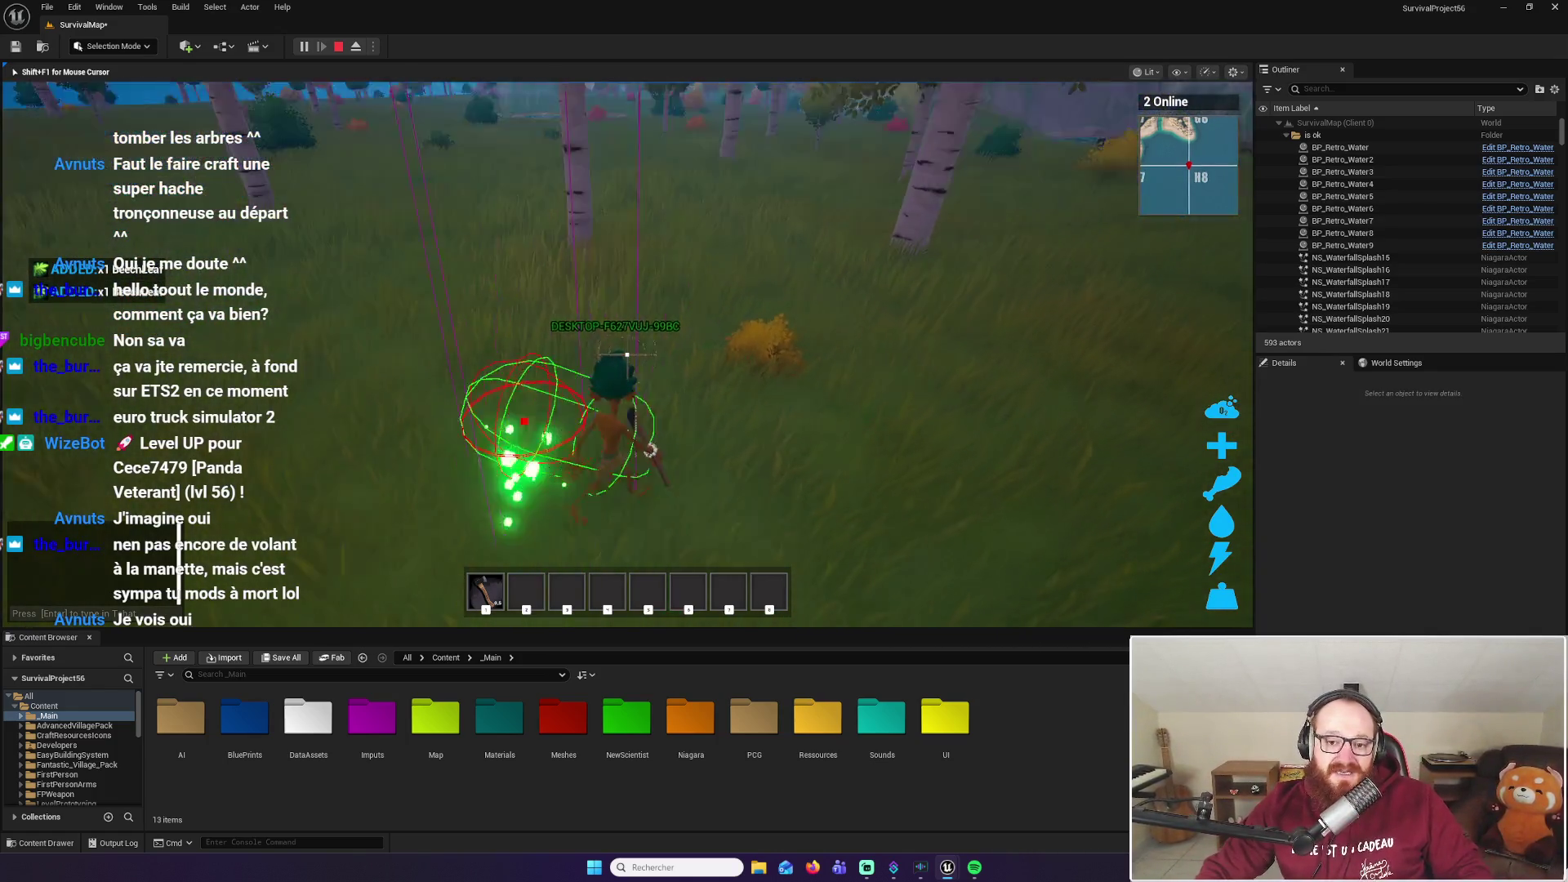
key(w)
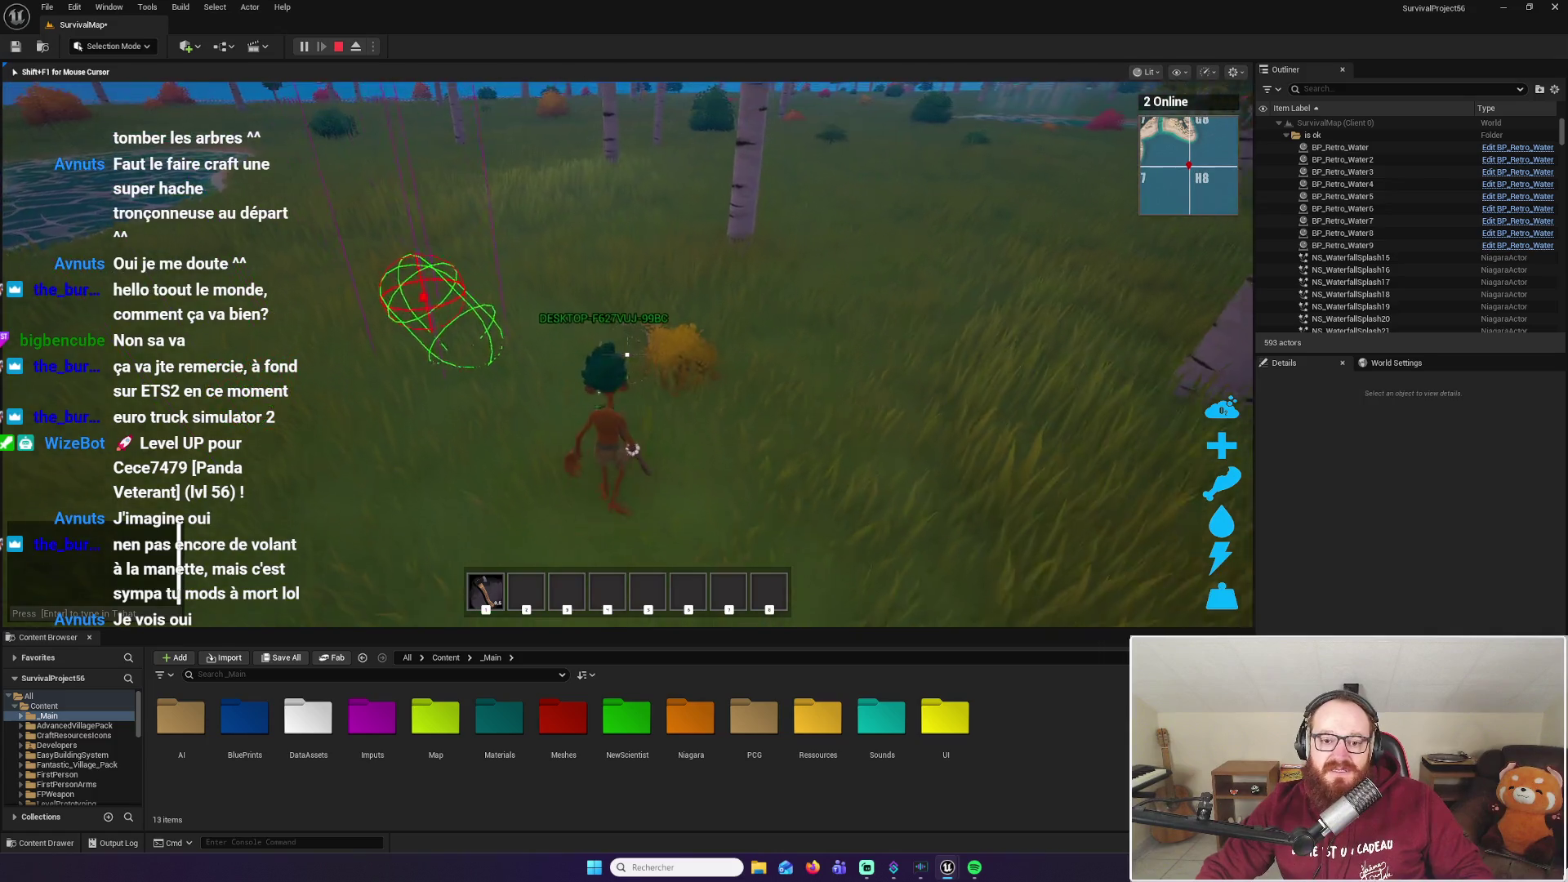
key(w)
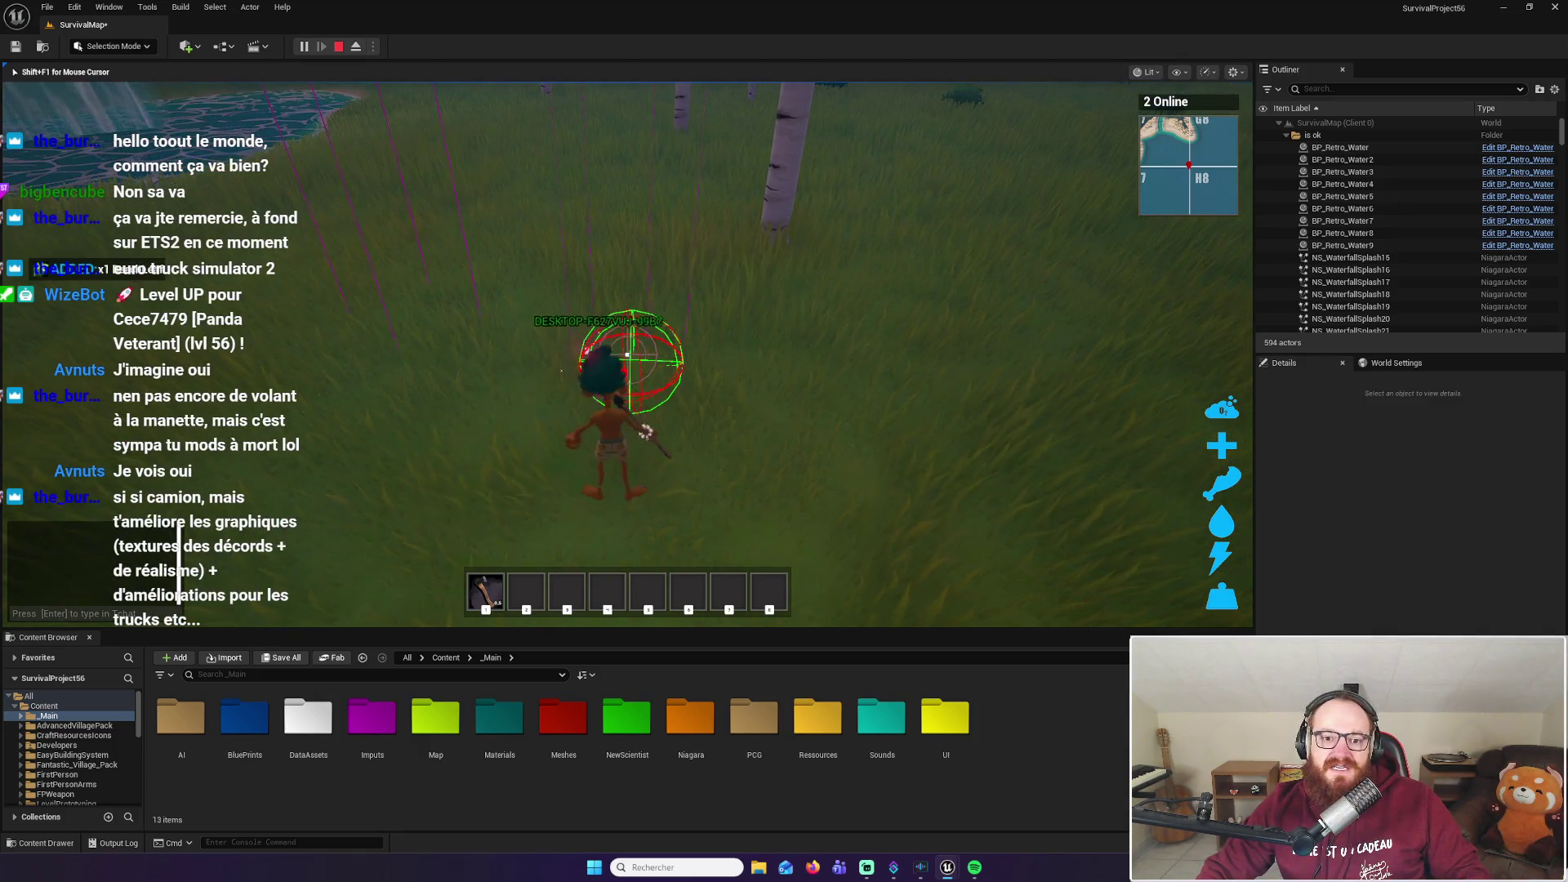
key(w)
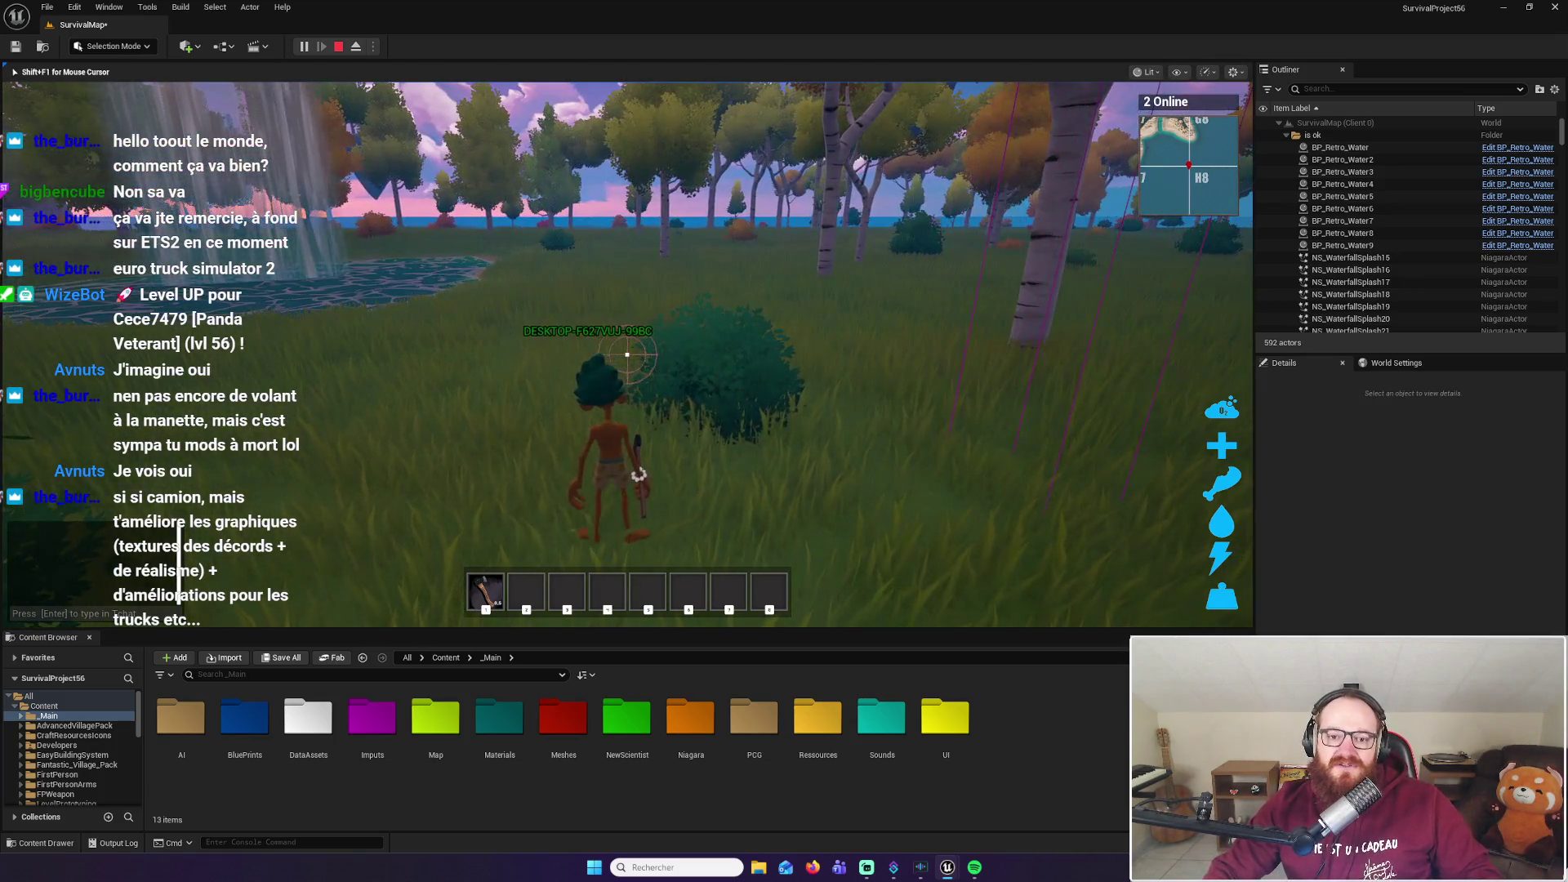
key(w)
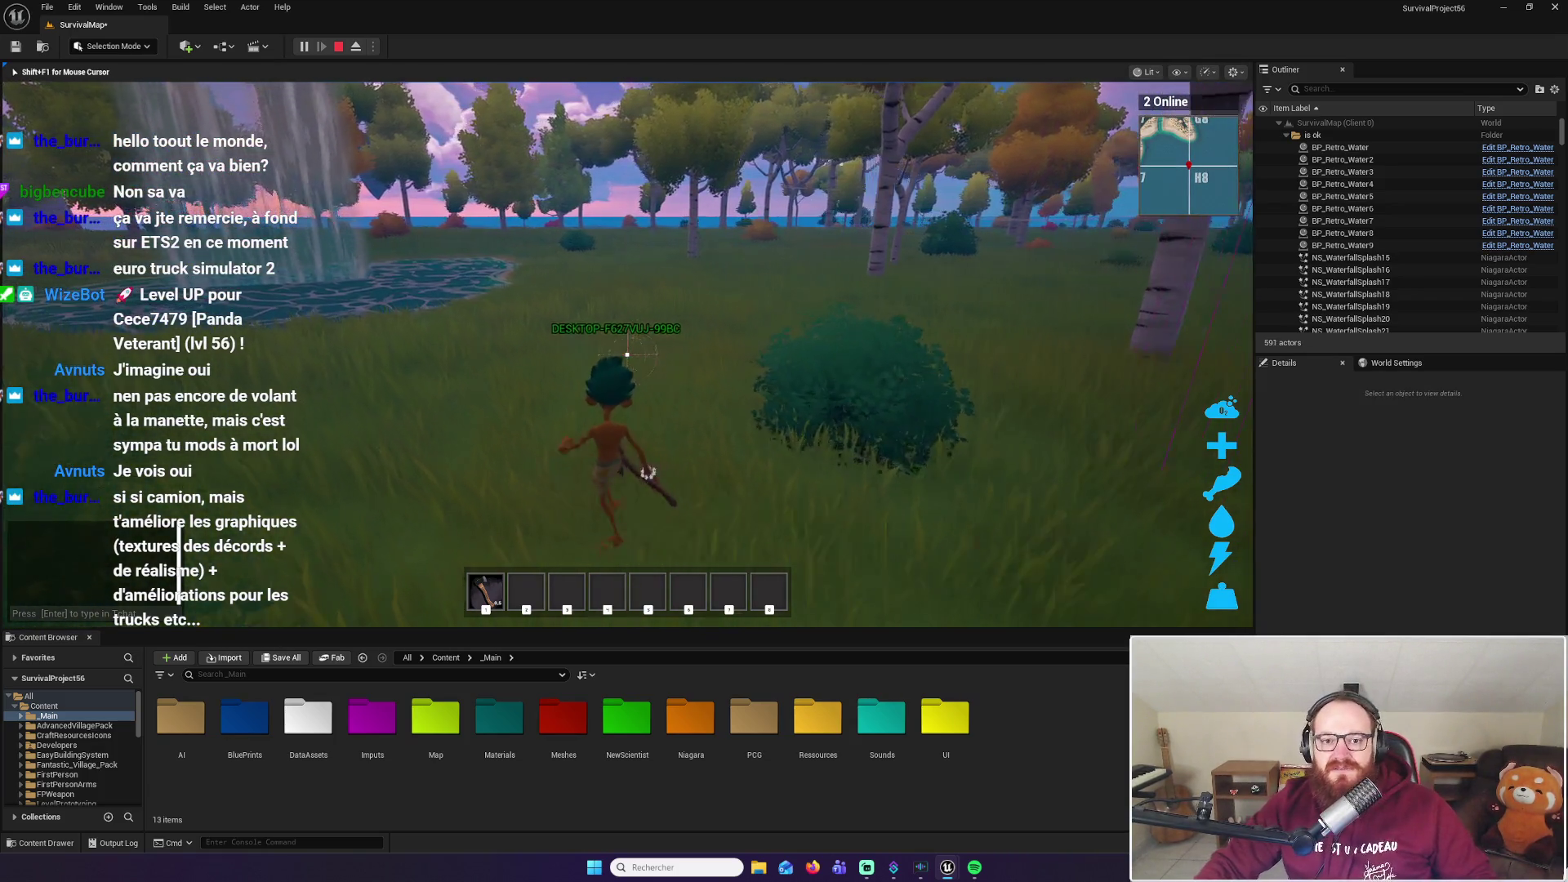
key(w)
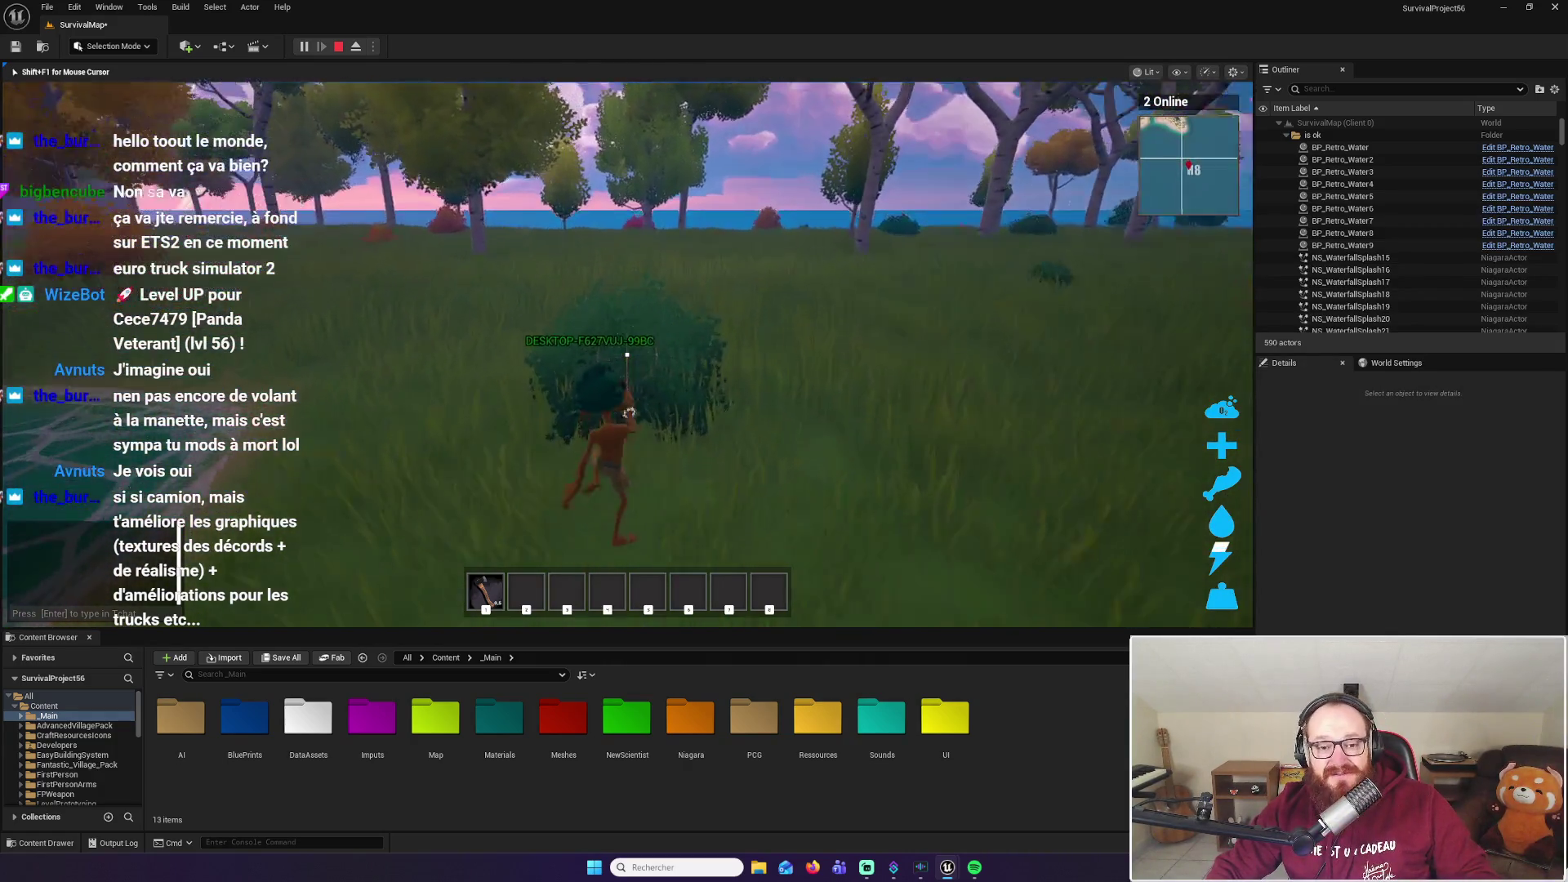
key(e)
Walk past the birch to the shore, swim out into the sea, and stop the playtest
key(w)
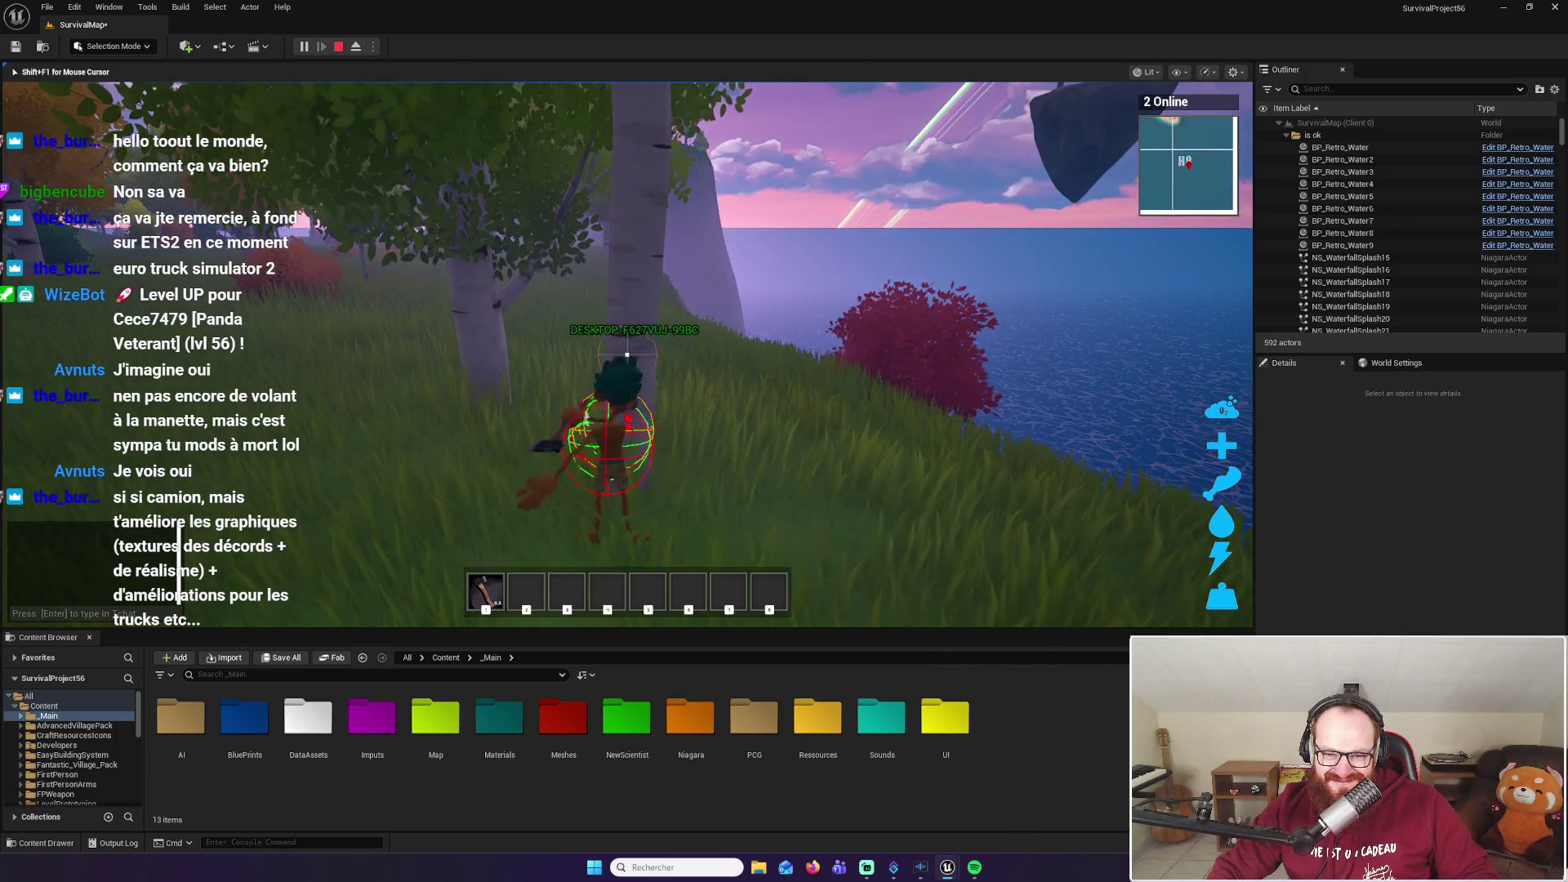
key(w)
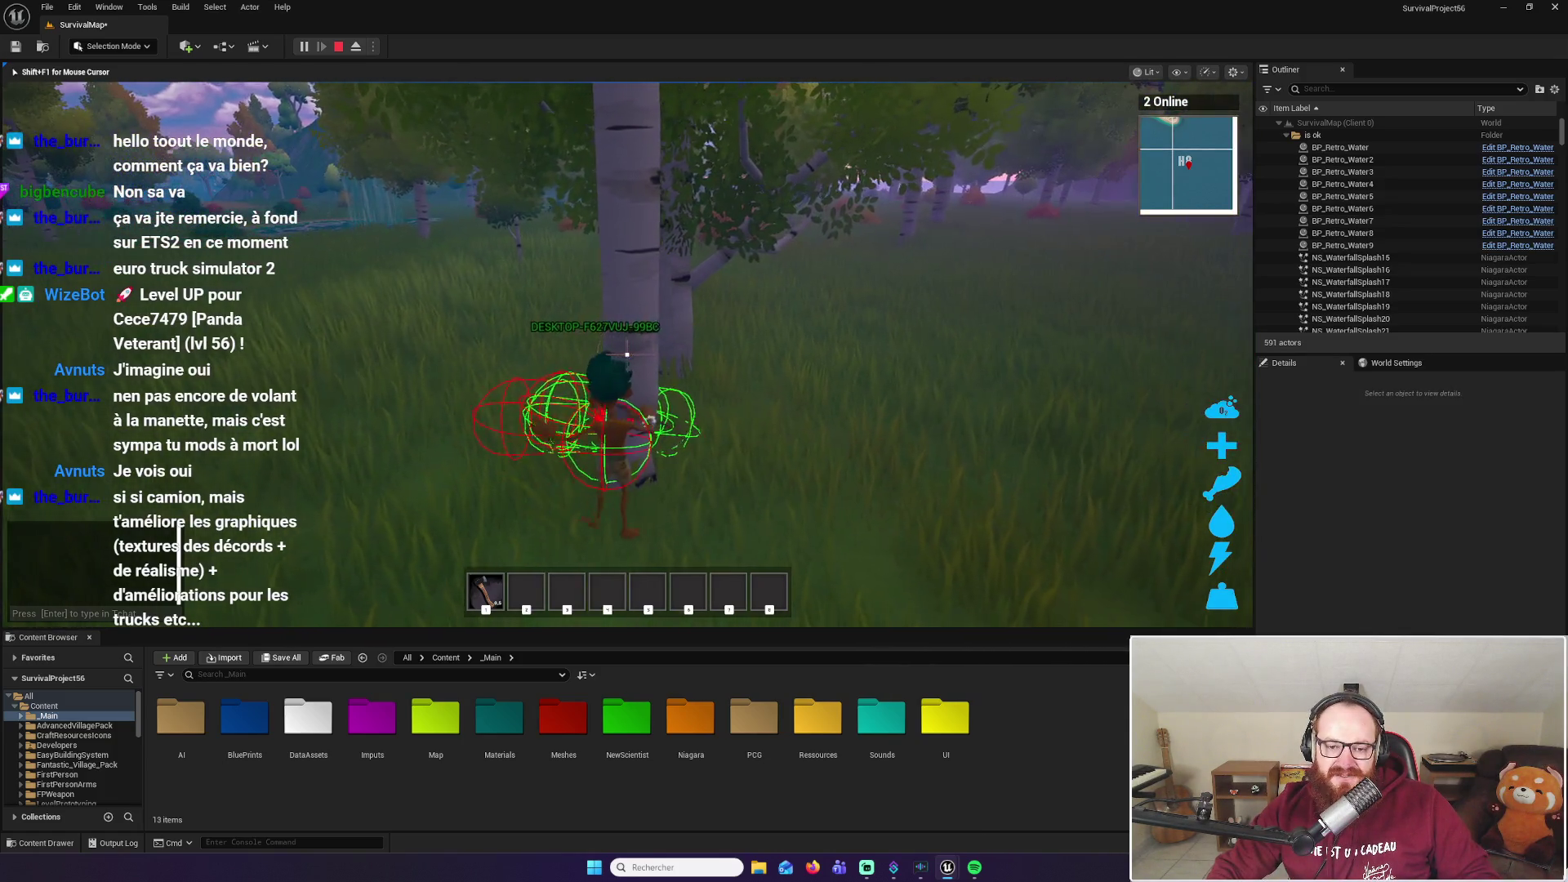
key(w)
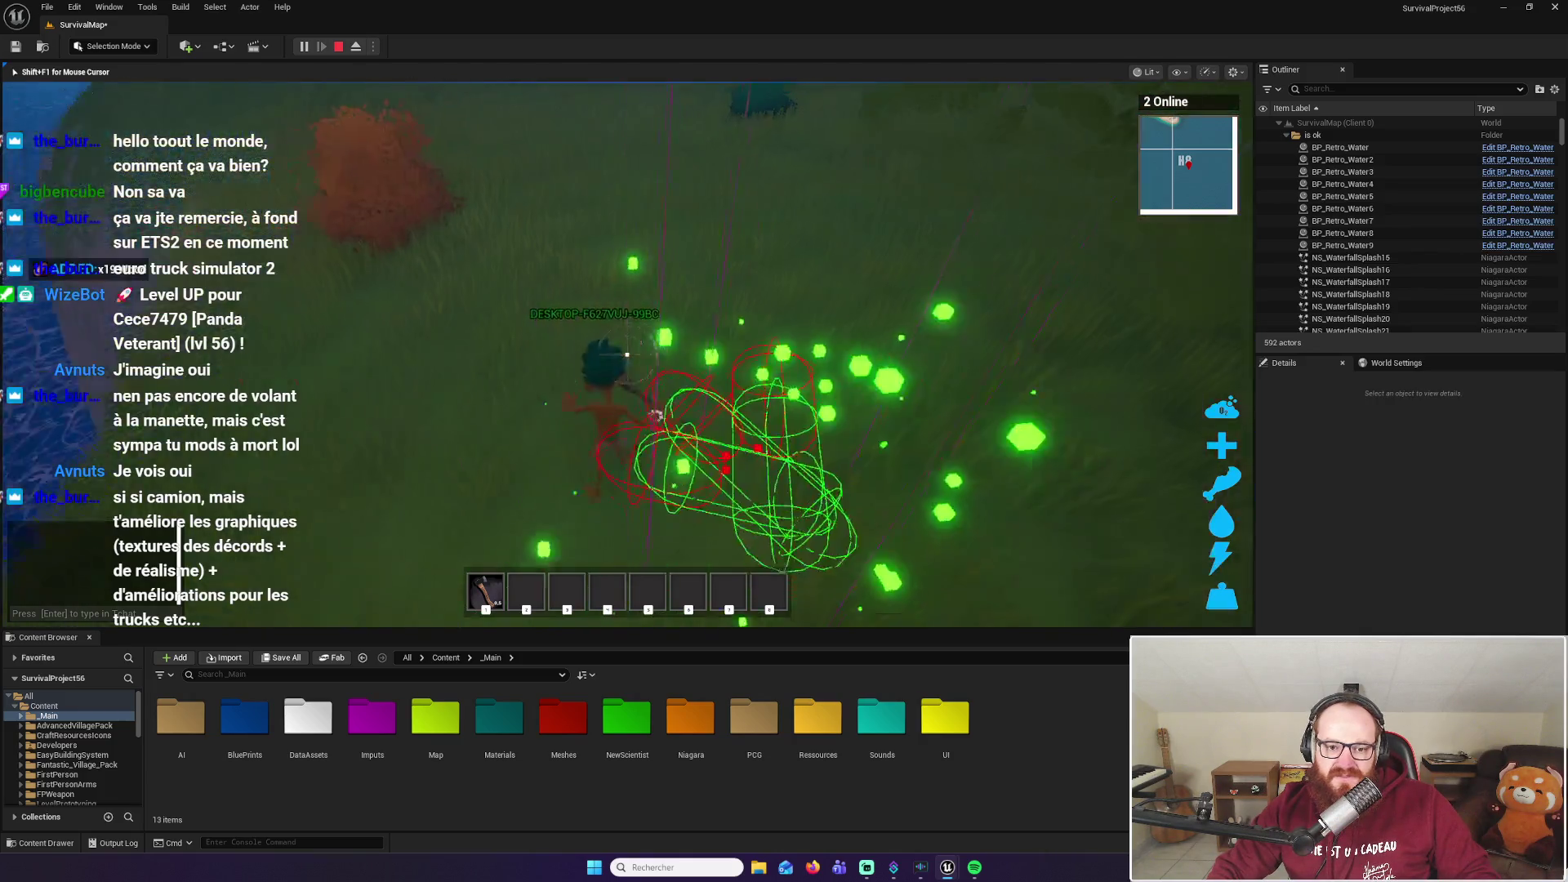
key(w)
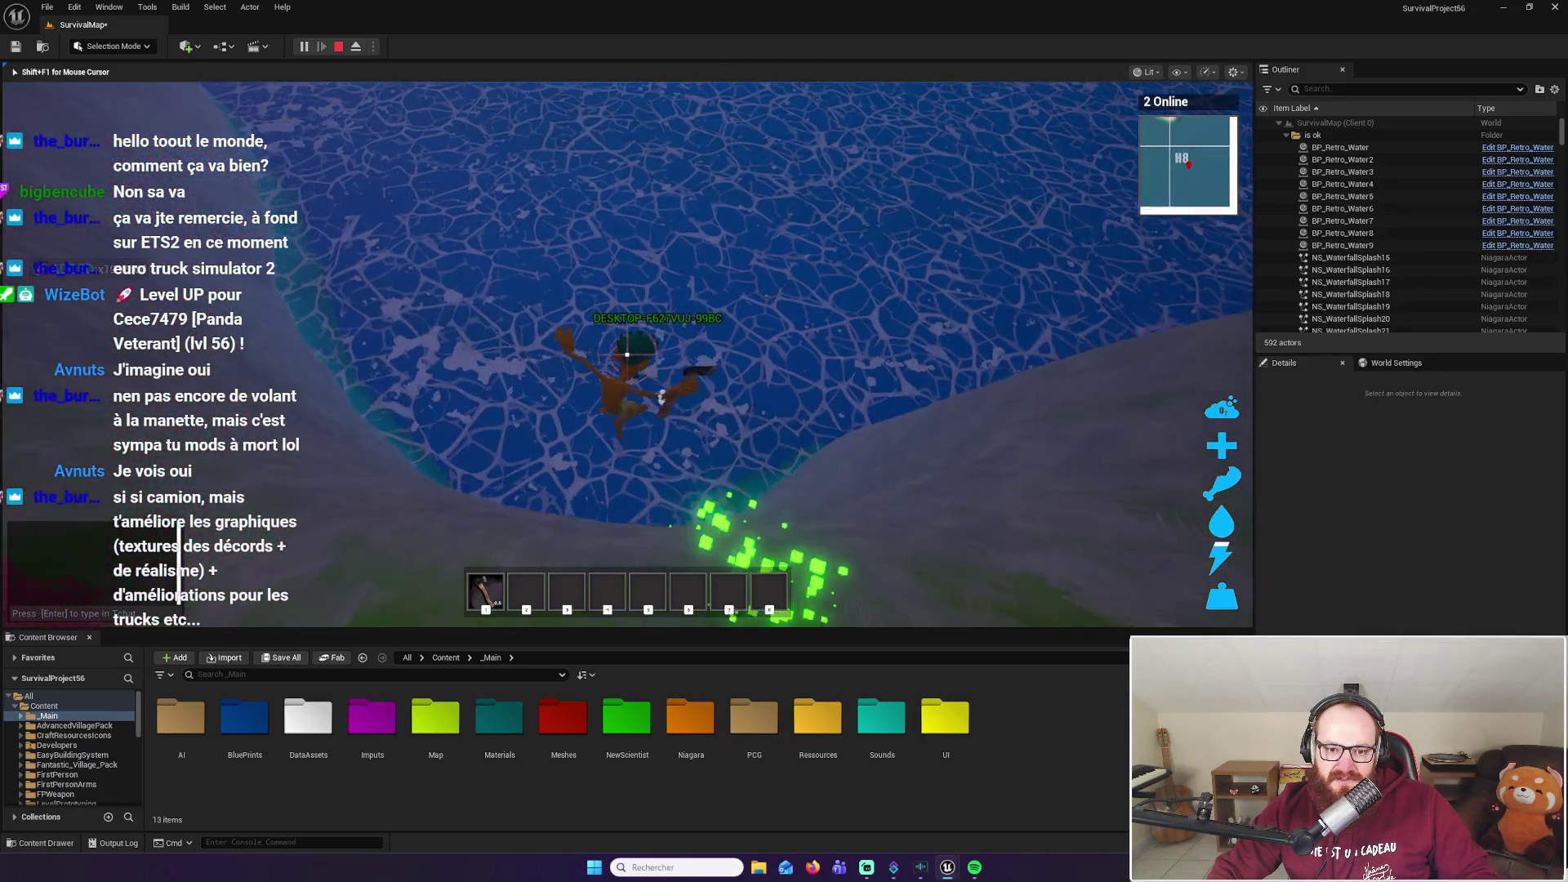
key(w)
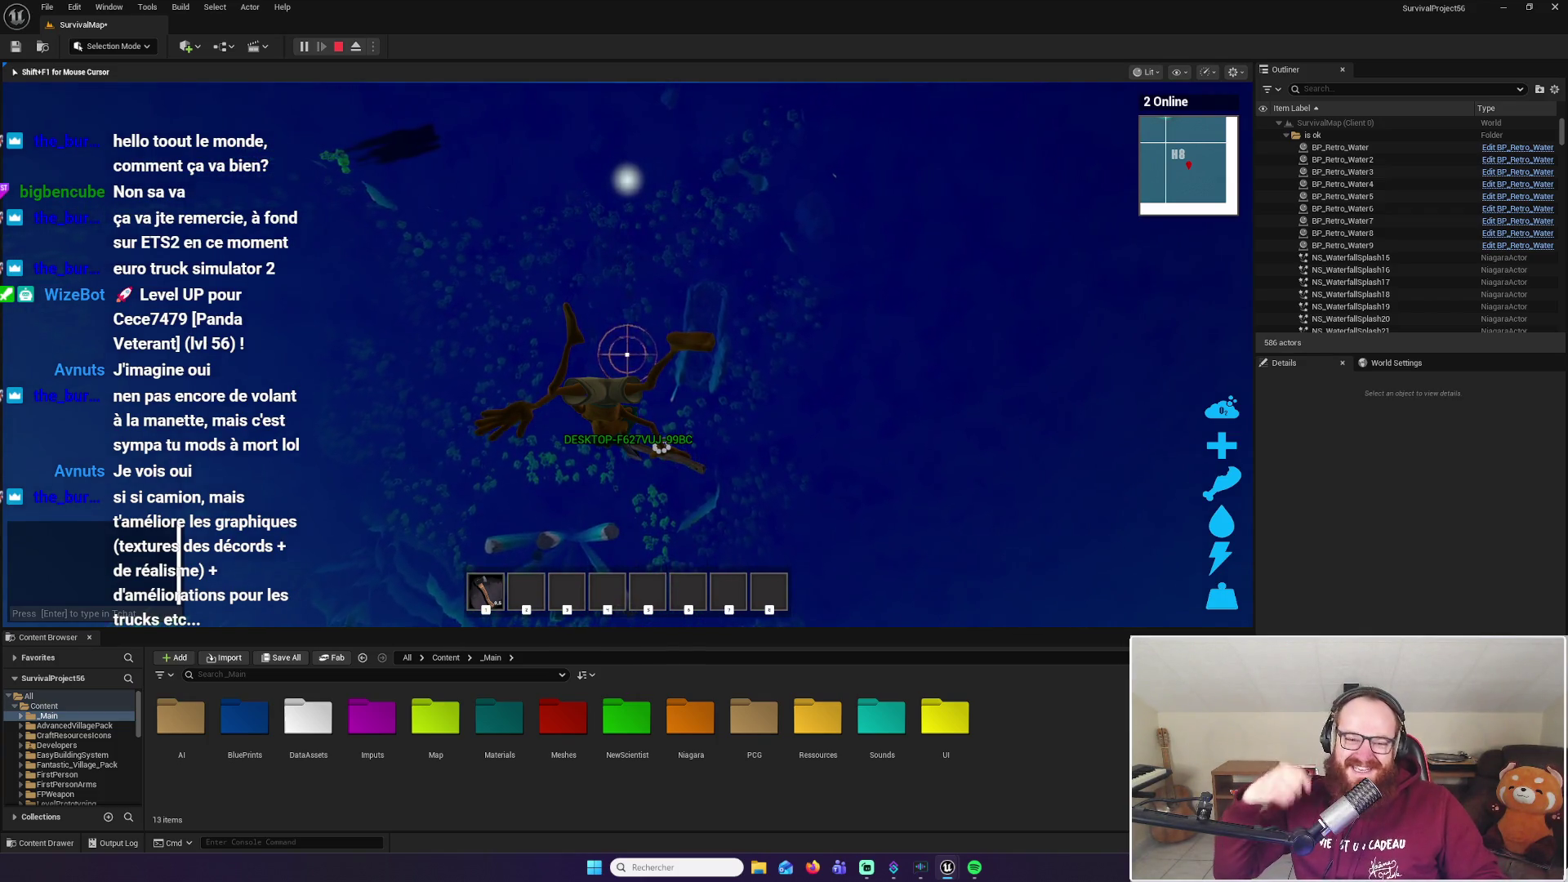
key(Escape)
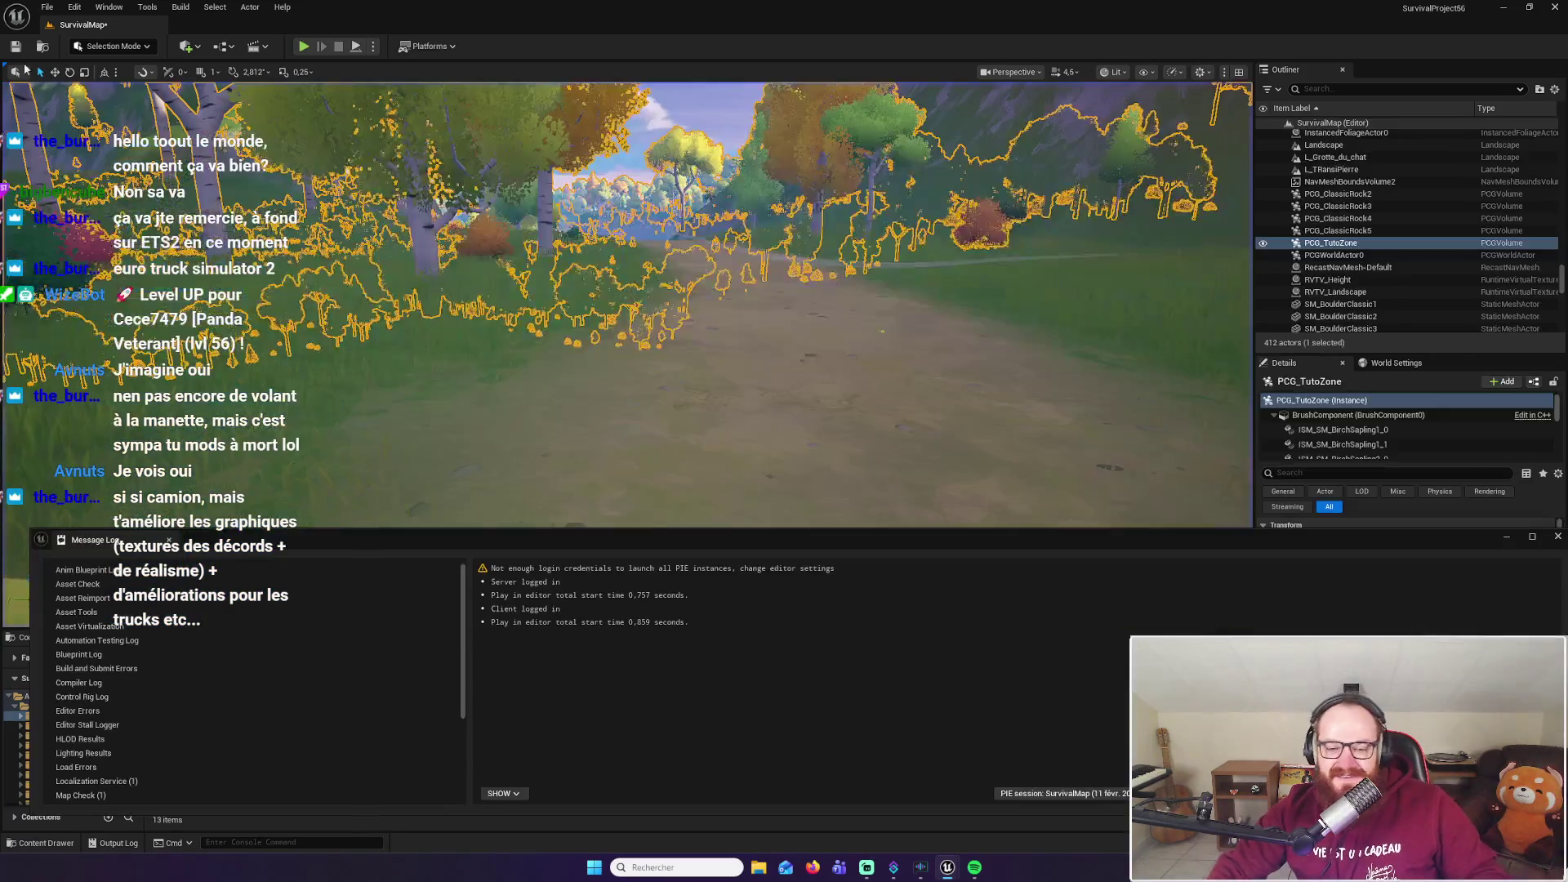
Close the Message Log and select the BP_Retro_Ocean actor in the viewport
click(1558, 538)
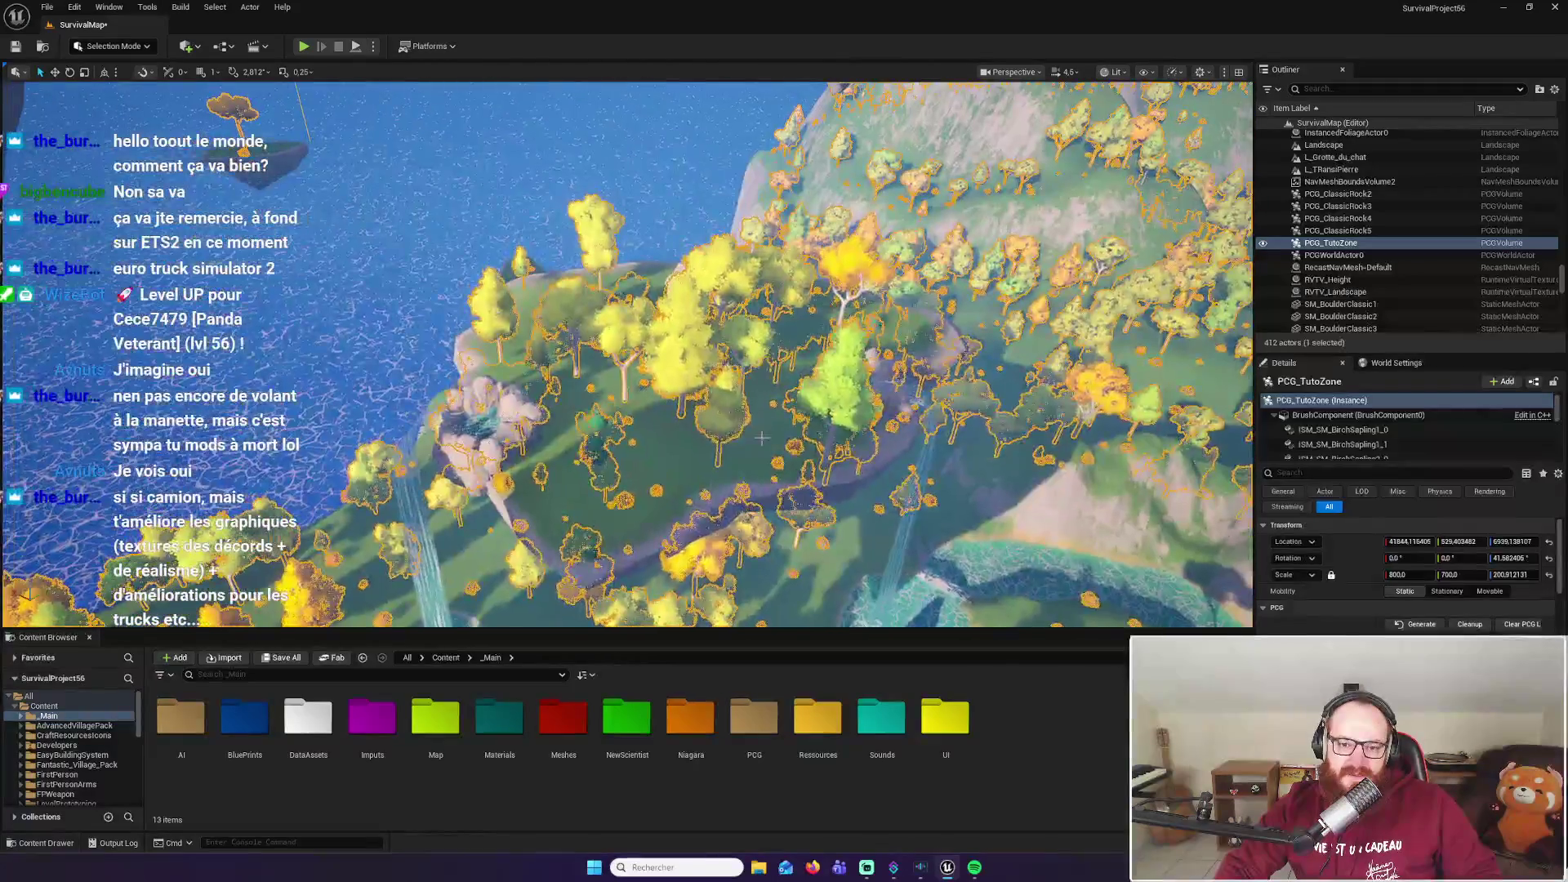
click(506, 114)
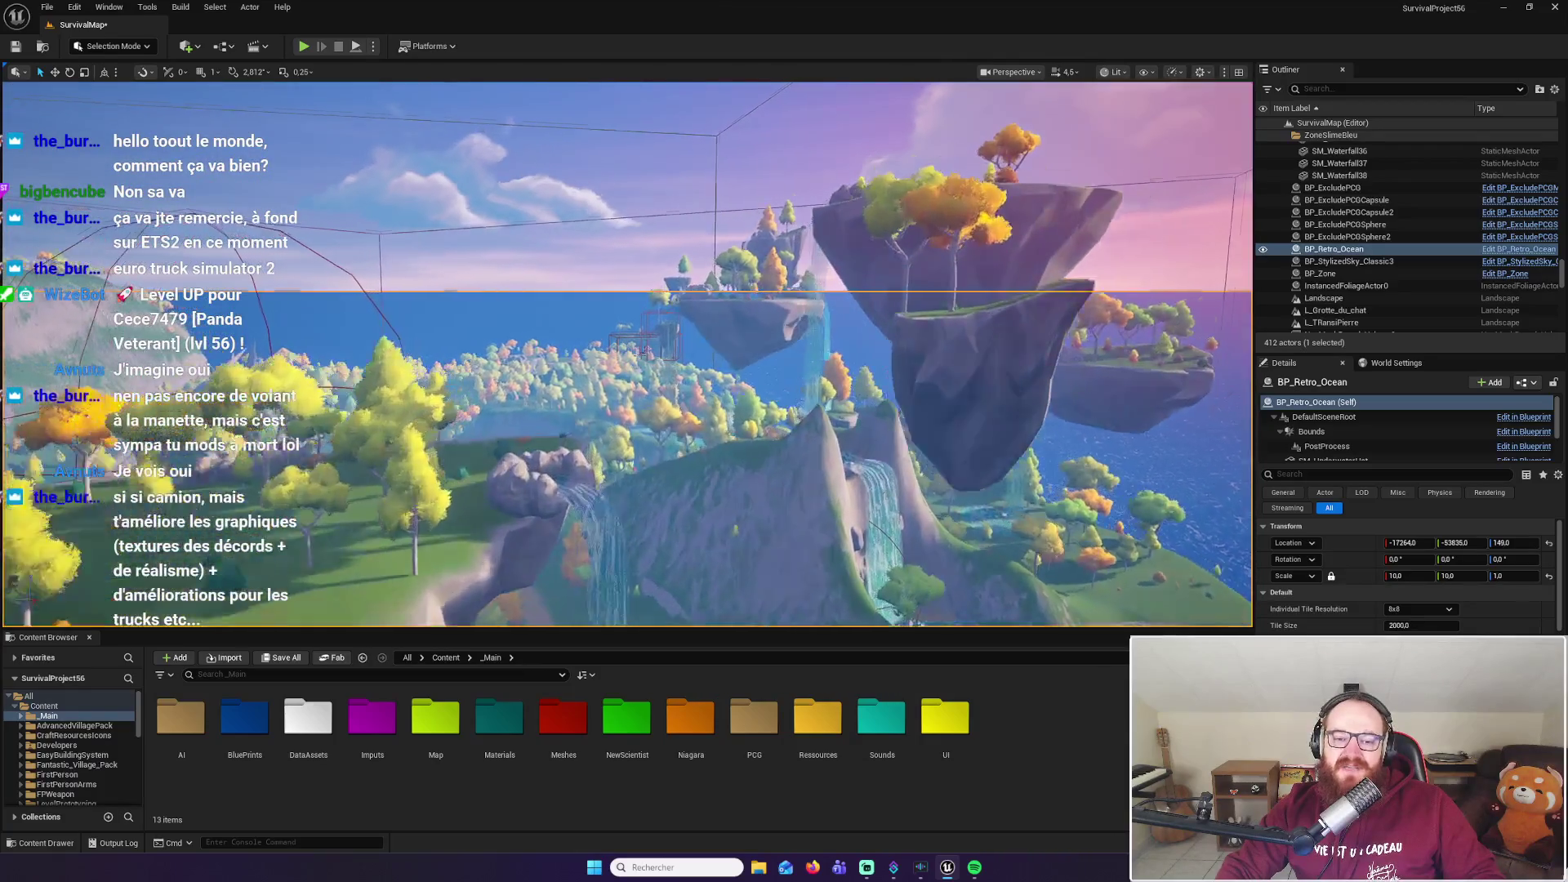
key(w)
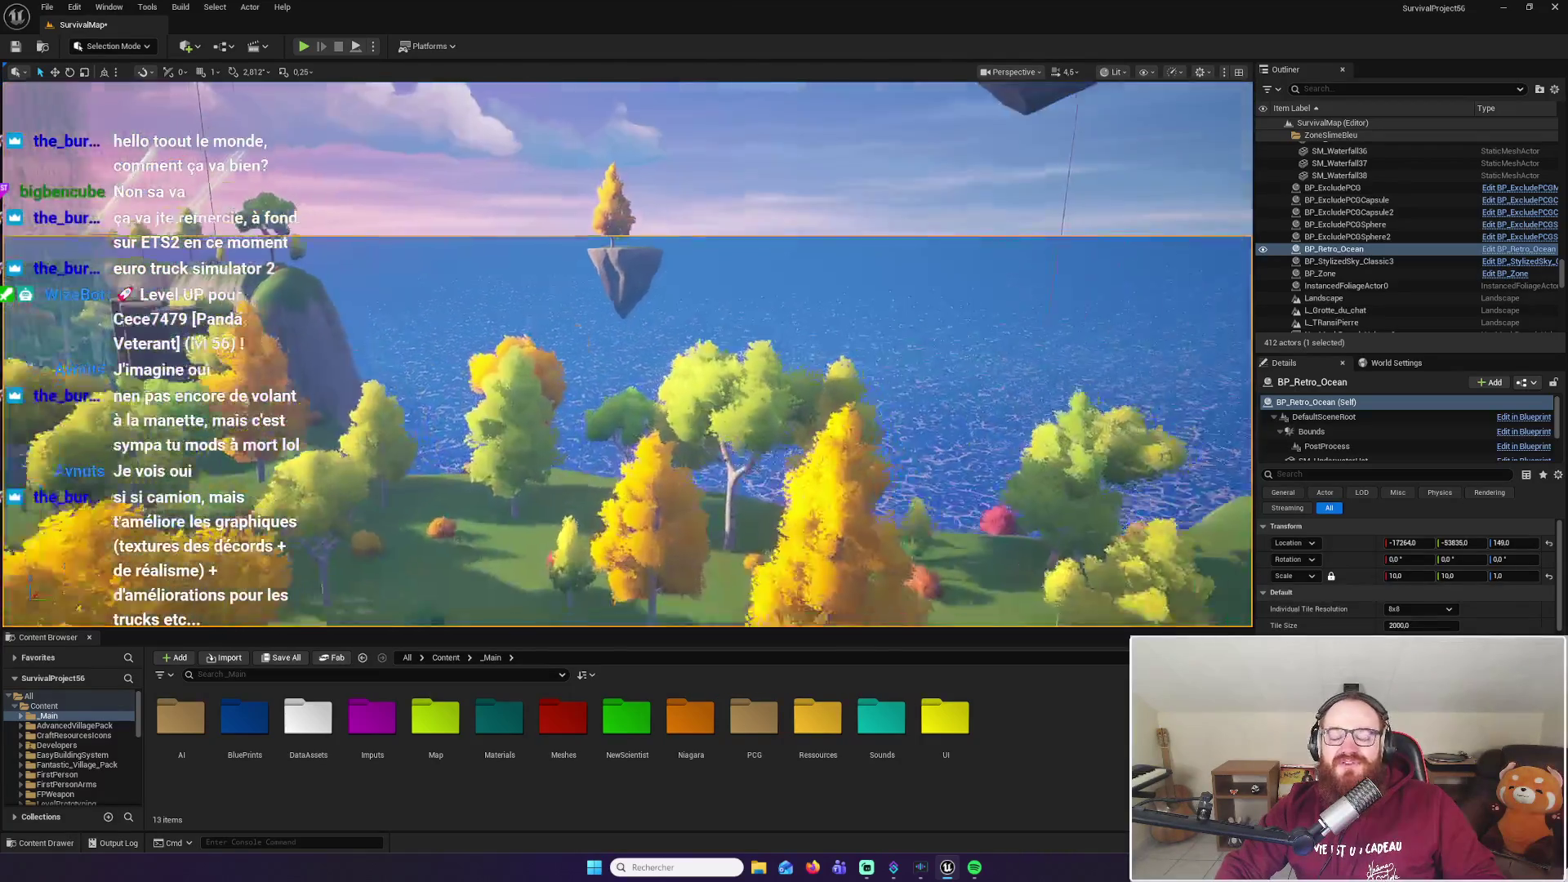
key(w)
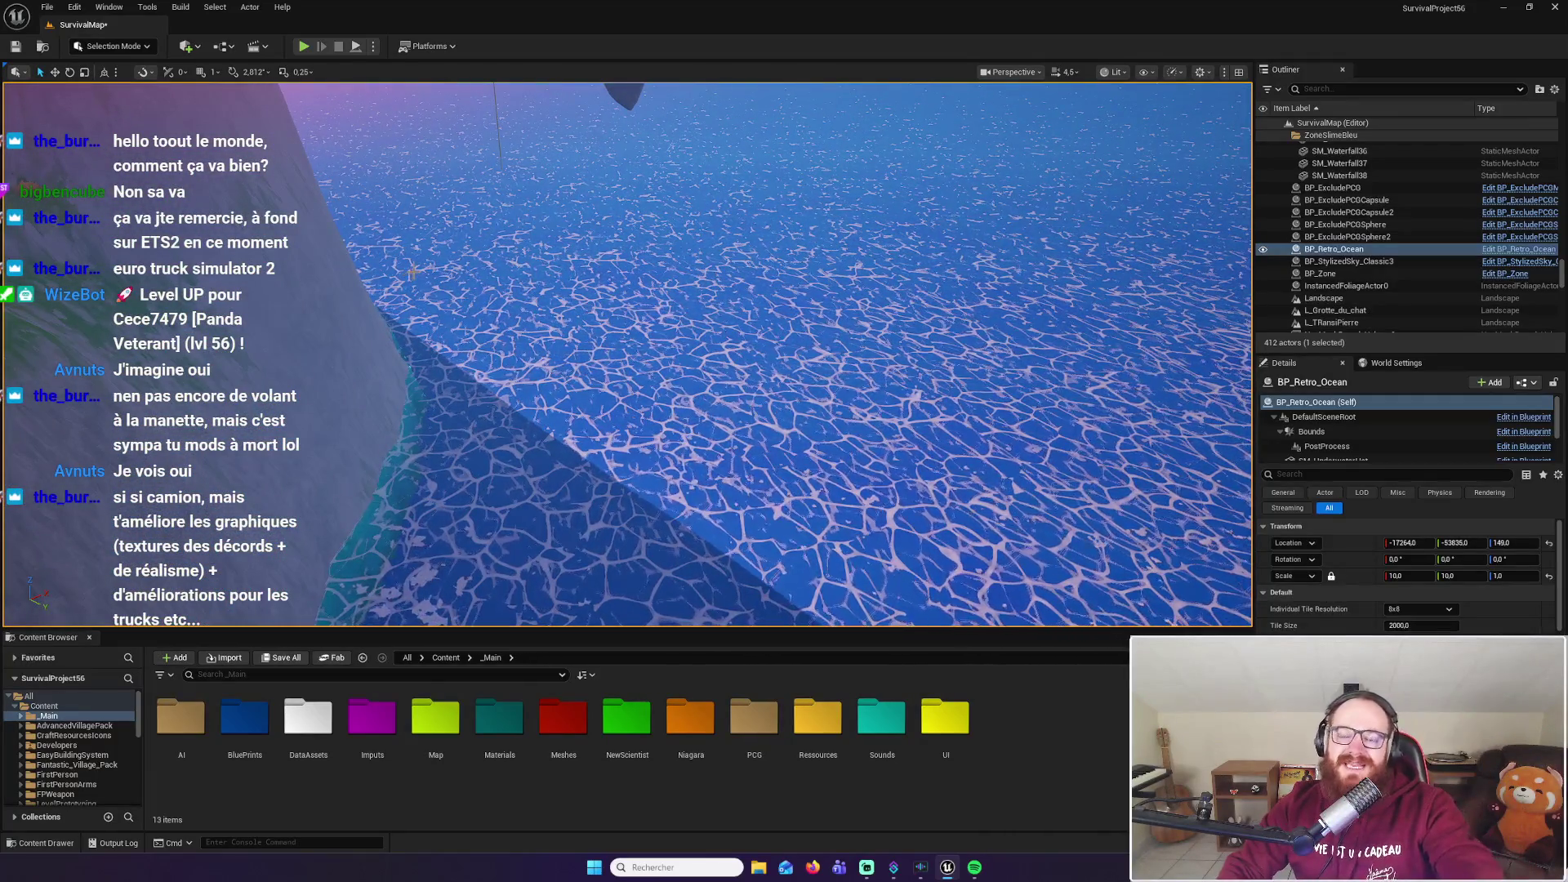
key(e)
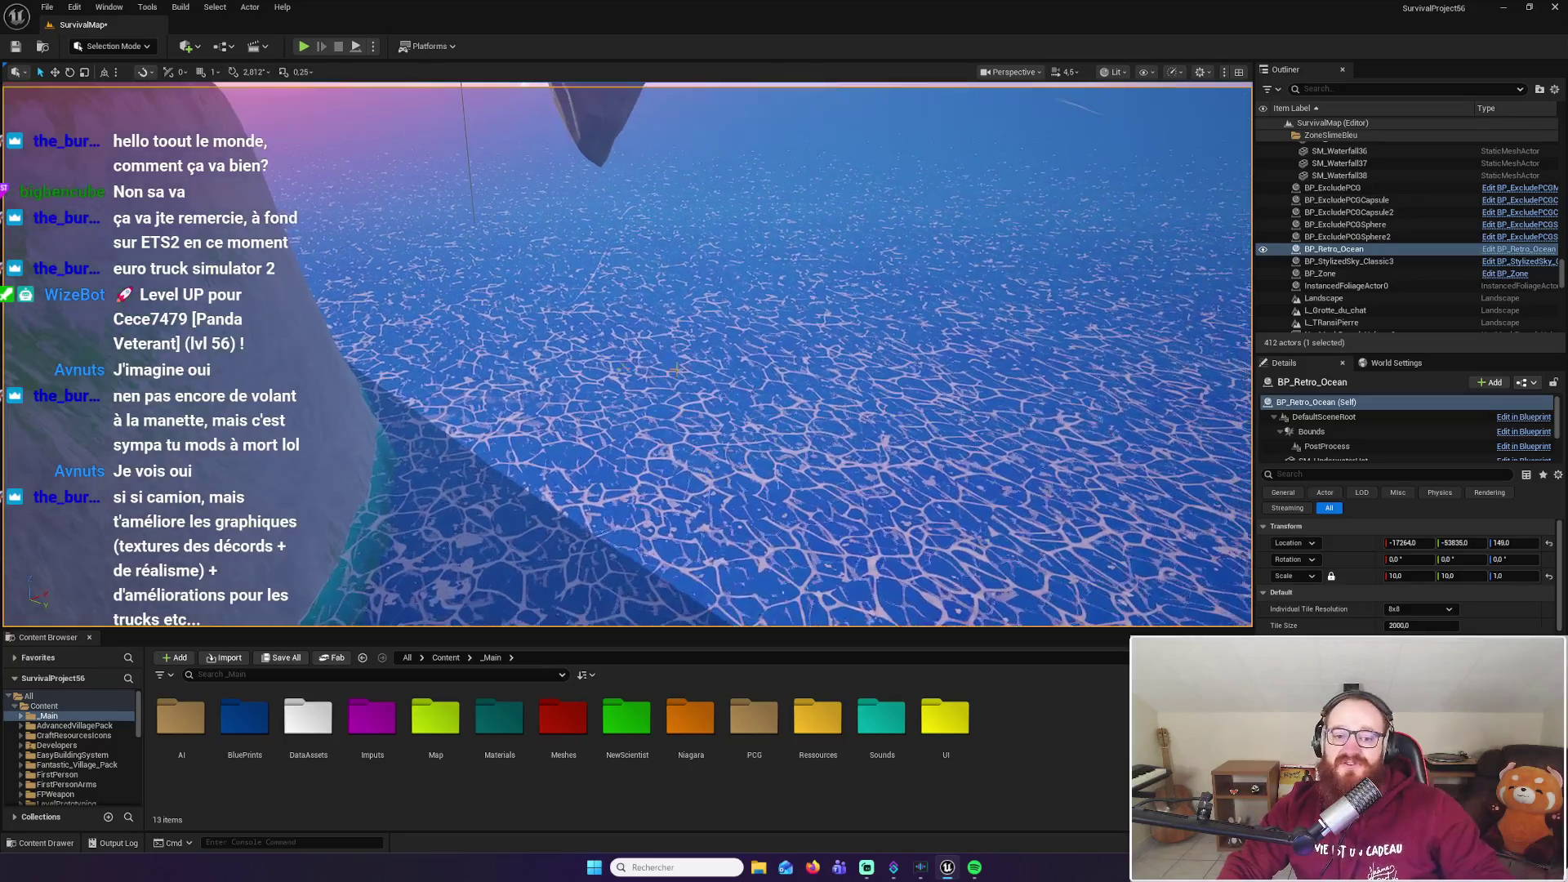
key(e)
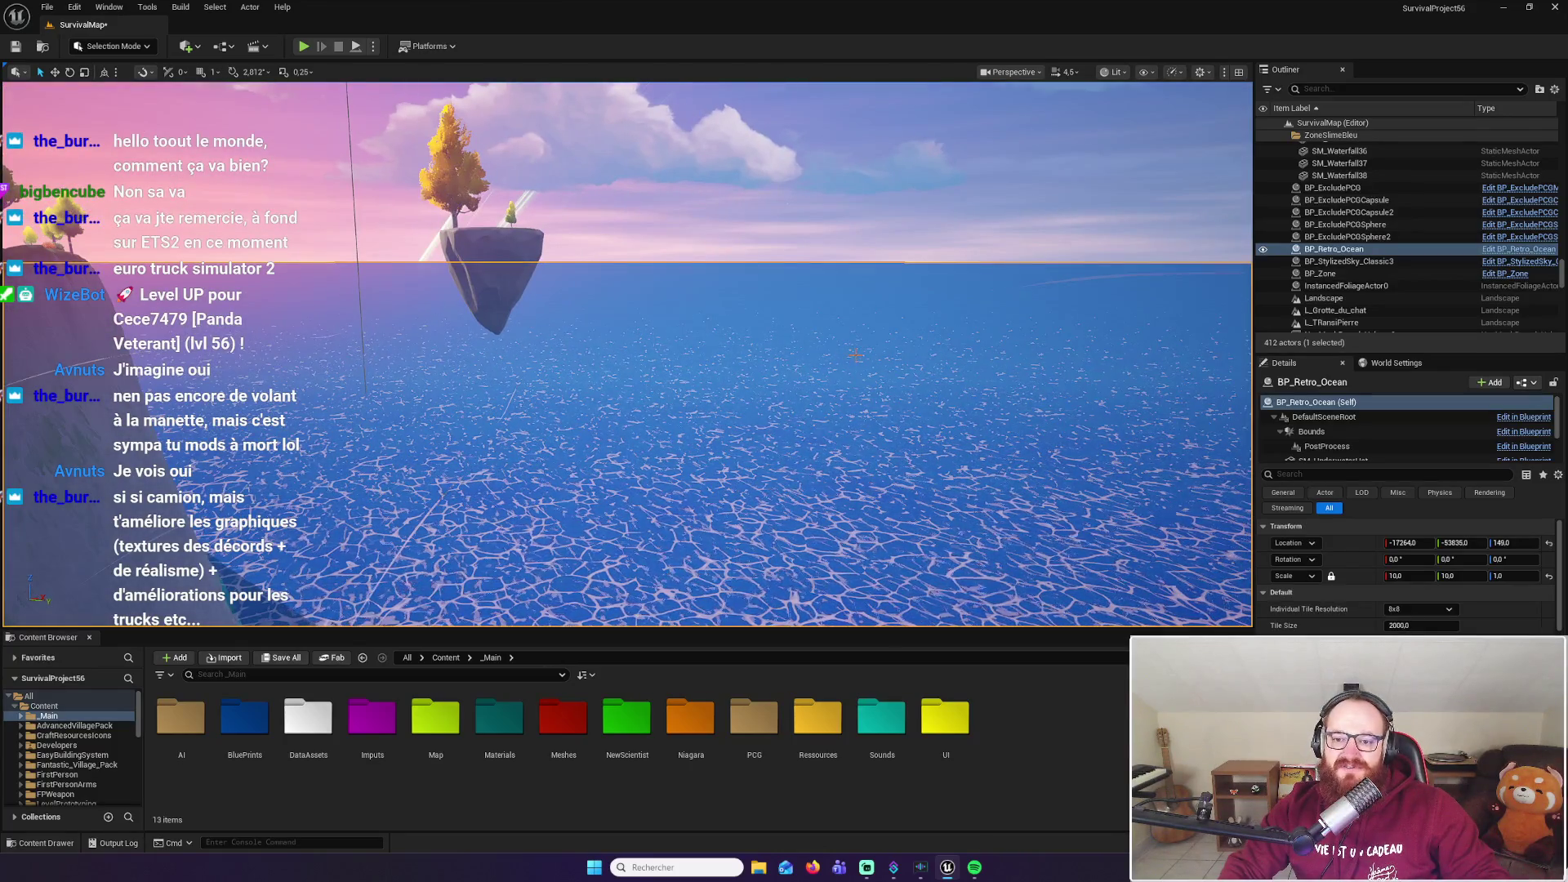
key(a)
drag(817, 327, 858, 354)
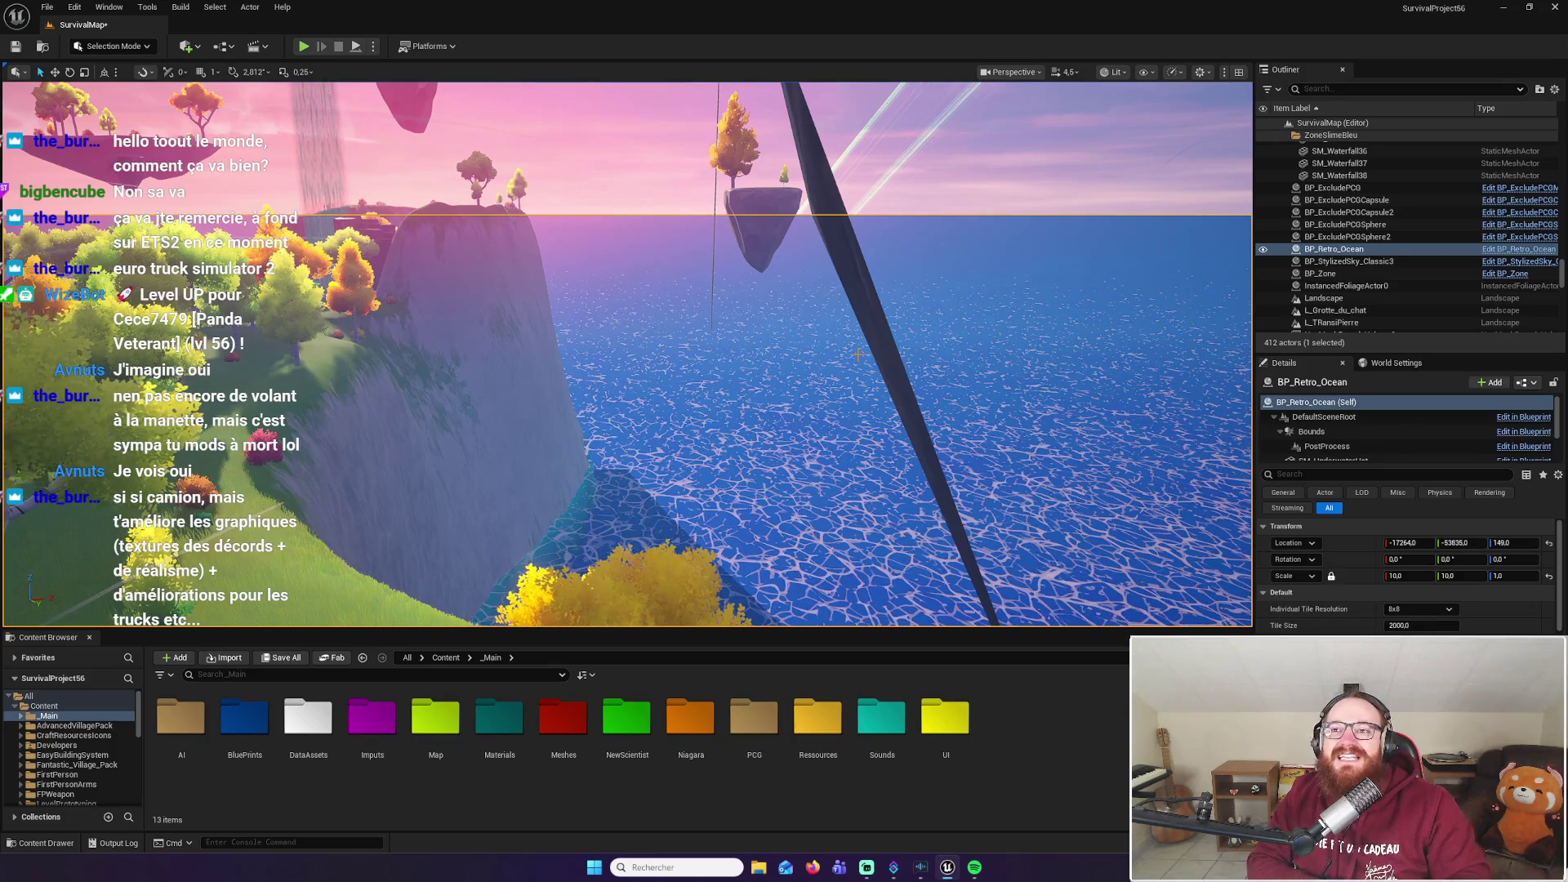
mouse_move(858, 355)
mouse_down()
mouse_move(793, 423)
mouse_move(785, 384)
mouse_move(835, 492)
mouse_up()
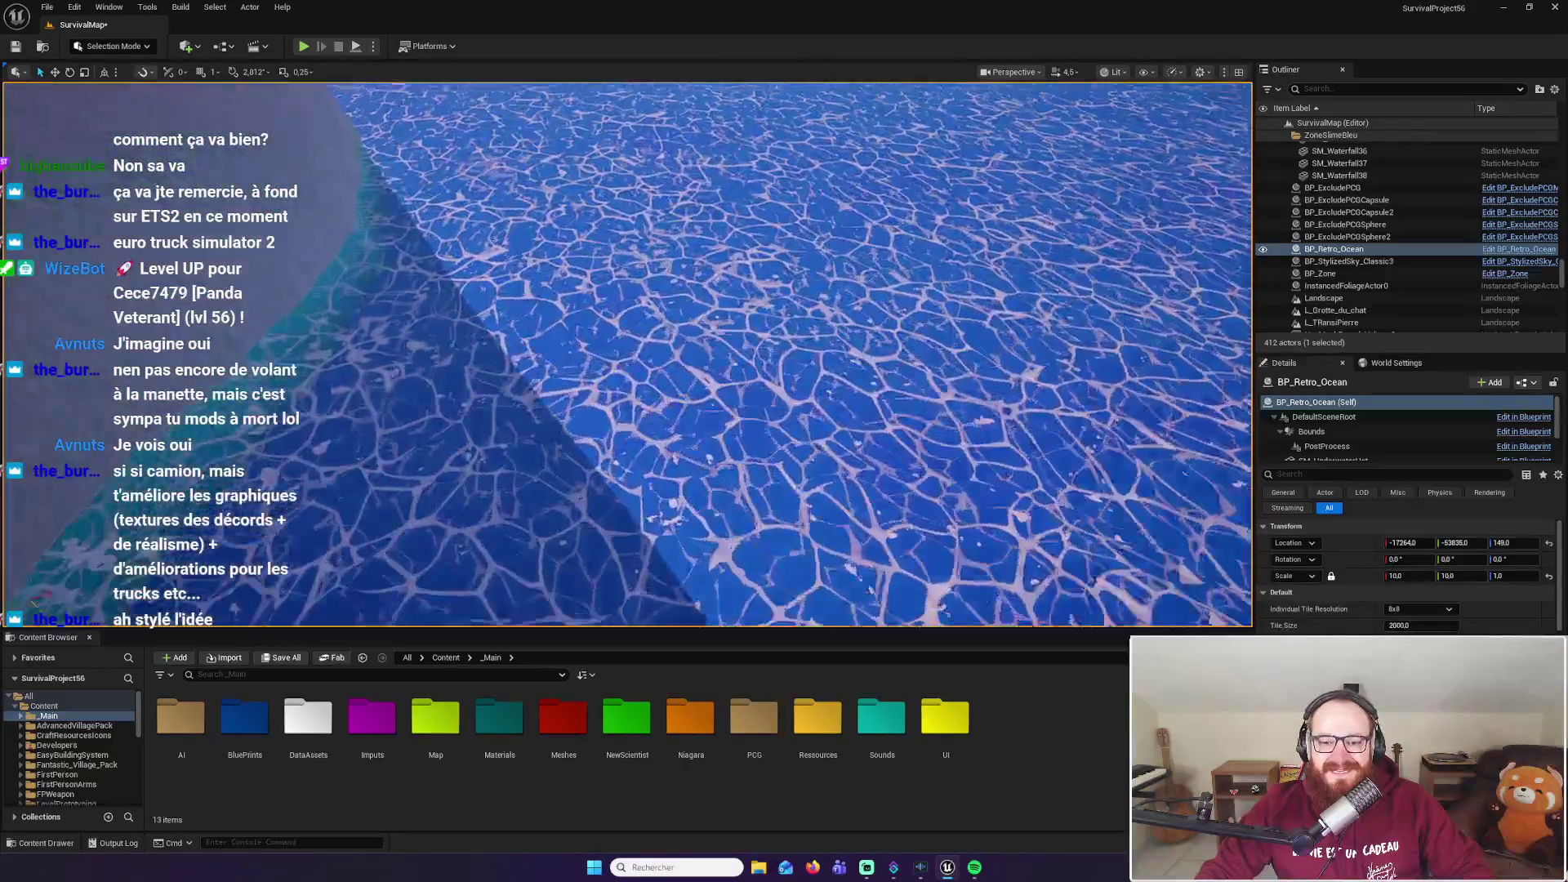
key(f)
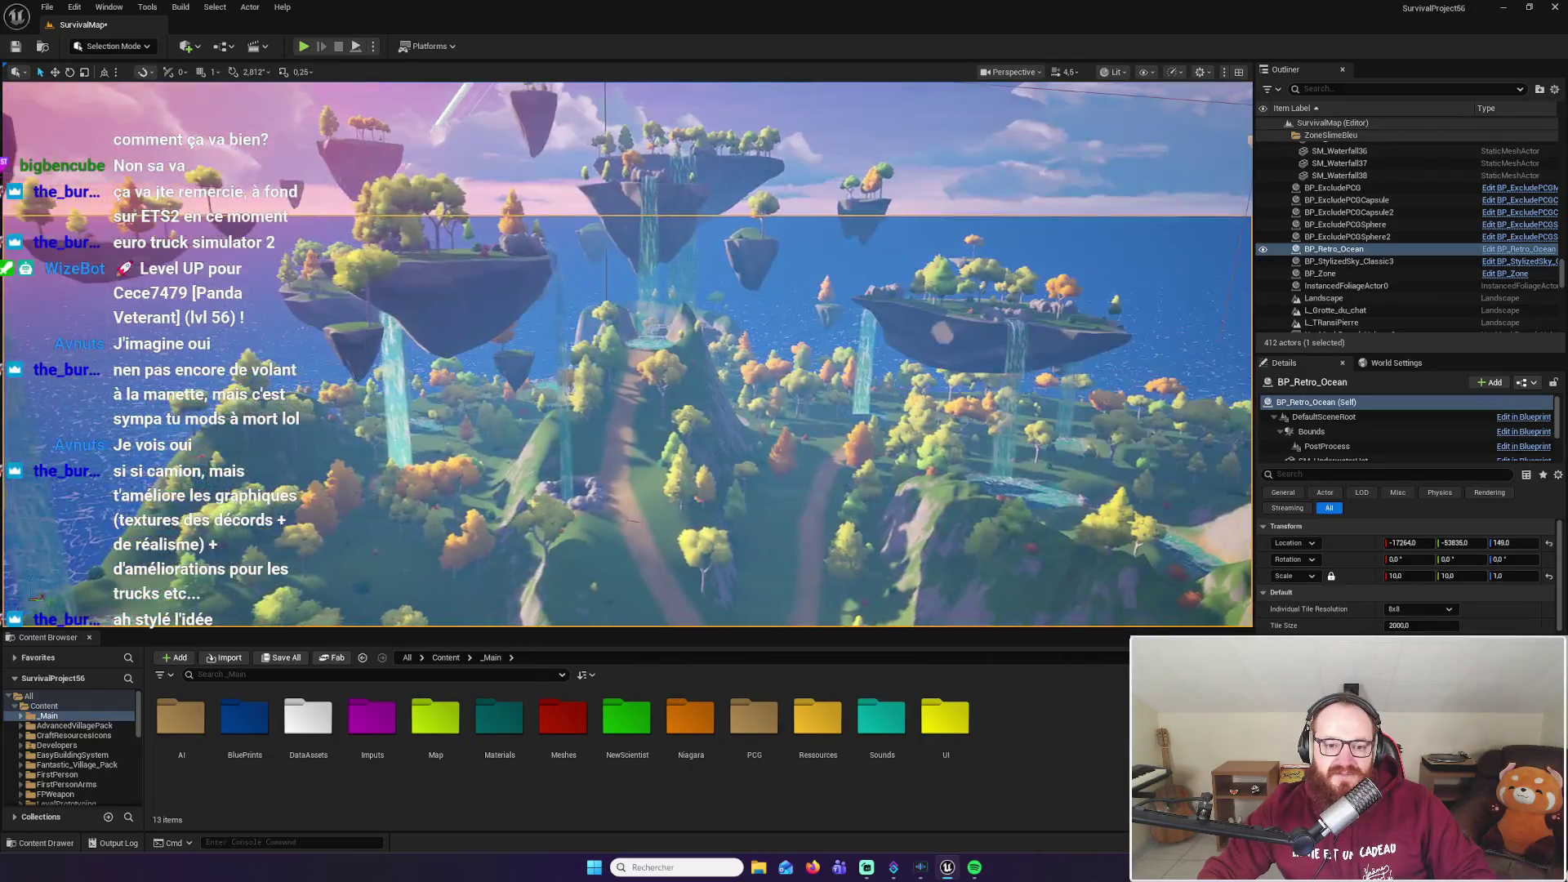
key(w)
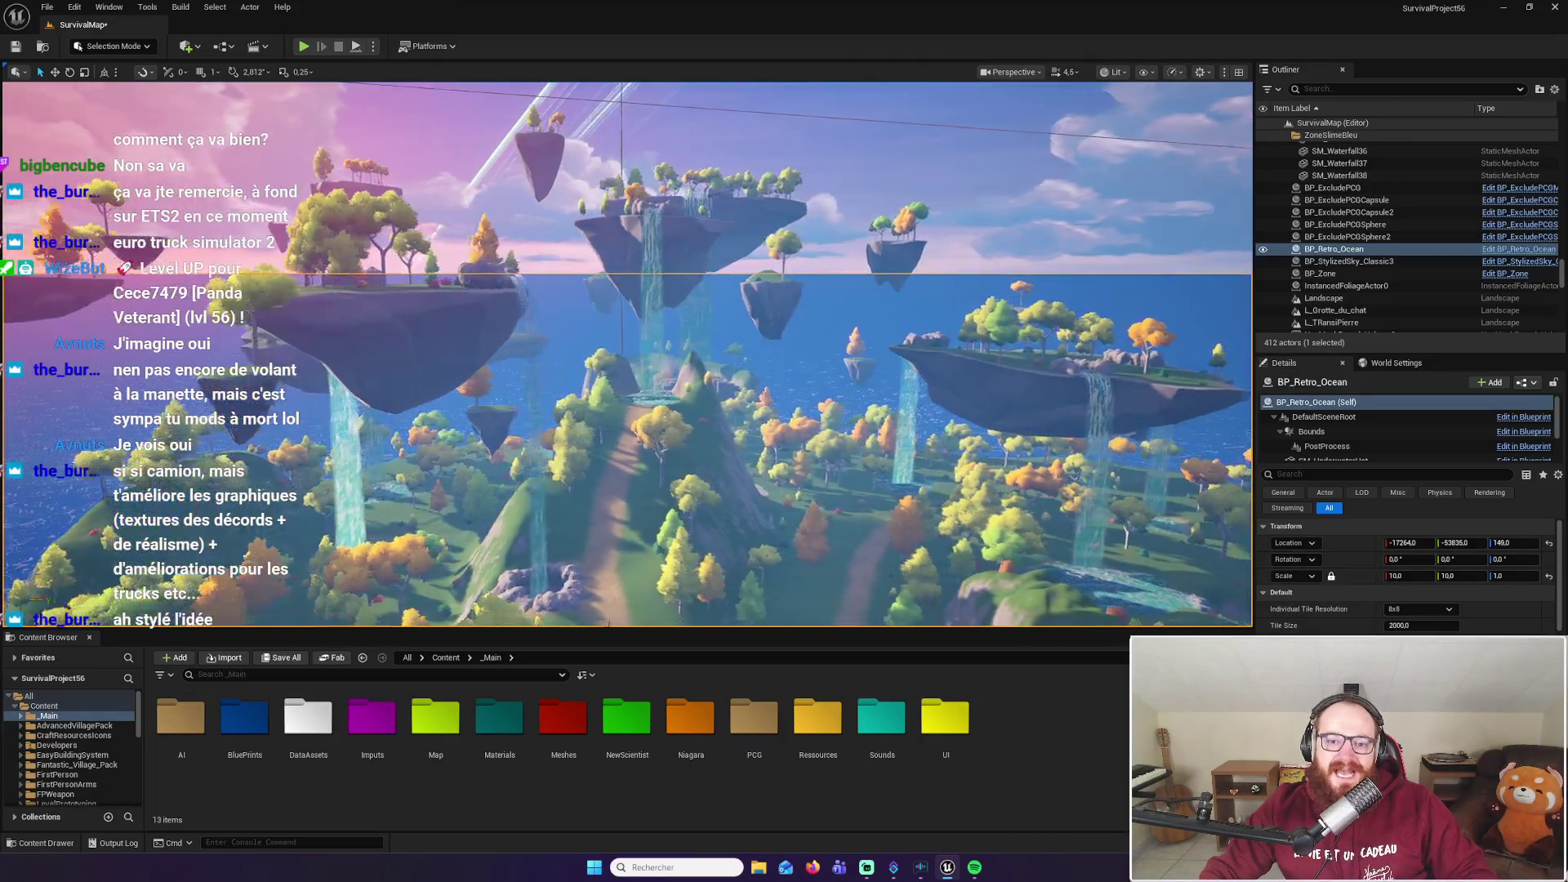
key(w)
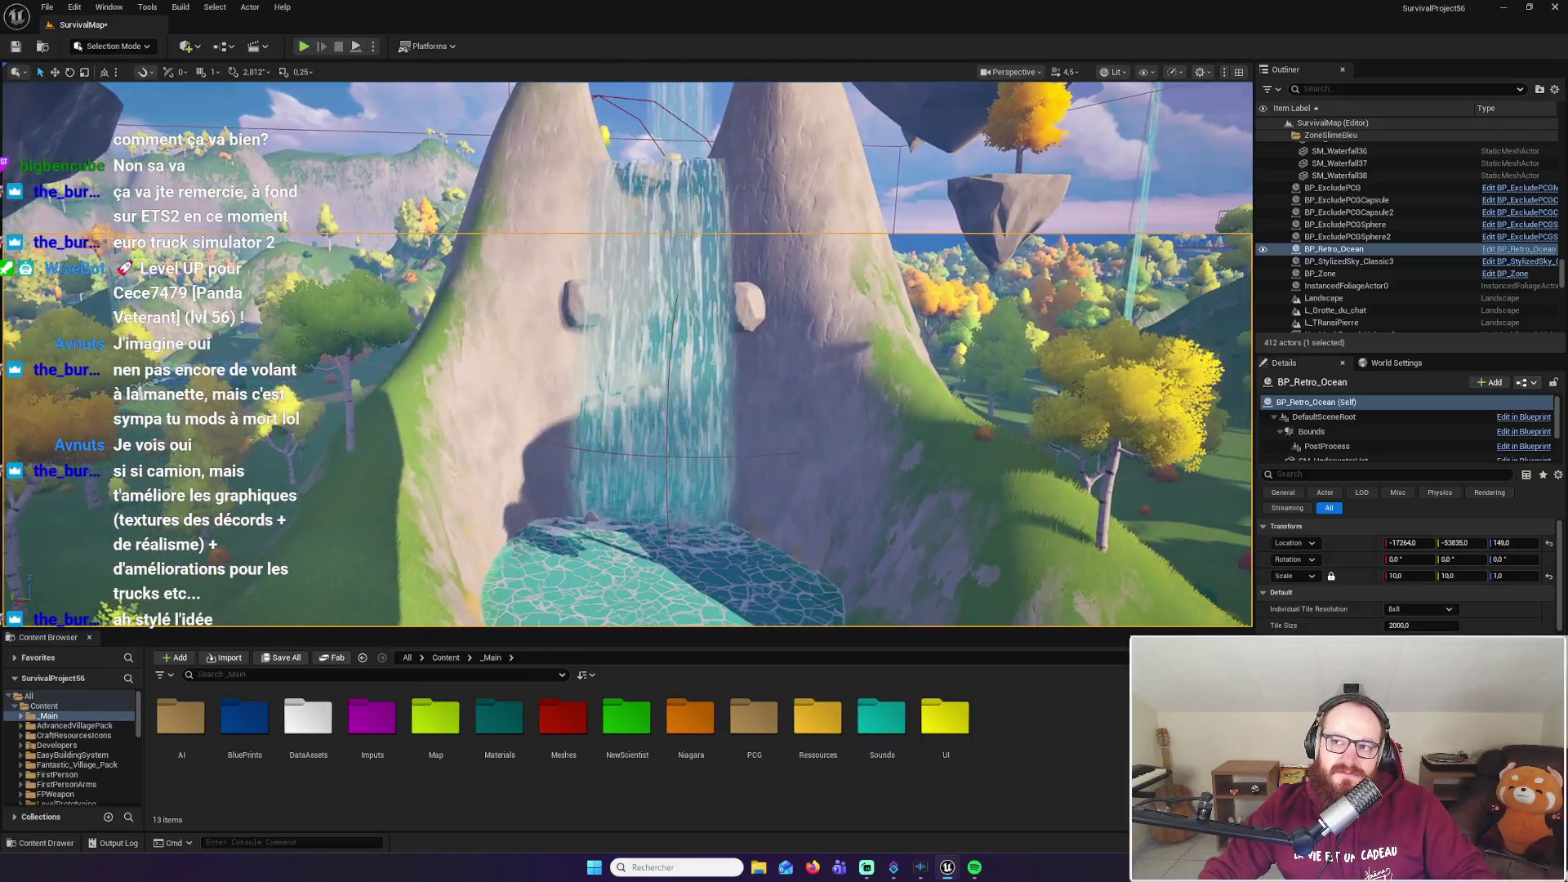
drag(628, 355, 664, 356)
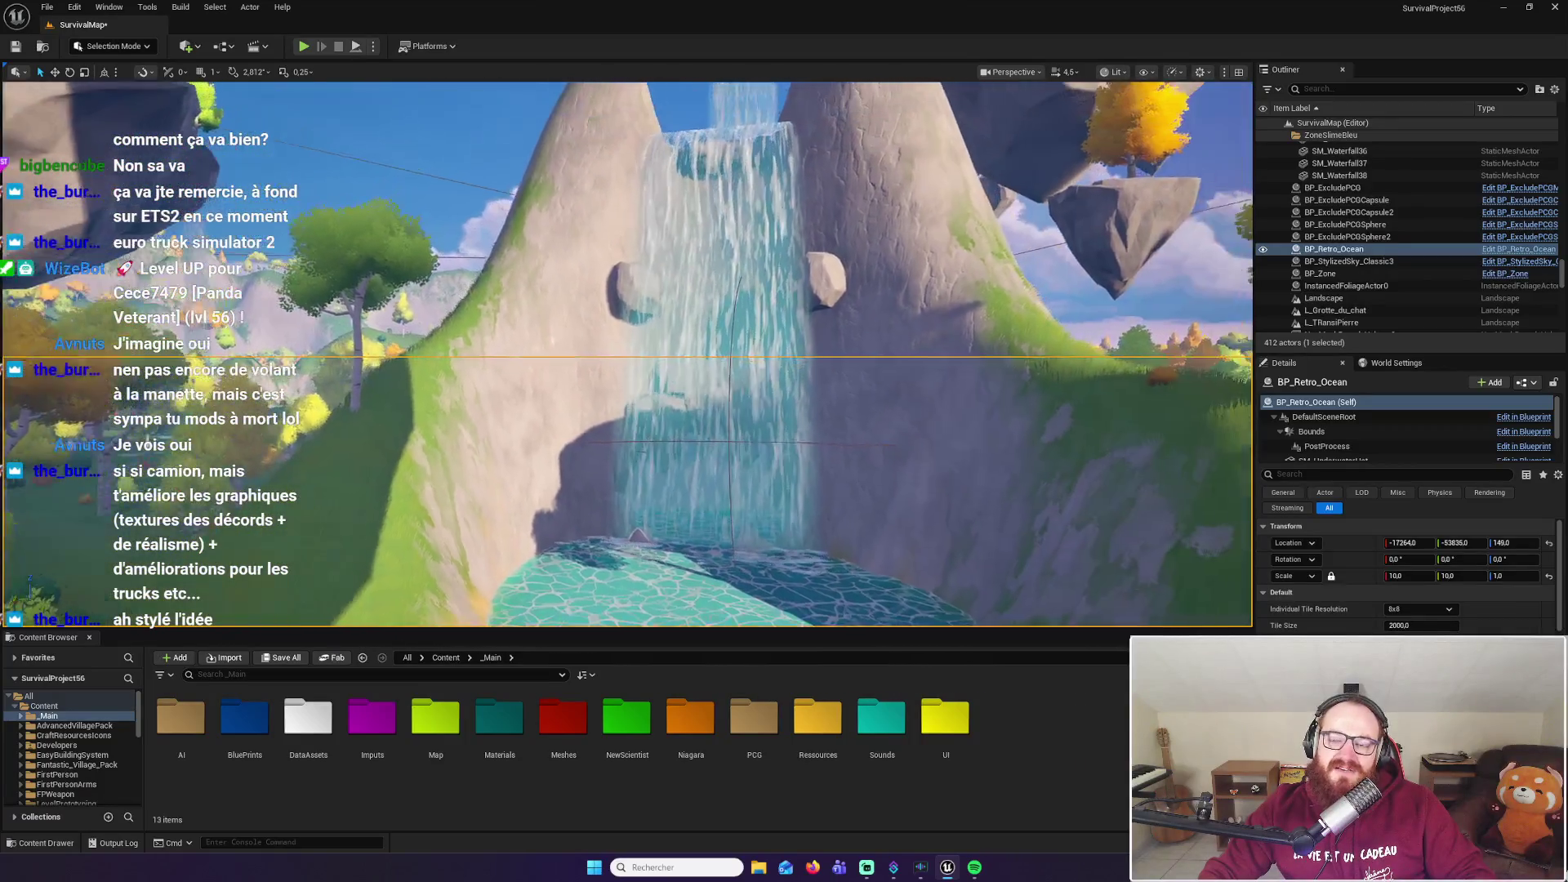
drag(627, 355, 628, 343)
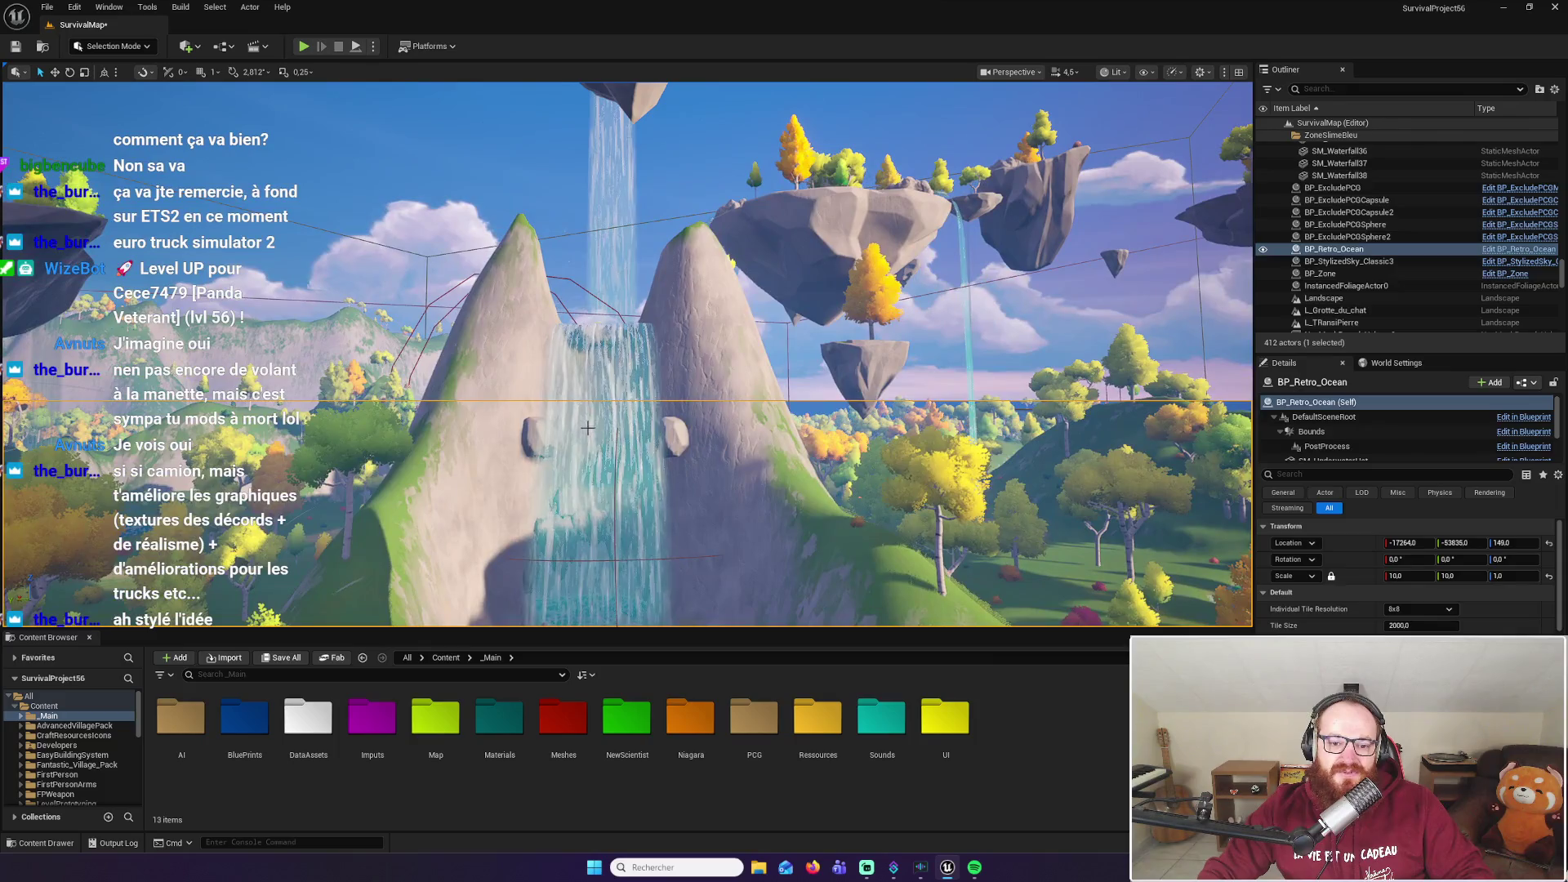
Hide SM_Waterfall36 using its Outliner visibility toggle, then select the rock SM_RockClassic20 above the pool
click(588, 427)
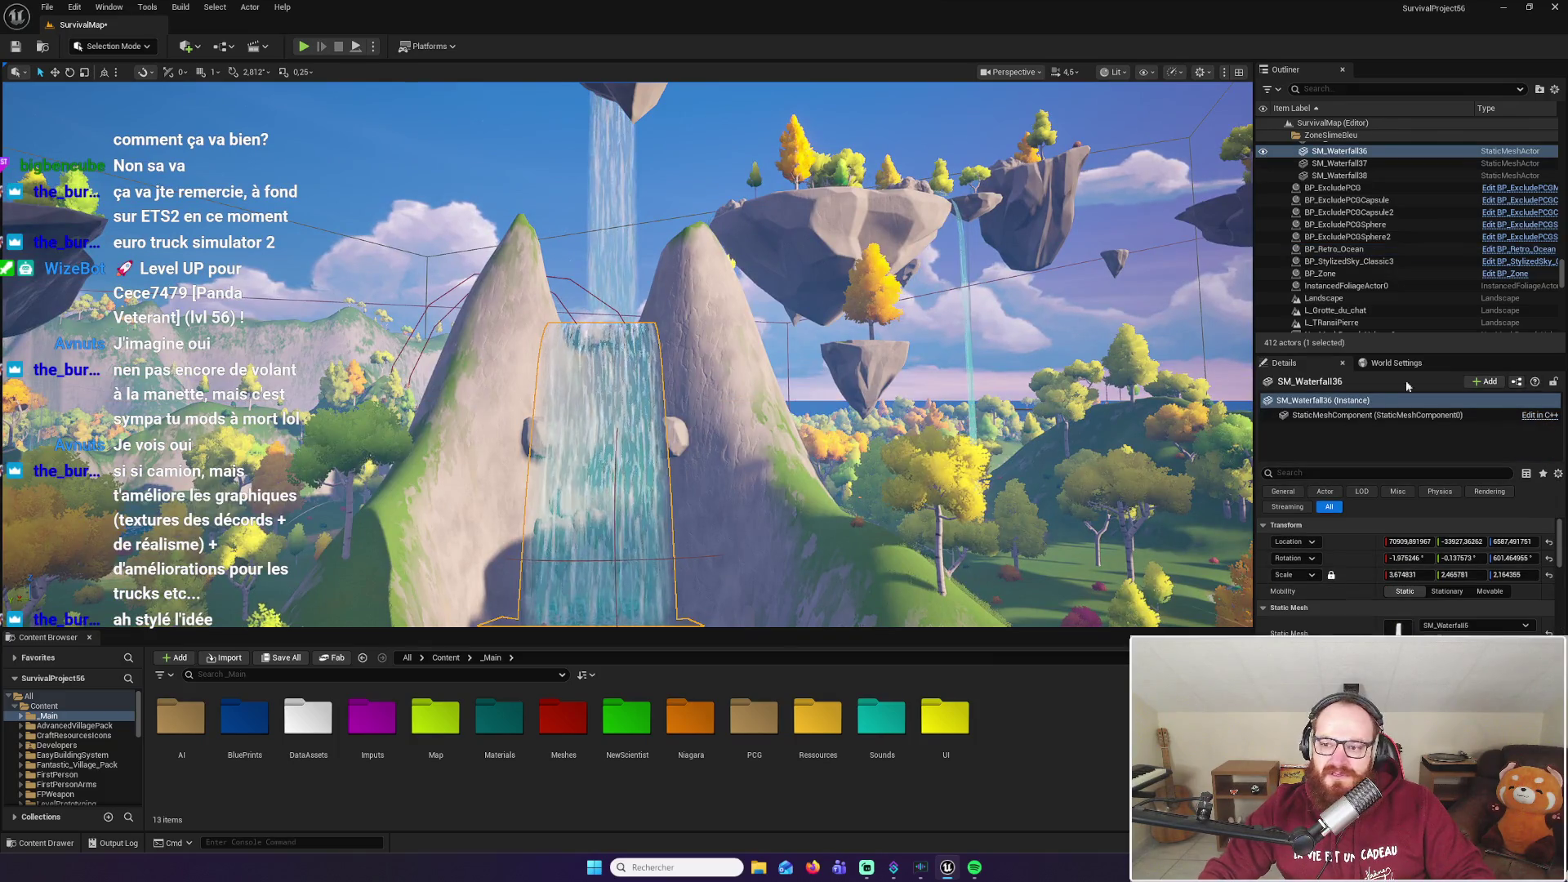
click(1263, 152)
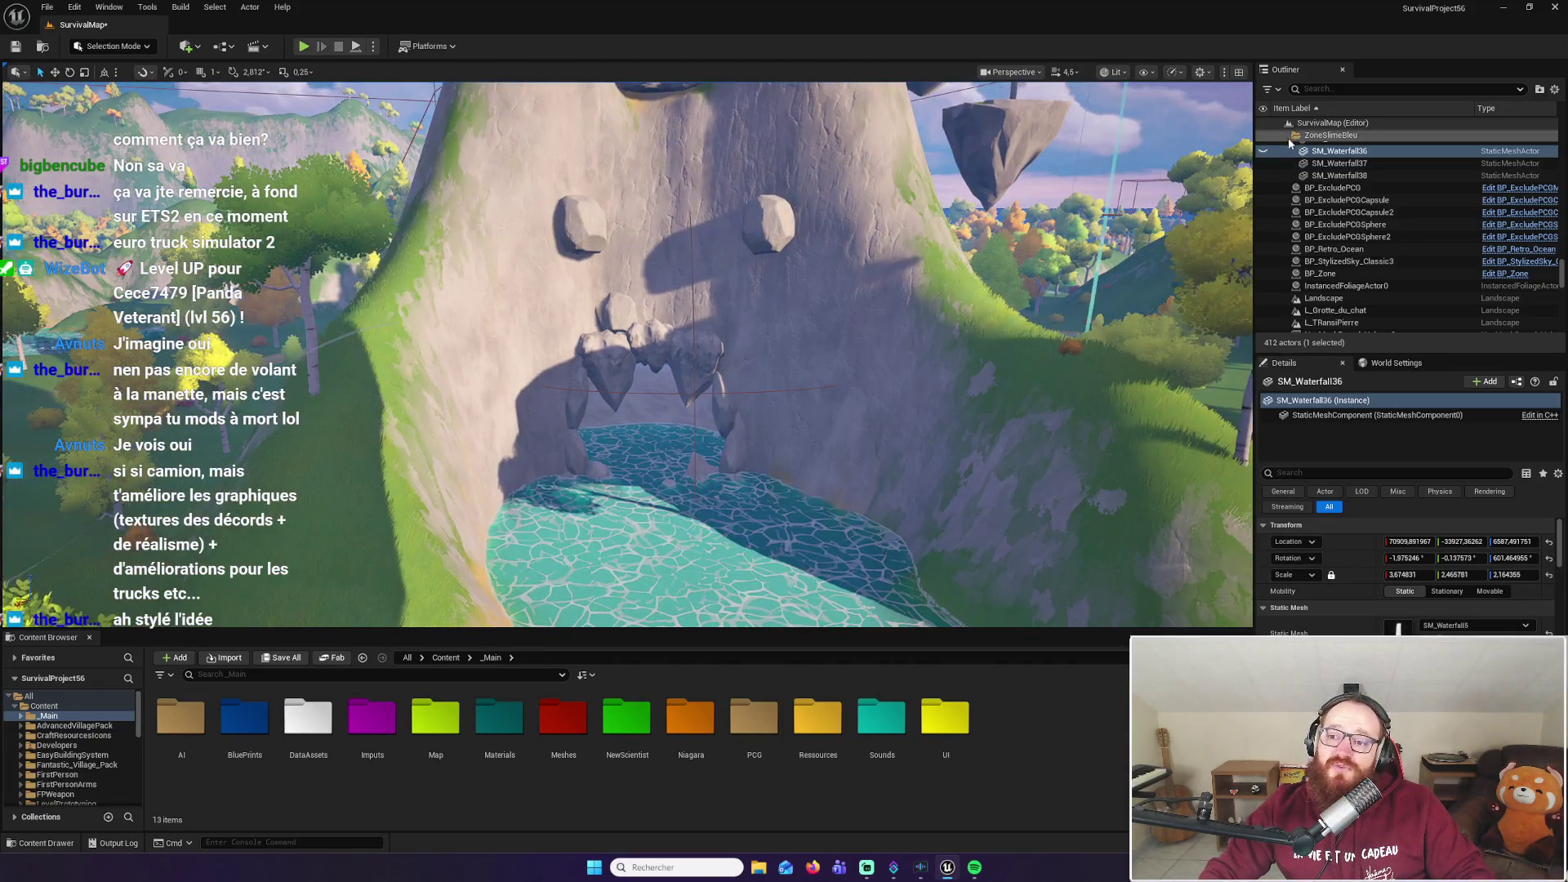
click(1264, 152)
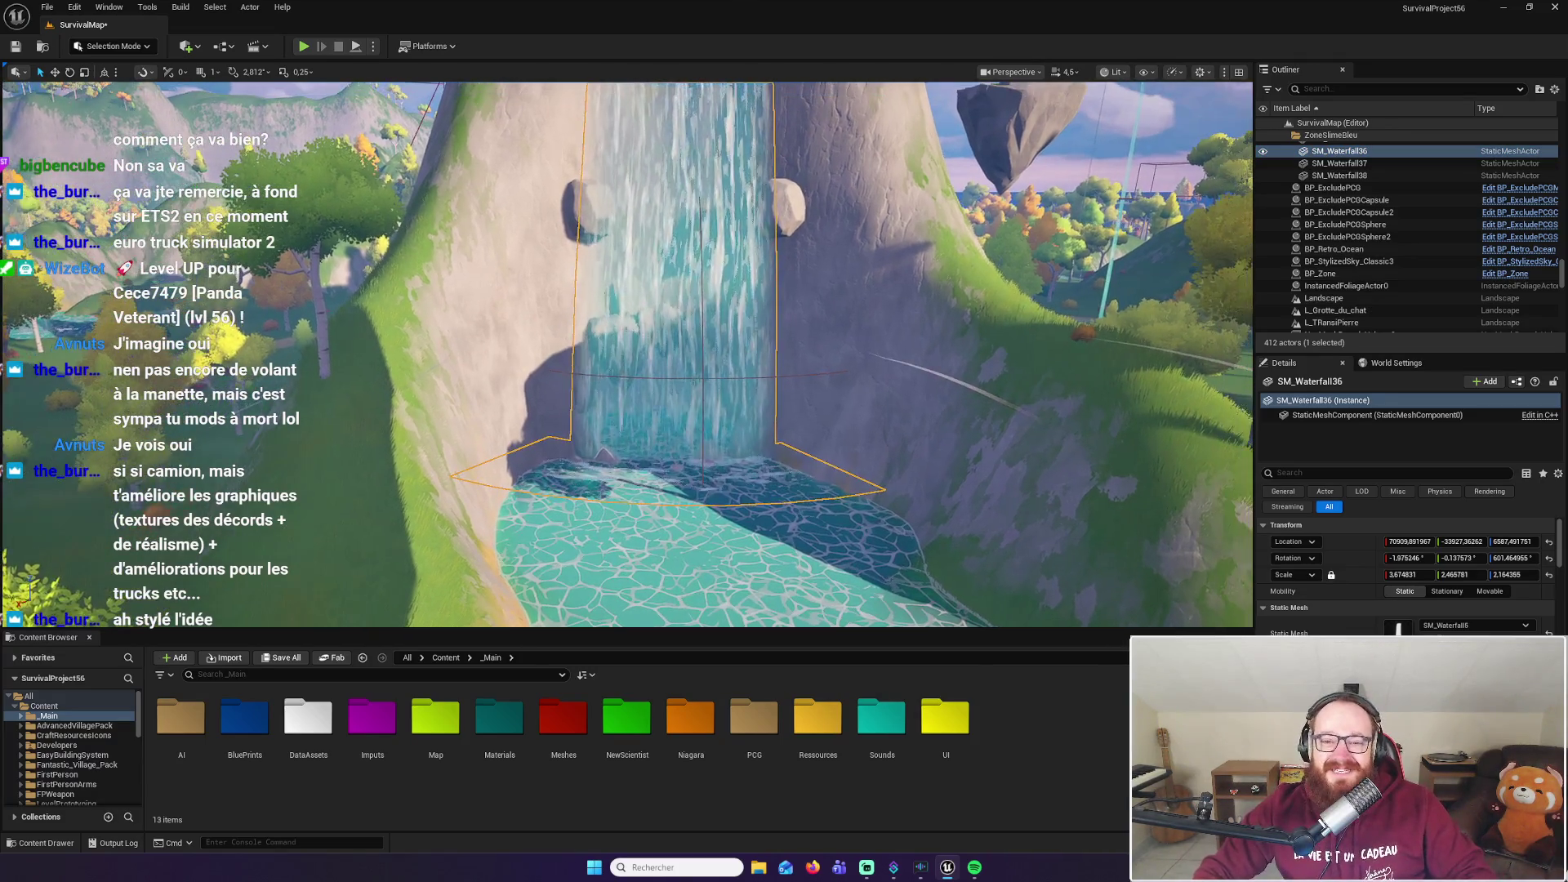
click(1264, 152)
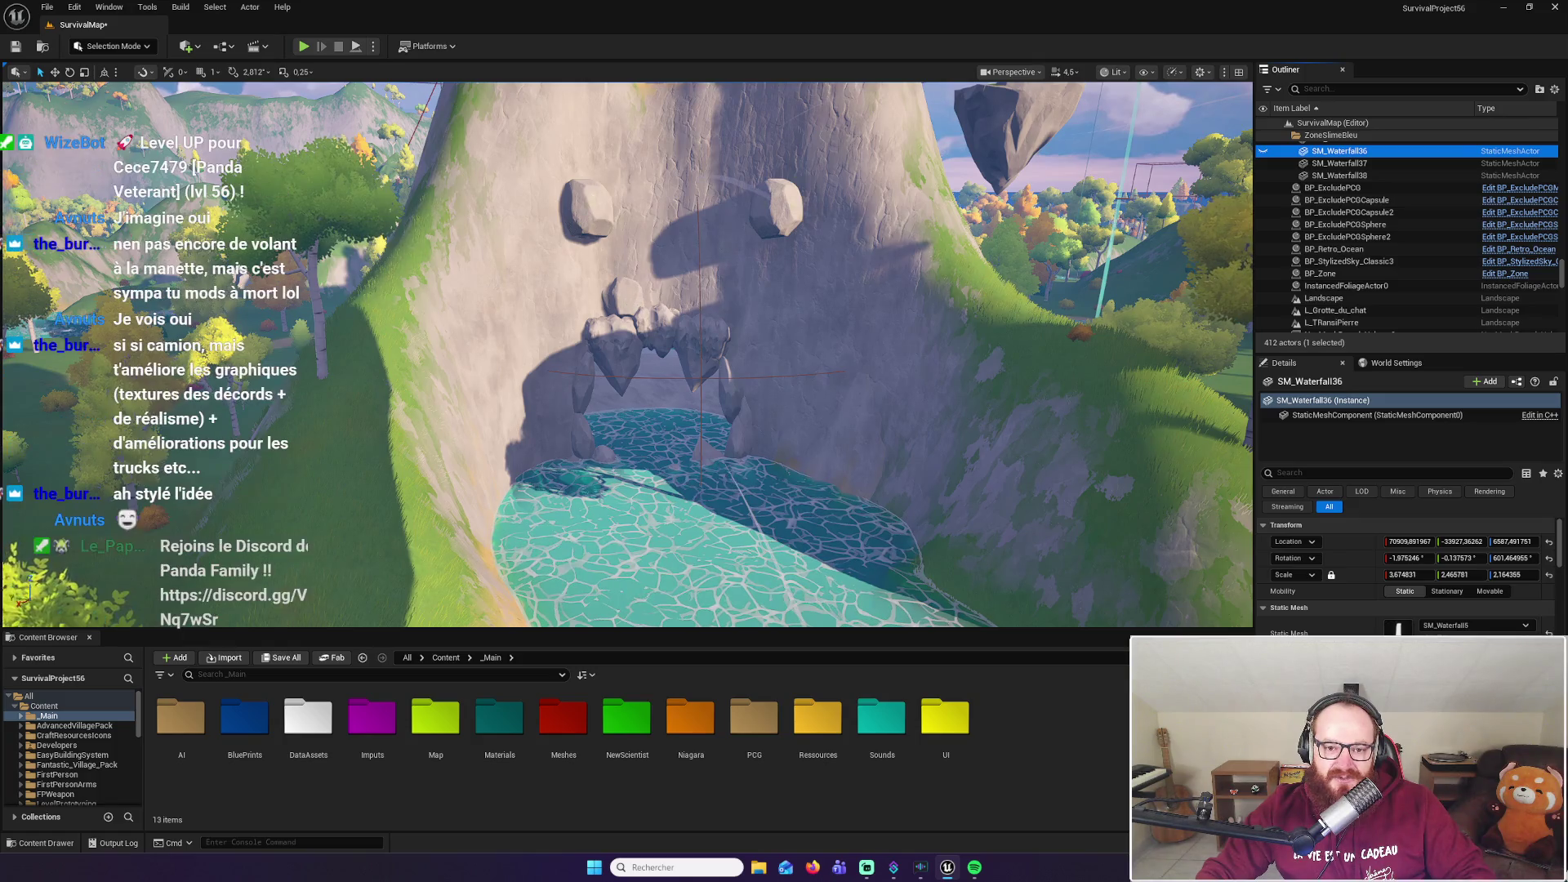
click(651, 299)
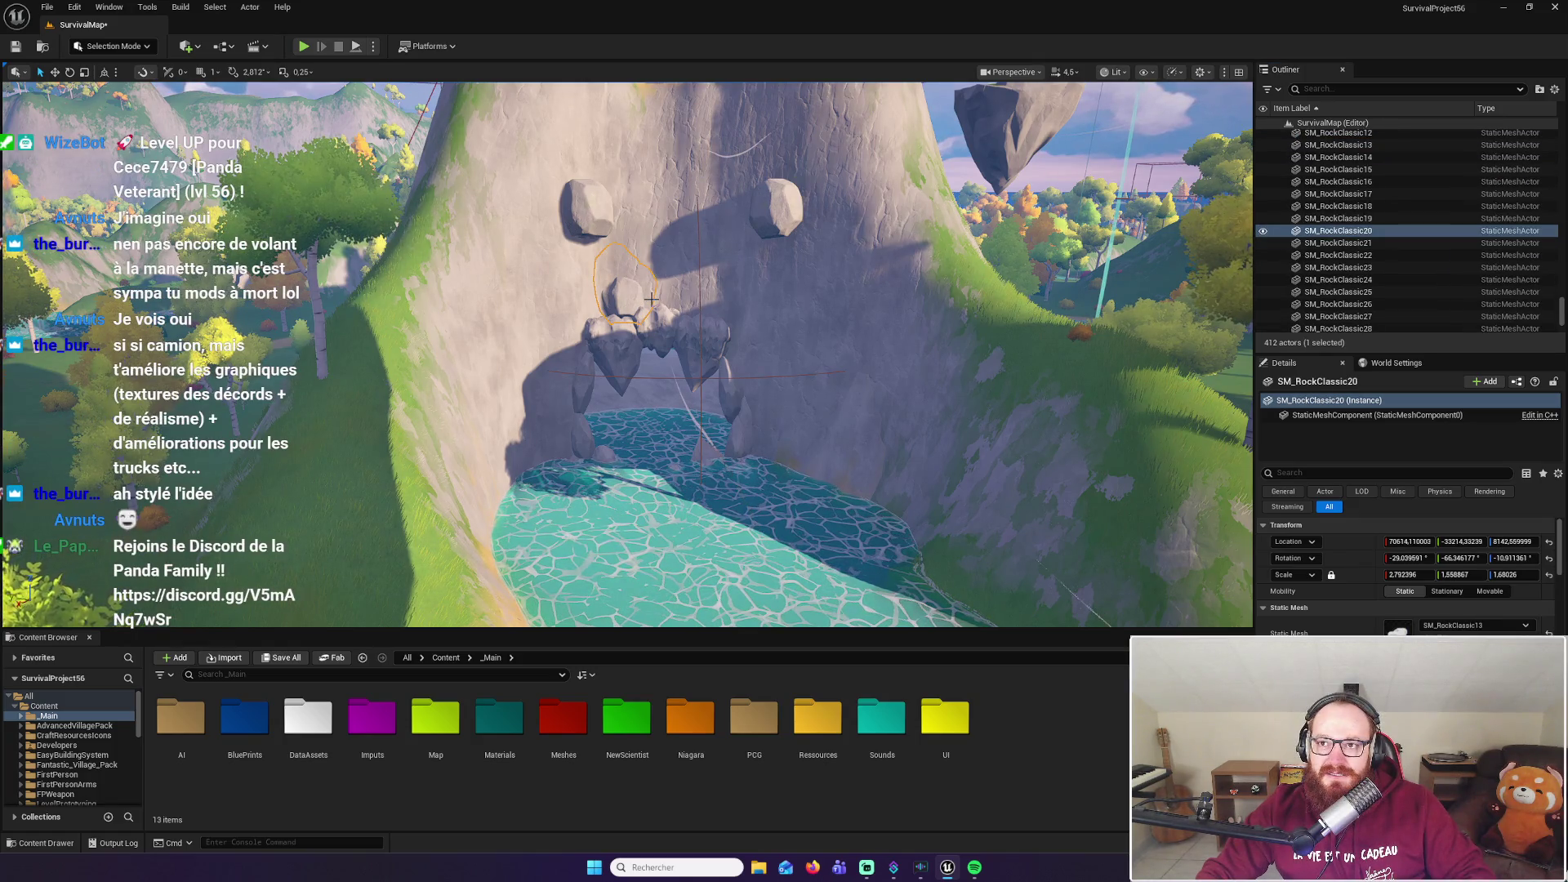
Toggle SM_RockClassic20's visibility to compare, frame its spot, and leave it visible
click(1264, 233)
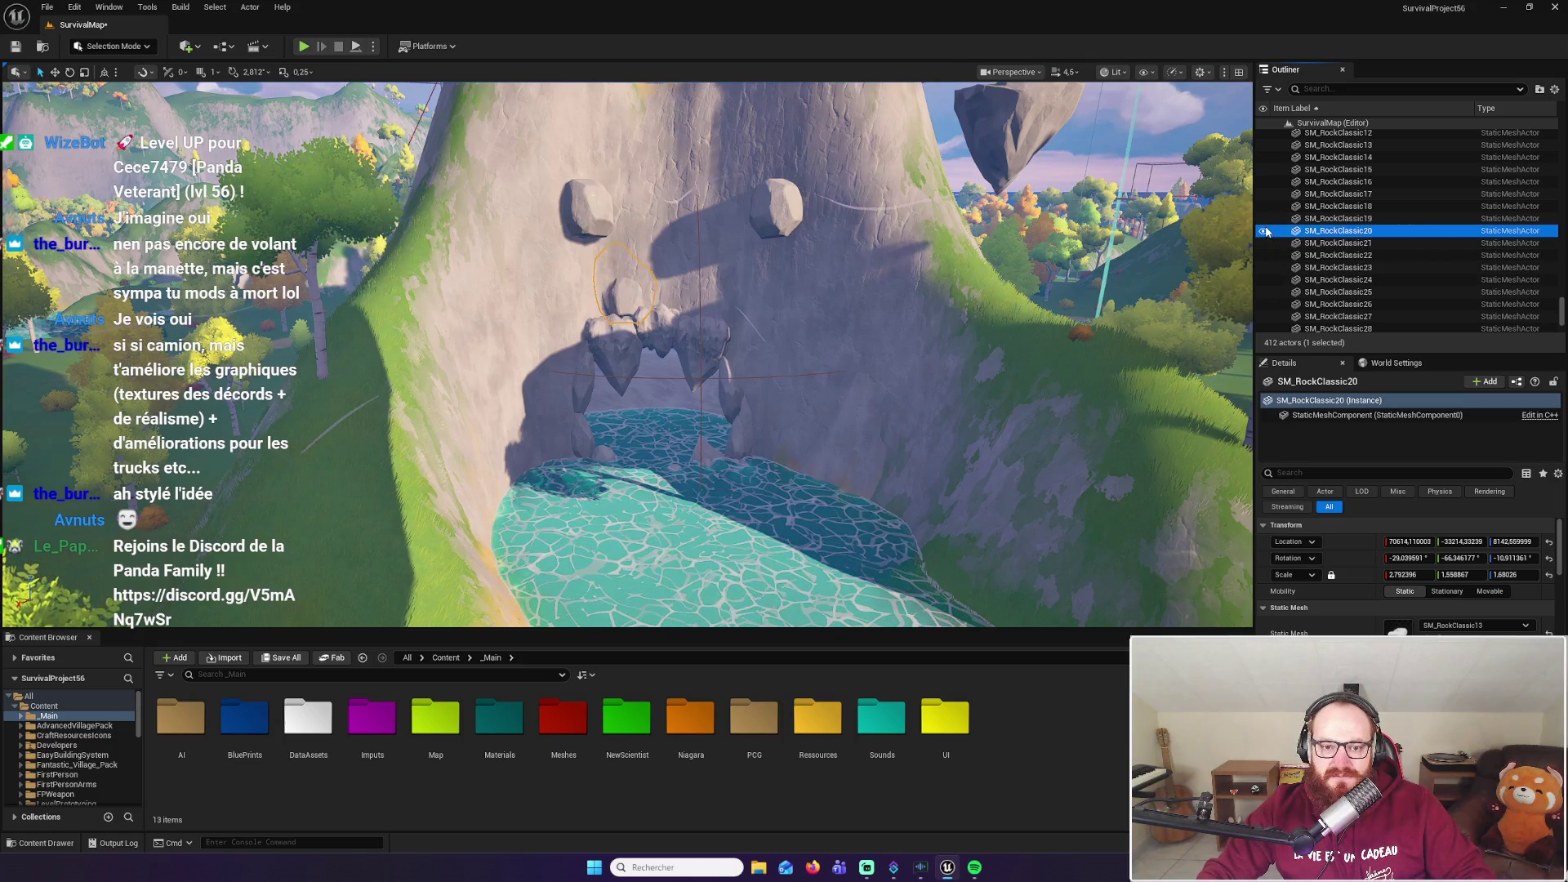
key(f)
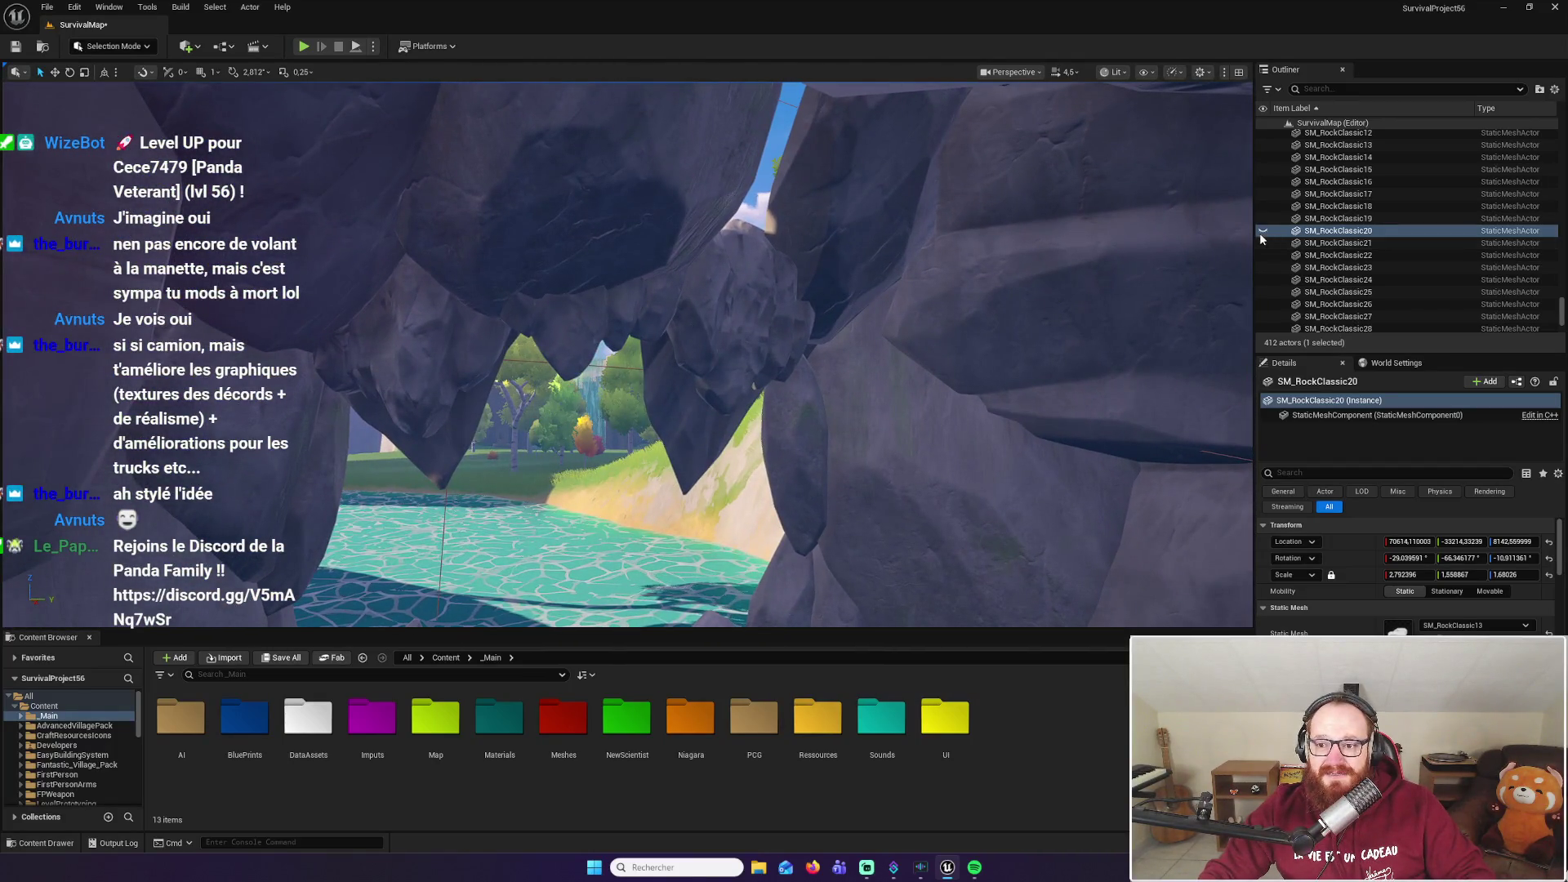
click(1263, 231)
click(1263, 231)
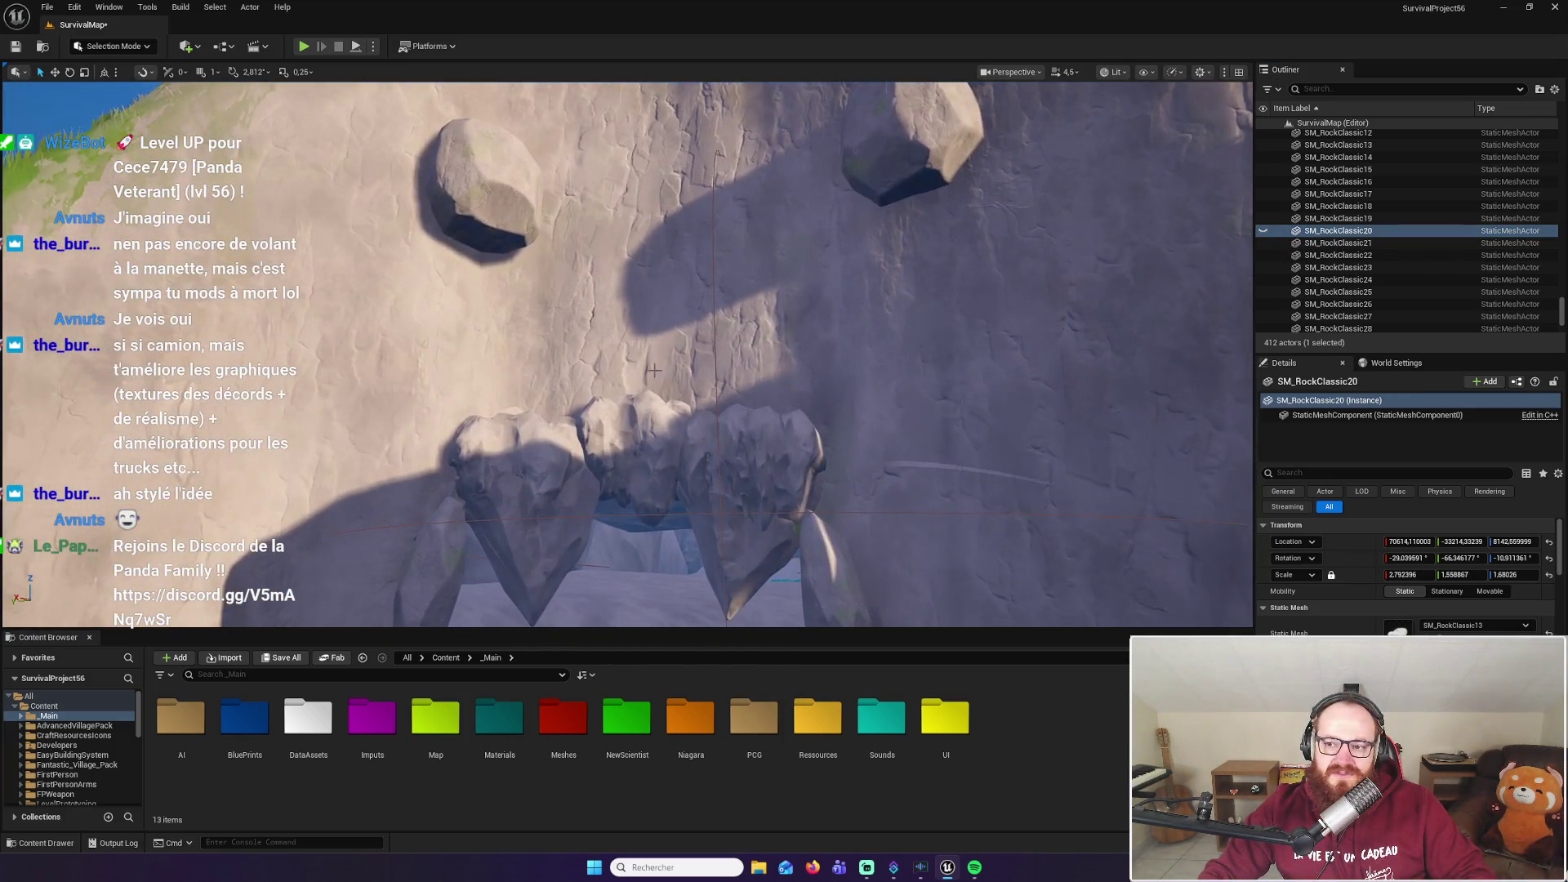
click(1263, 231)
mouse_move(625, 350)
mouse_down()
mouse_move(576, 343)
mouse_move(626, 350)
mouse_up()
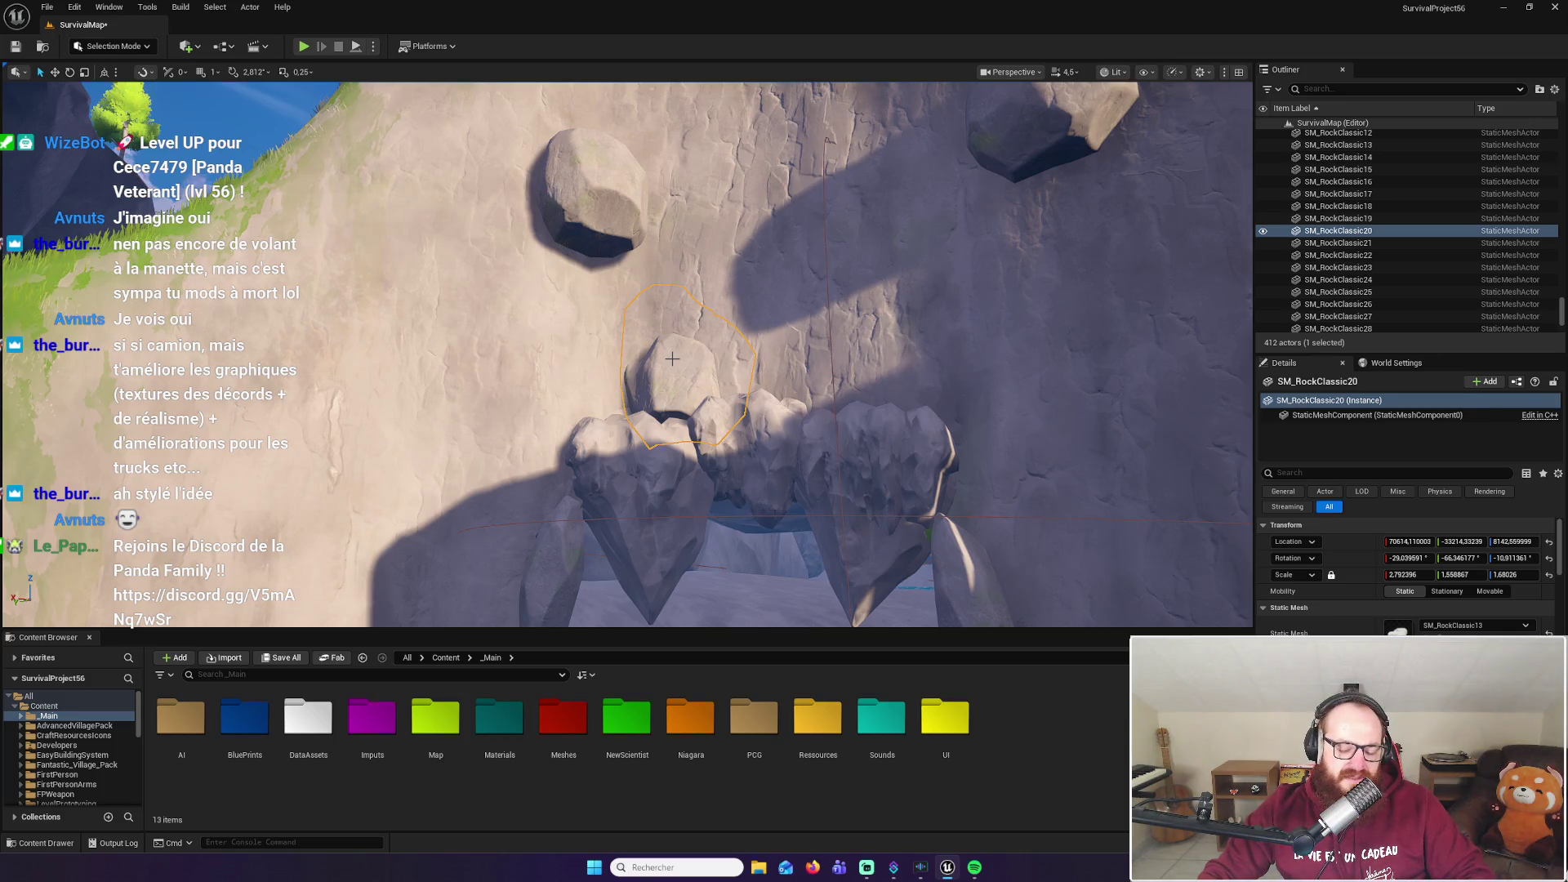
scroll(677, 360, up, 3)
scroll(681, 363, down, 5)
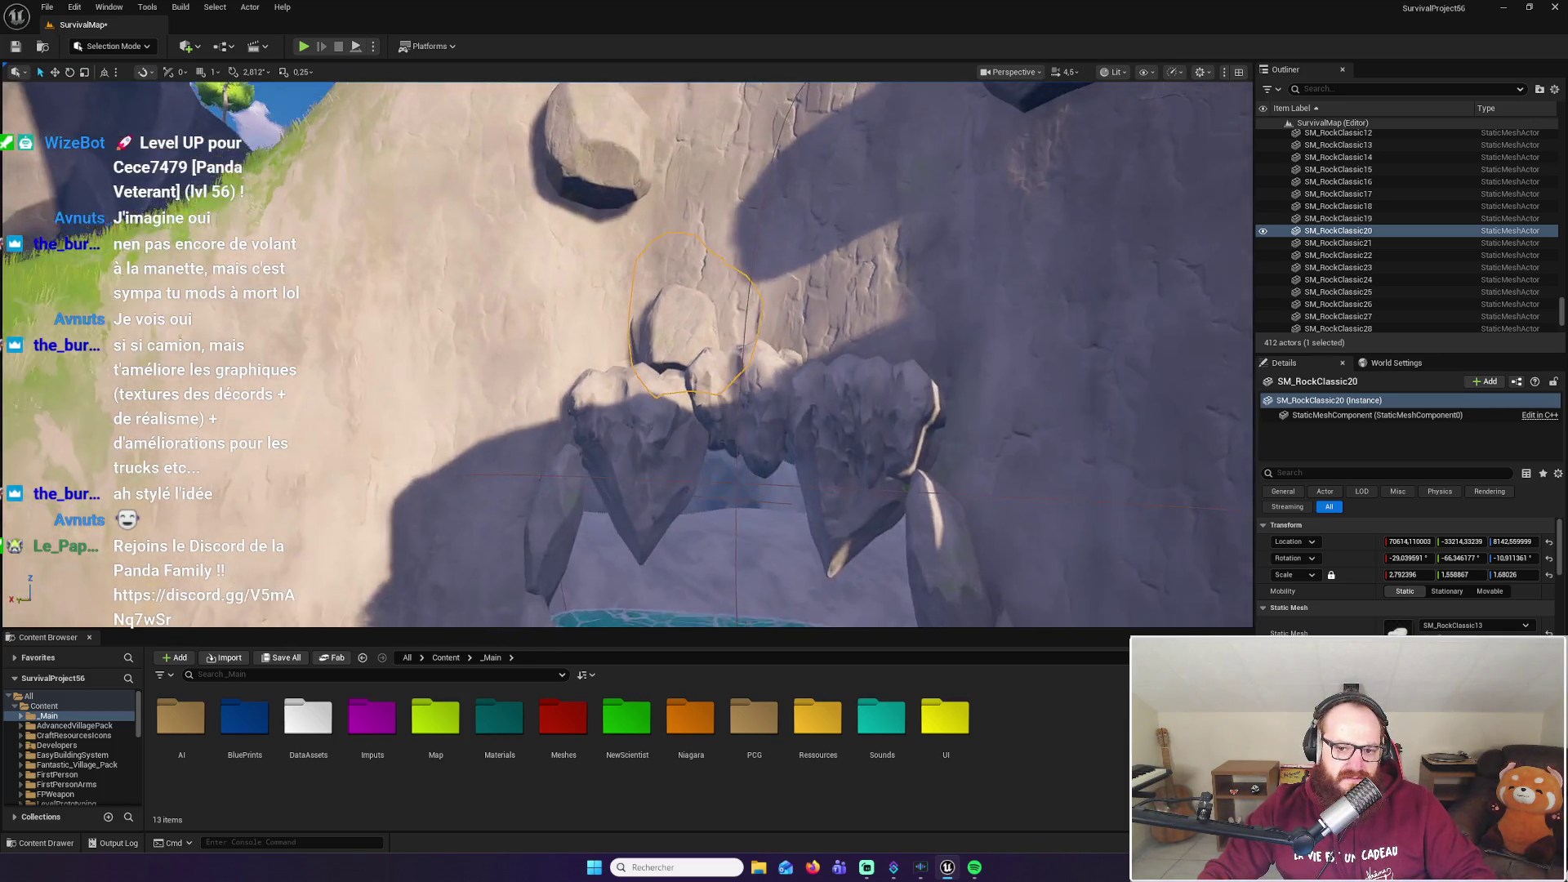
Scale SM_RockClassic20 down to Z 0.548751 and reframe it in the view
key(e)
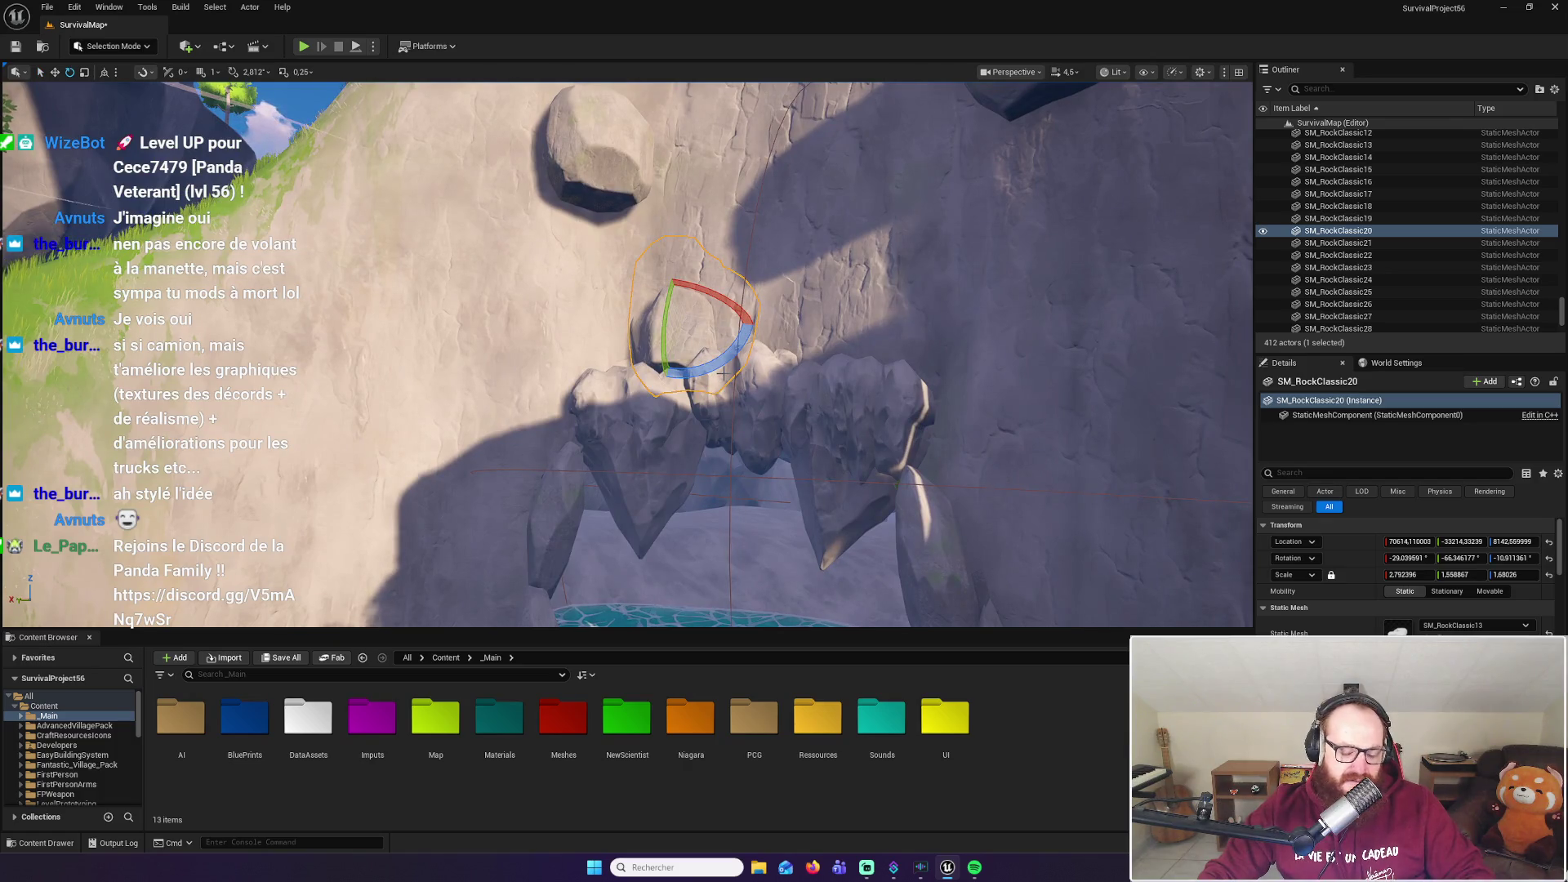
key(r)
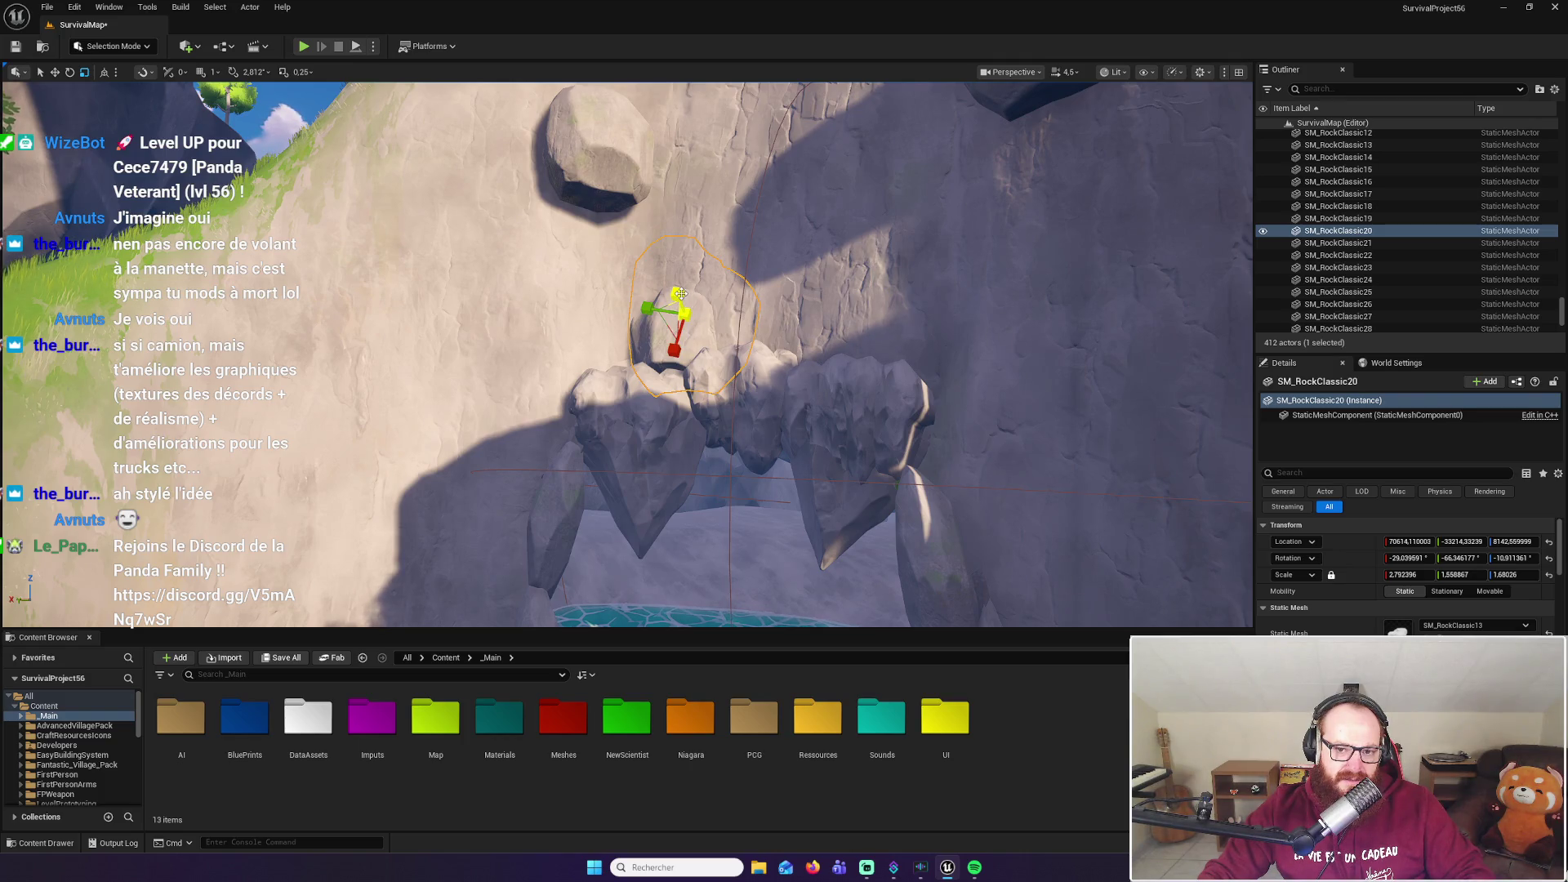
mouse_move(680, 293)
mouse_down()
mouse_move(680, 365)
mouse_move(681, 270)
mouse_move(635, 232)
mouse_up()
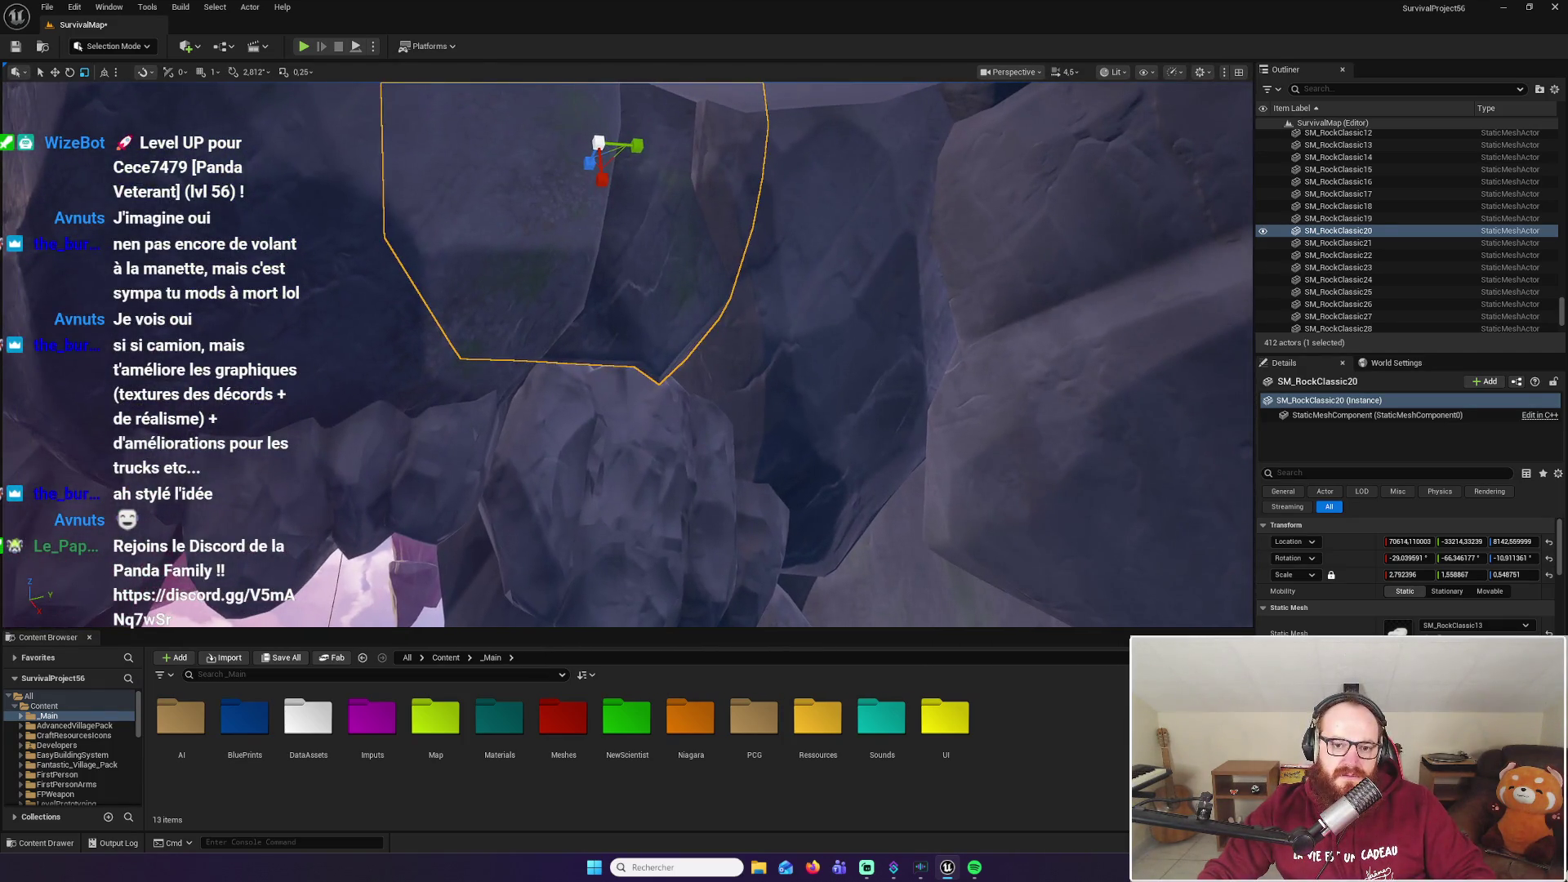
click(1270, 231)
key(f)
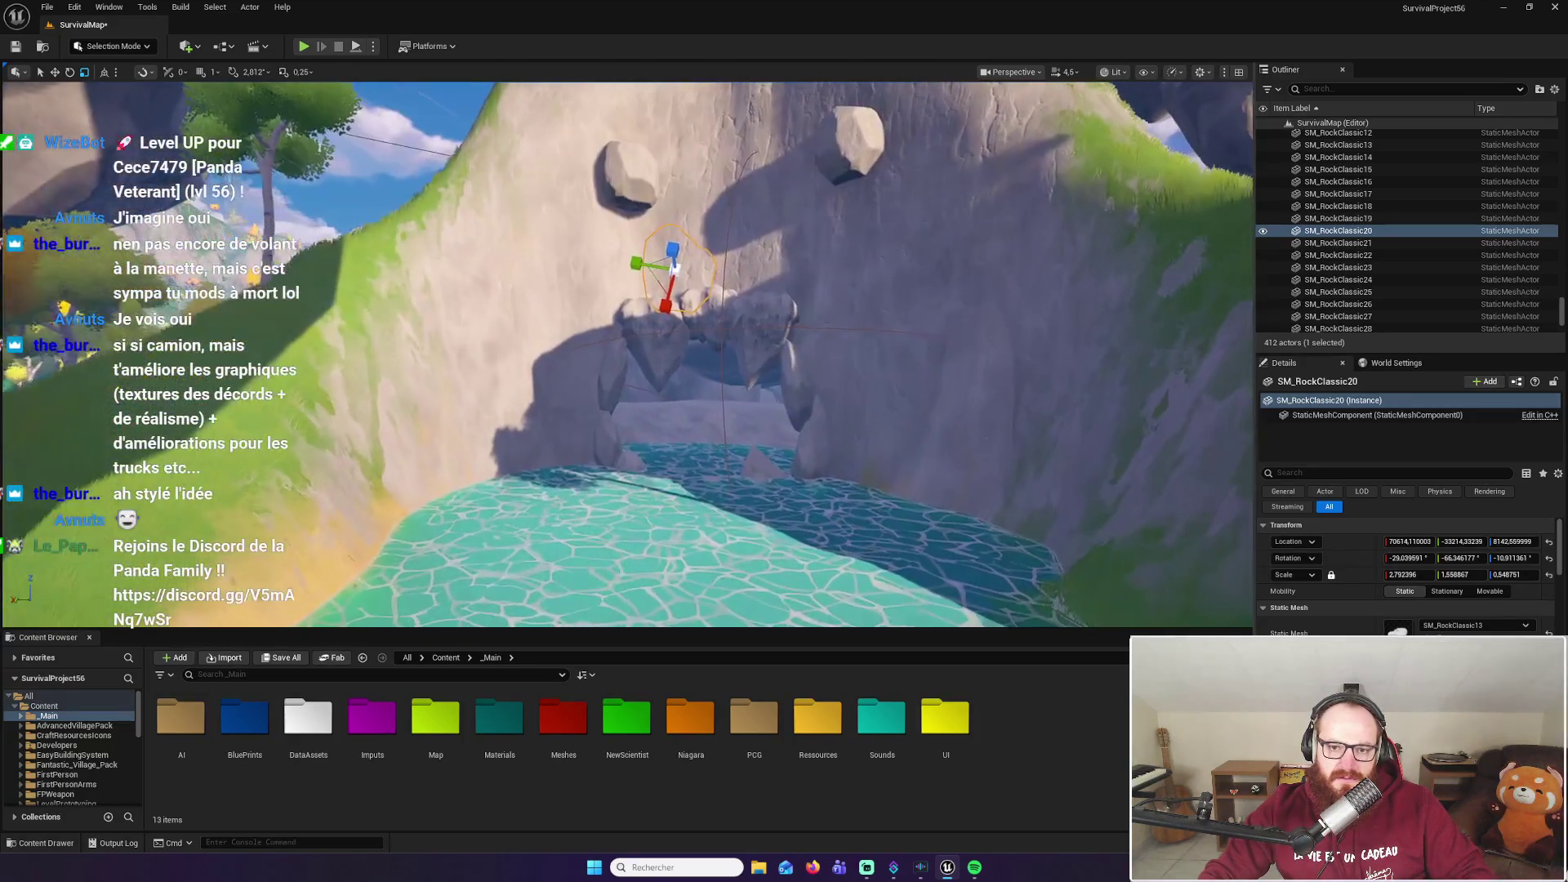
scroll(1317, 219, up, 3)
scroll(1317, 219, up, 3)
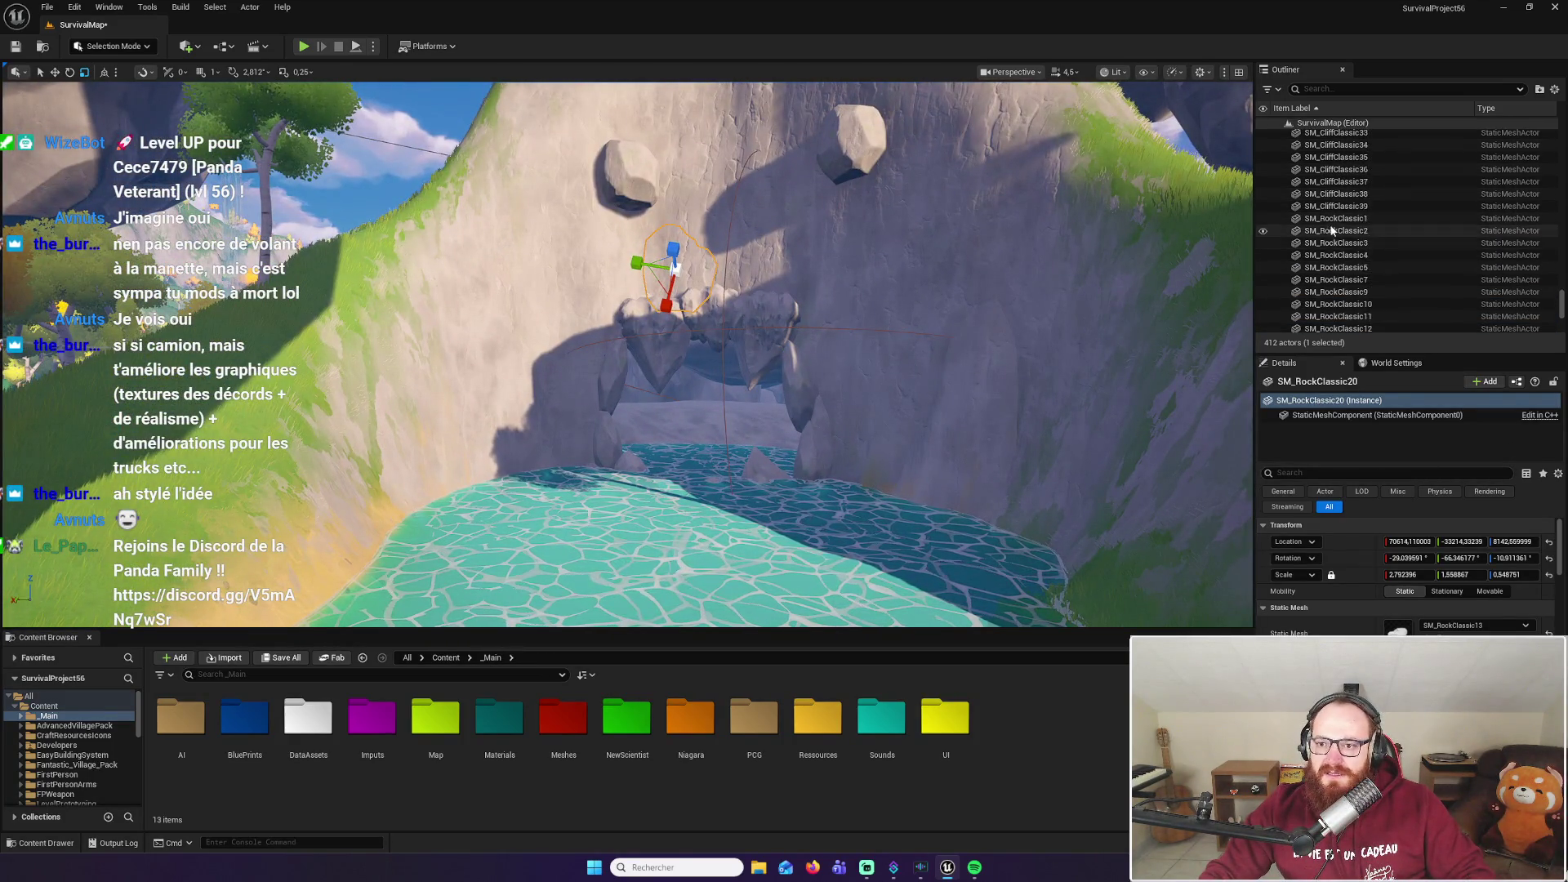
scroll(1376, 239, up, 5)
scroll(1376, 243, up, 10)
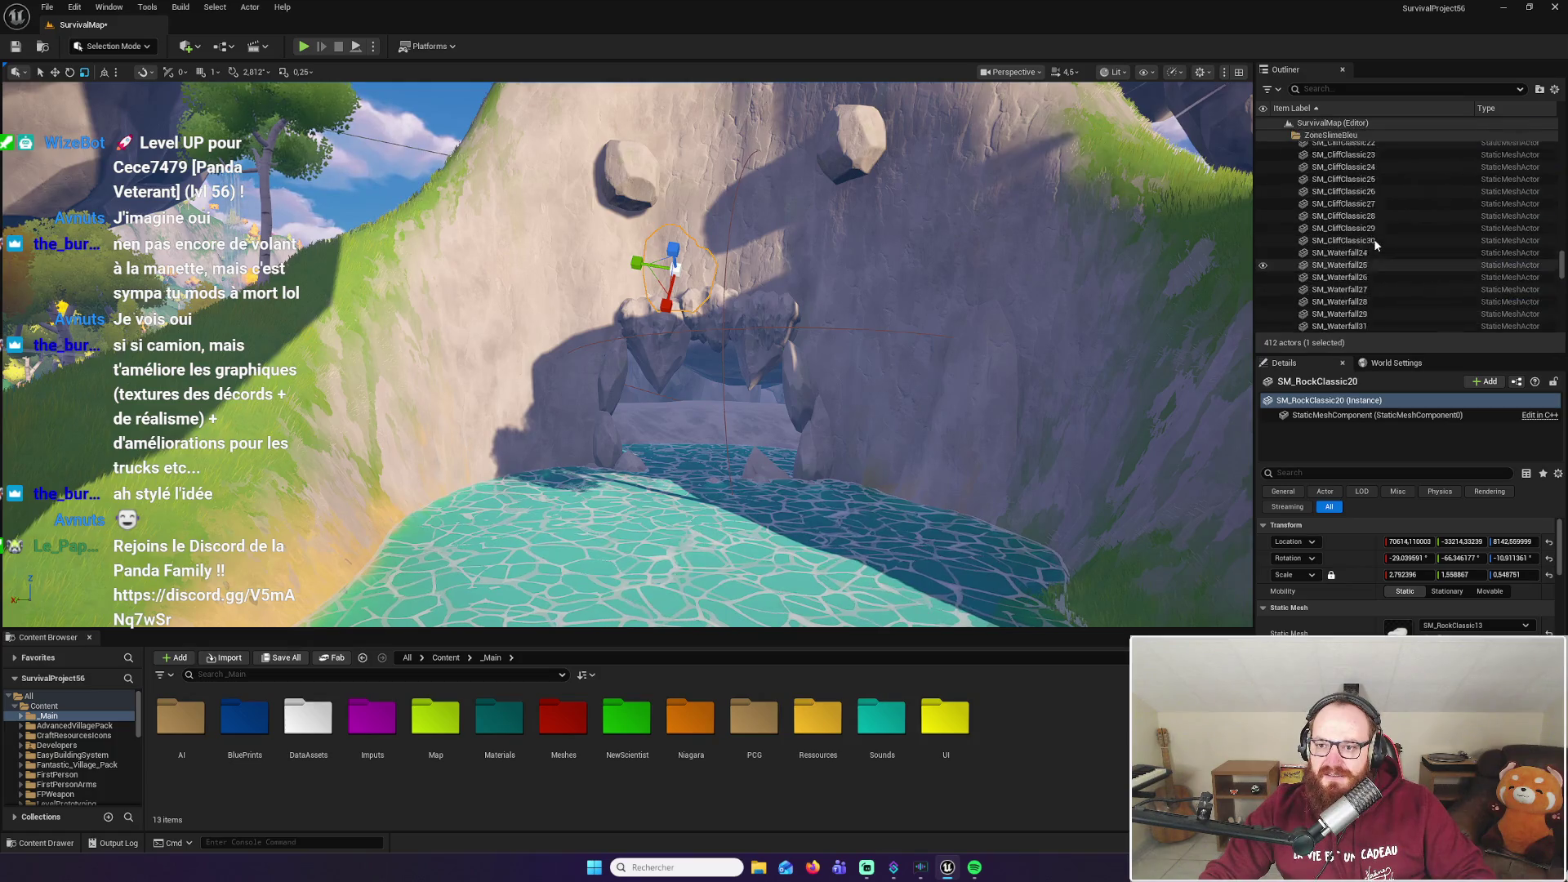
scroll(1376, 246, down, 2)
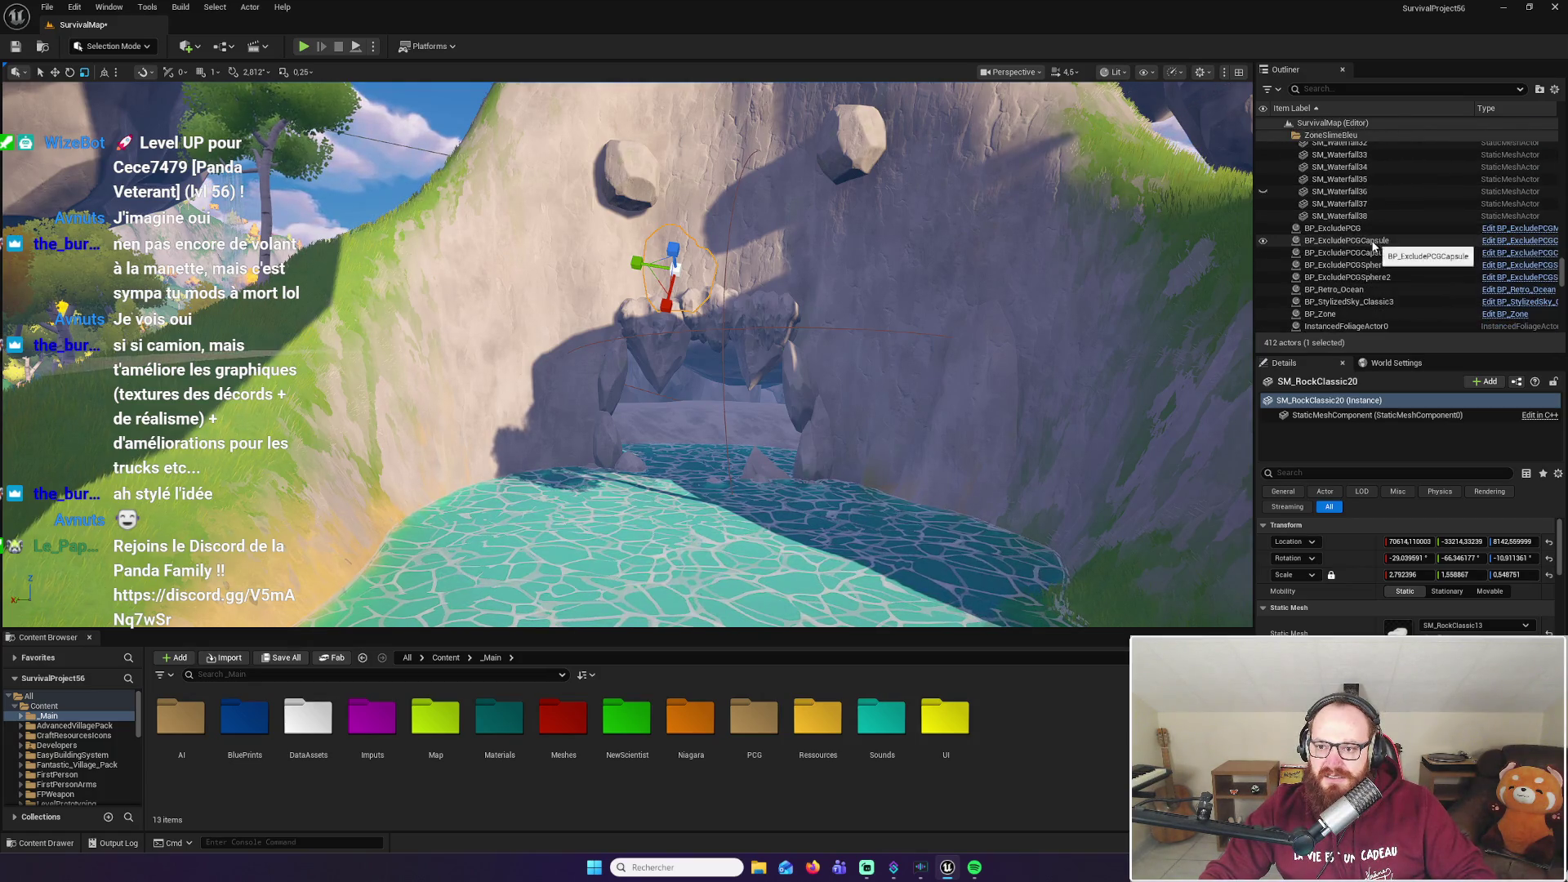
mouse_move(735, 367)
mouse_down()
mouse_move(736, 409)
mouse_move(686, 457)
mouse_move(703, 343)
mouse_up()
drag(708, 247, 707, 261)
click(1078, 197)
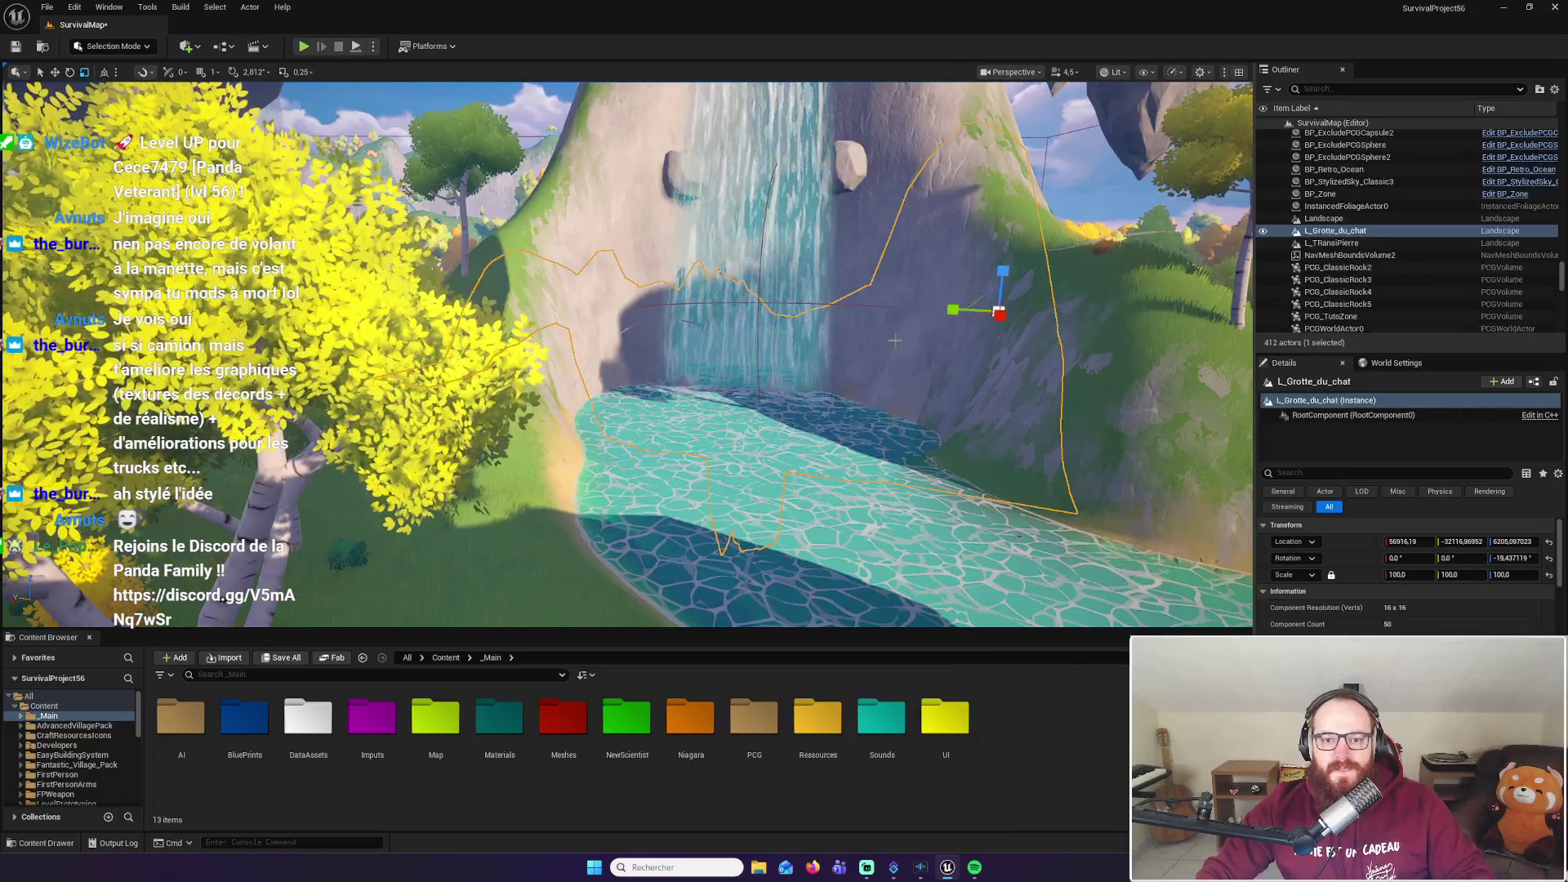
click(1078, 197)
drag(1078, 198, 1079, 155)
mouse_move(627, 351)
mouse_down()
mouse_move(627, 278)
mouse_move(621, 261)
mouse_move(621, 310)
mouse_move(605, 245)
mouse_move(596, 278)
mouse_move(620, 245)
mouse_move(604, 245)
mouse_up()
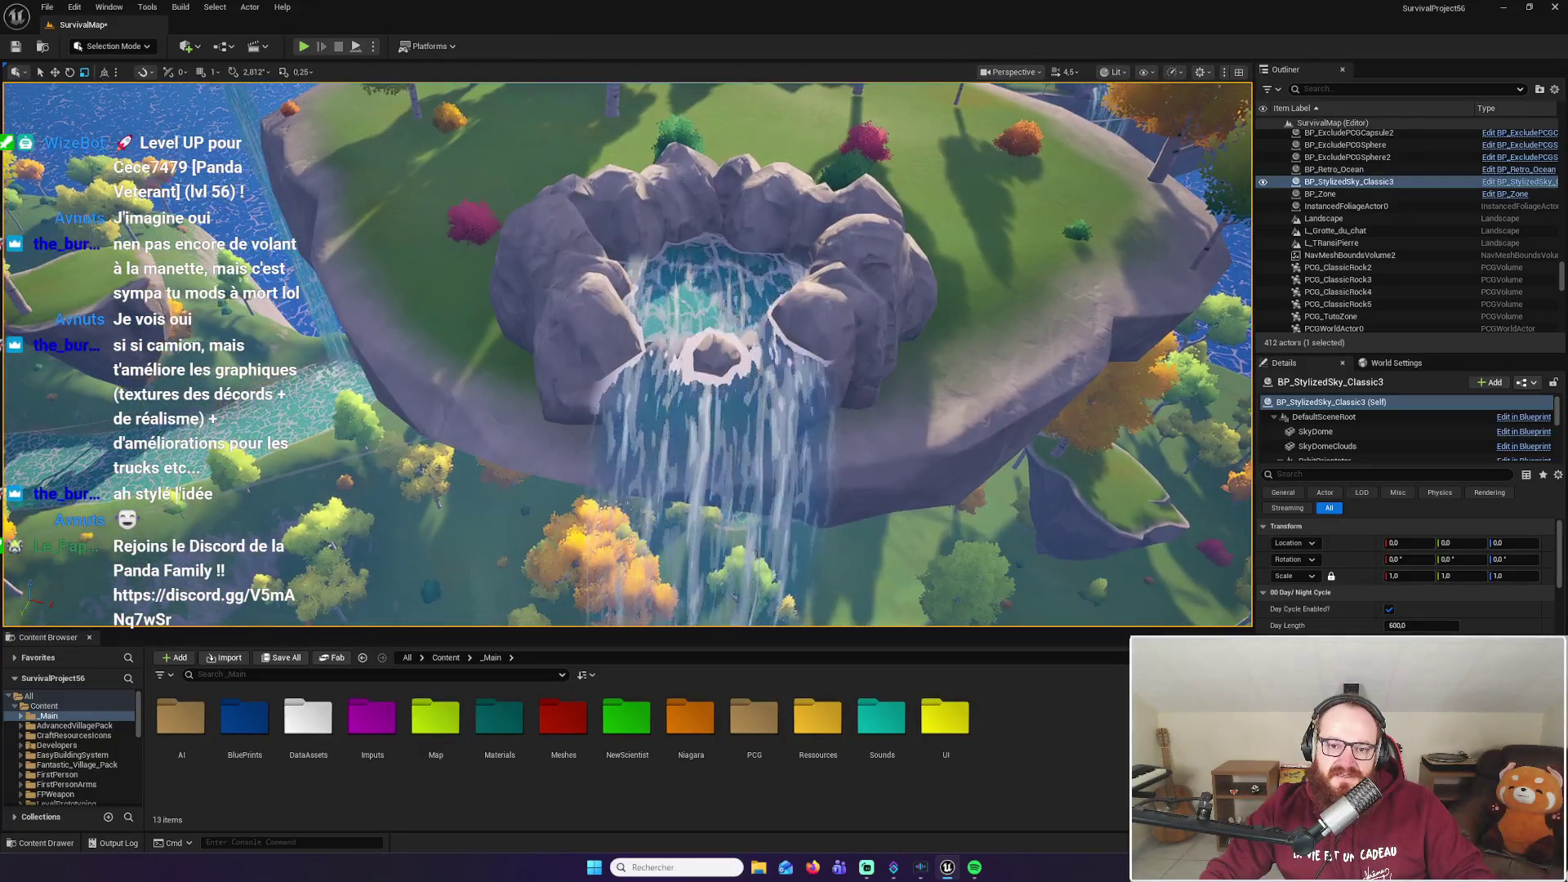
key(f)
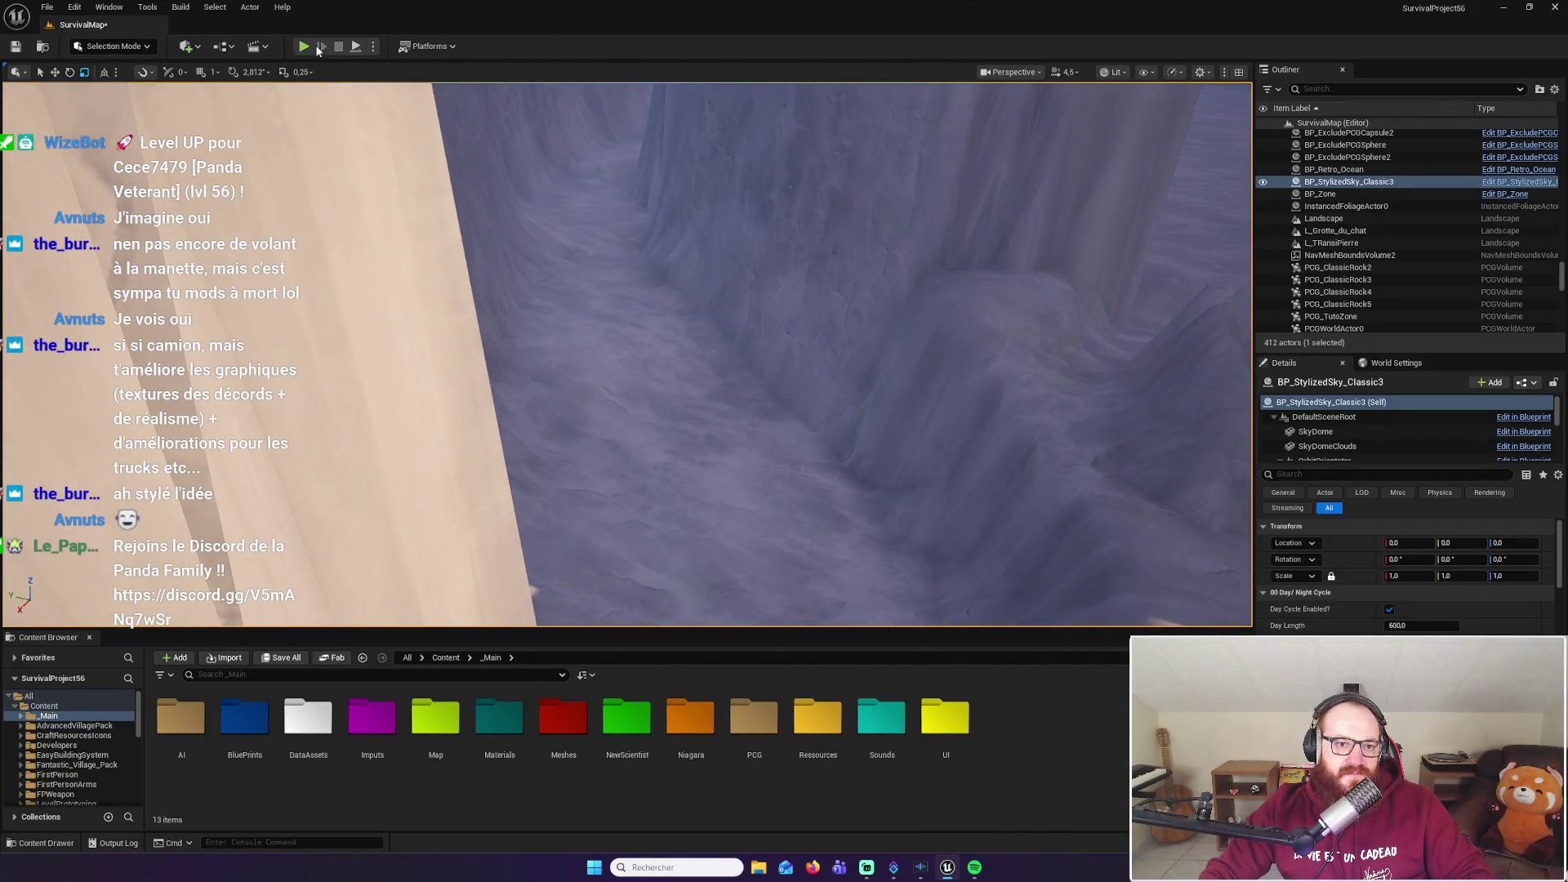
Set playtesting to a single player in the Selected Viewport, start it, and close the message log
click(307, 47)
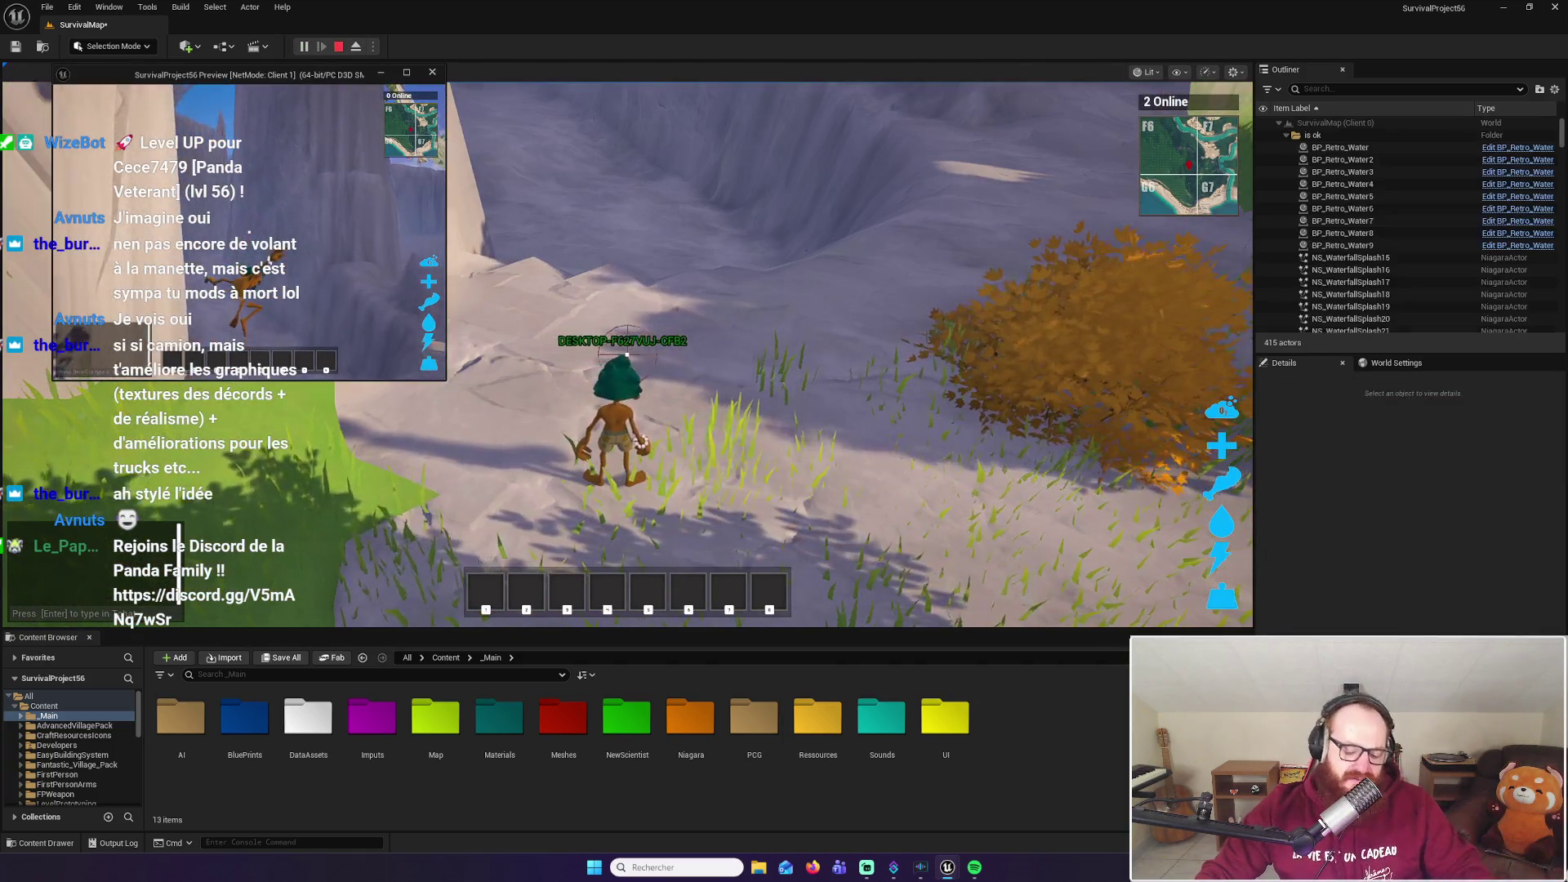
key(Escape)
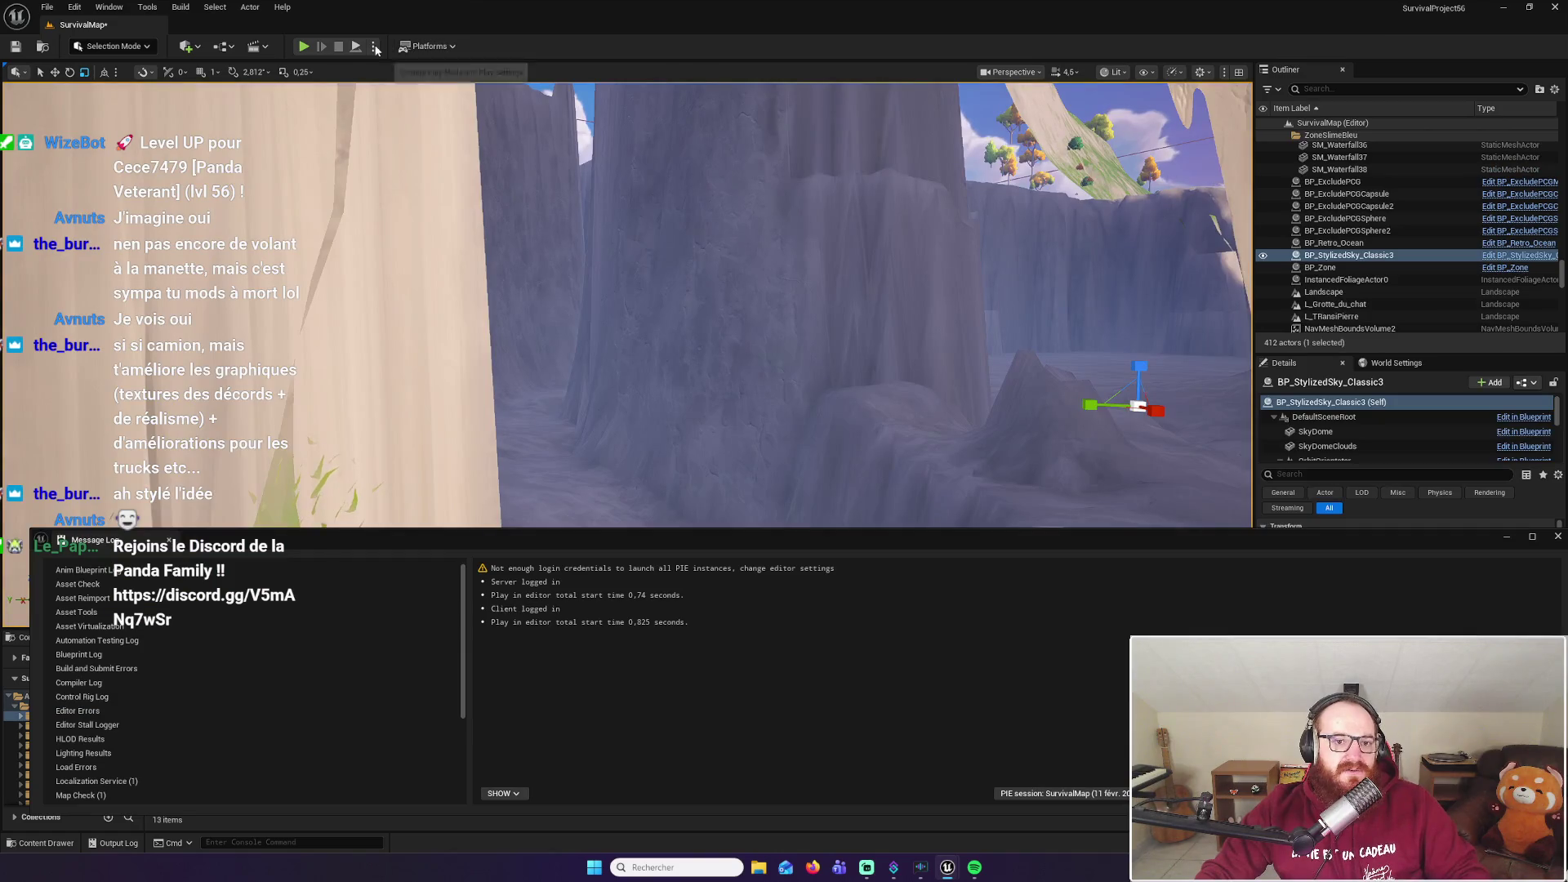
click(374, 47)
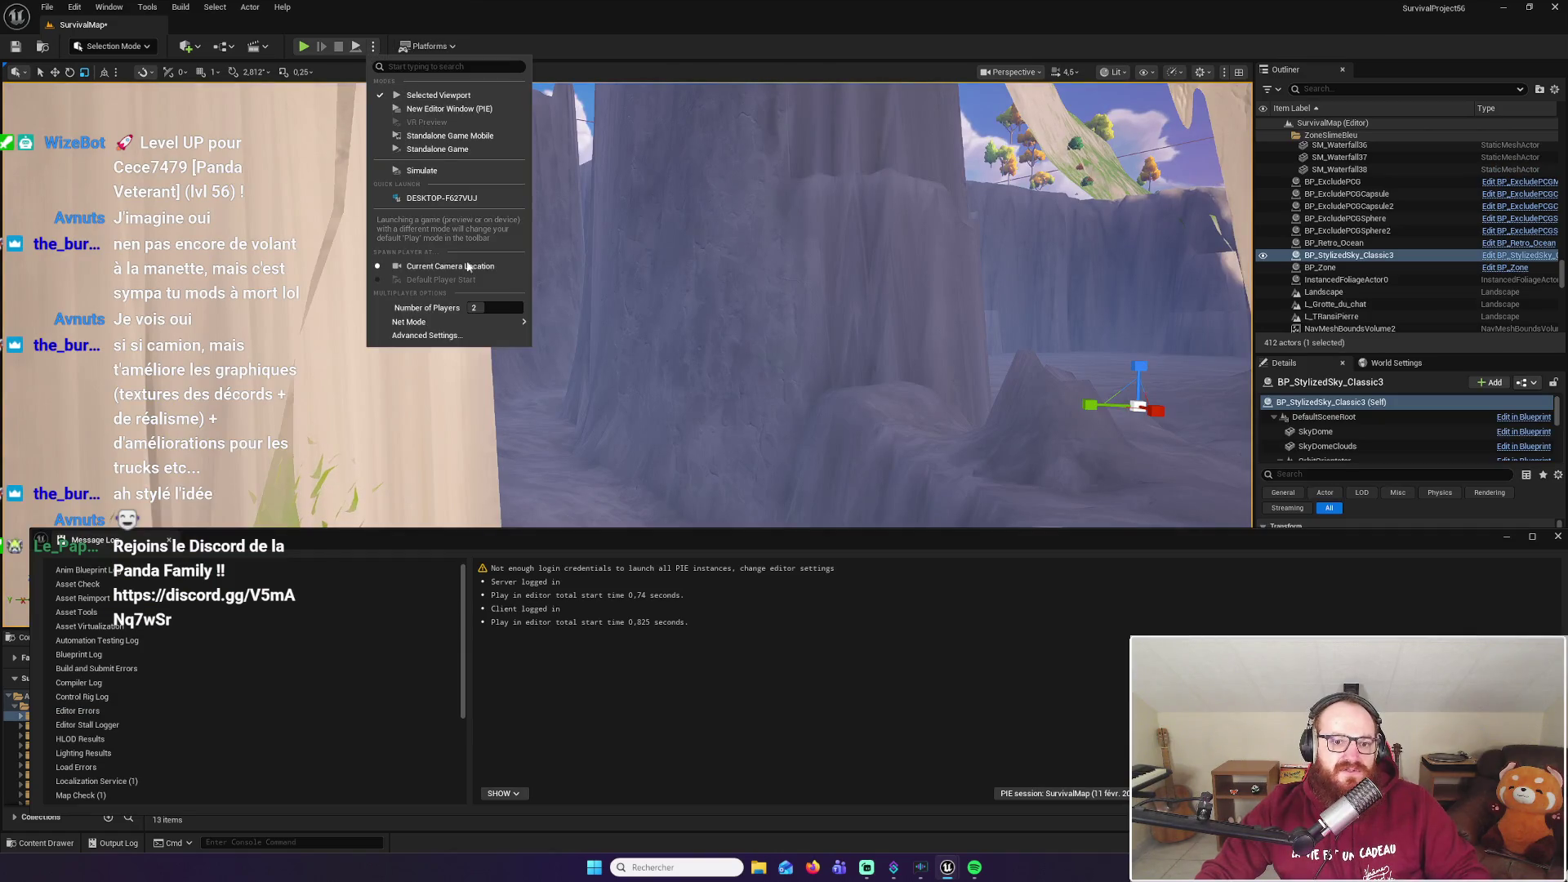
click(303, 46)
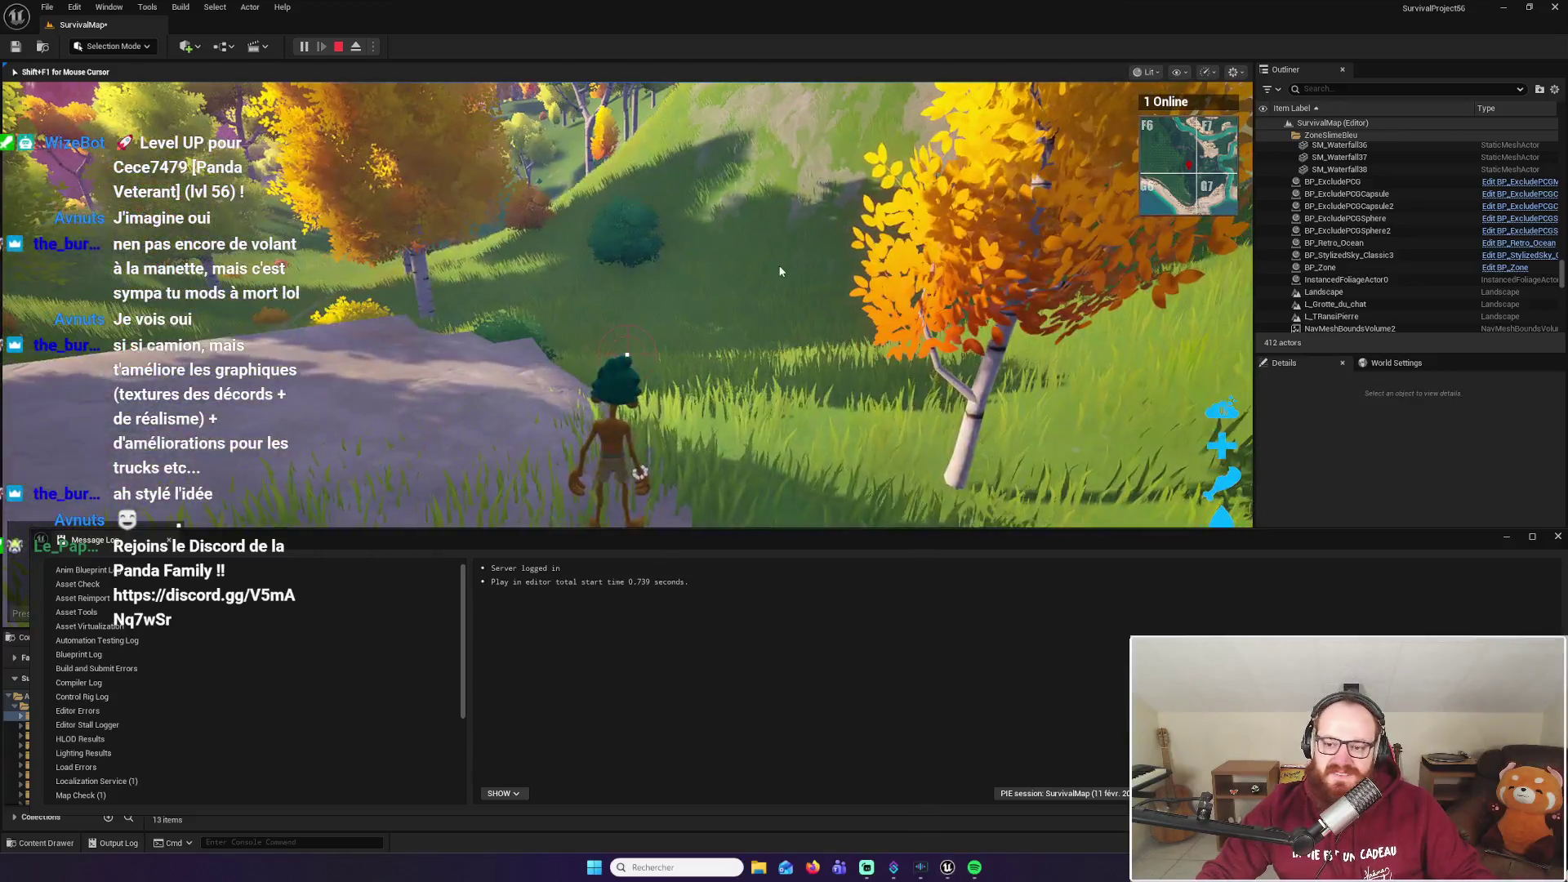
key(super)
click(1556, 535)
click(1556, 535)
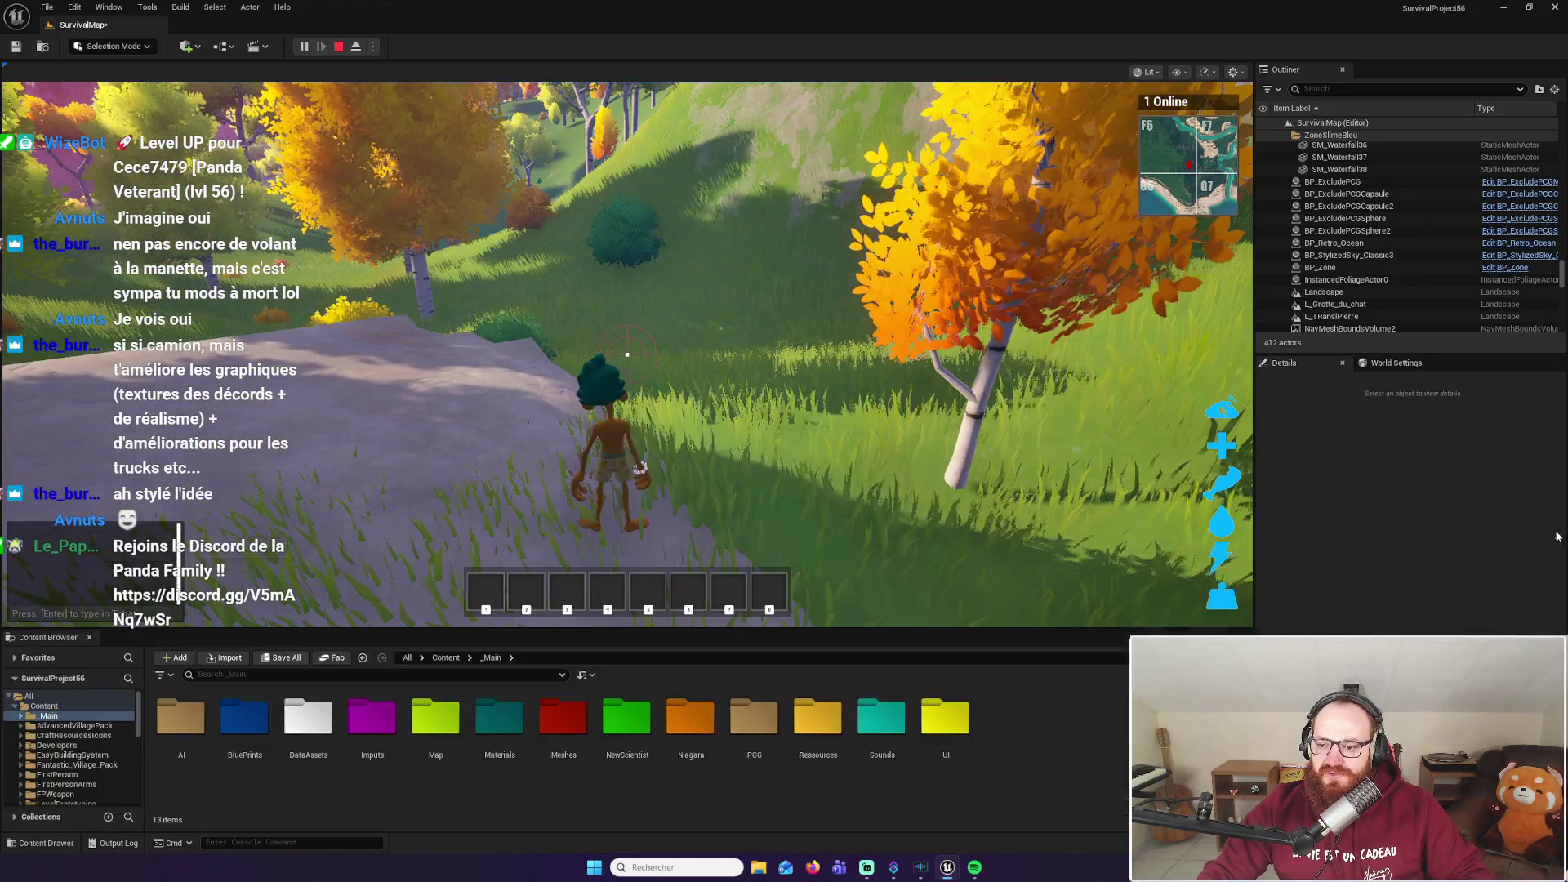
Run the character to the cliff, jump at the rock wall, then stop the playtest
key(w)
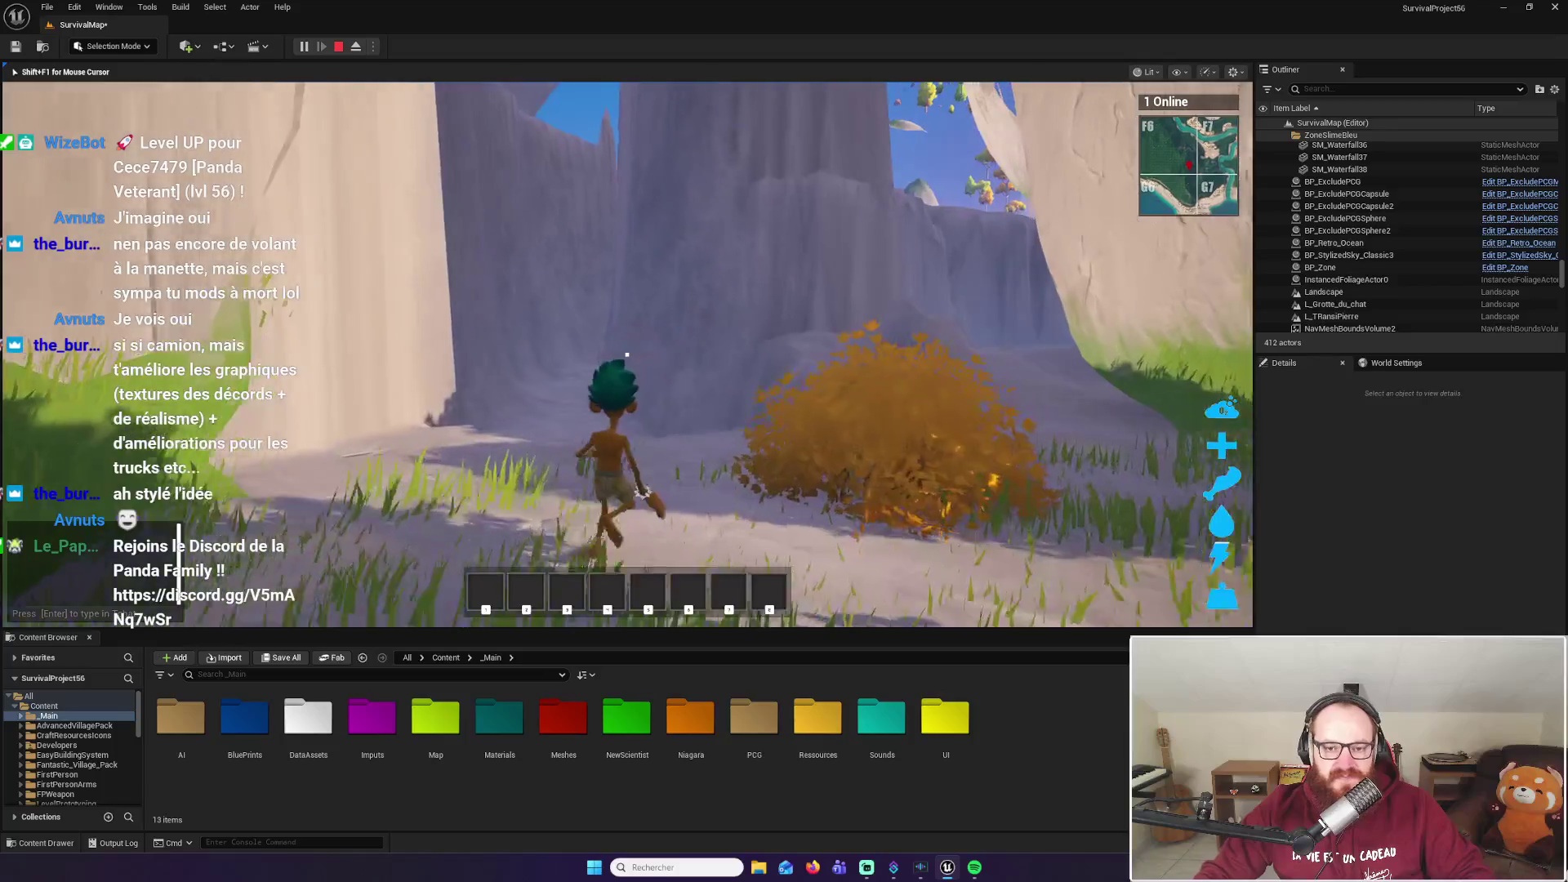
key(space)
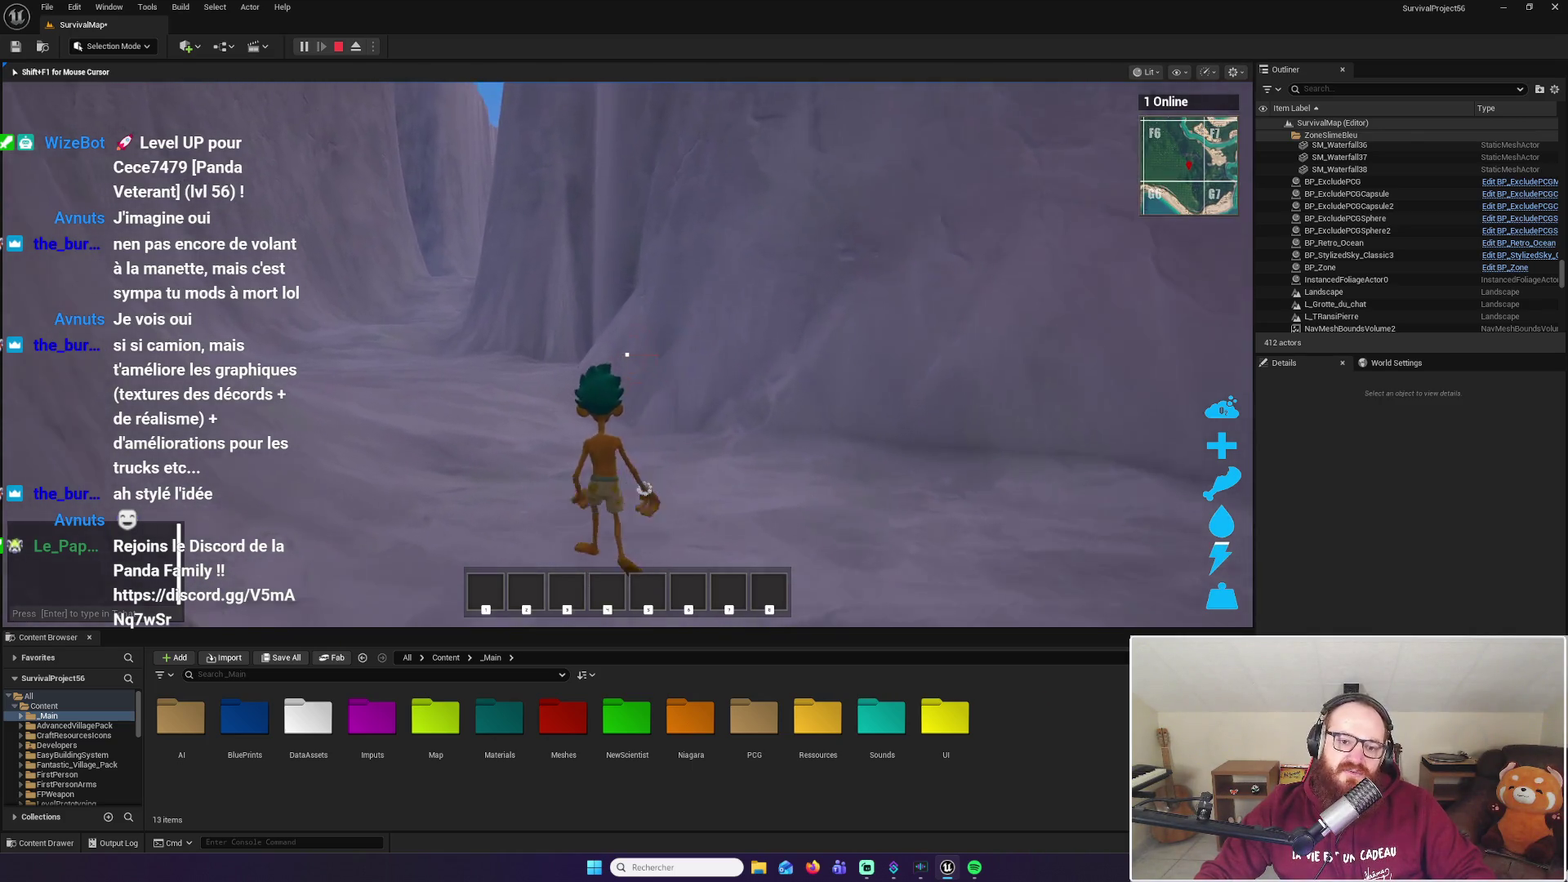
key(w)
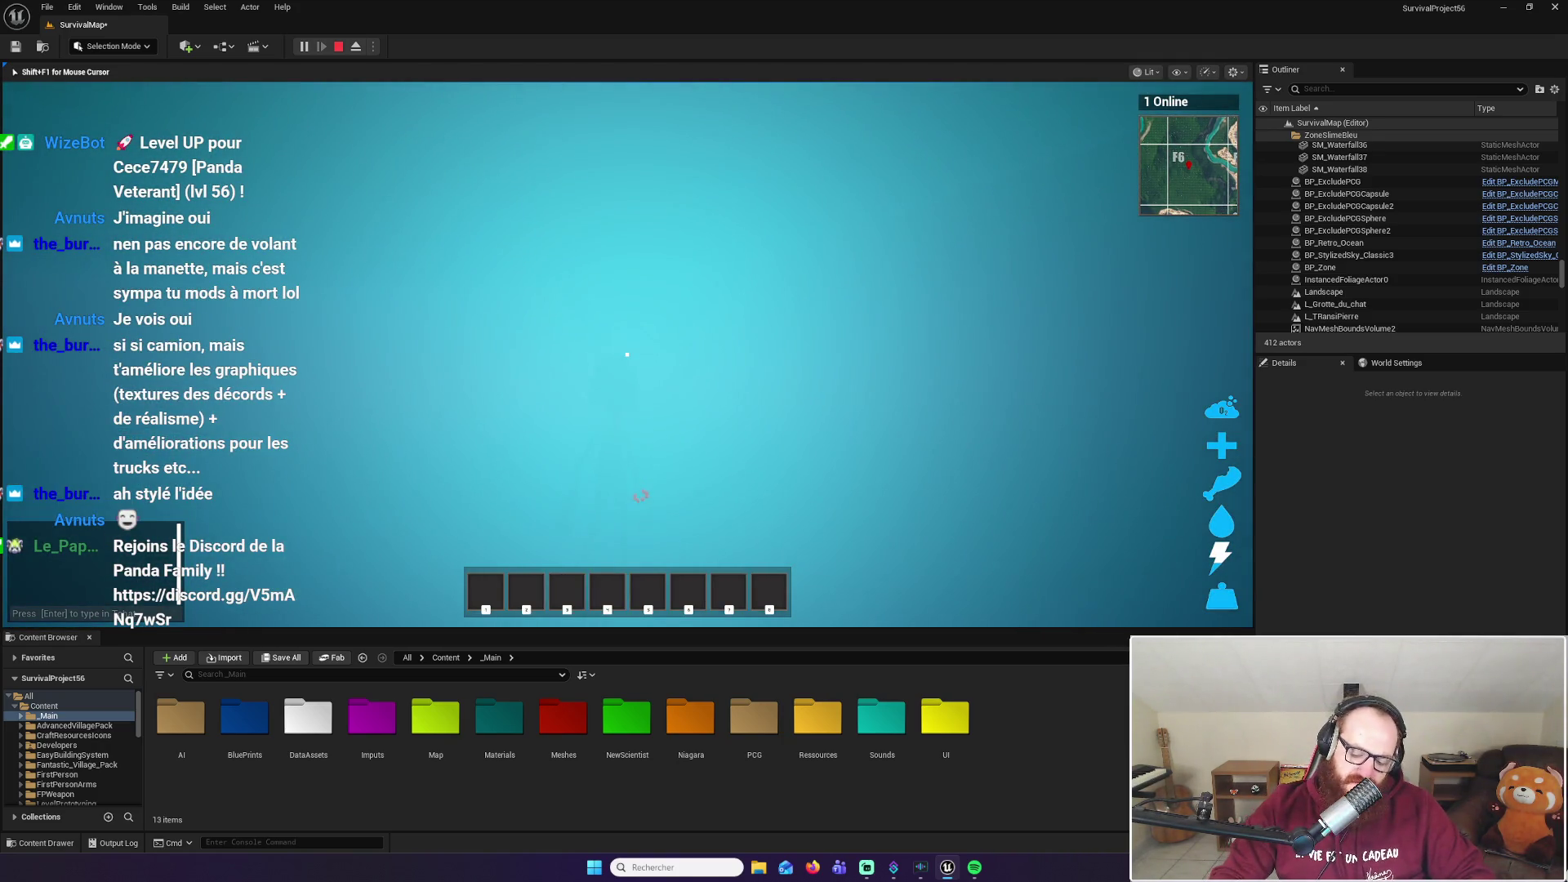
key(Escape)
drag(627, 351, 560, 421)
drag(668, 285, 719, 286)
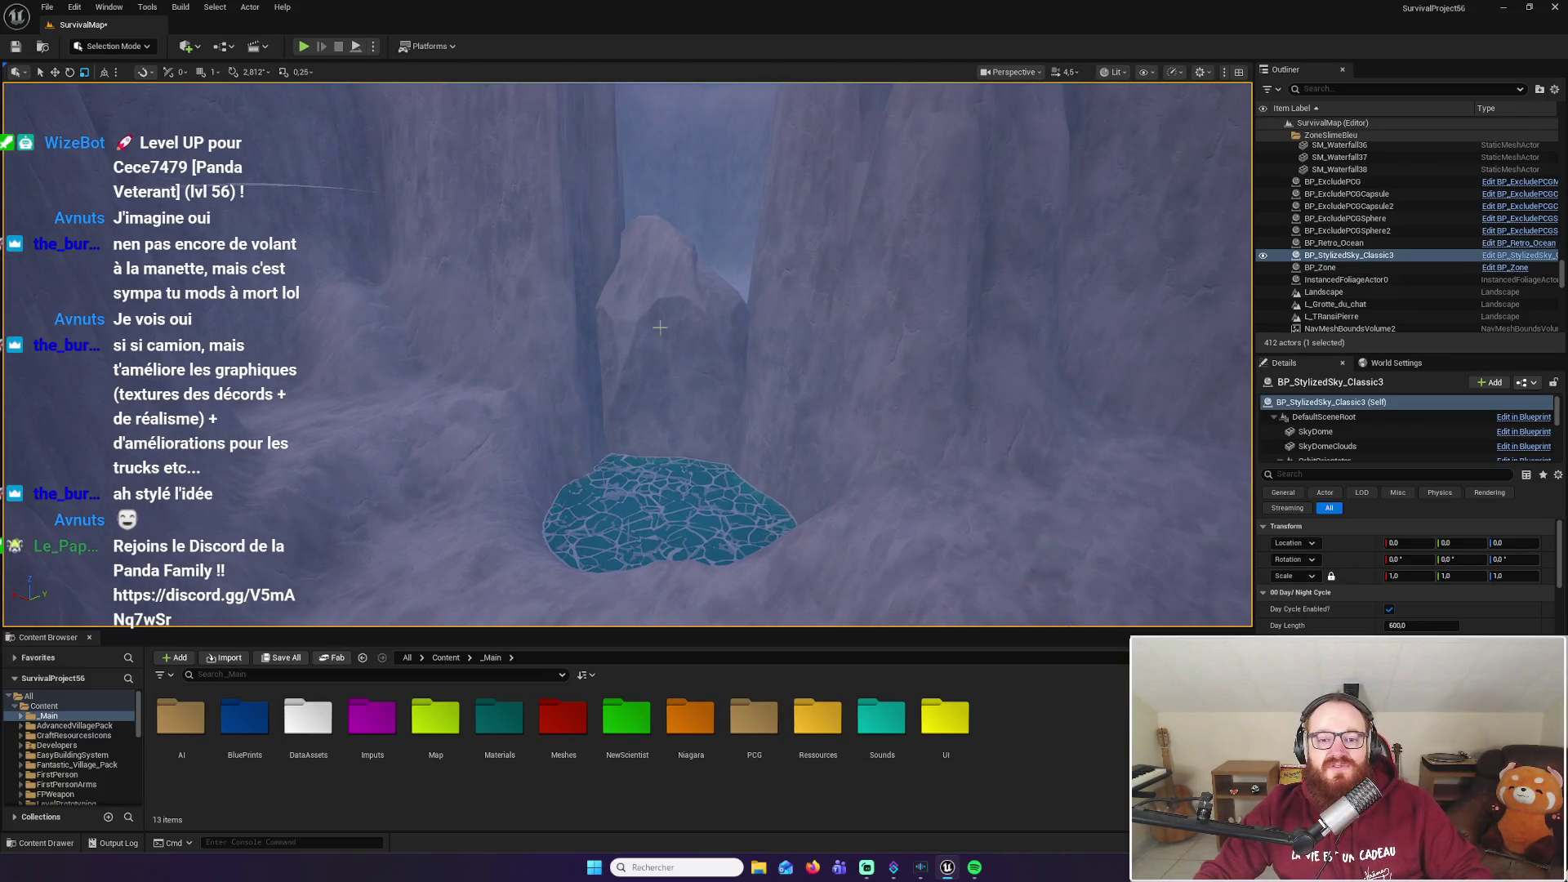
mouse_move(667, 332)
mouse_down()
mouse_move(668, 266)
mouse_move(667, 331)
mouse_move(715, 331)
mouse_move(645, 335)
mouse_move(669, 330)
mouse_up()
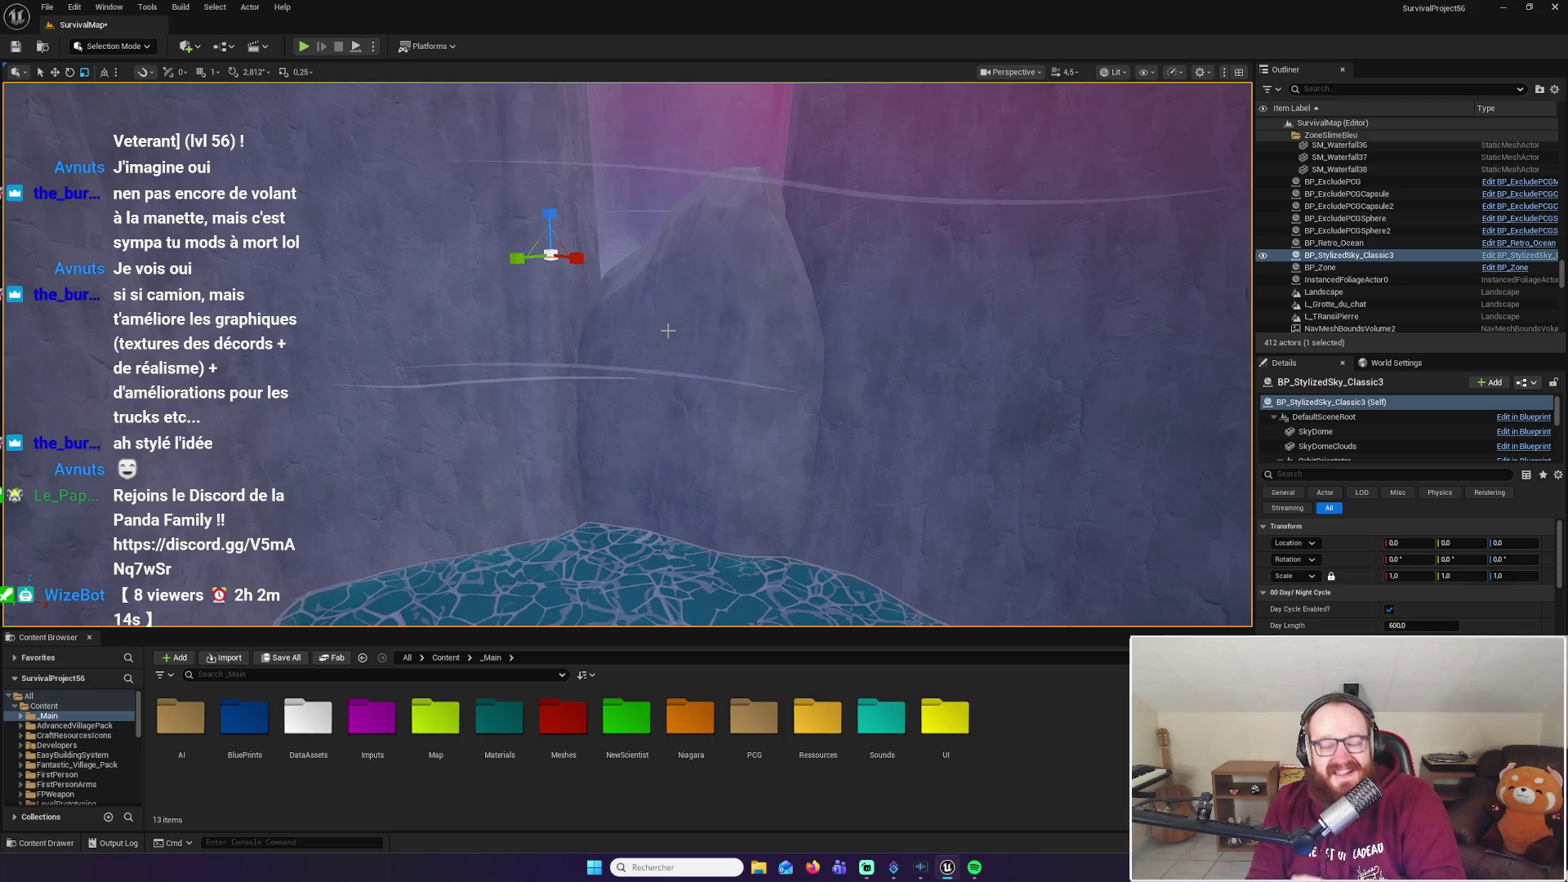
mouse_move(669, 330)
mouse_down()
mouse_move(760, 269)
mouse_move(792, 286)
mouse_move(816, 269)
mouse_move(797, 315)
mouse_move(780, 298)
mouse_up()
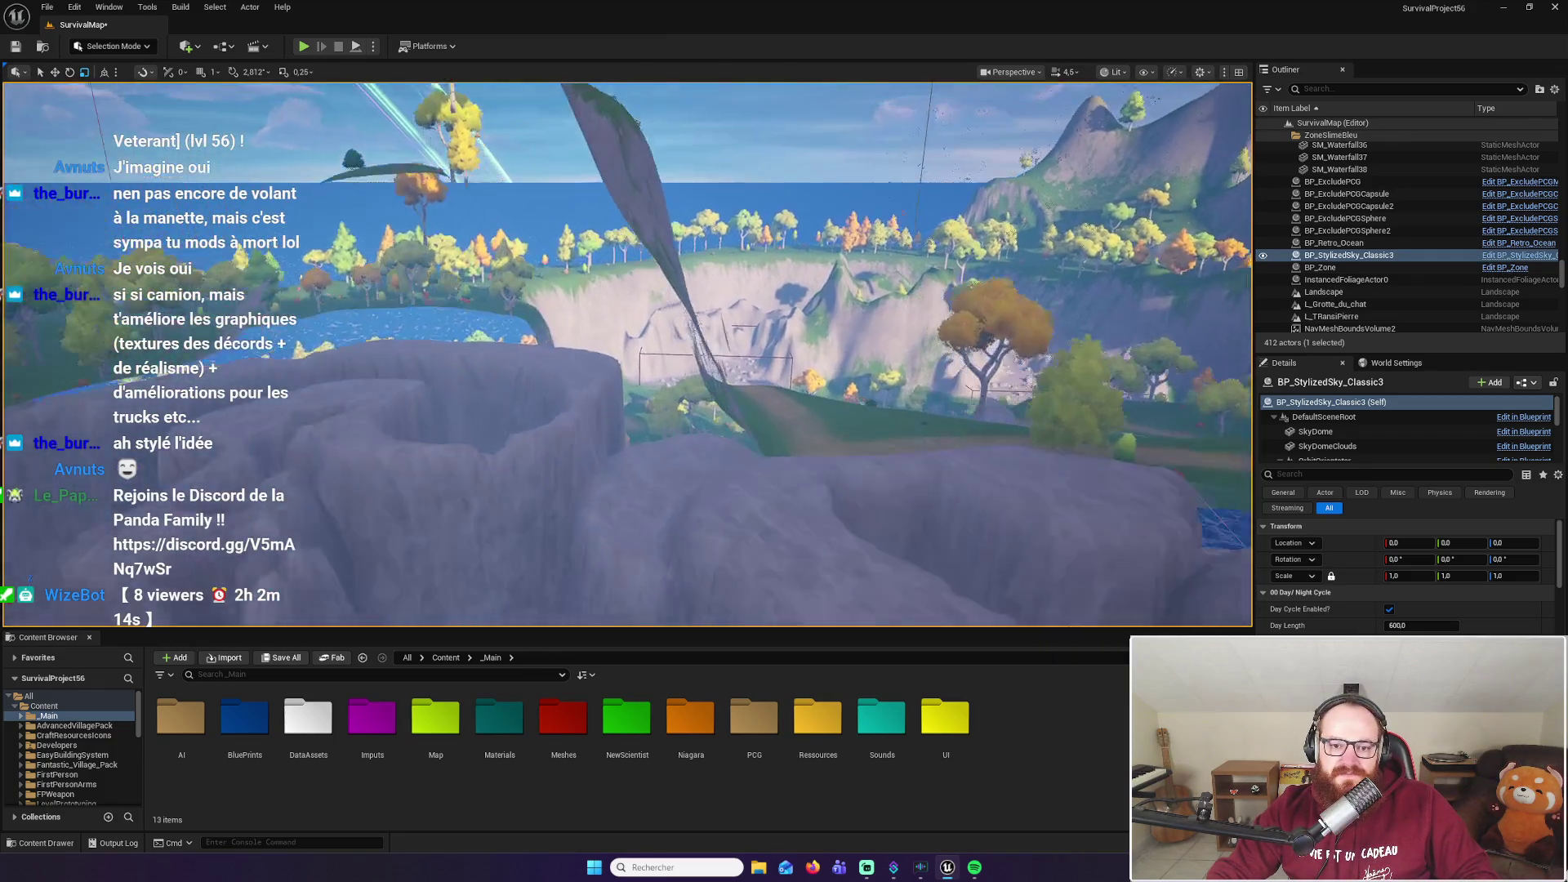
drag(780, 299, 772, 304)
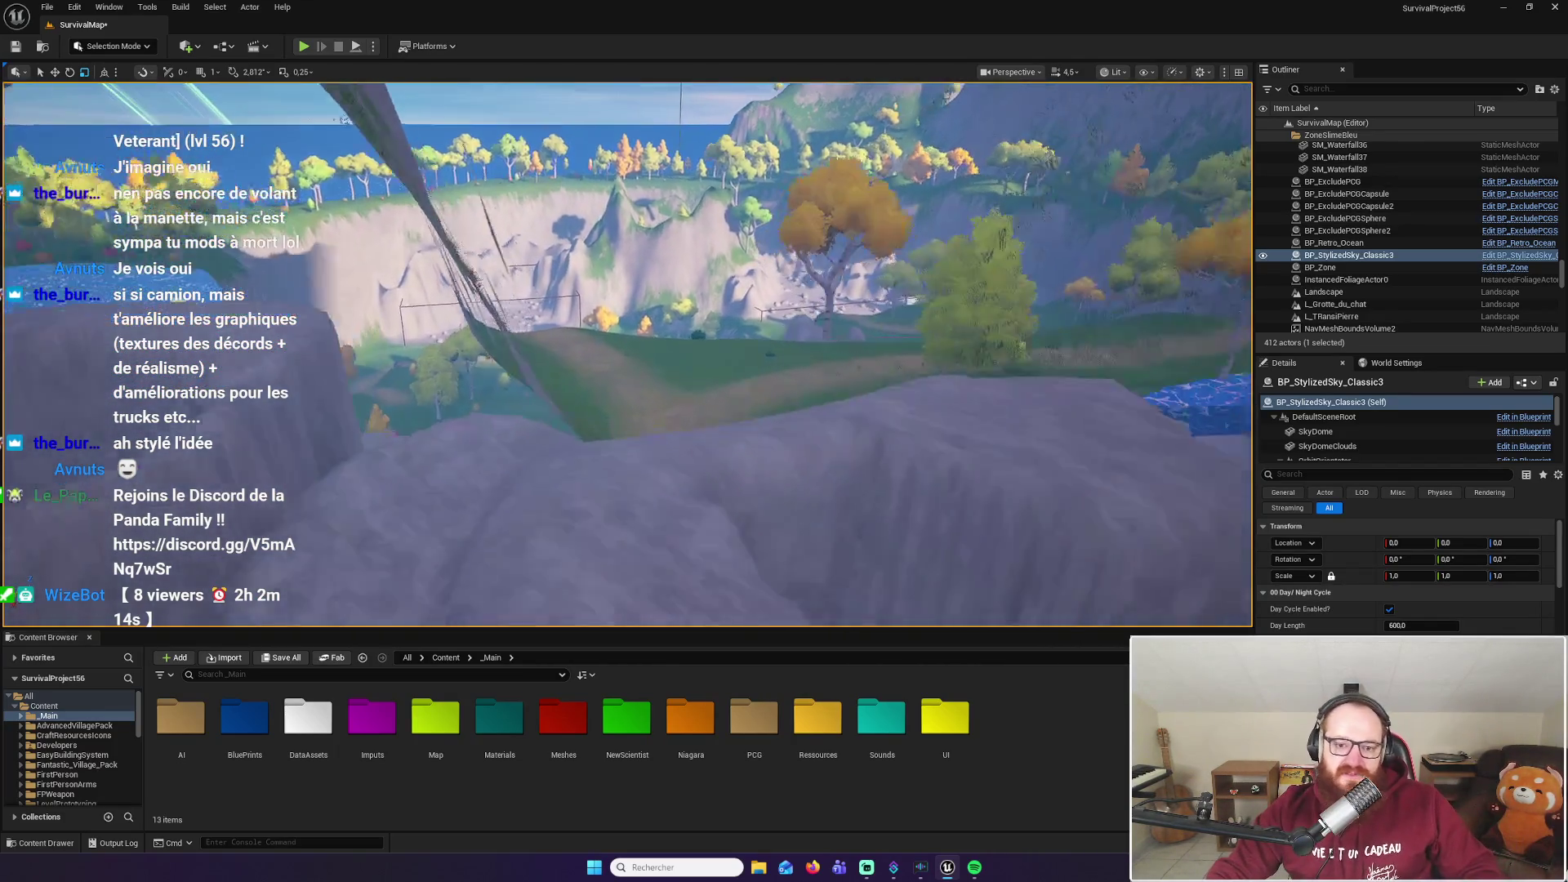
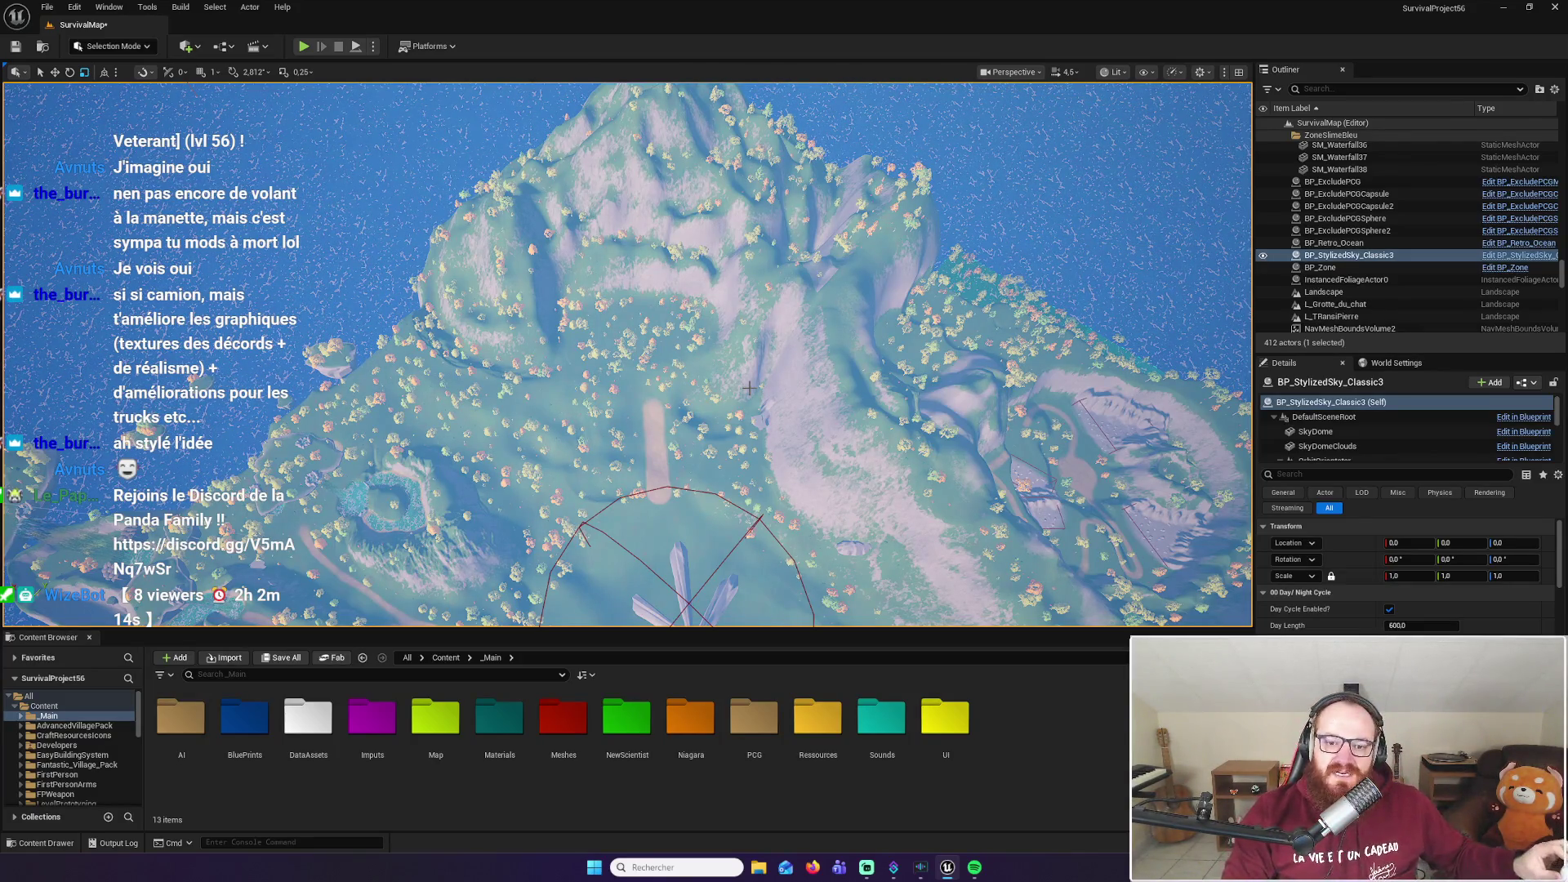
Zoom and fly the viewport from the island overview down to the rock pillars by the waterfall pool
scroll(819, 403, up, 6)
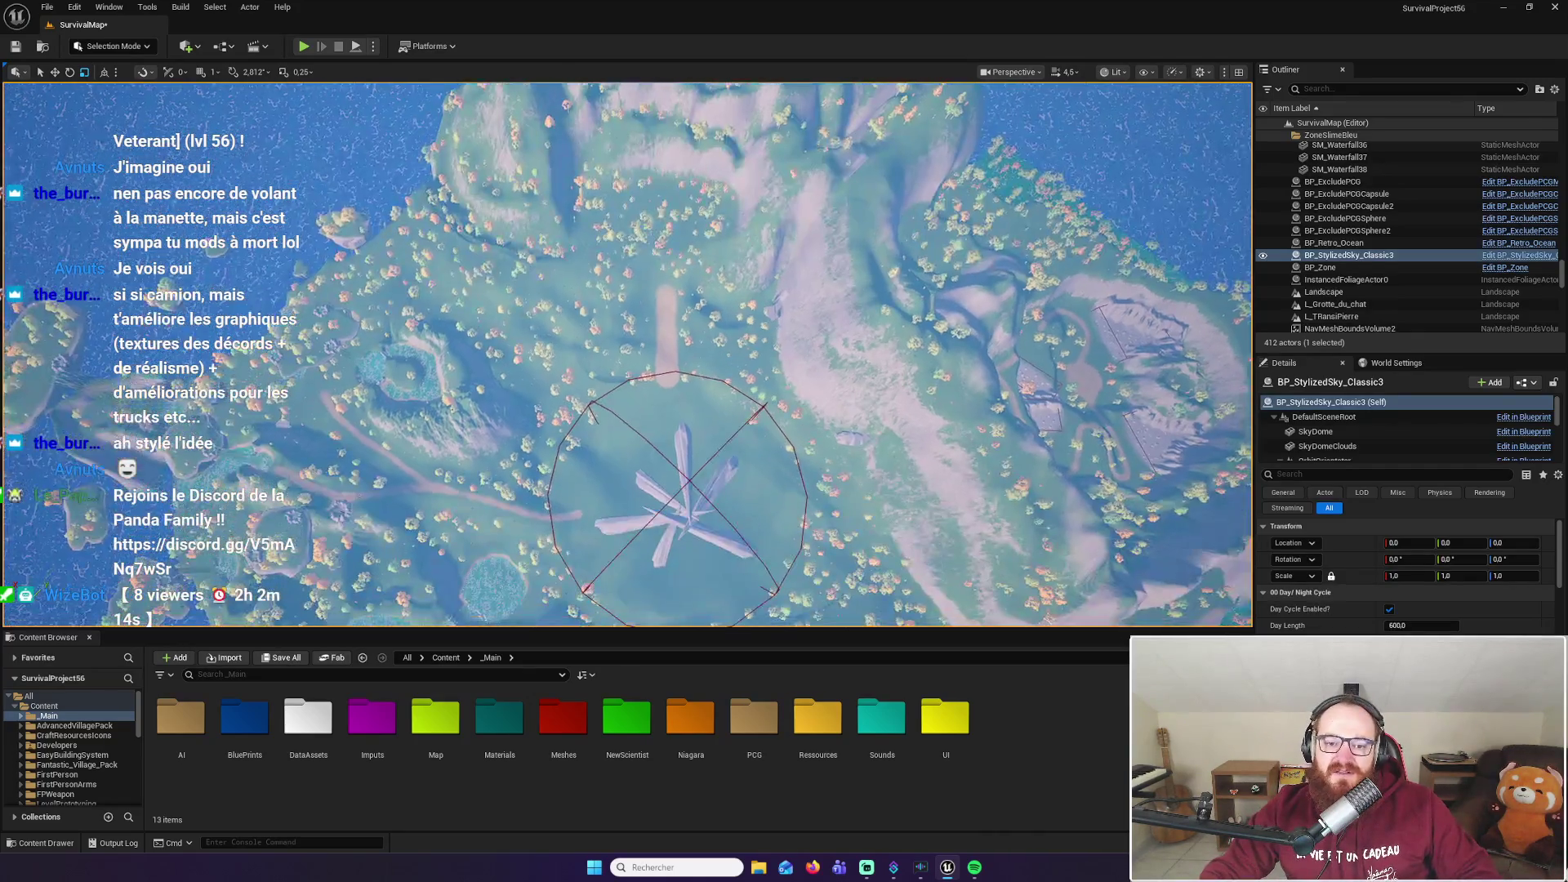
drag(831, 324, 658, 283)
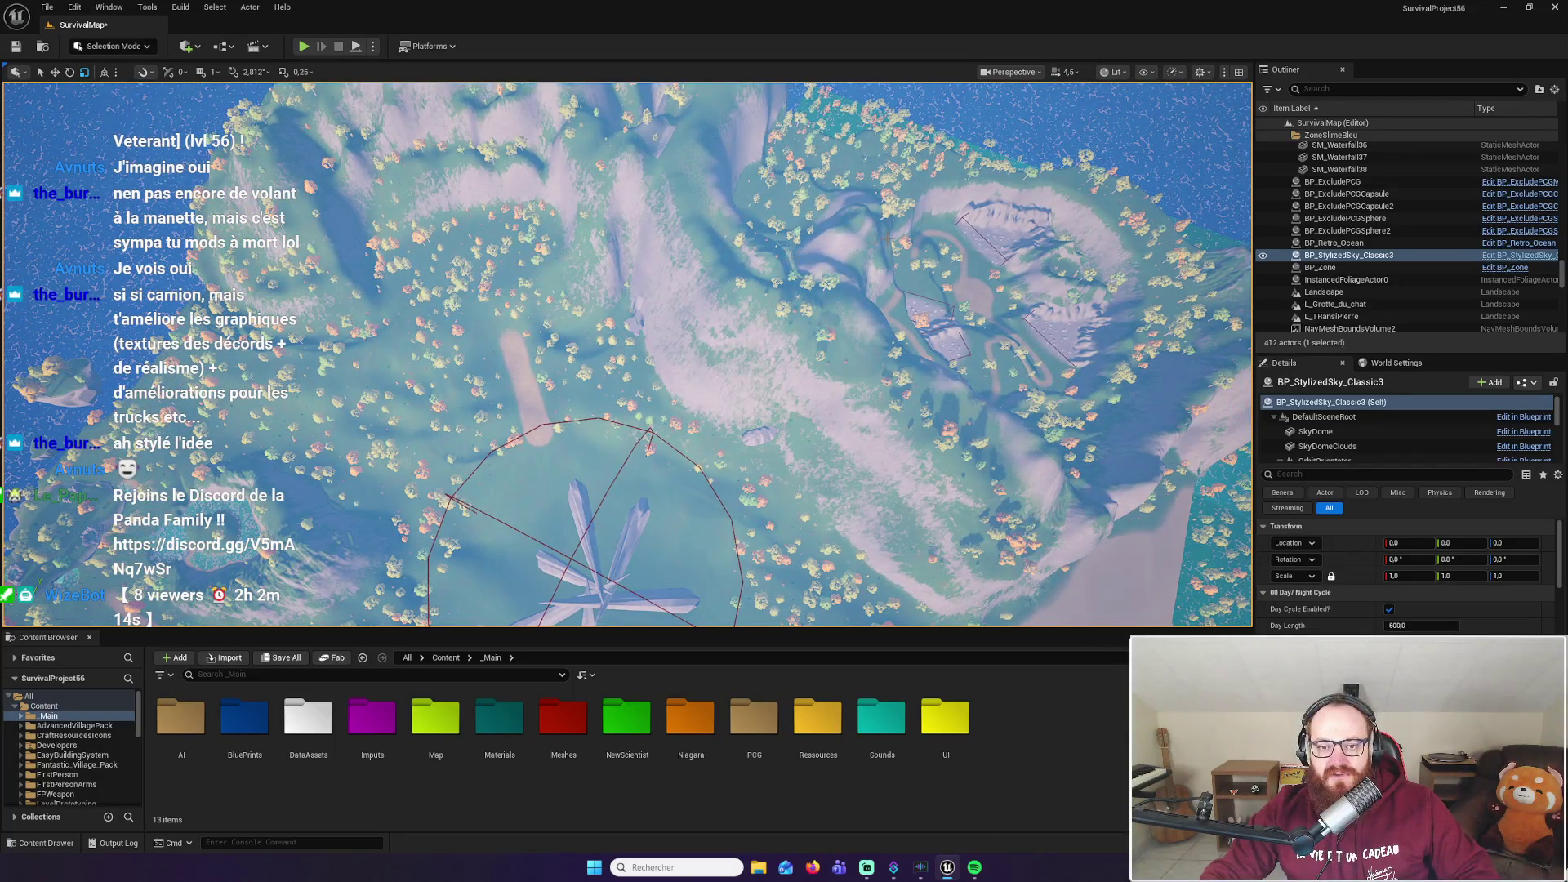
drag(662, 281, 621, 287)
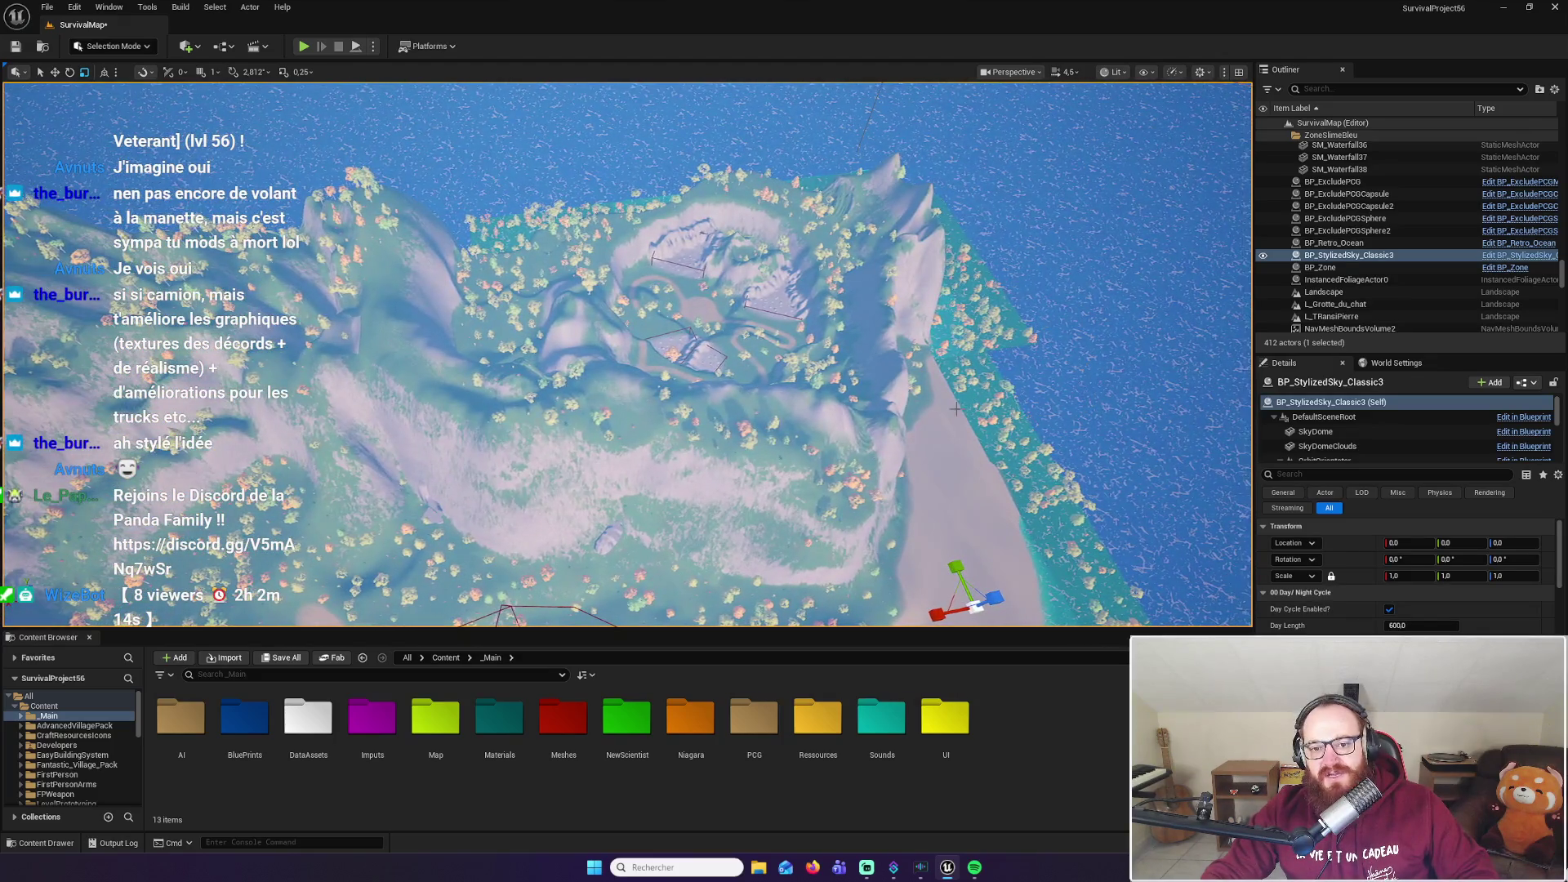
drag(733, 341, 705, 342)
drag(652, 294, 914, 514)
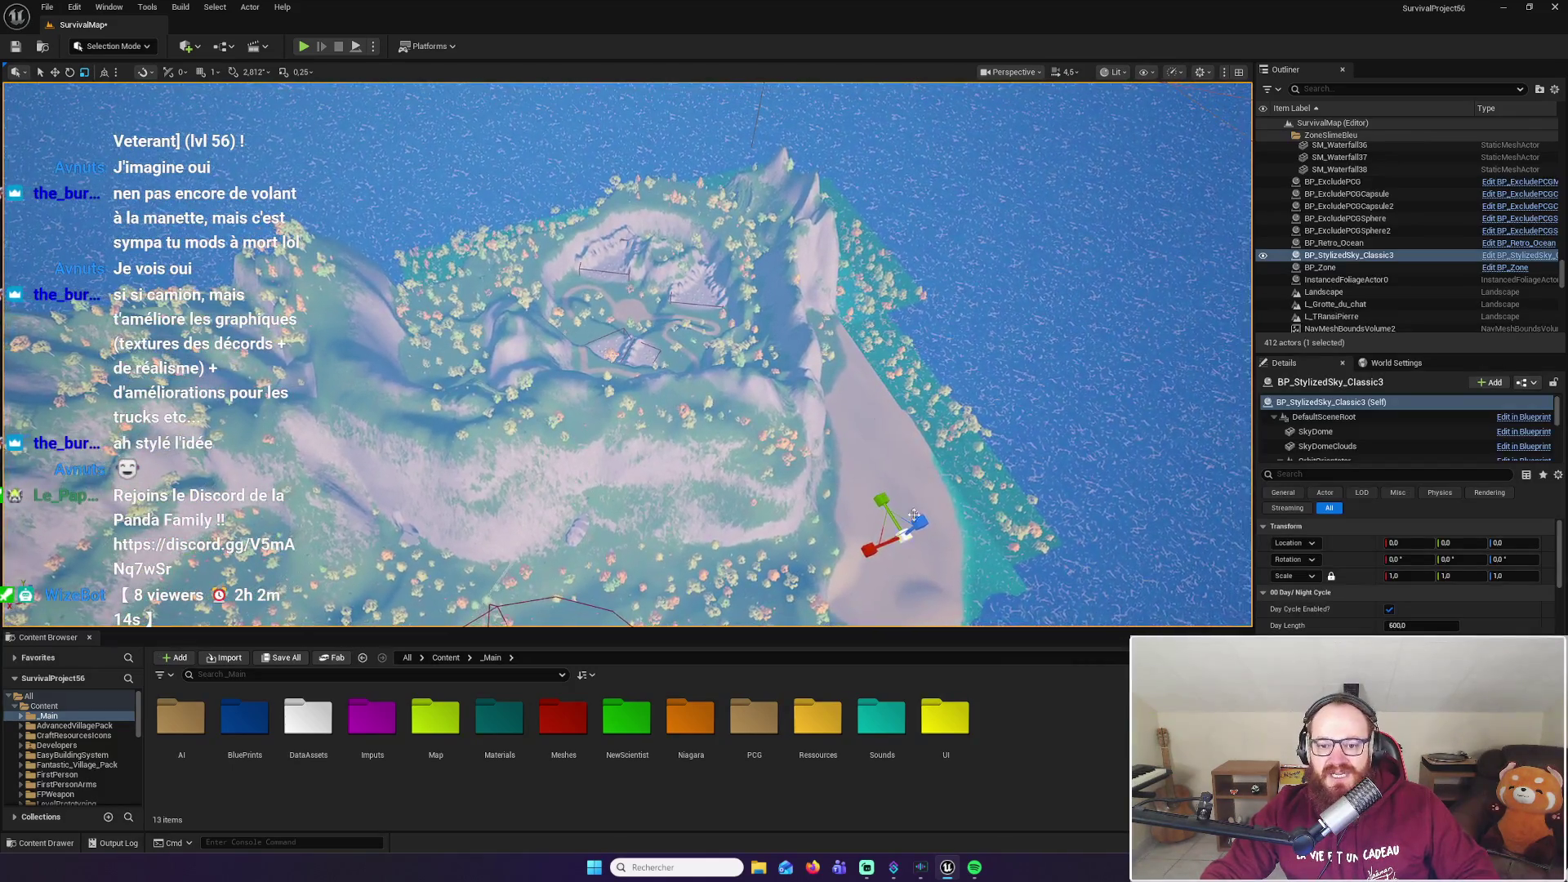
drag(339, 512, 353, 360)
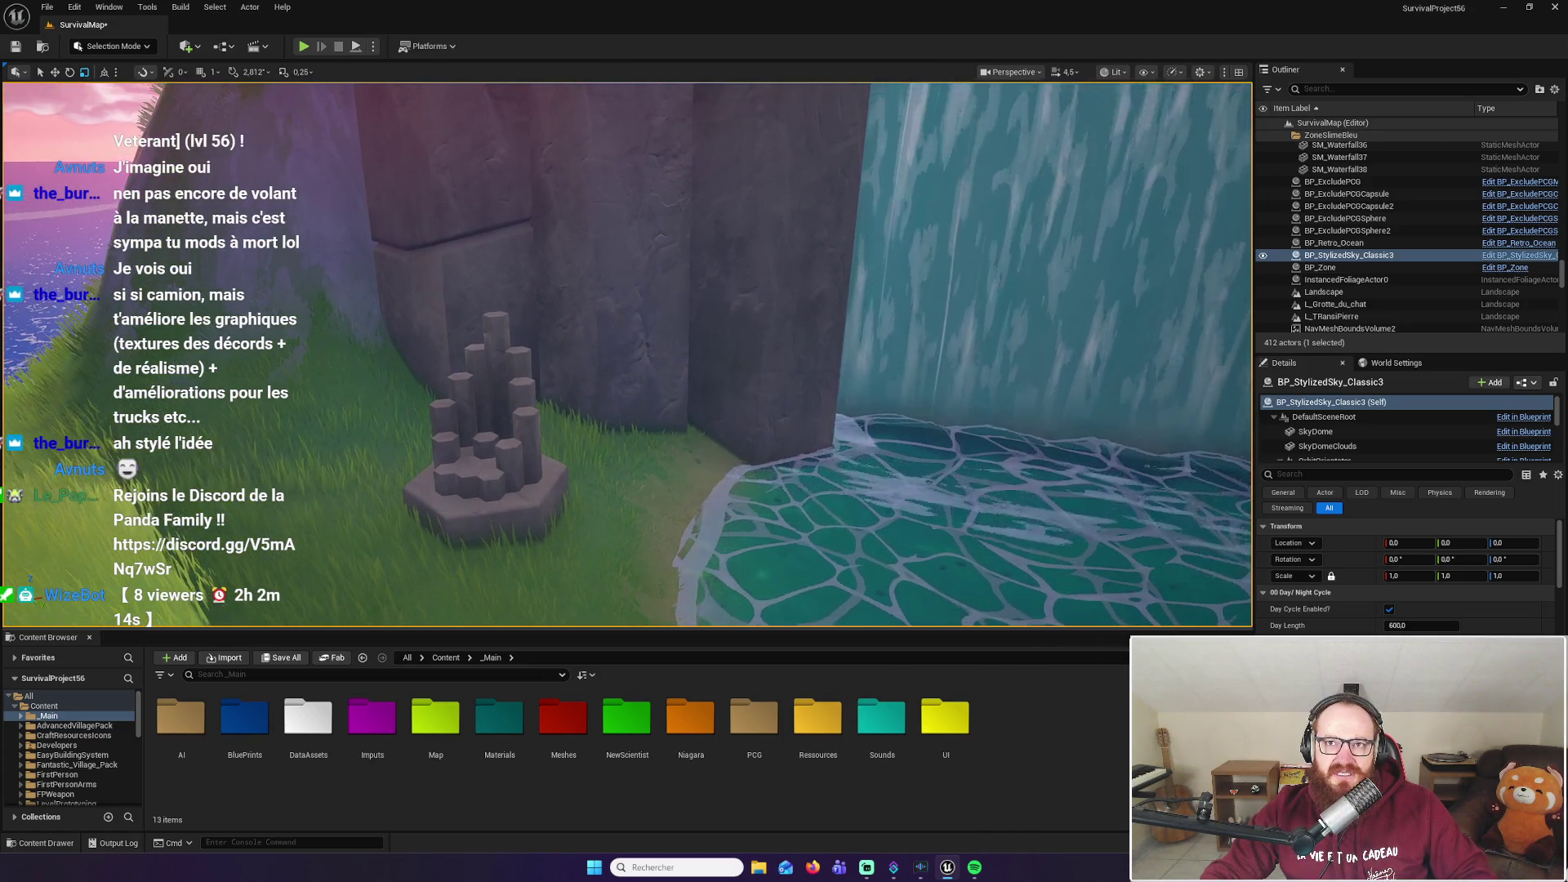
Slide the viewport camera right along the waterfall toward the rock arch, then launch Play In Editor
key(Right)
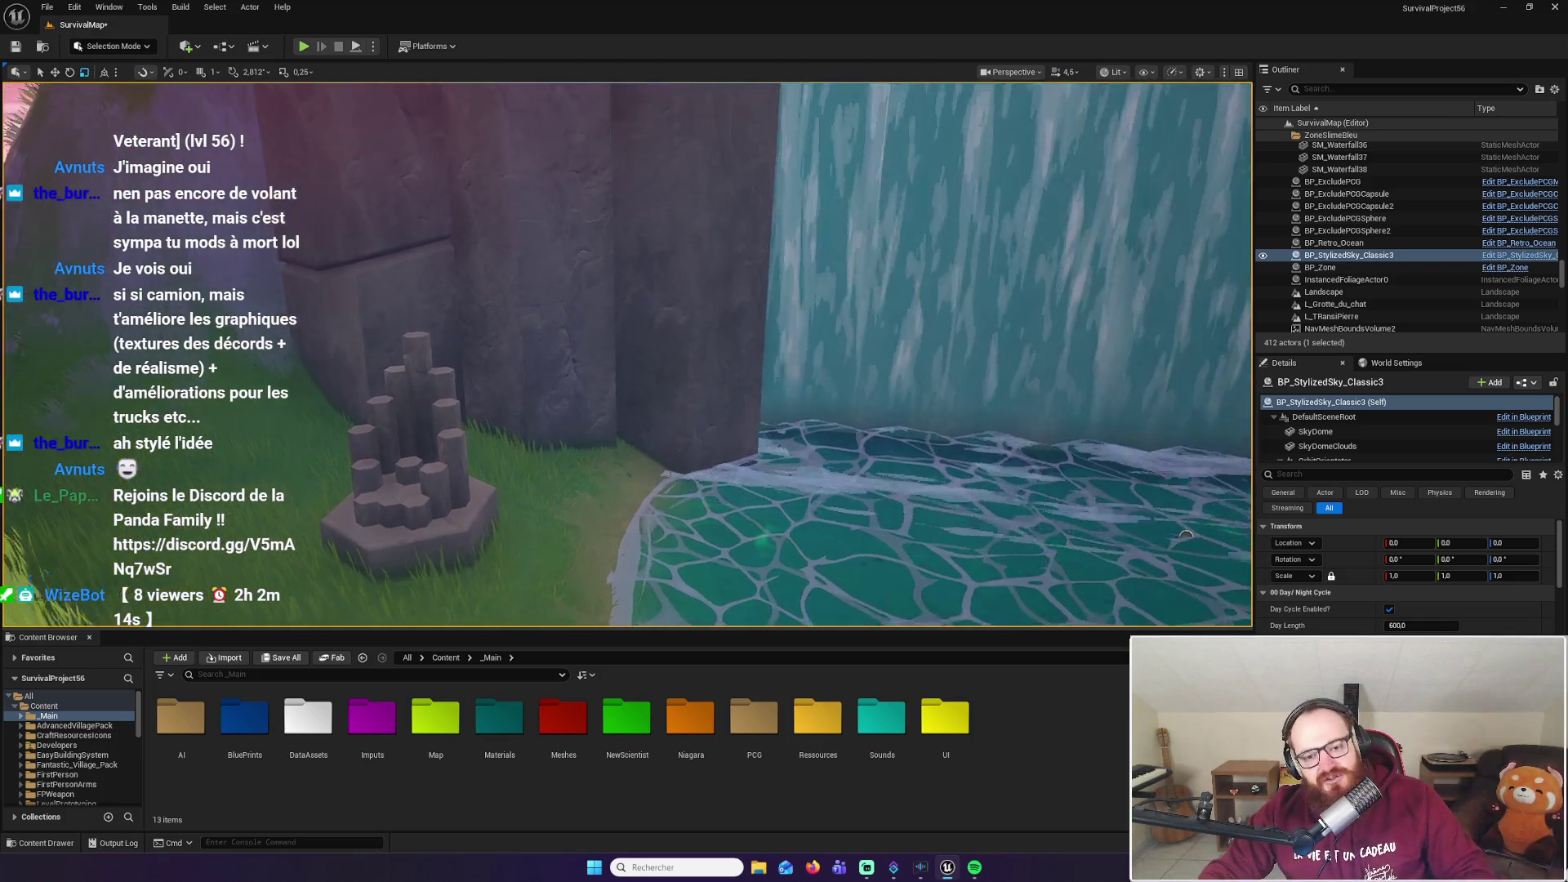
key(Right)
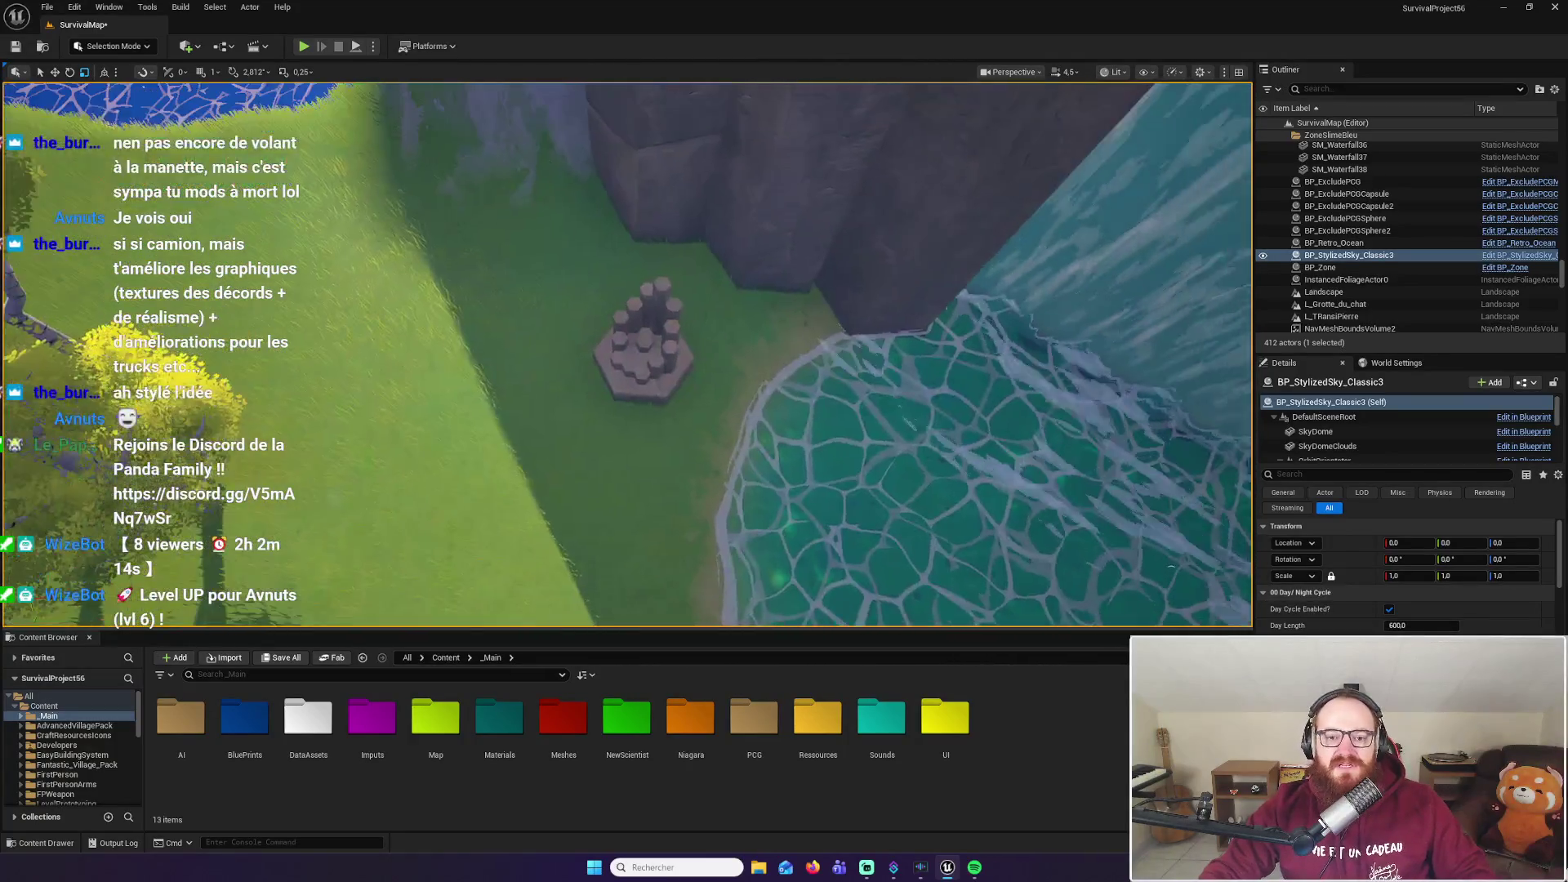
key(1)
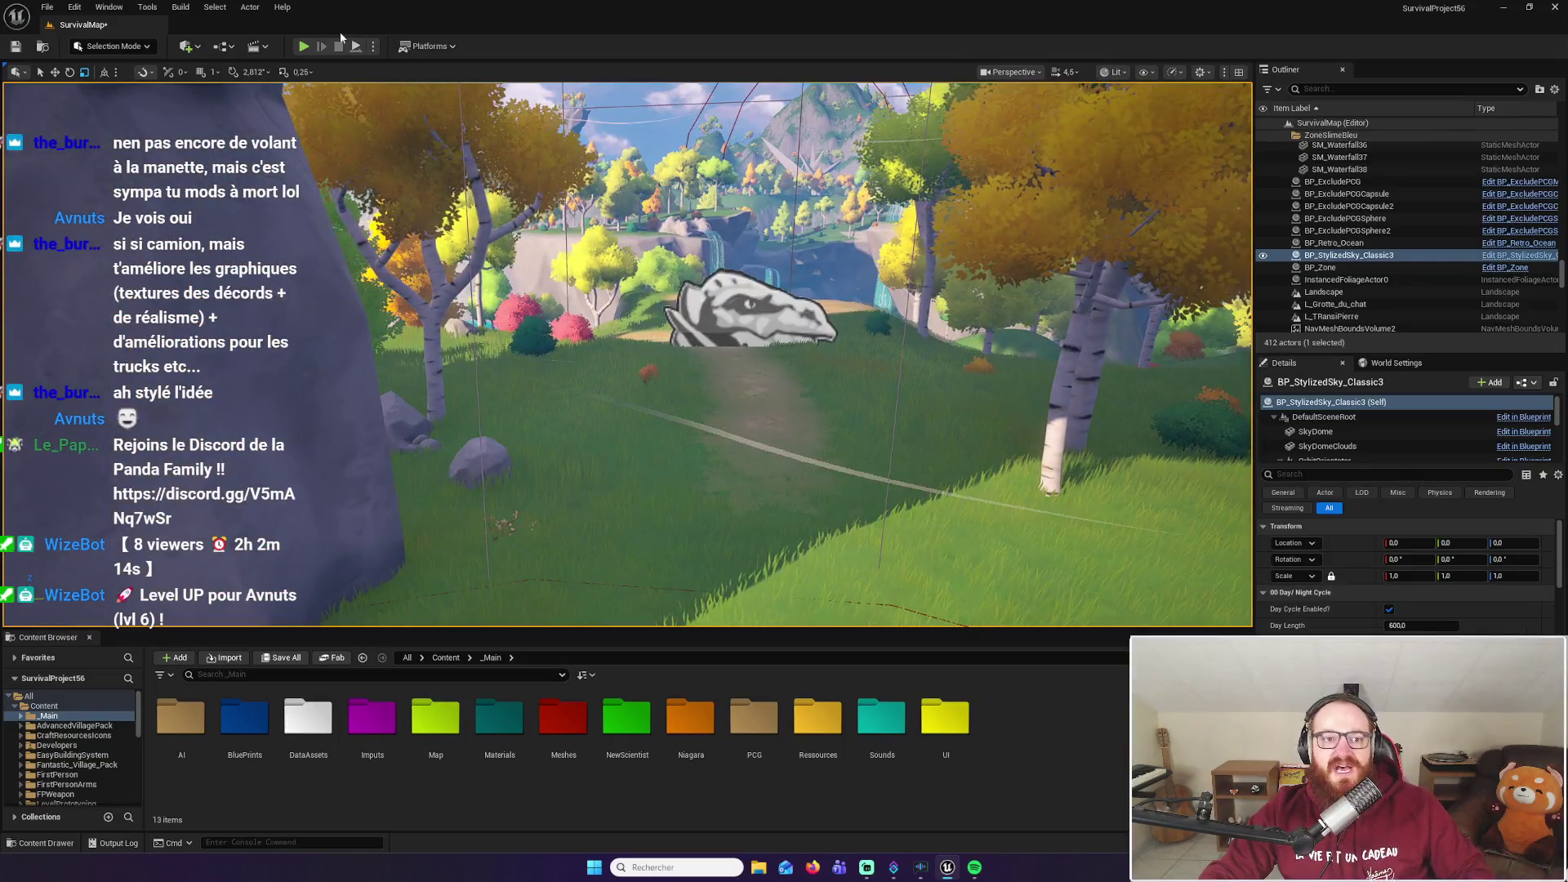
click(304, 46)
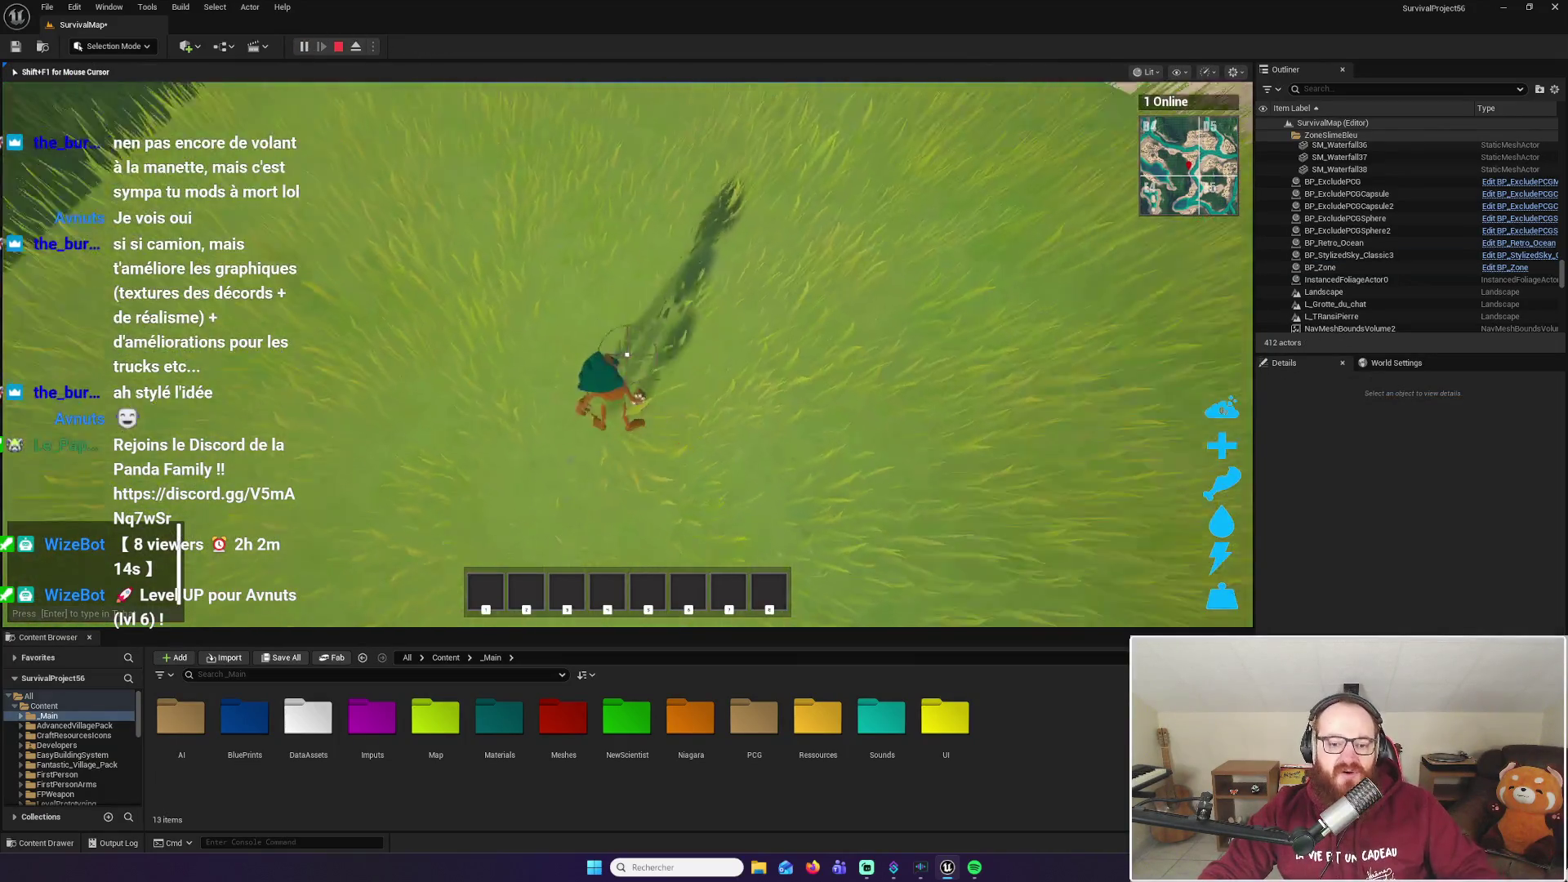
Run the character along the dirt path to the wooden platform and jump off the grassy cliff
key(w)
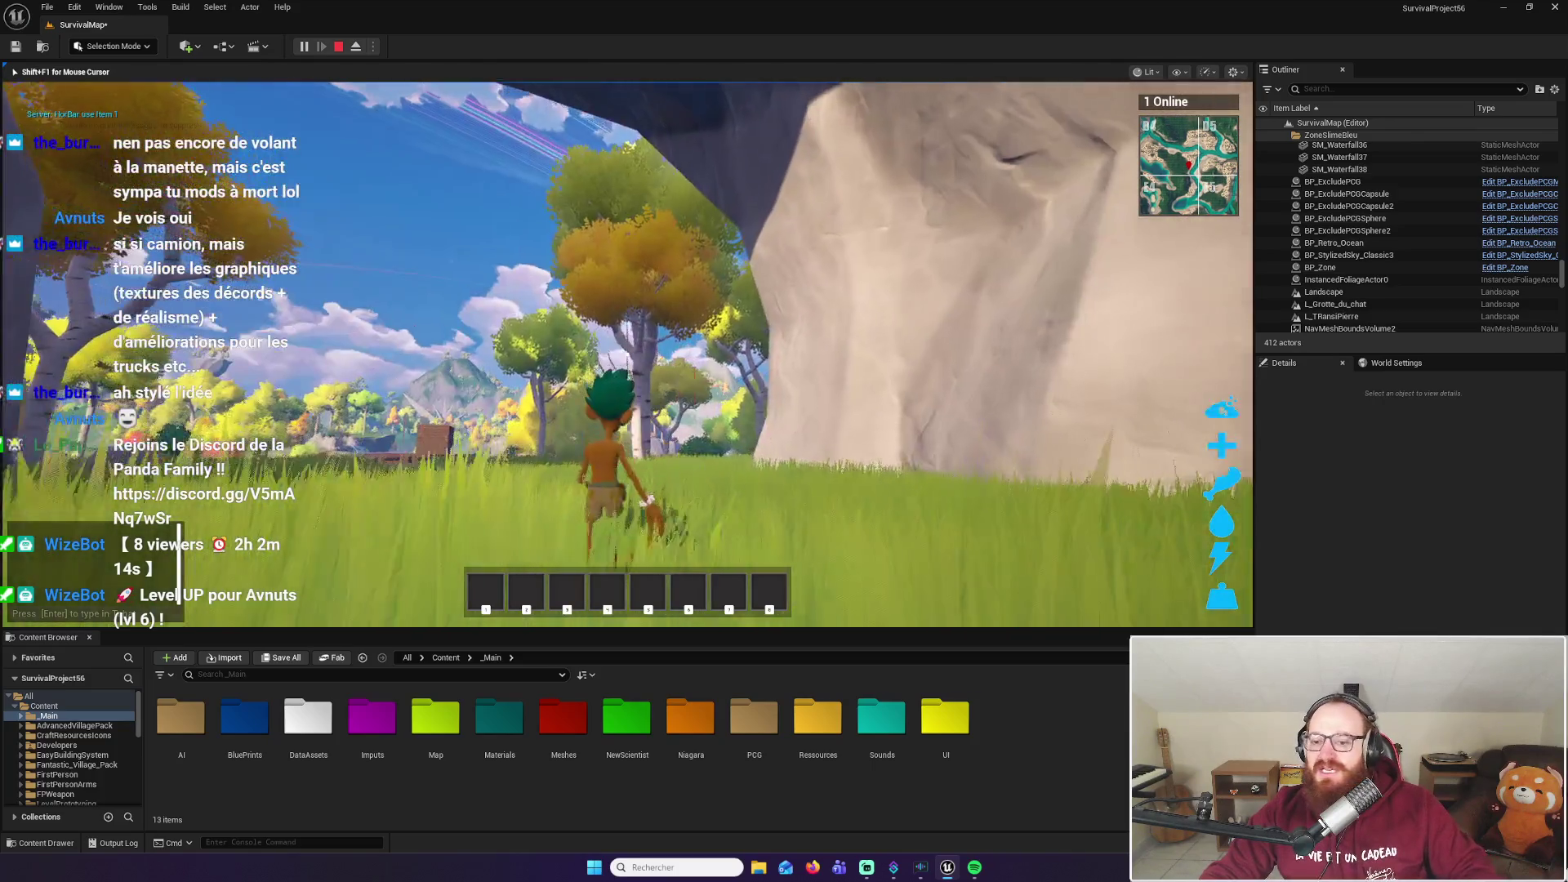
key(w)
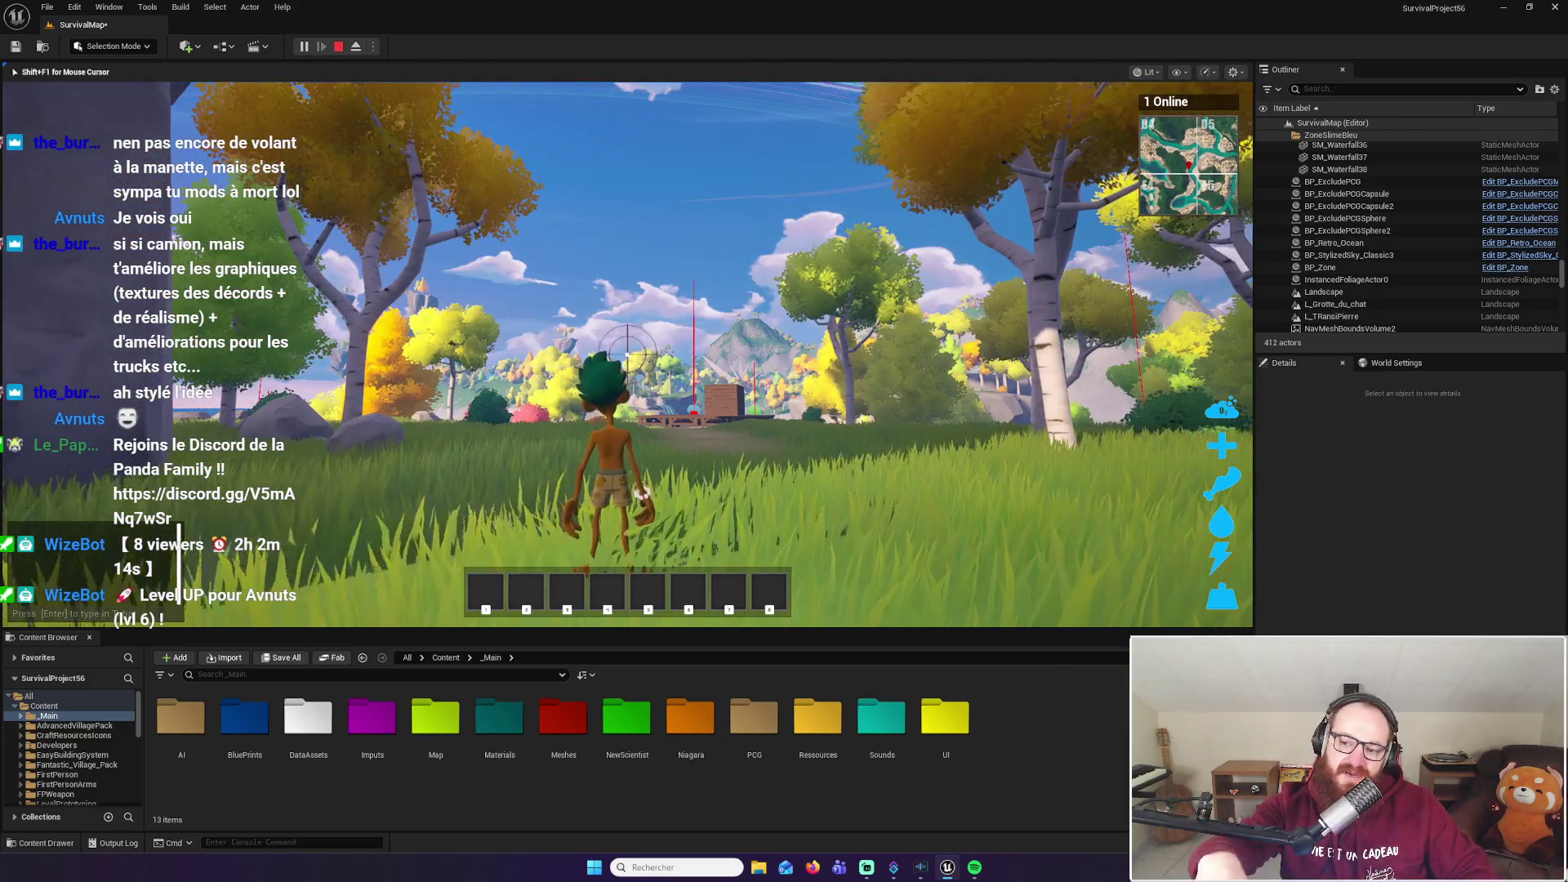
key(w)
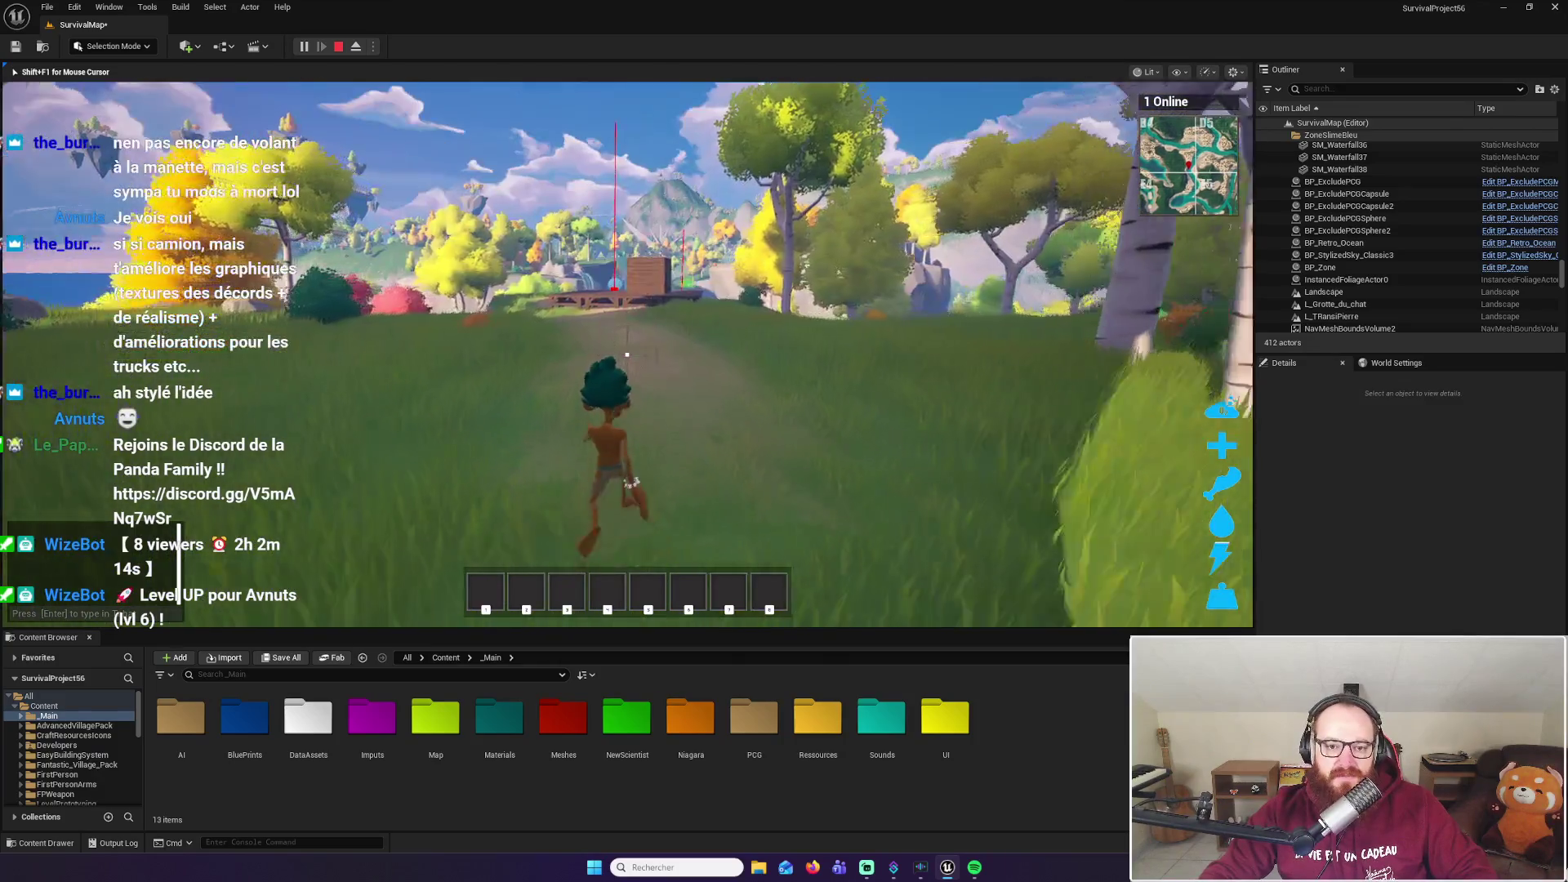
key(w)
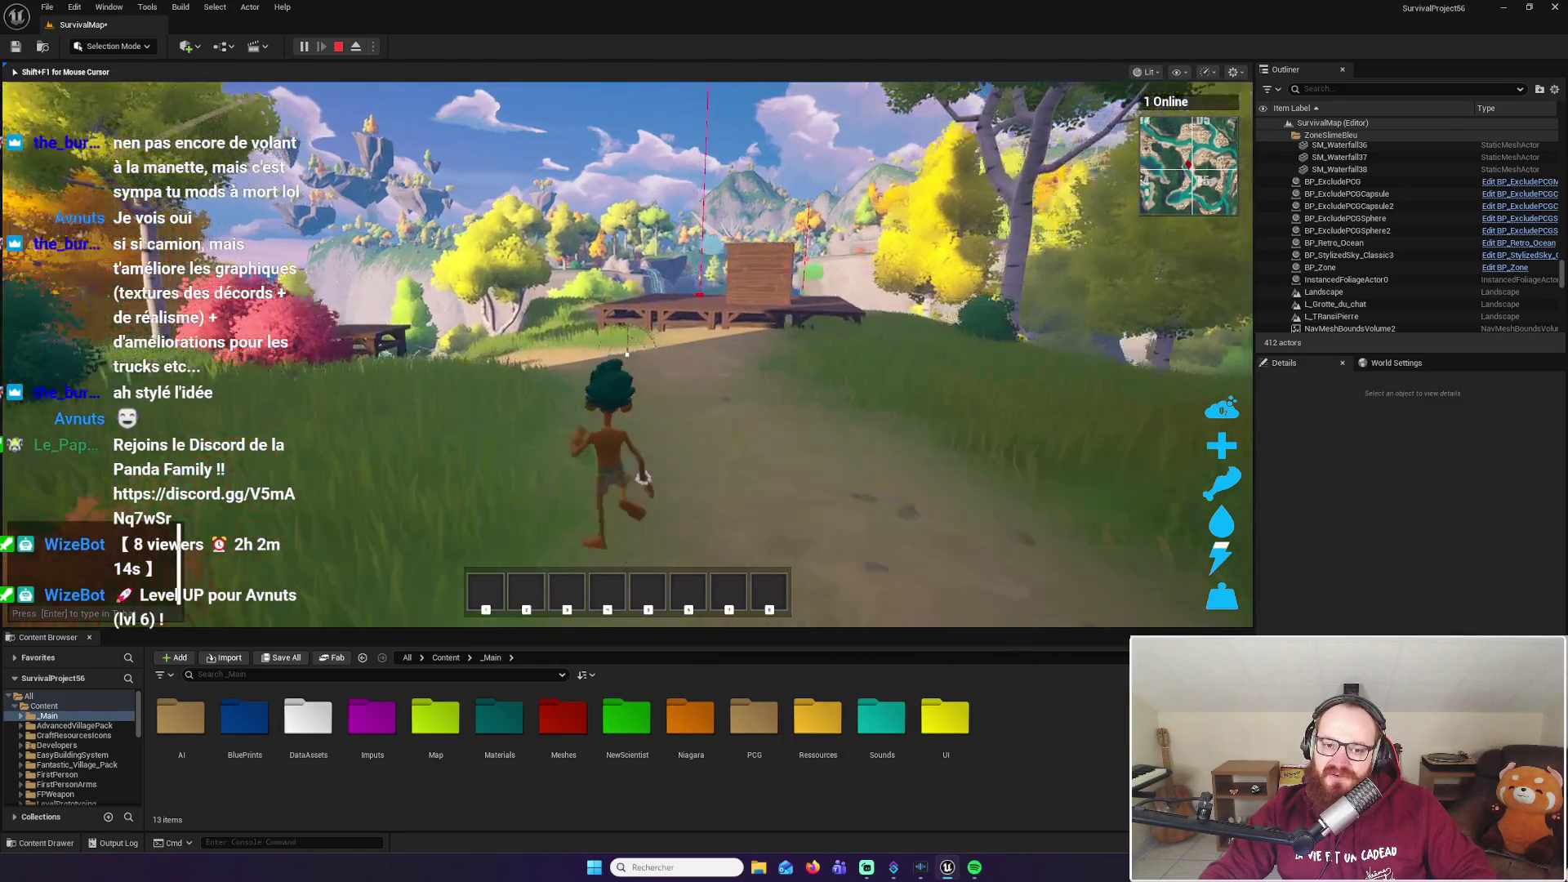
key(w)
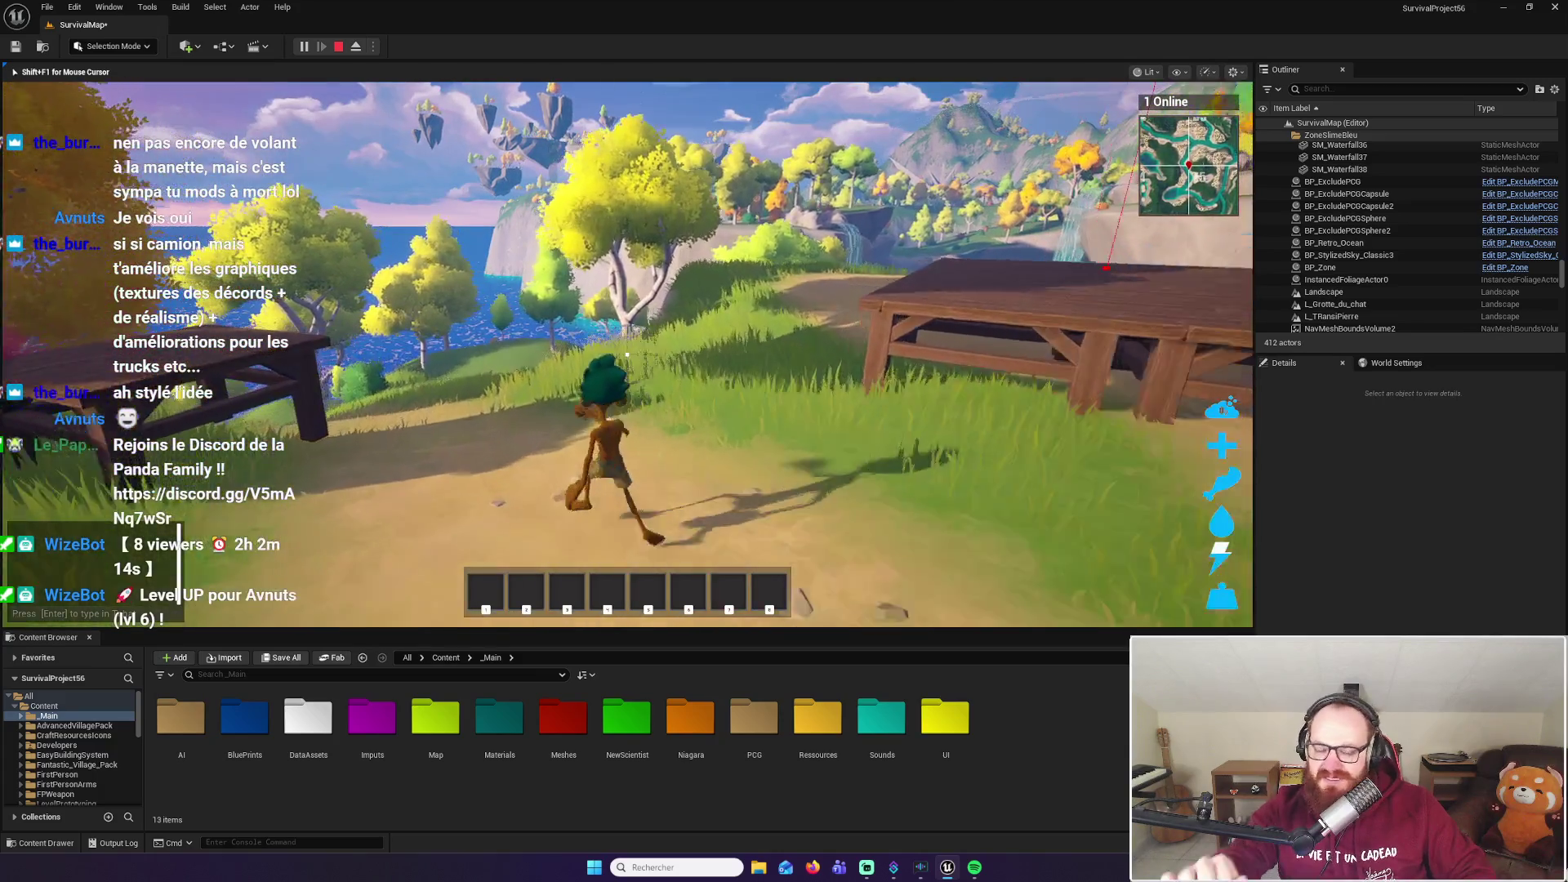
key(w)
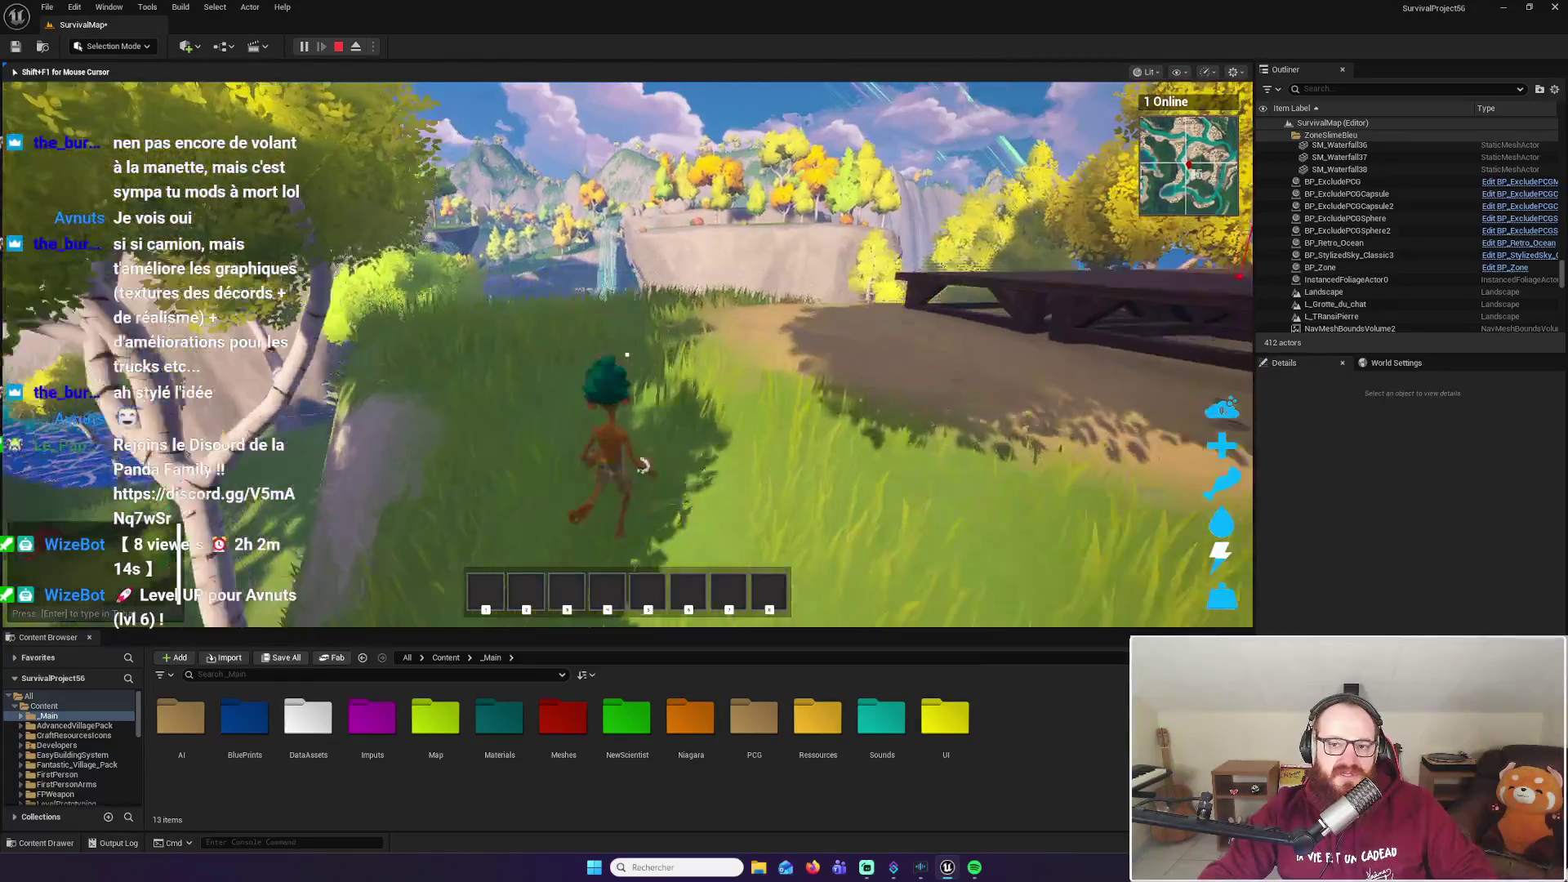
key(space)
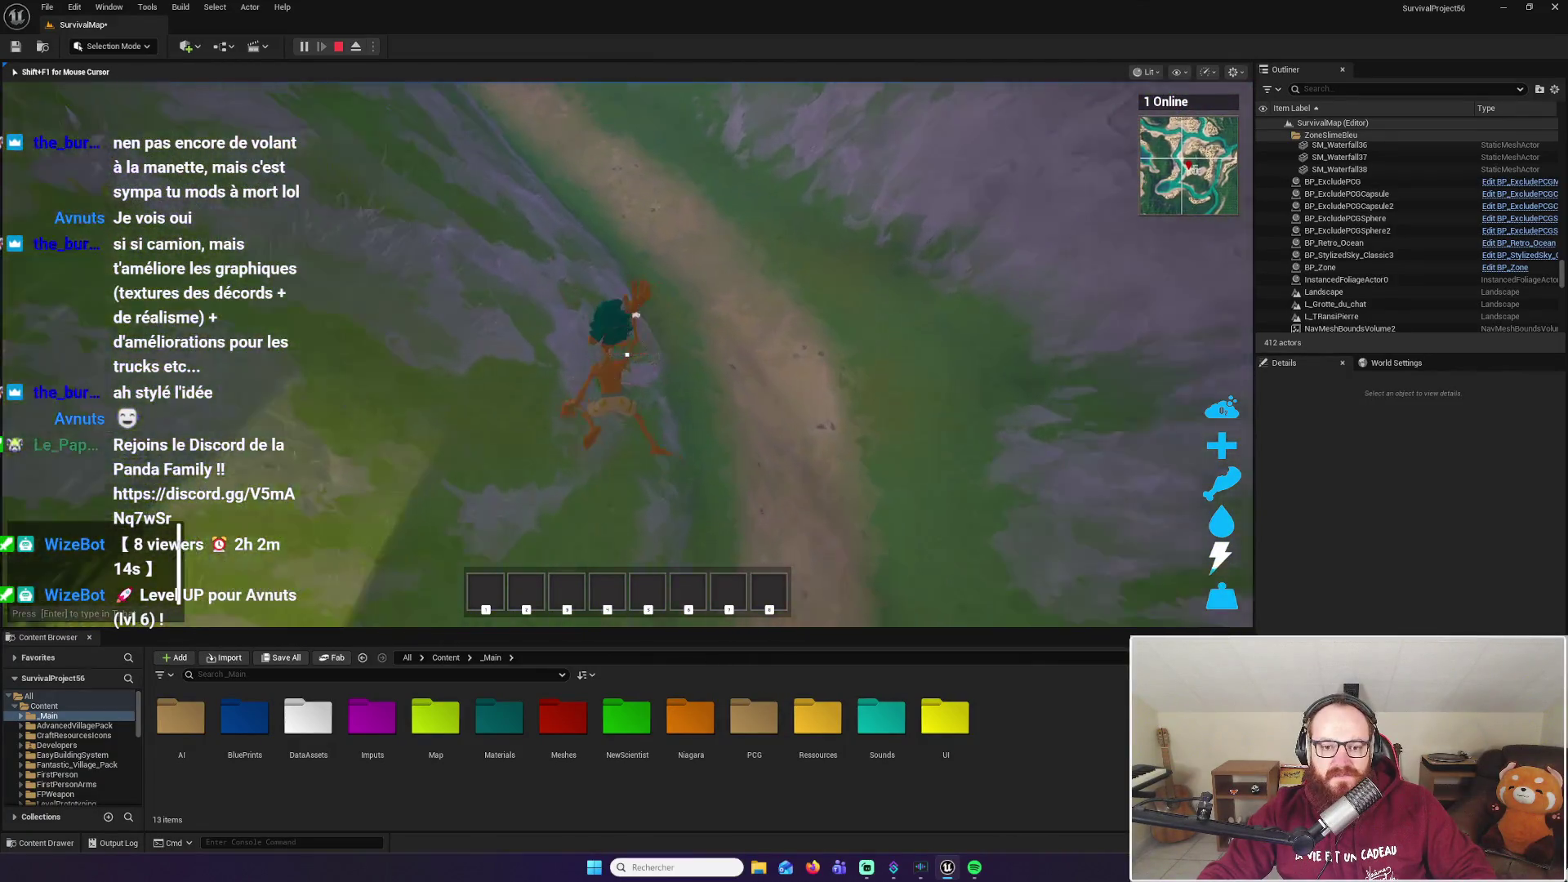
Run along the path onto the wooden bridge by the waterfall and step off onto the grass
key(w)
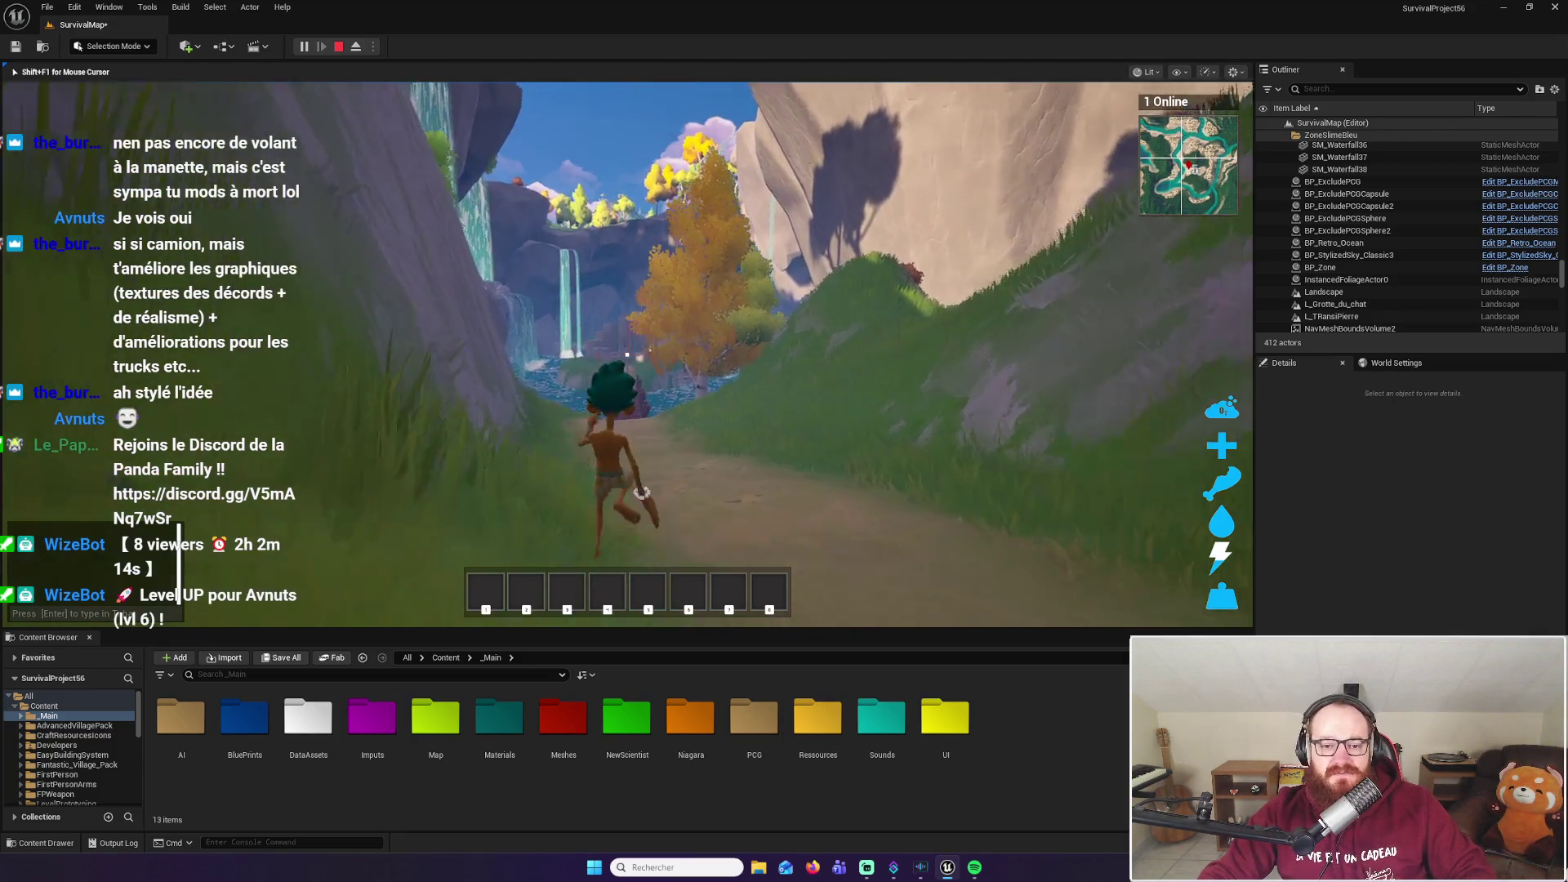
key(w)
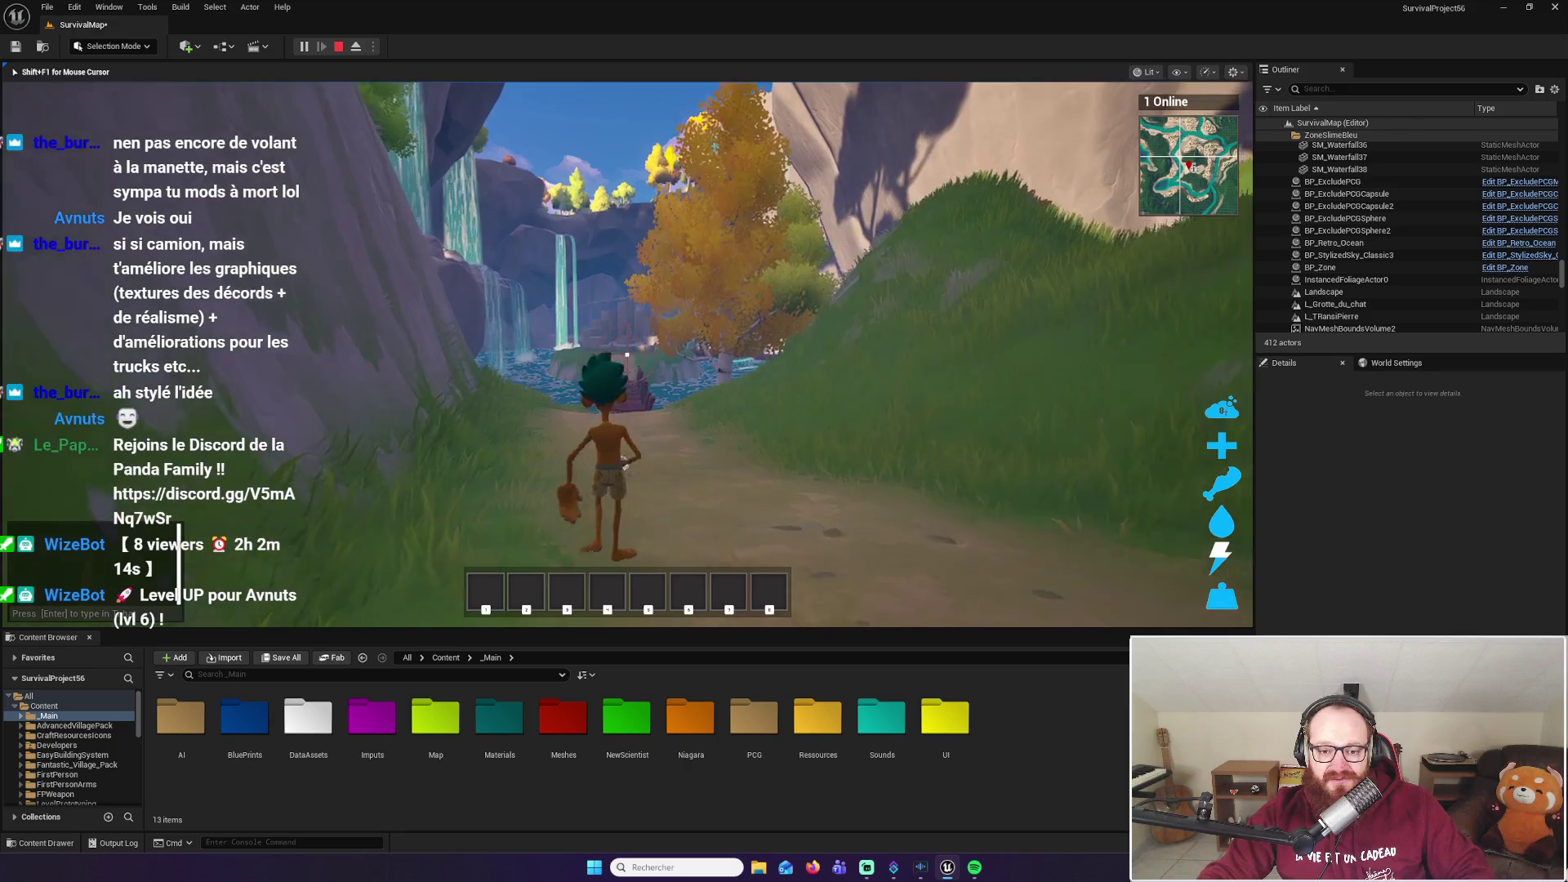
key(w)
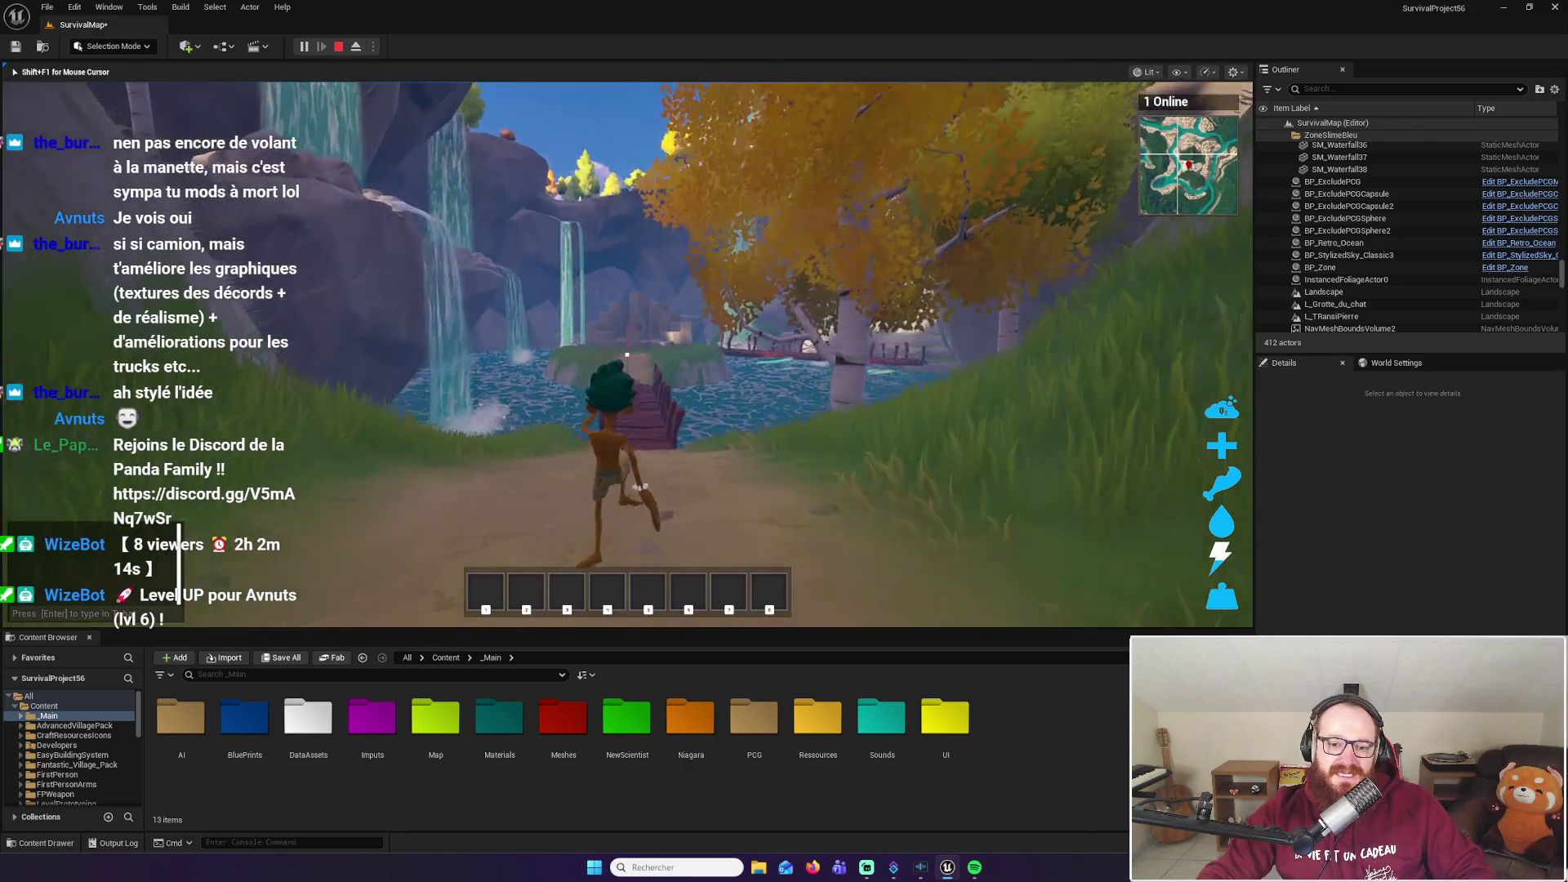
key(w)
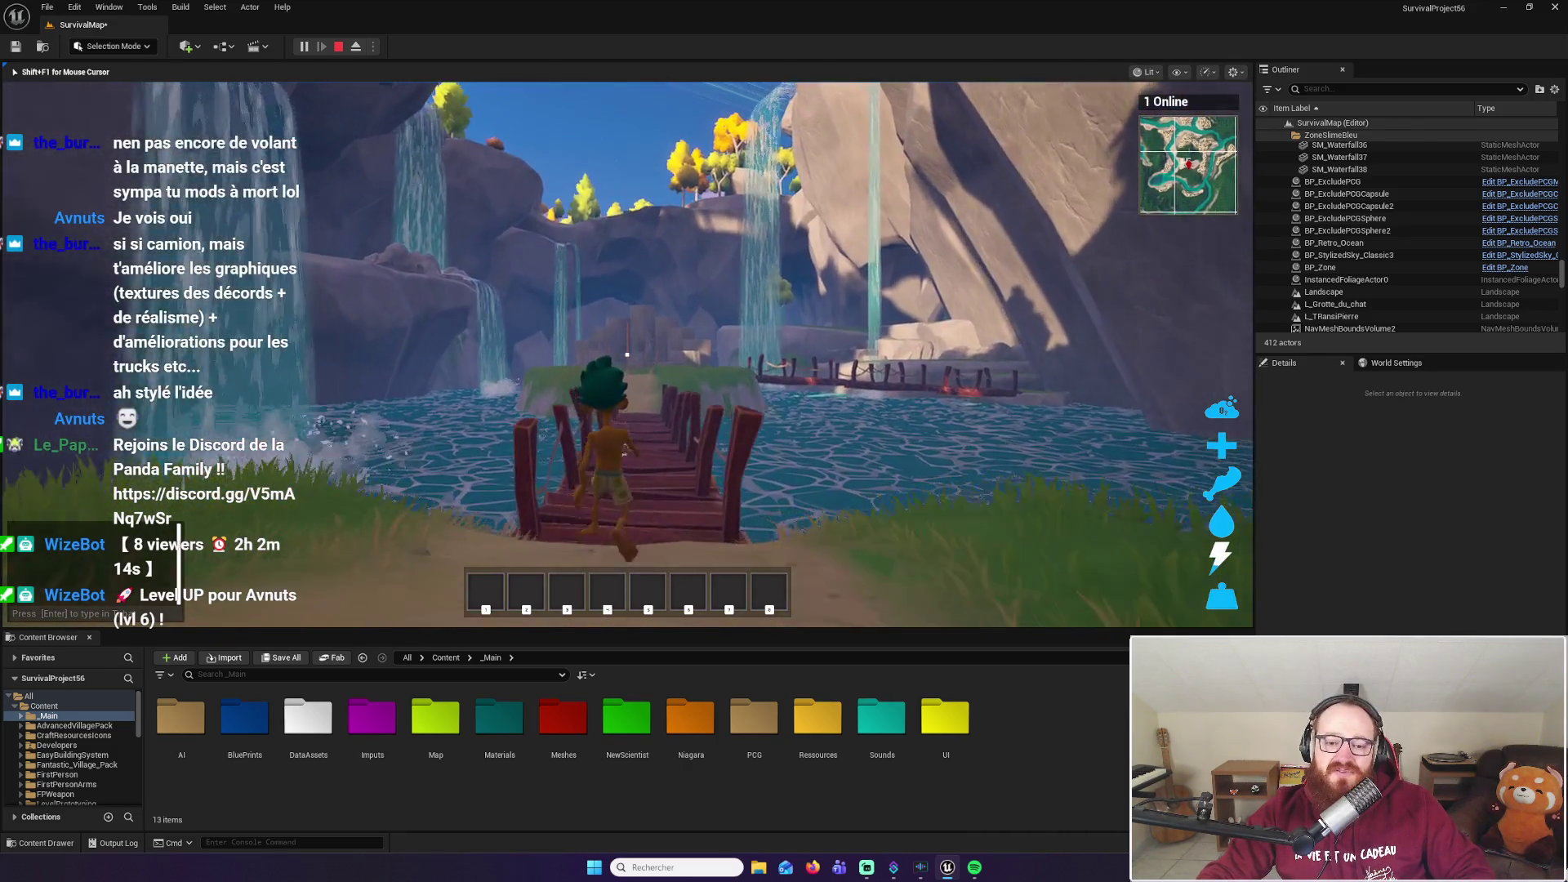
key(w)
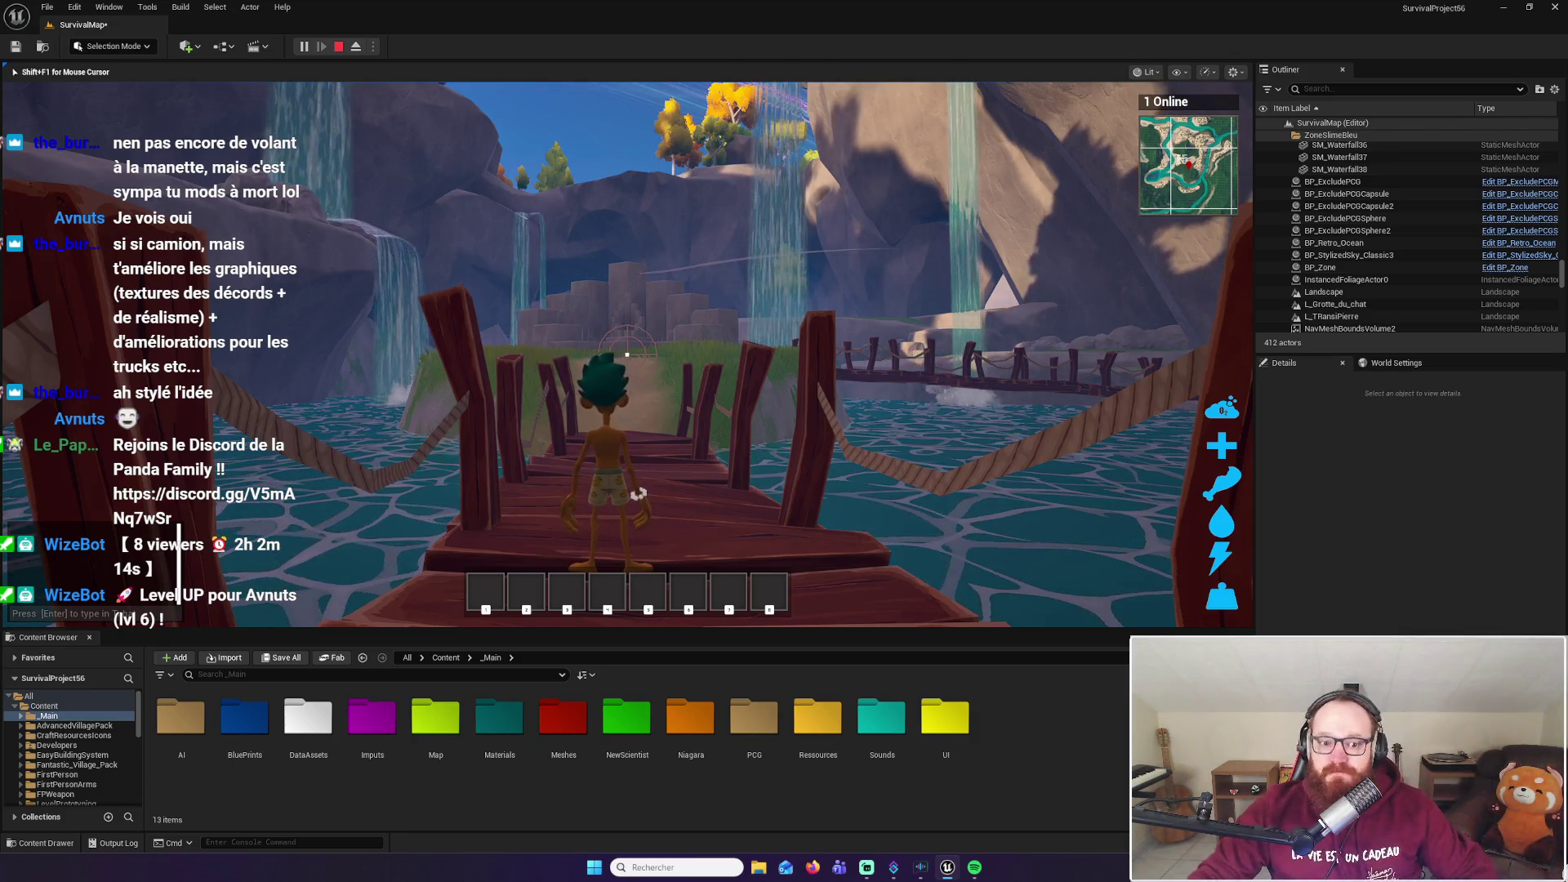
key(w)
key(w)
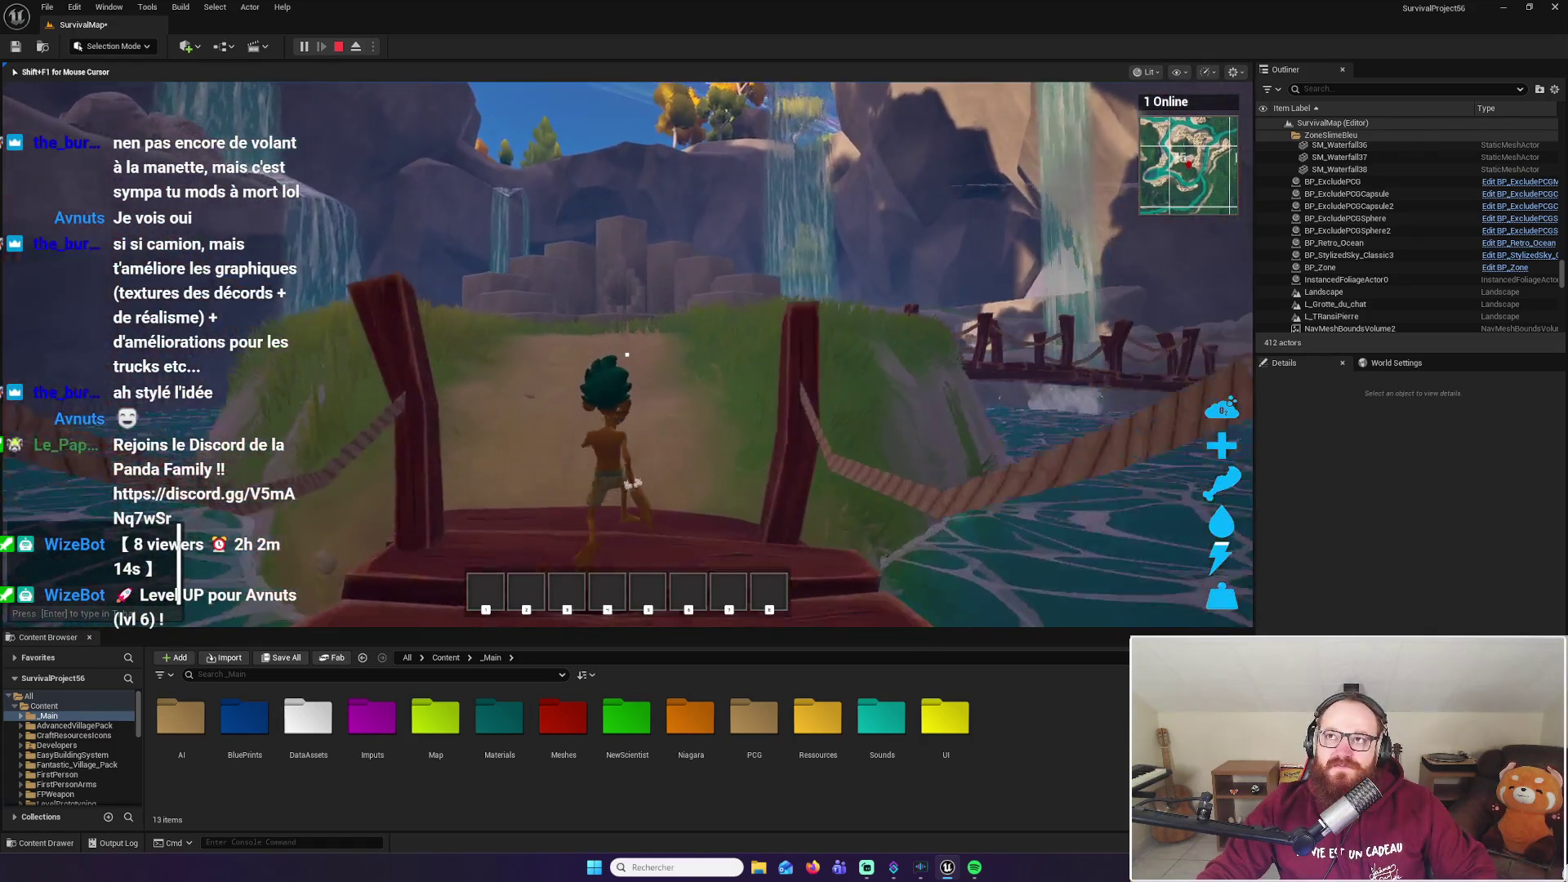
key(w)
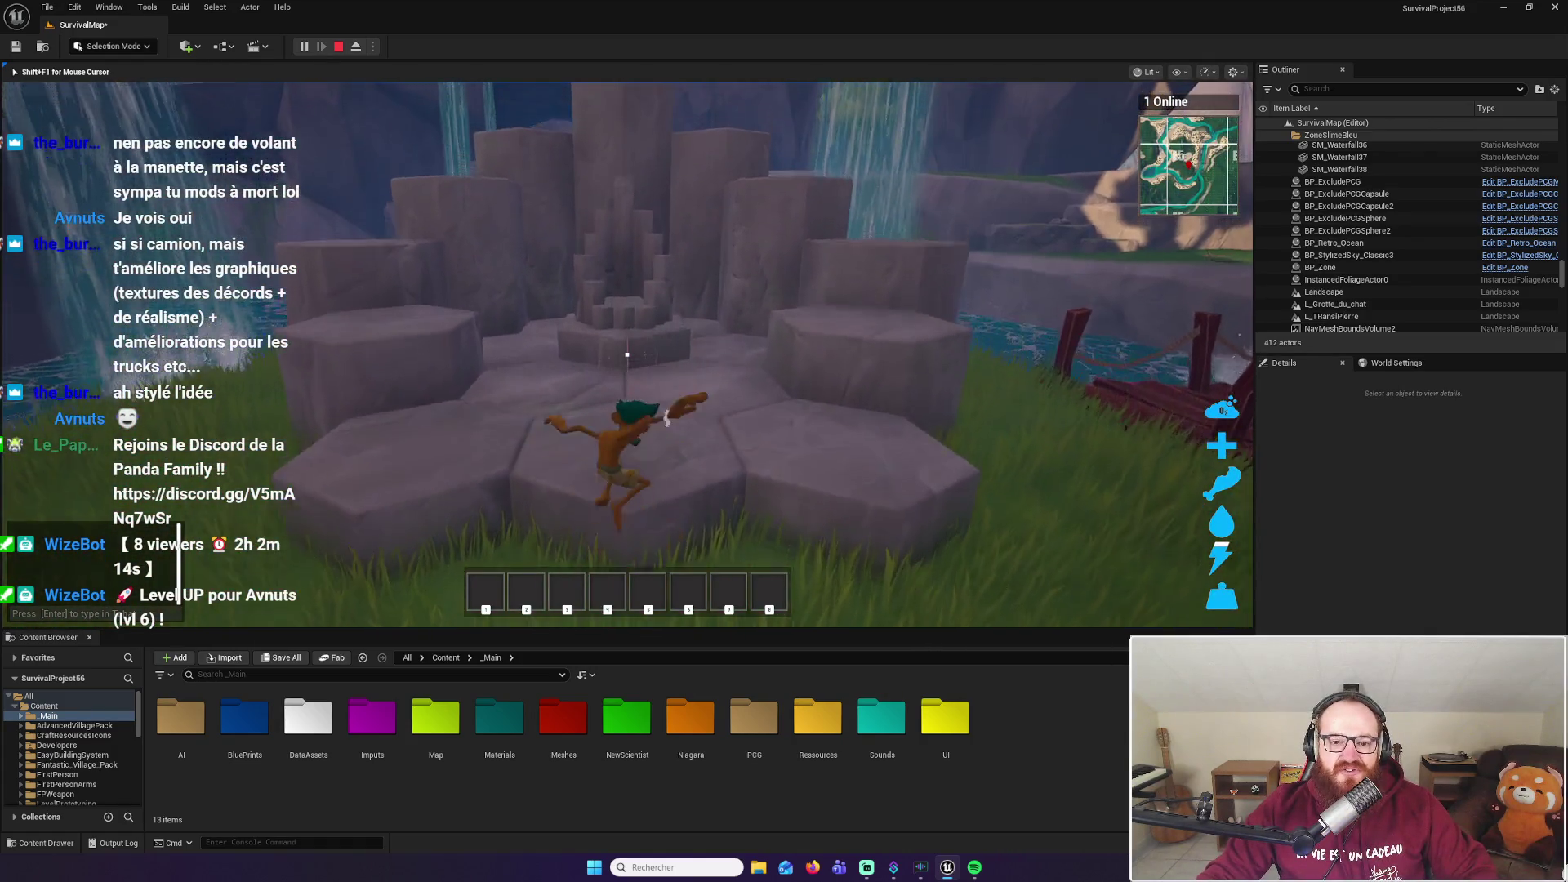
key(w)
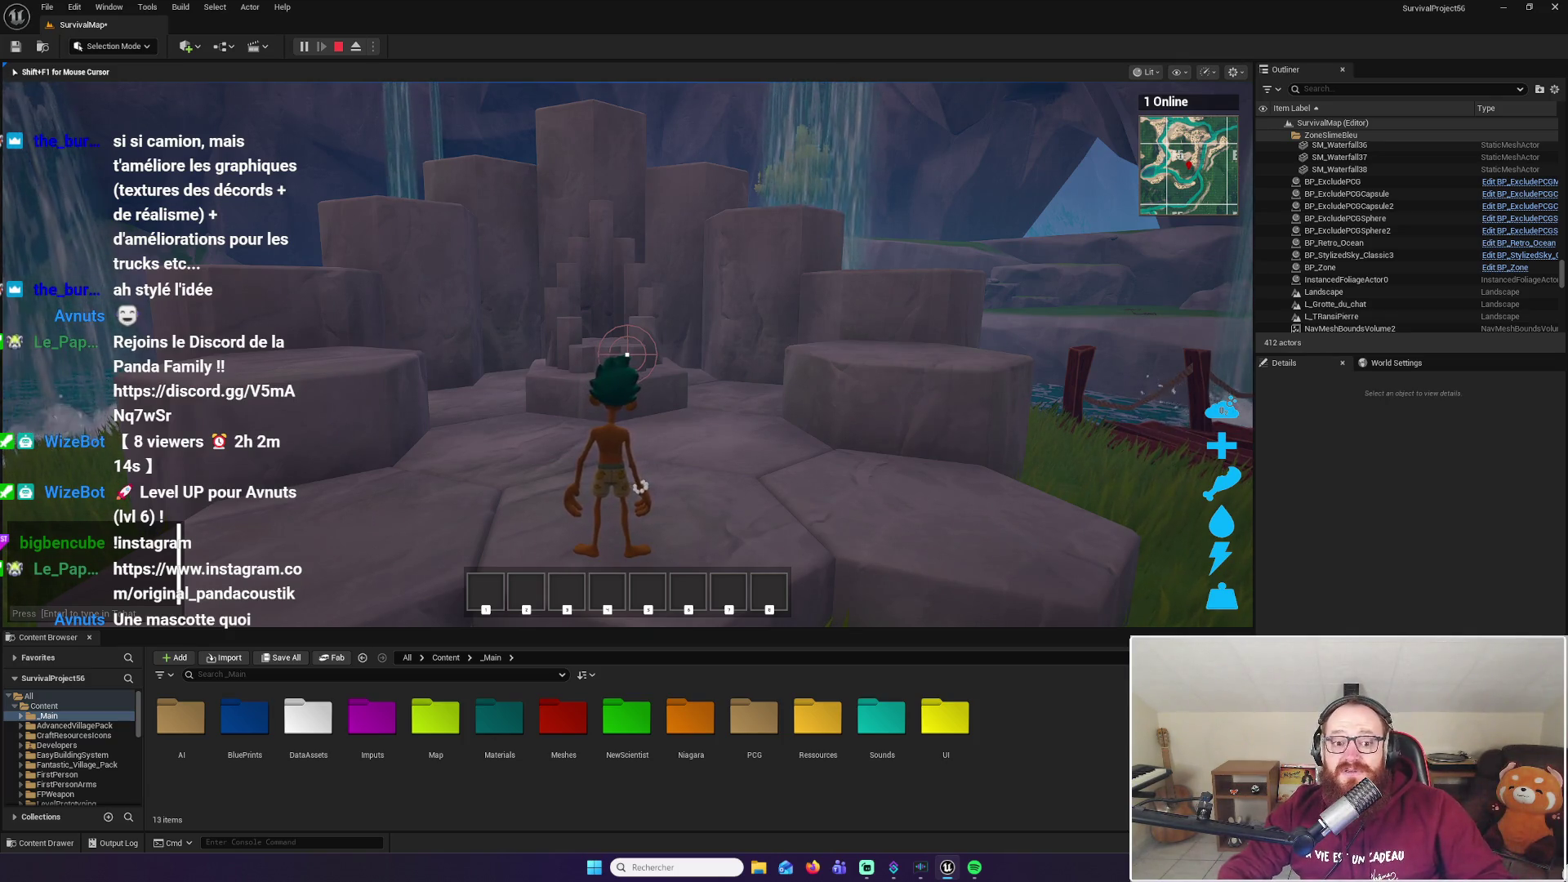
key(w)
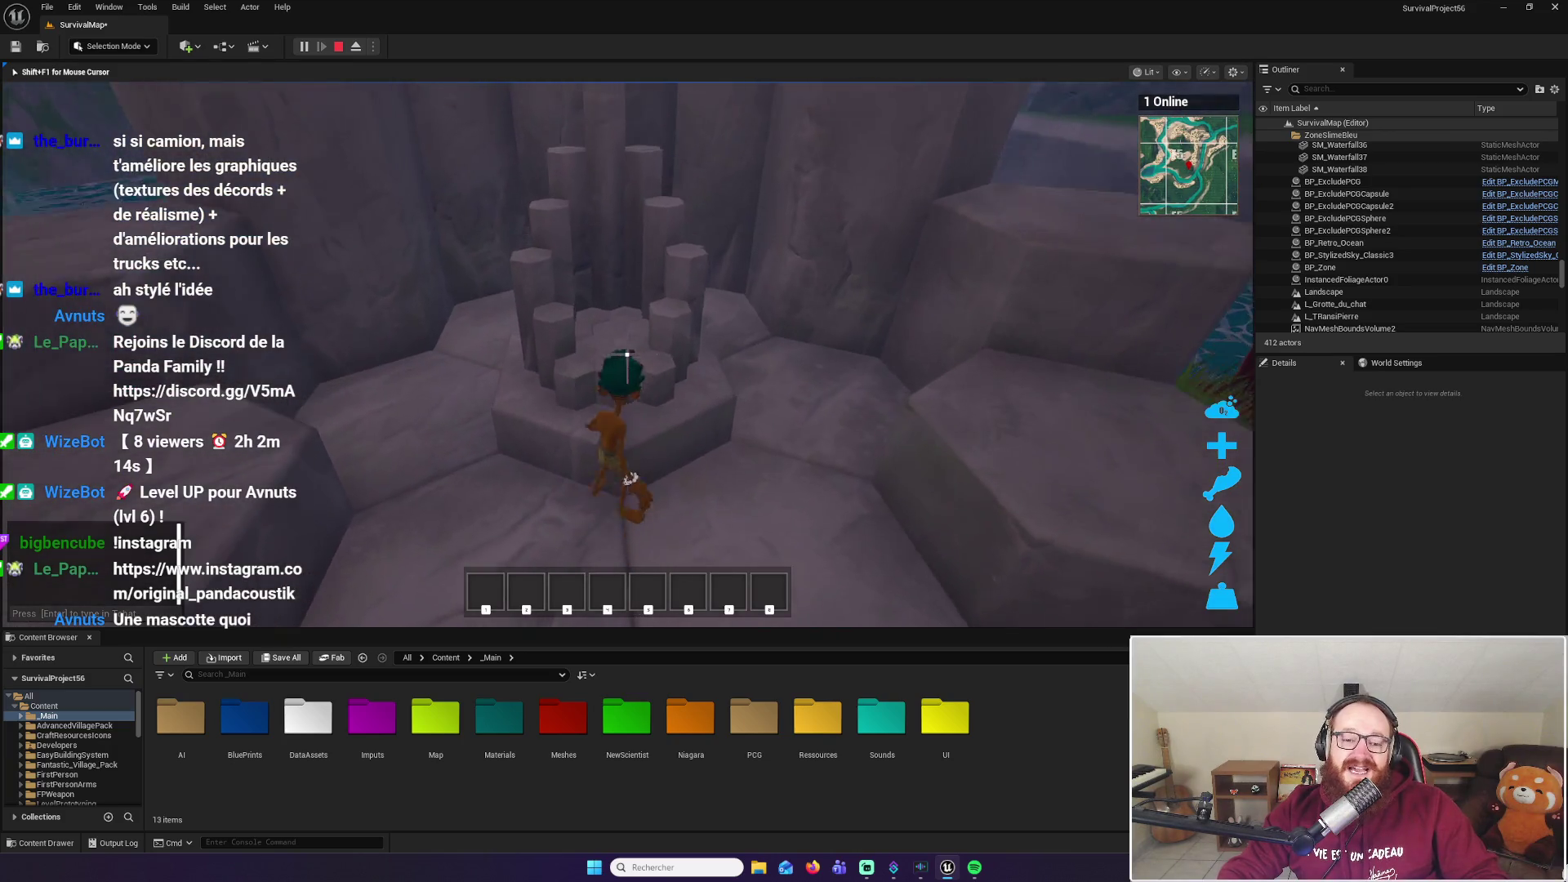
key(w)
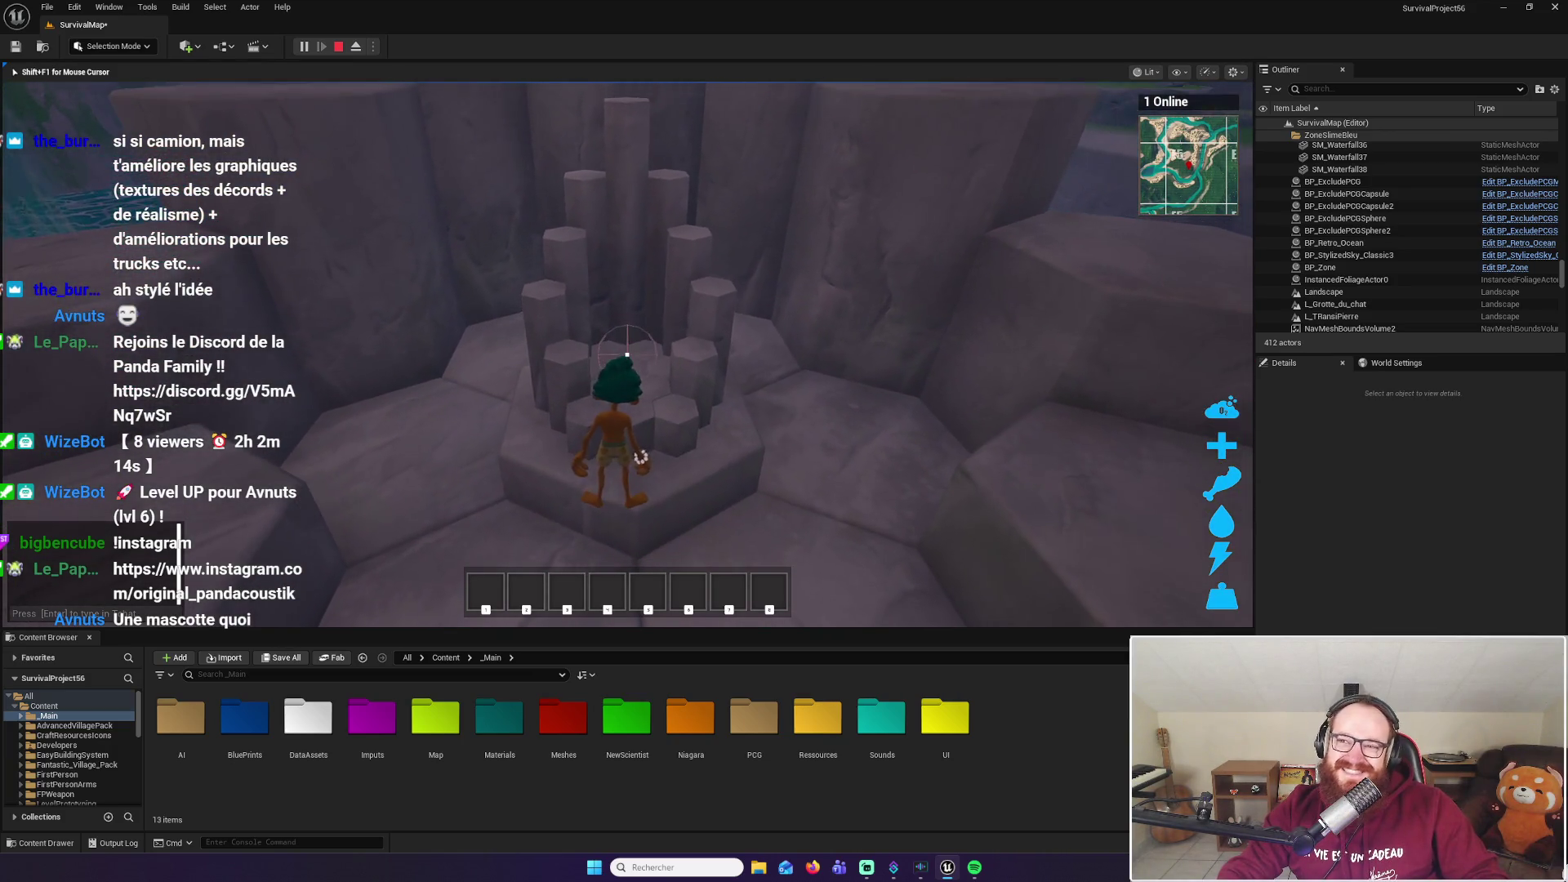
key(w)
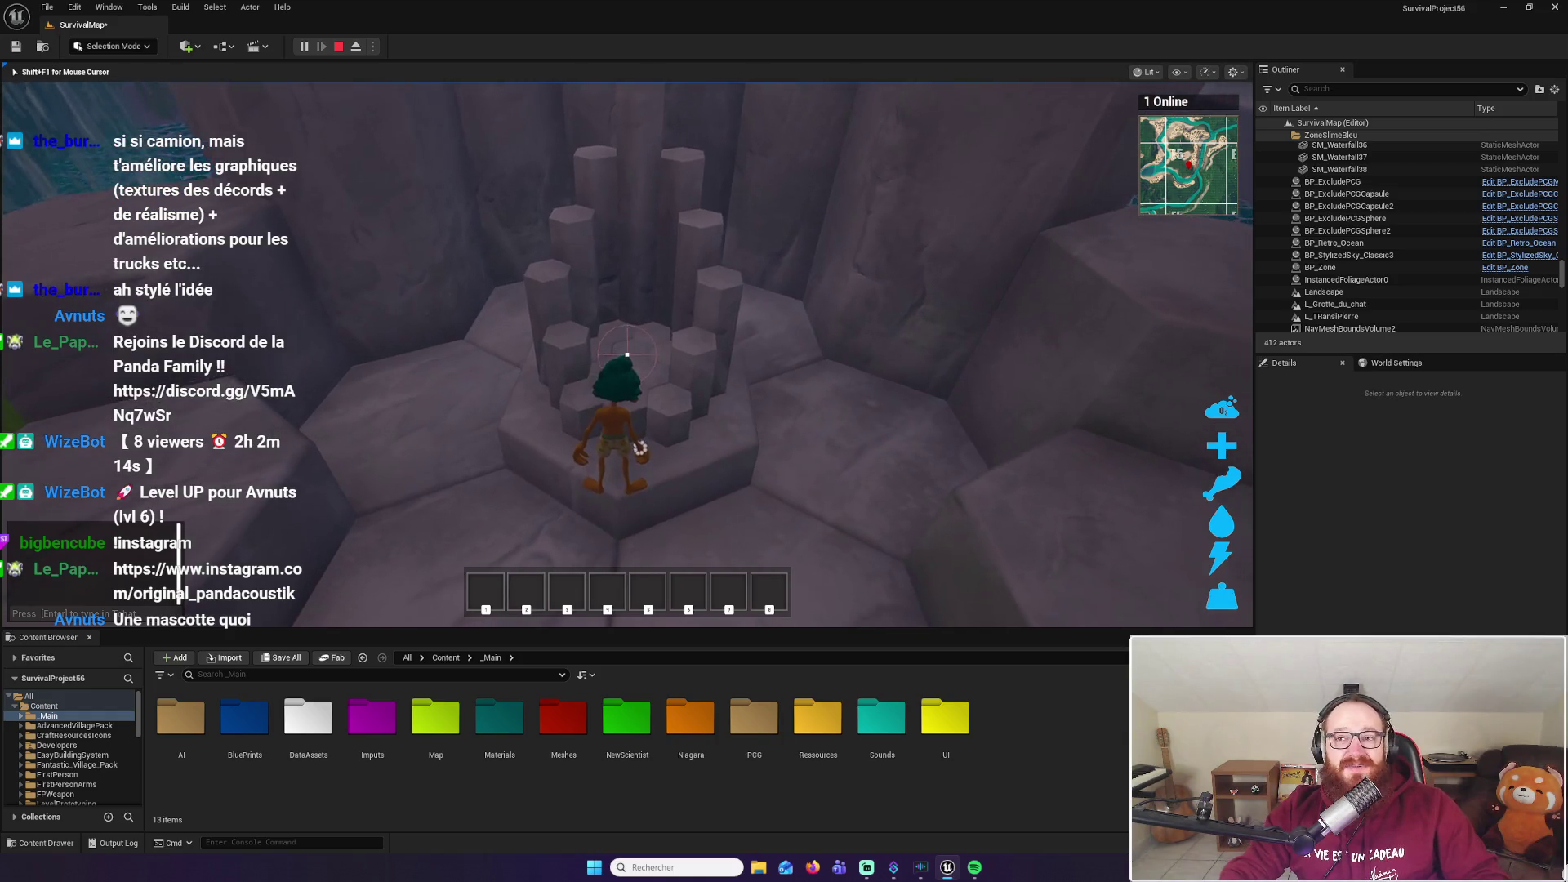
key(s)
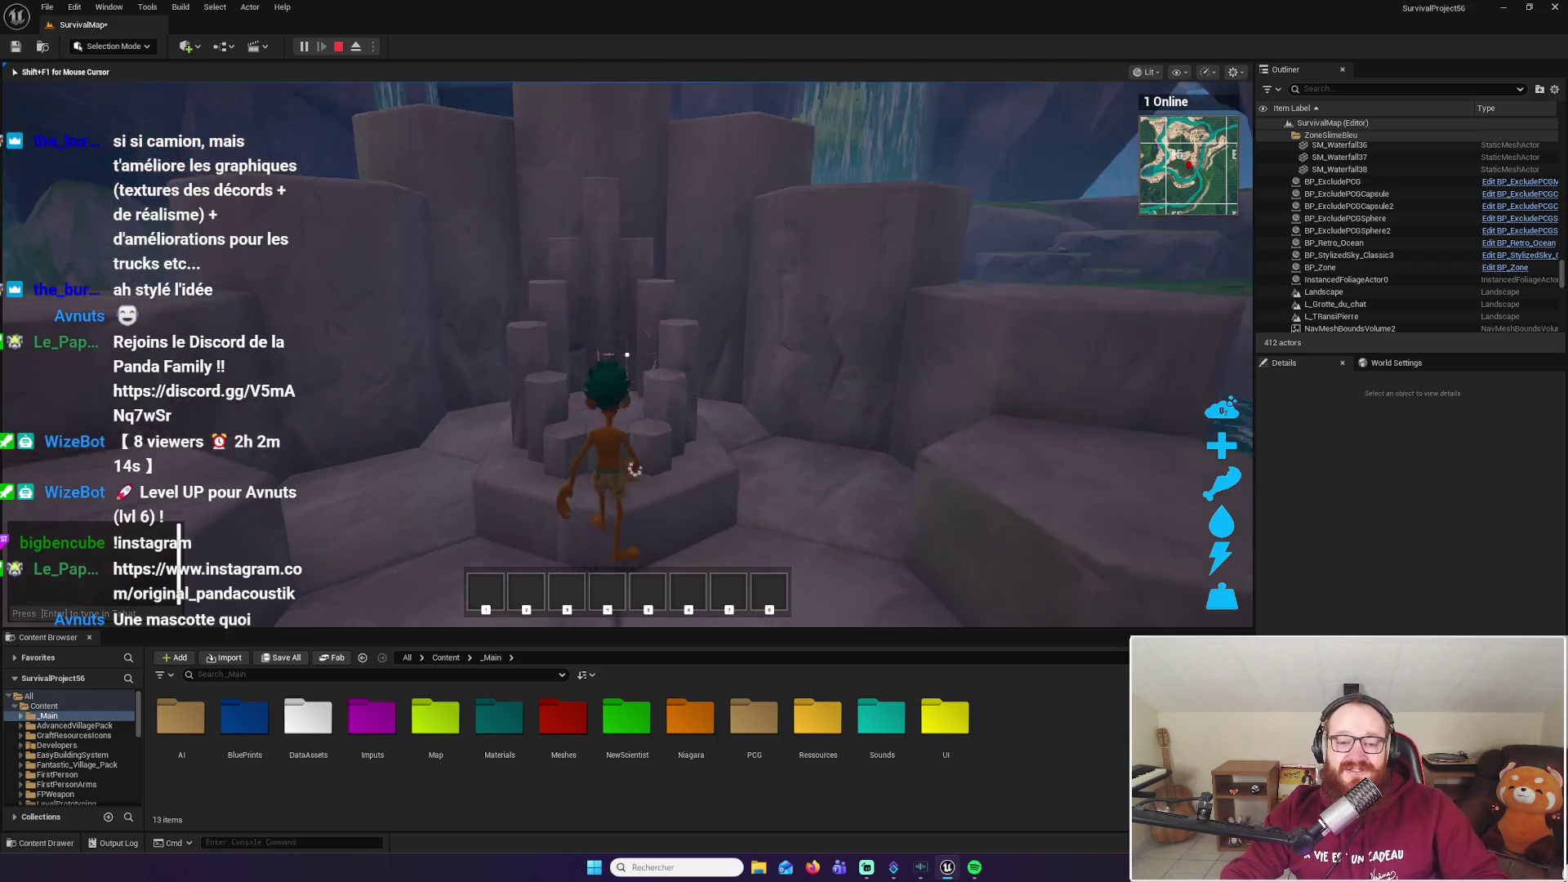
key(s)
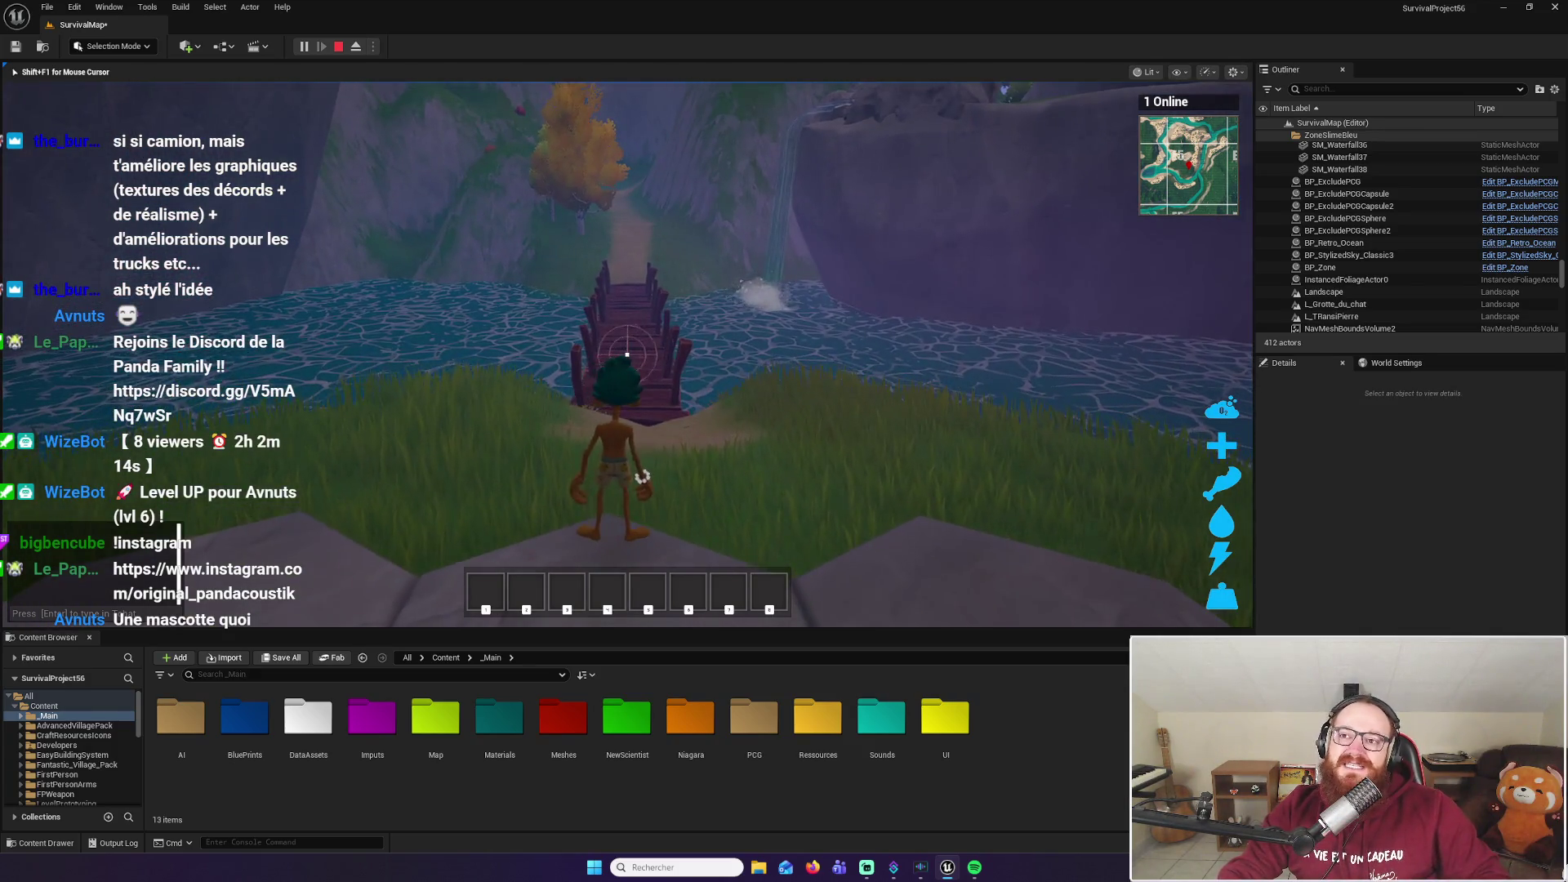
key(w)
key(space)
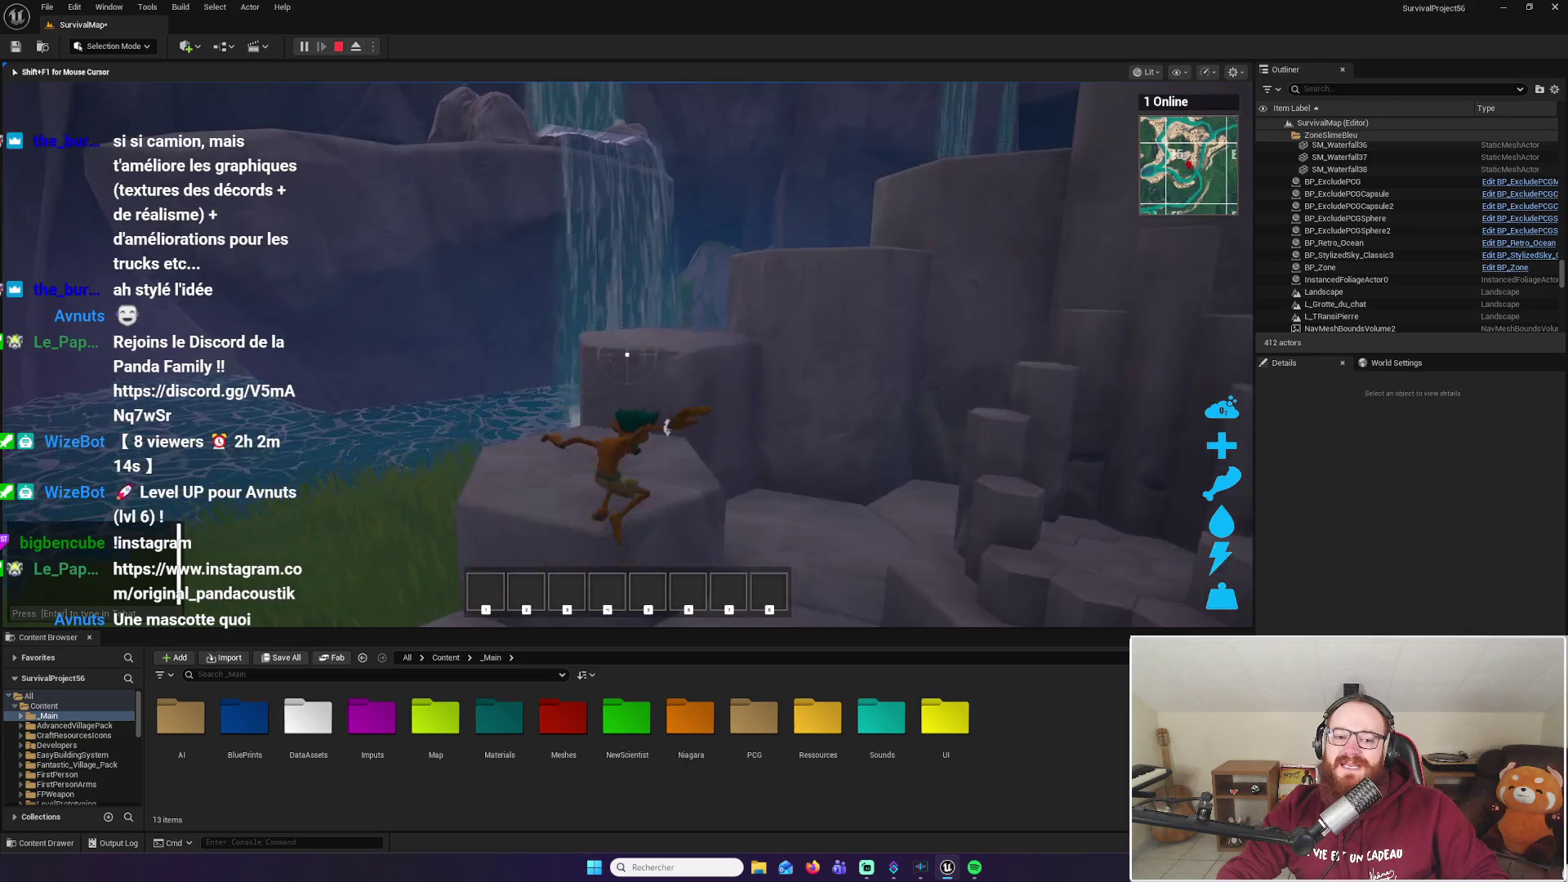
key(w)
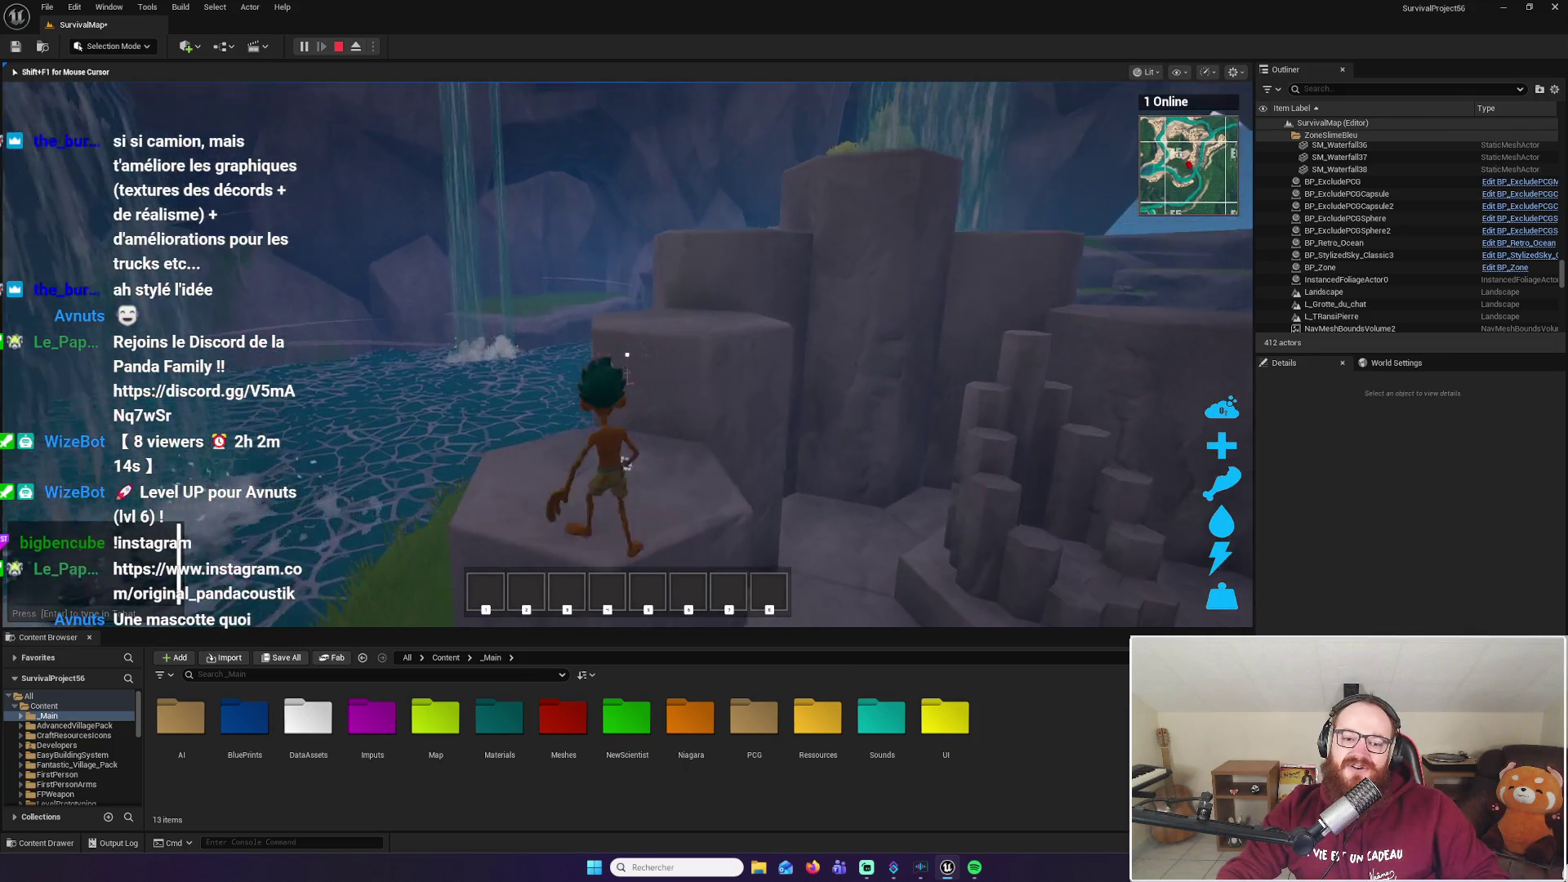
key(space)
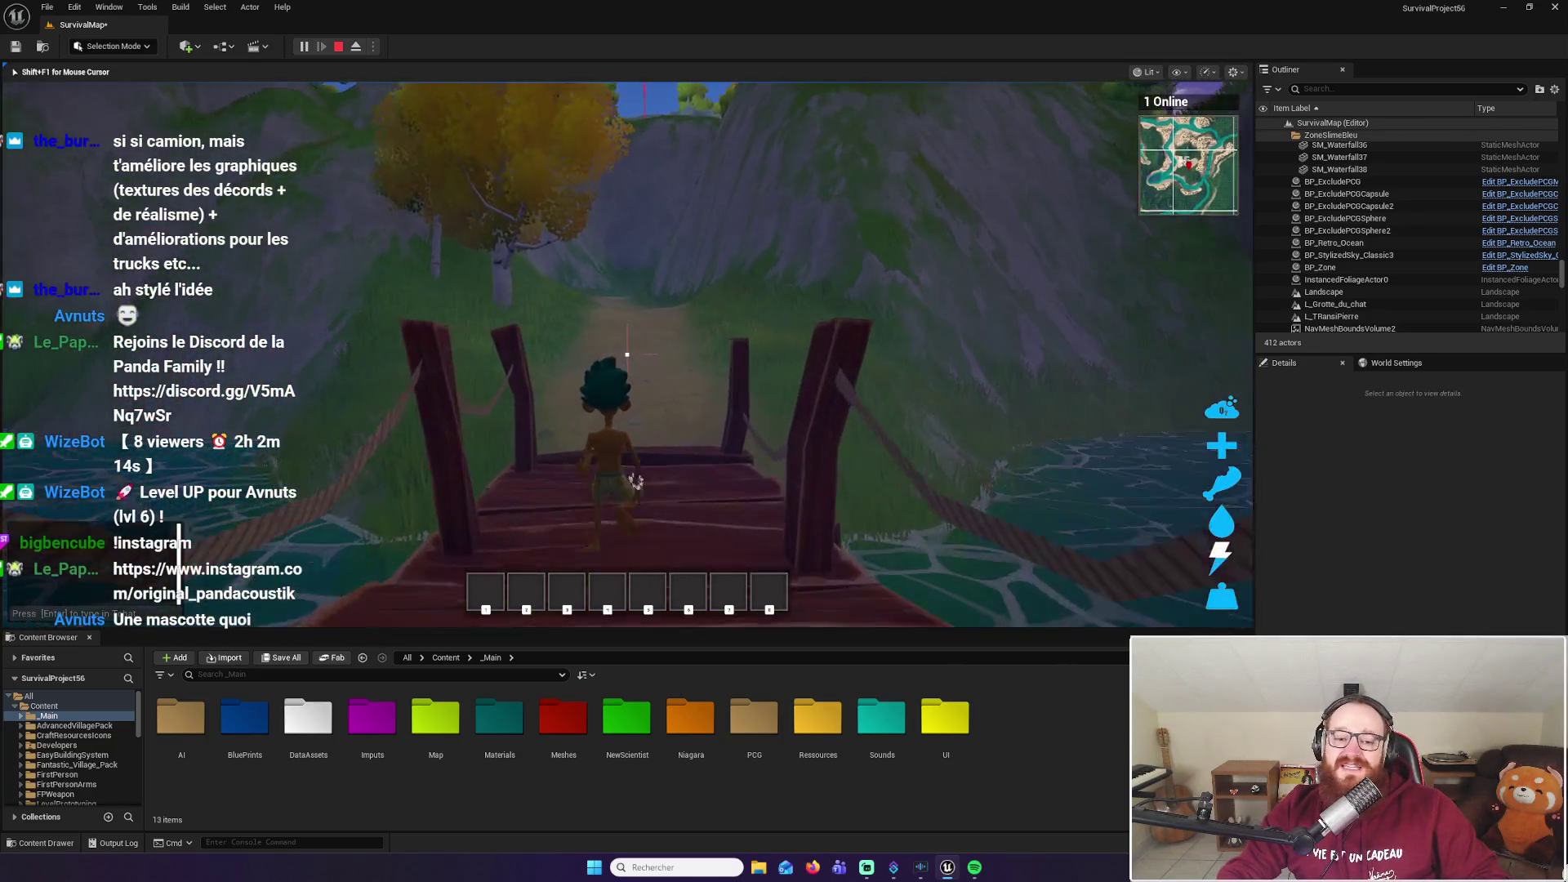
Walk to the end of the wooden dock, then run and jump up onto the rocky cliff
key(w)
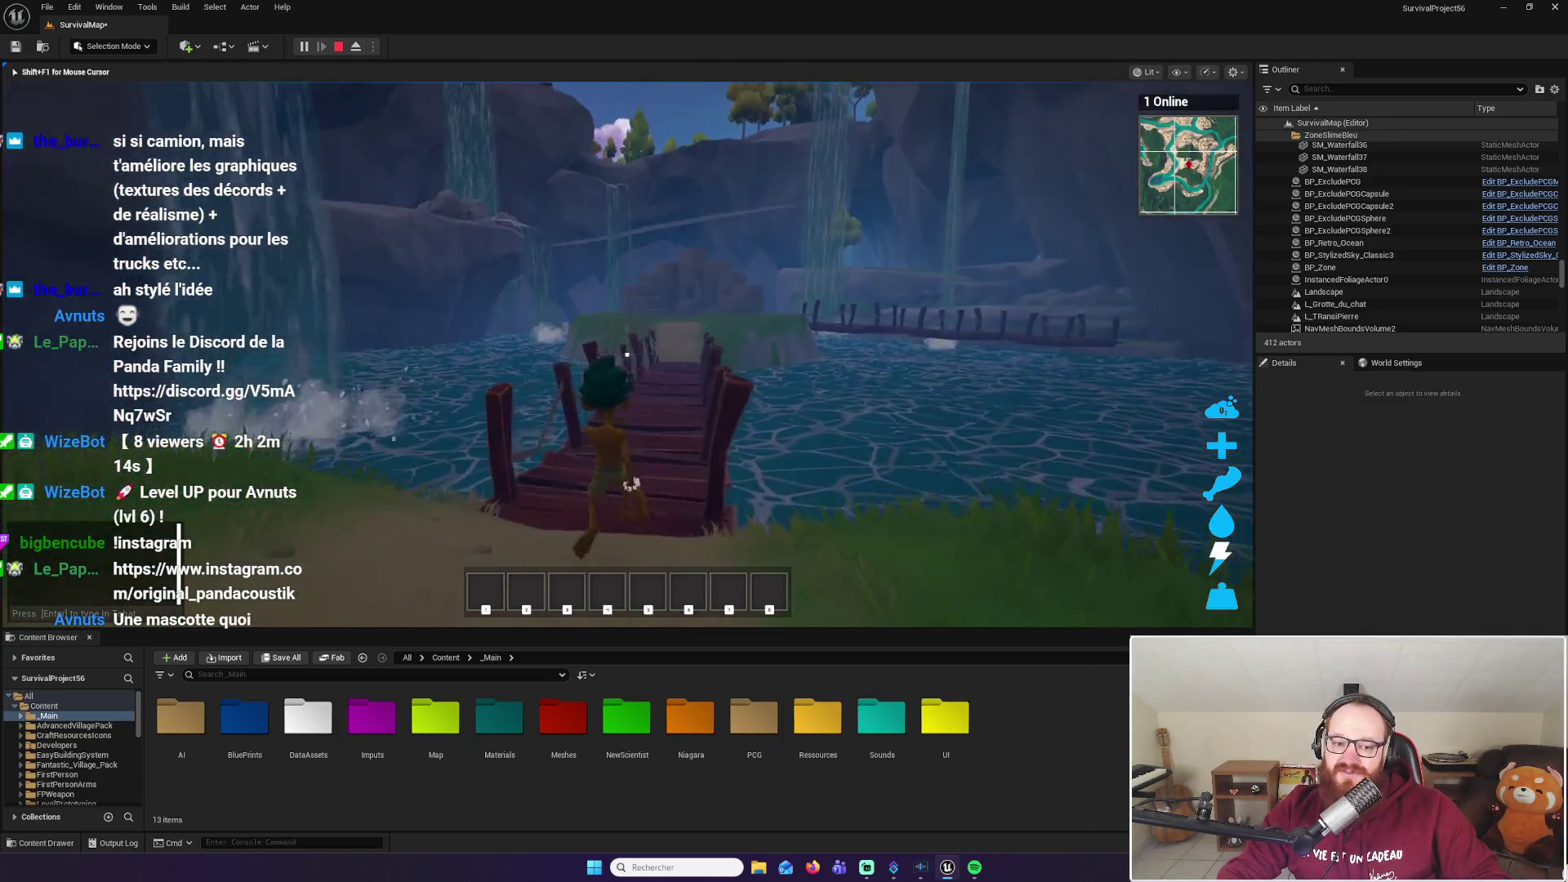
key(w)
key(w)
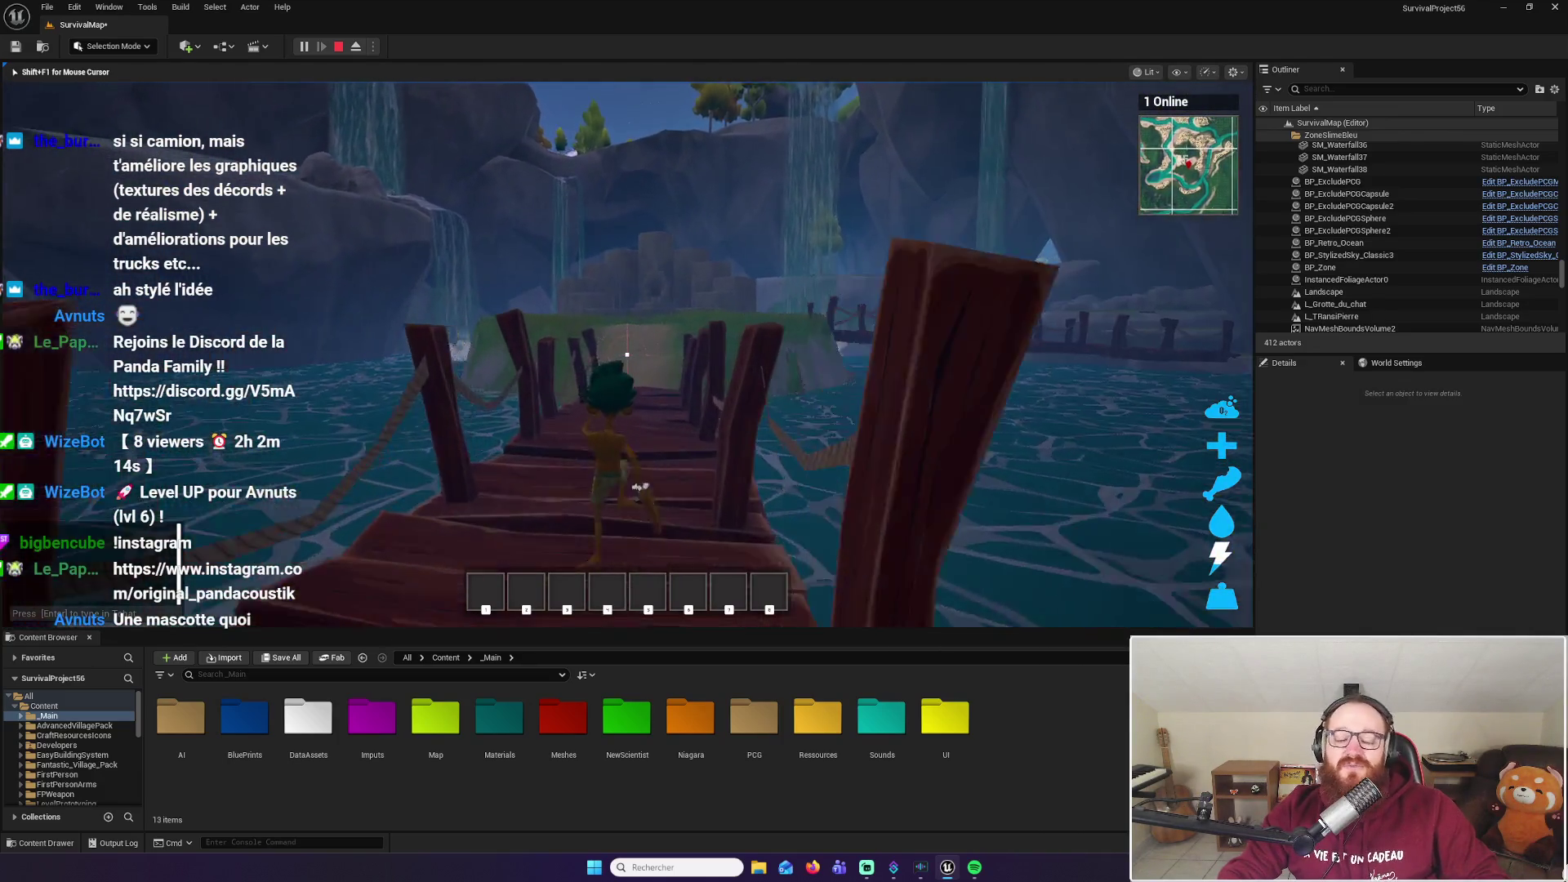
key(w)
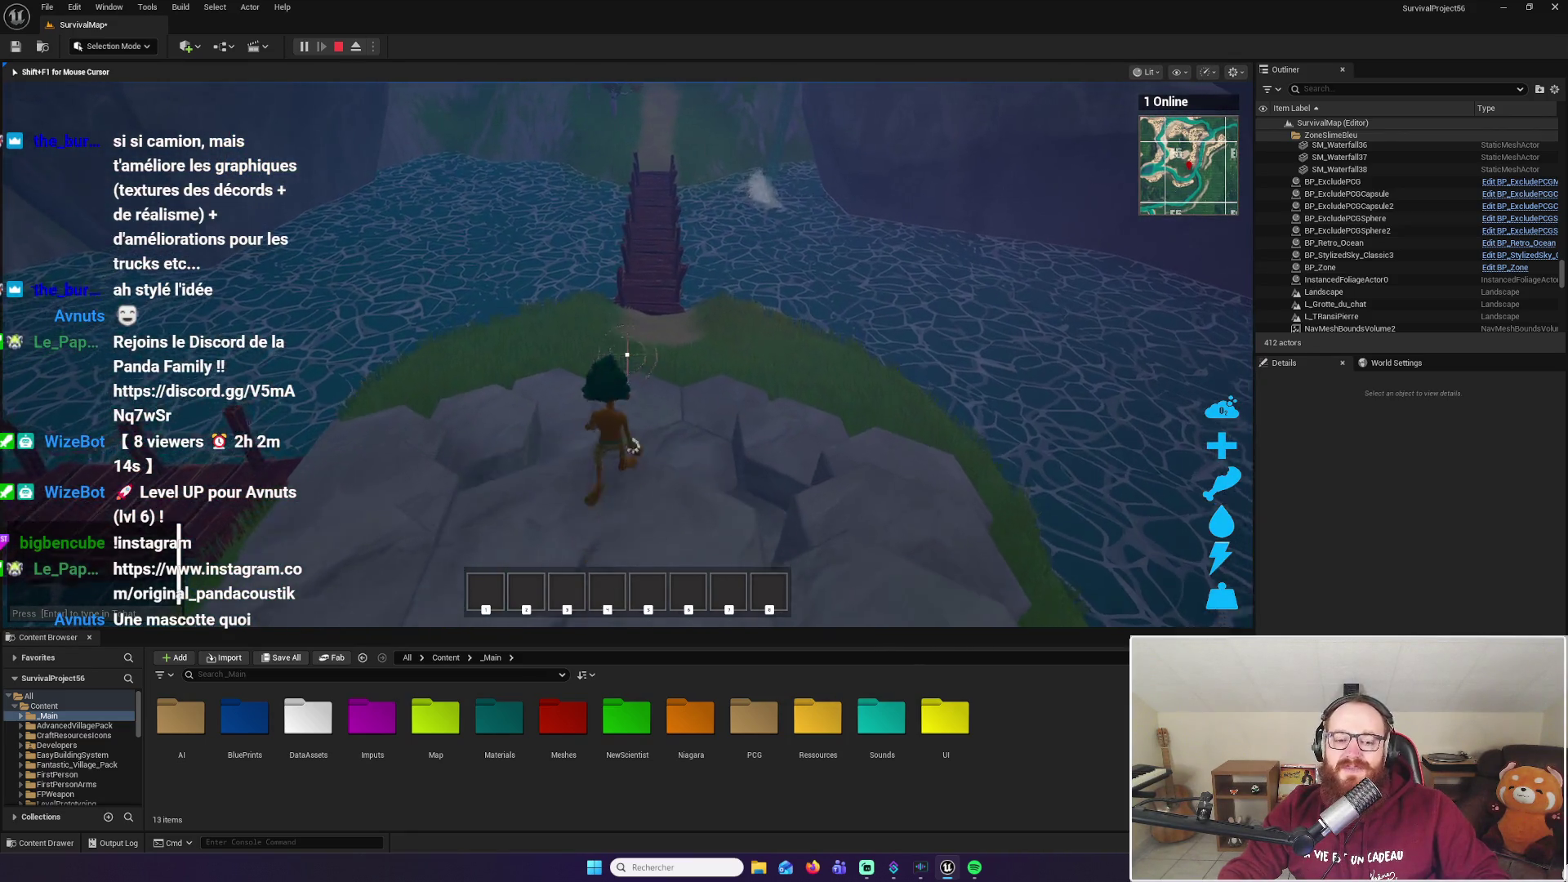
key(w)
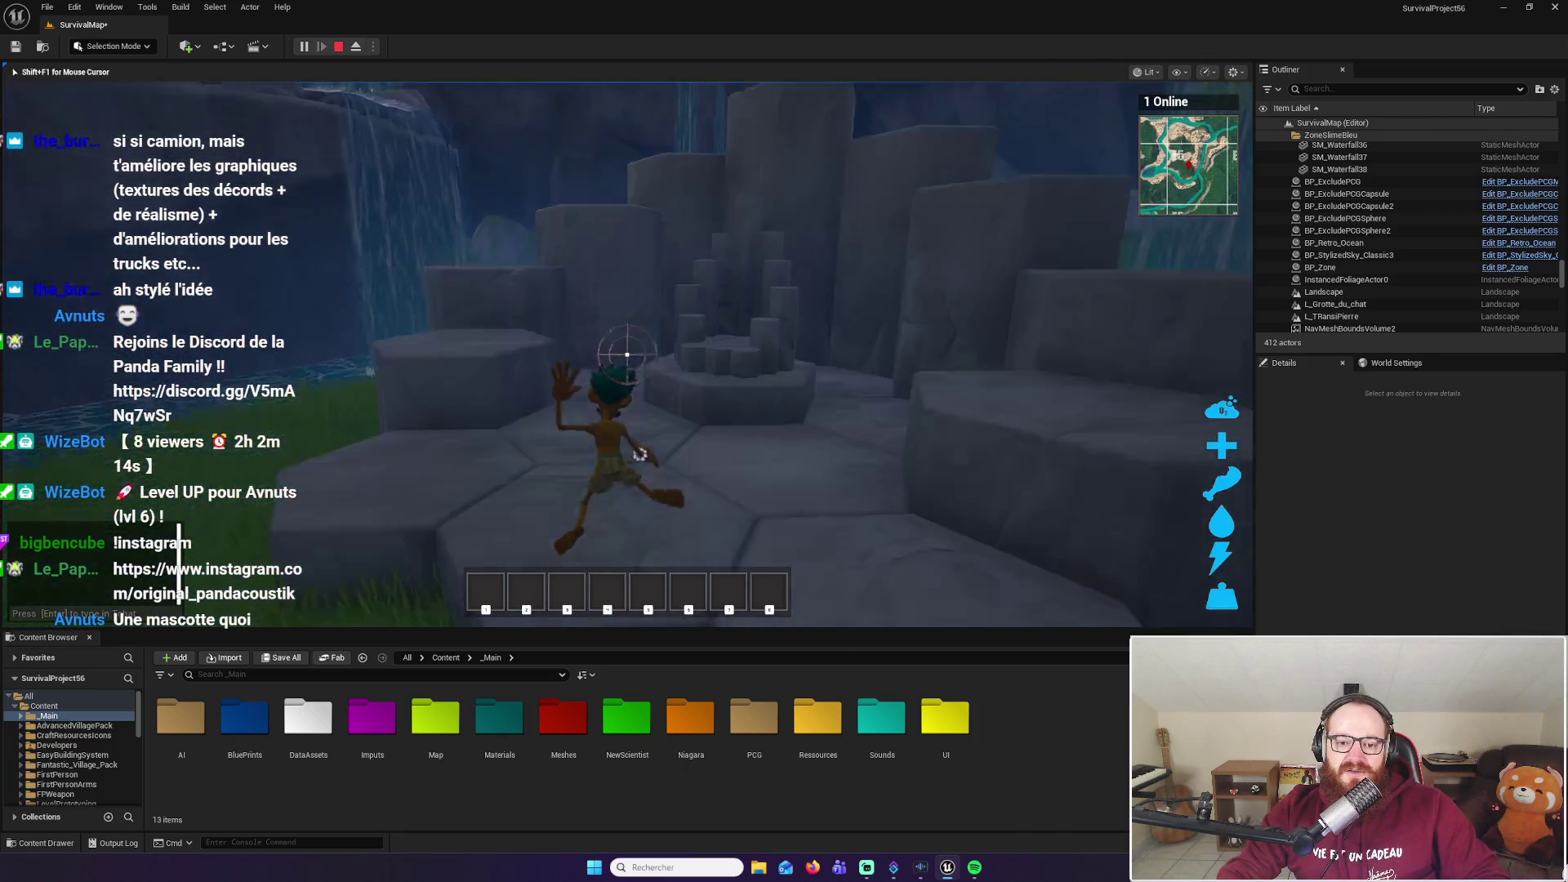
mouse_move(626, 354)
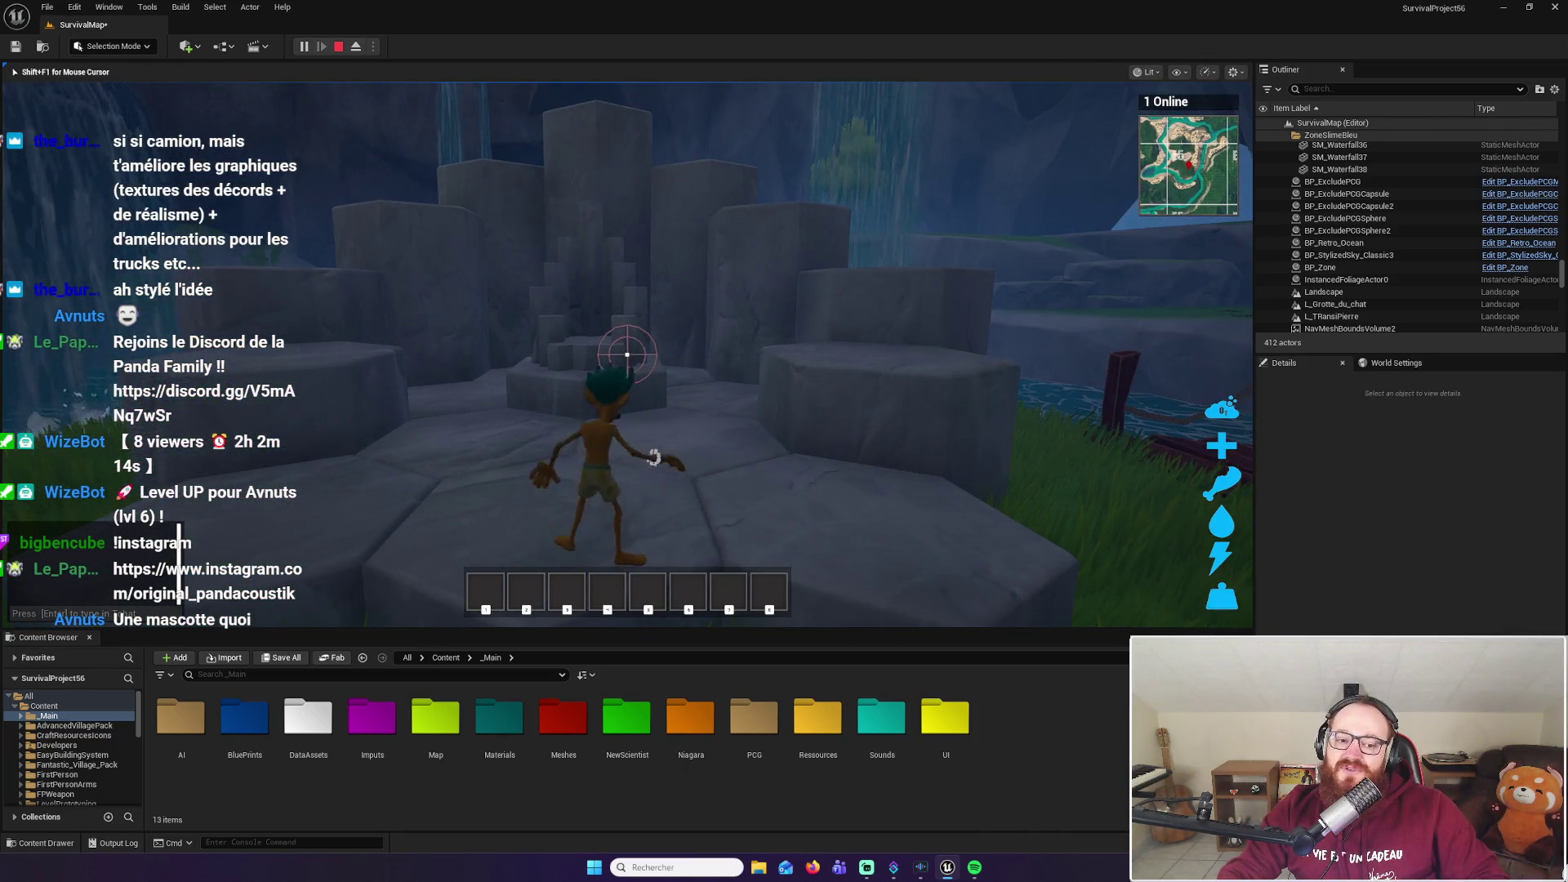
key(w)
key(space)
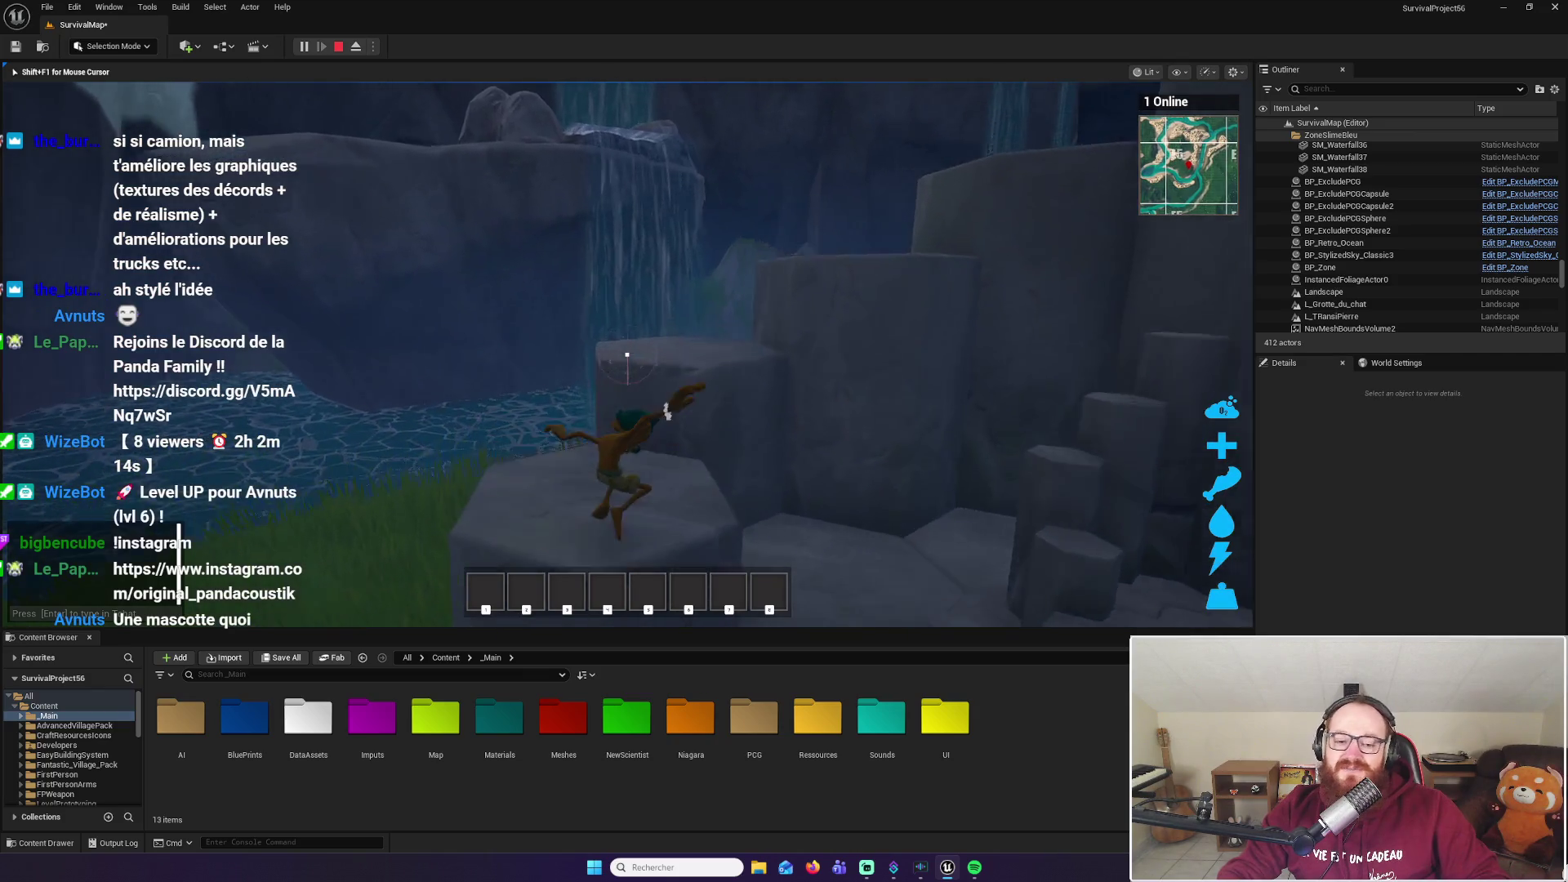
key(w)
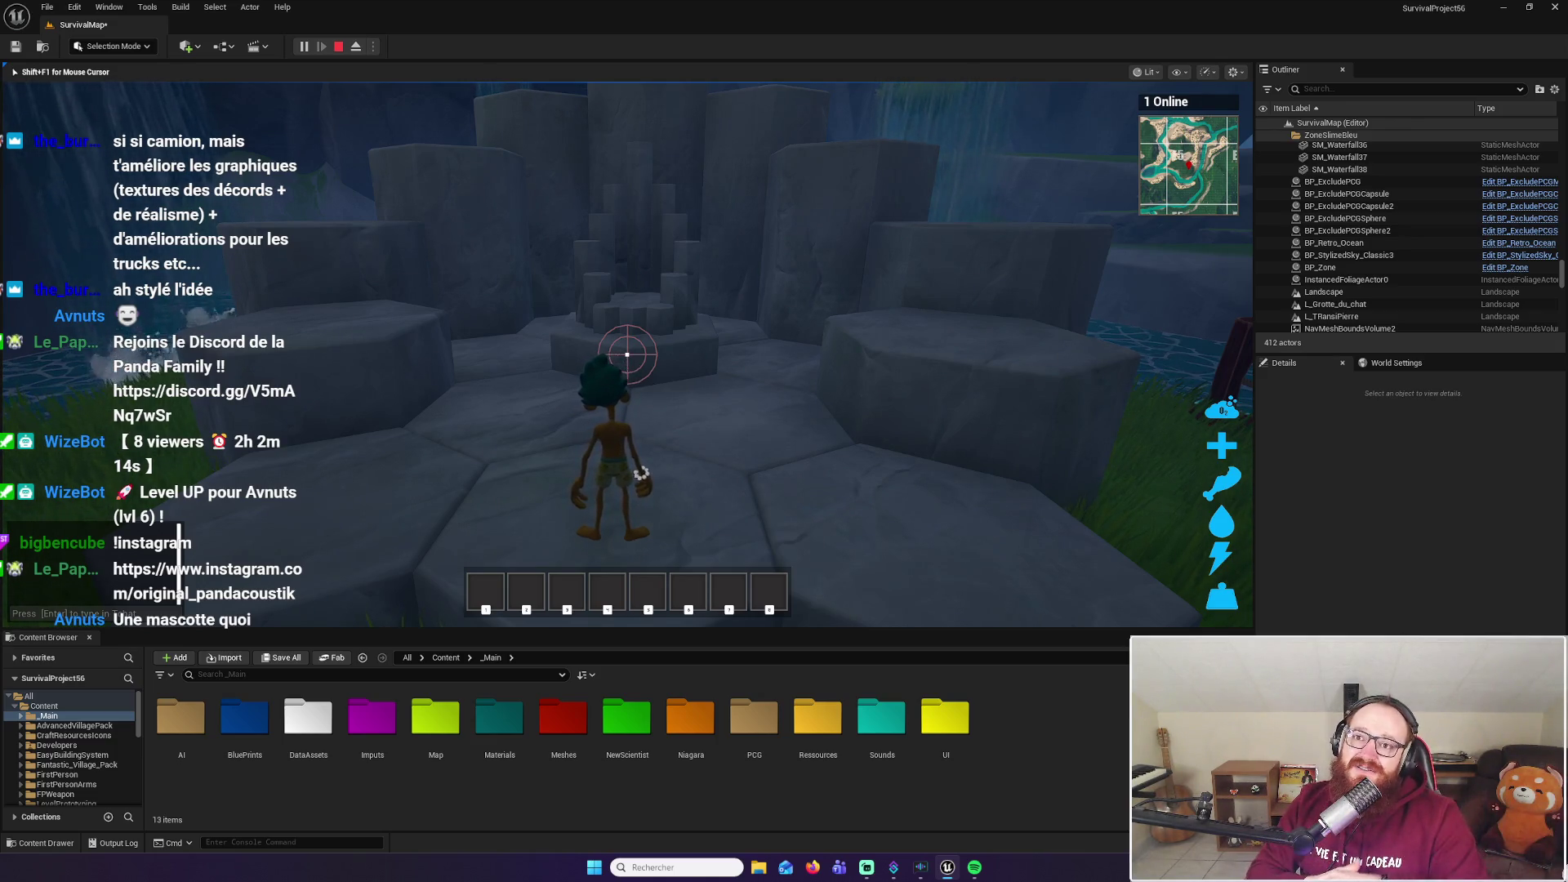
Return to the end of the dock and show the inventory panel's Inventory items list
key(w)
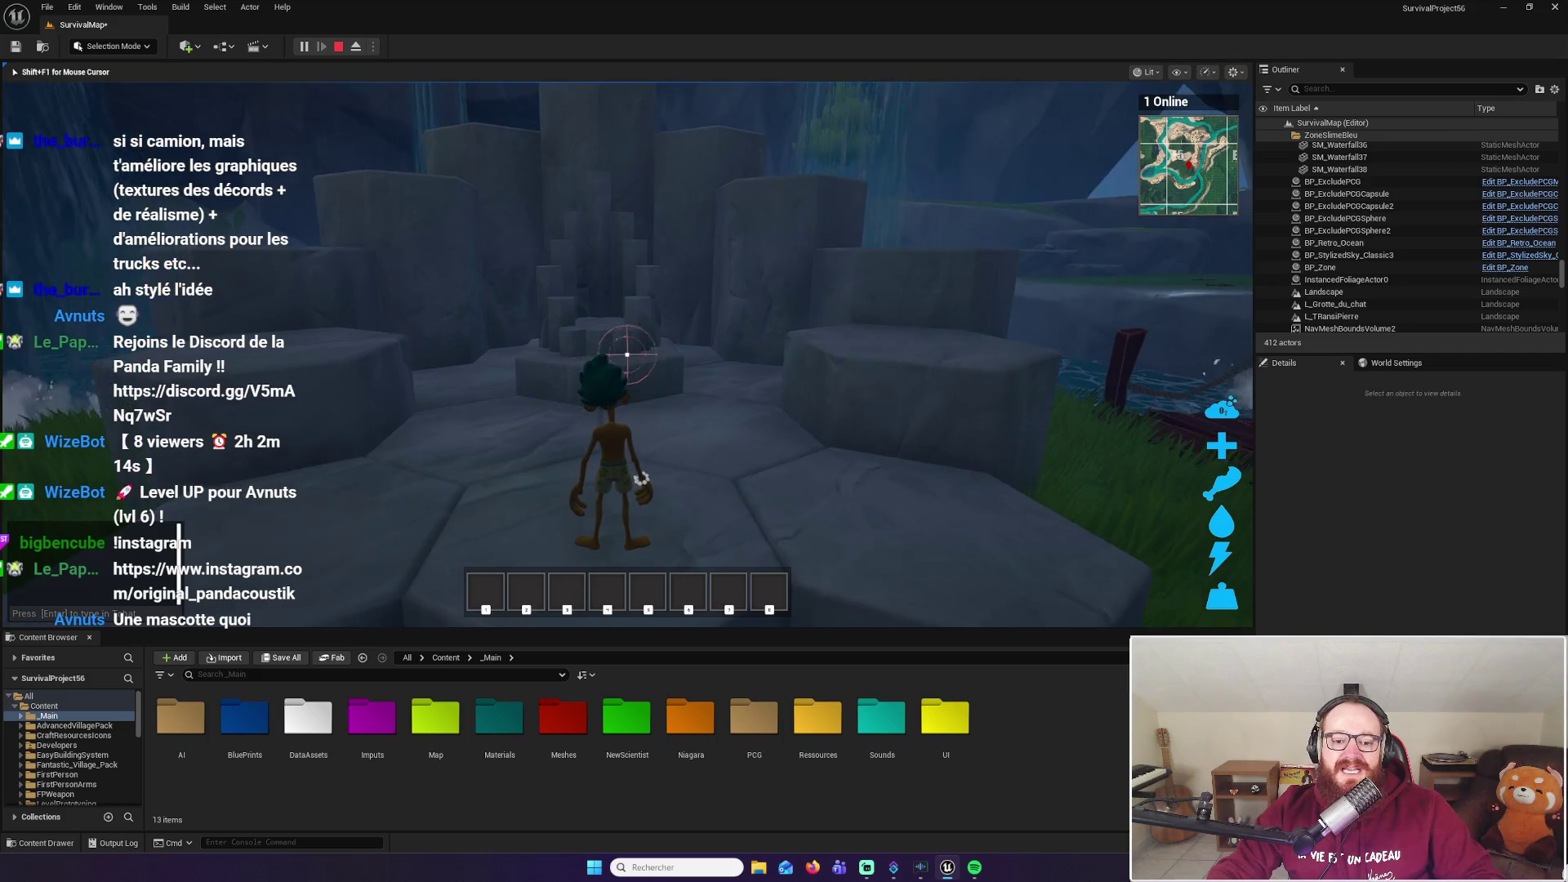
key(w)
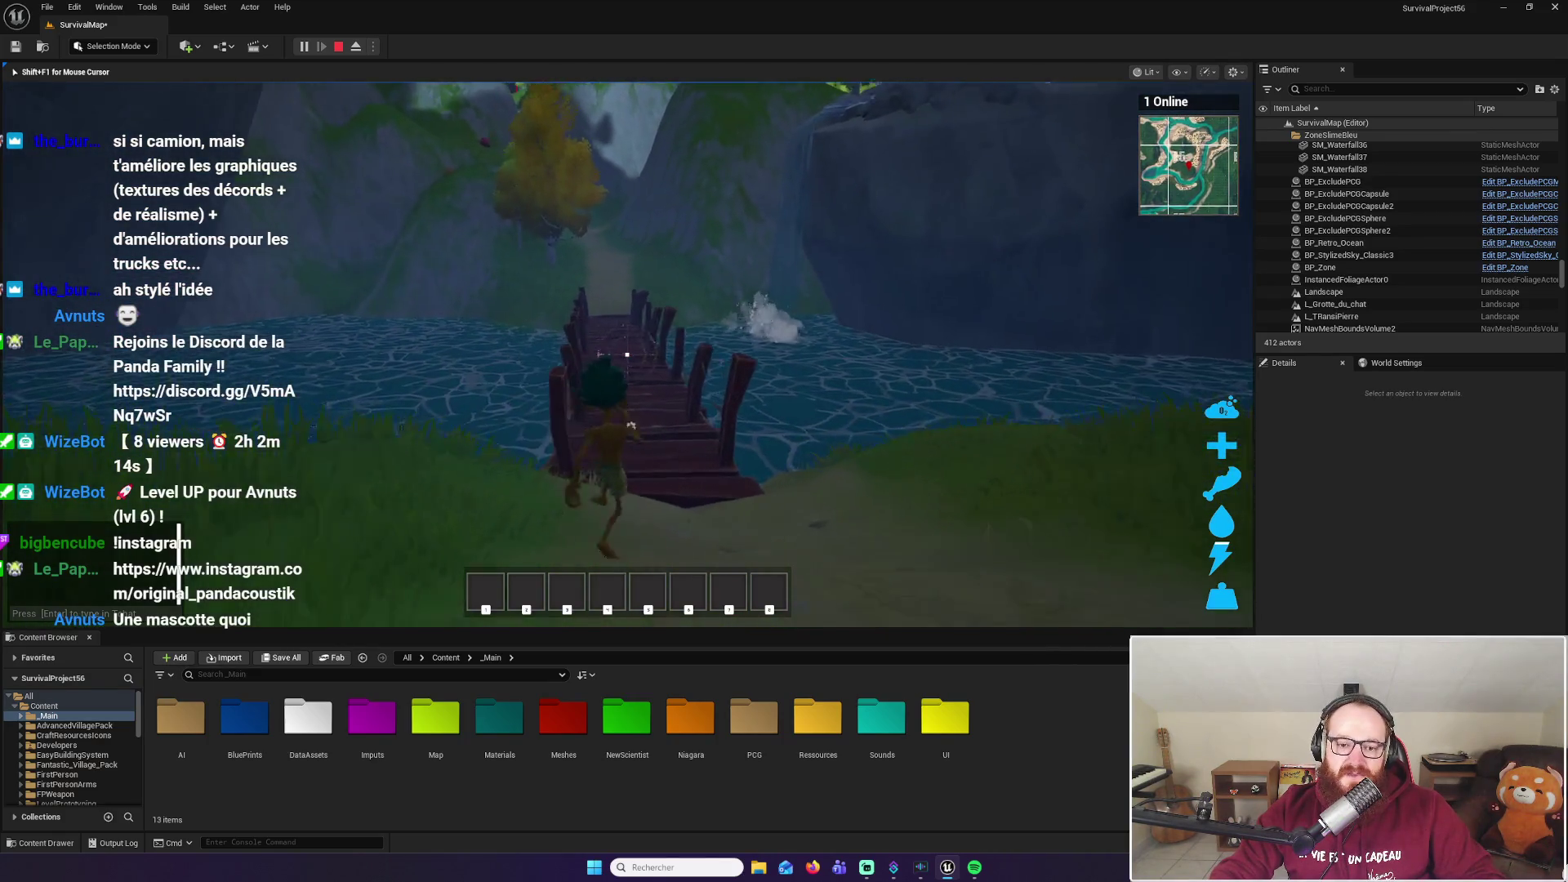
key(w)
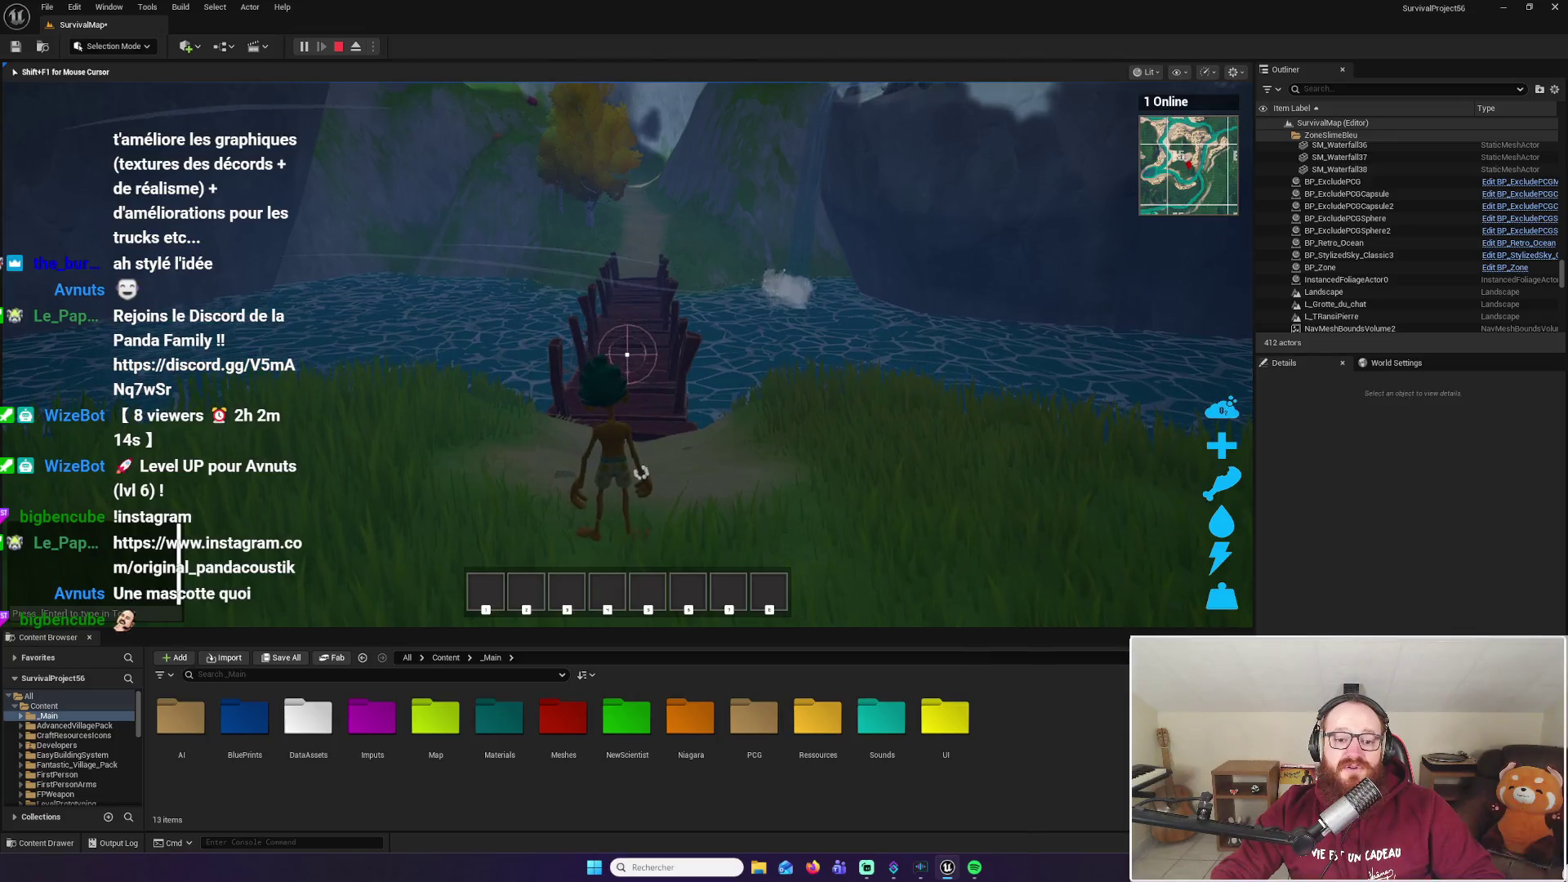
key(i)
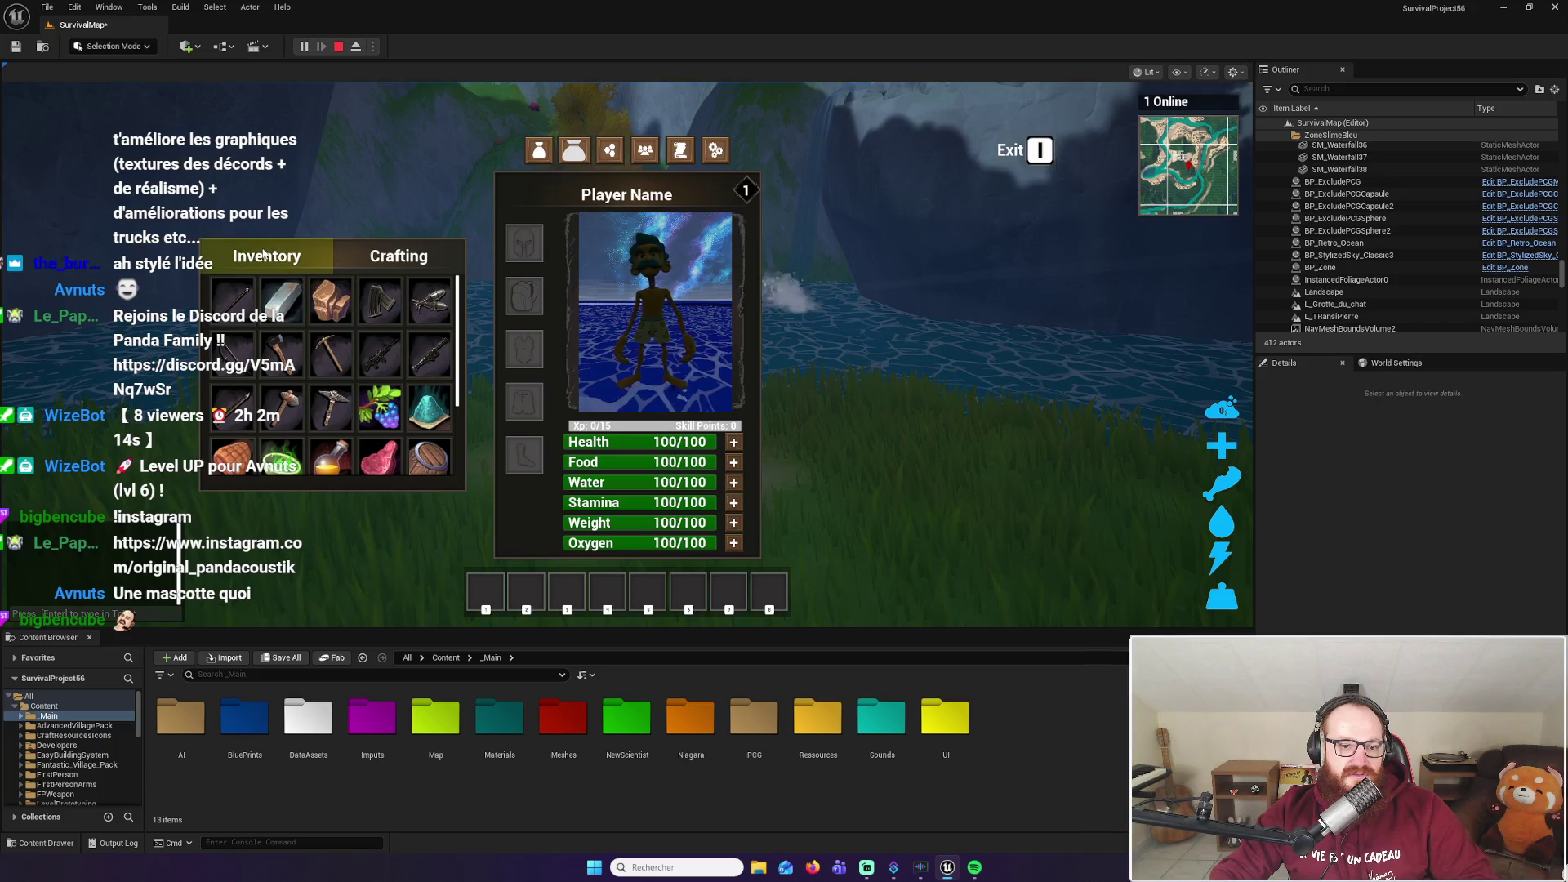
click(309, 256)
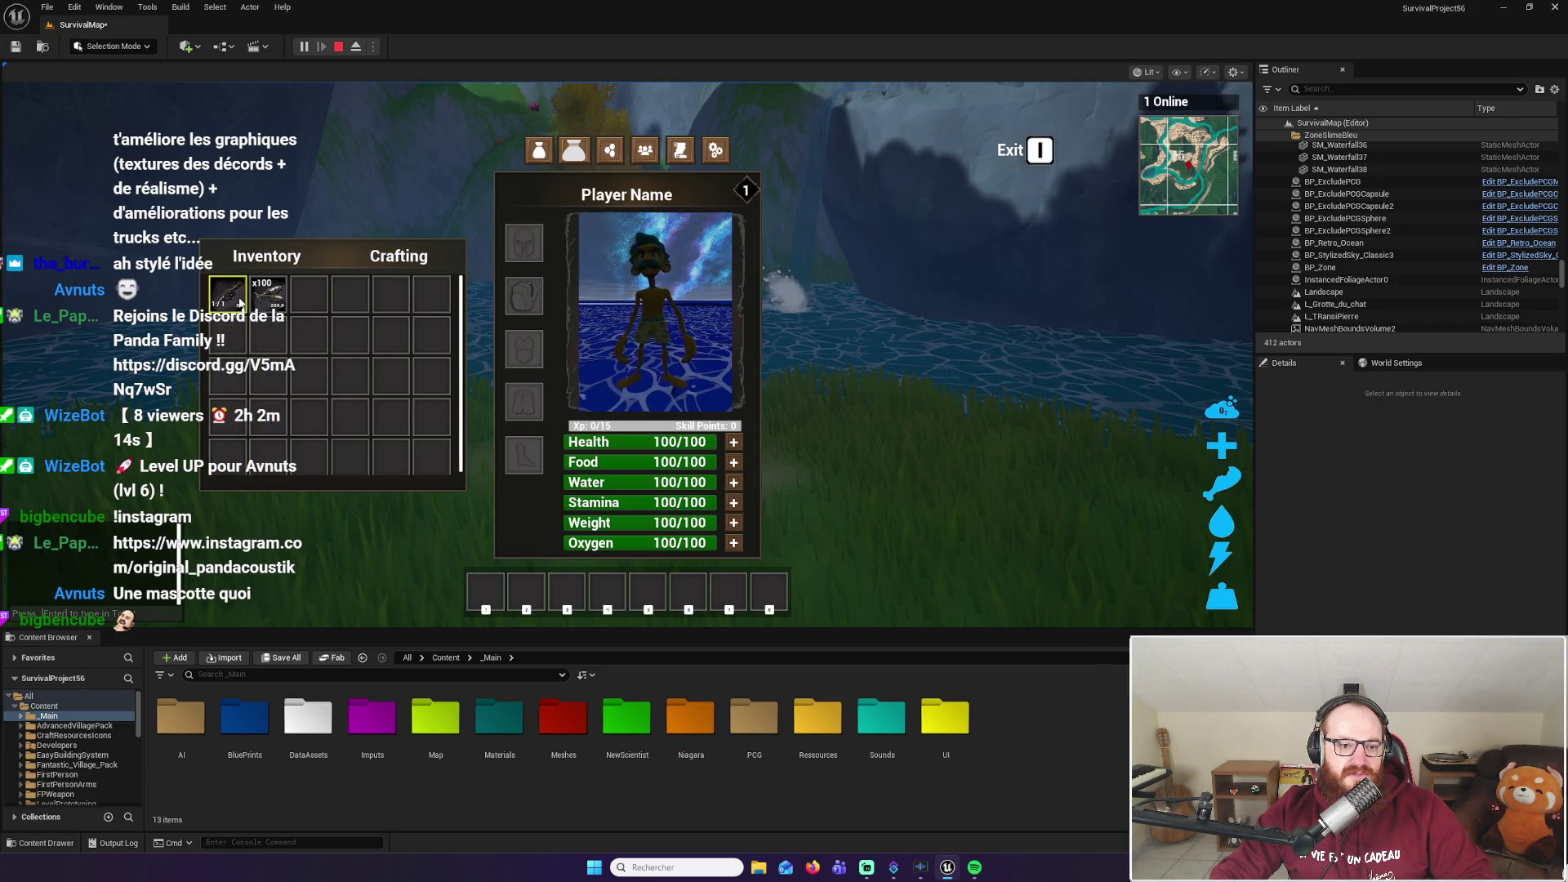
Close the inventory, equip the rifle from hotbar slot 1, and aim at the waterfall rock wall
key(i)
key(w)
key(1)
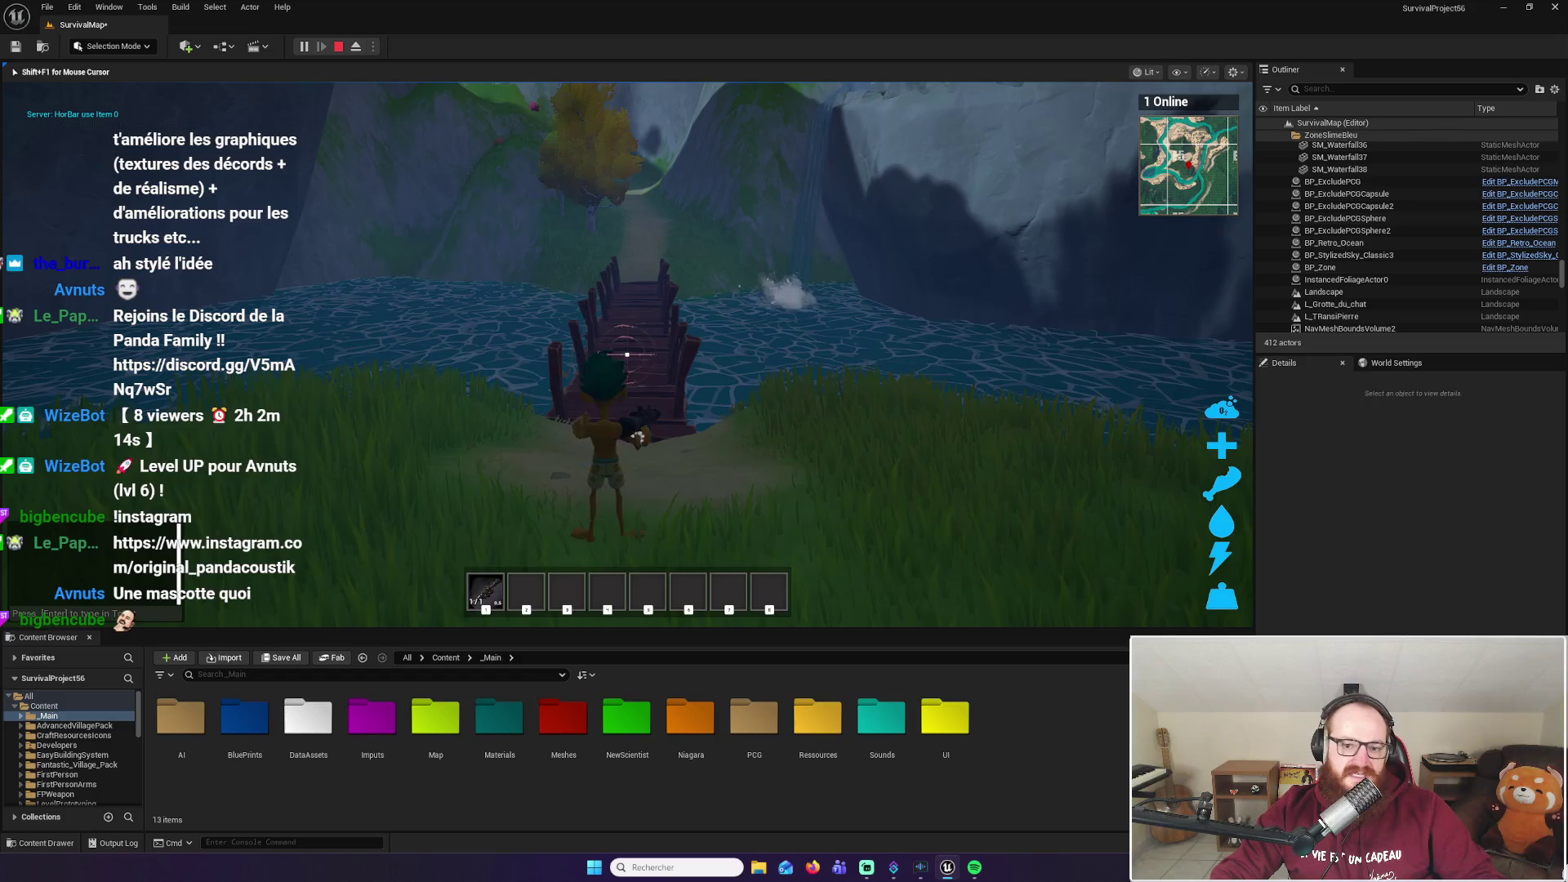
key(w)
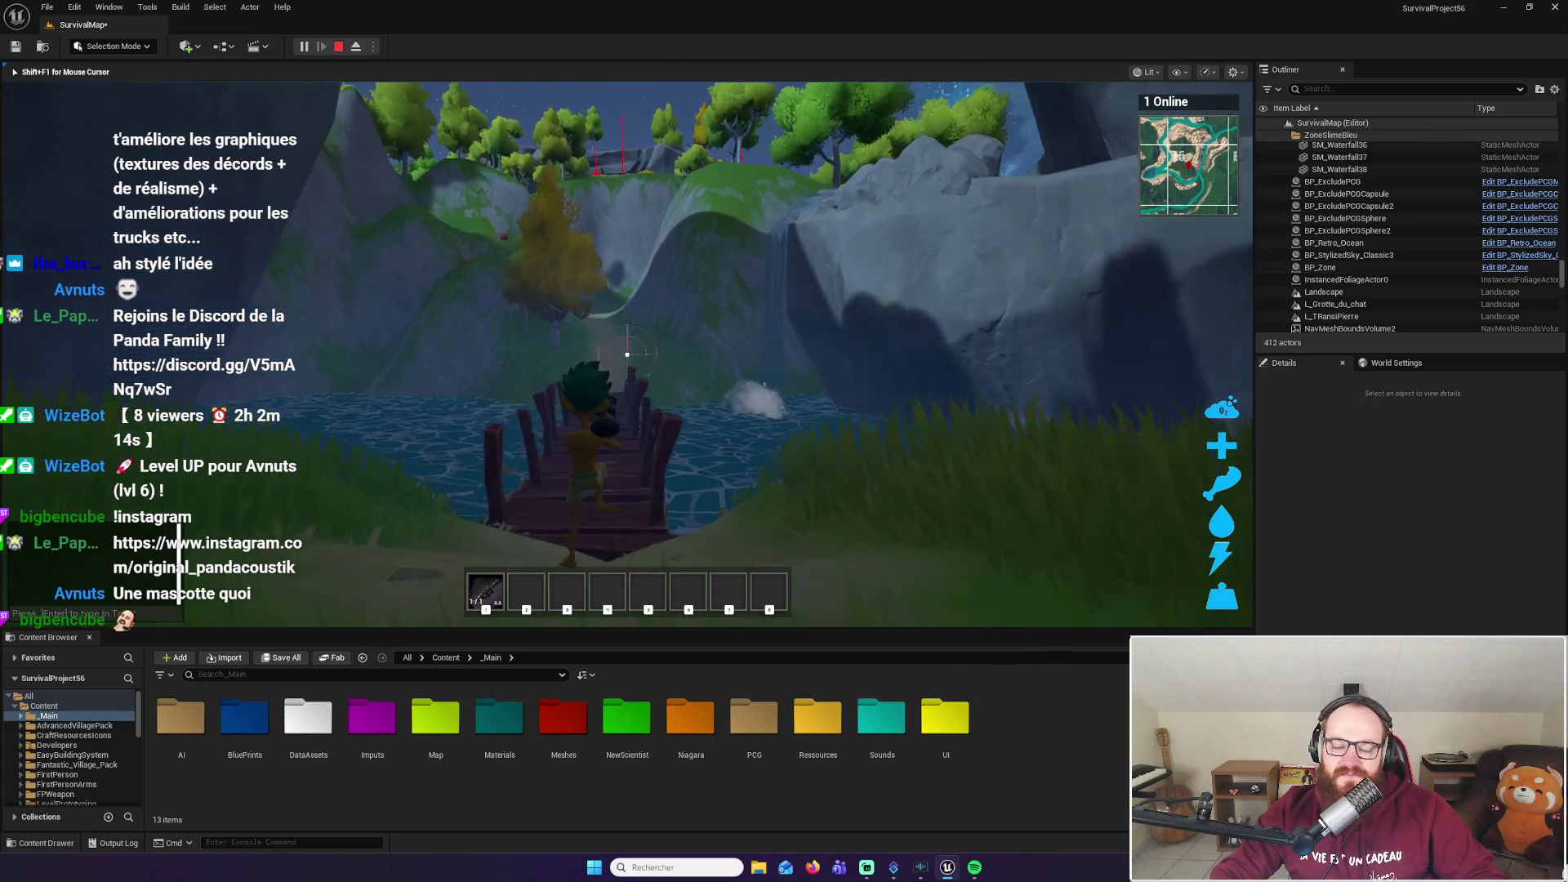
key(w)
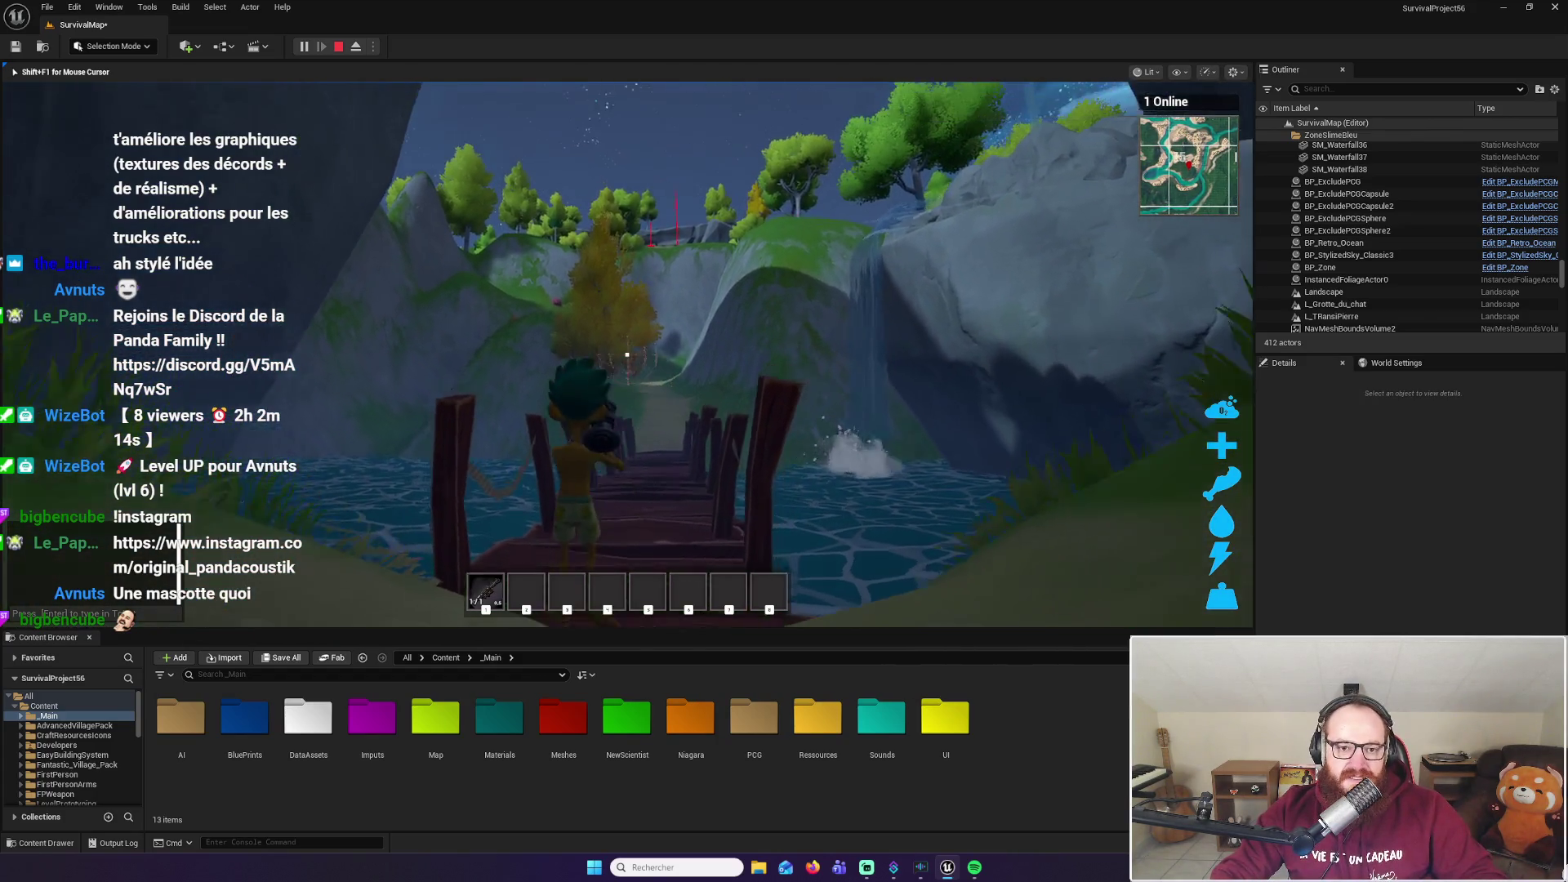
key(w)
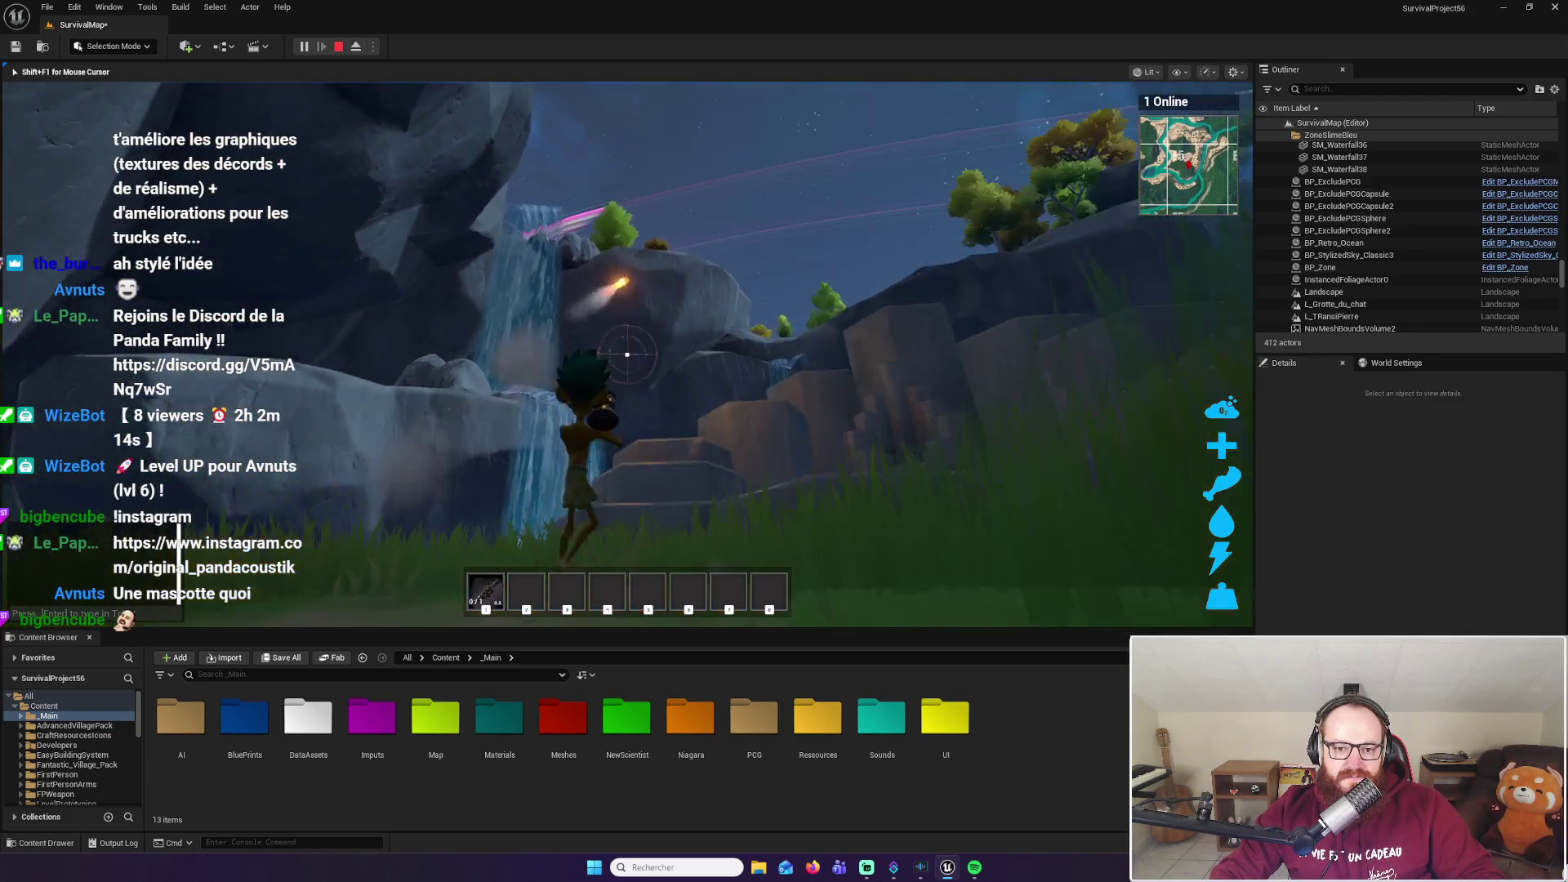
key(w)
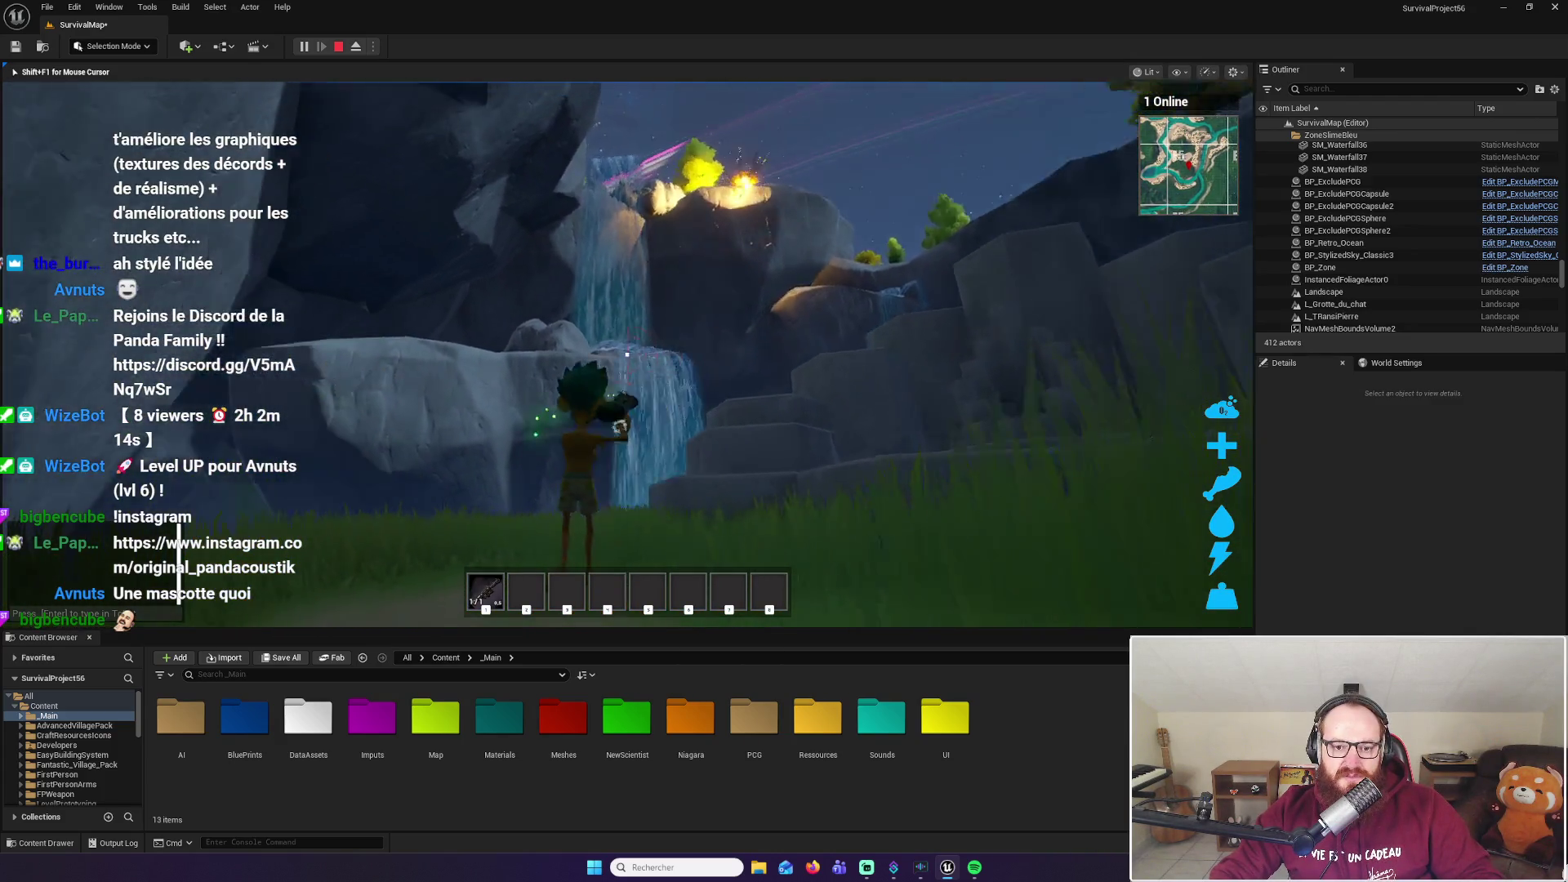
key(w)
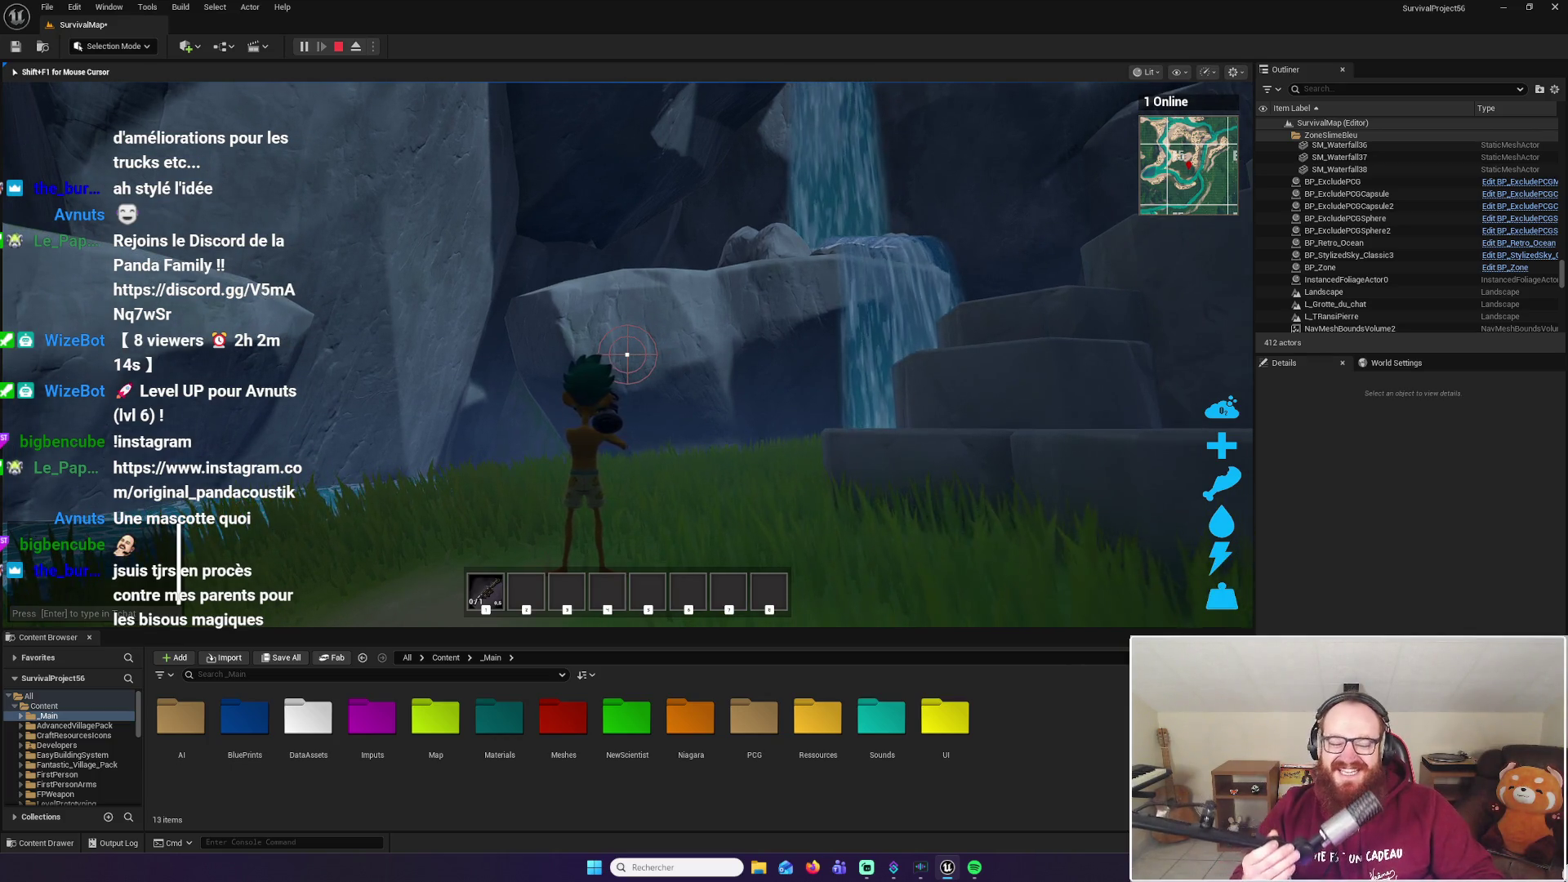
key(w)
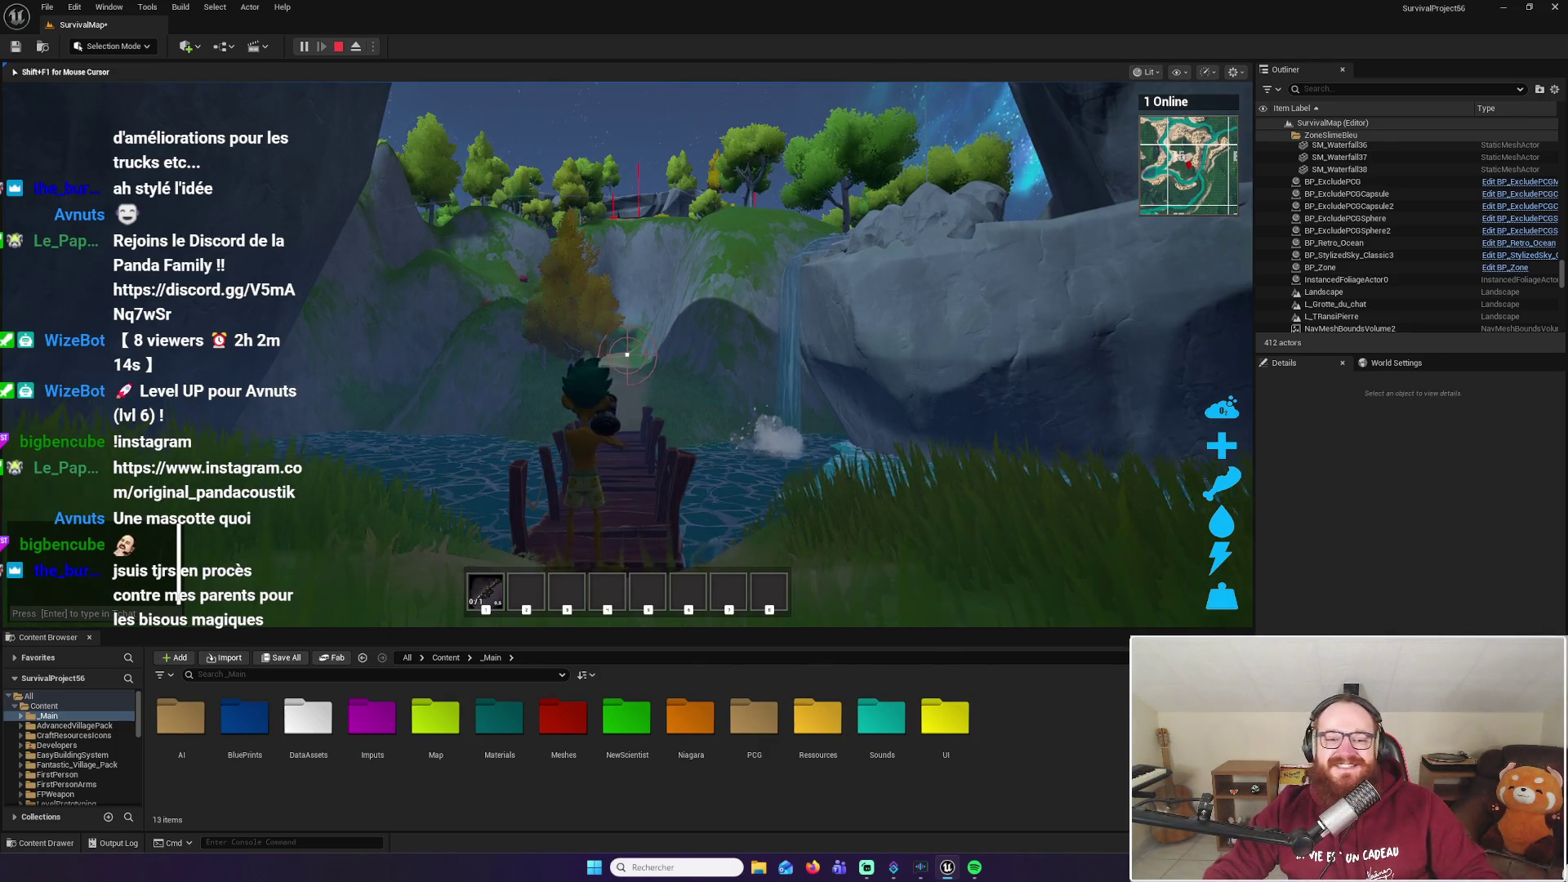
Walk the grassy path, climb to the top of the rock block, and face the wooden pier
key(d)
key(w)
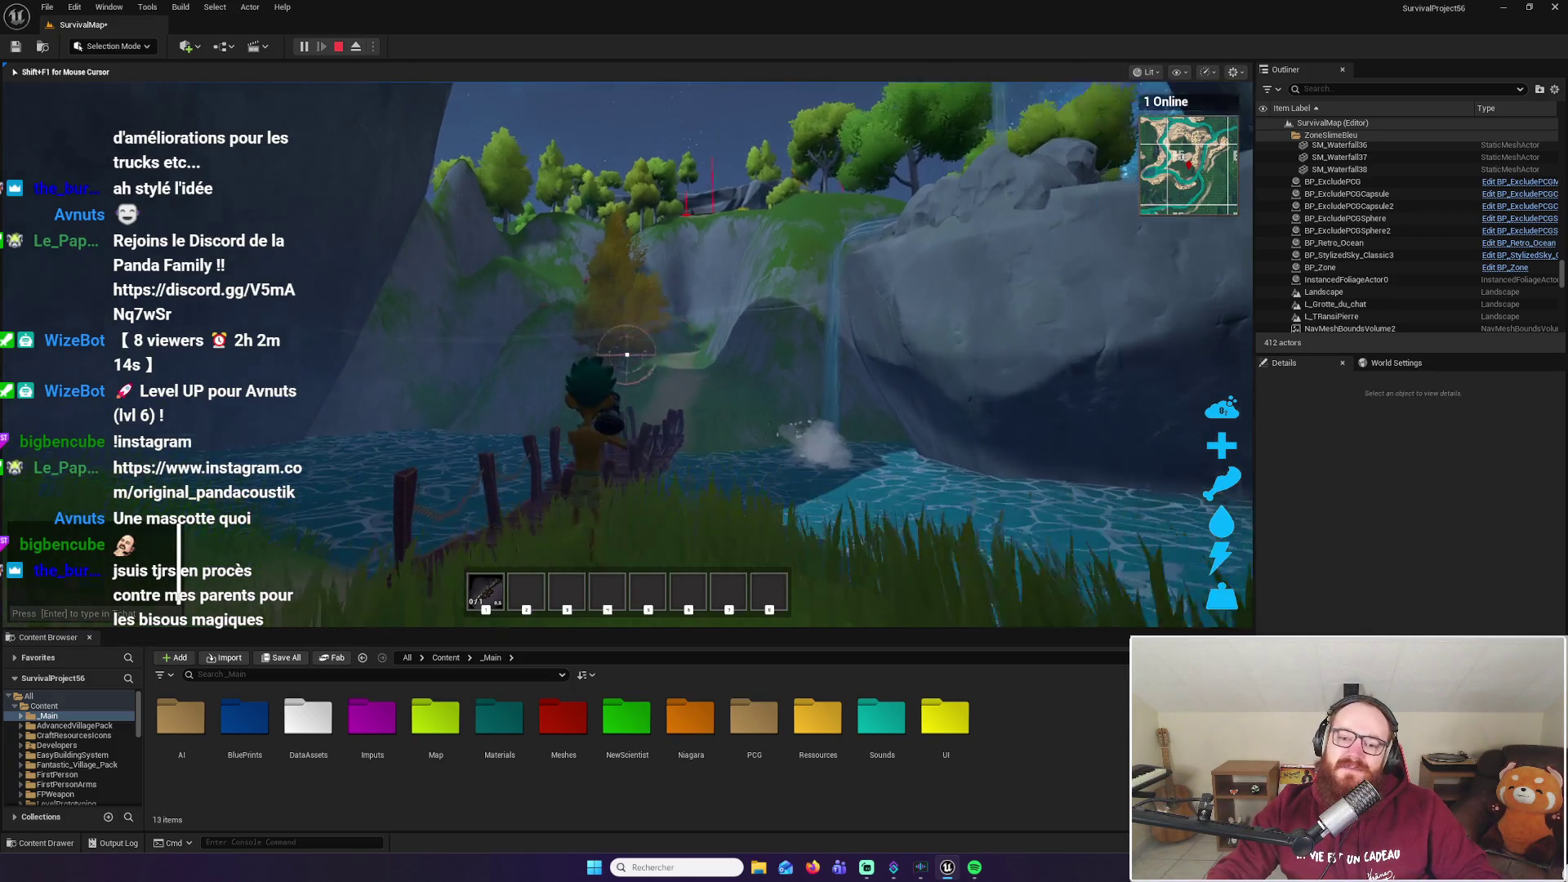
key(w)
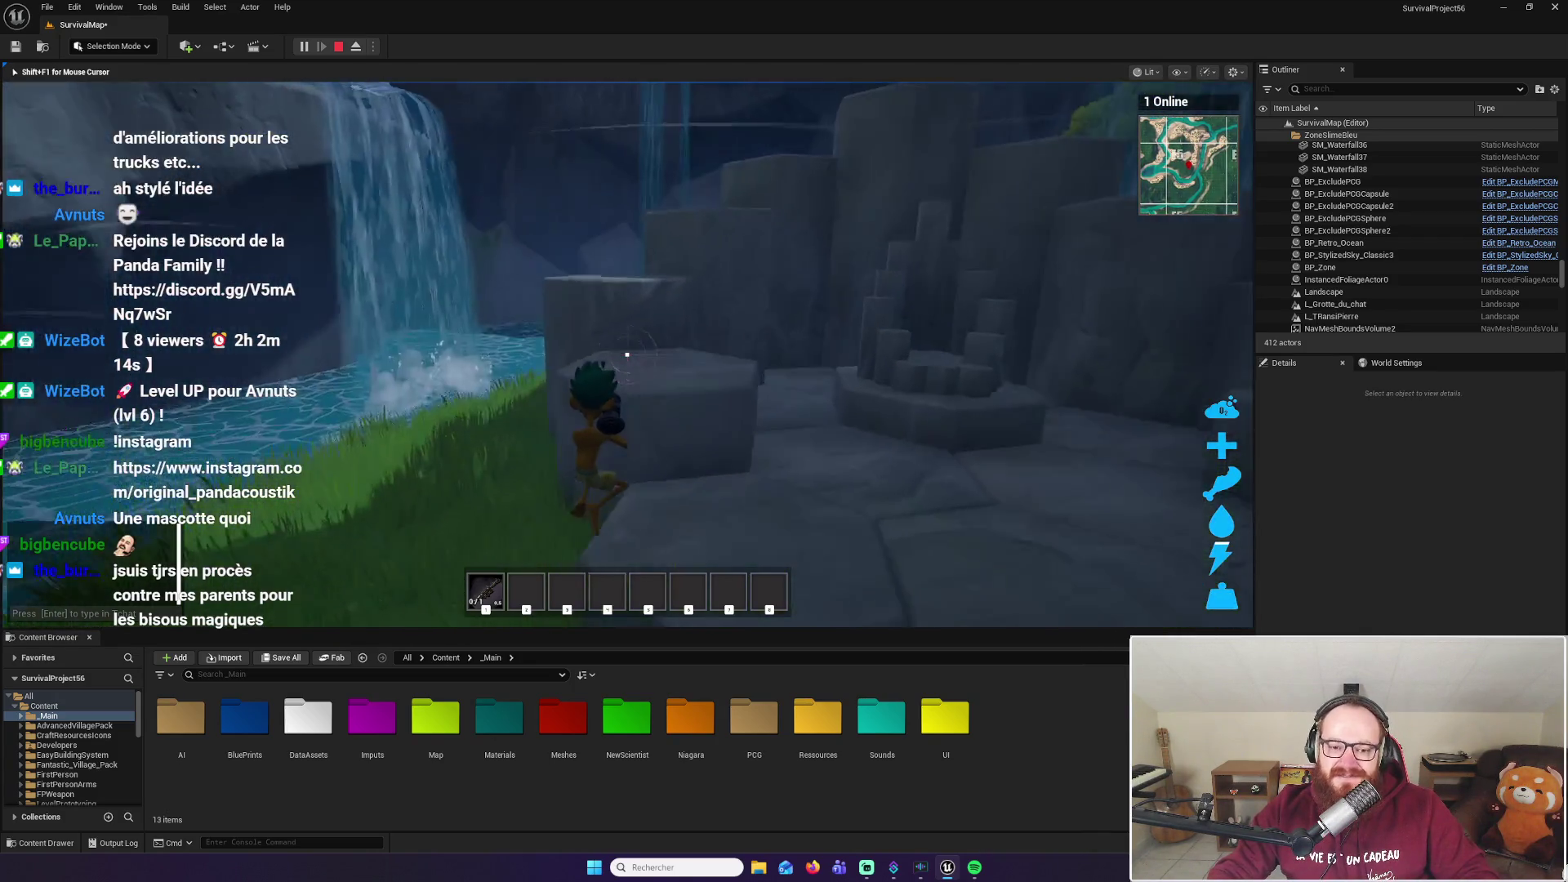
key(w)
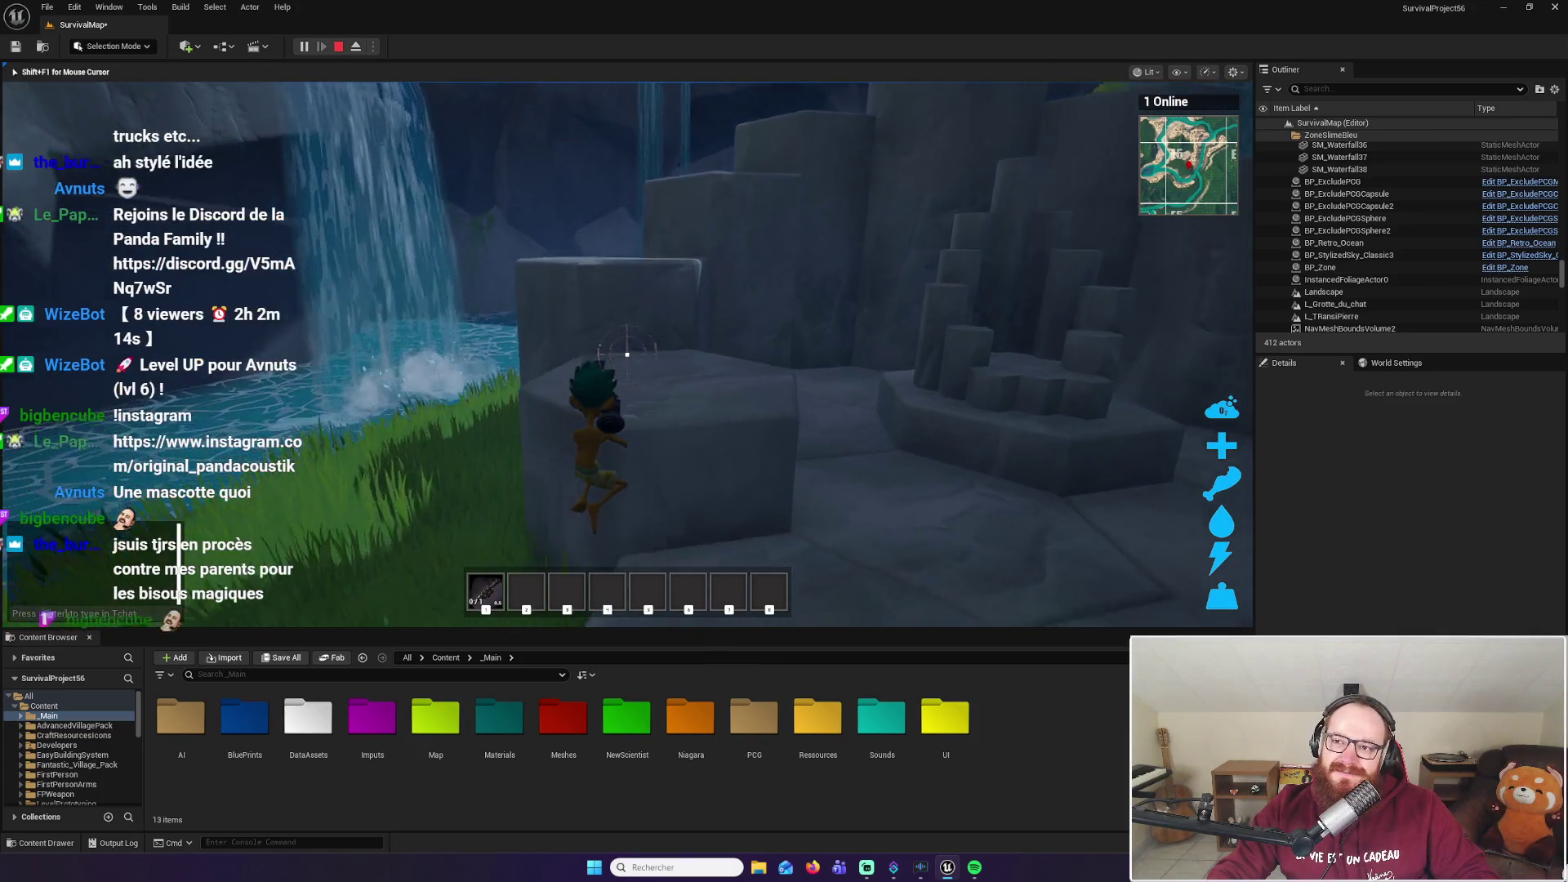
key(w)
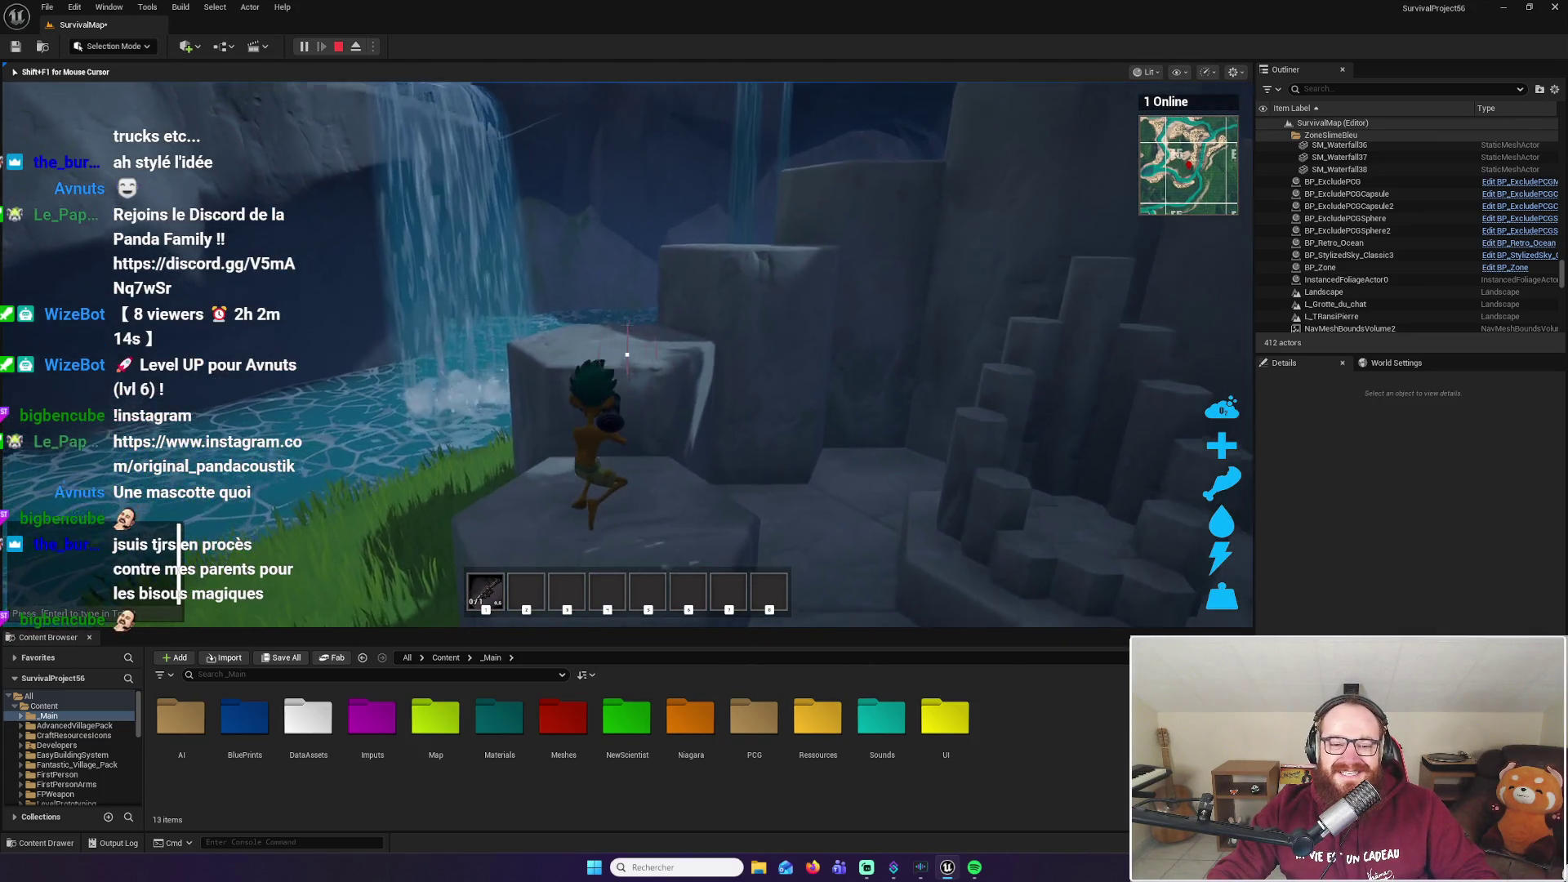
key(w)
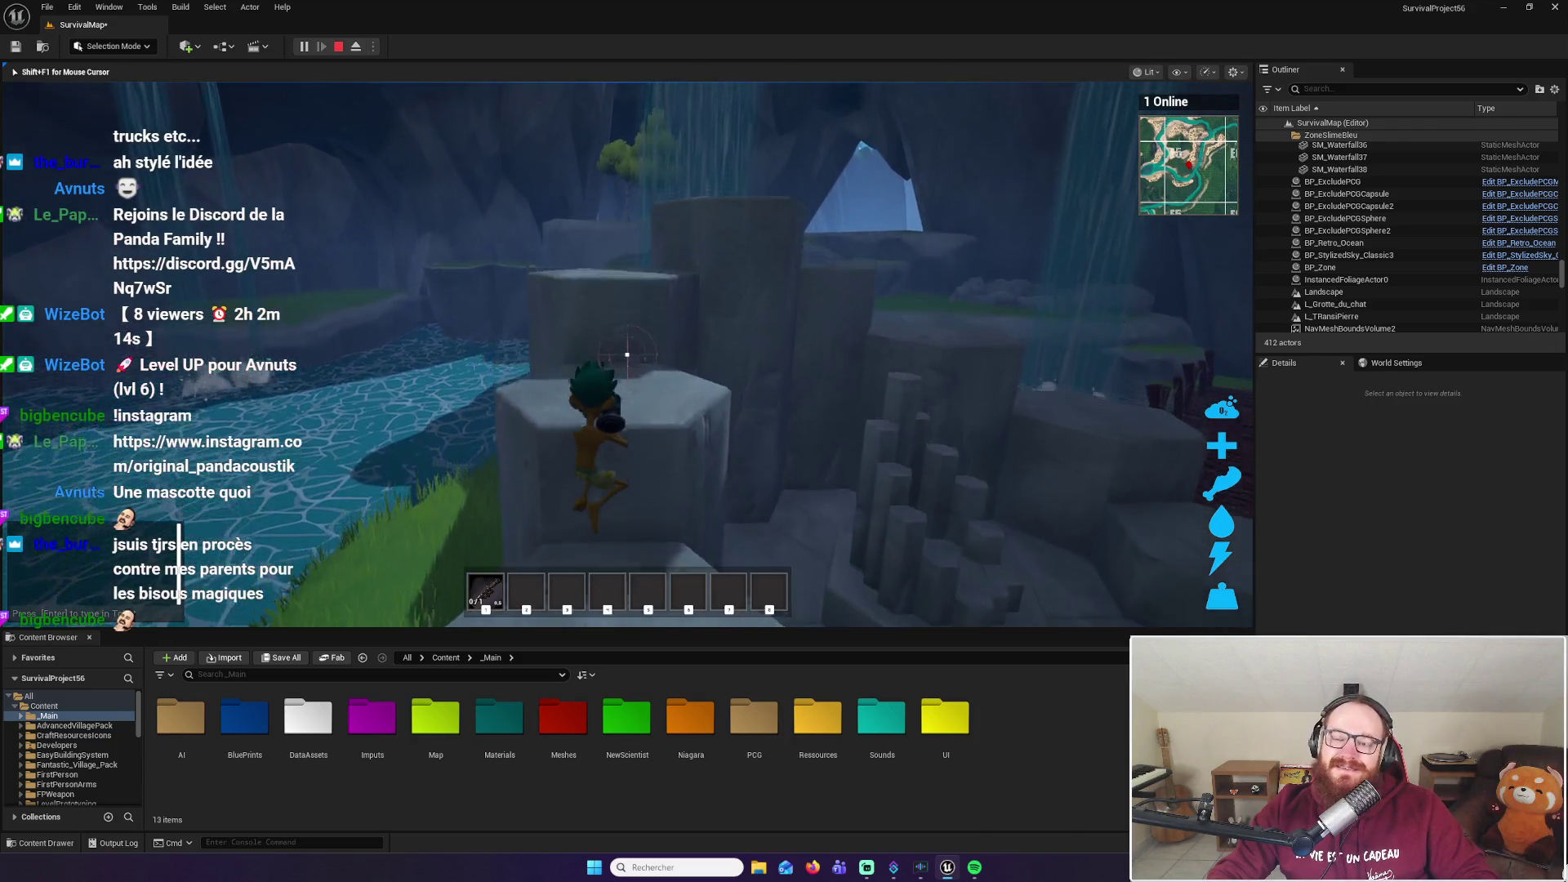
key(w)
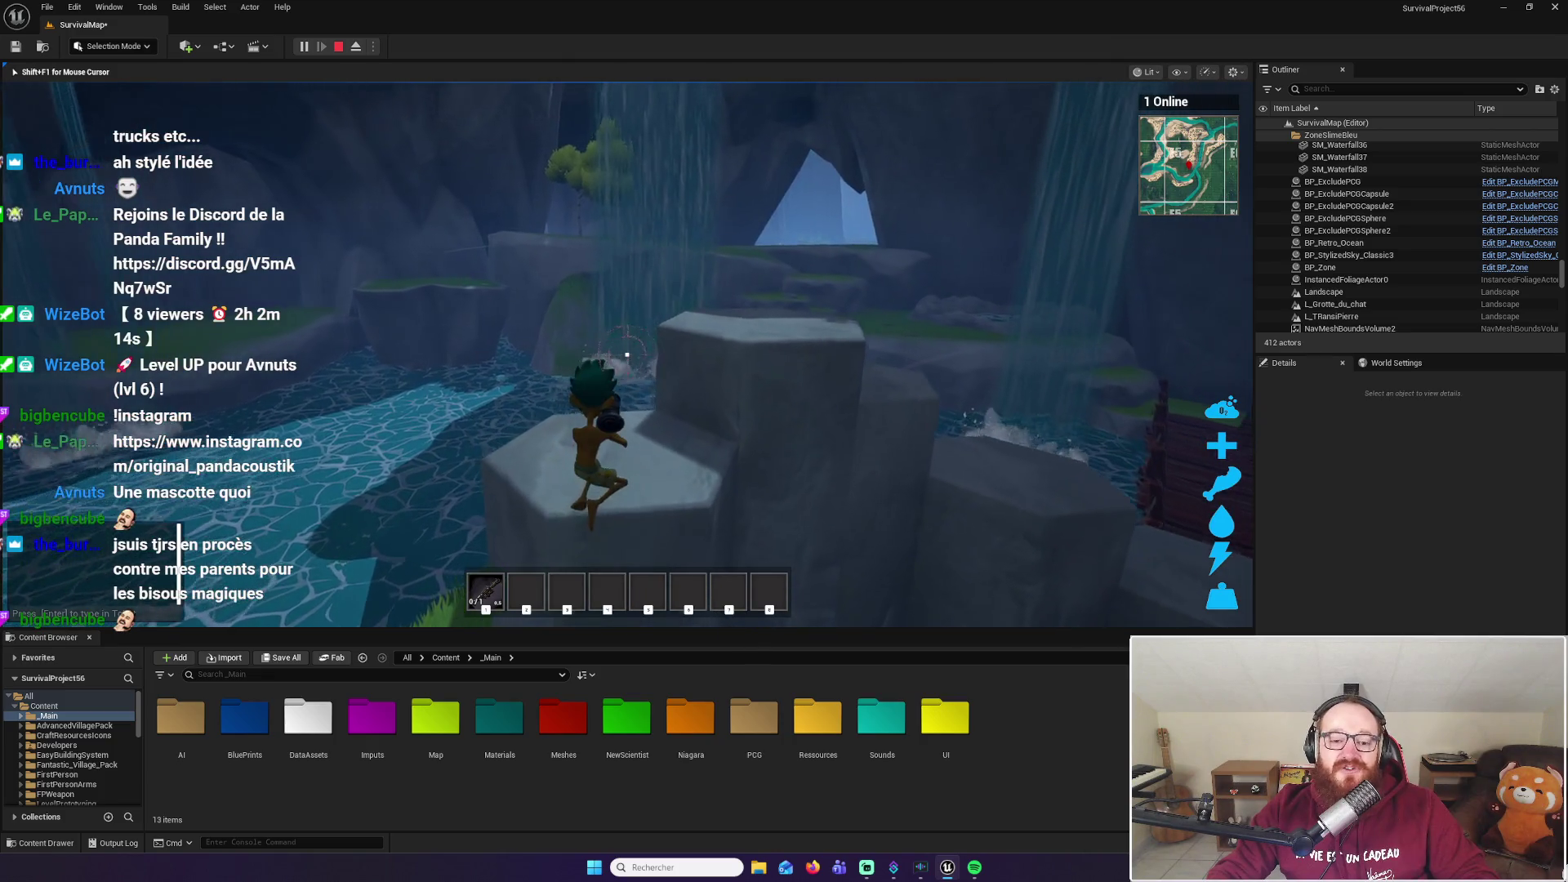
key(w)
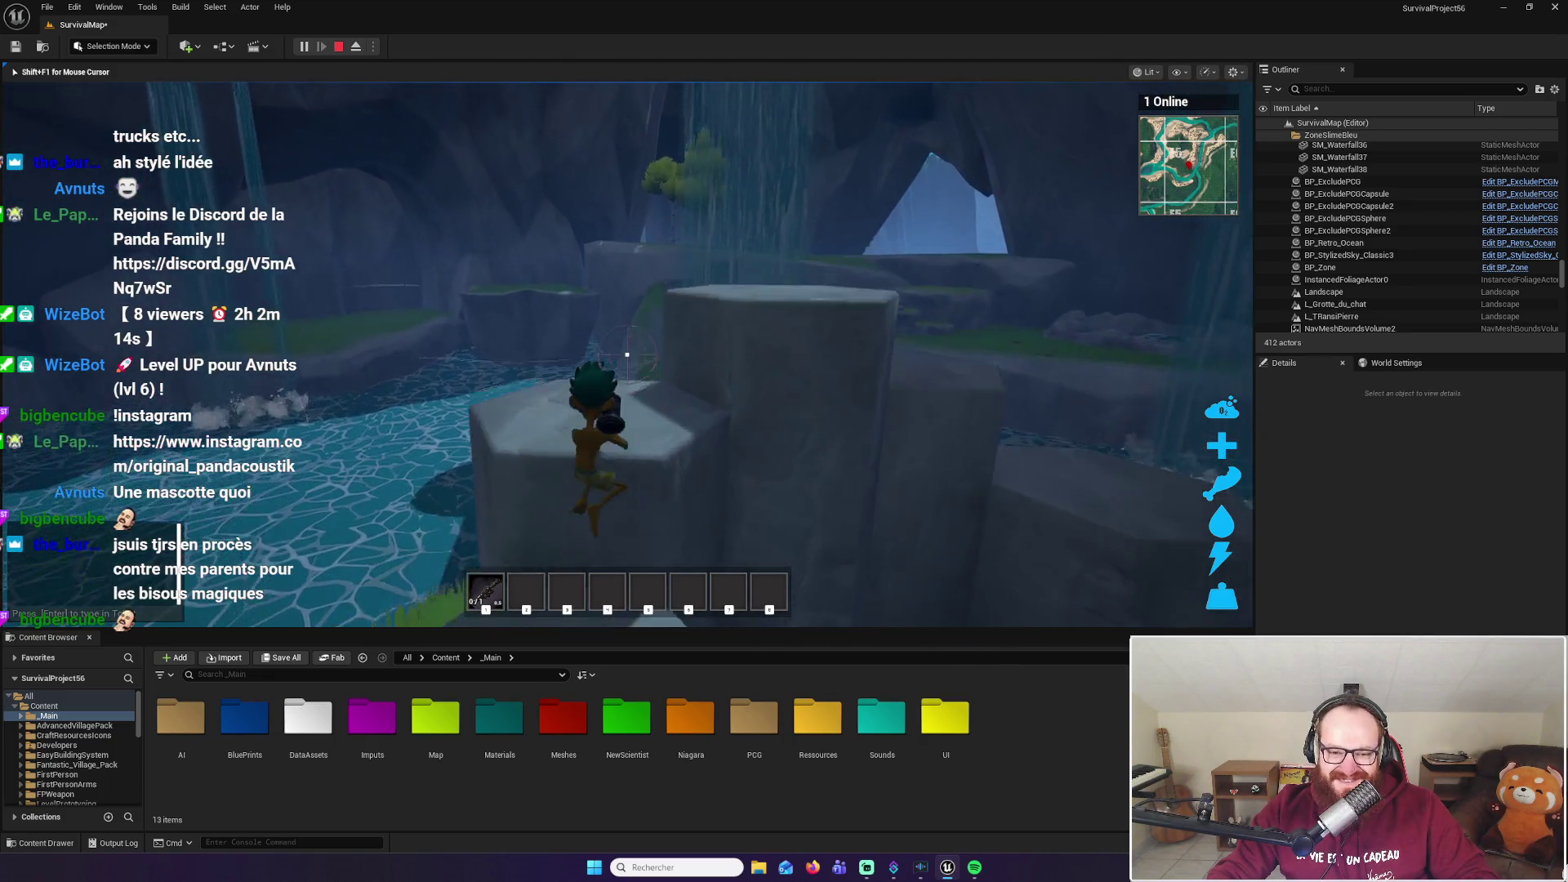
key(w)
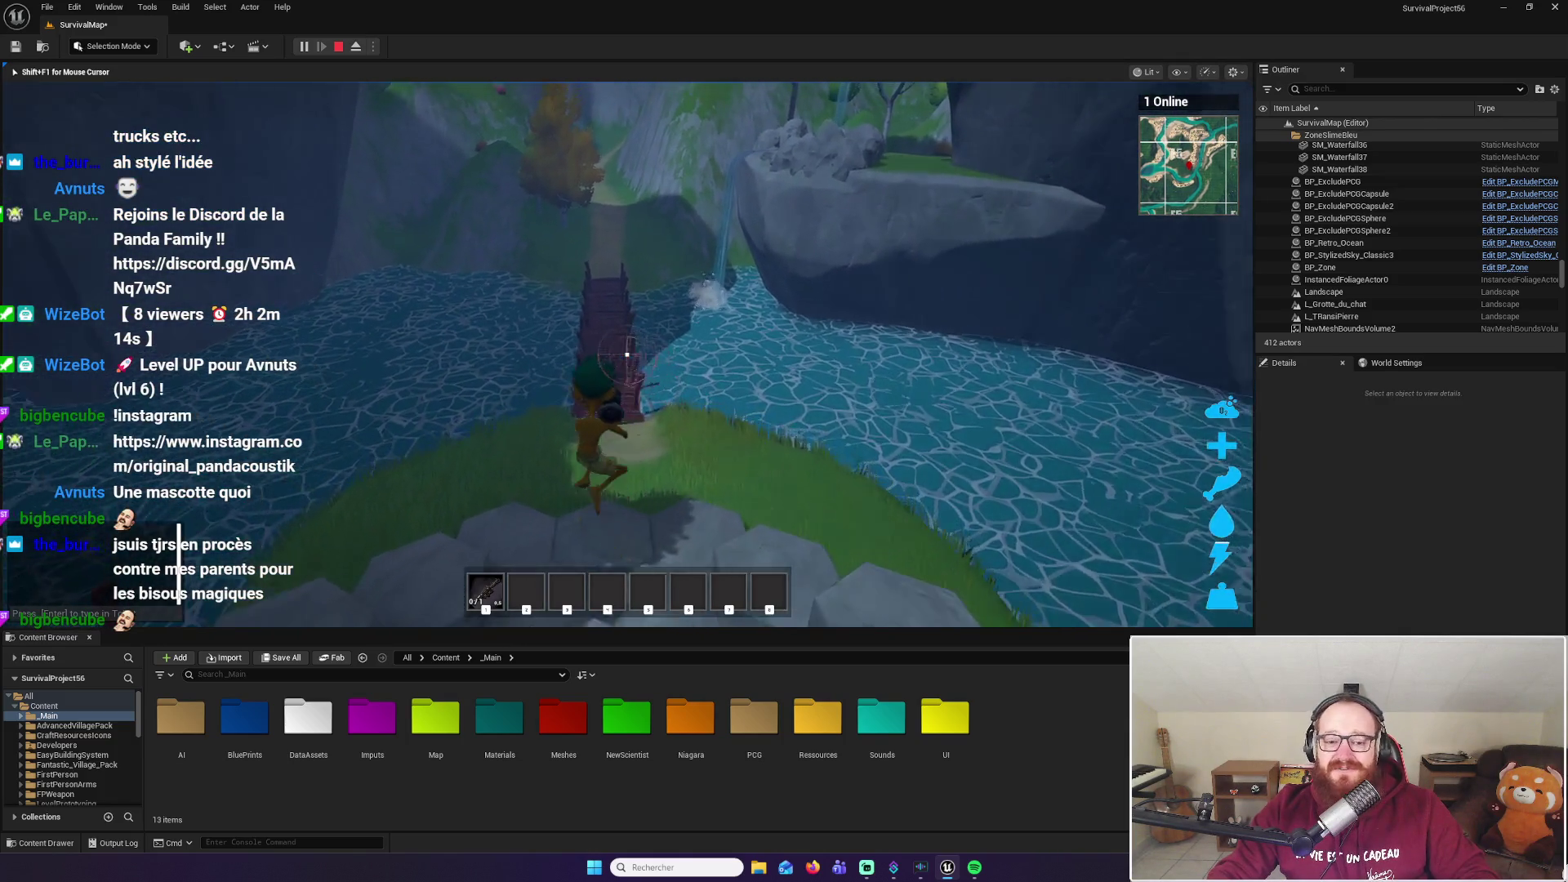
key(w)
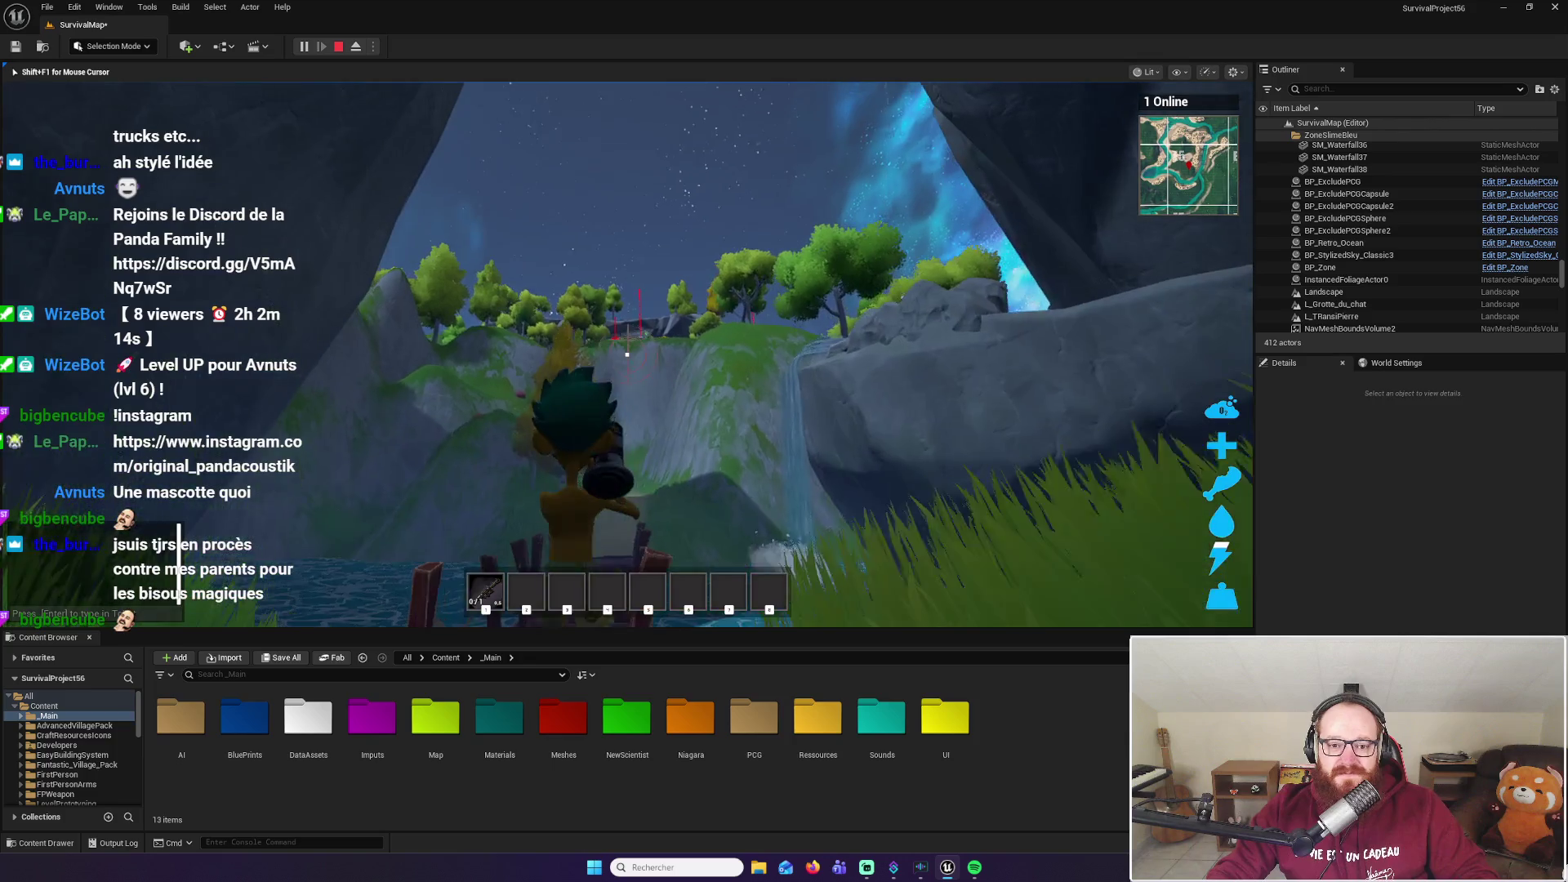
Aim from the stone ledge, jump onto the block, fire the single round at the cliff top
key(w)
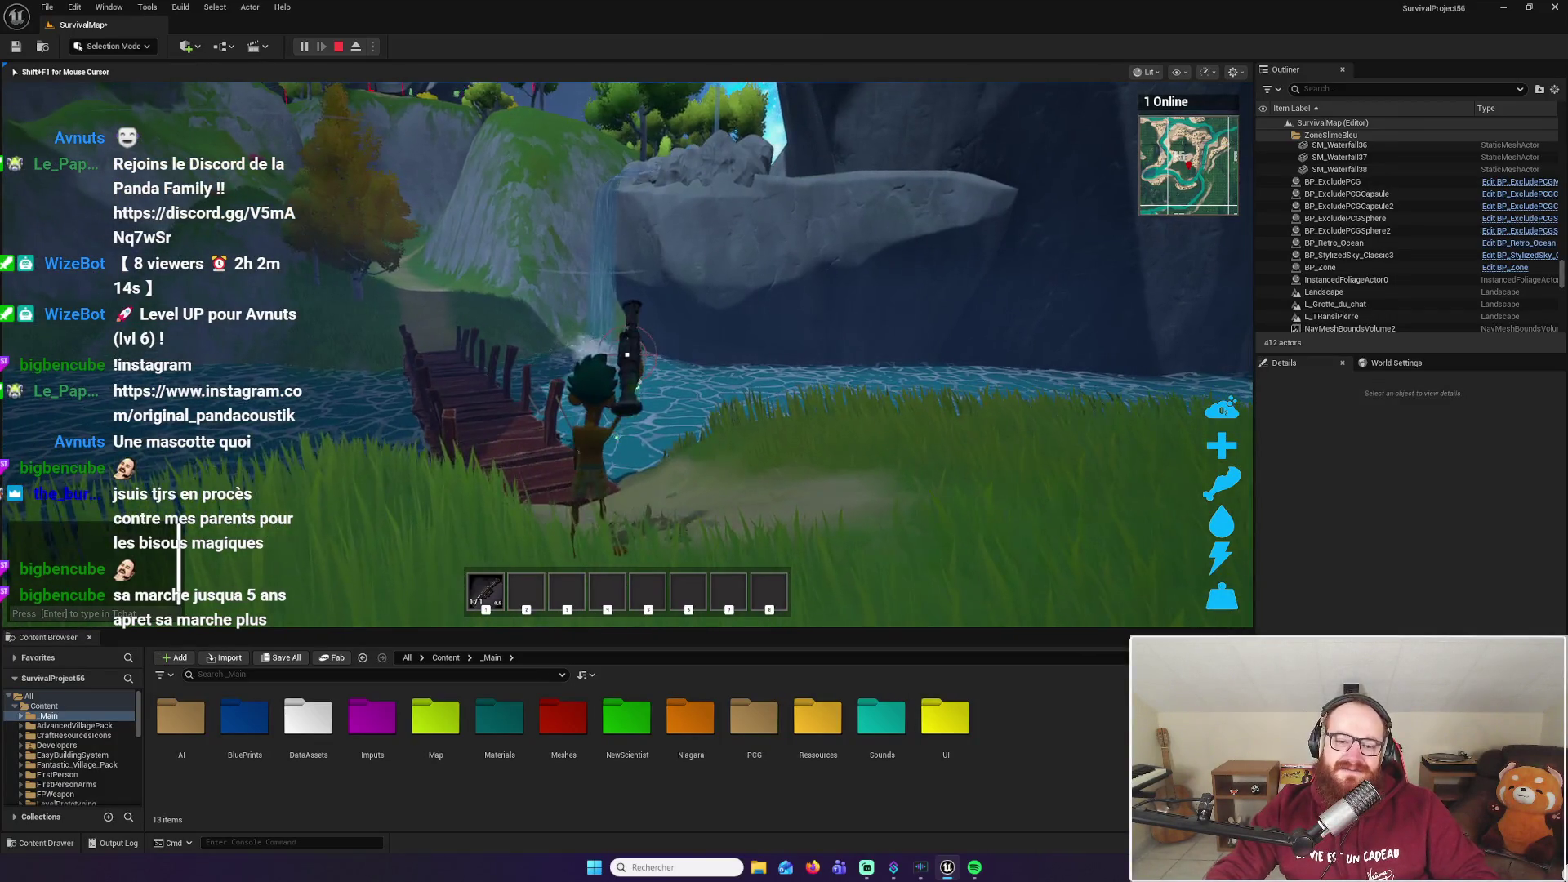
key(w)
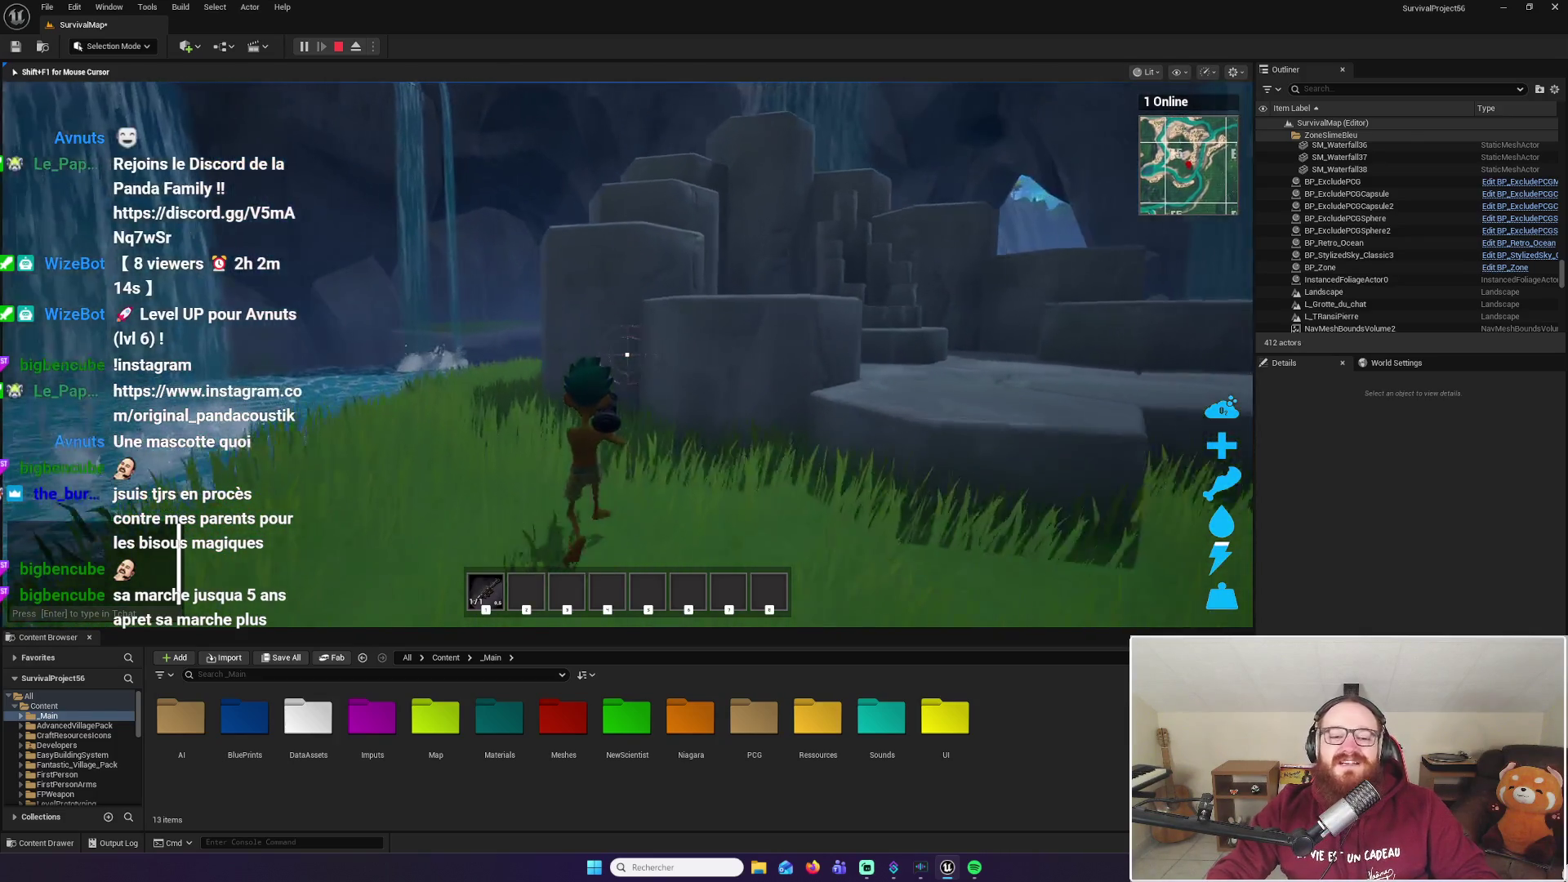
right_click(628, 354)
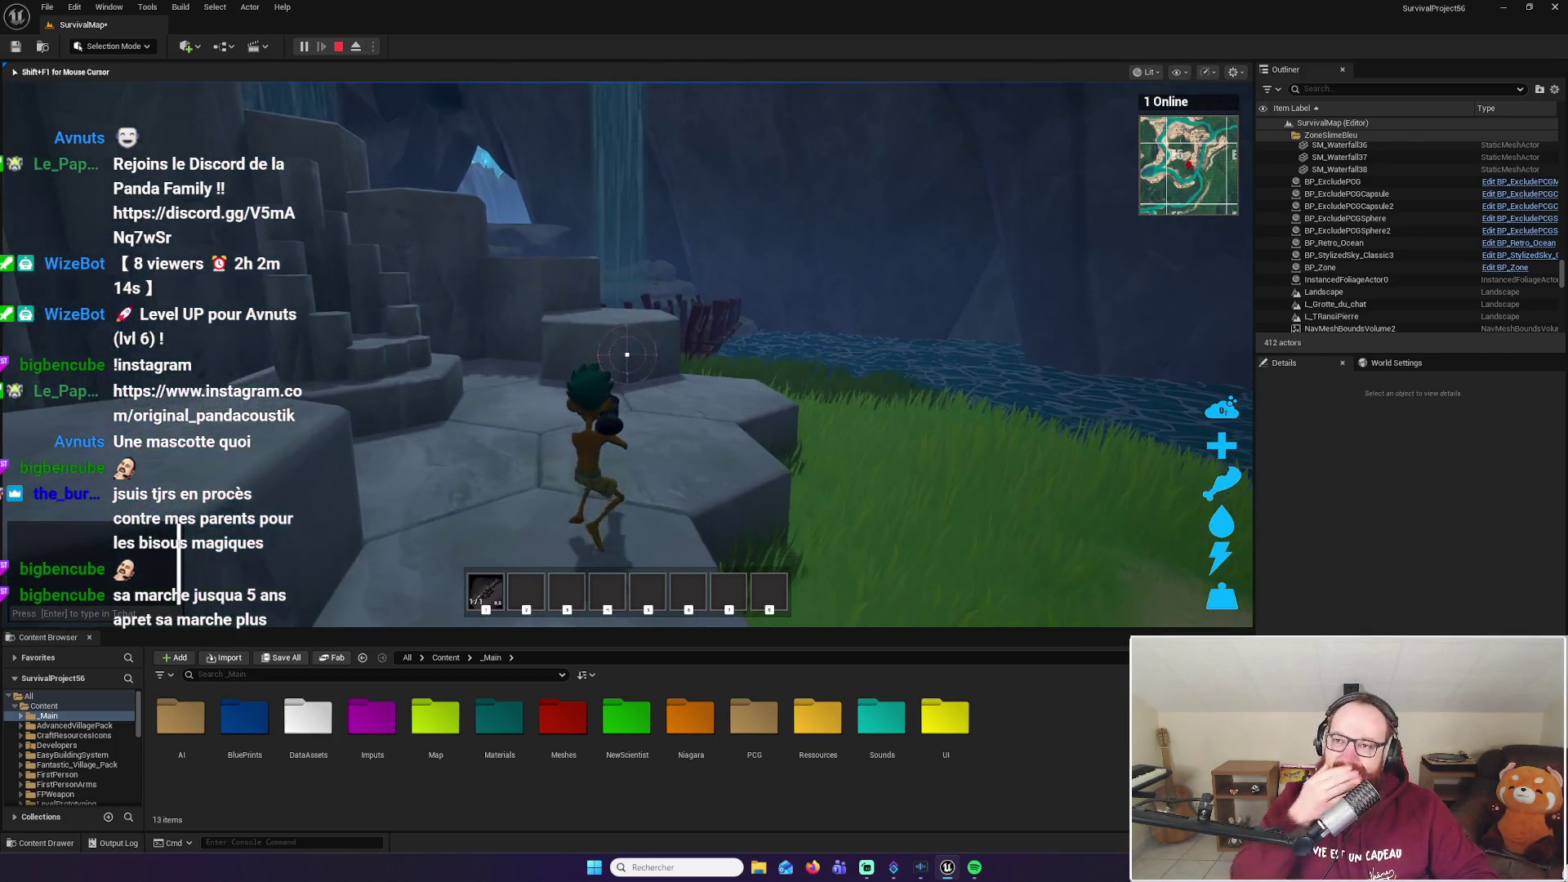
key(w)
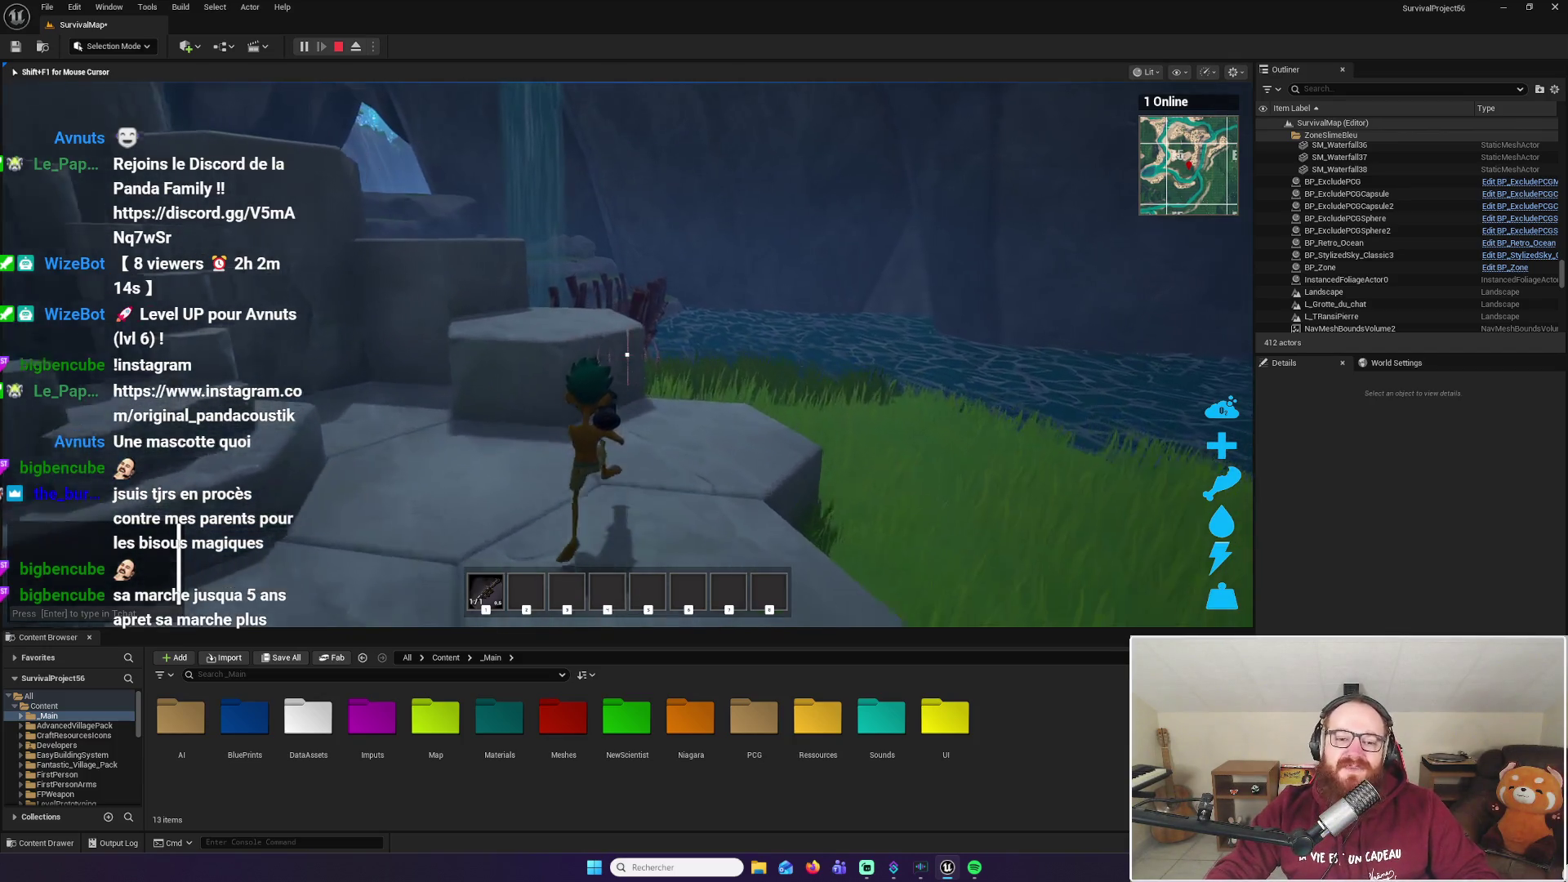
key(w)
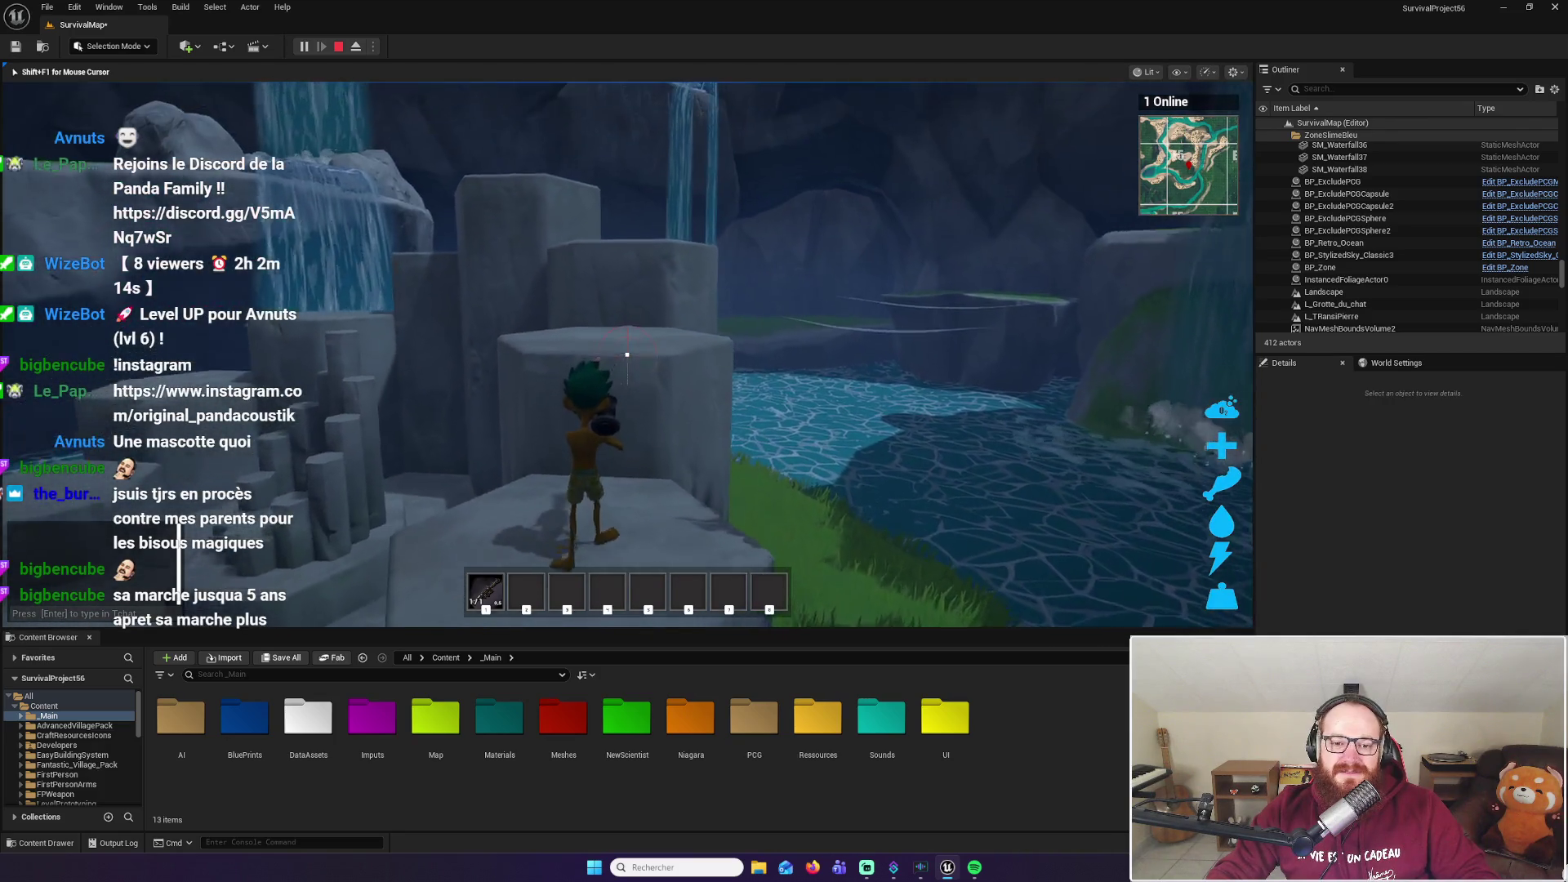
key(space)
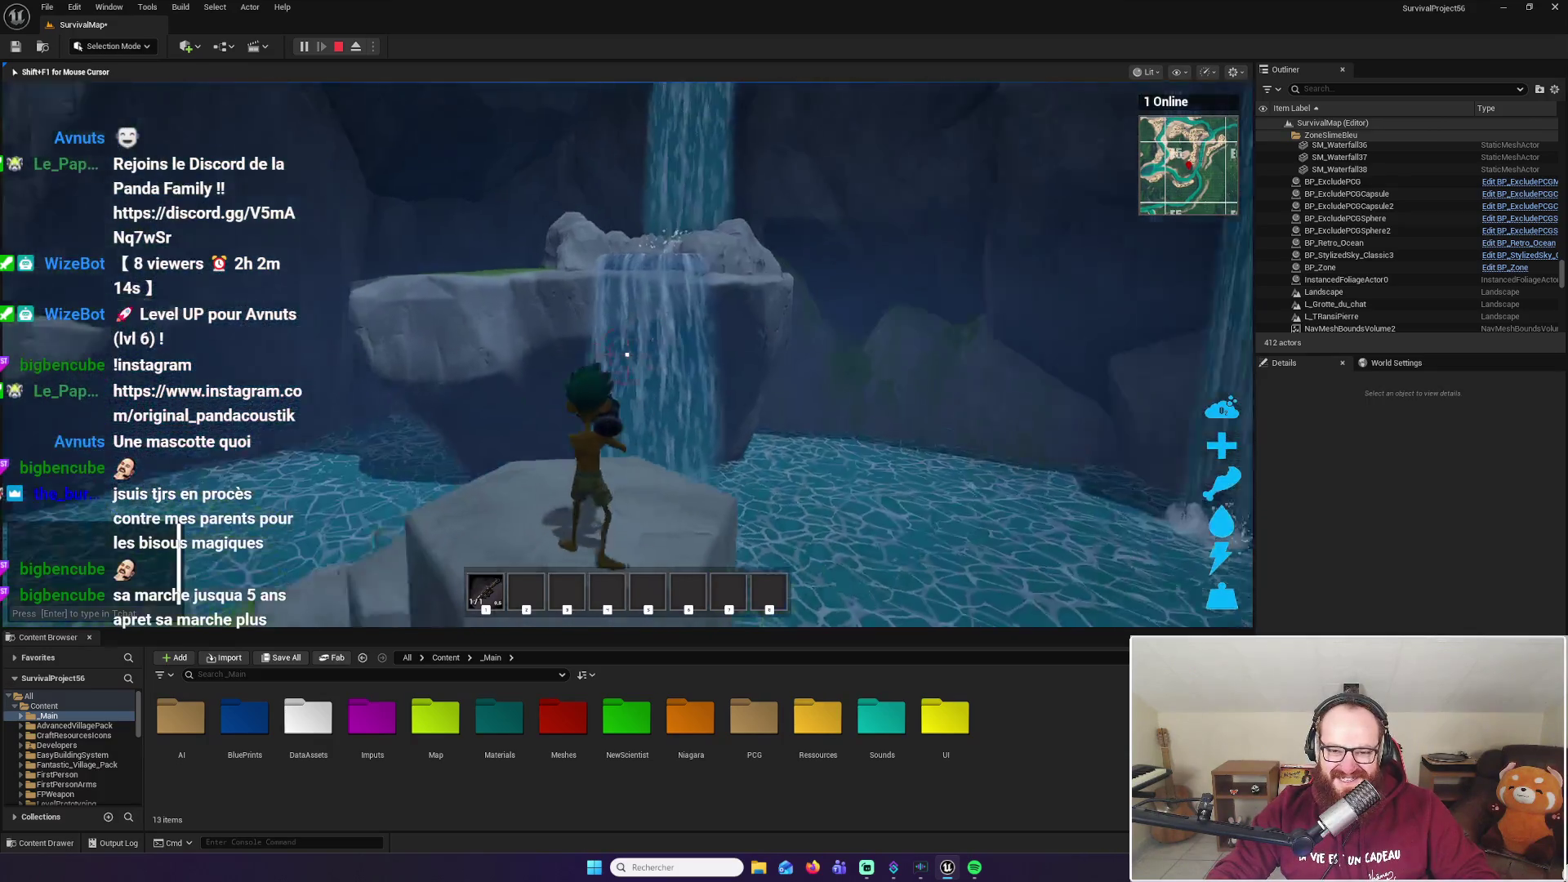
click(627, 355)
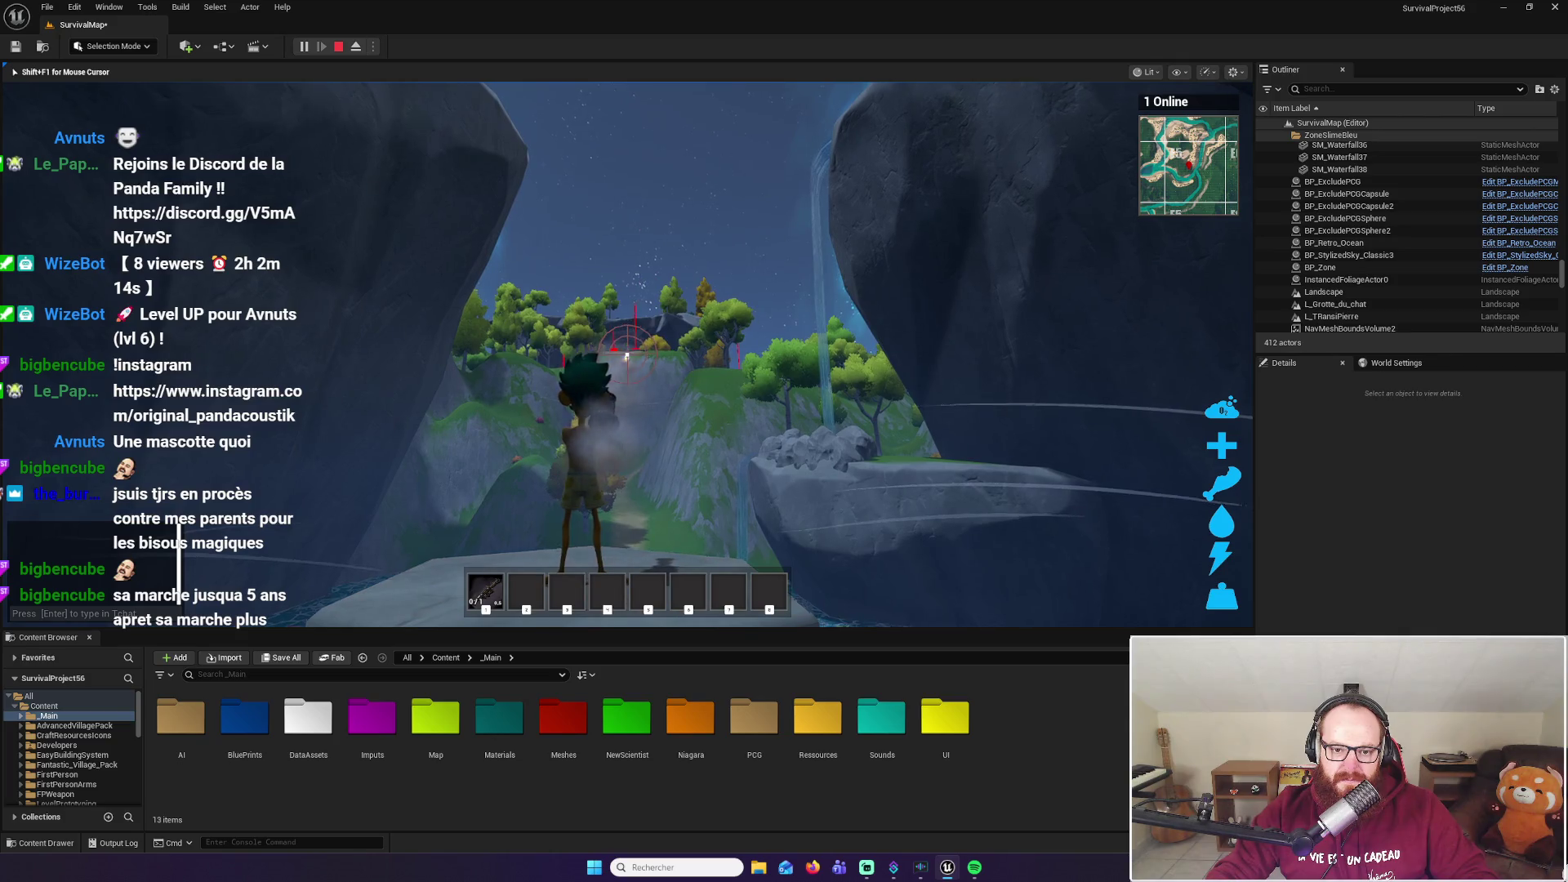
key(w)
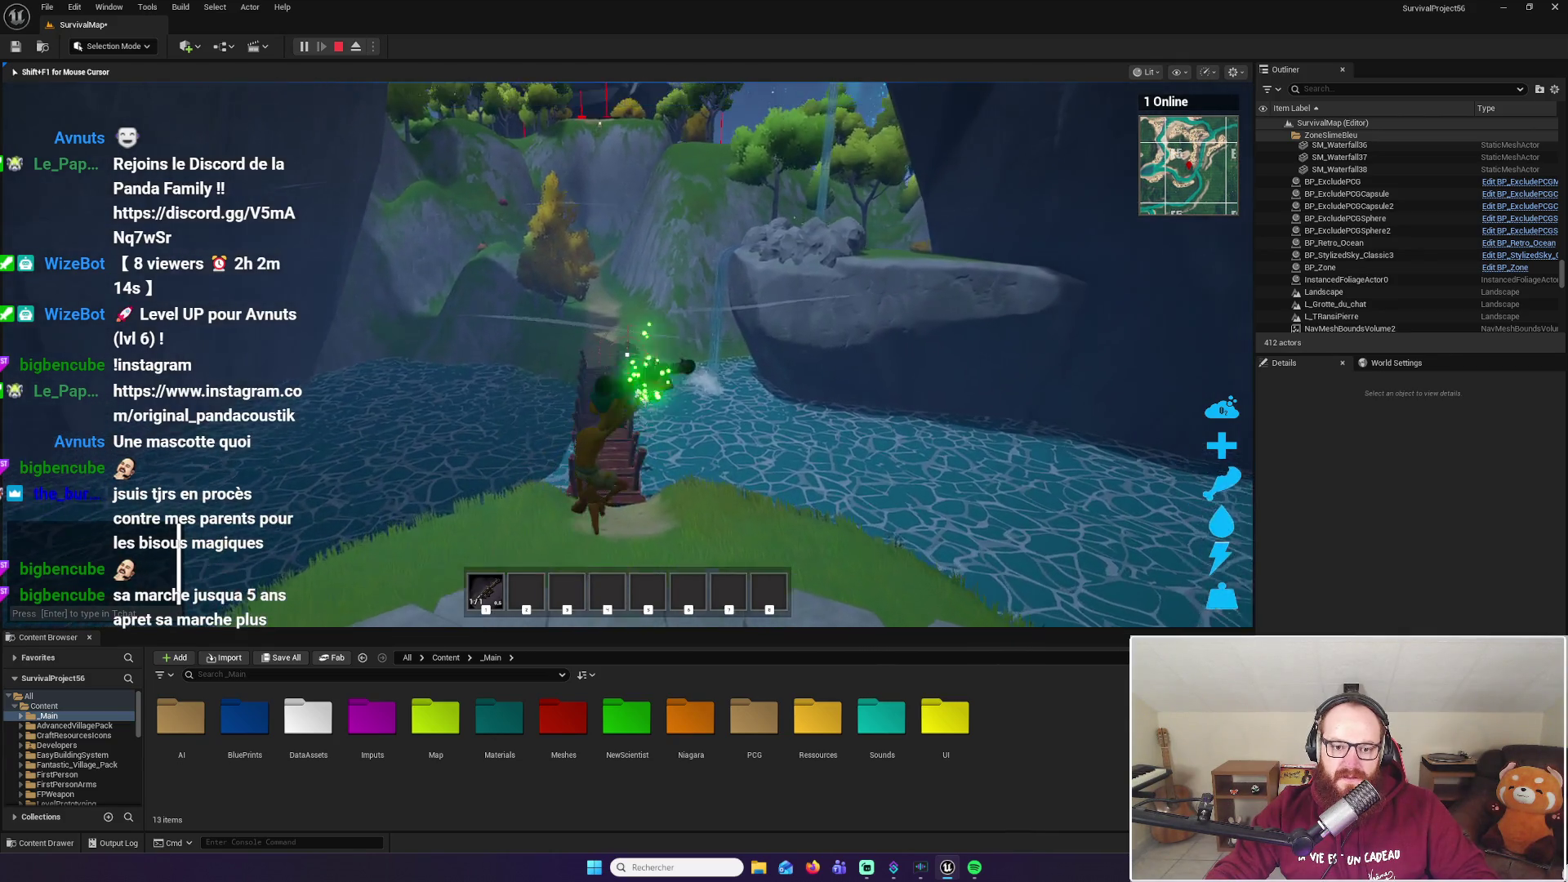
key(w)
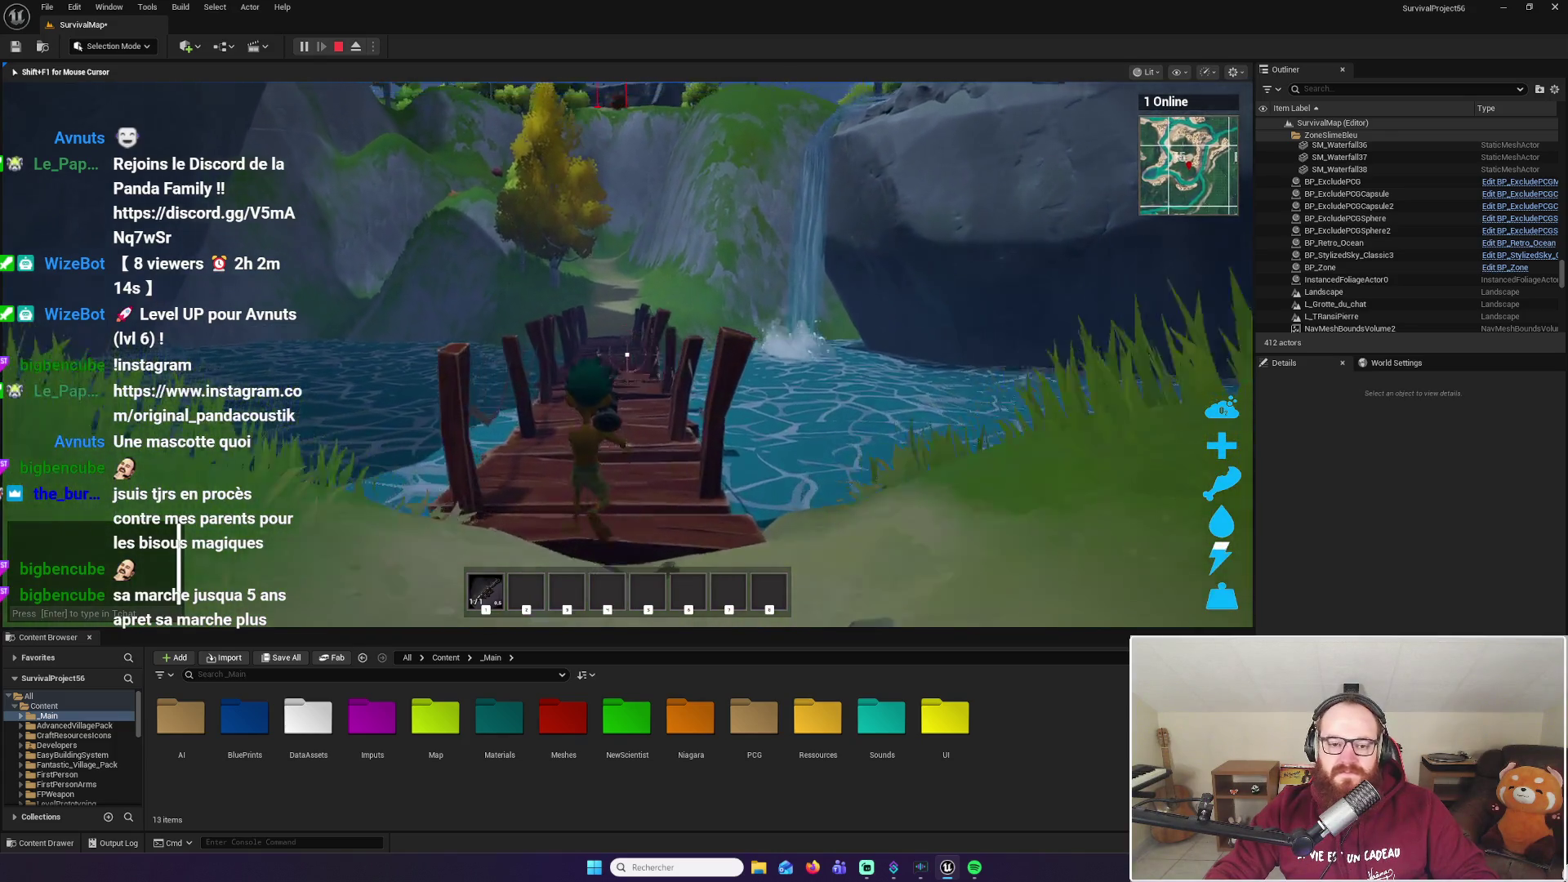
Cross the wooden bridge, follow the grassy path through the rock gap, and fire at the wooden structure
key(w)
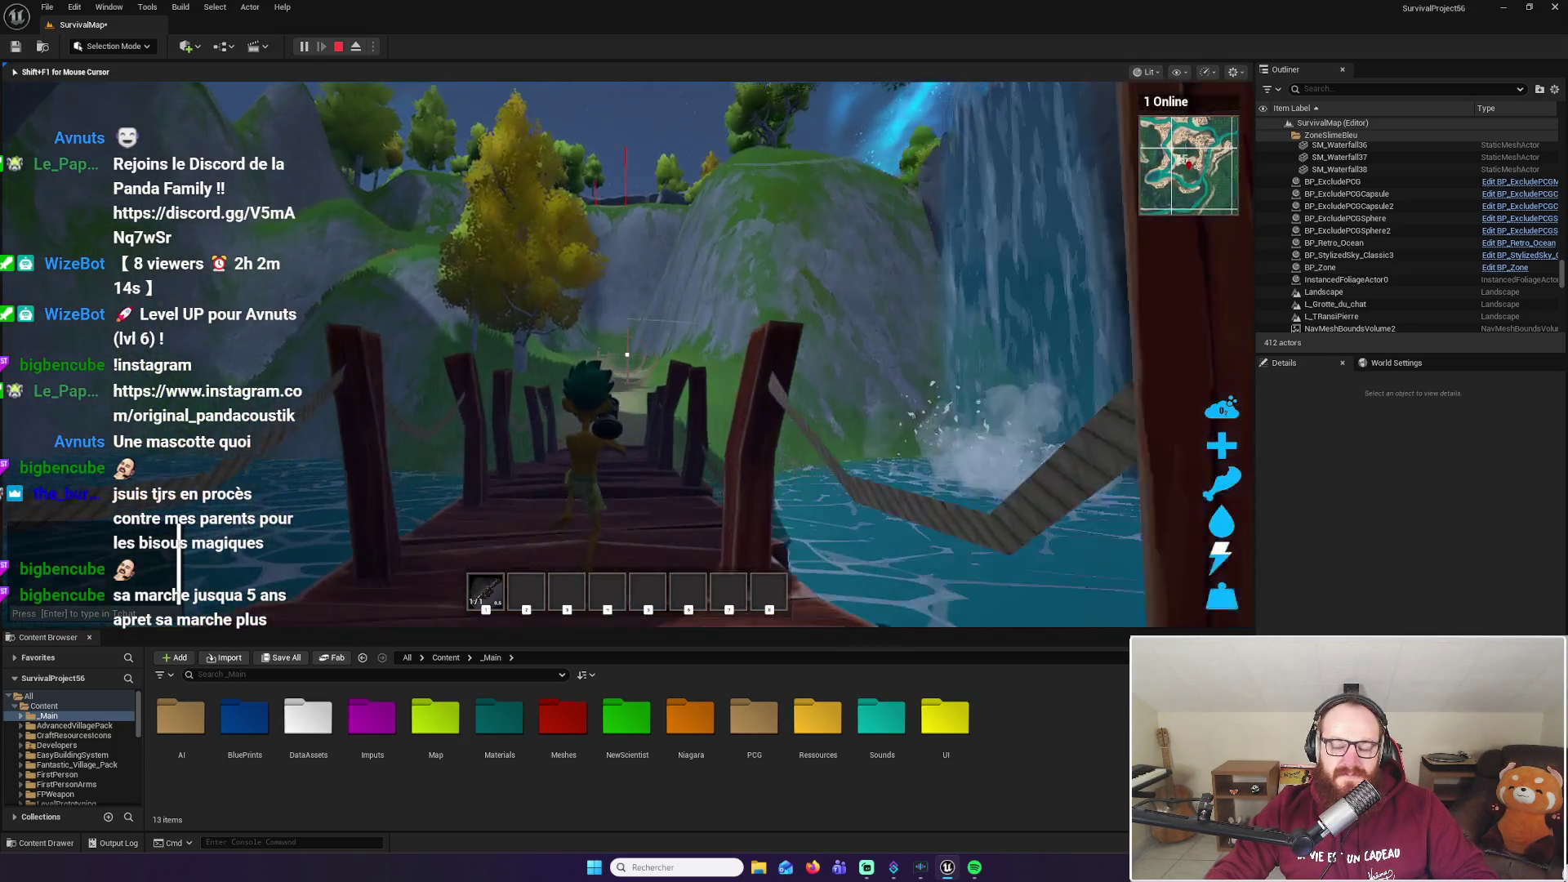
key(w)
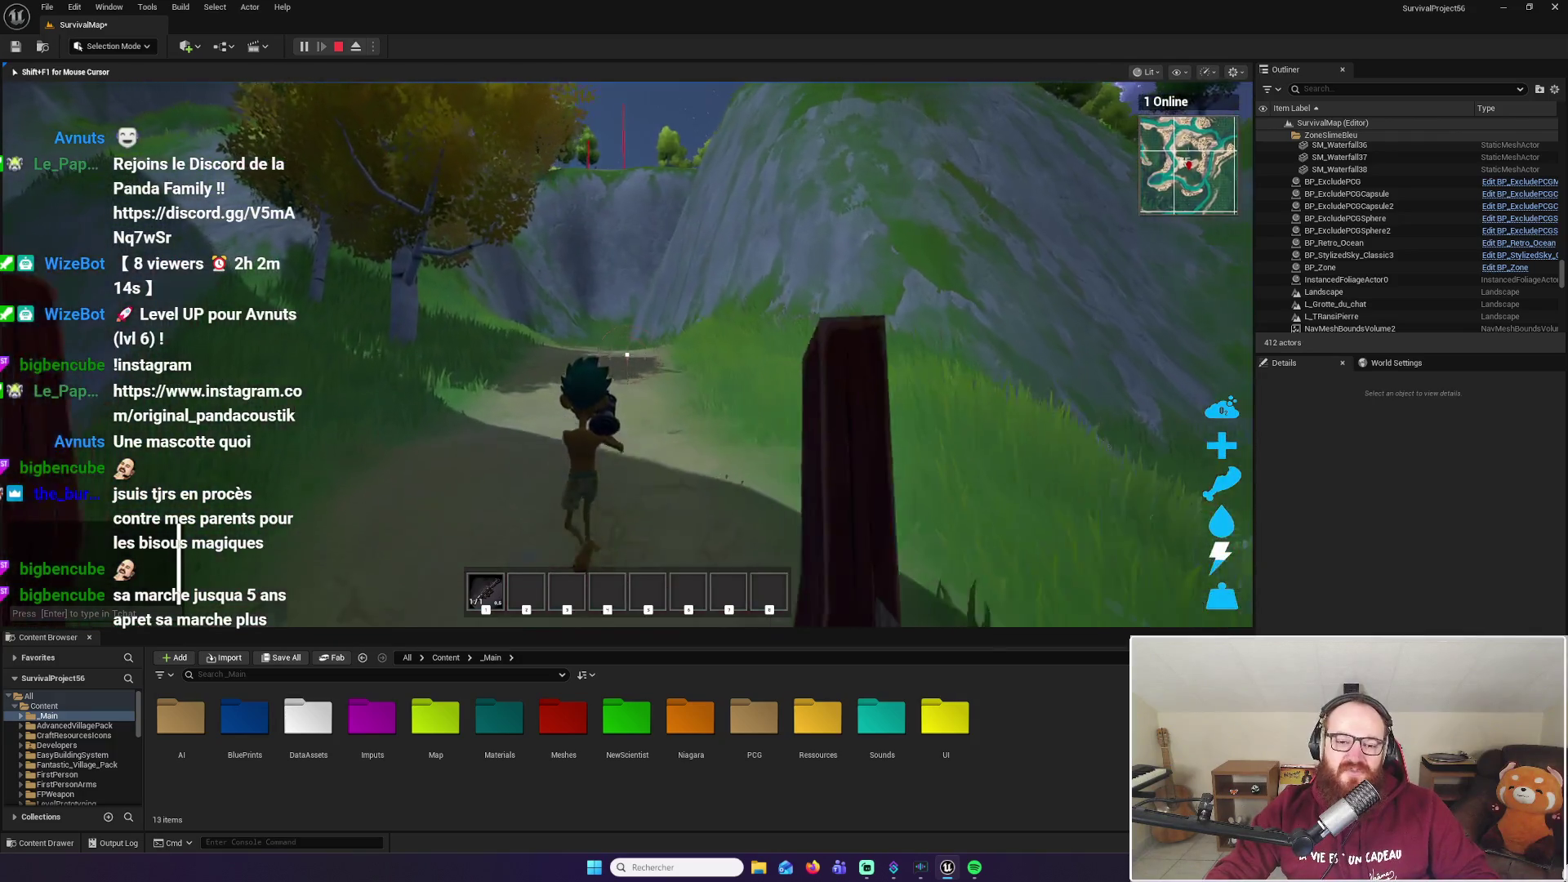
key(w)
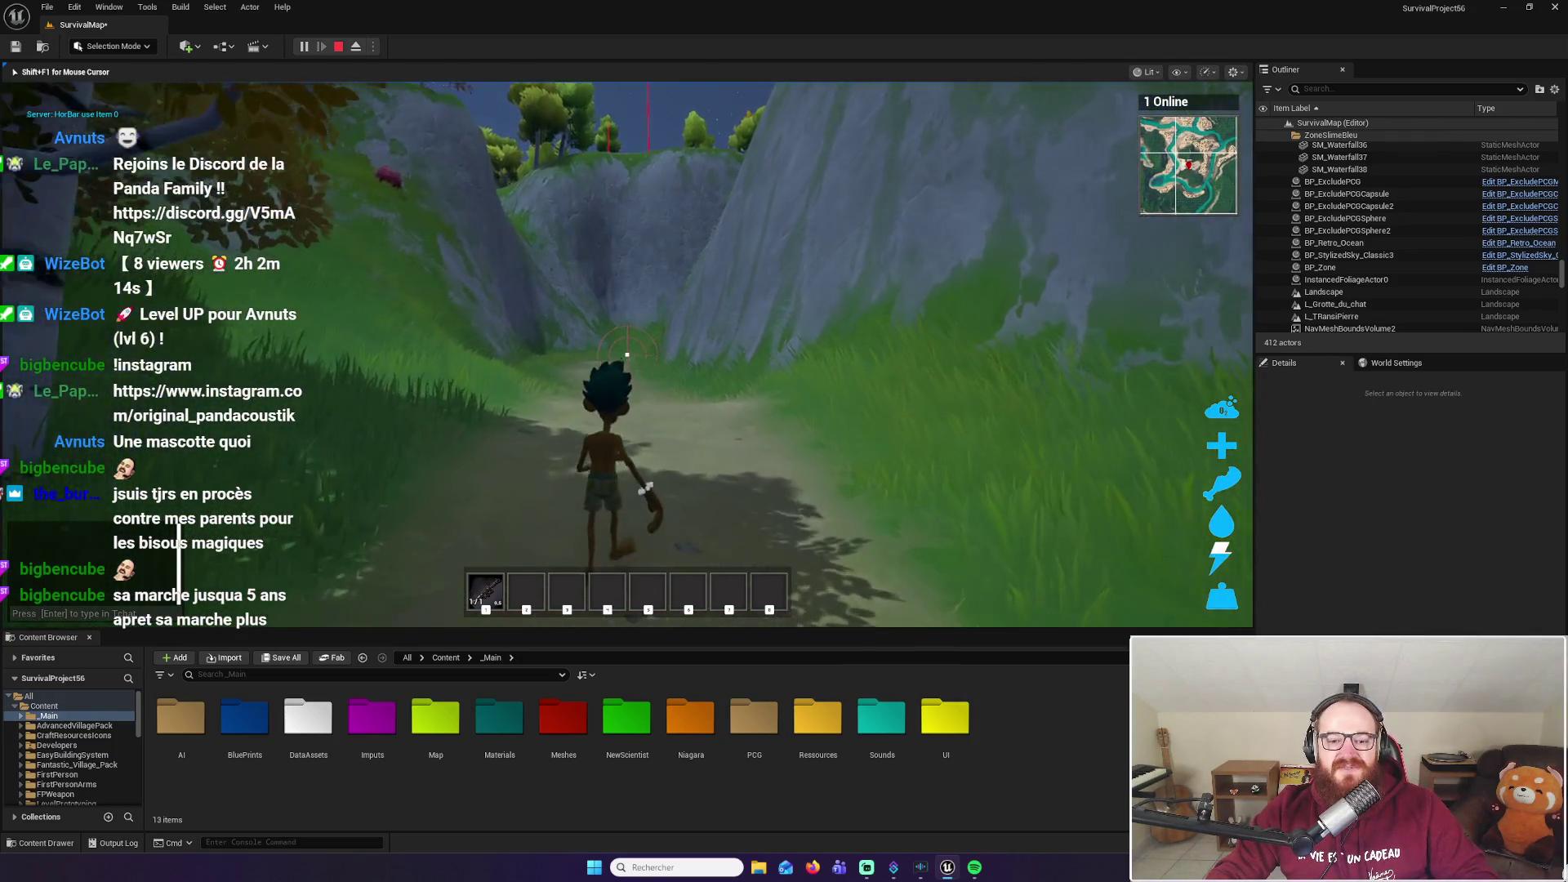
key(w)
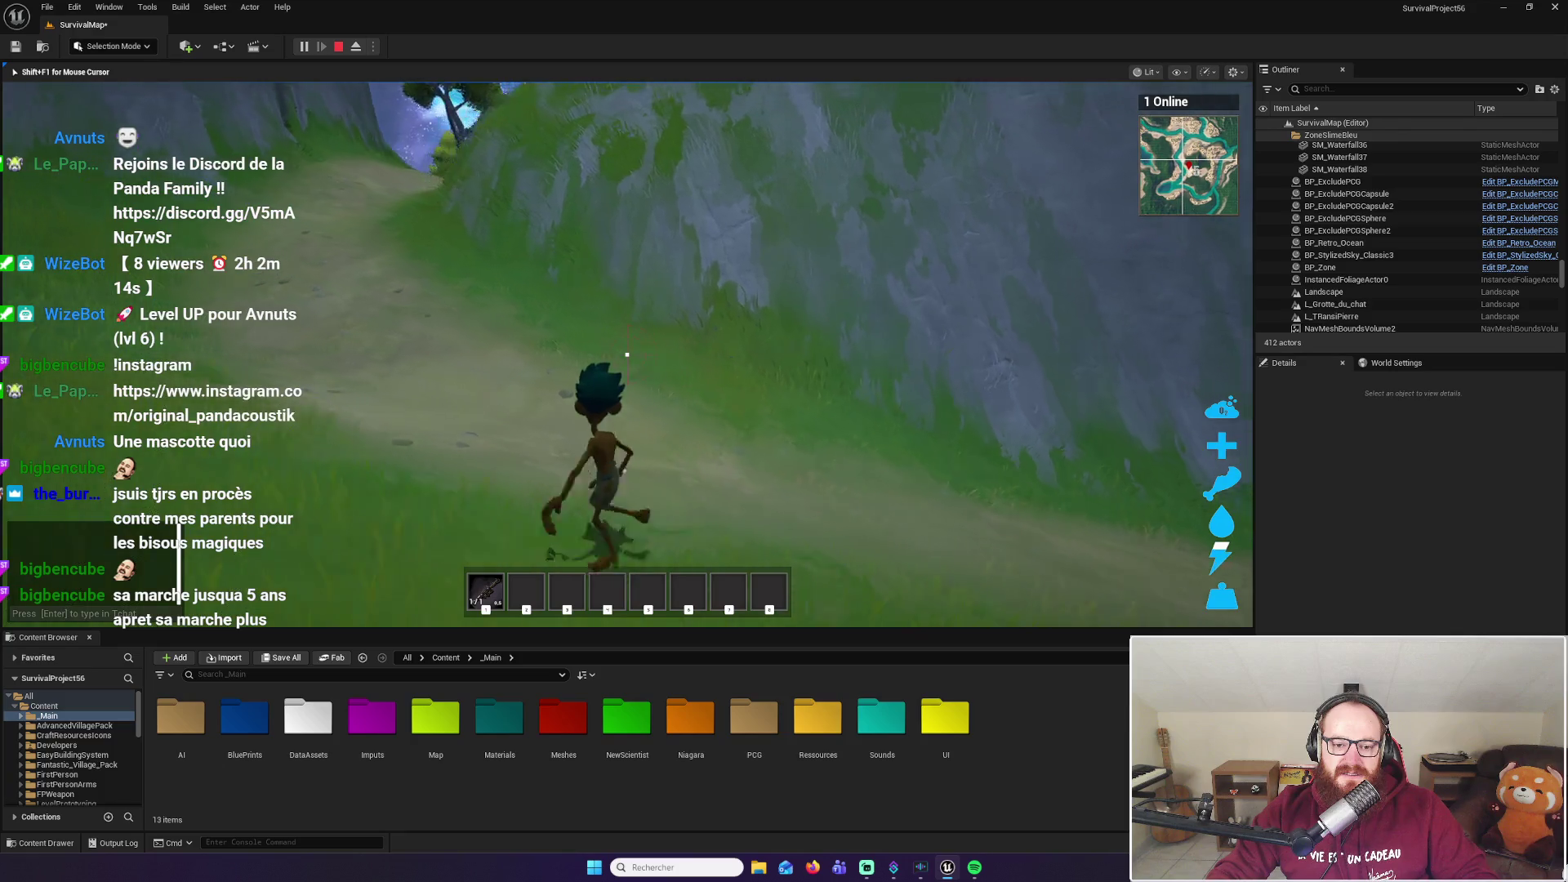
key(w)
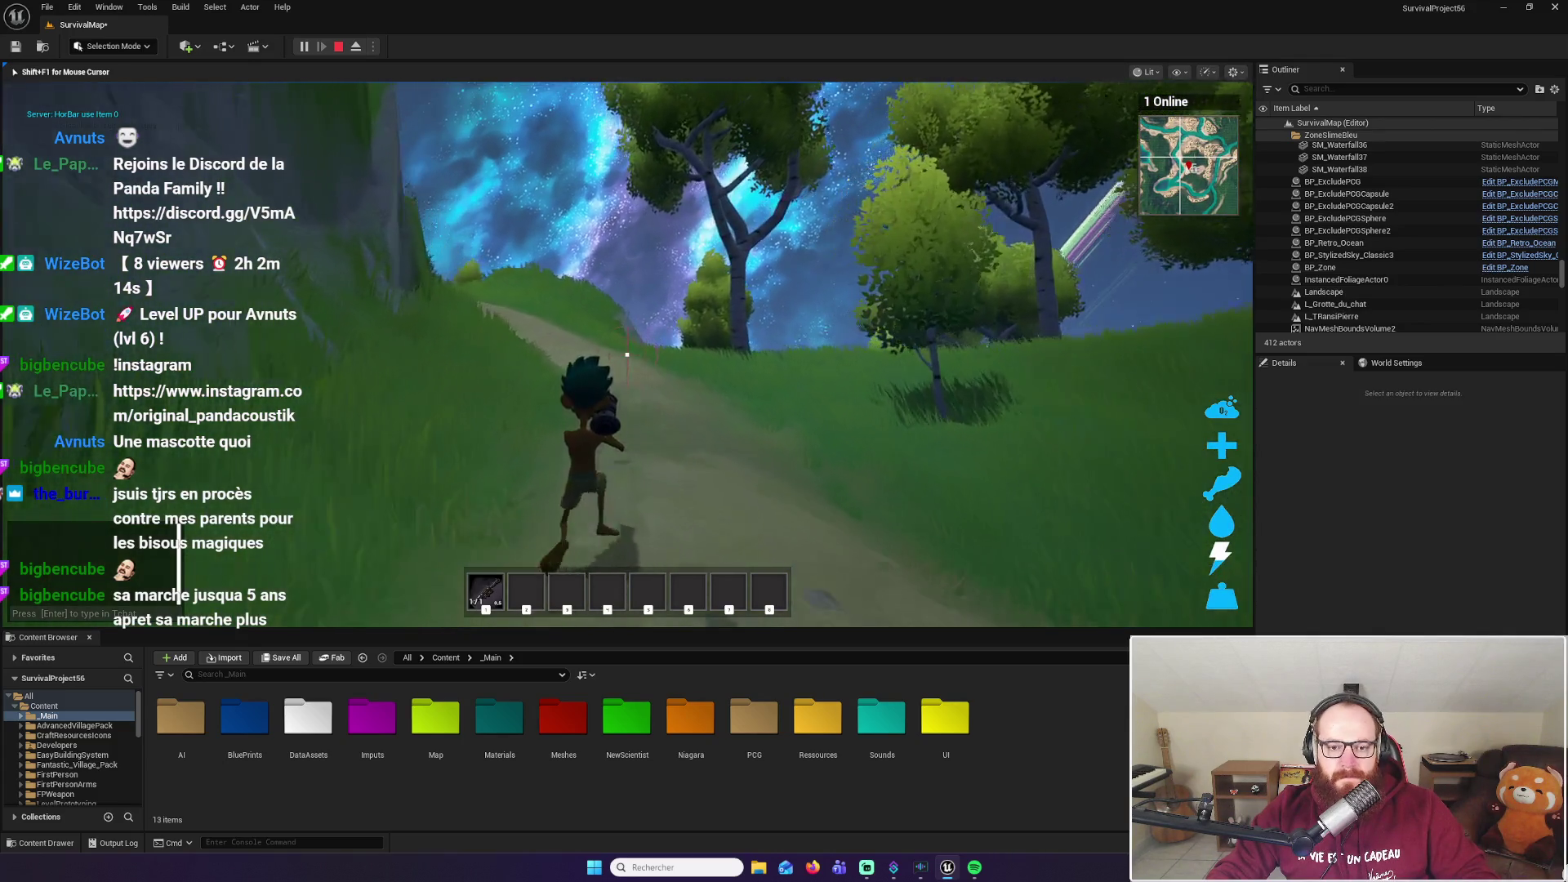
key(w)
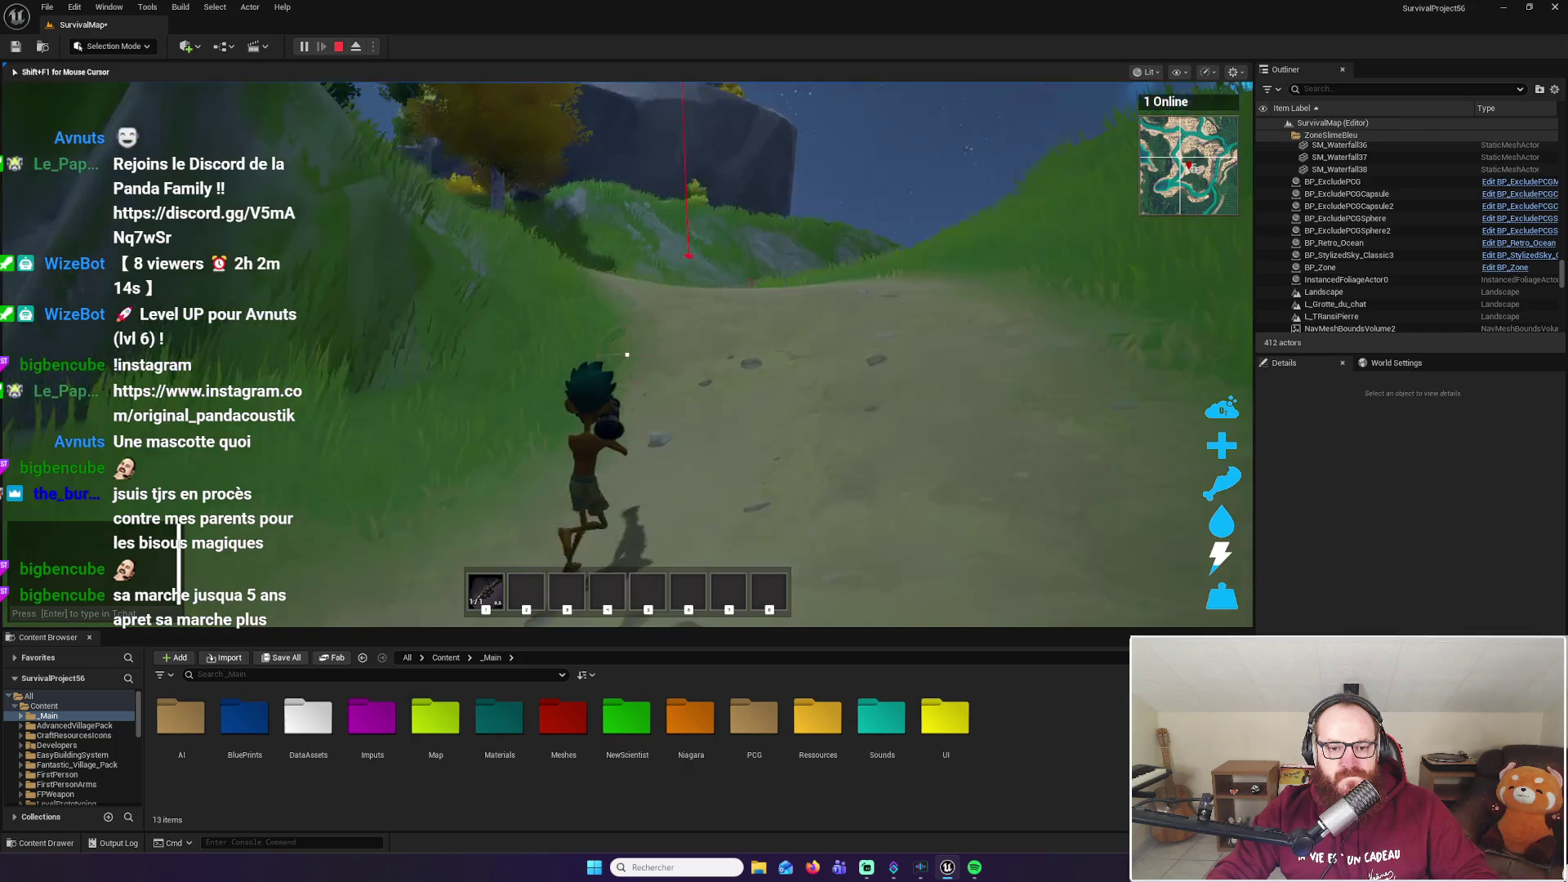
key(w)
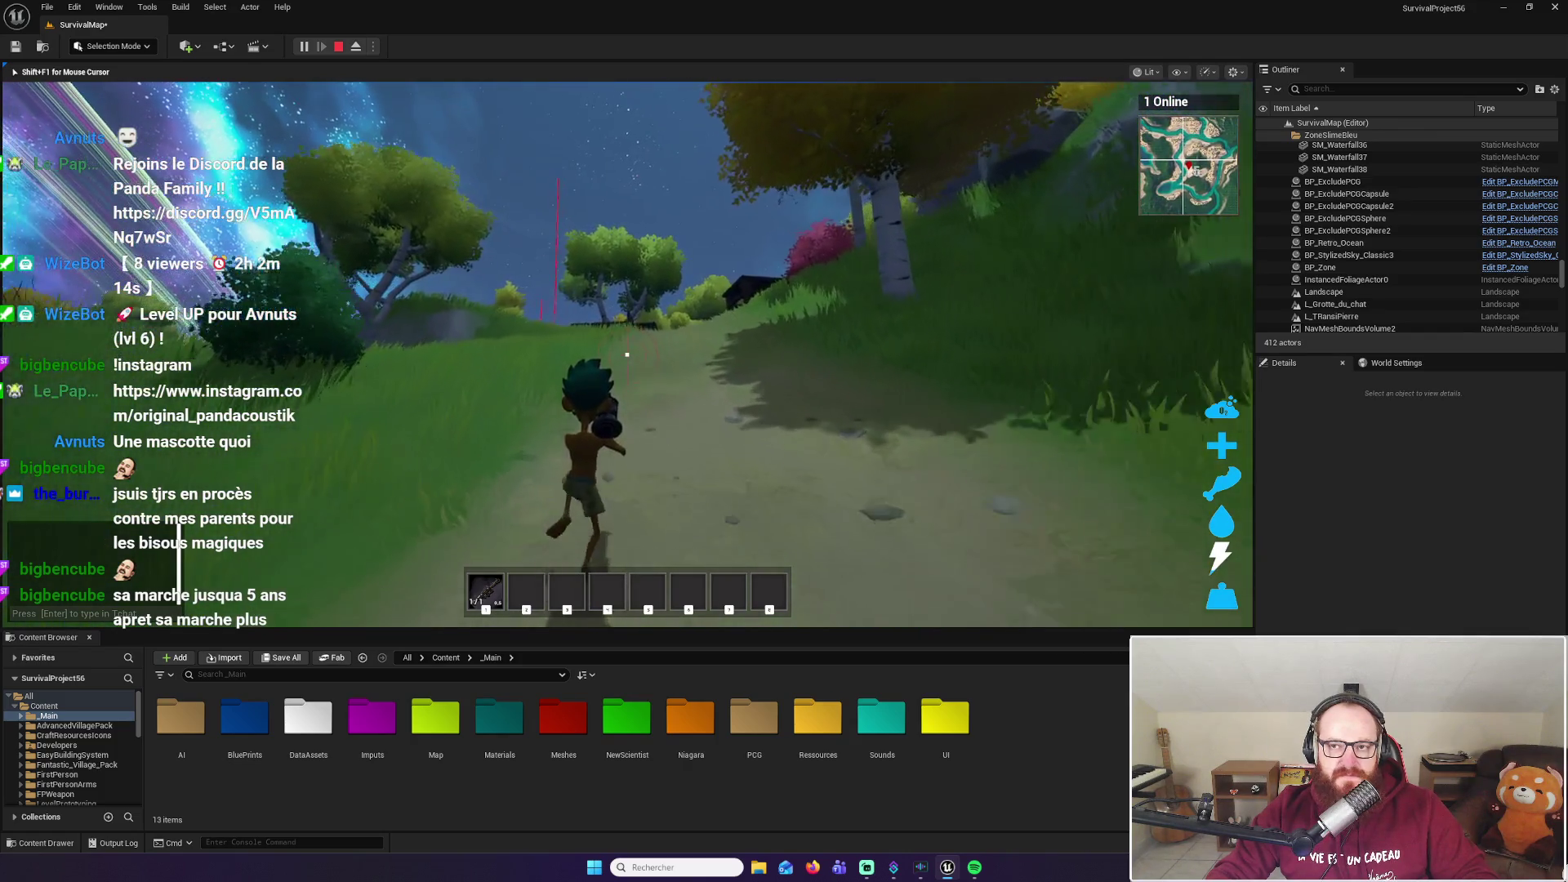
click(627, 354)
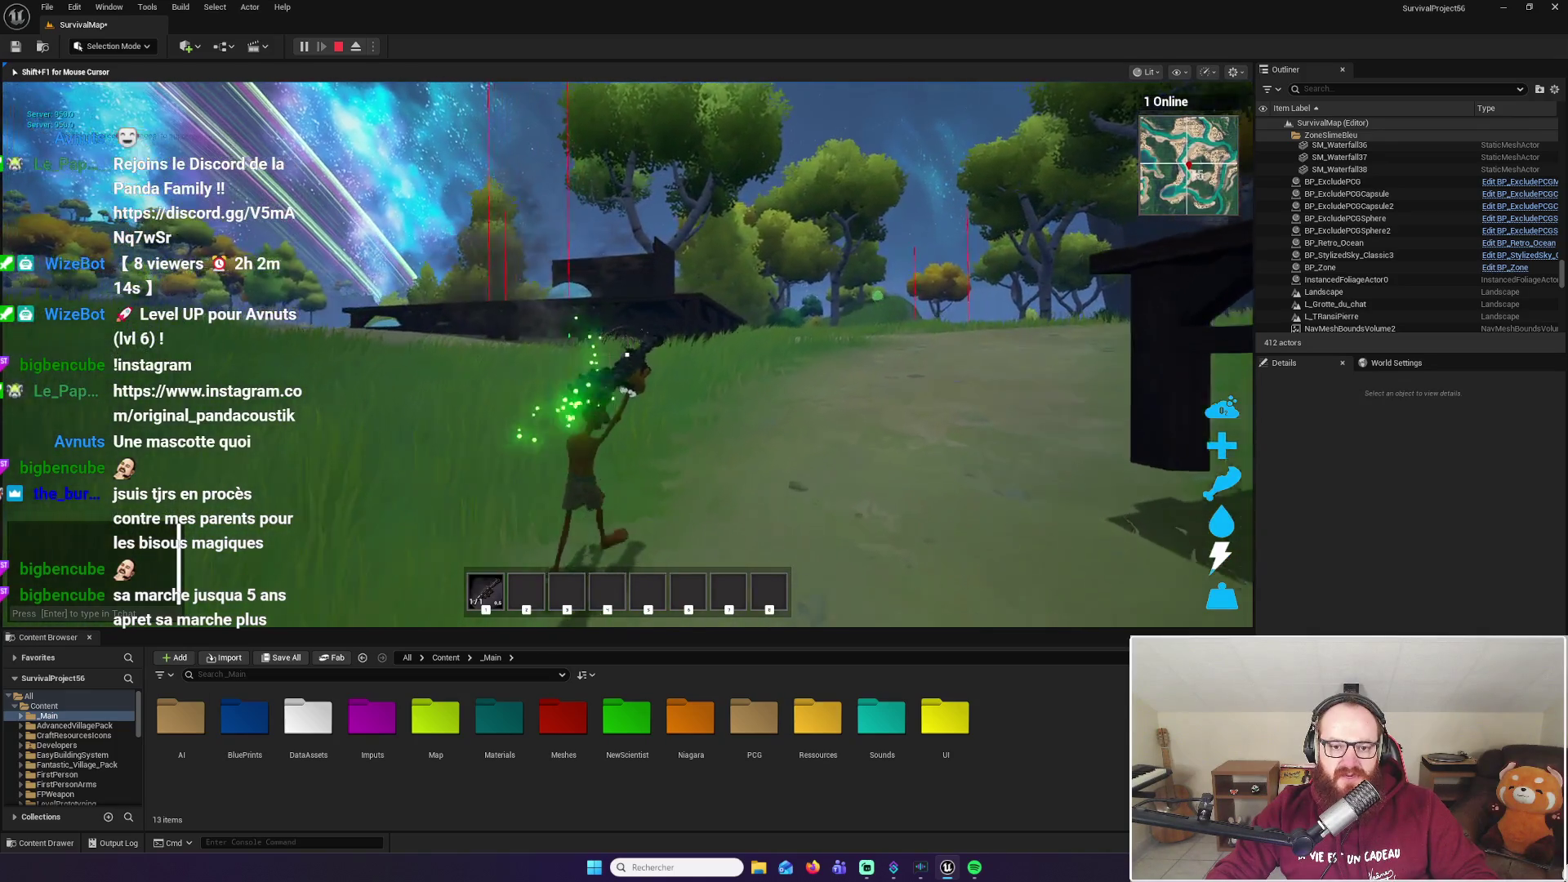
Fire two more rockets at the wooden structure and move into the trees beside the rock
click(626, 354)
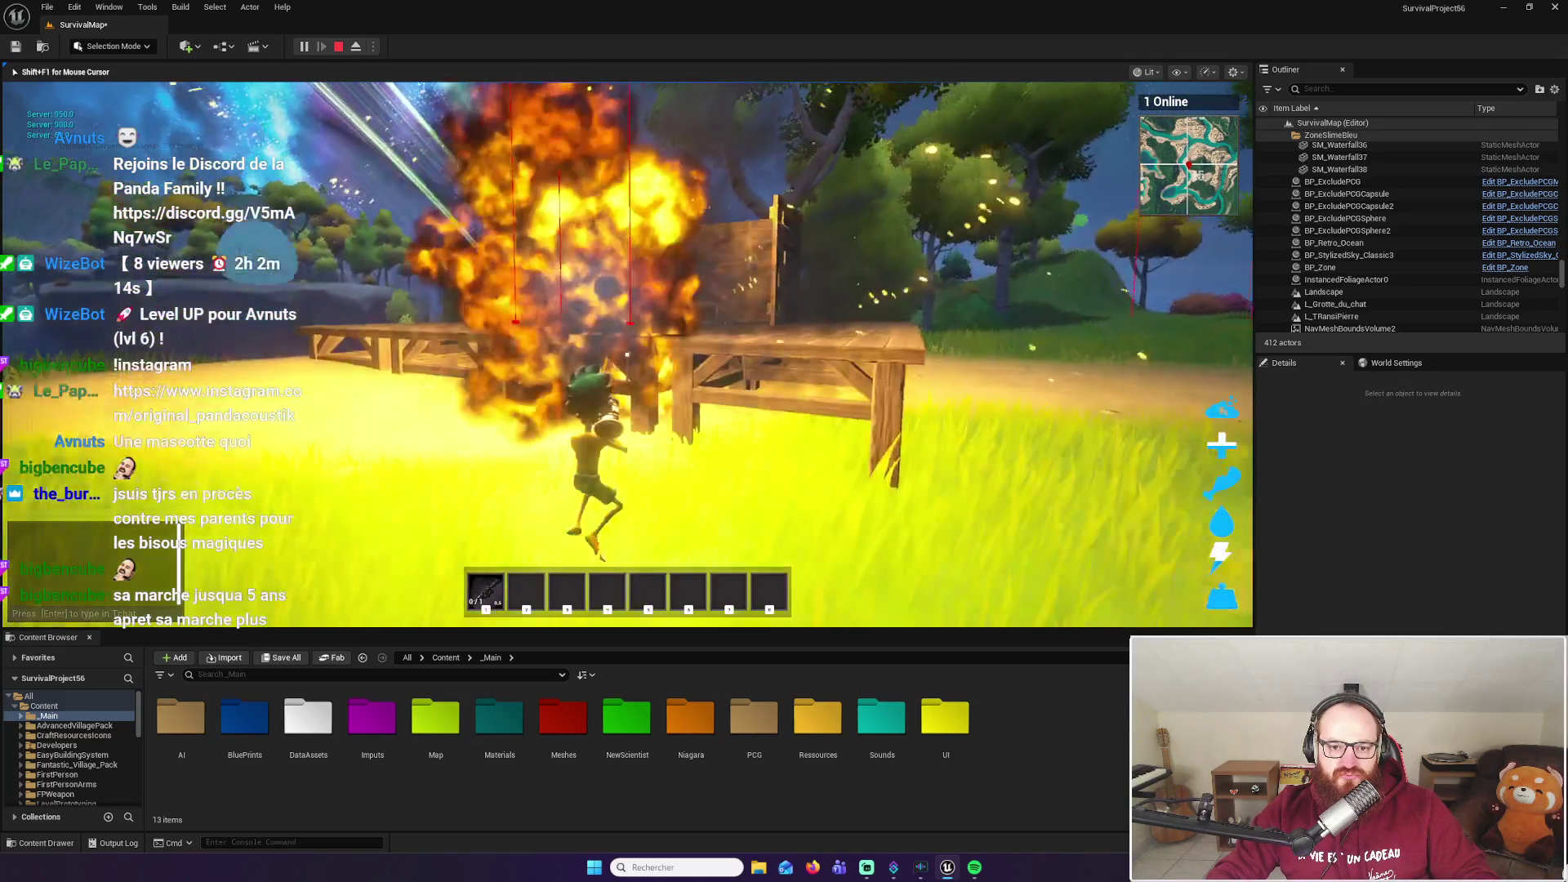
key(w)
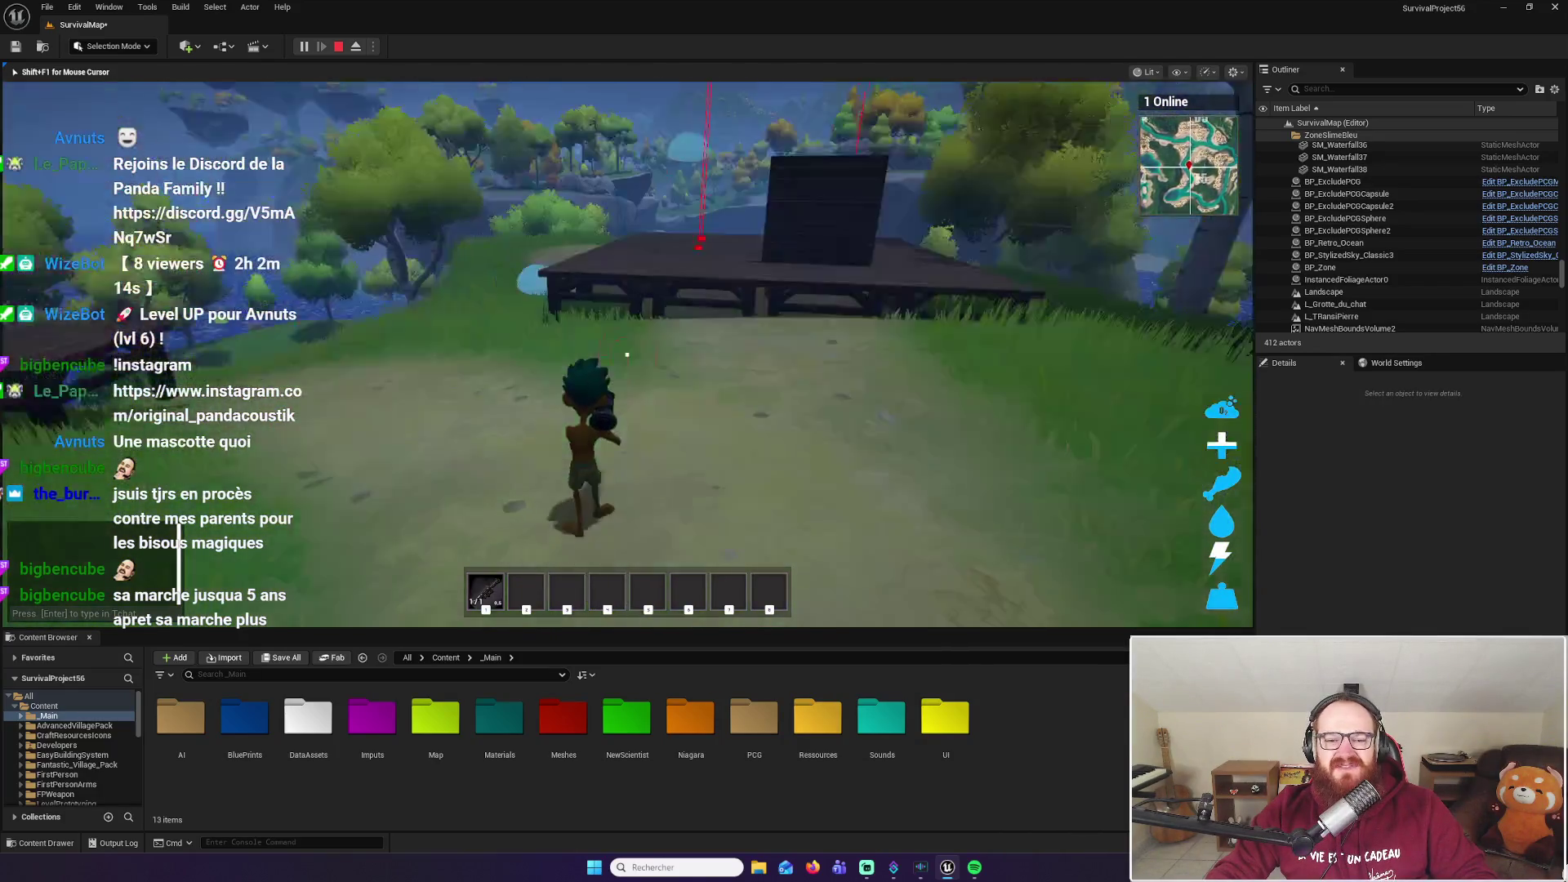
mouse_move(627, 355)
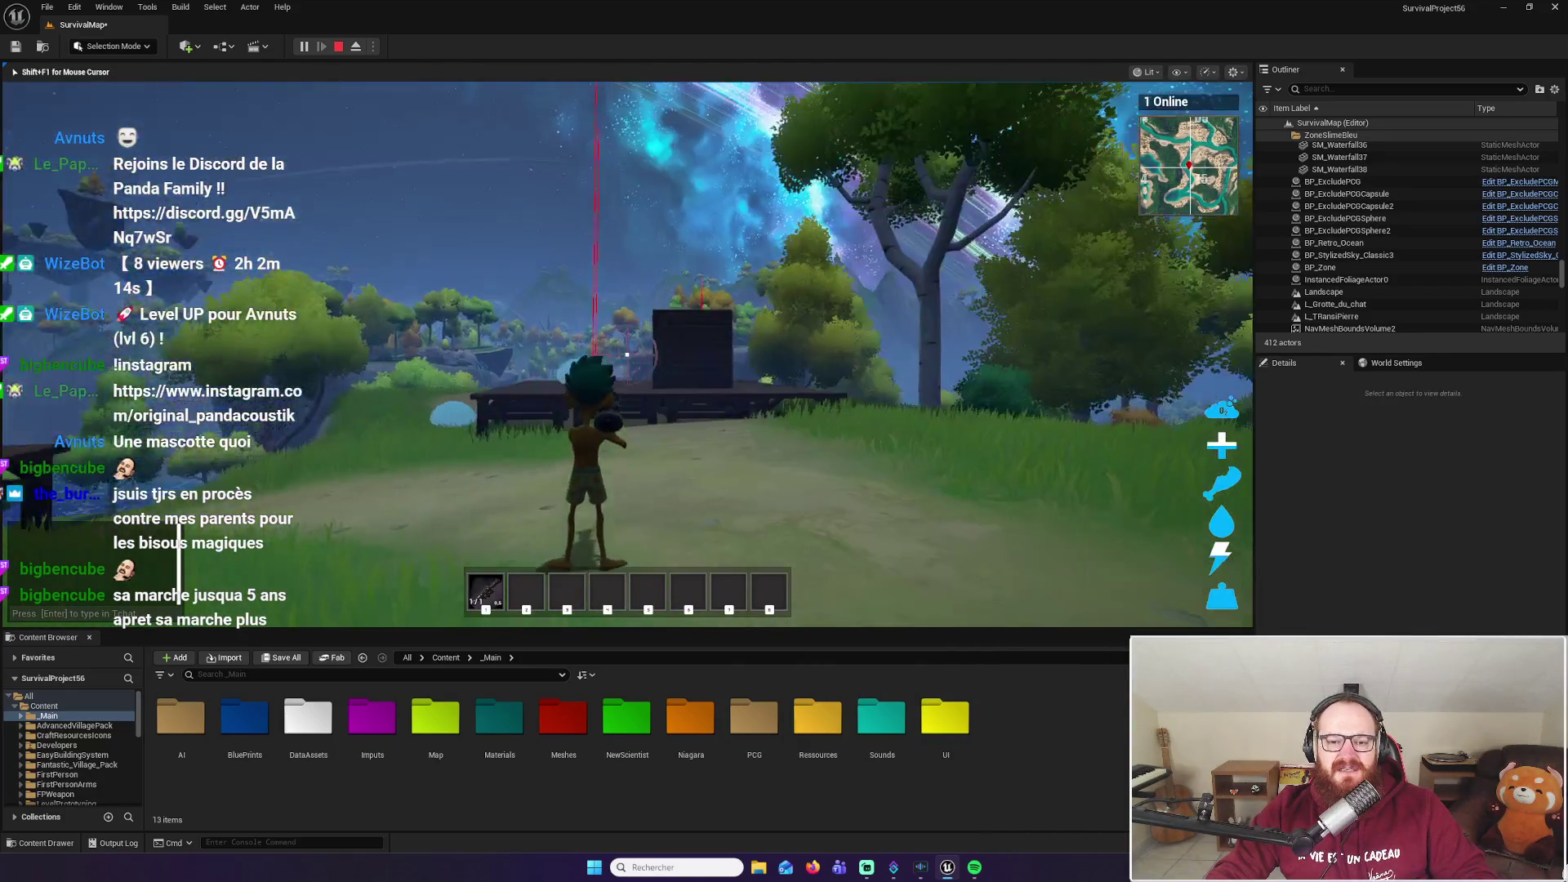
click(626, 354)
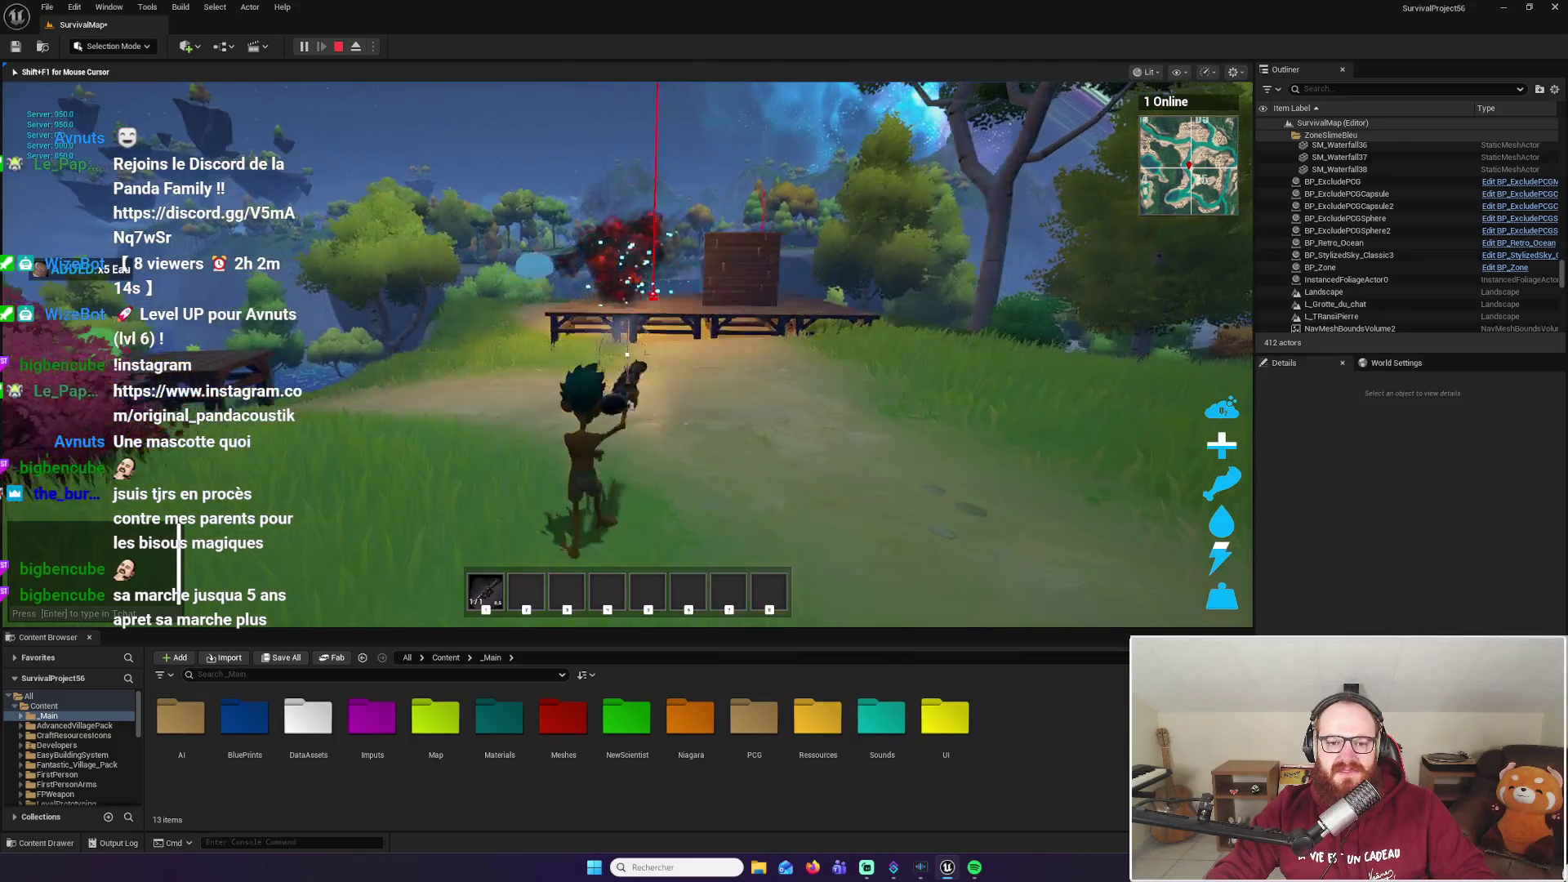
key(w)
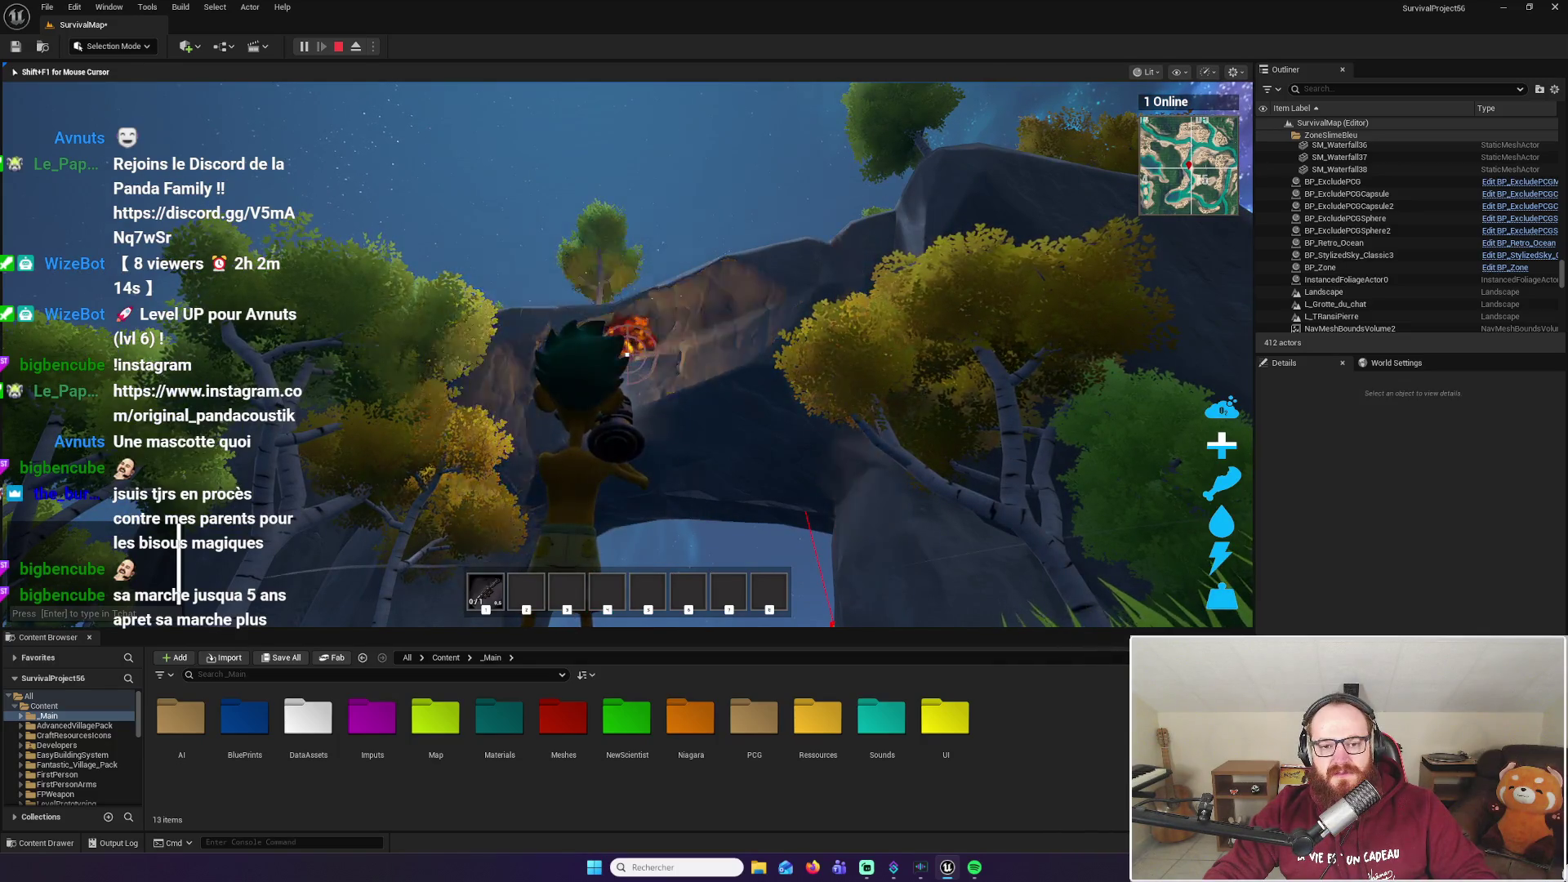
mouse_move(627, 354)
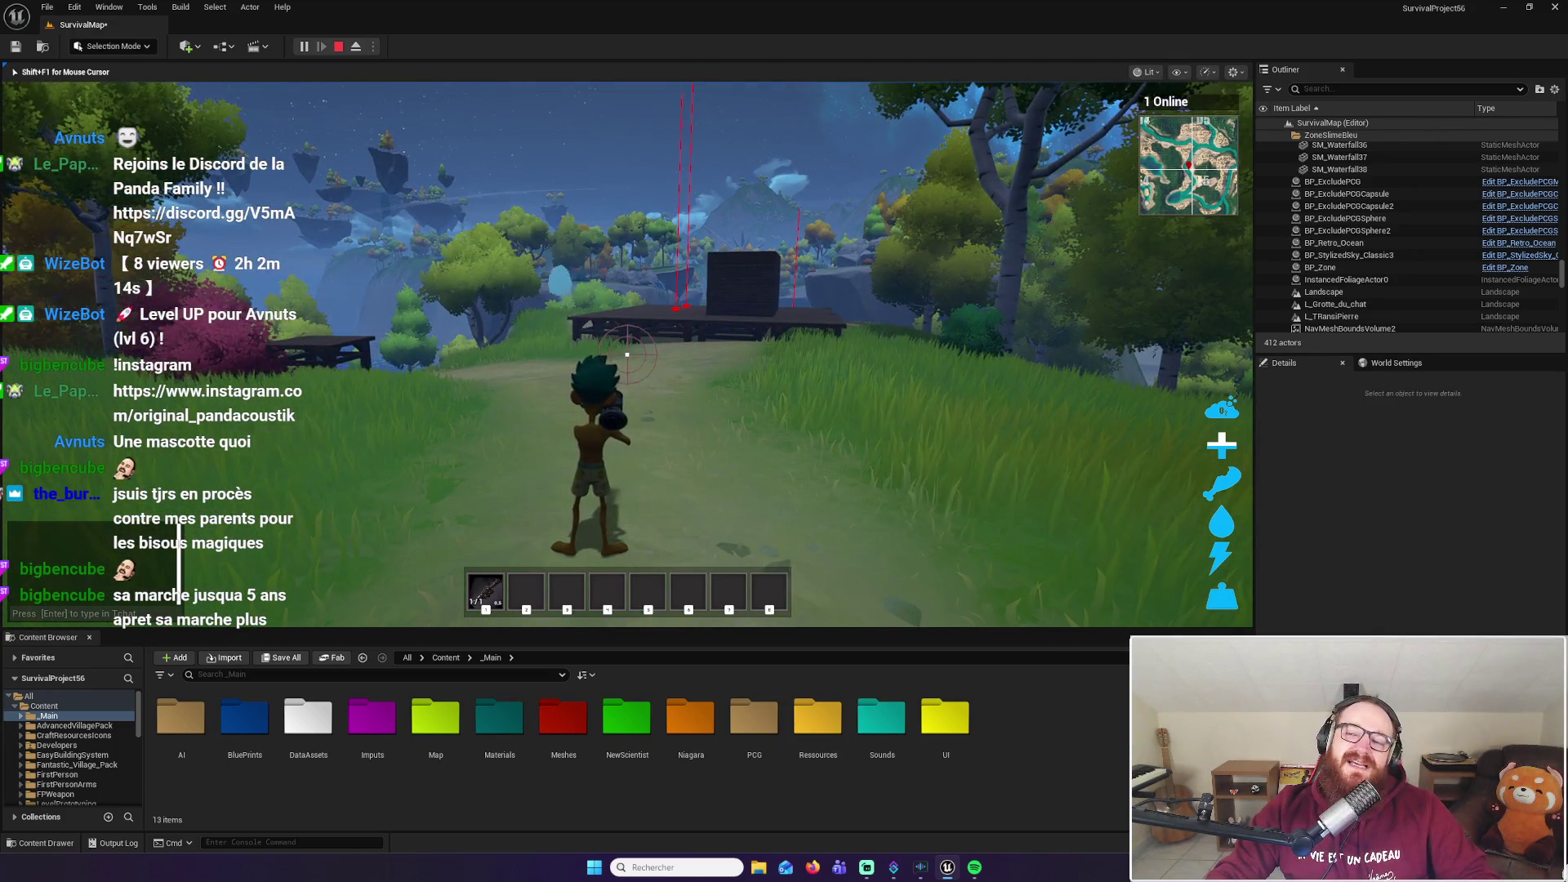
Jump onto the wooden platform past the chest, fire the rocket launcher, then head into the forest
key(w)
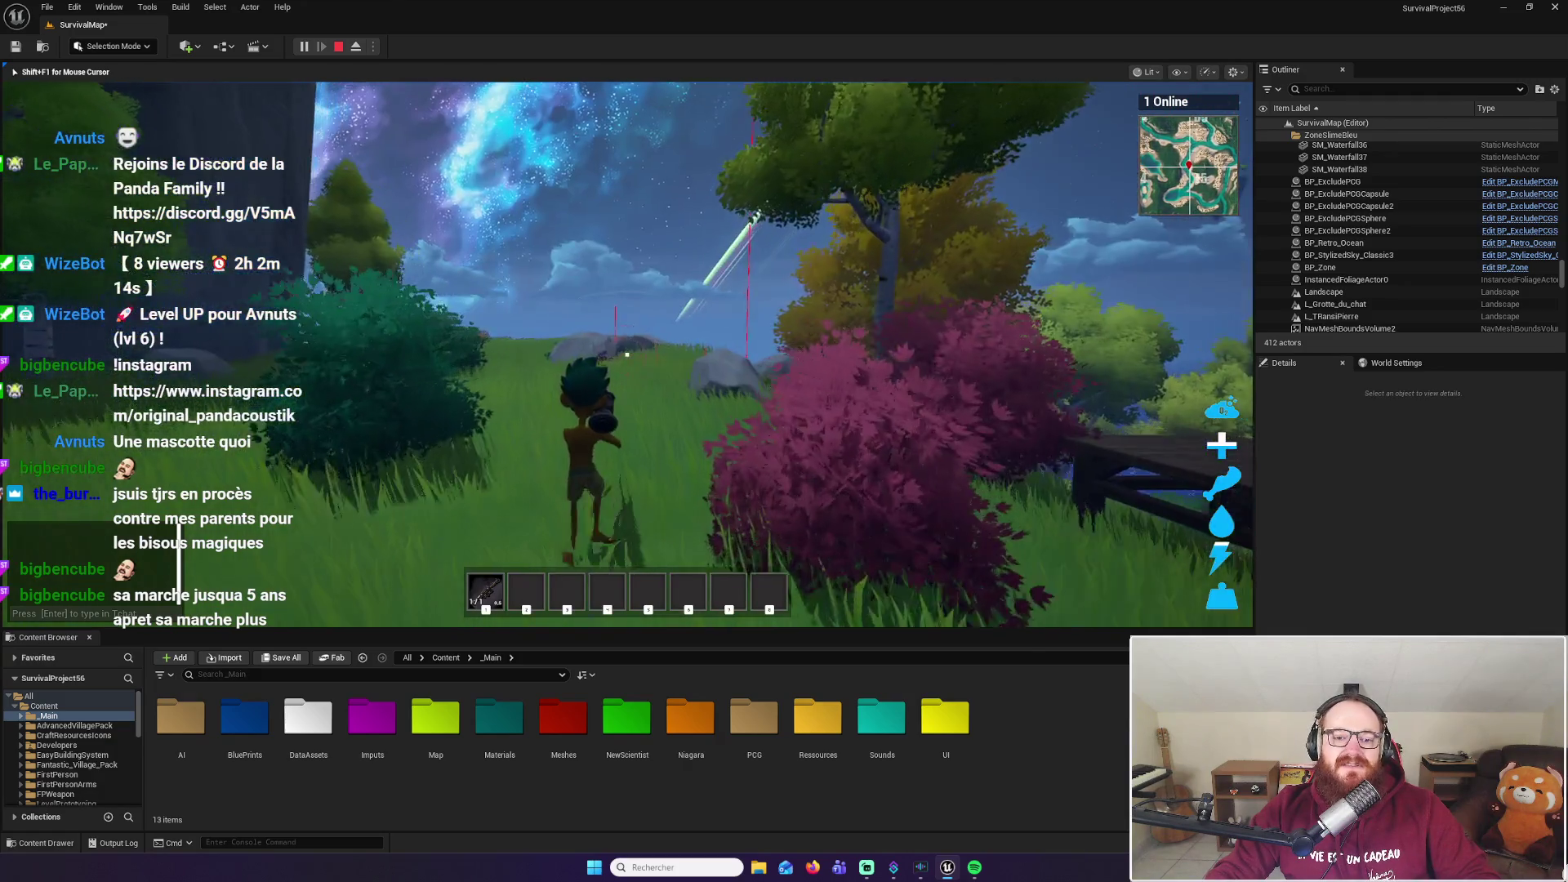
key(w)
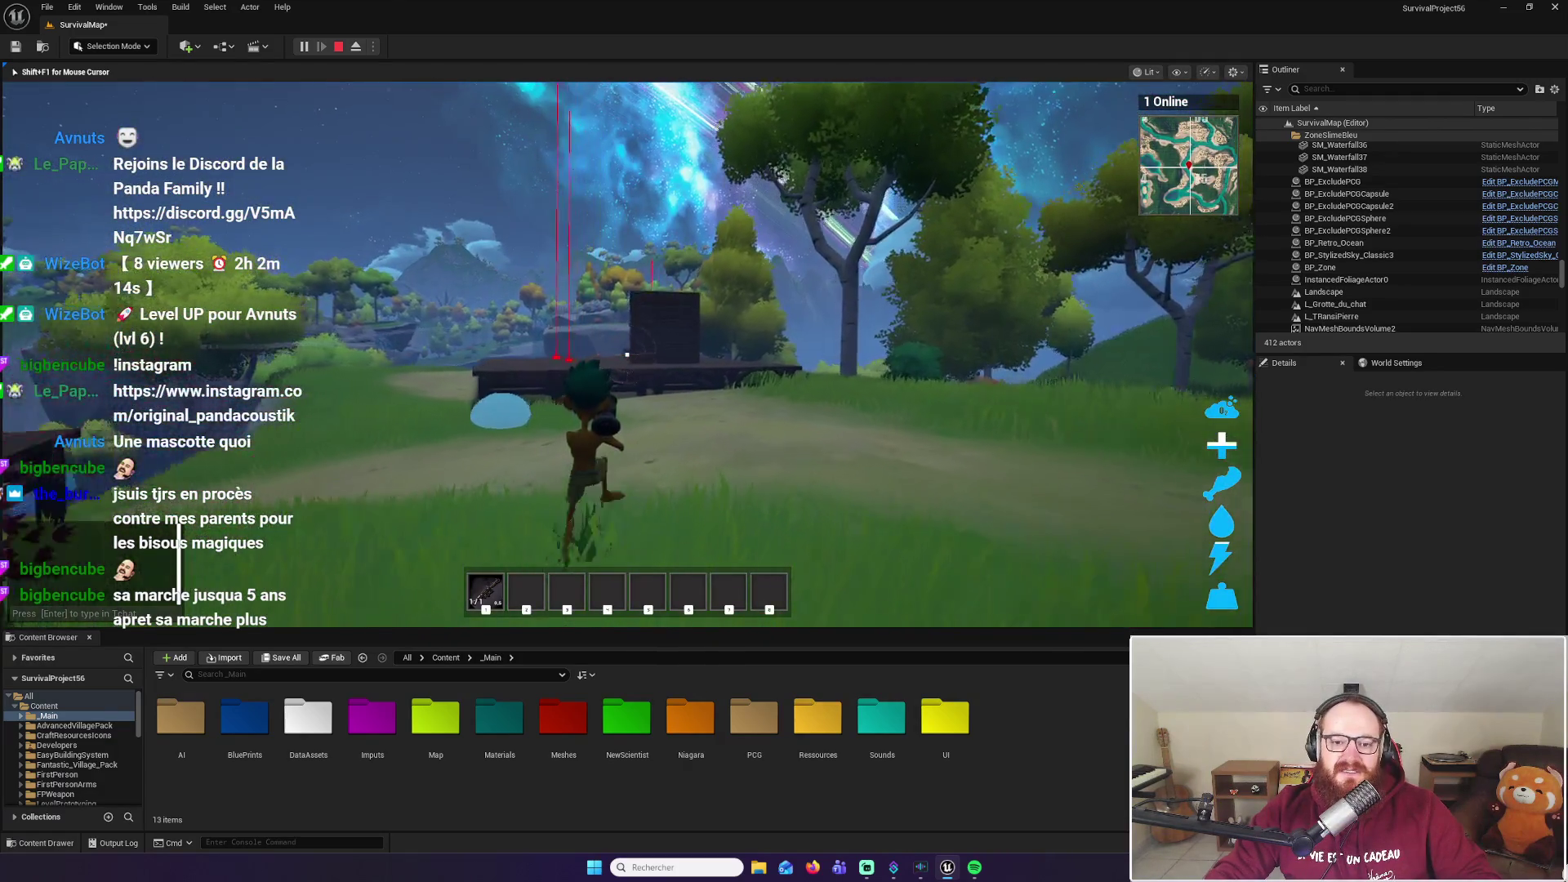
key(w)
key(space)
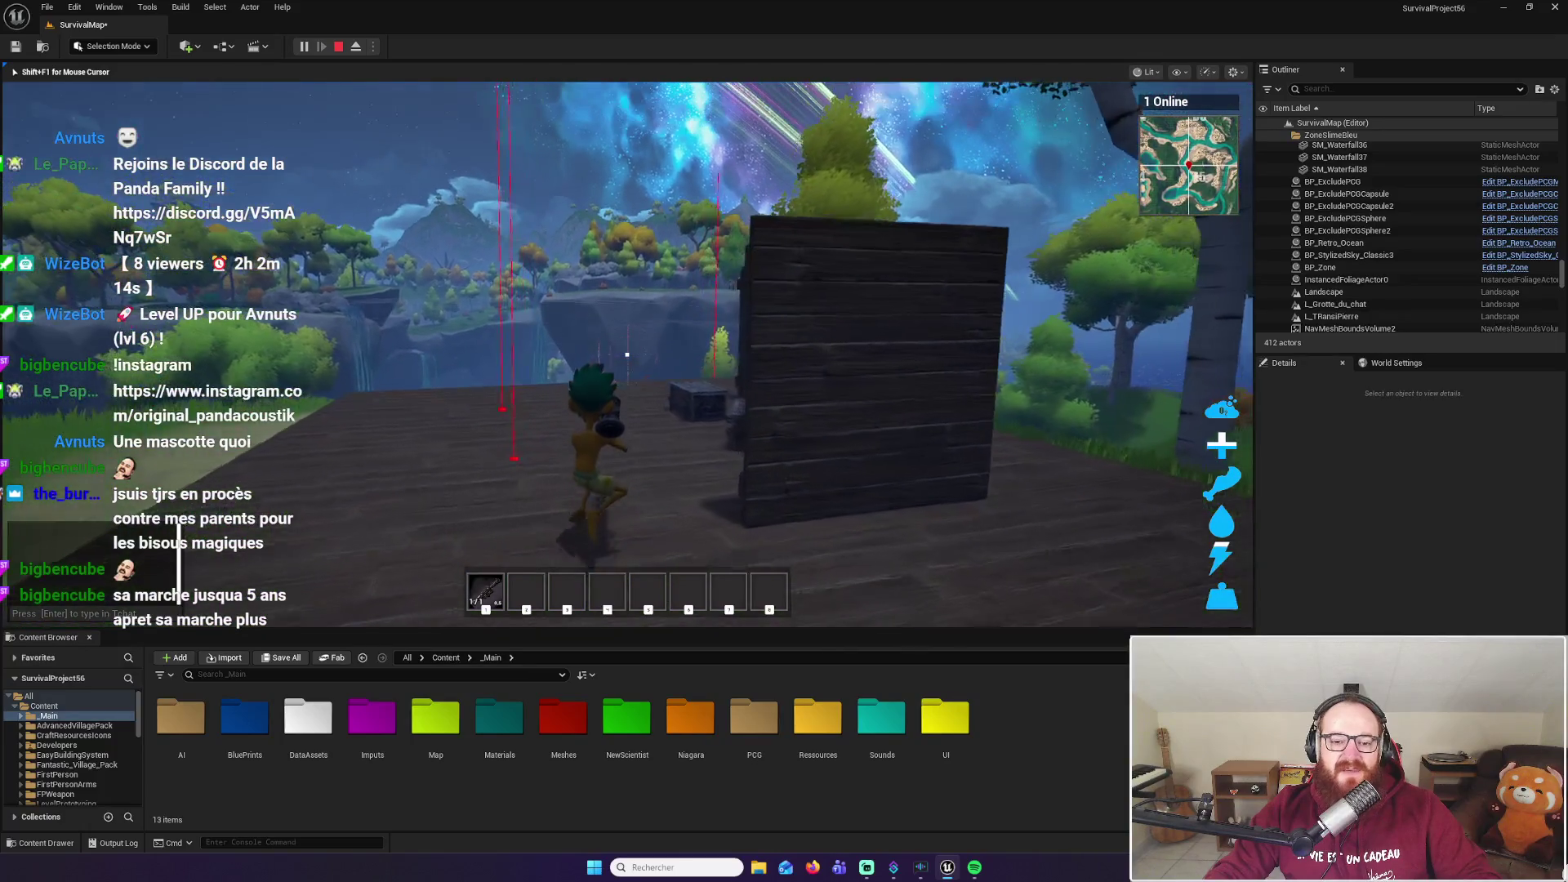
key(w)
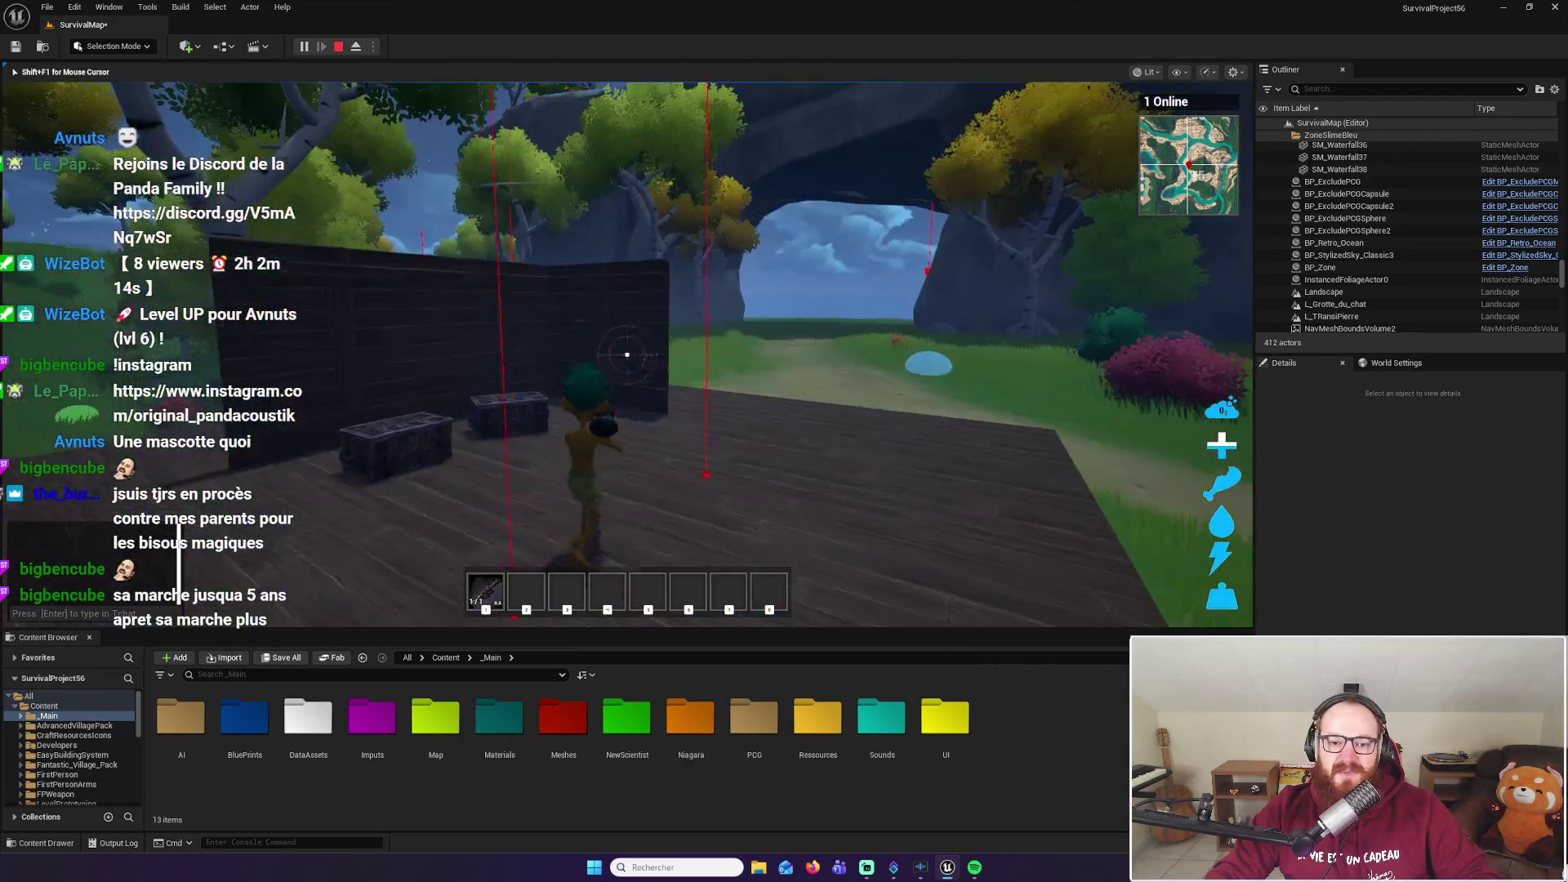
click(627, 354)
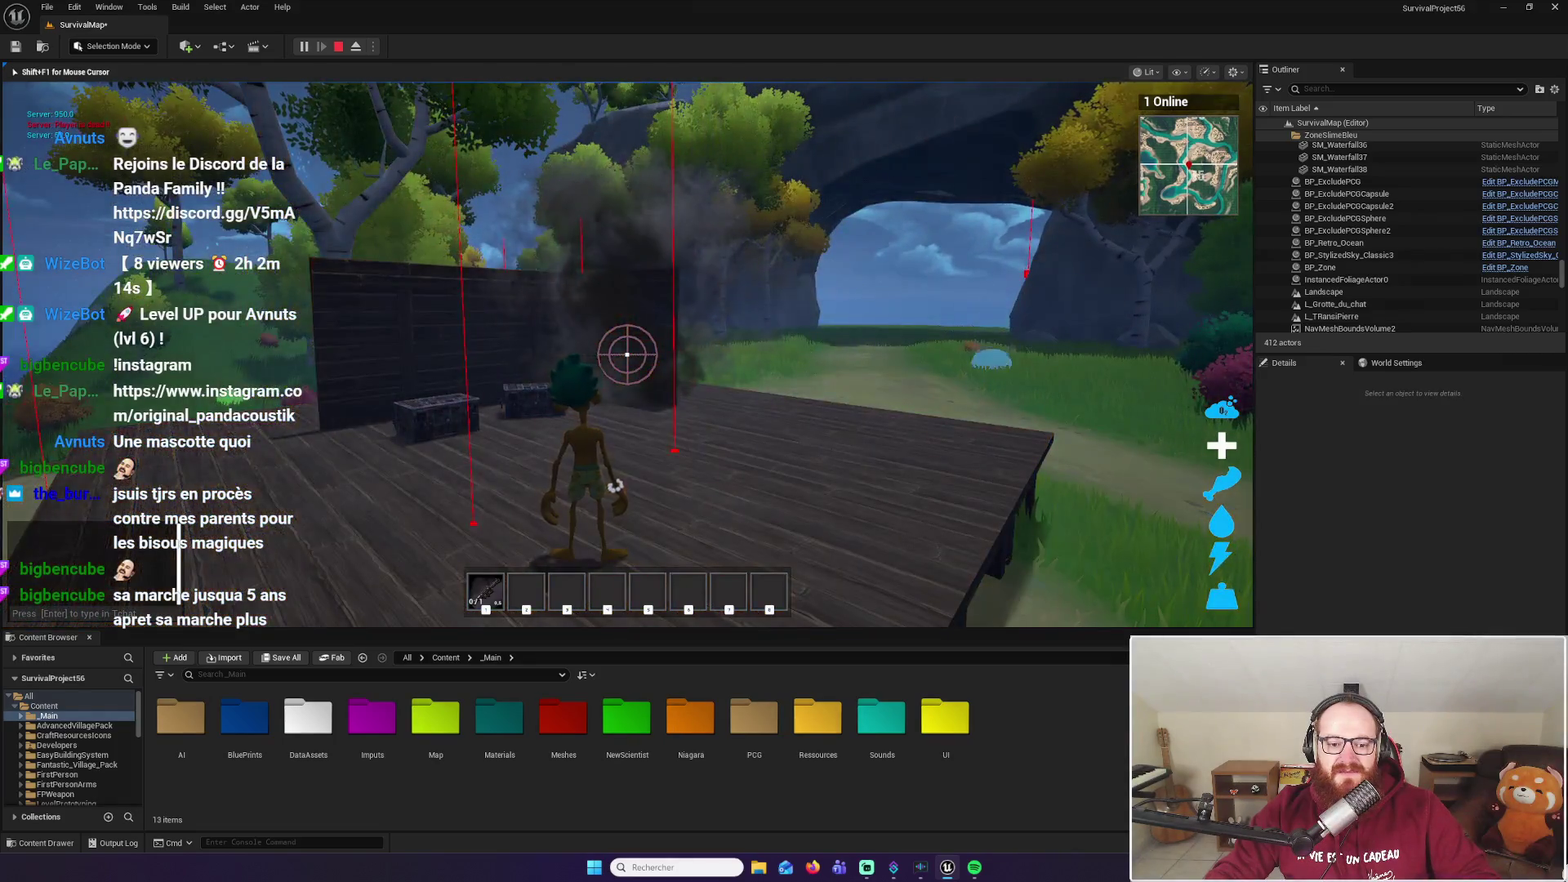
mouse_move(626, 355)
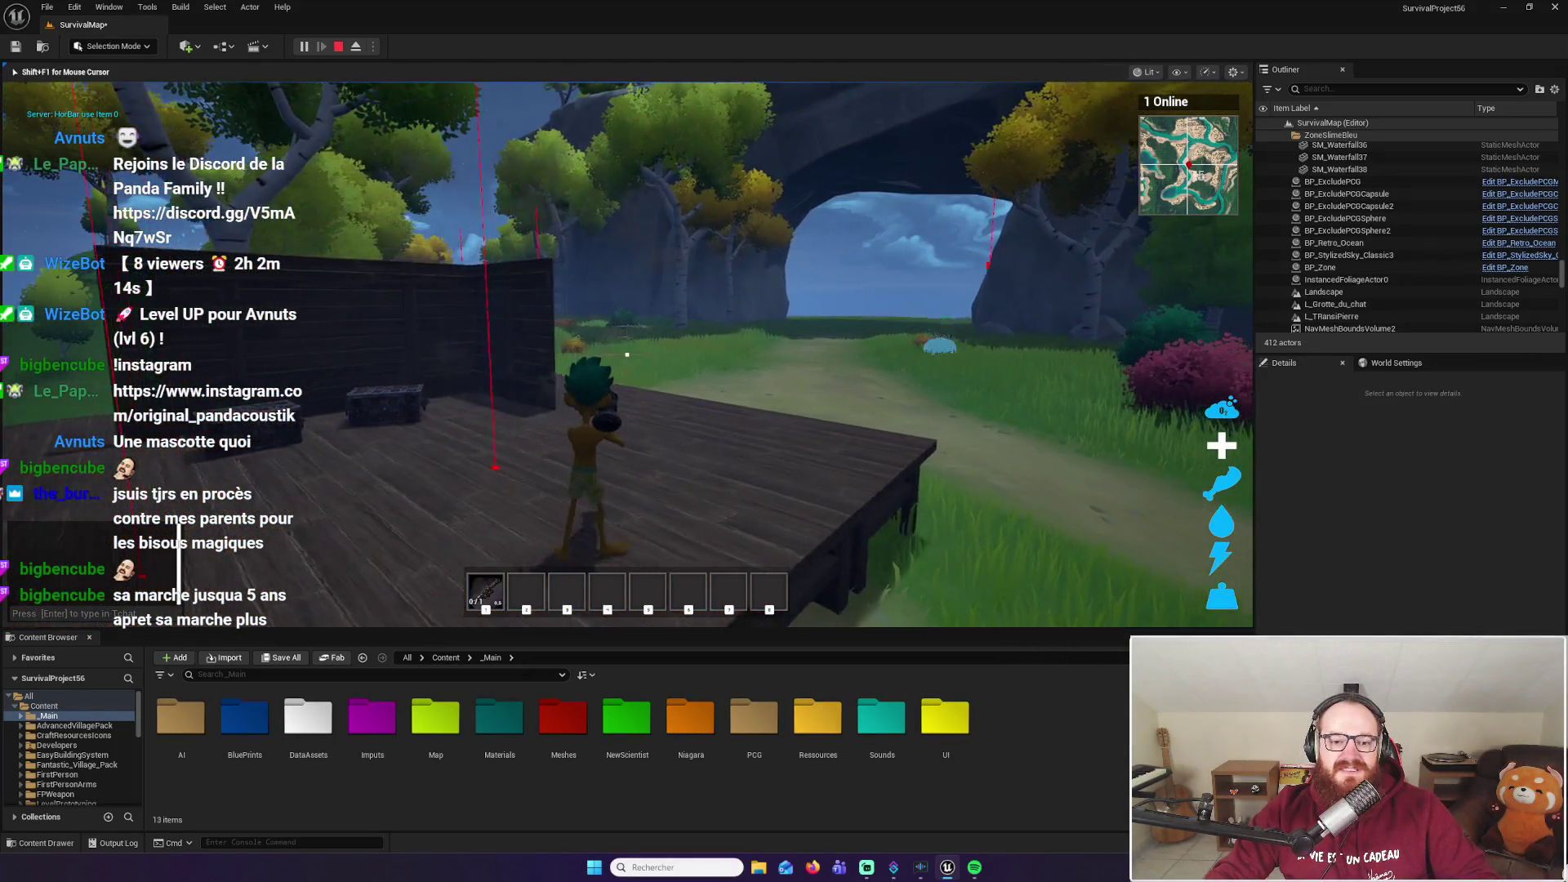
key(w)
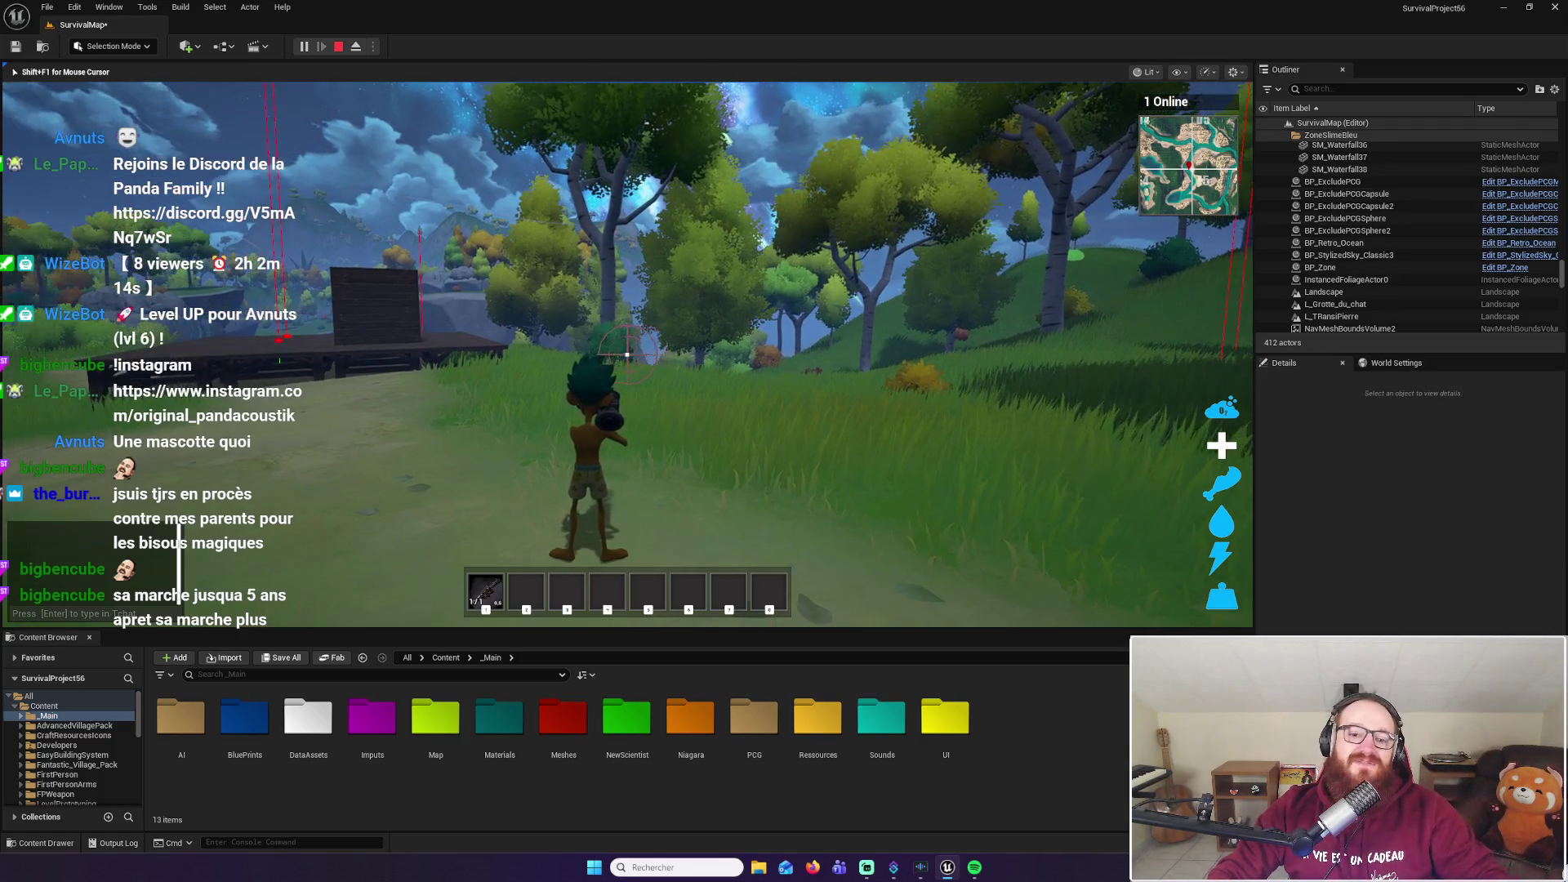
Fire rockets around the seaside dock, reload to 1/1, fire again, and run up the grassy hill
key(w)
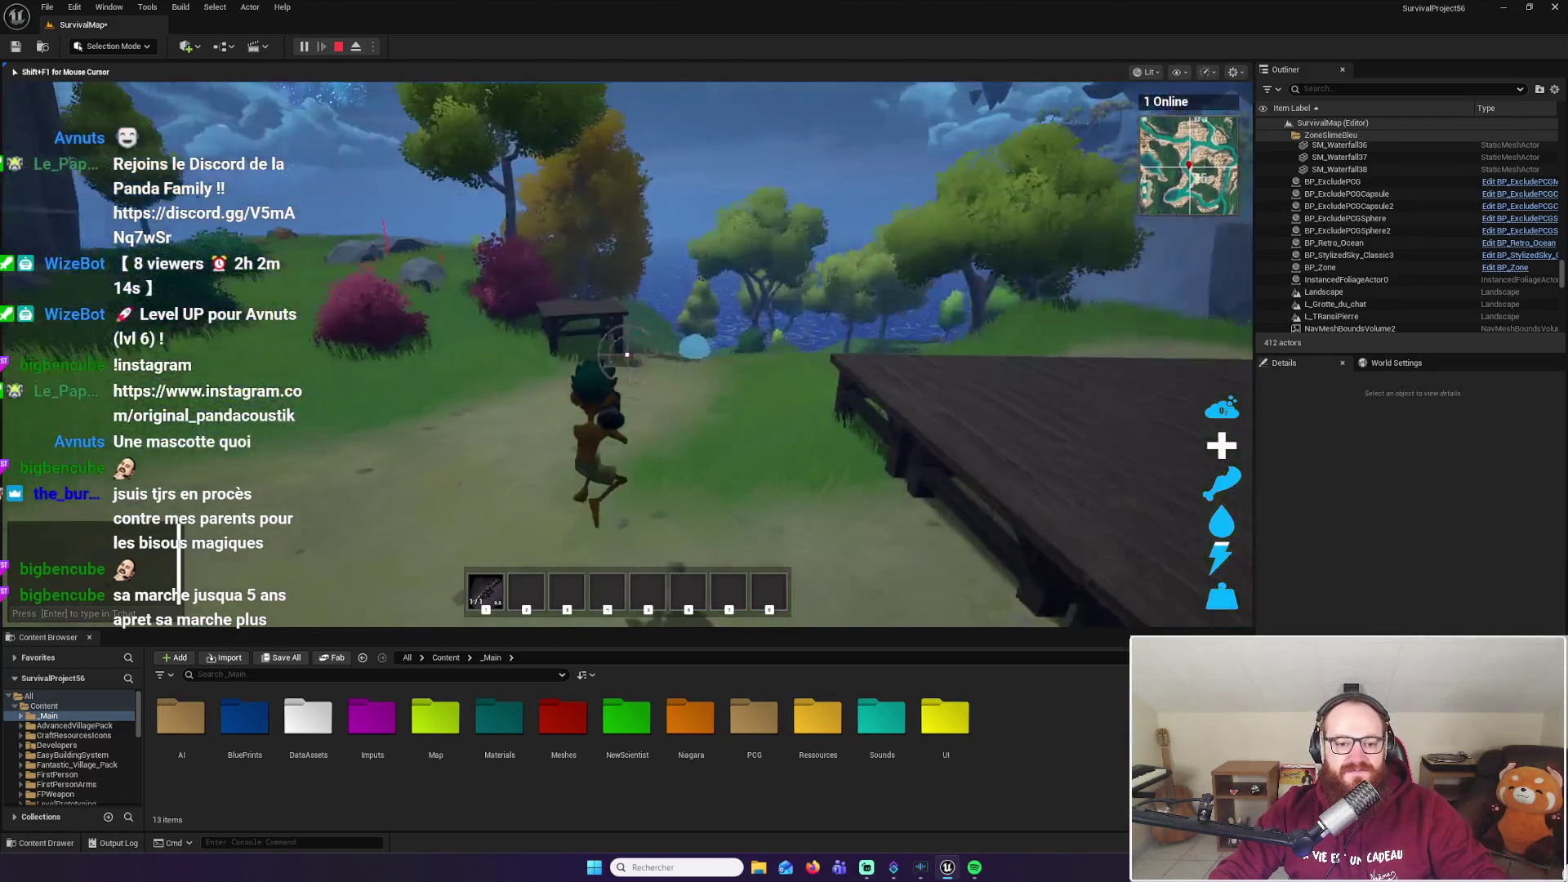
click(627, 354)
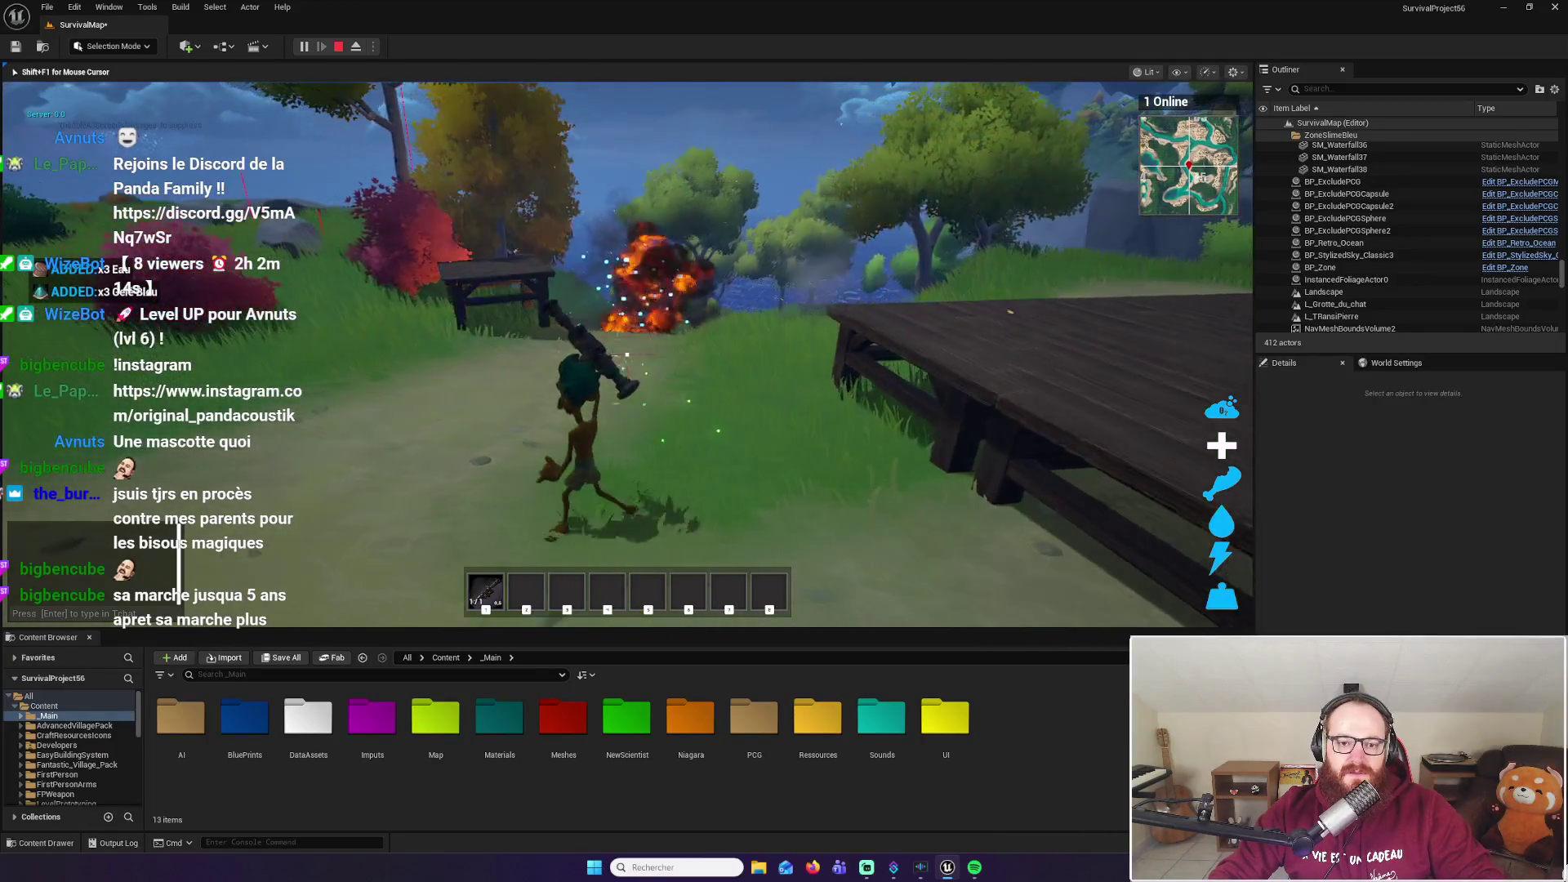
key(w)
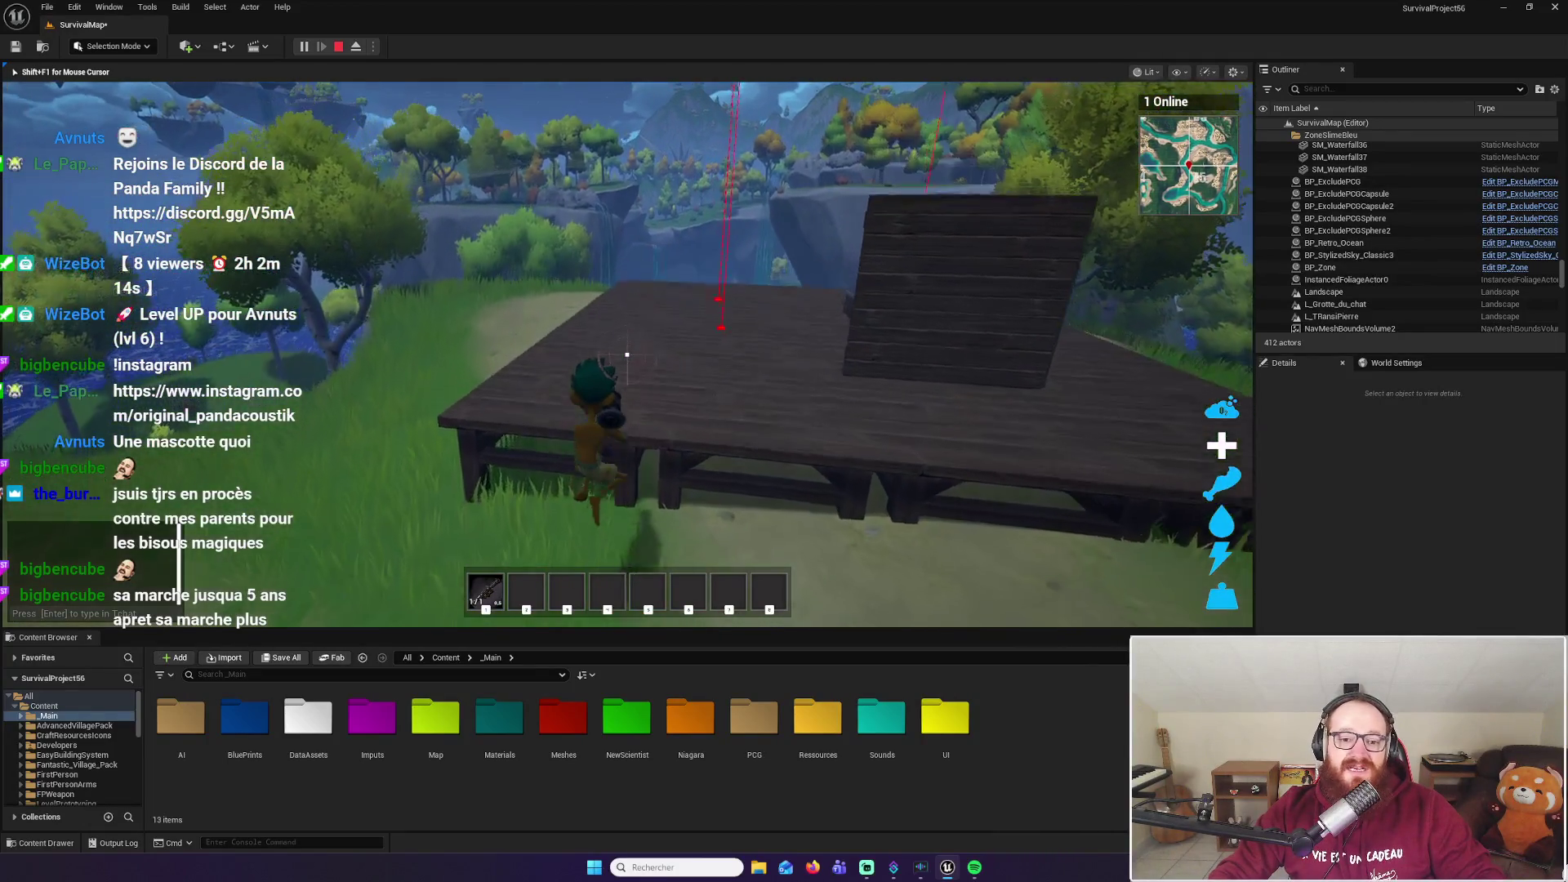
key(w)
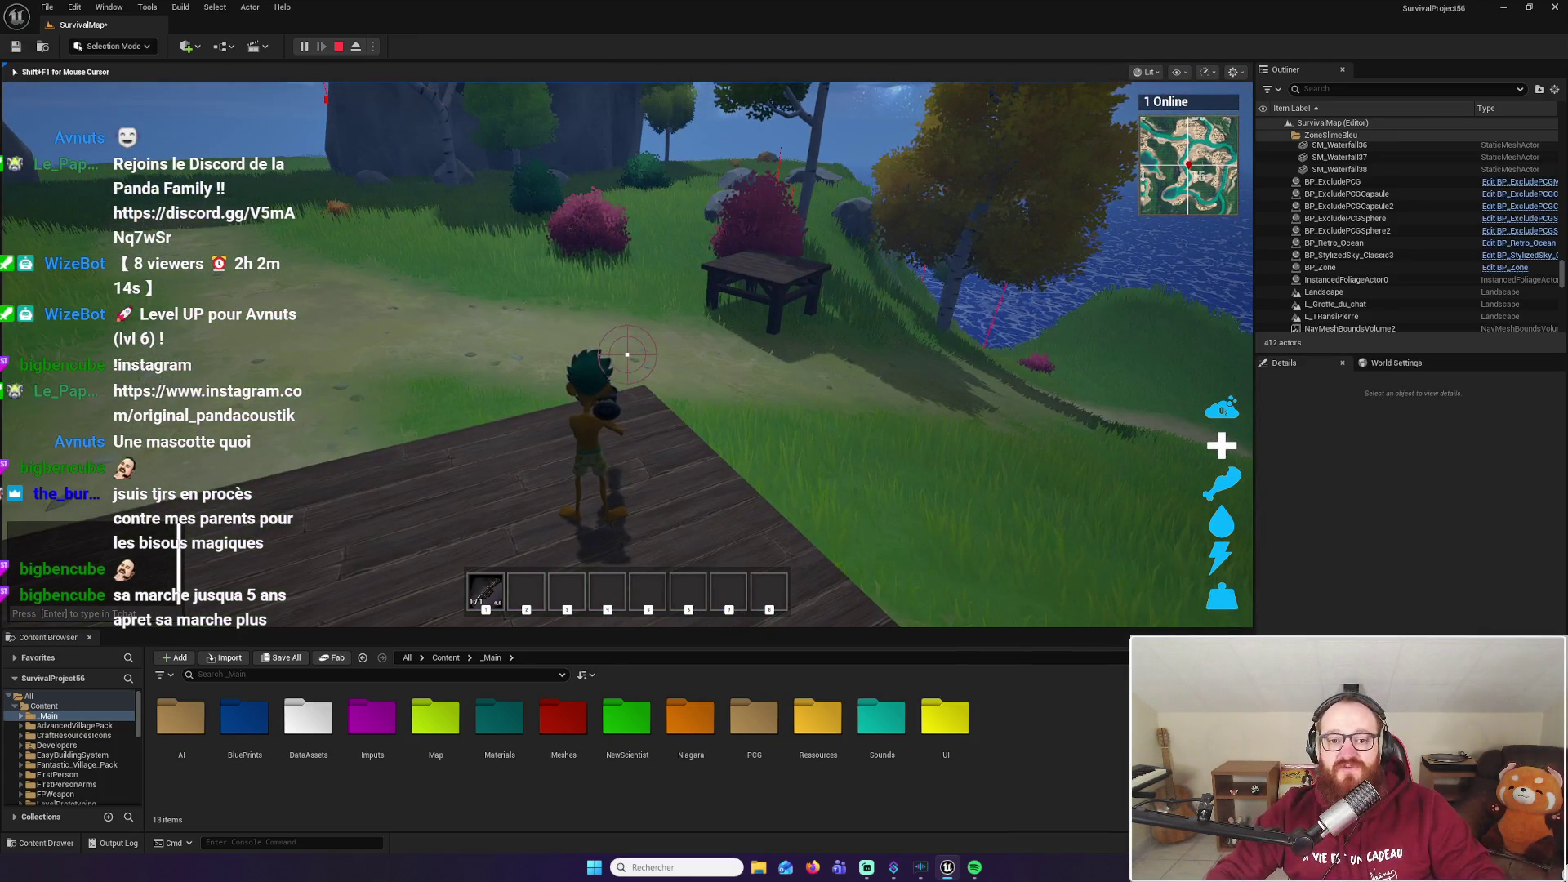
key(w)
key(w)
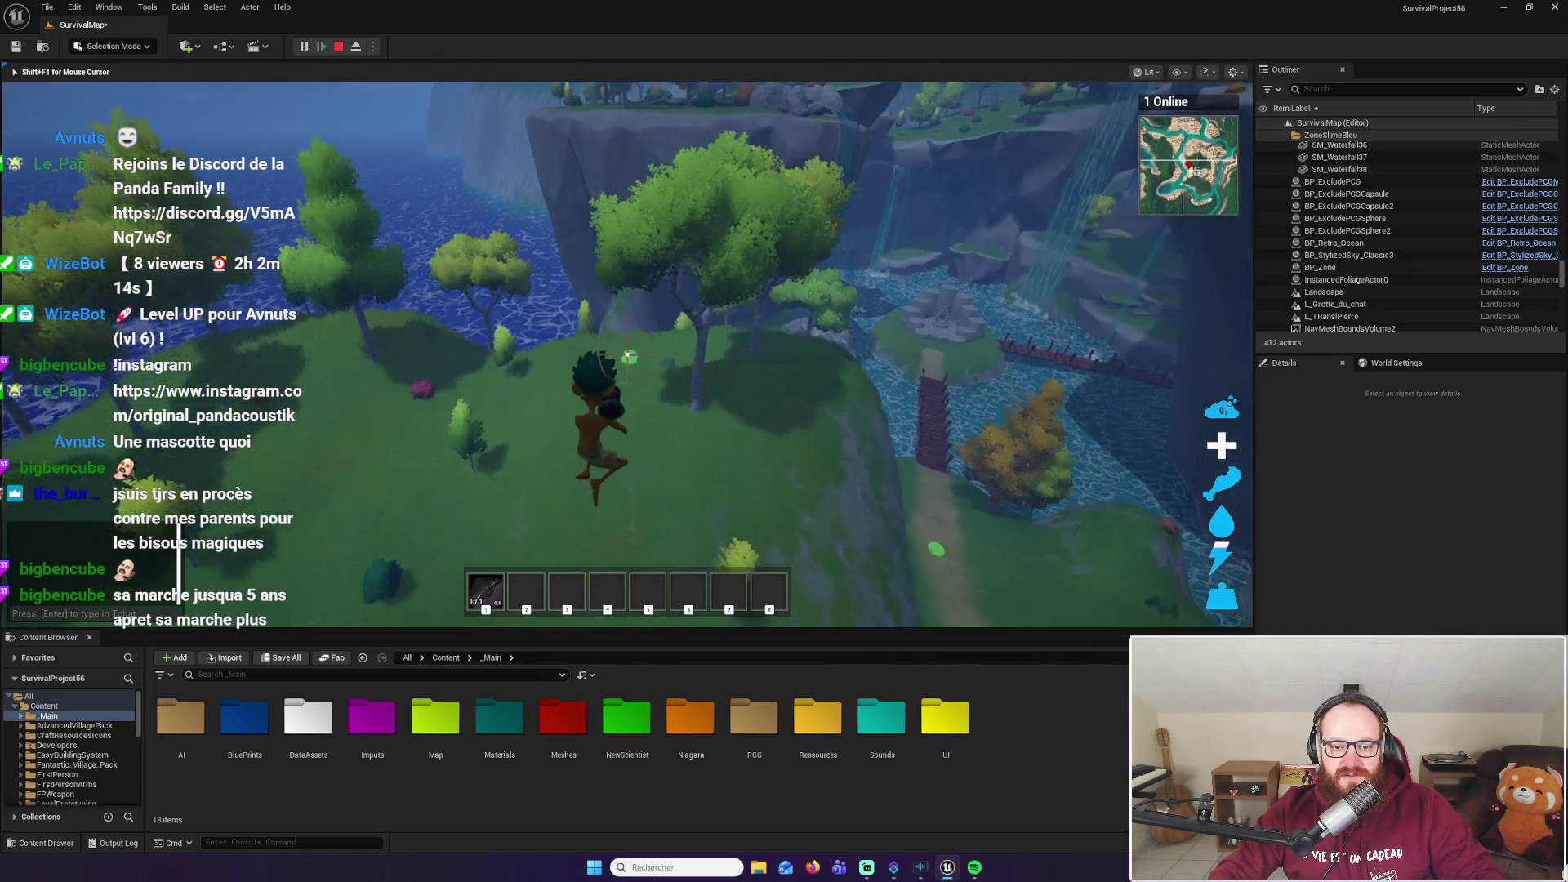
click(627, 355)
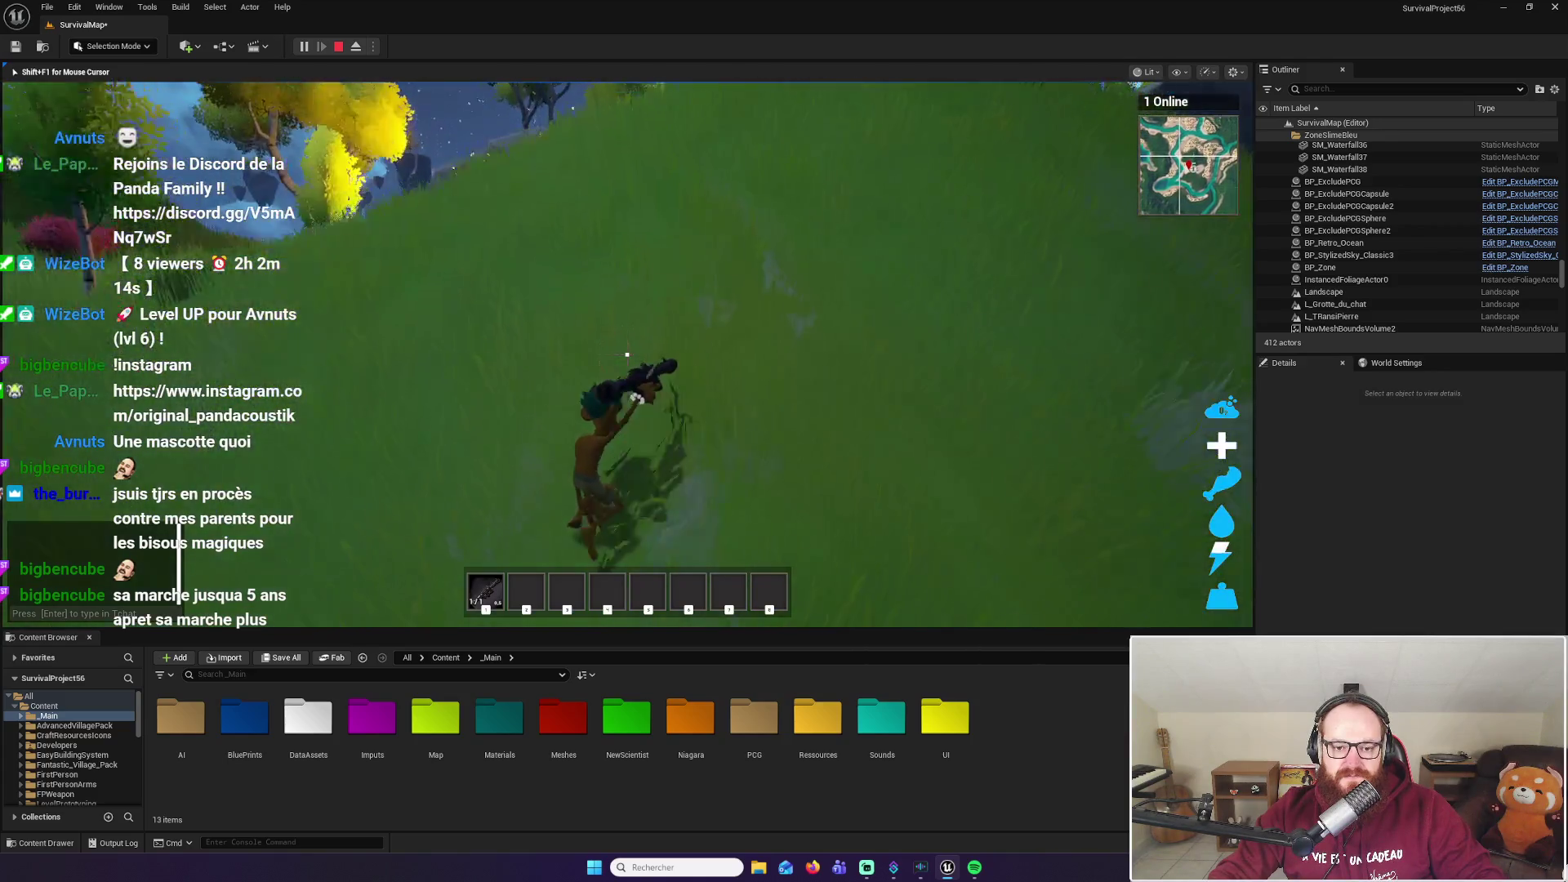
click(627, 355)
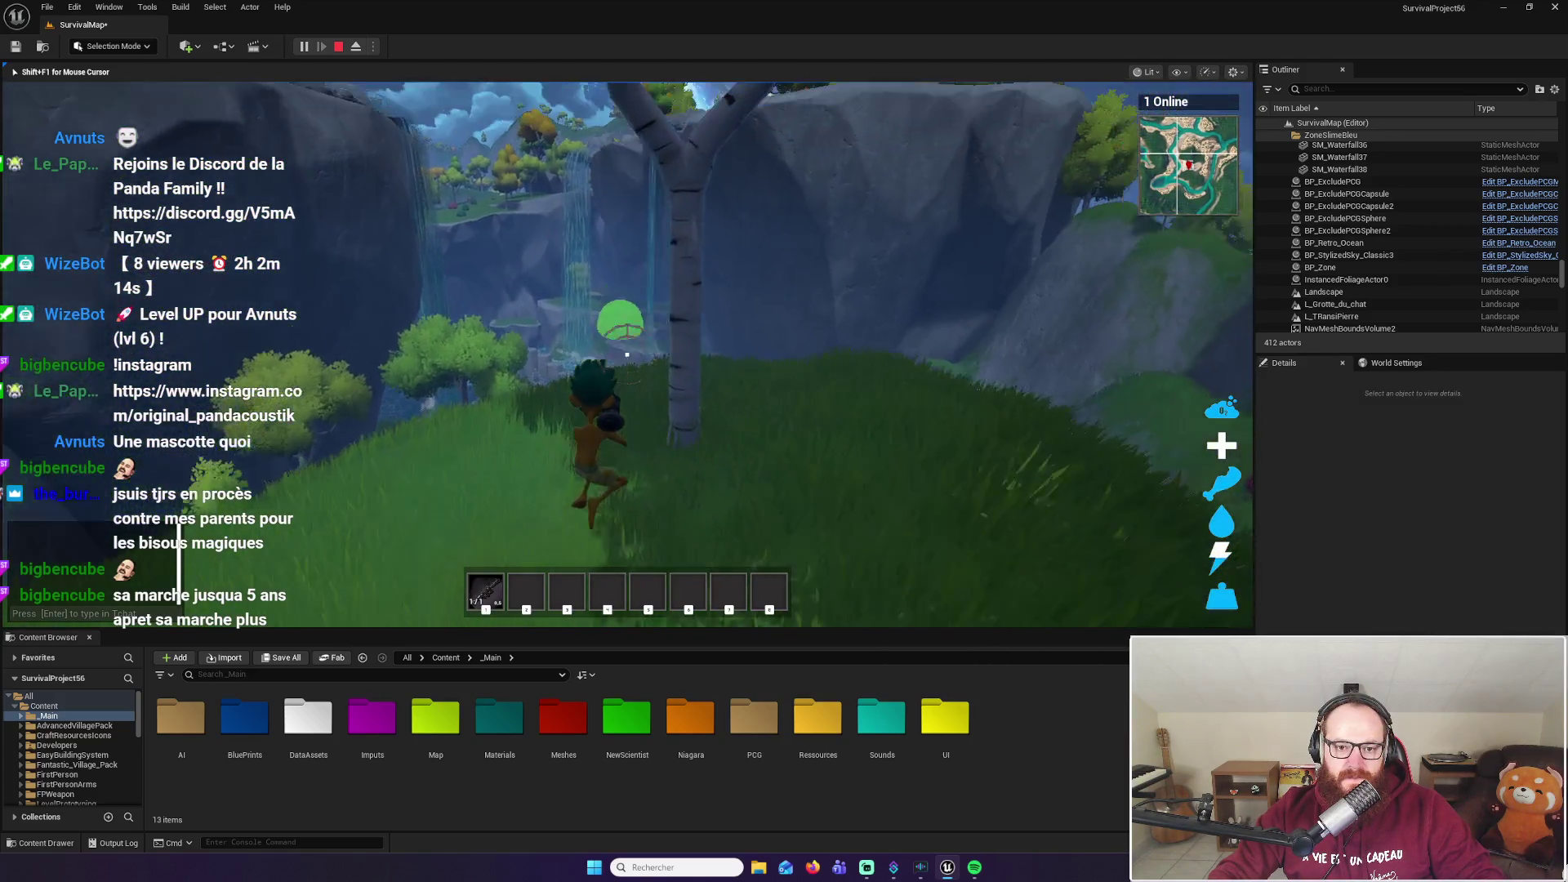
key(w)
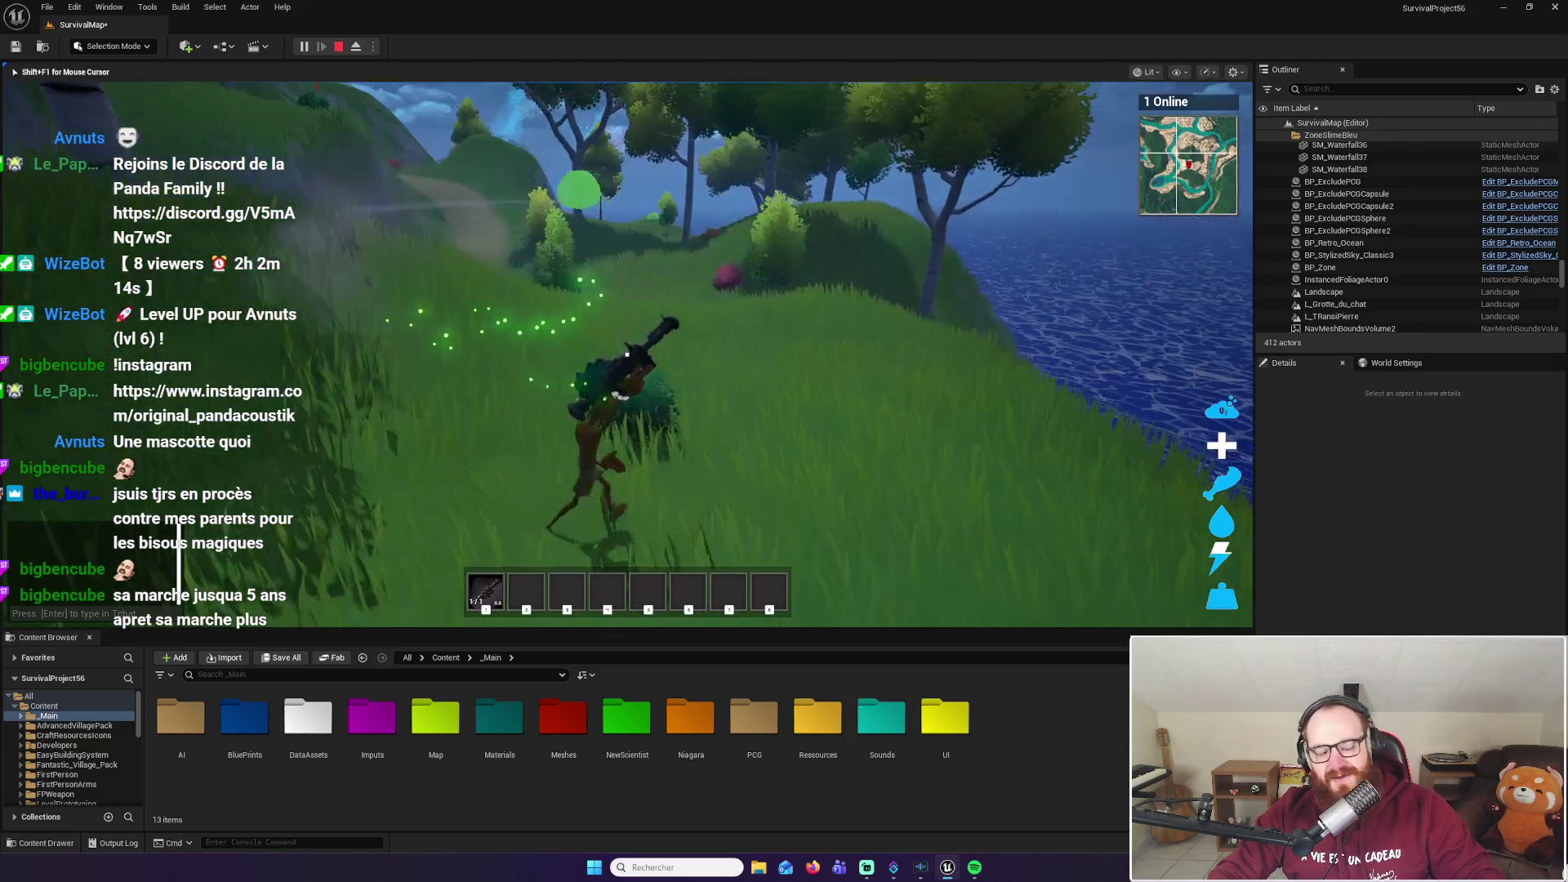
click(626, 354)
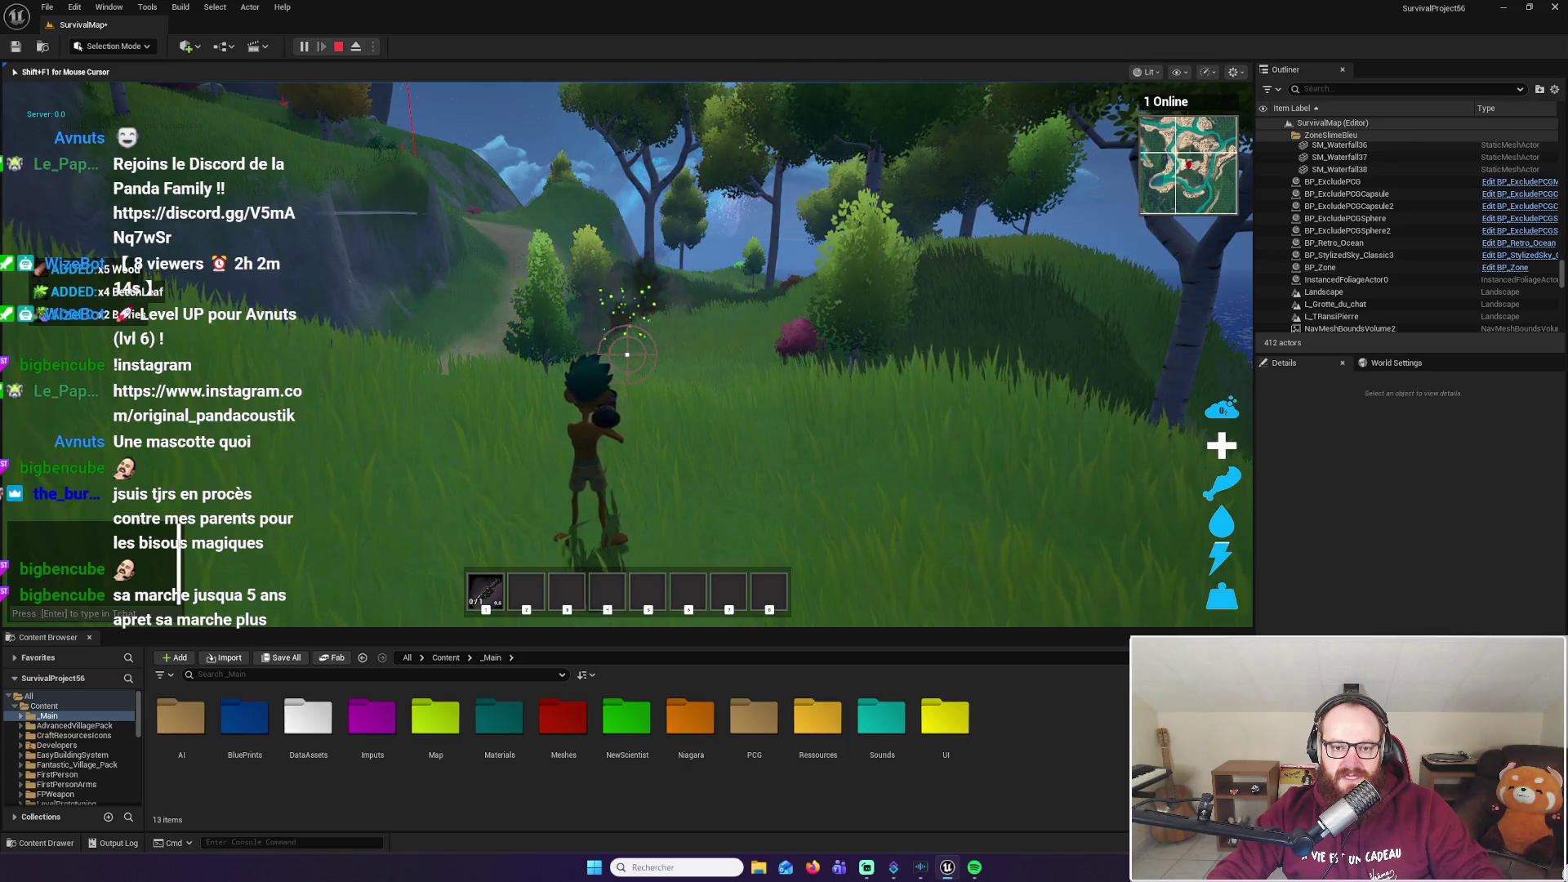
key(w)
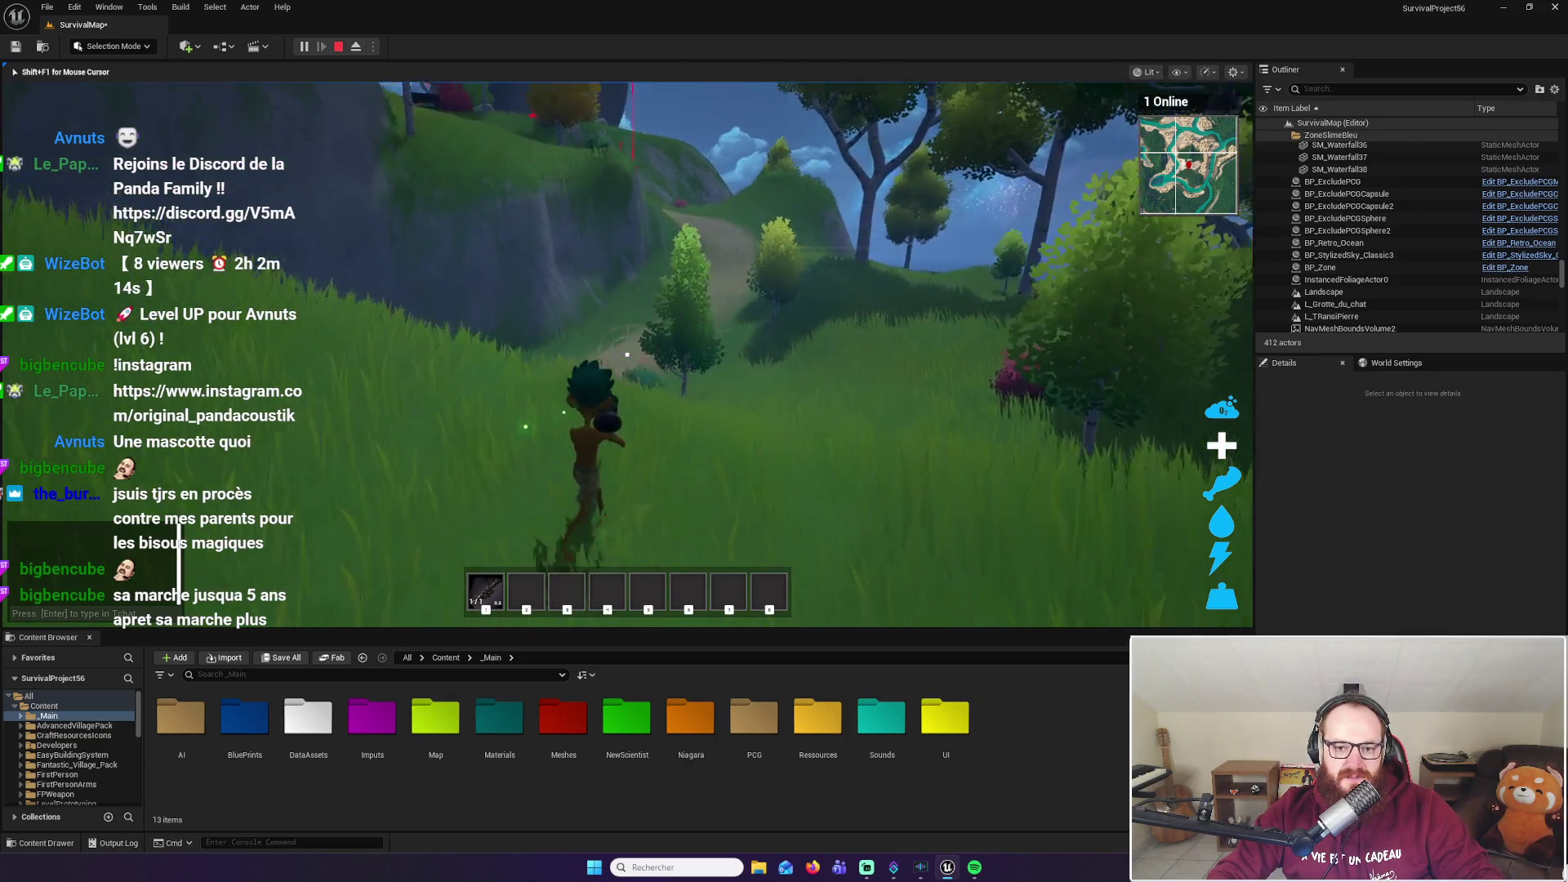
key(w)
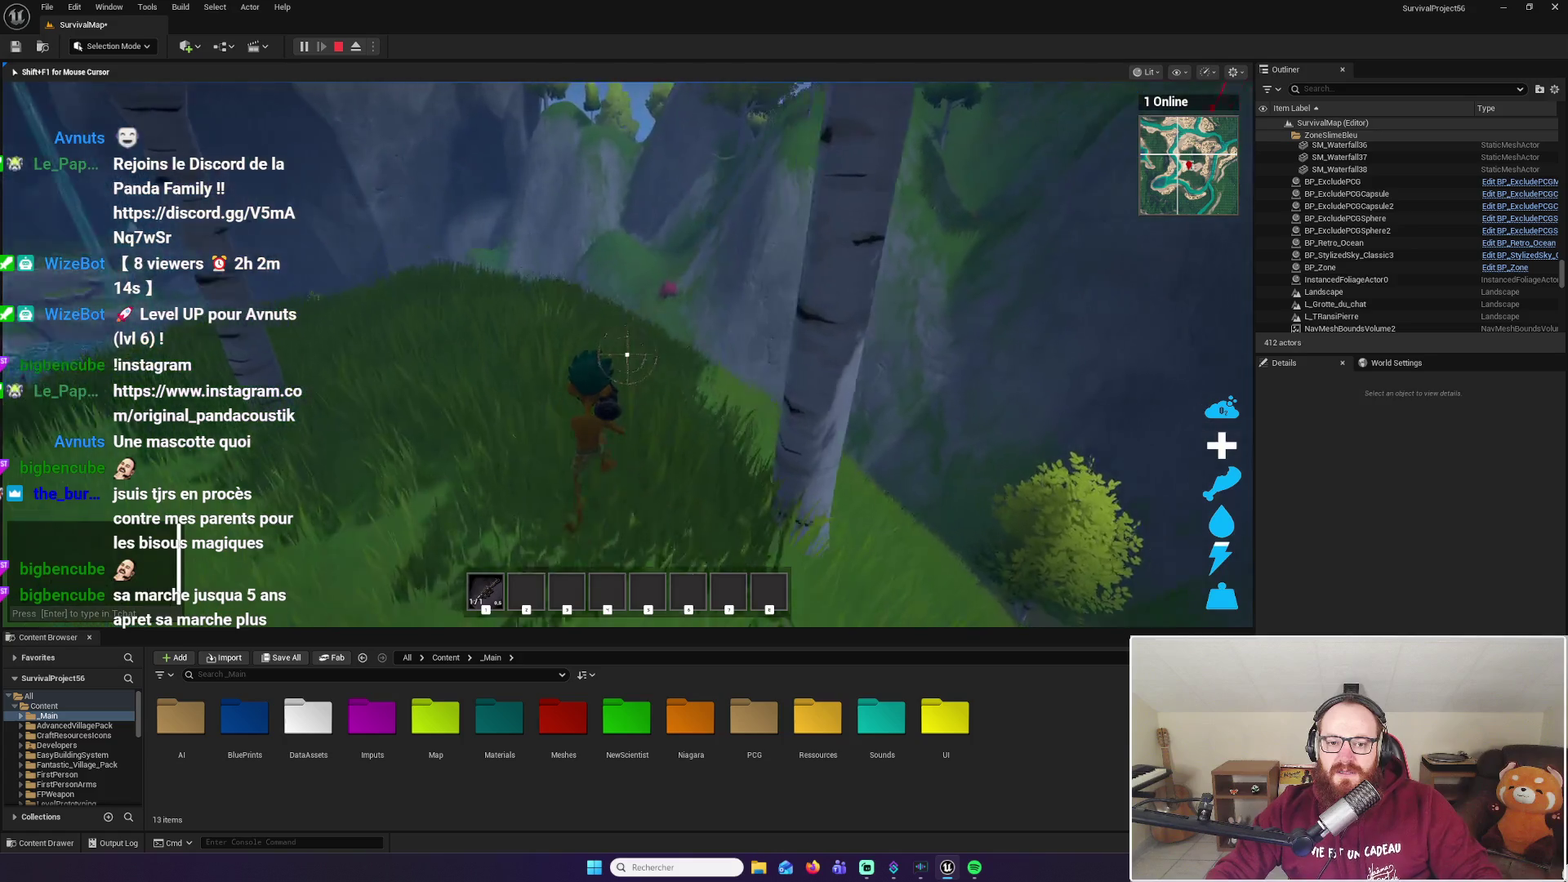
key(w)
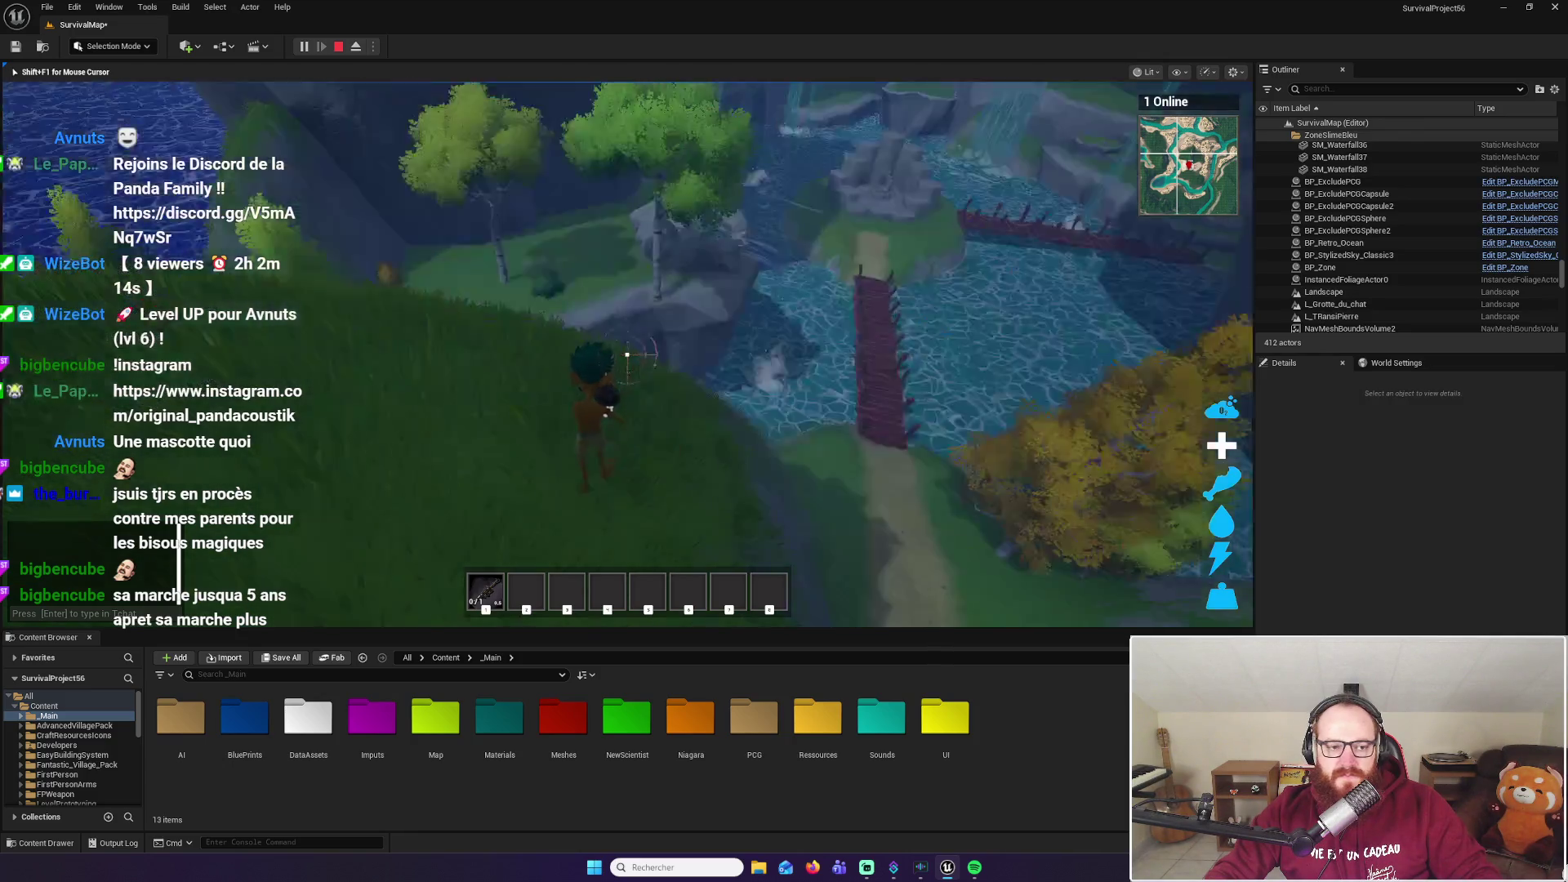
Run across the hilltop and harvest the pink bush for a BeechLeaf
key(w)
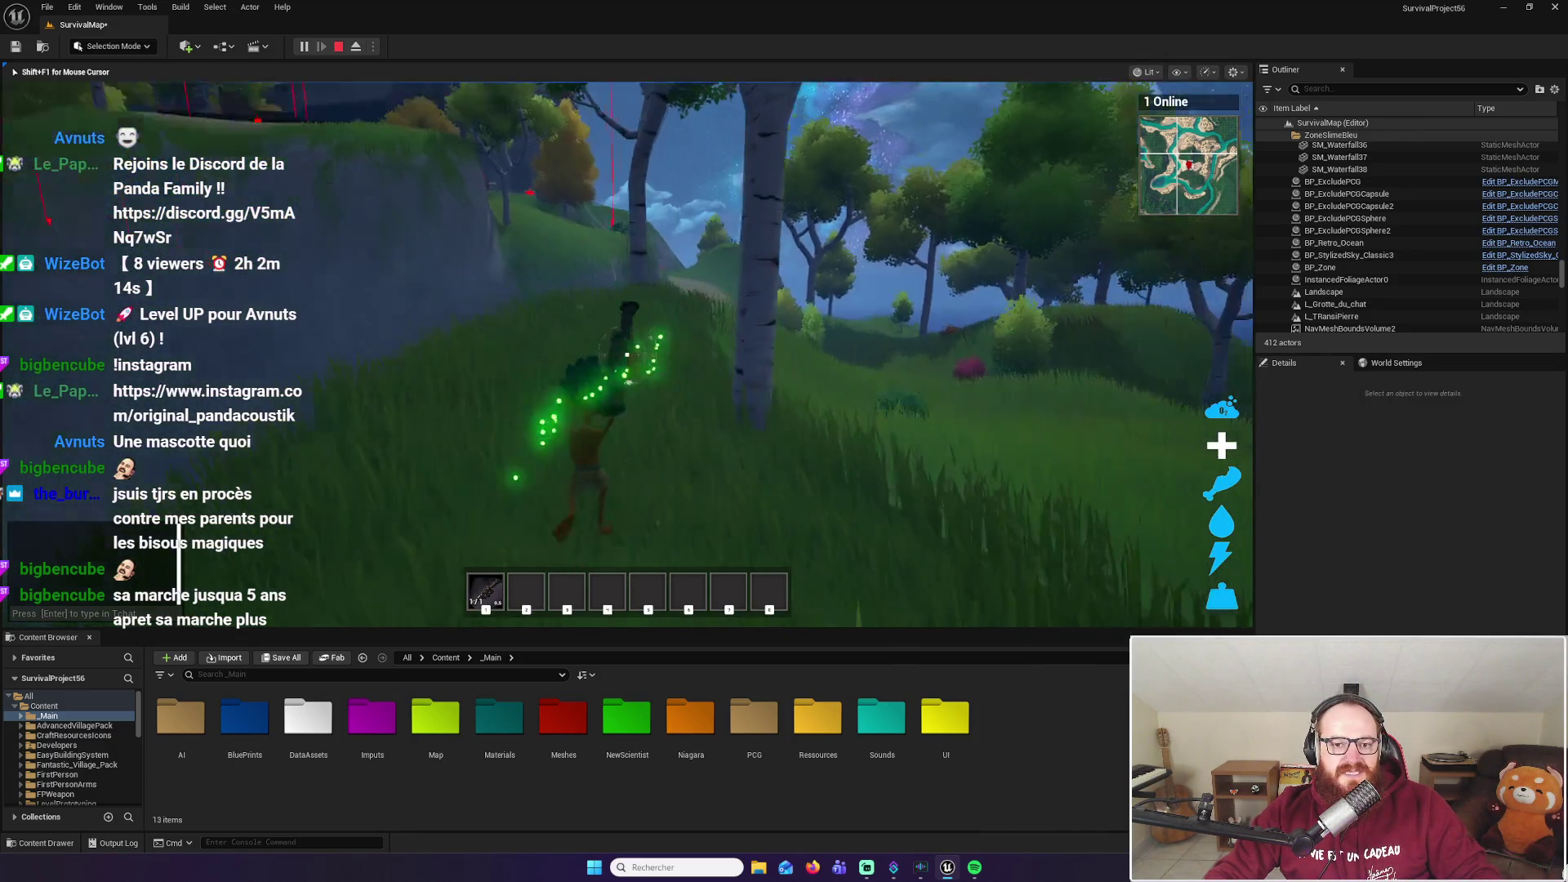
key(w)
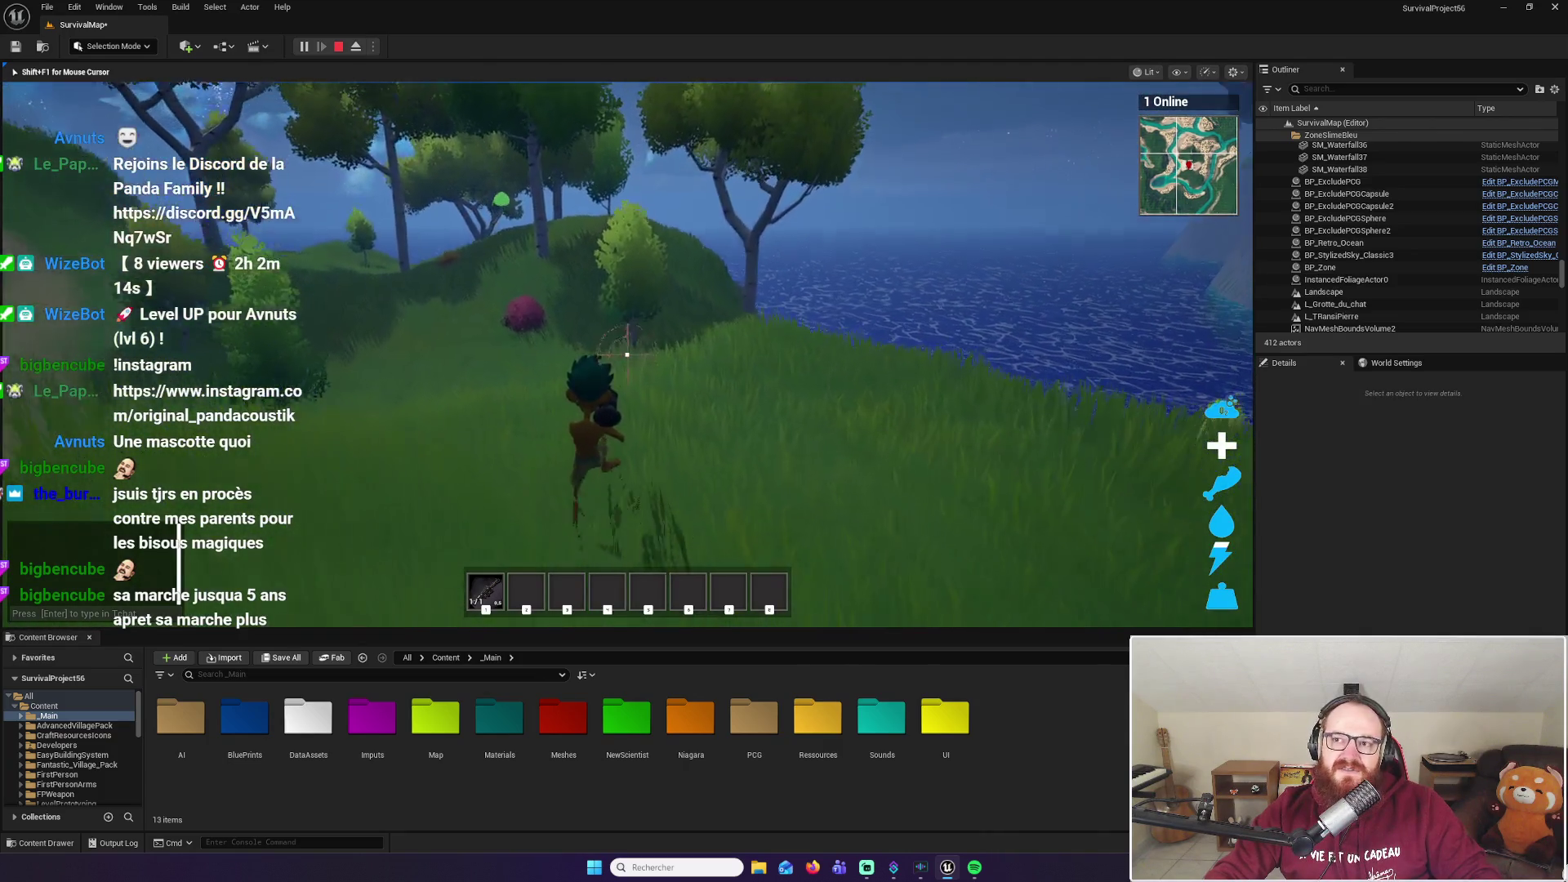
key(w)
click(626, 355)
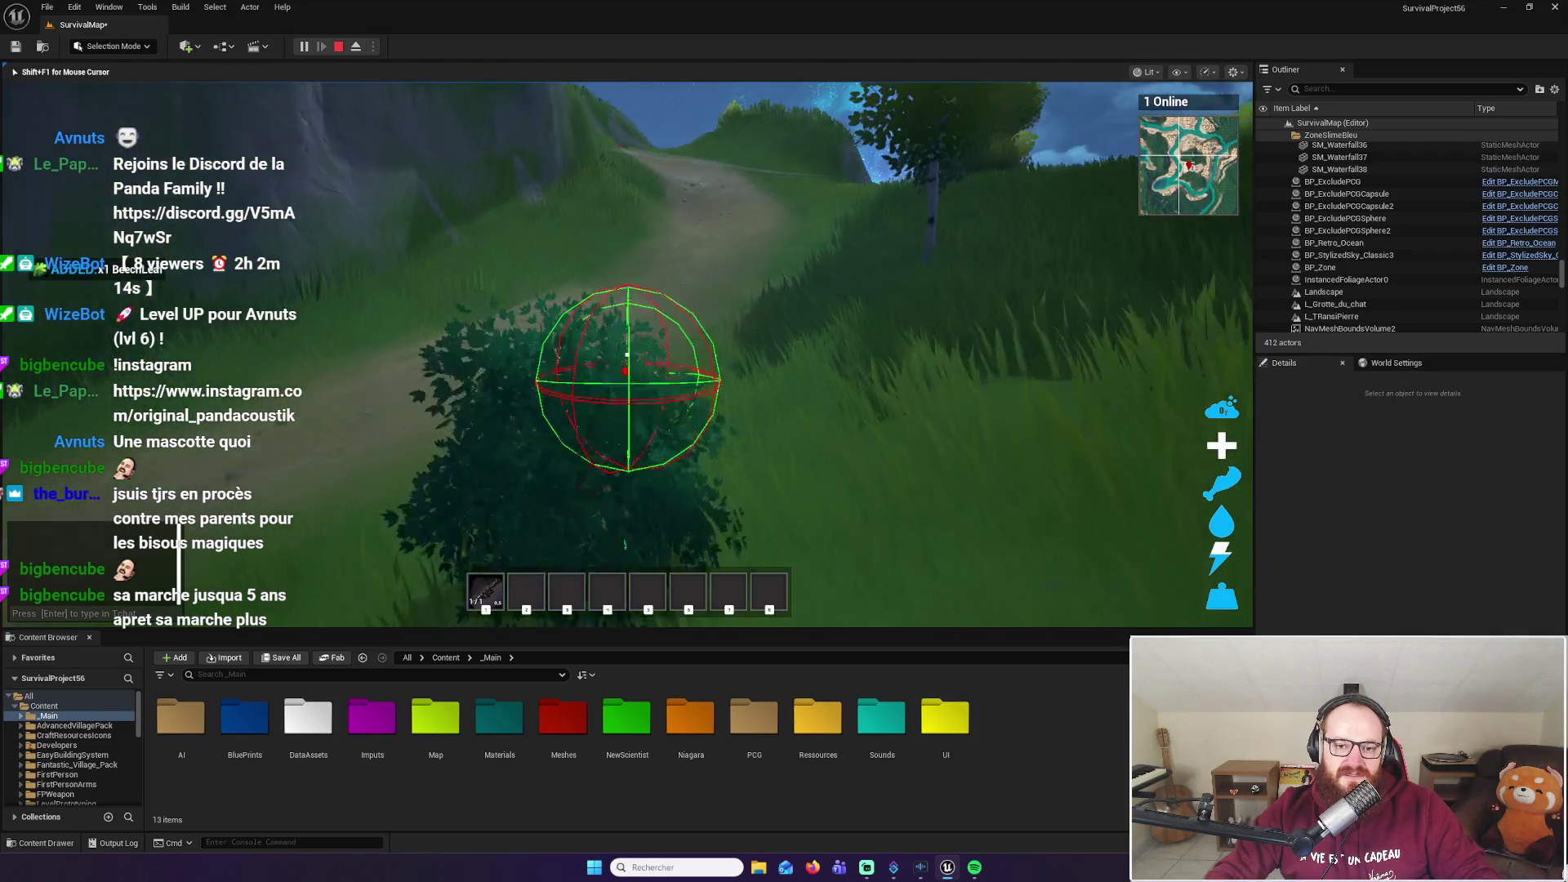
key(w)
key(w)
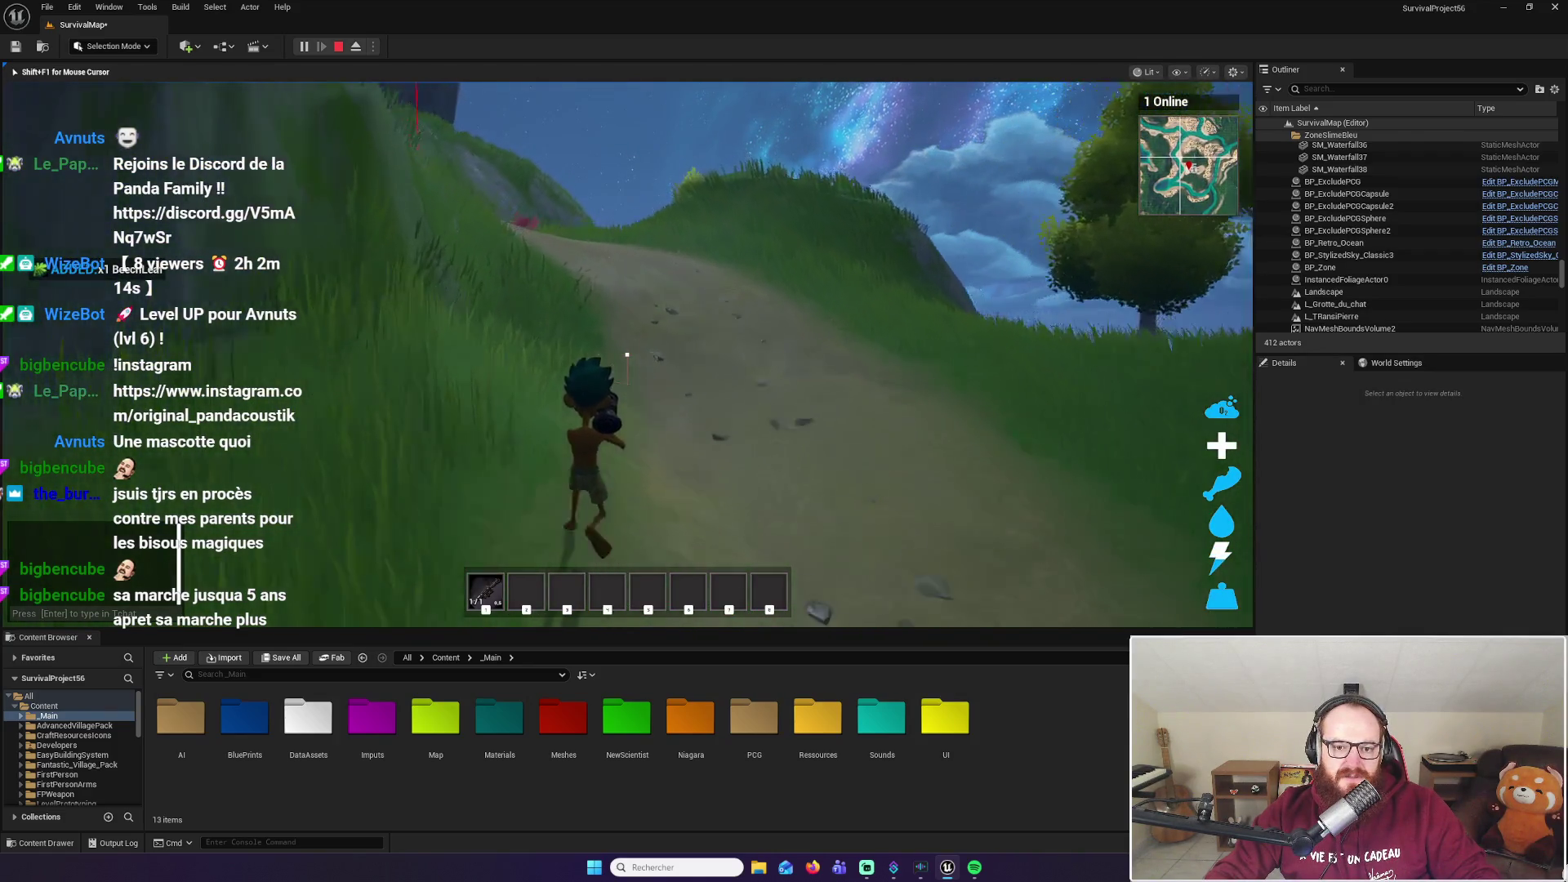
key(w)
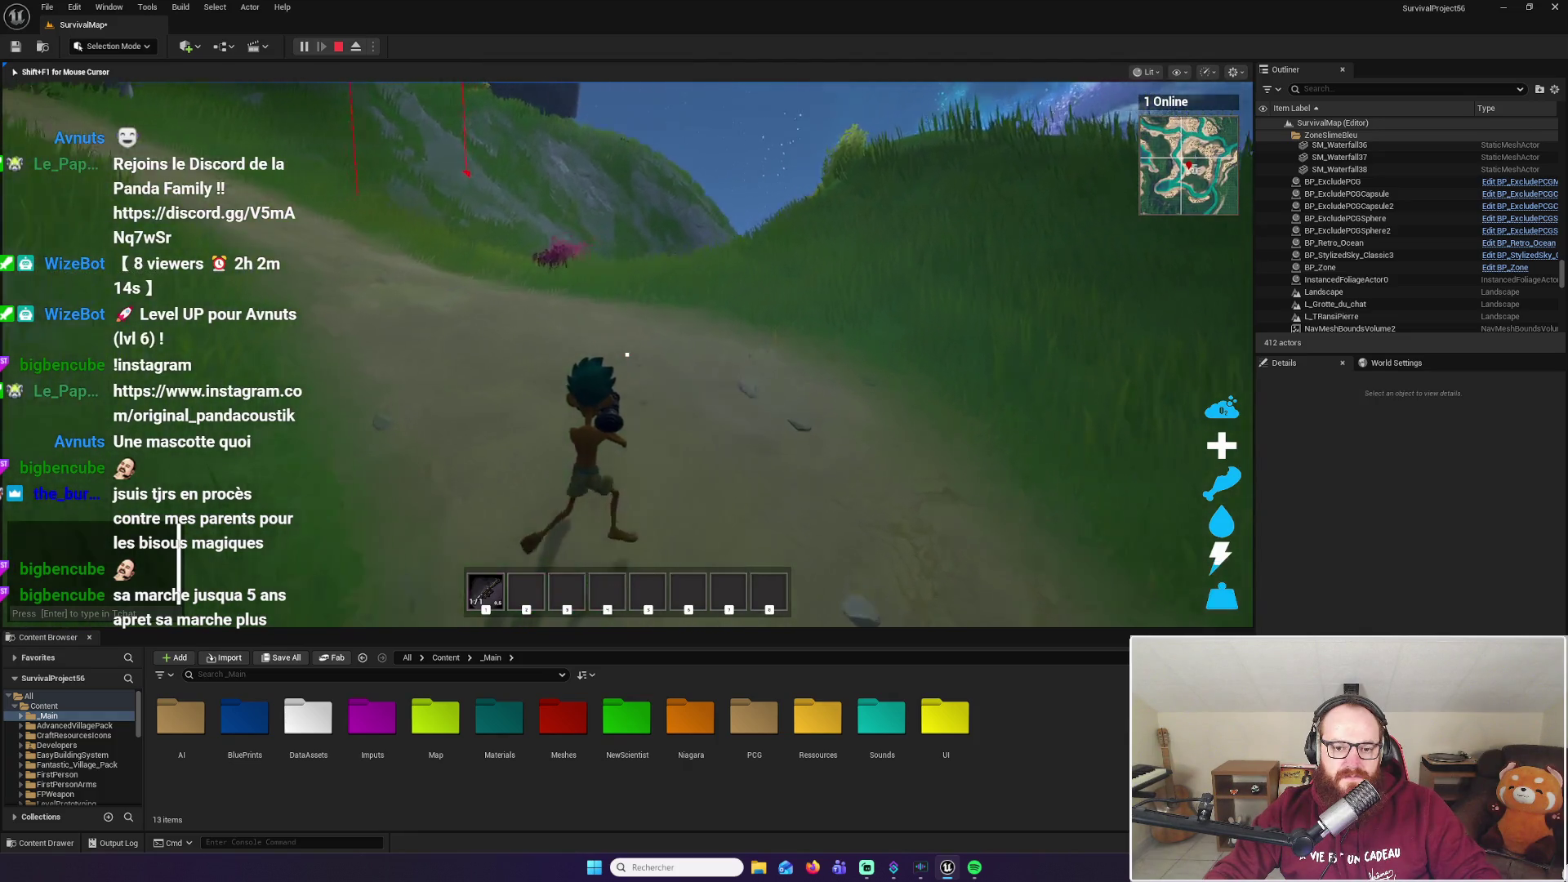
key(w)
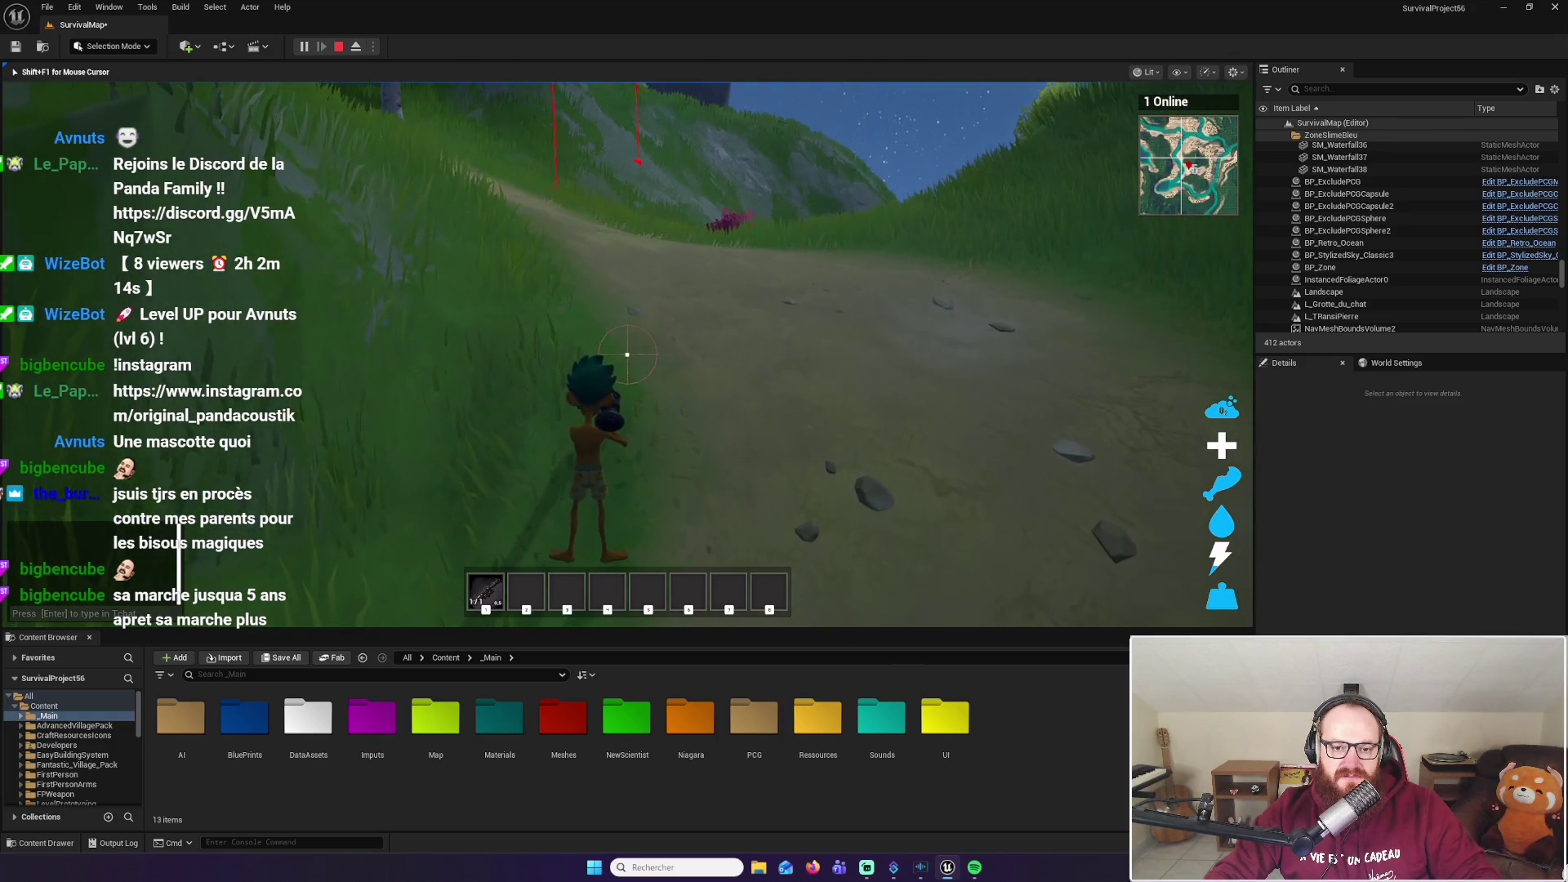
Run up the dirt path, fire the rocket launcher, reload with R, and fire twice more
key(w)
key(w)
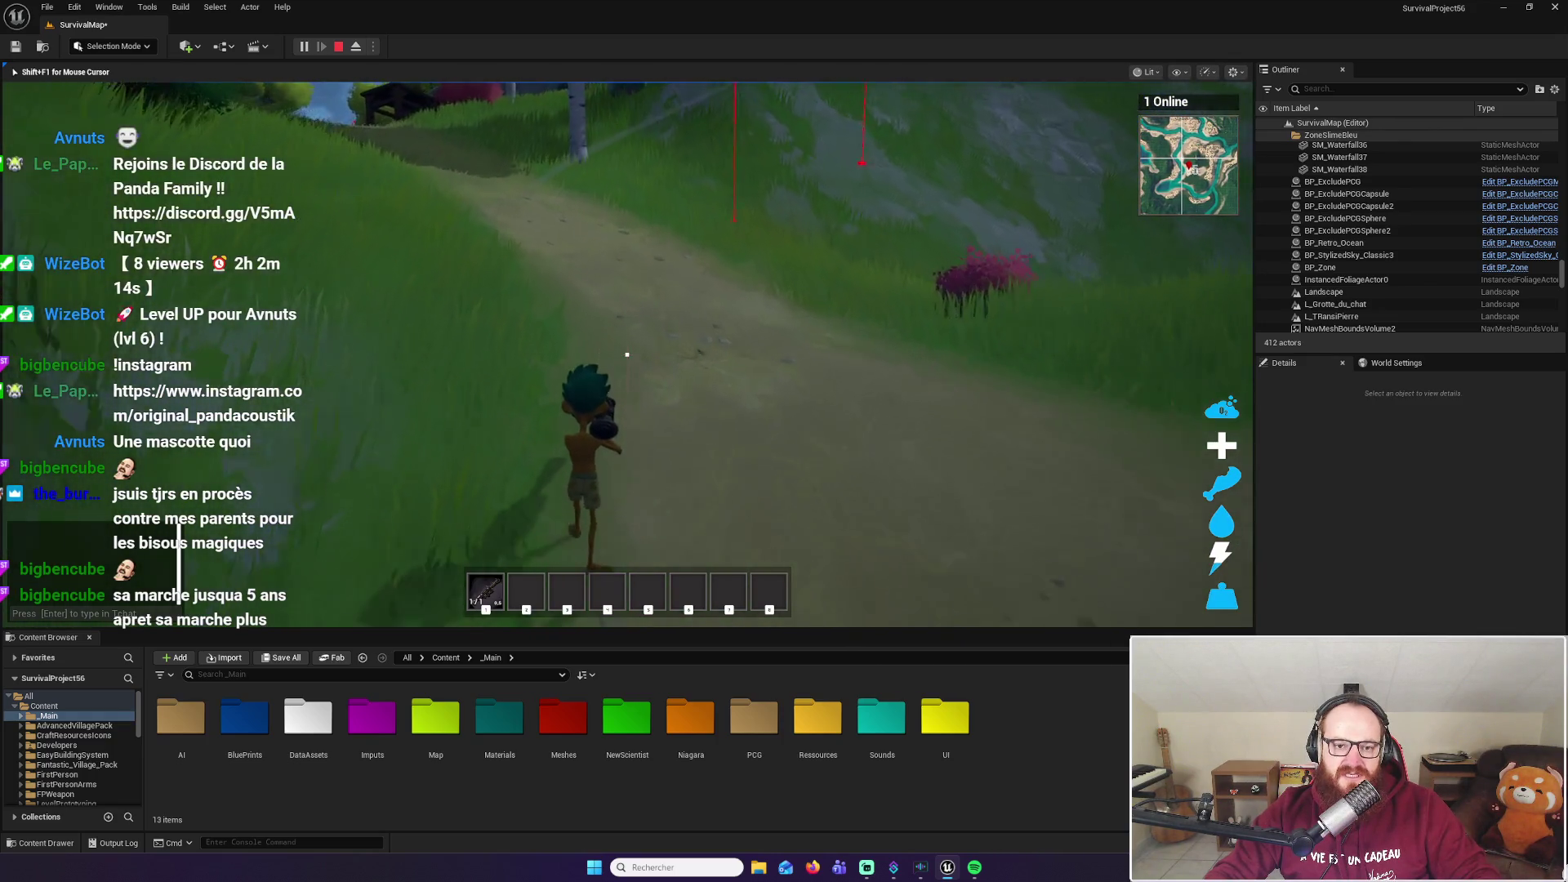
key(w)
key(w)
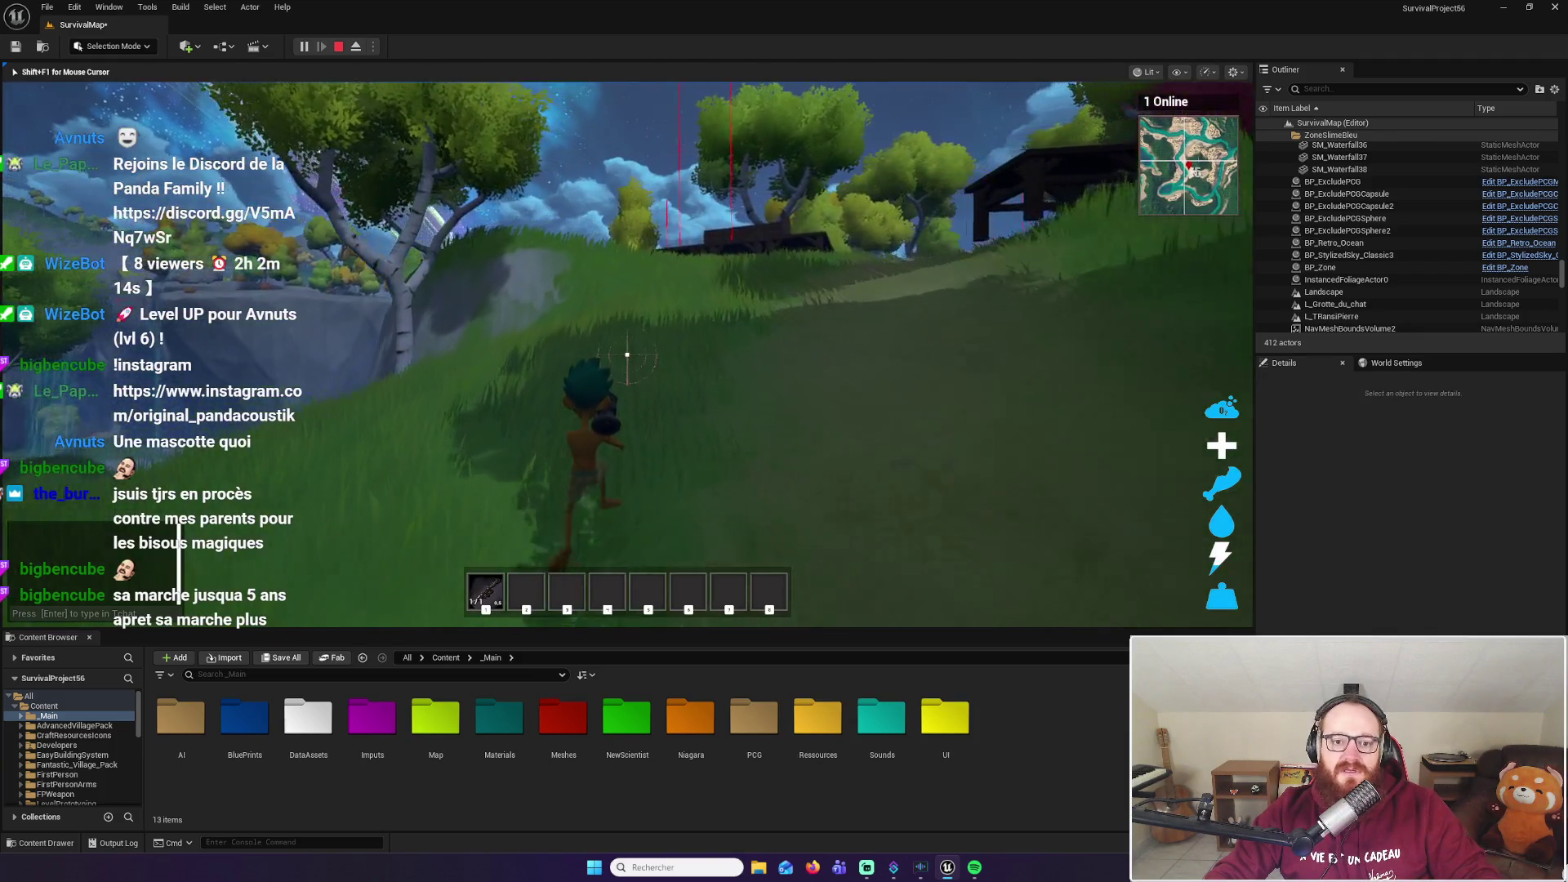
key(w)
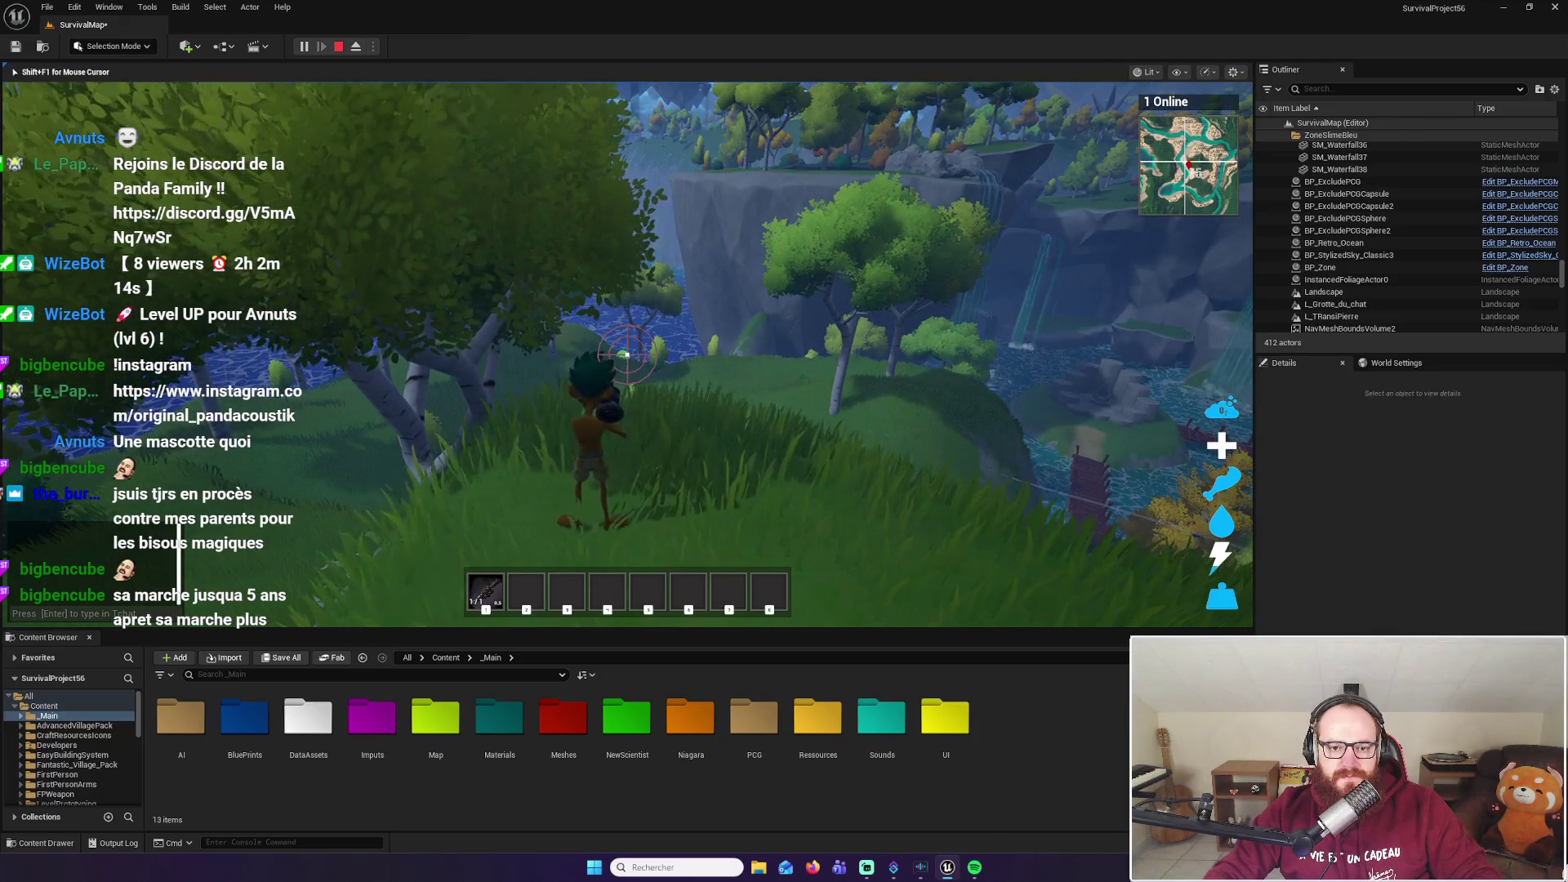
click(626, 353)
key(r)
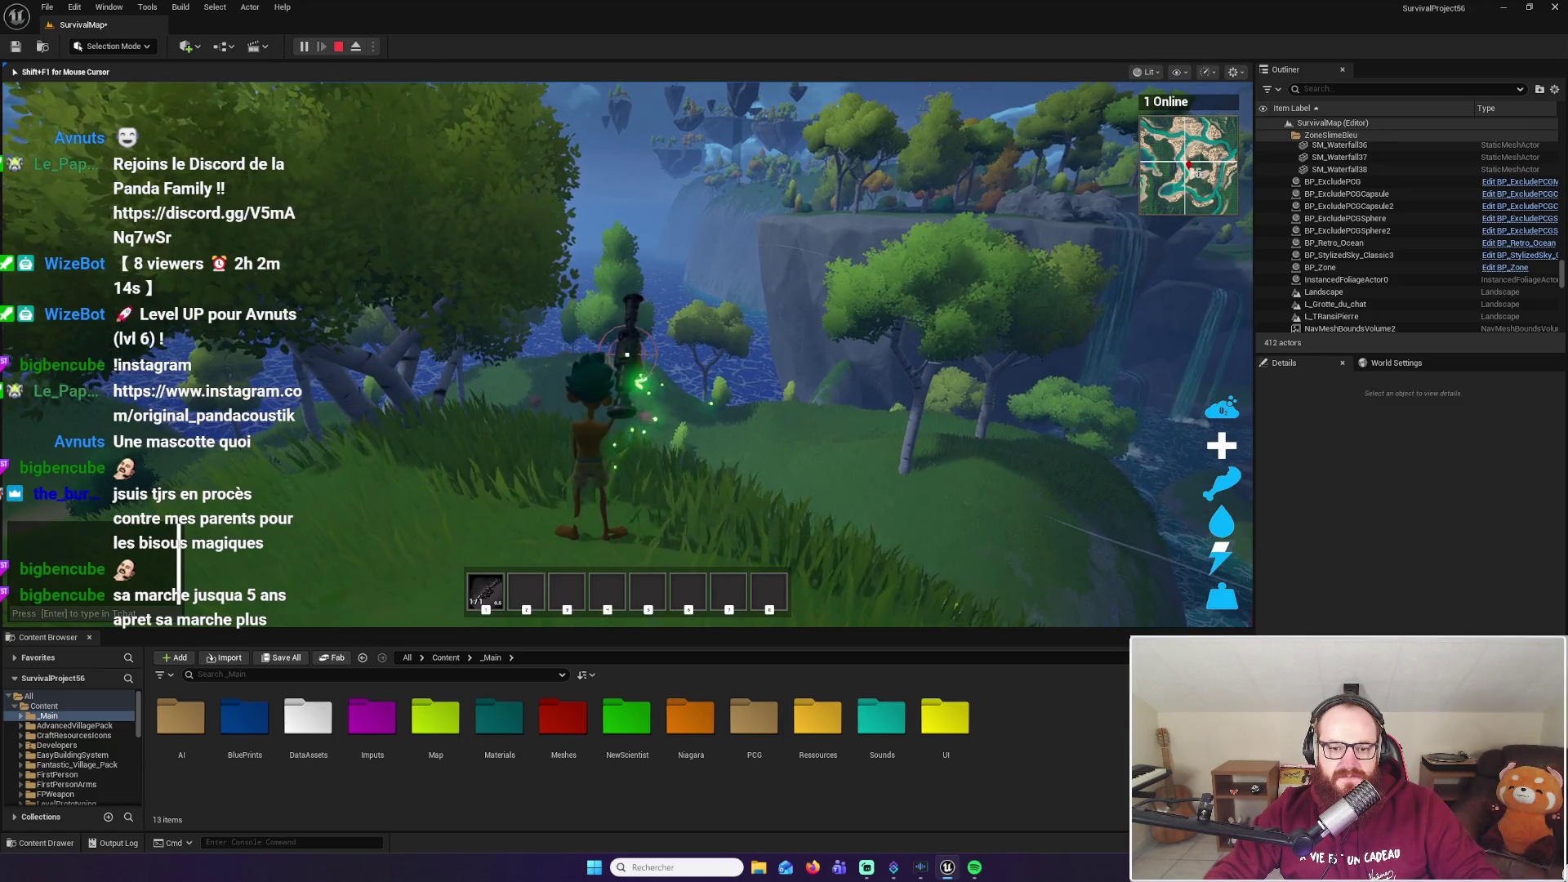
click(626, 354)
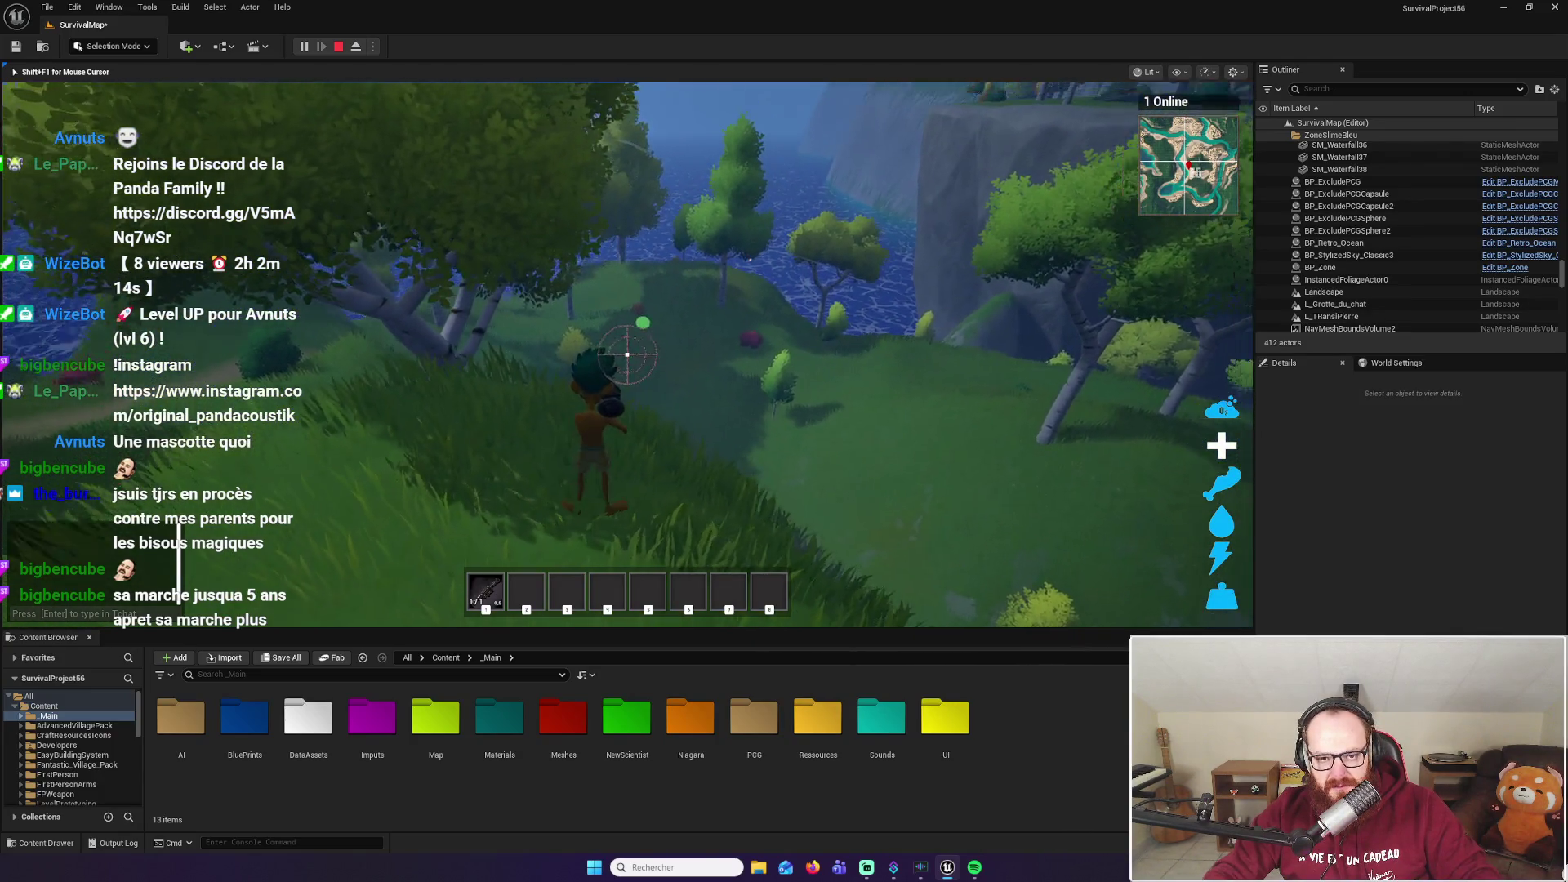
click(626, 354)
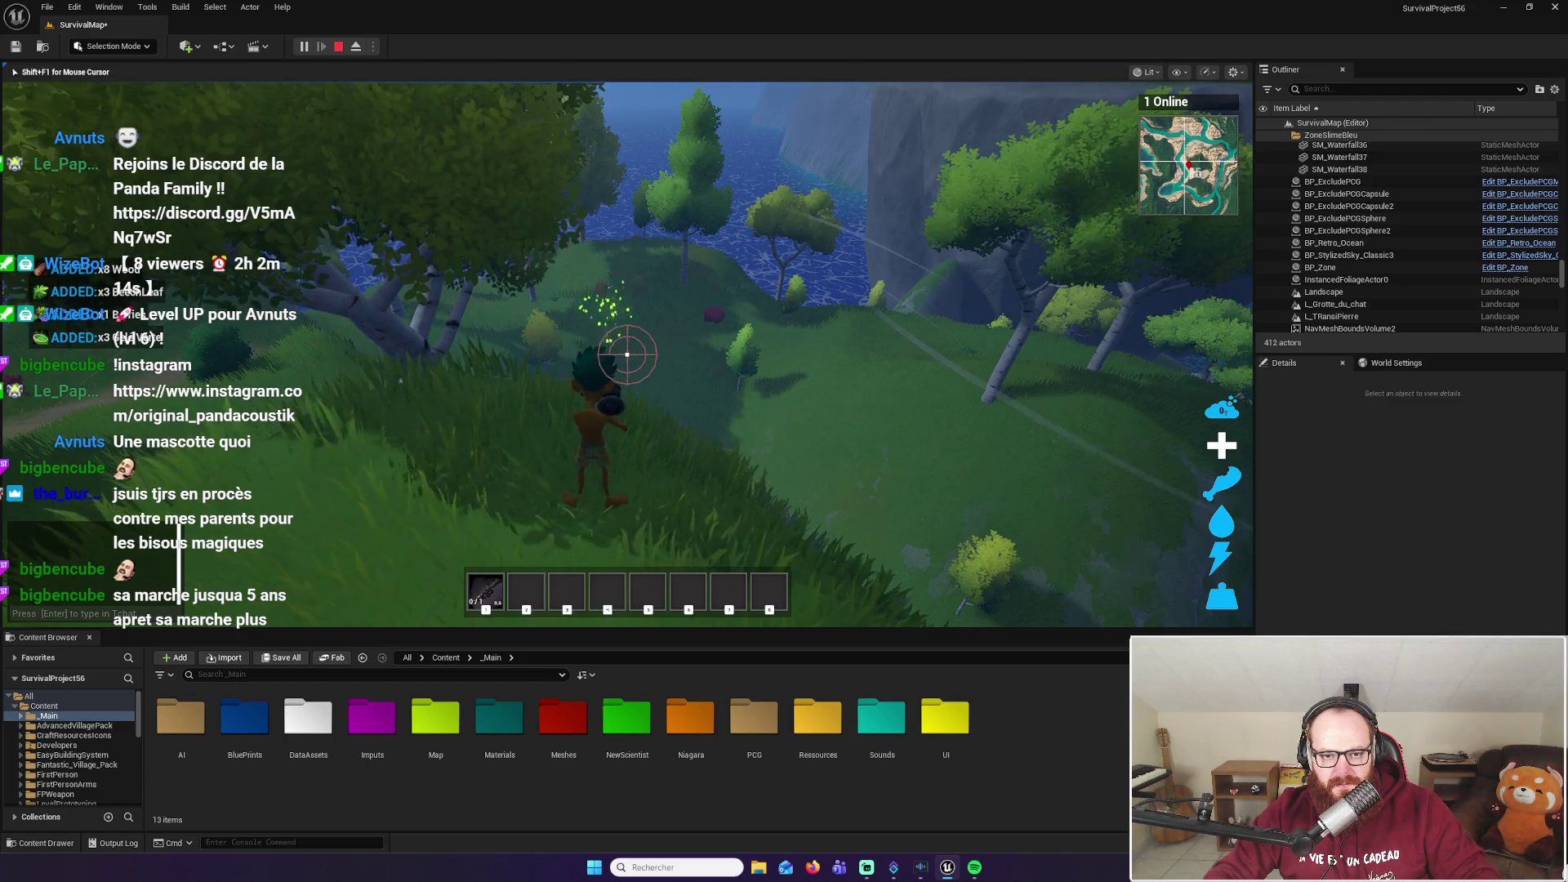
Run across the hillside toward the waterfall pool, fire the rocket launcher, and reload it
key(w)
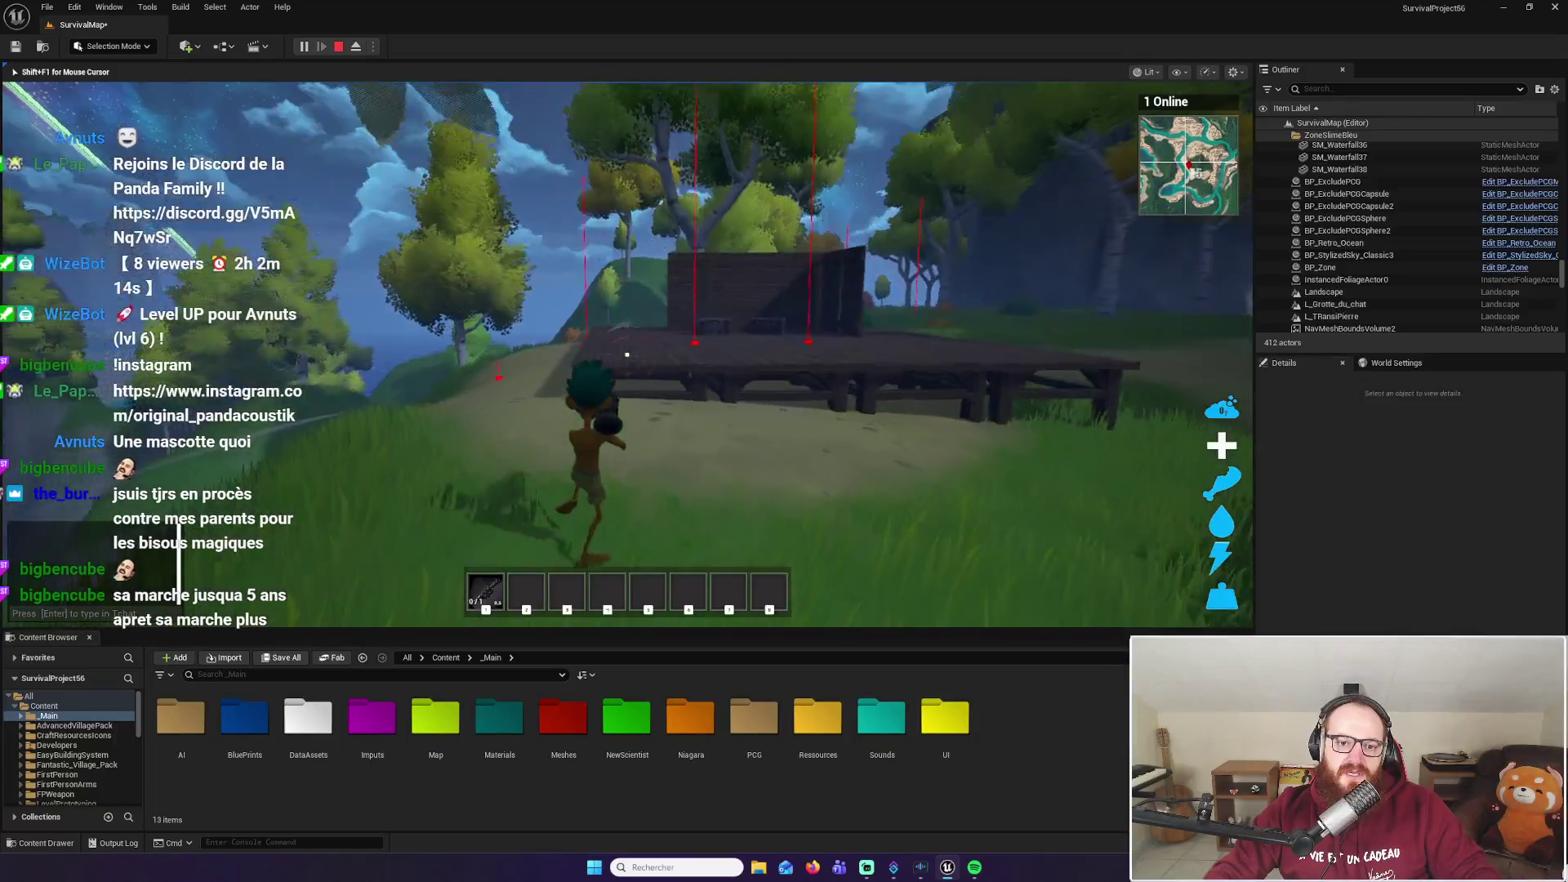
key(w)
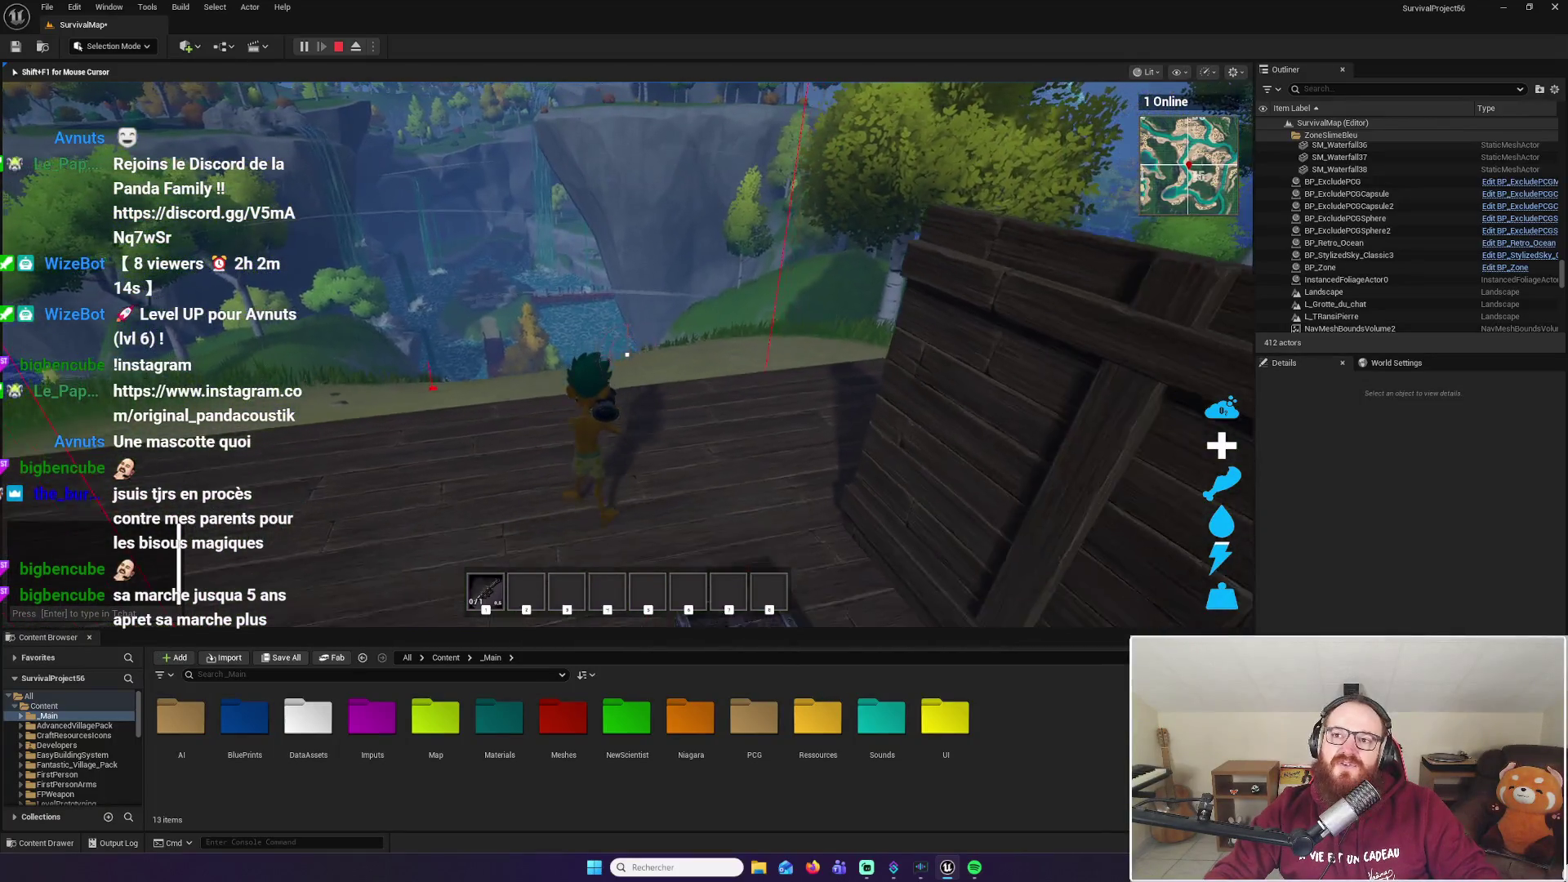
key(w)
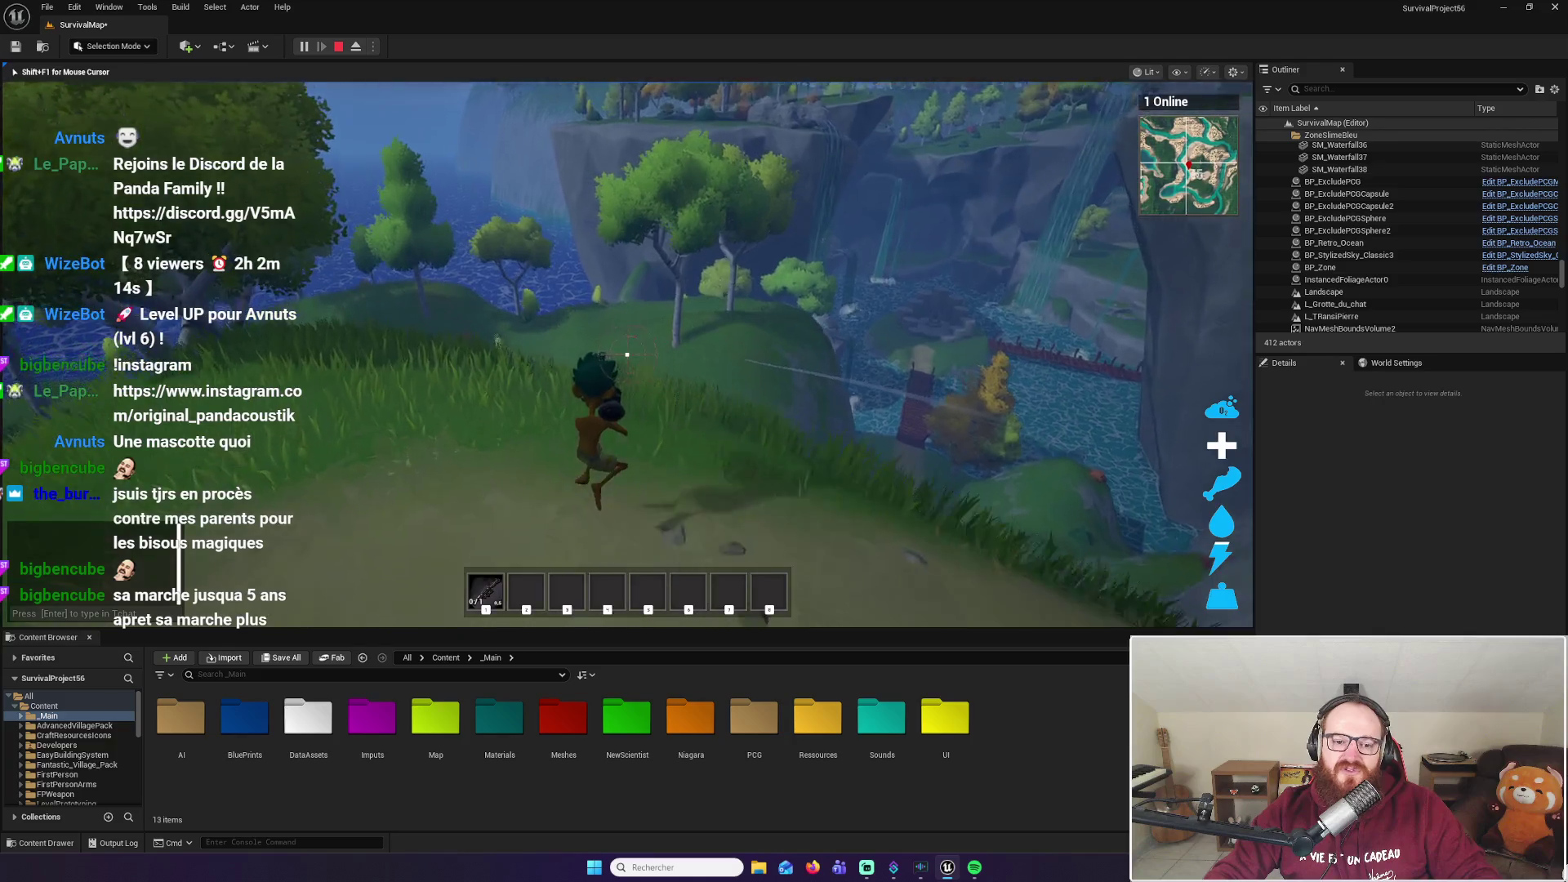
key(w)
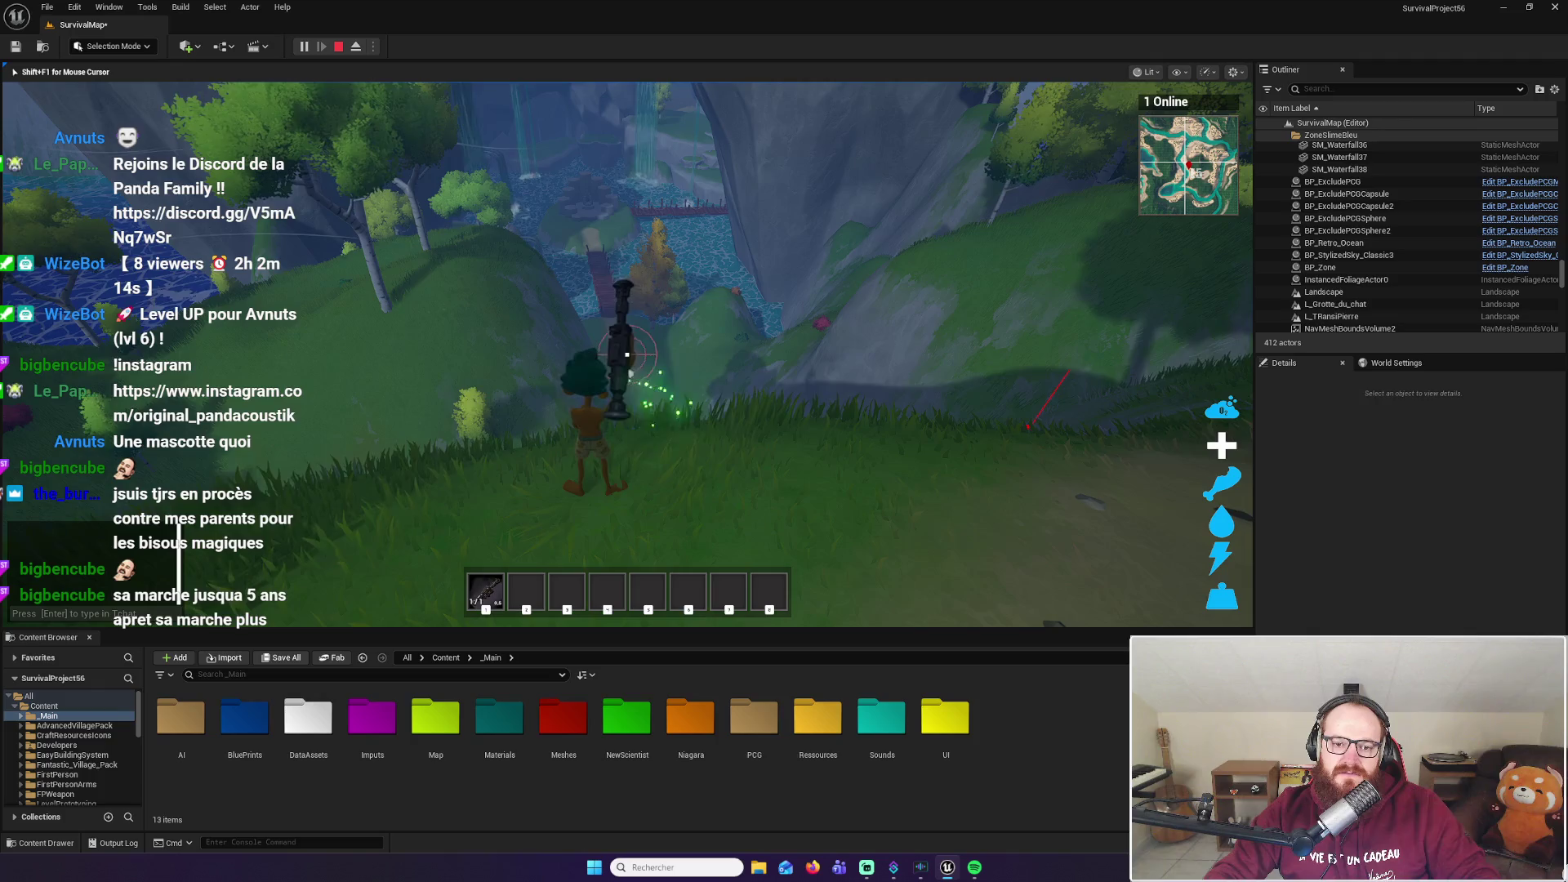
key(w)
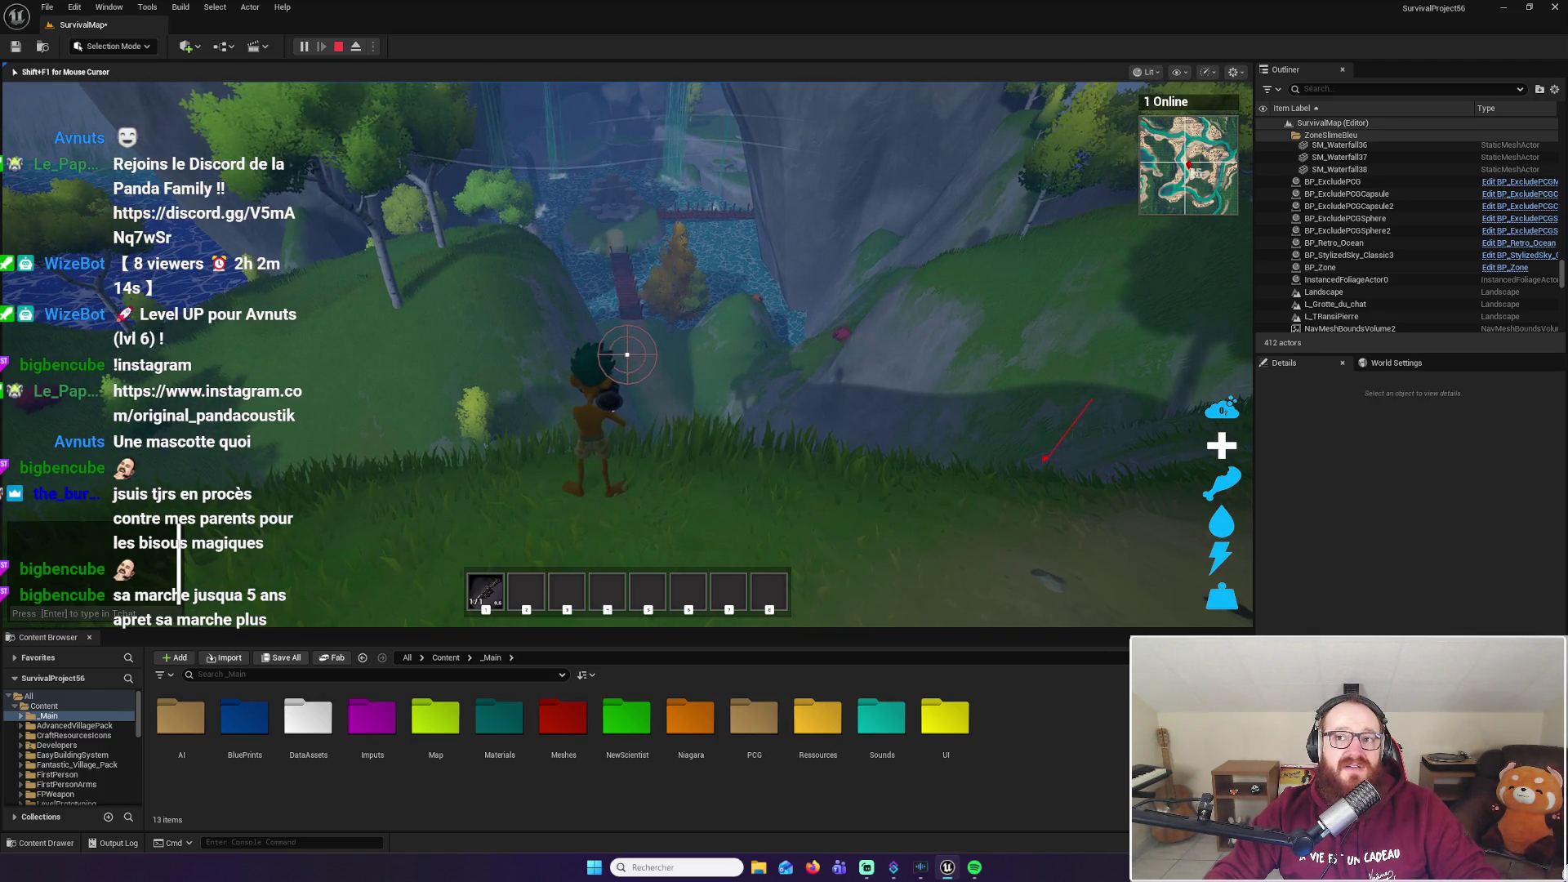
click(627, 355)
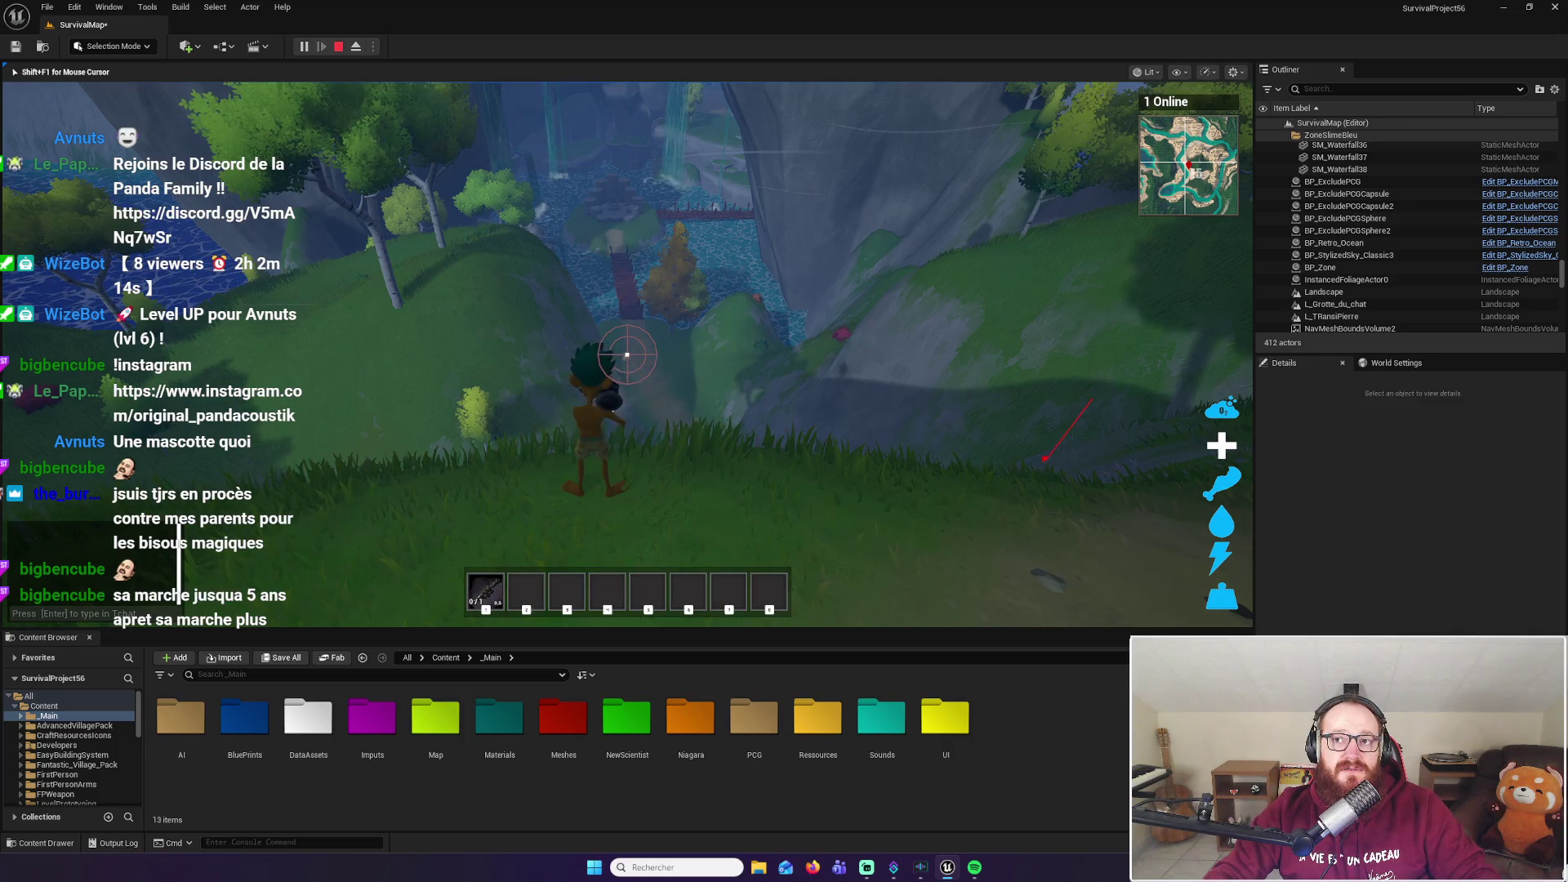
key(r)
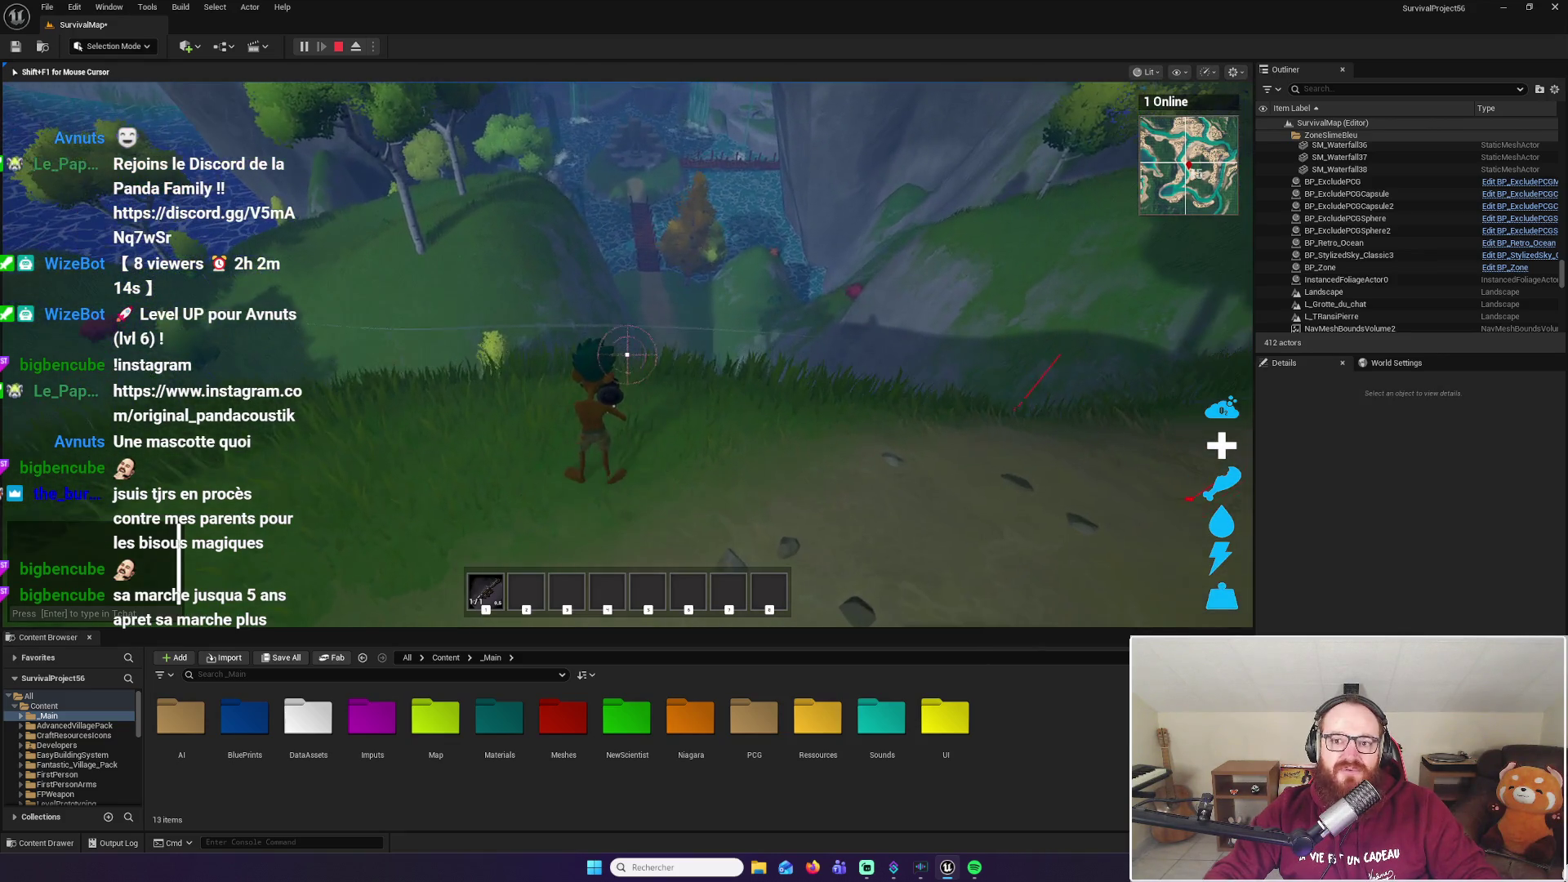
Fire at the tree and at close range along the path, then re-equip the launcher from slot 1
key(w)
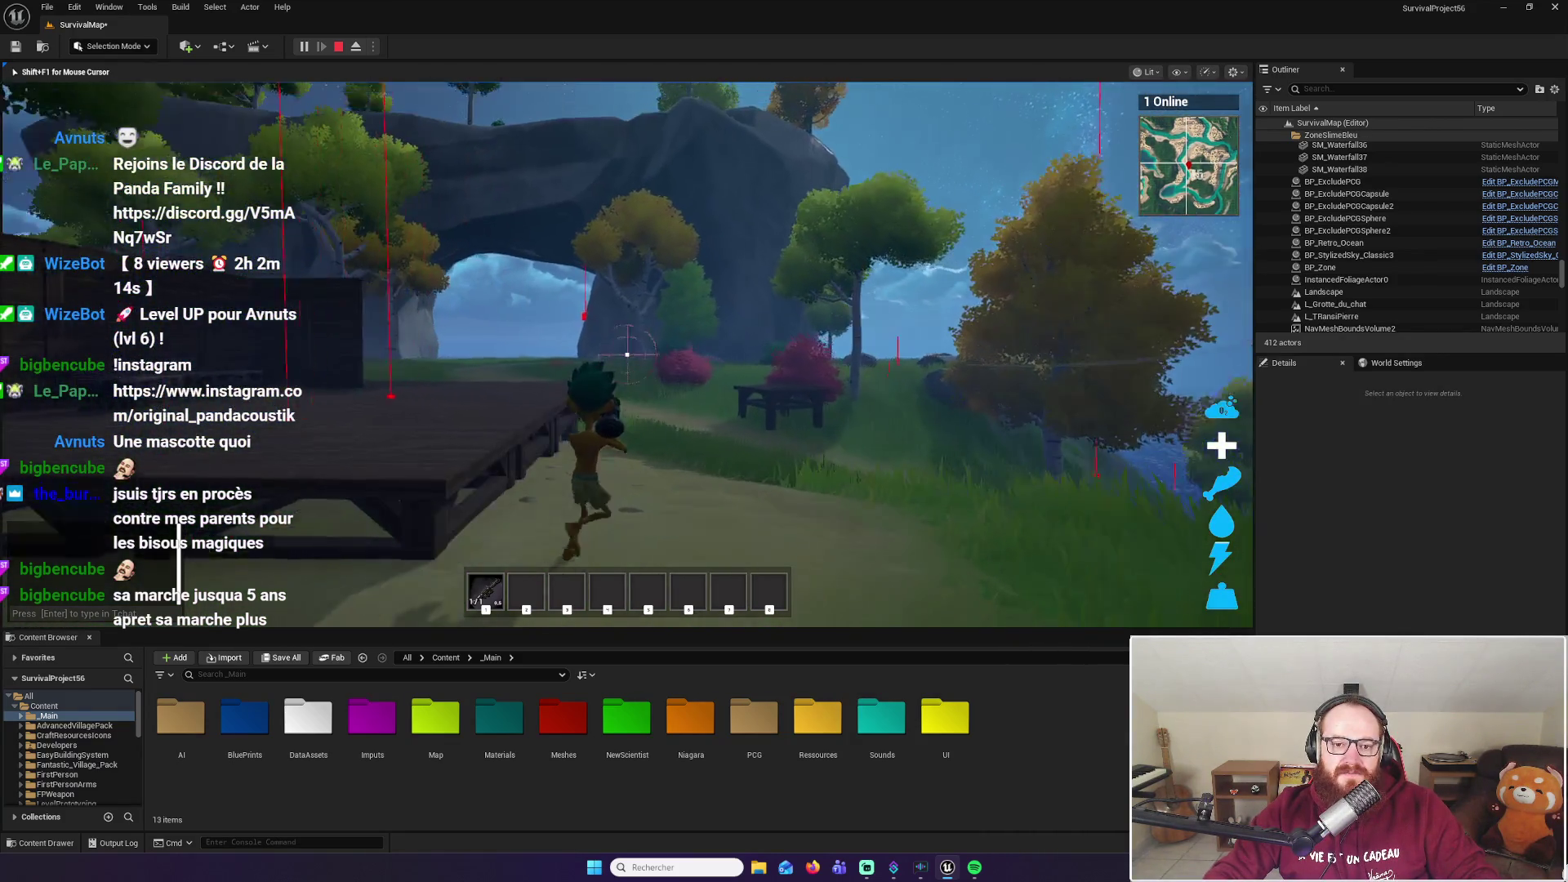
key(w)
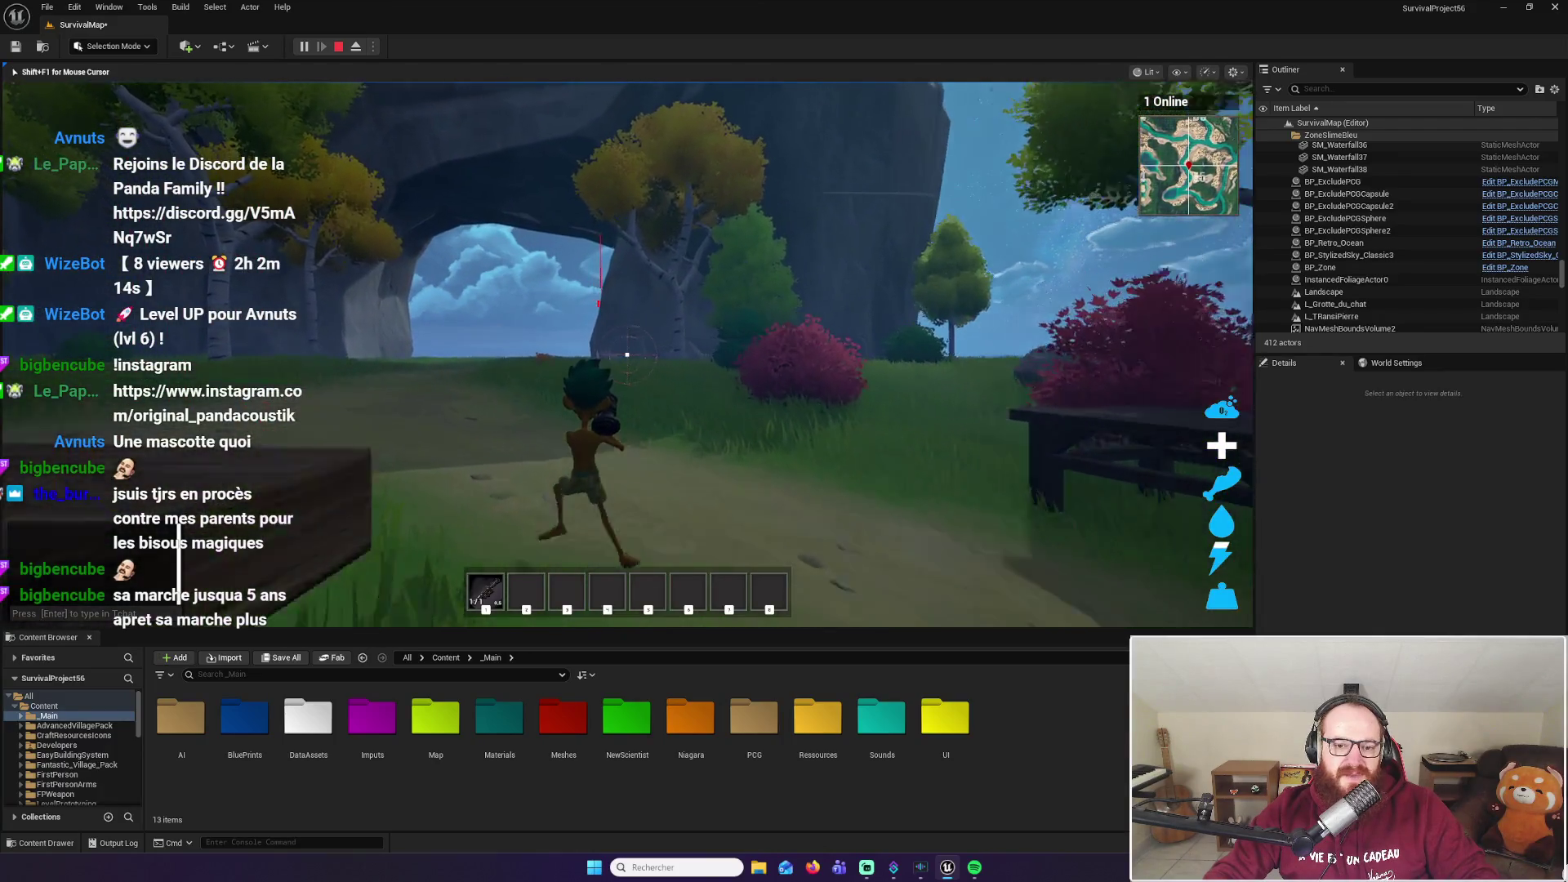
click(627, 355)
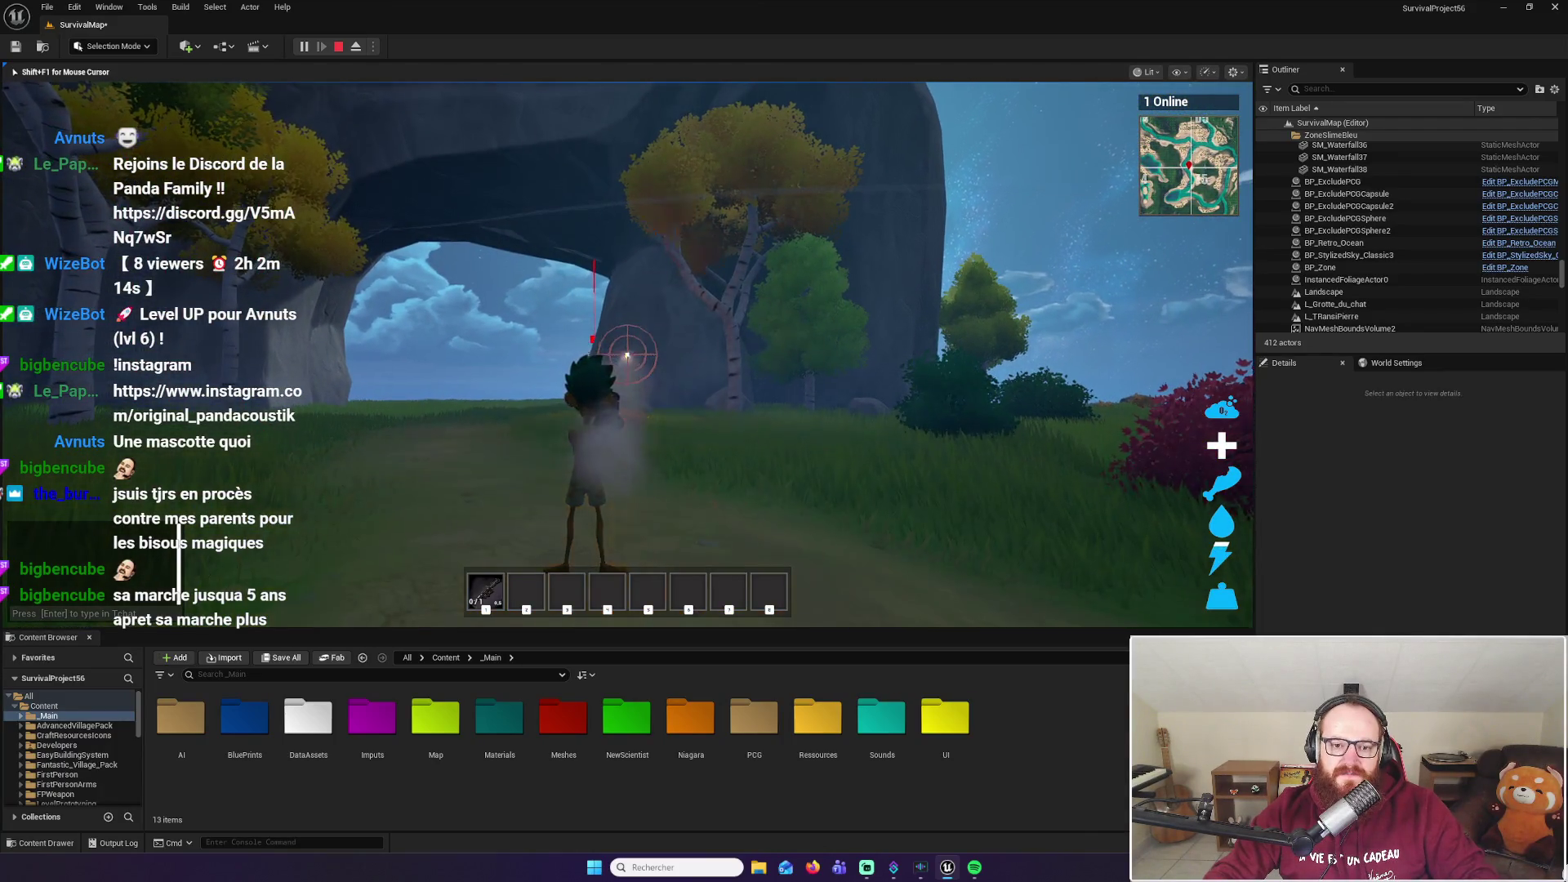
key(w)
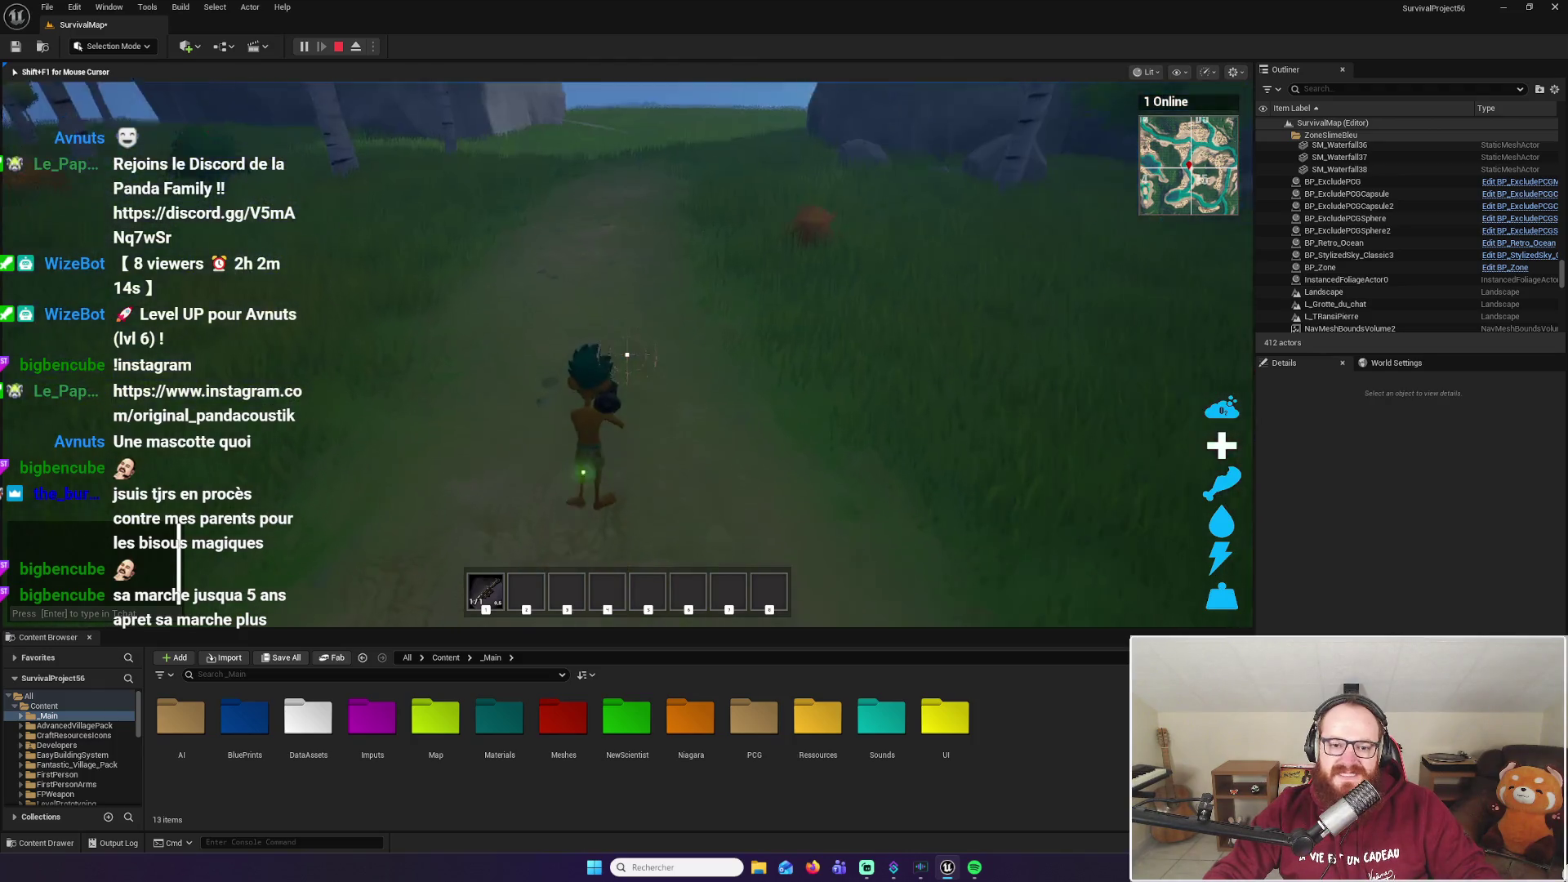
key(w)
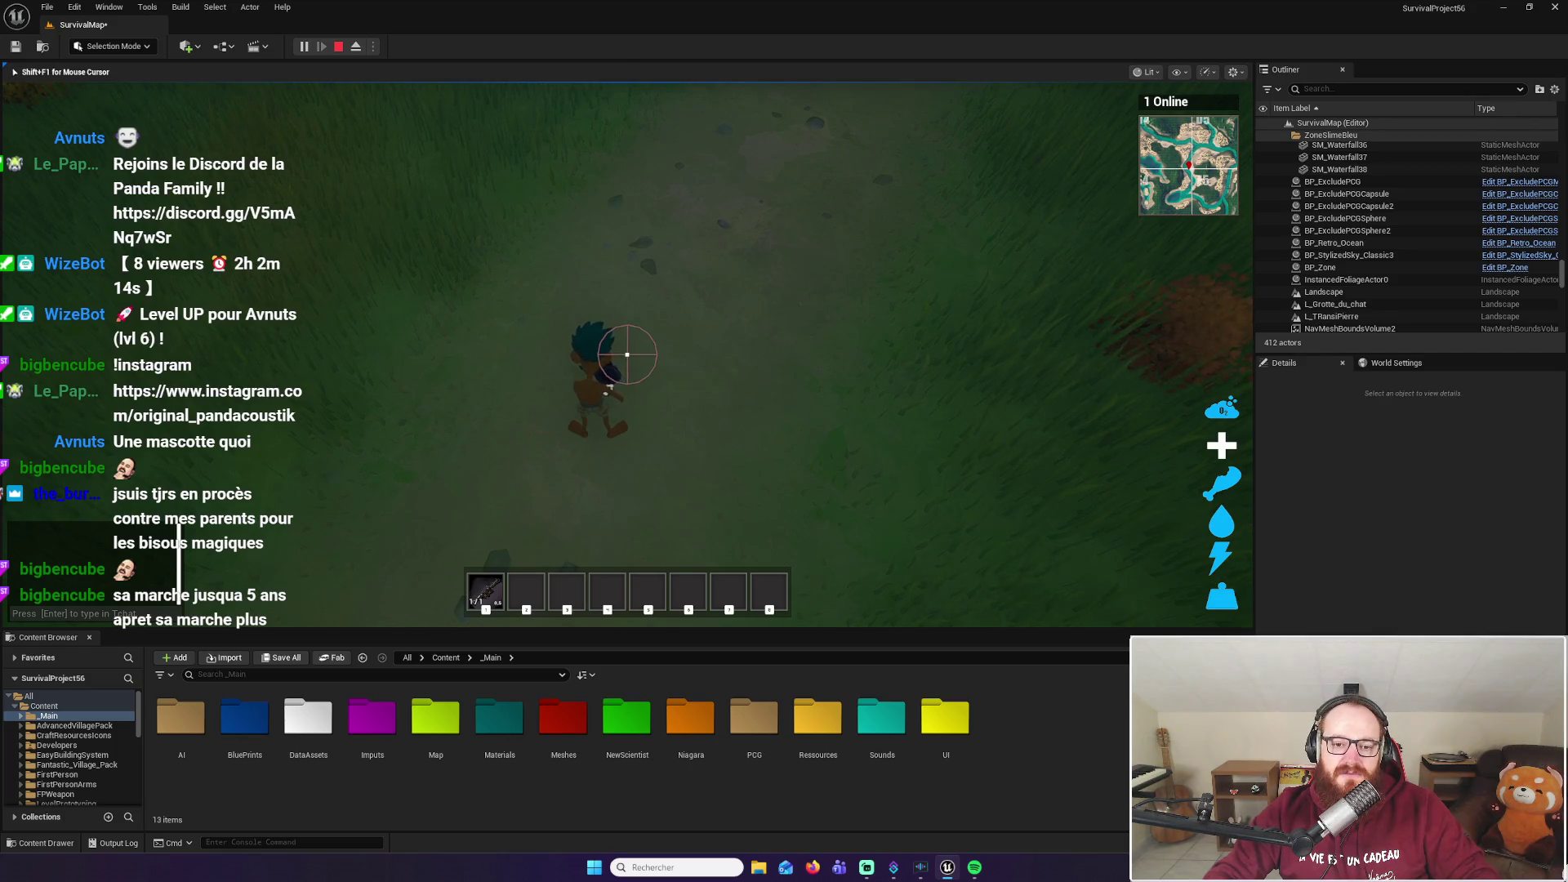
click(627, 354)
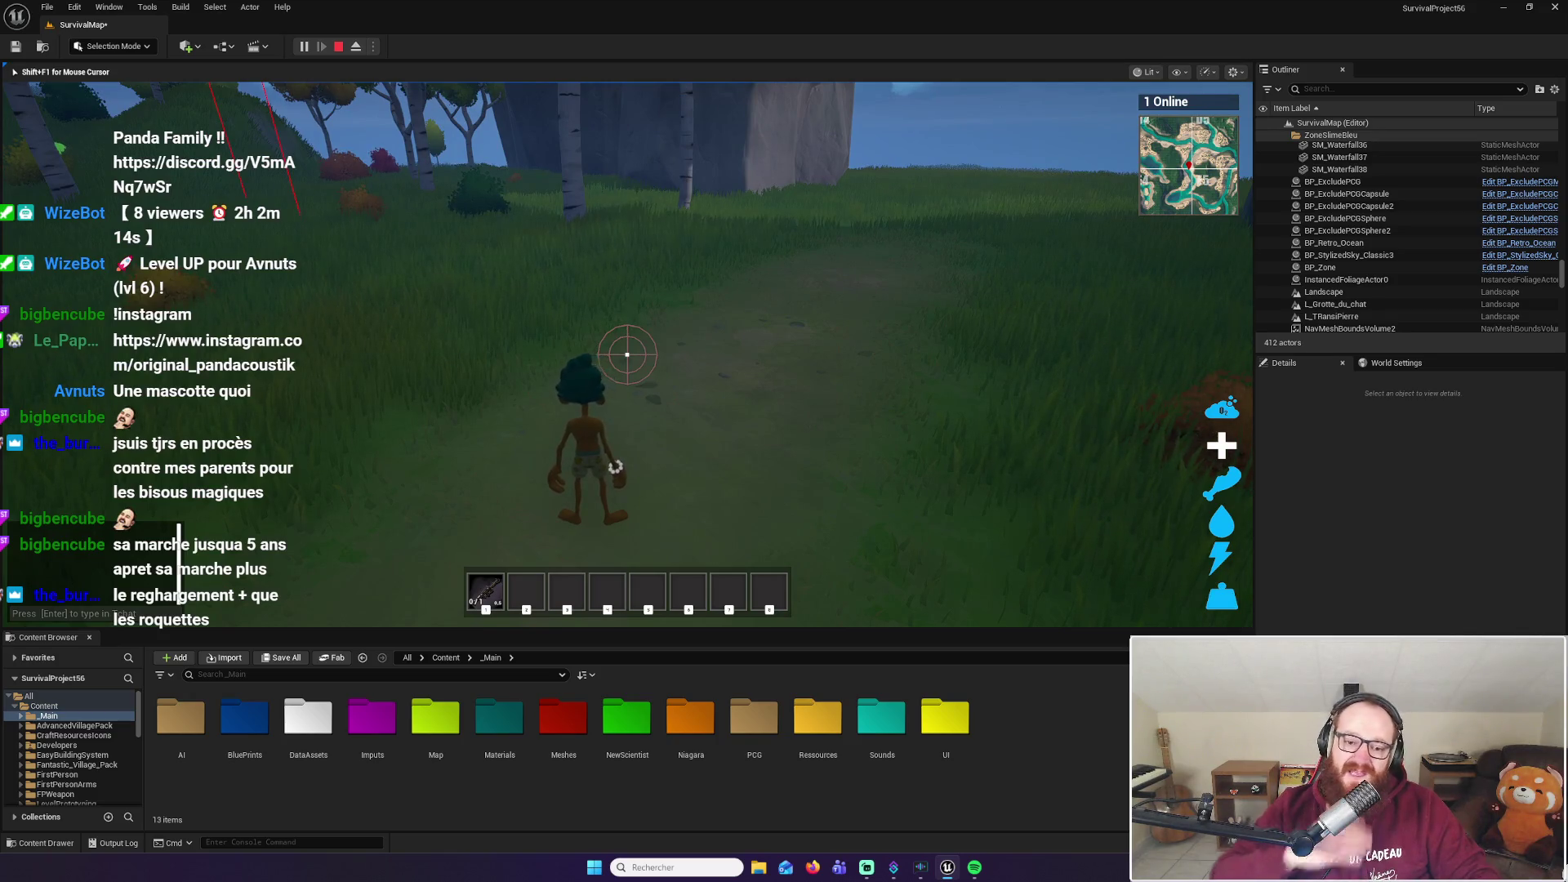
key(1)
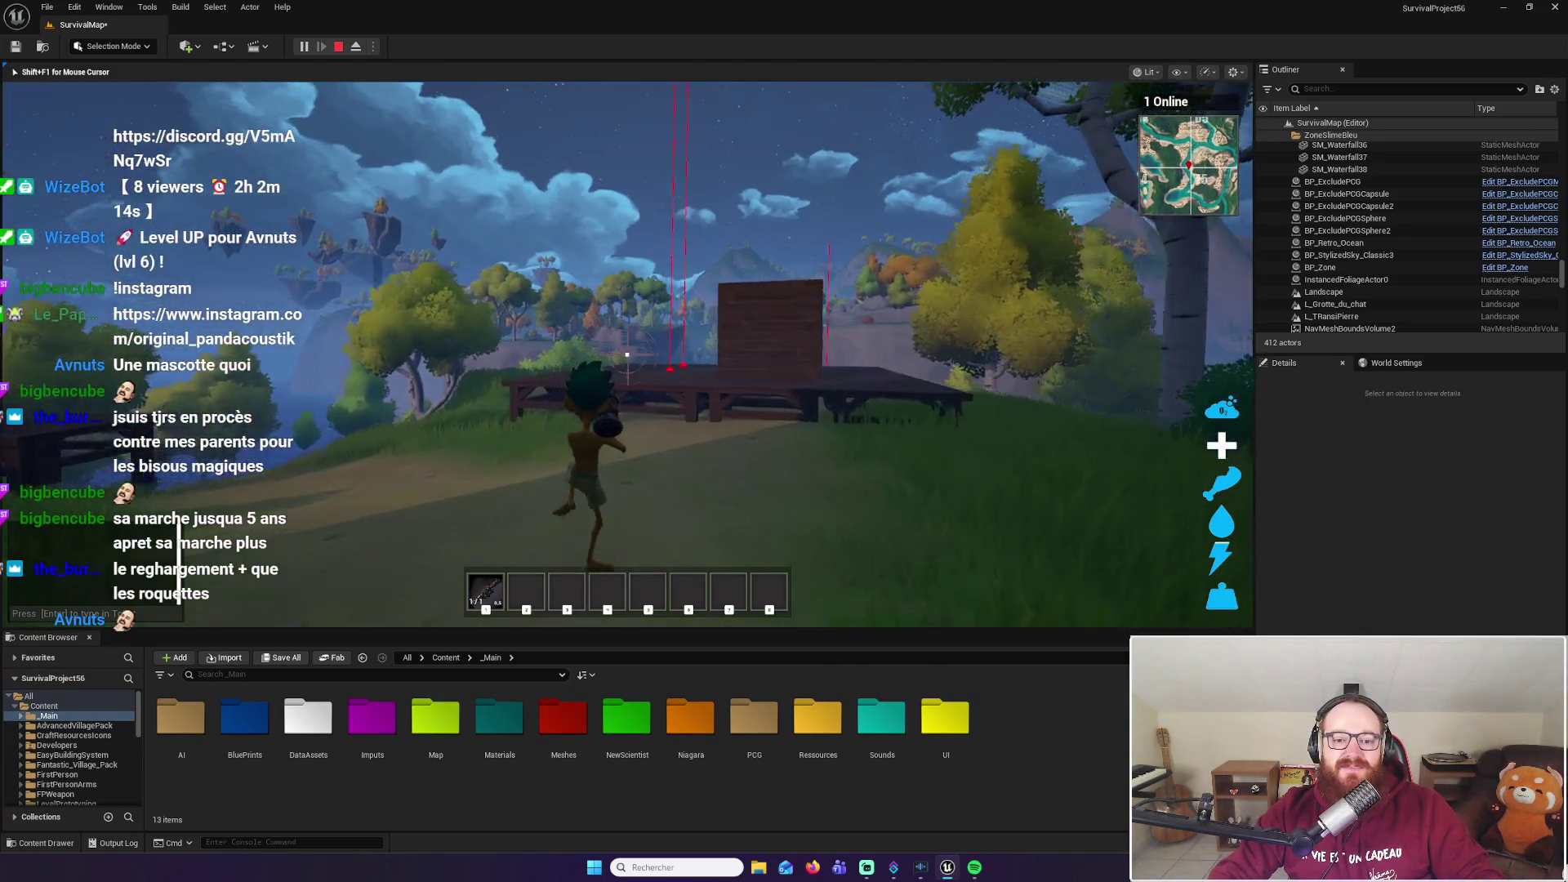
Walk onto the wooden platform and fire rockets toward the cliff top
key(w)
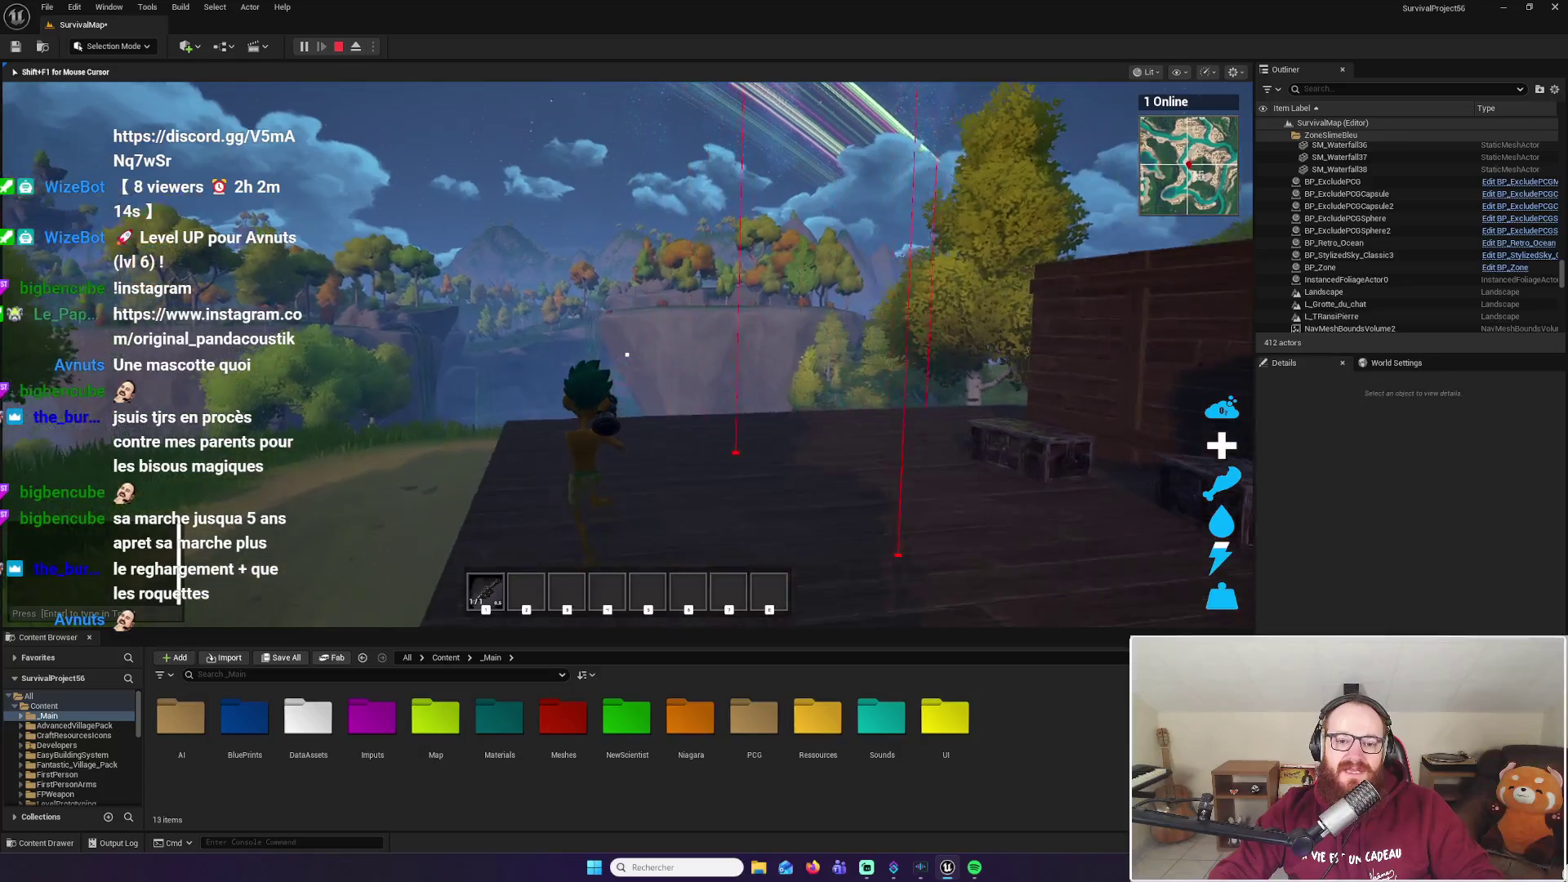
click(628, 355)
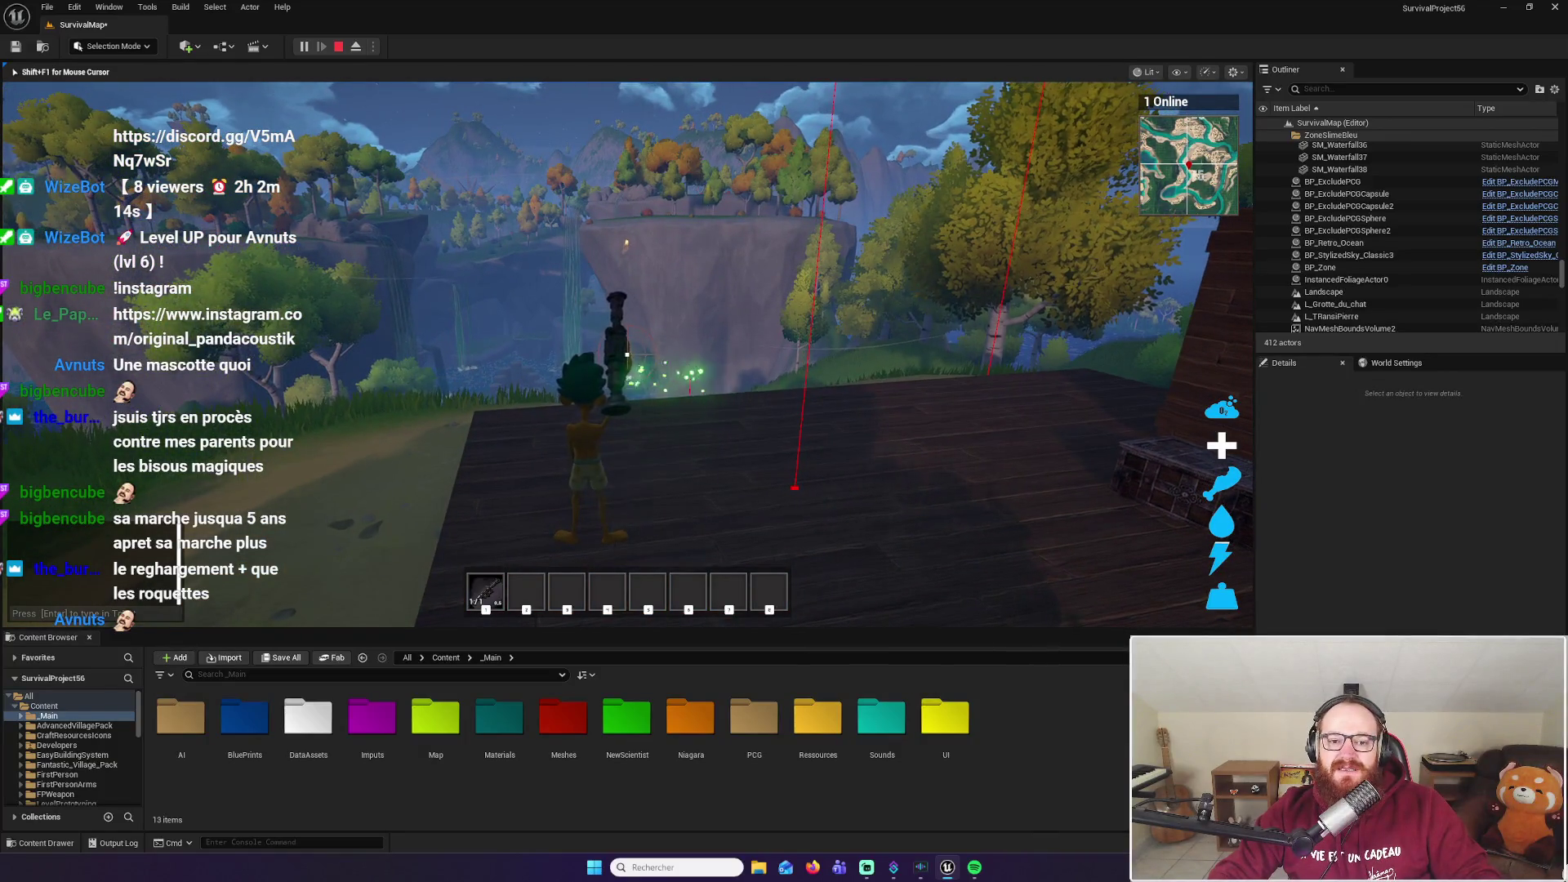
click(627, 354)
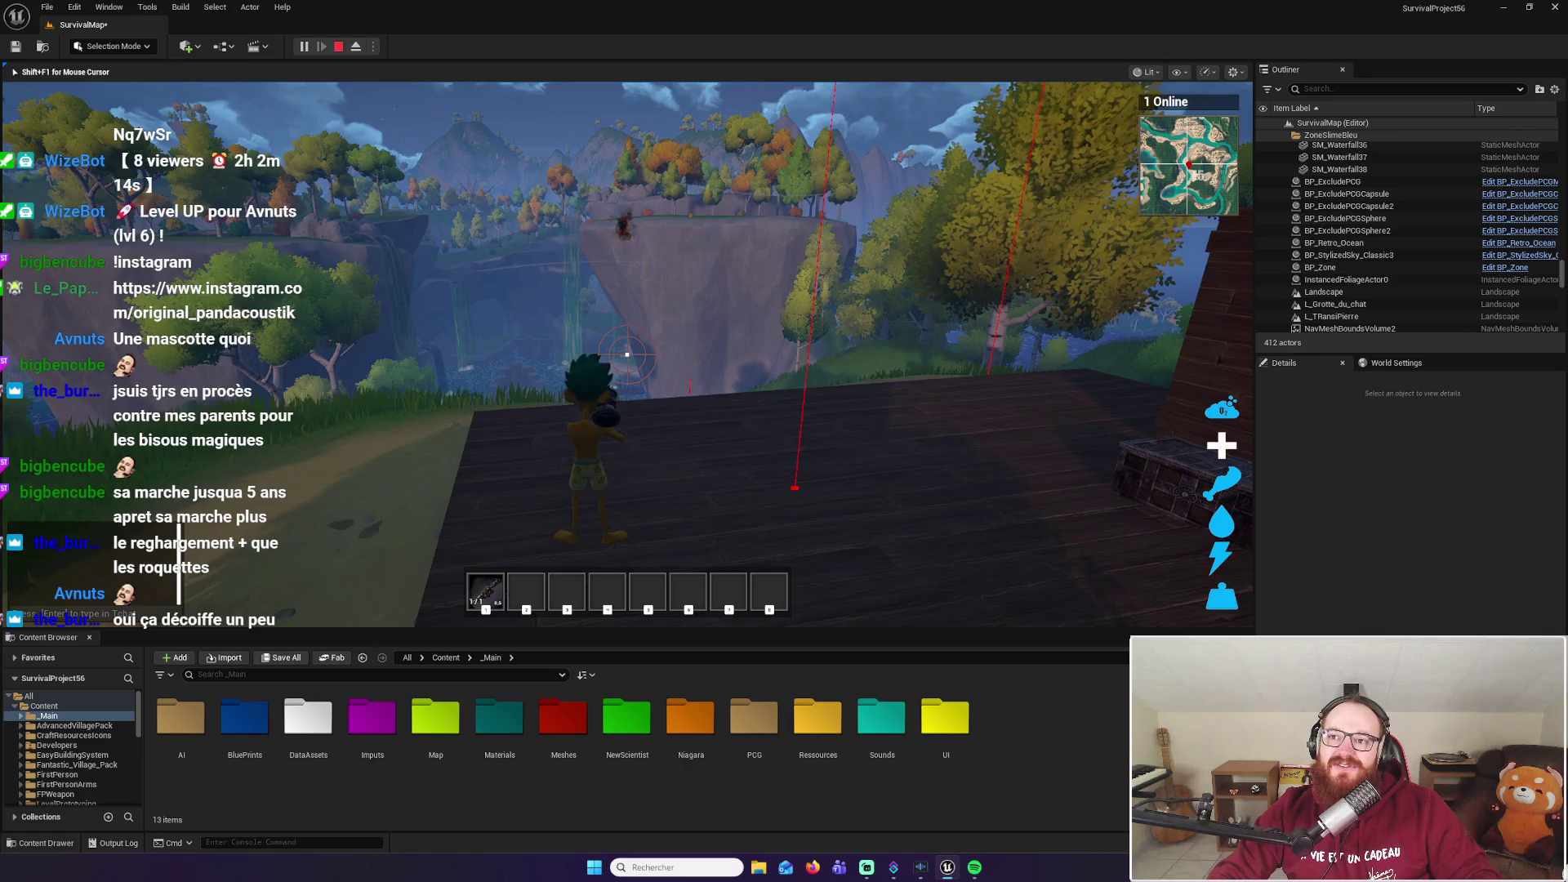
key(w)
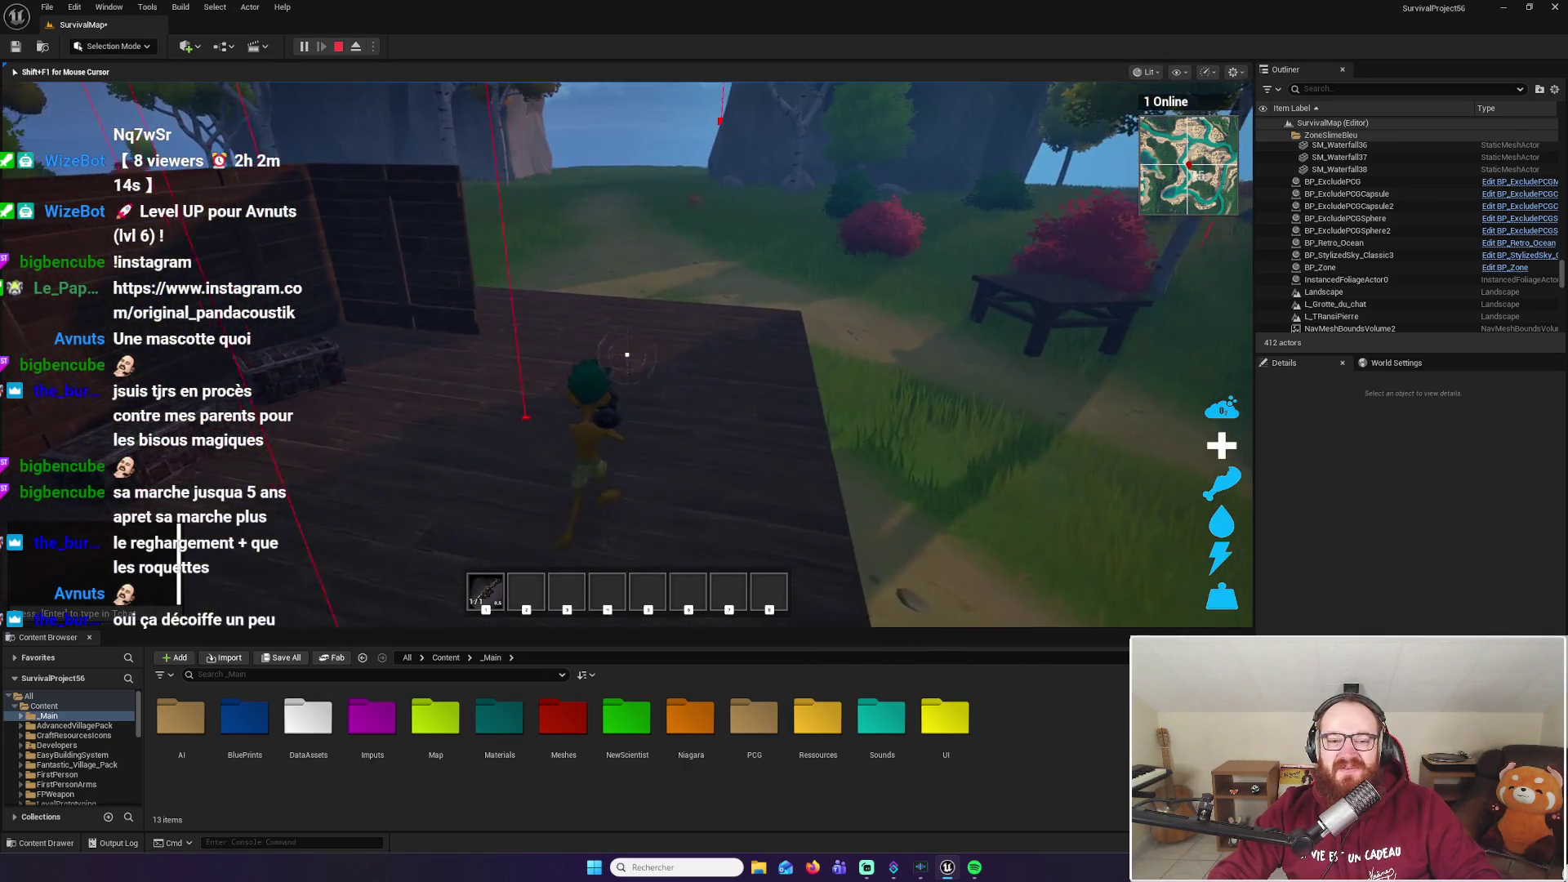
key(w)
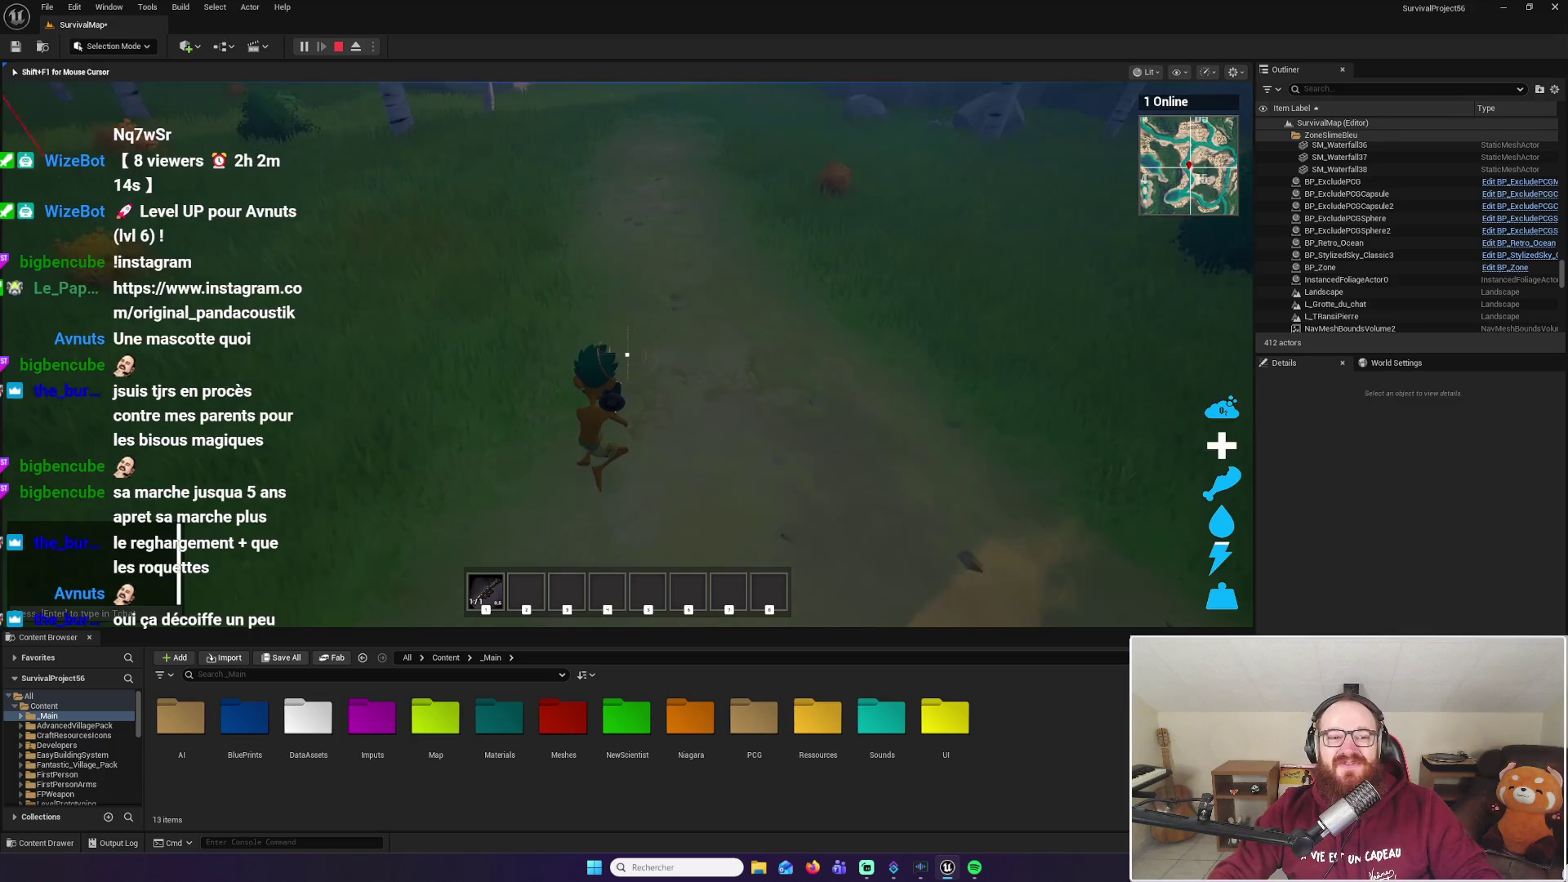
click(627, 354)
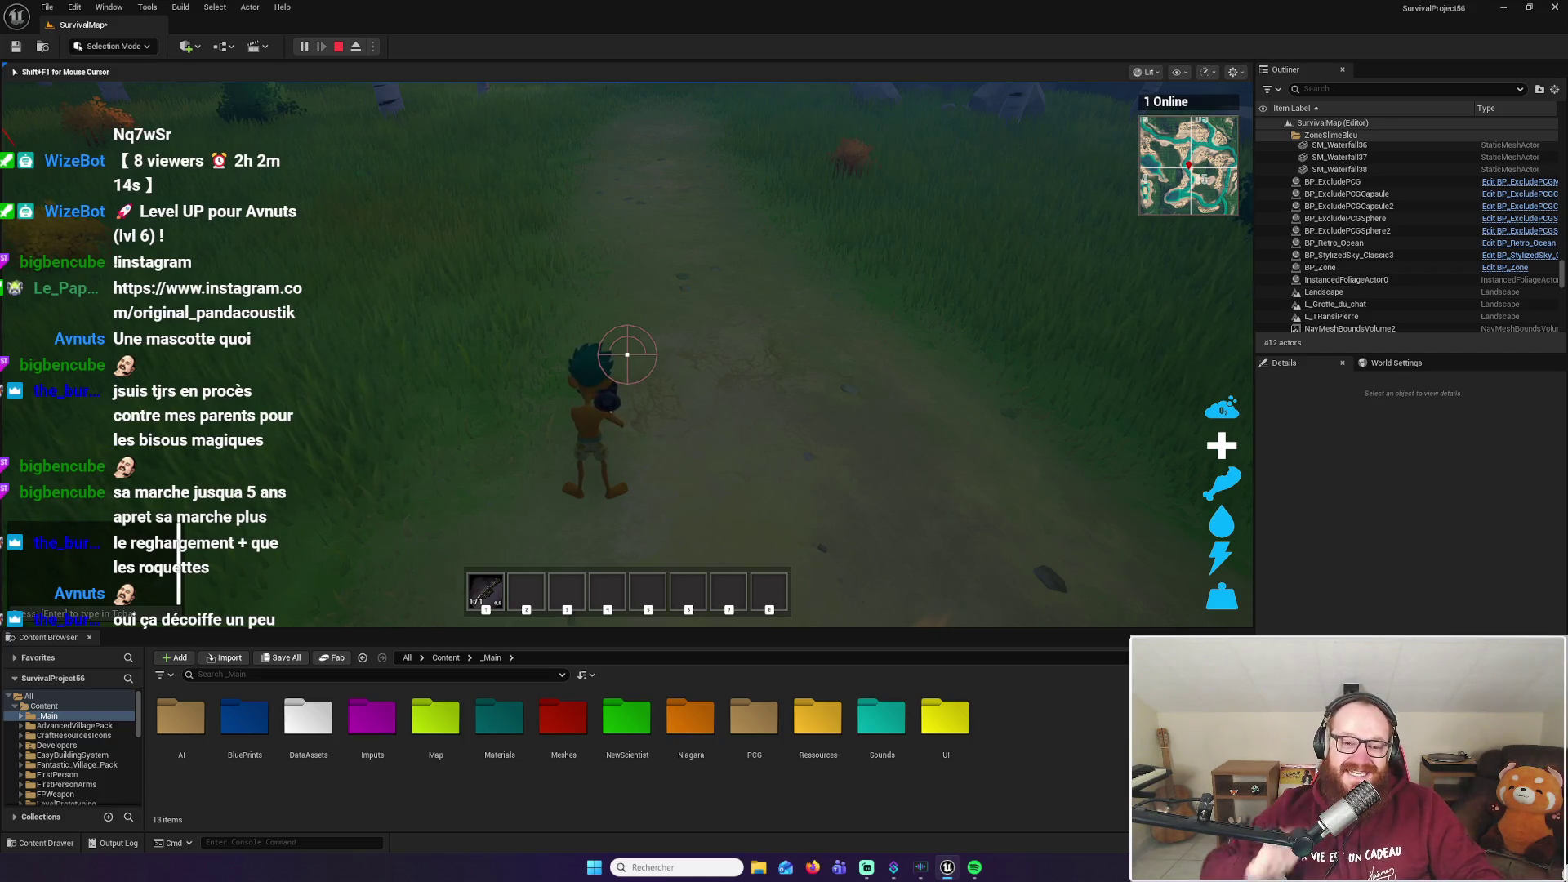
click(628, 354)
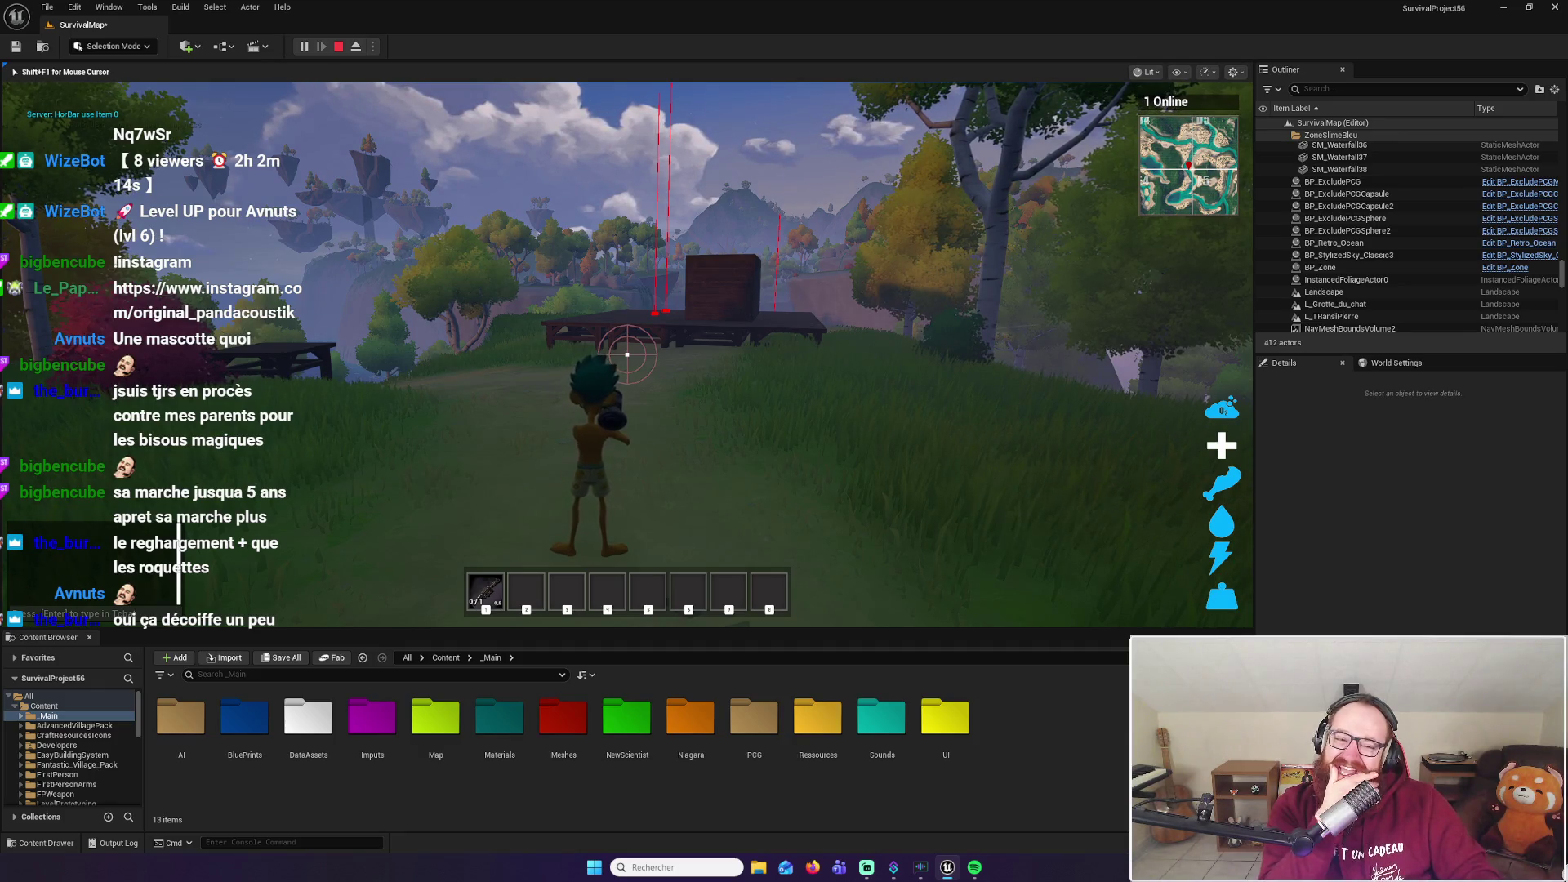
Jump onto the platform by the crate, fire rockets at the rock arch, then end play
key(w)
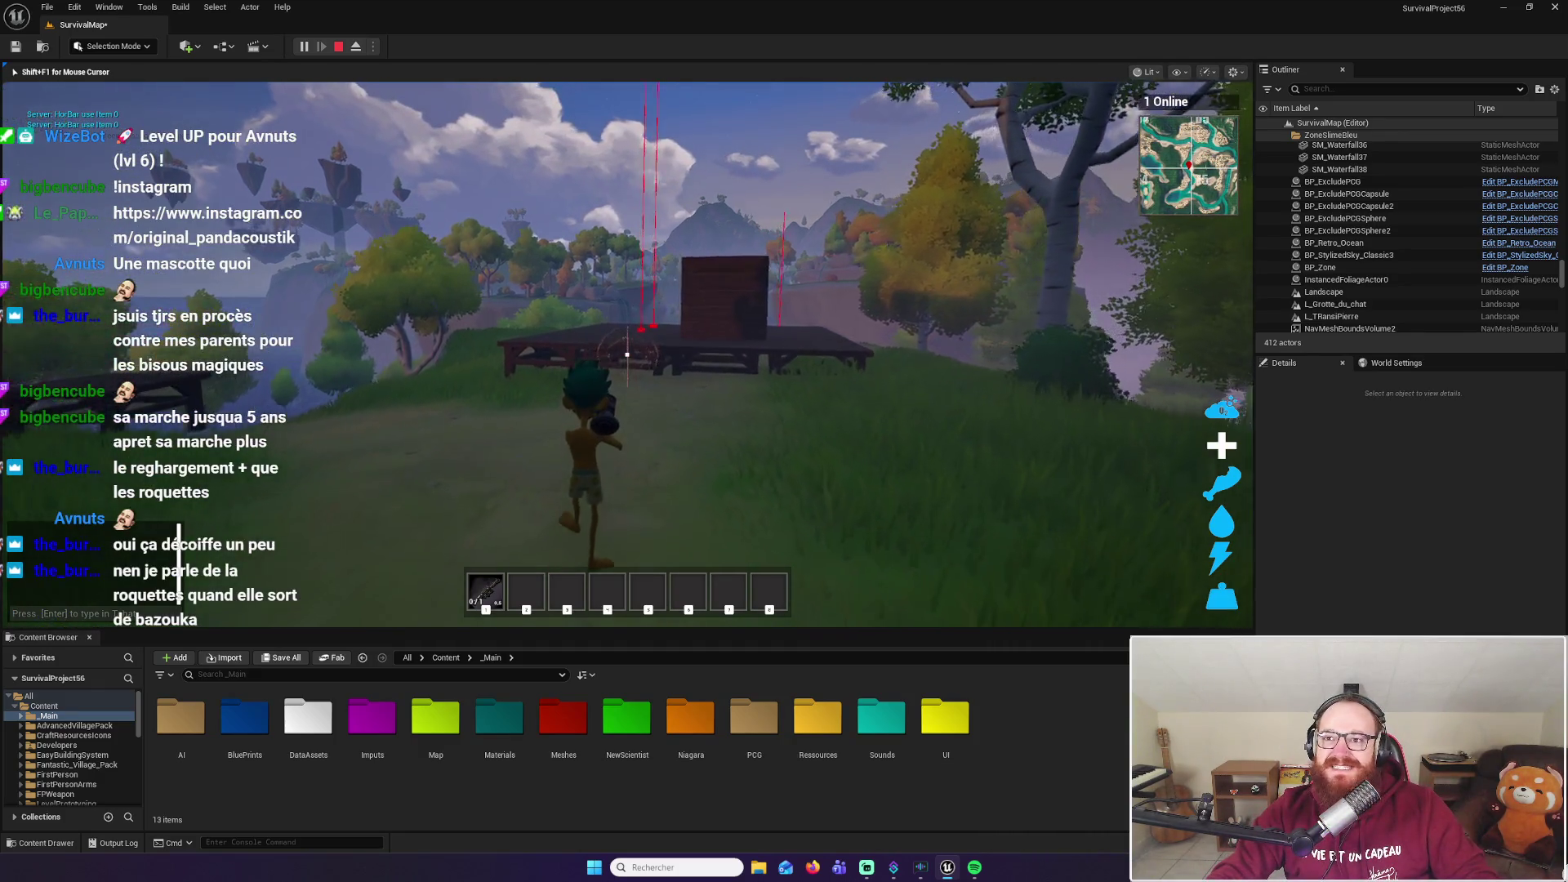
key(w)
key(space)
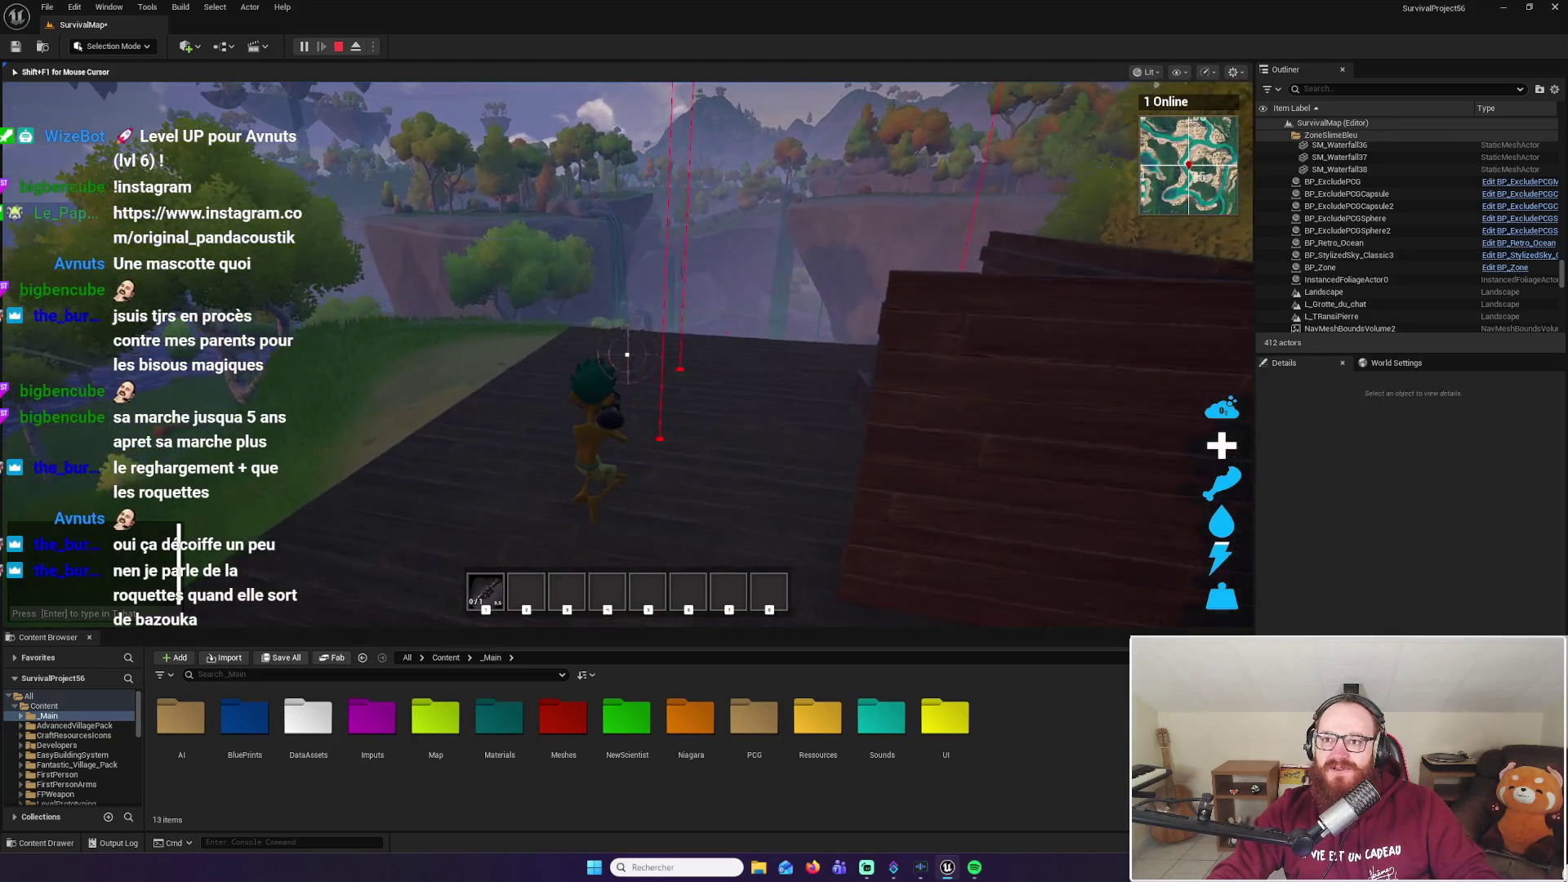
key(a)
mouse_move(628, 355)
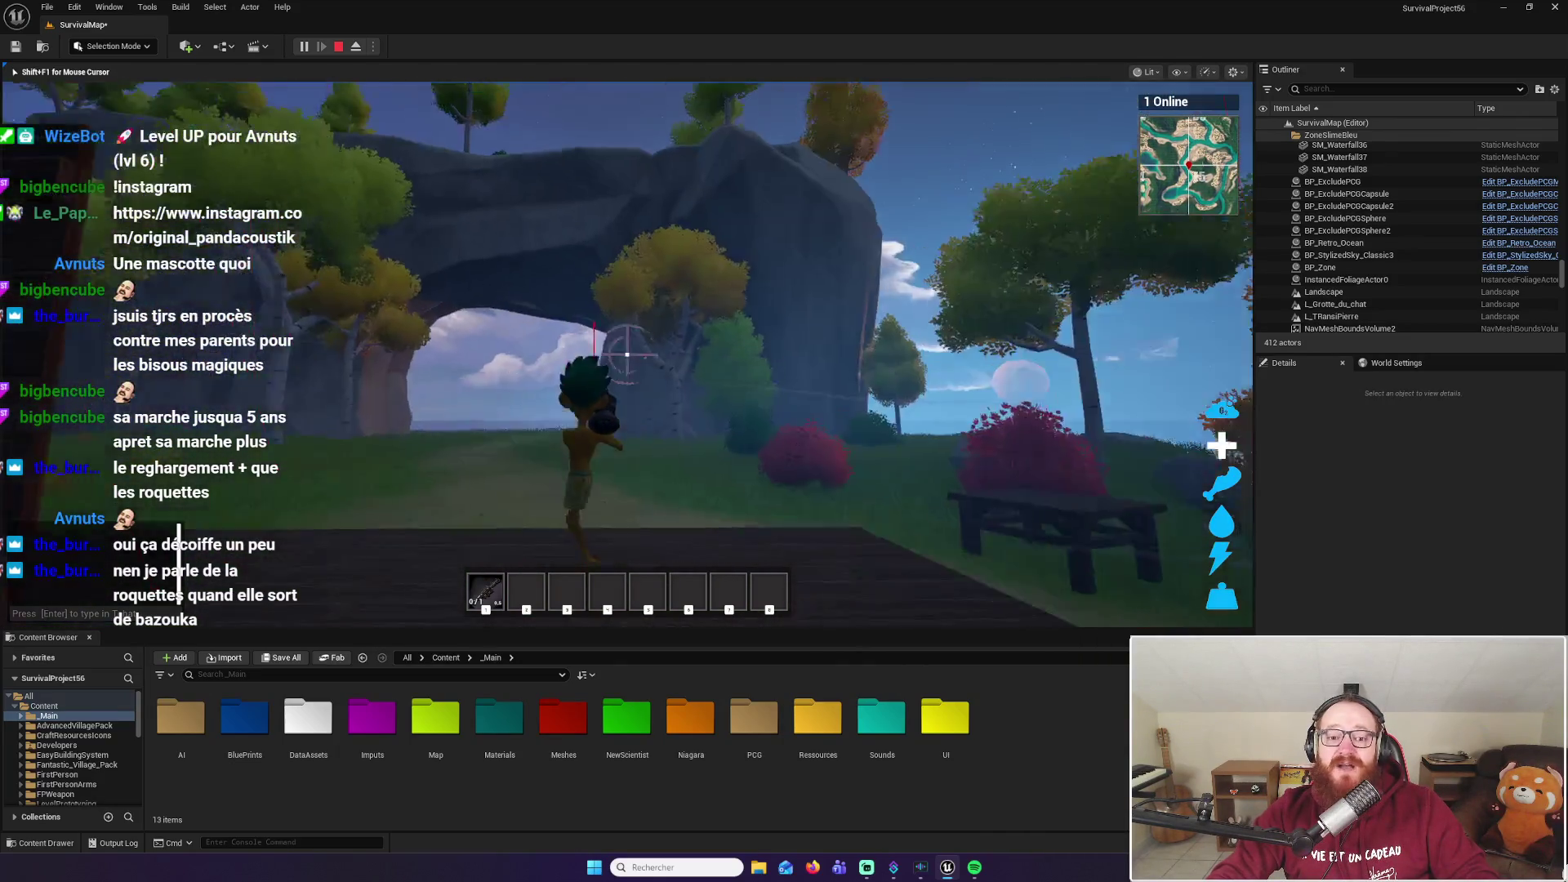
right_click(627, 354)
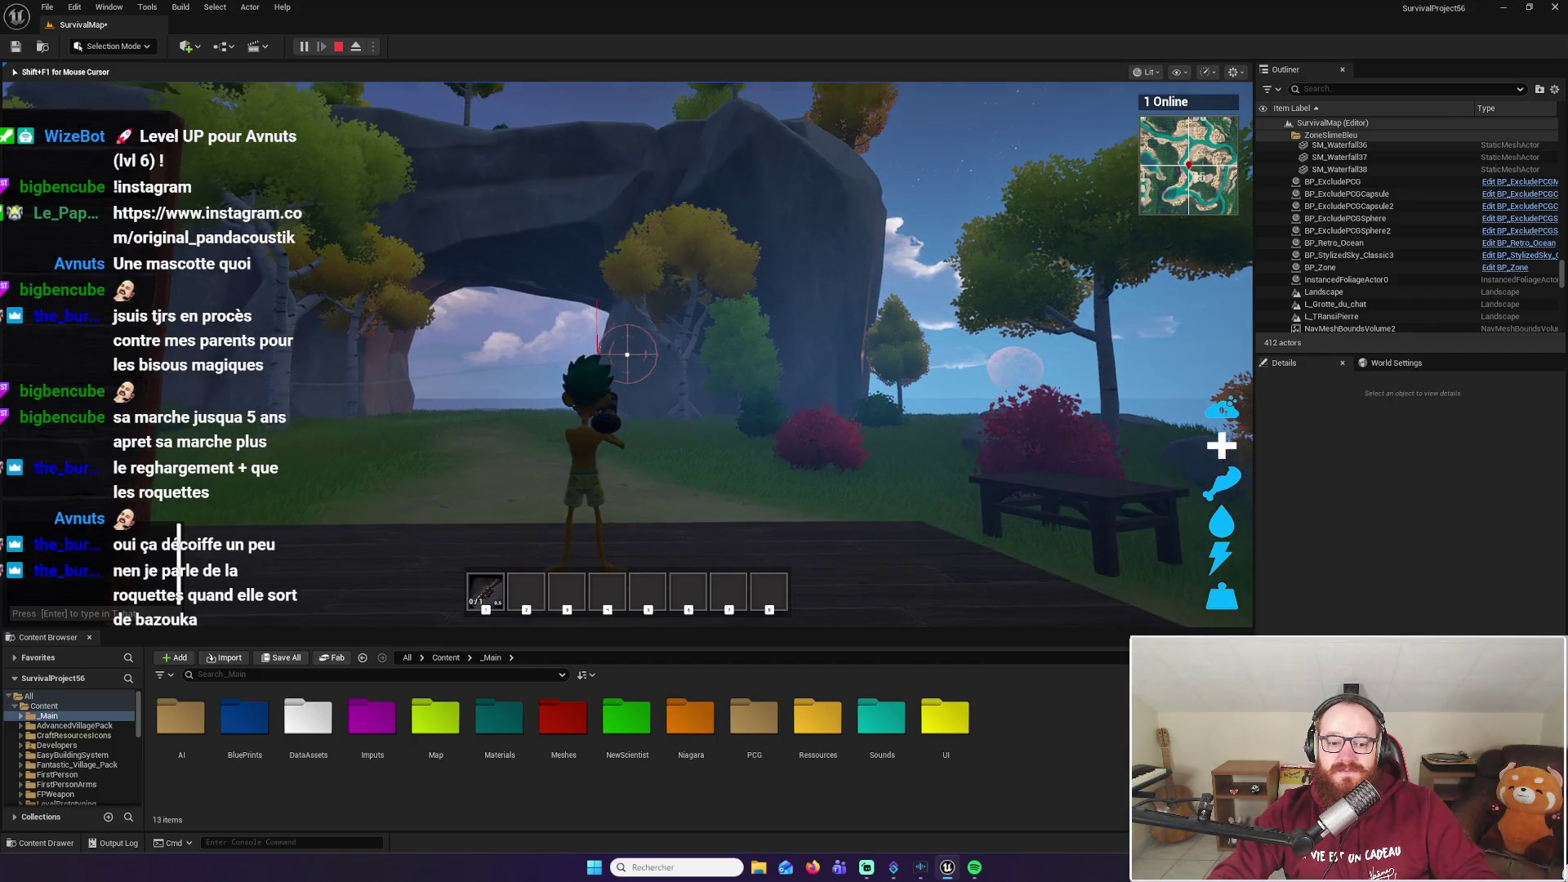
mouse_move(628, 354)
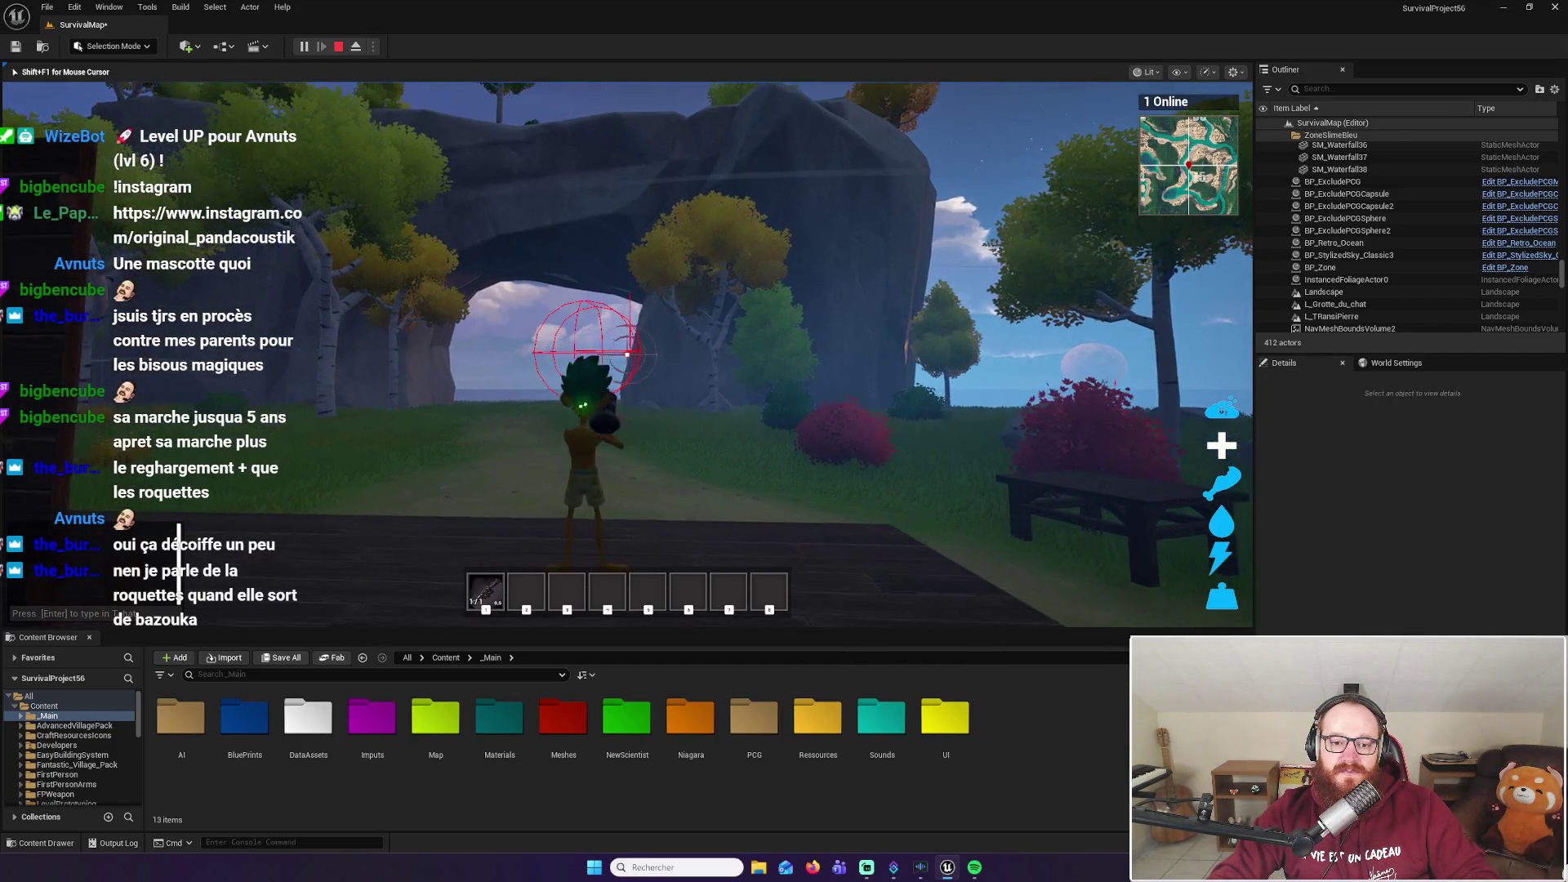
click(627, 355)
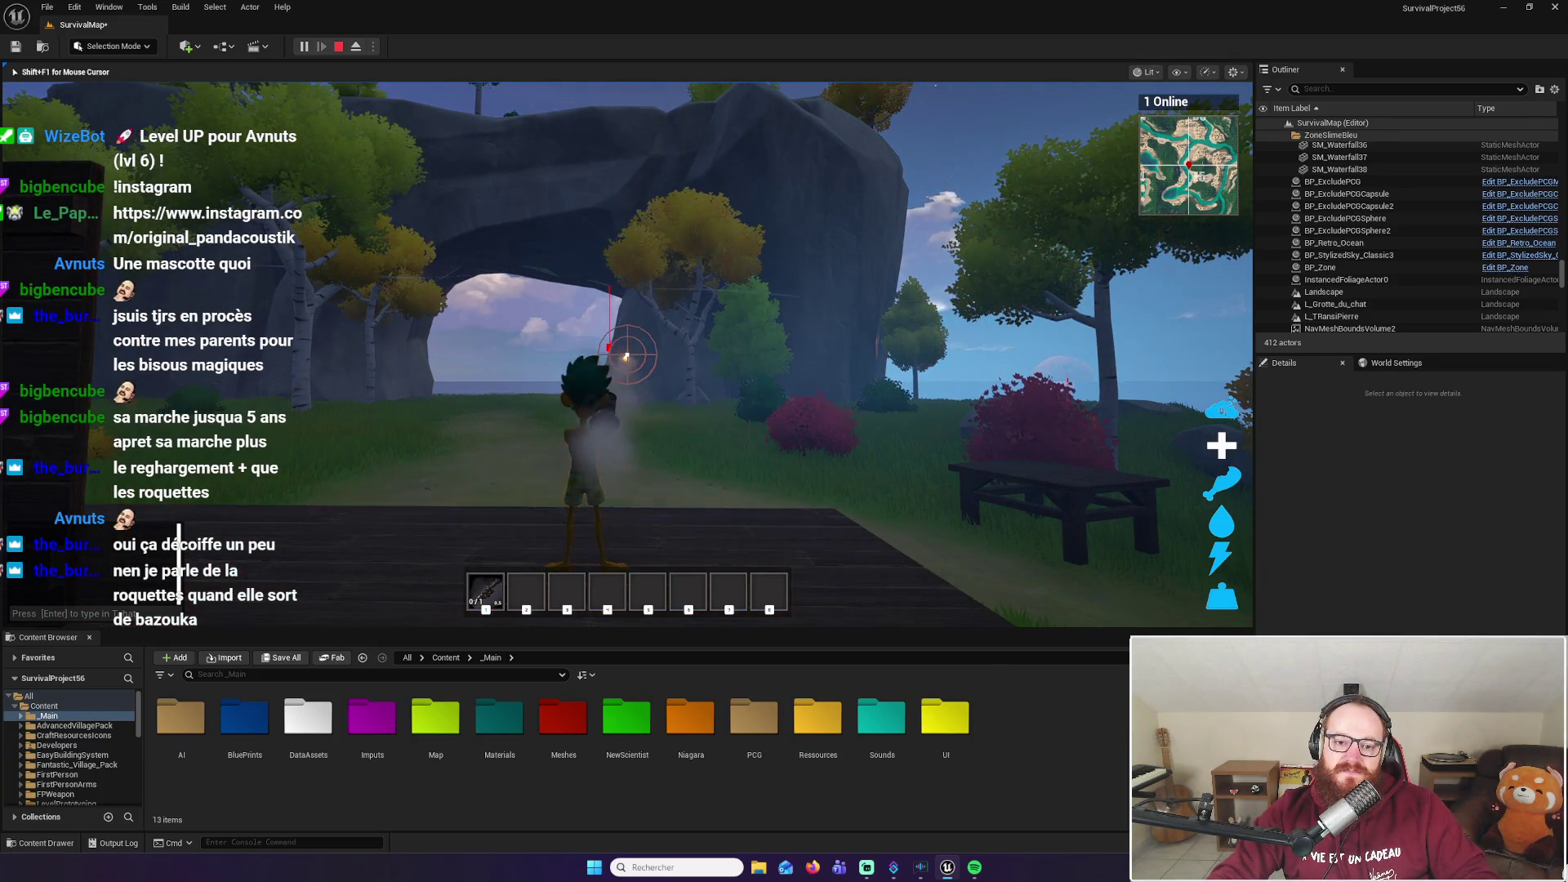
mouse_move(628, 355)
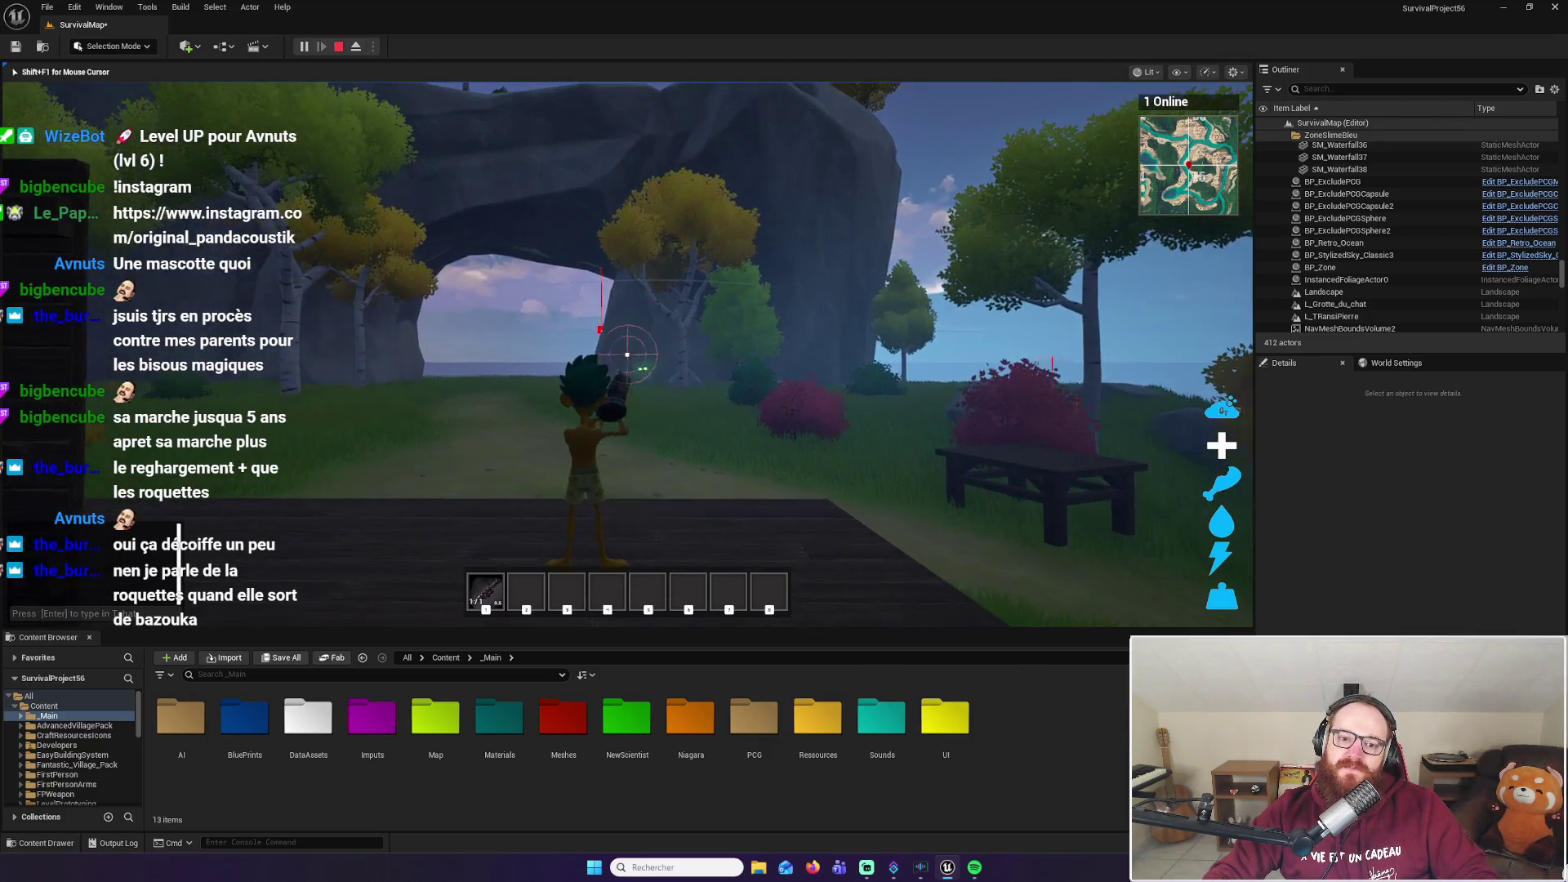
click(628, 355)
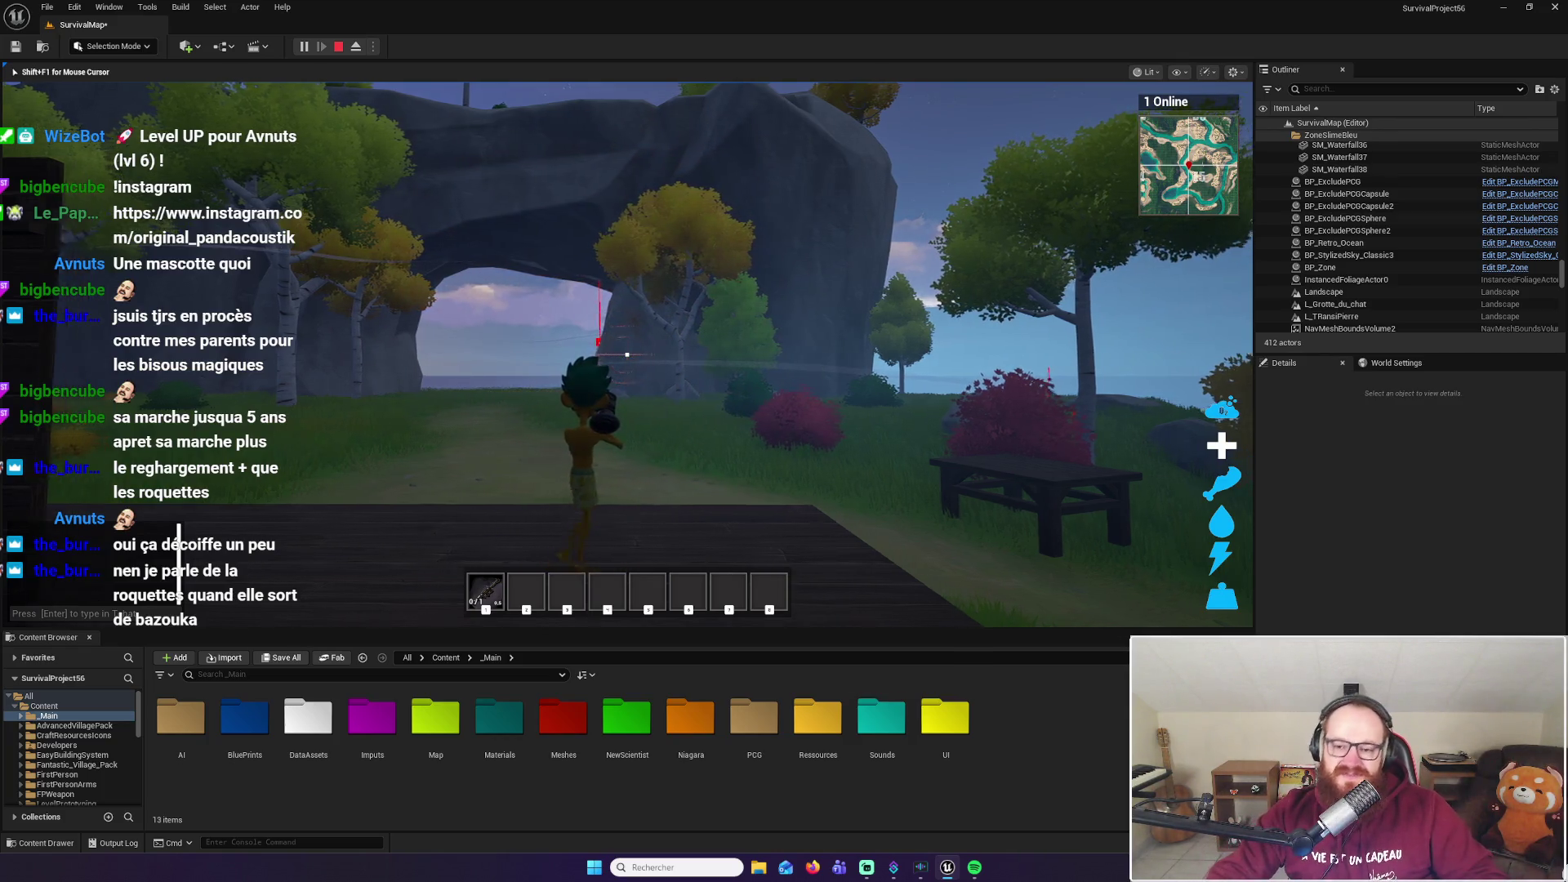
mouse_move(627, 355)
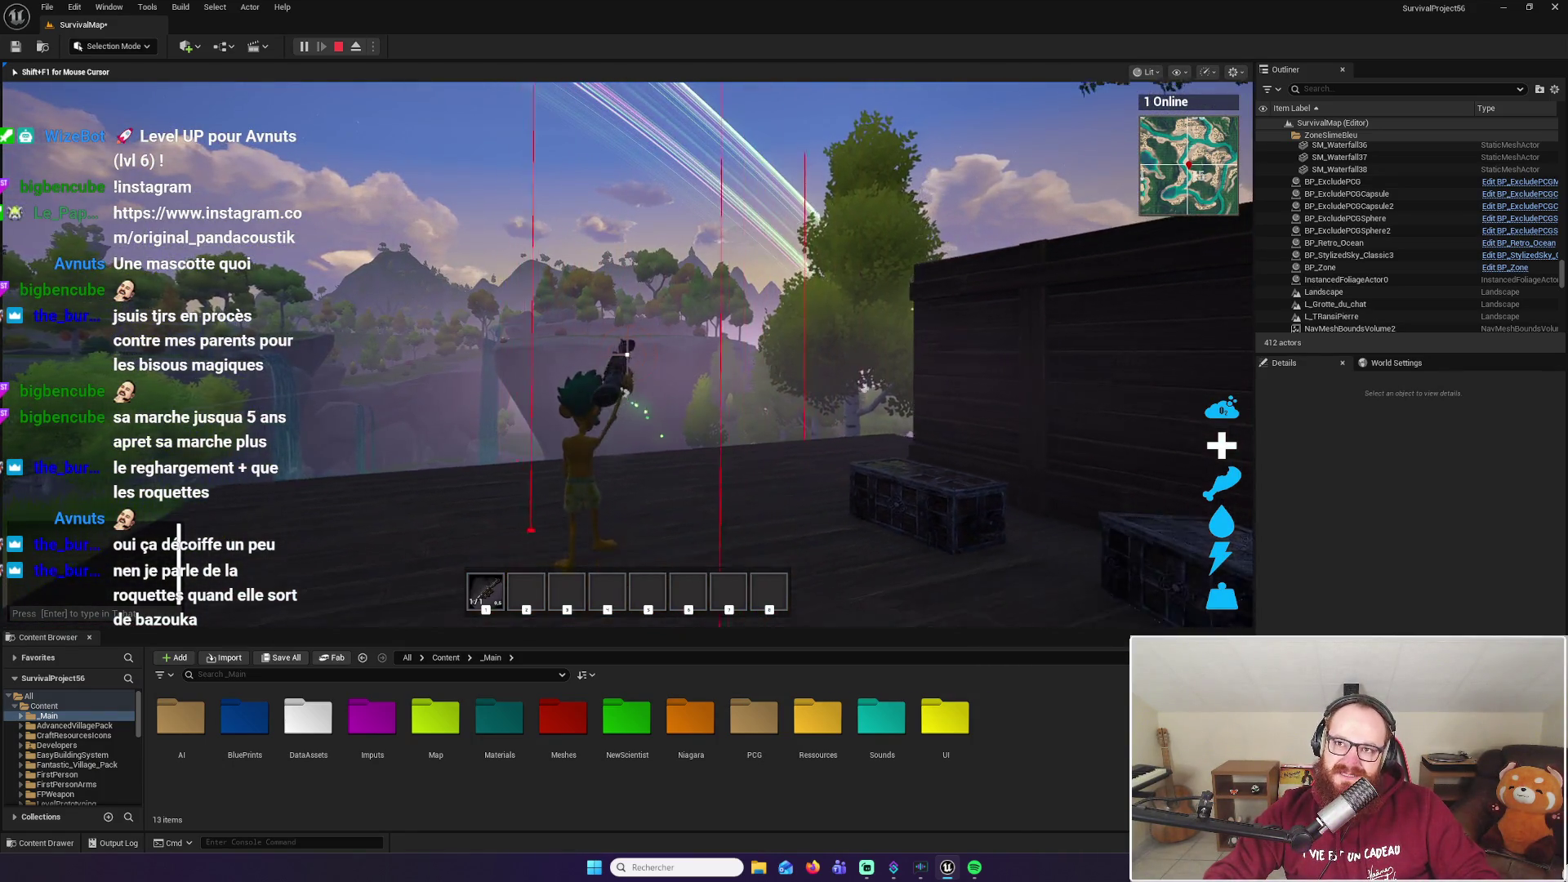
key(w)
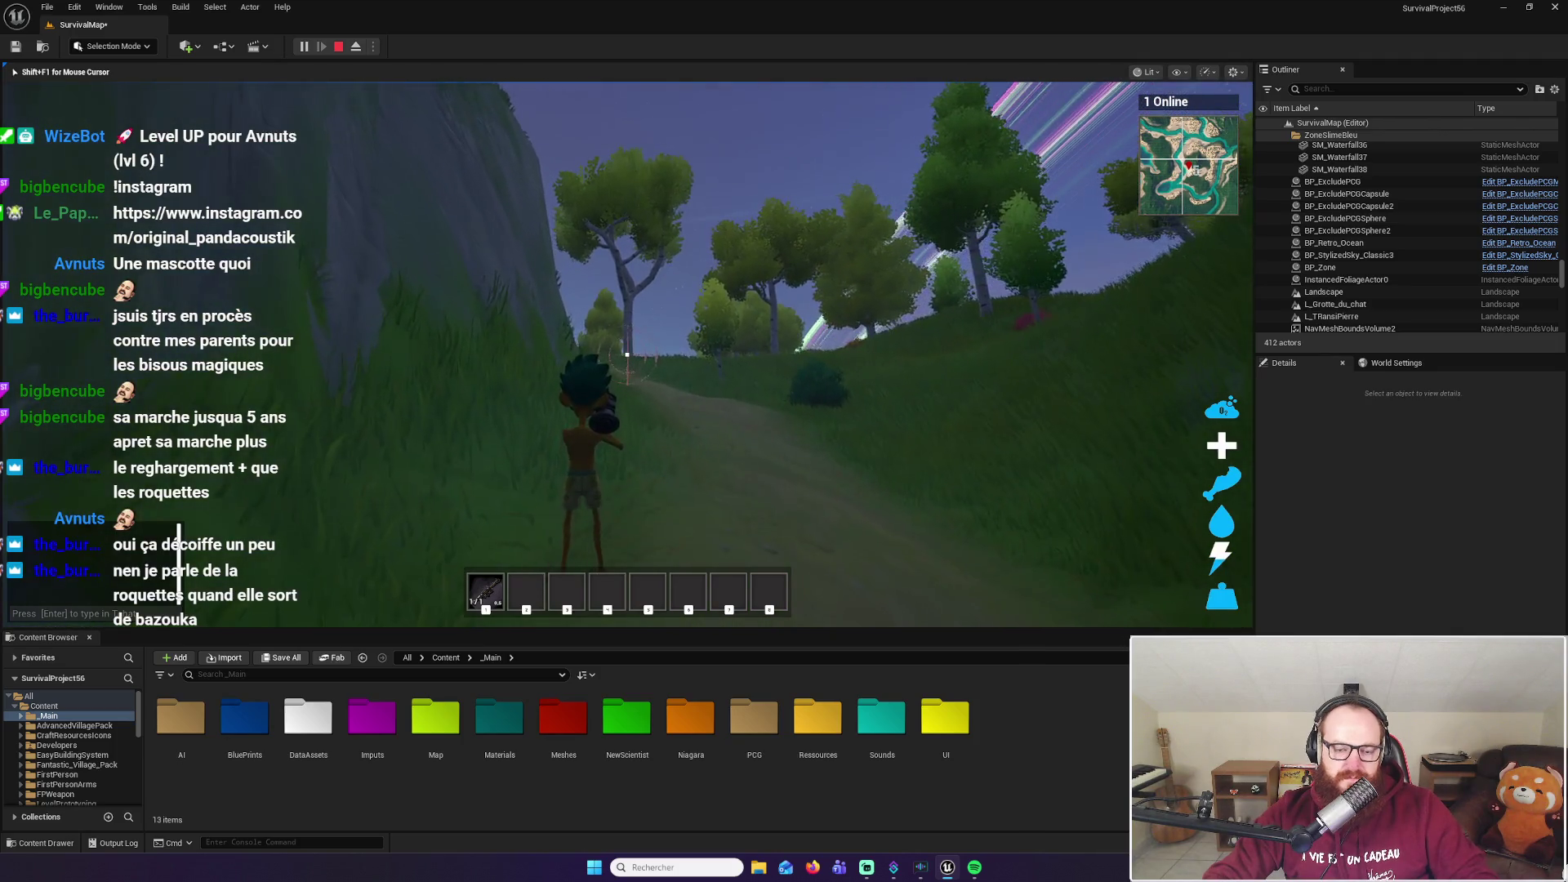
key(Escape)
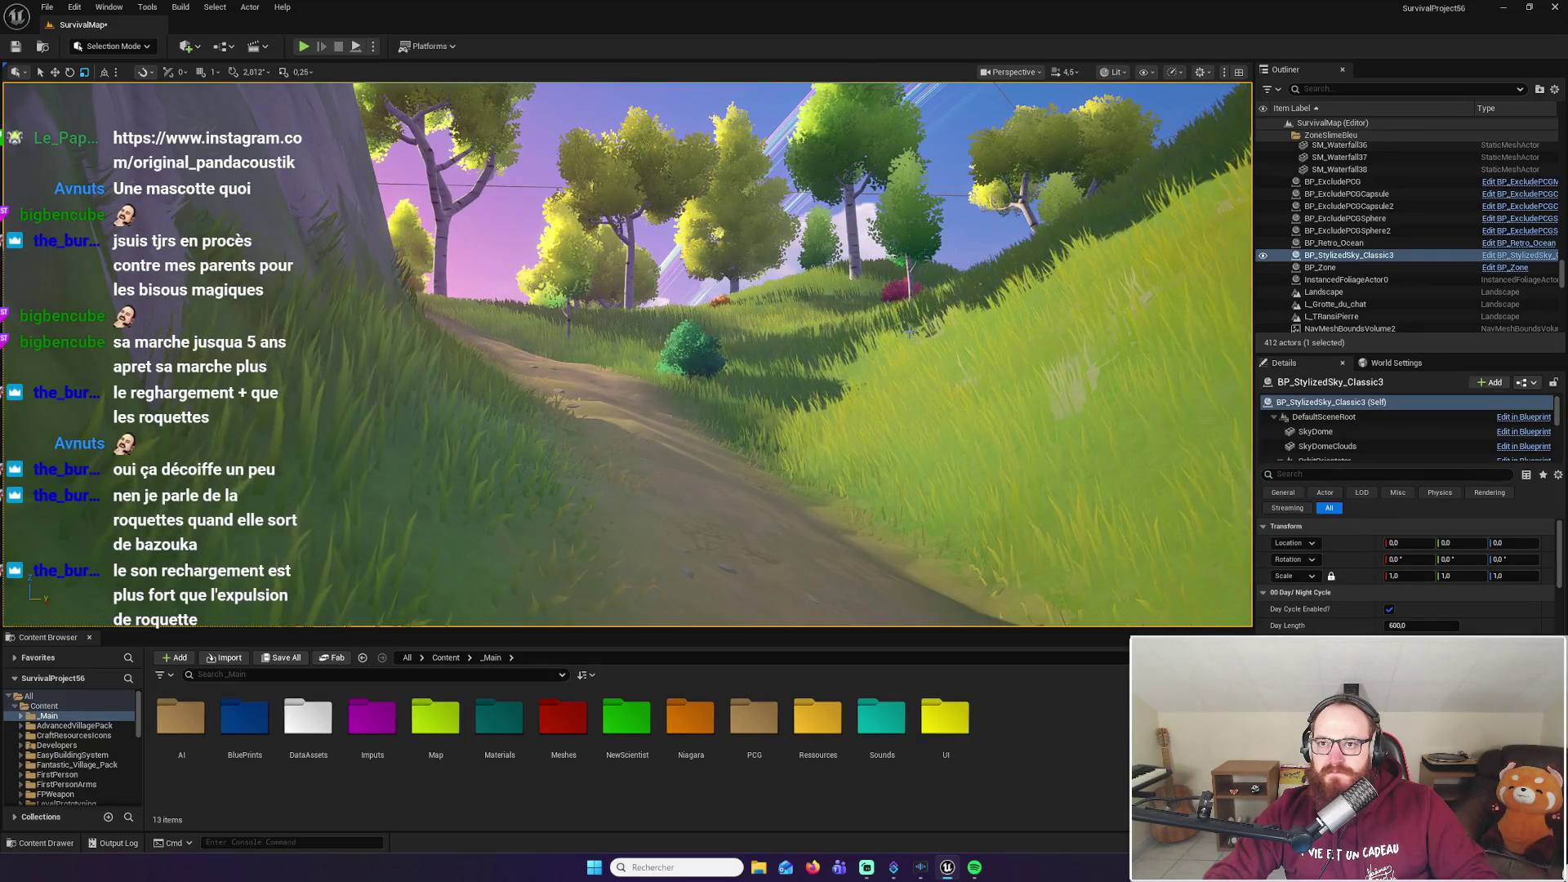
Browse the Sounds, Harvesting, BluePrints and NewScientist folders, returning to _Main each time
key(f)
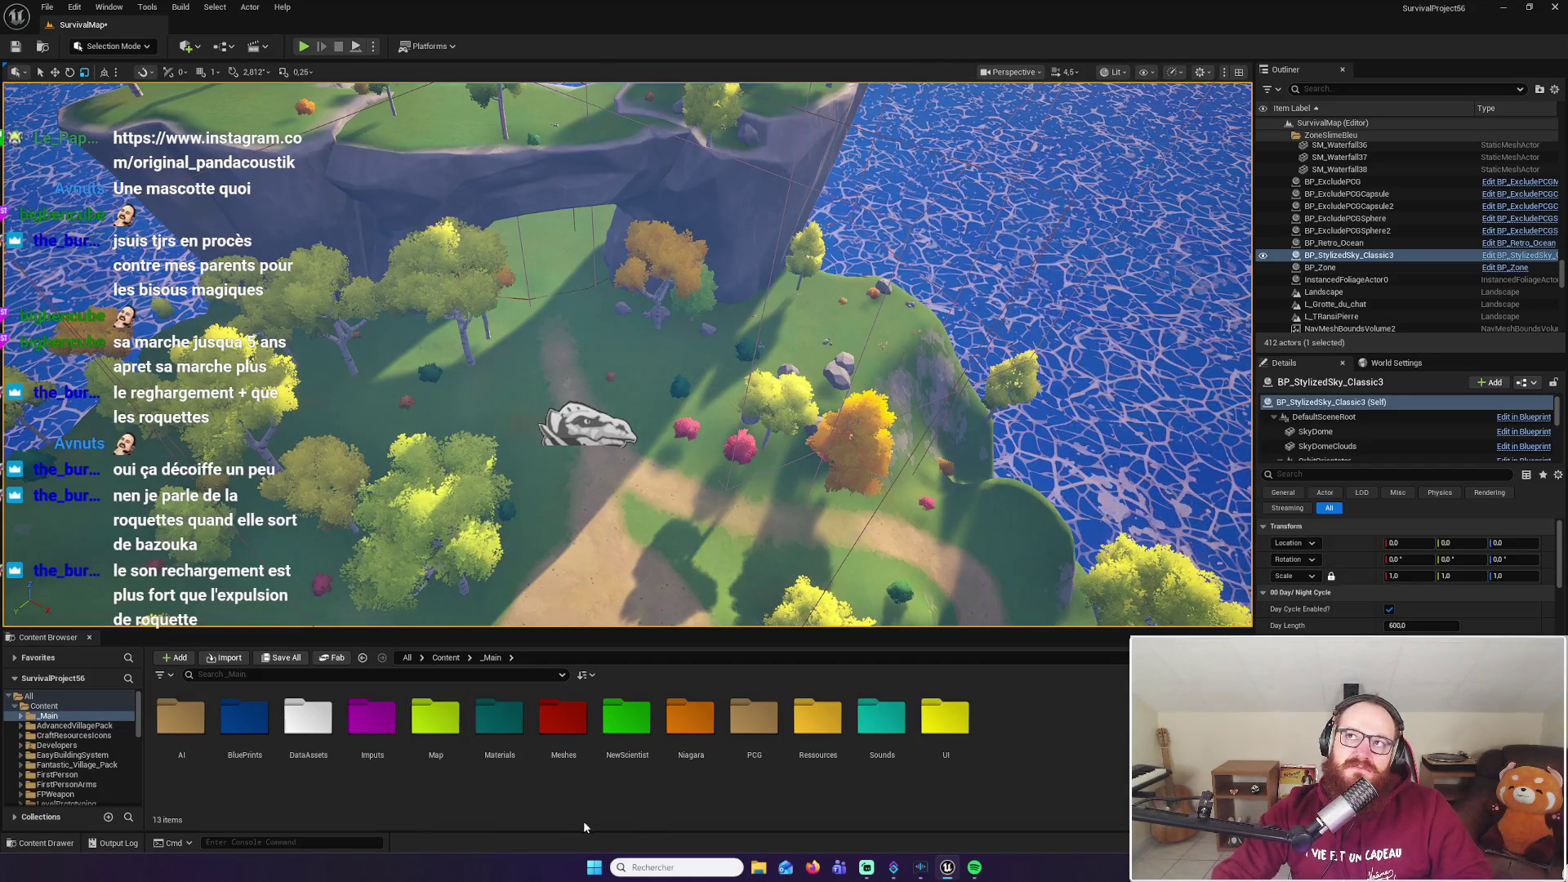
double_click(886, 739)
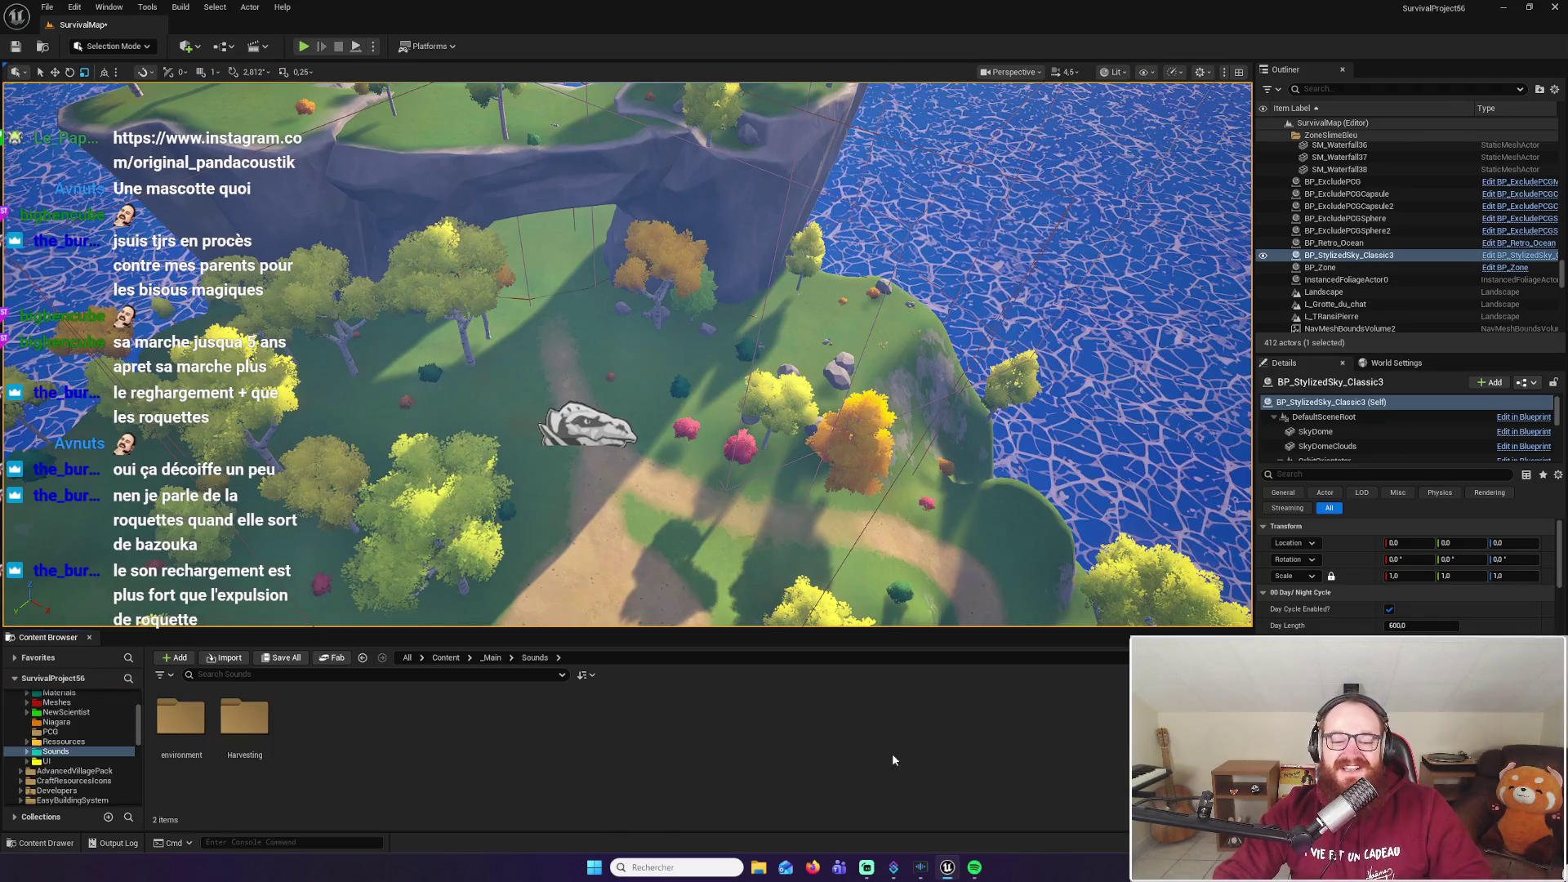
double_click(244, 717)
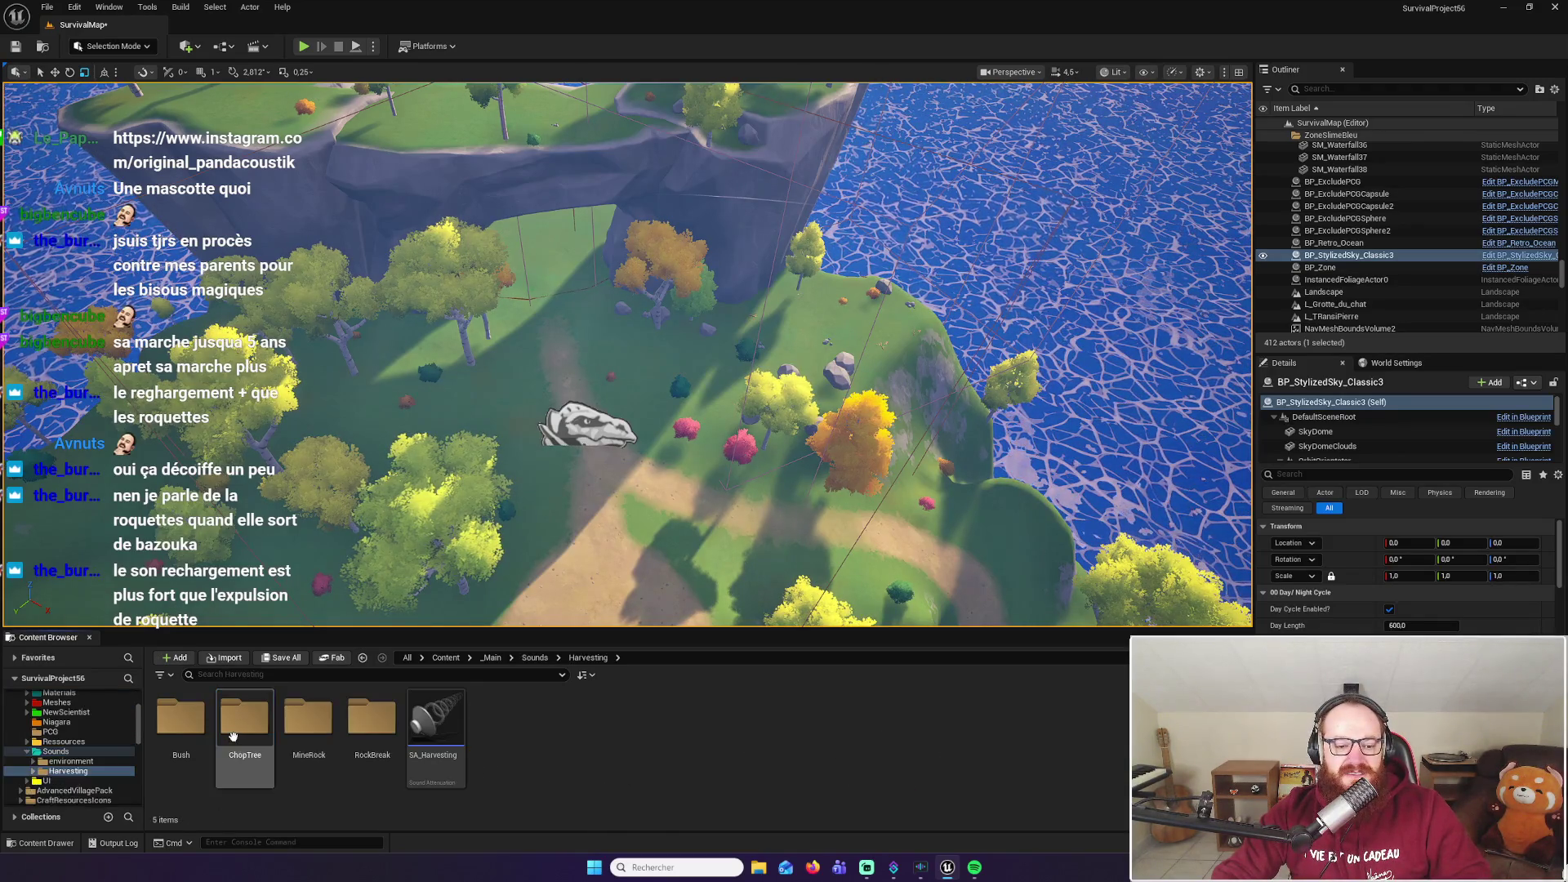
key(alt+Left)
key(alt+Left)
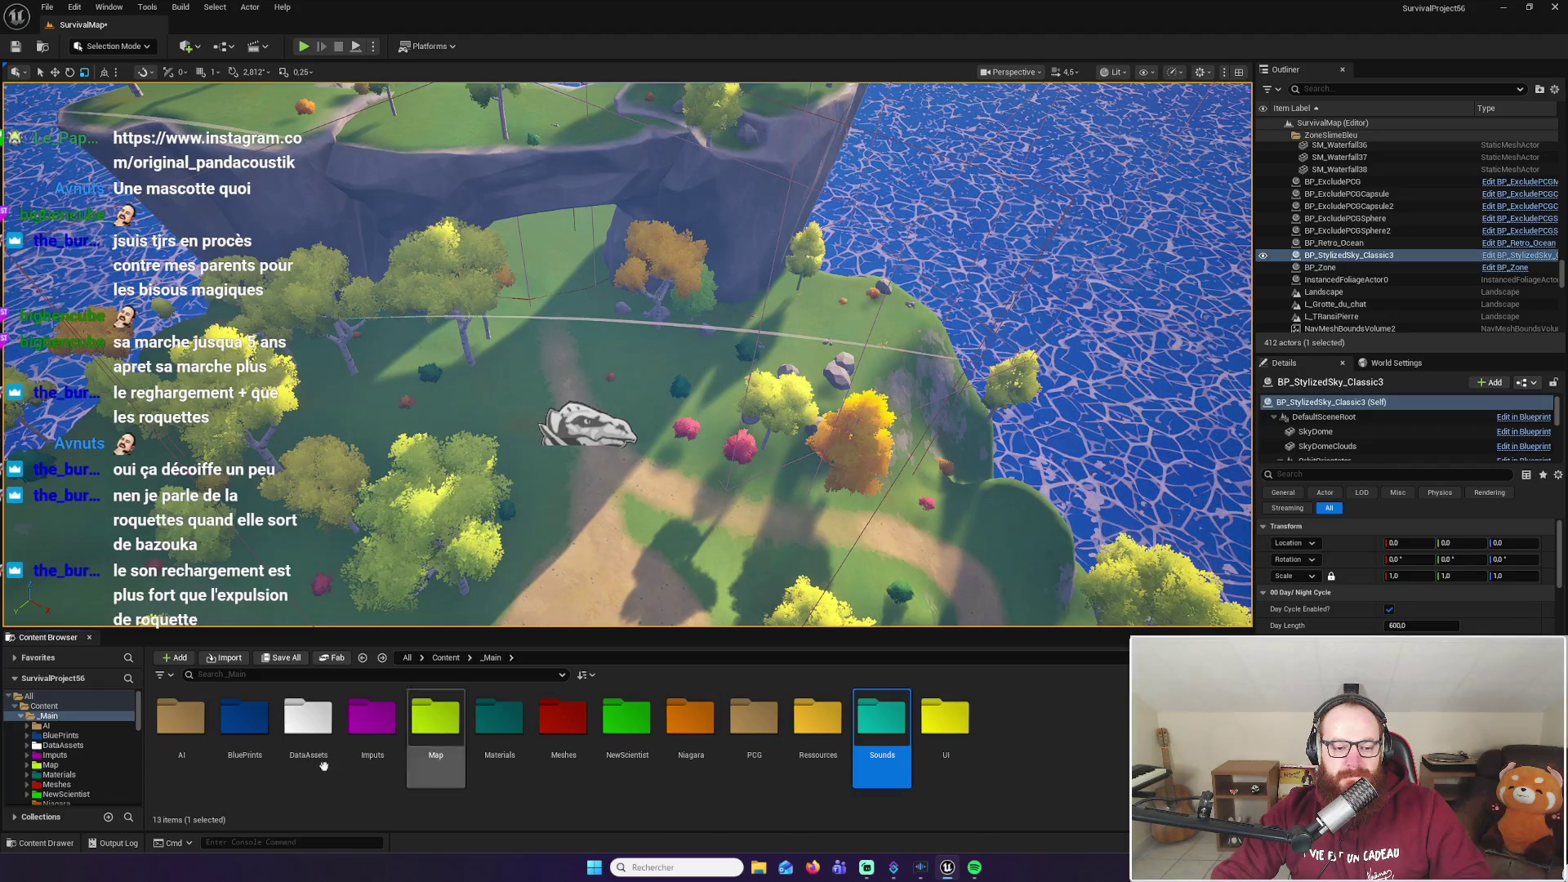
double_click(244, 717)
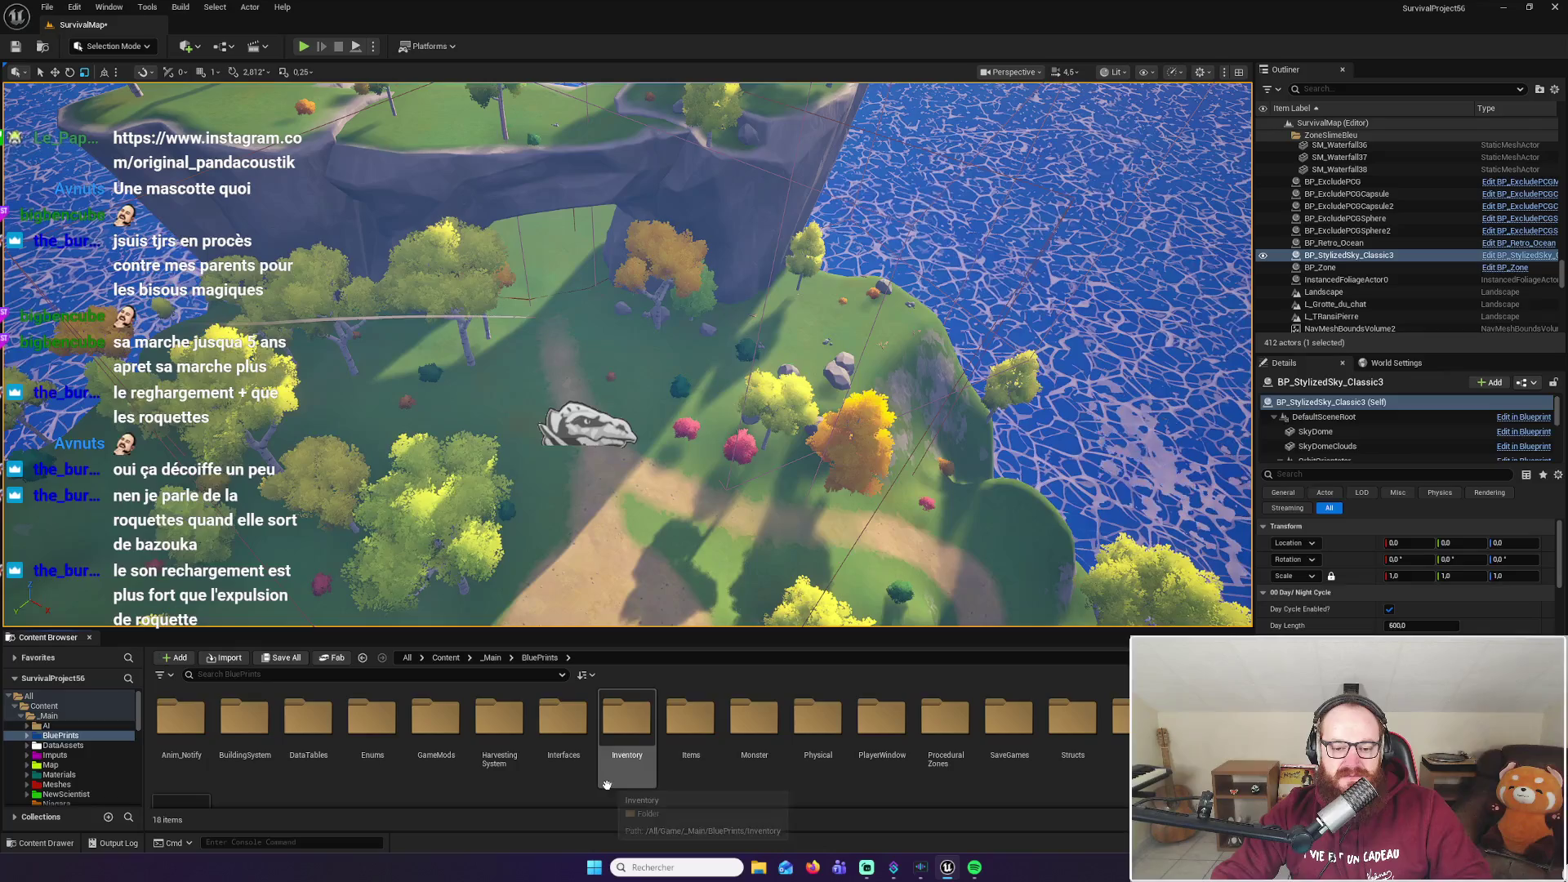
key(alt+Left)
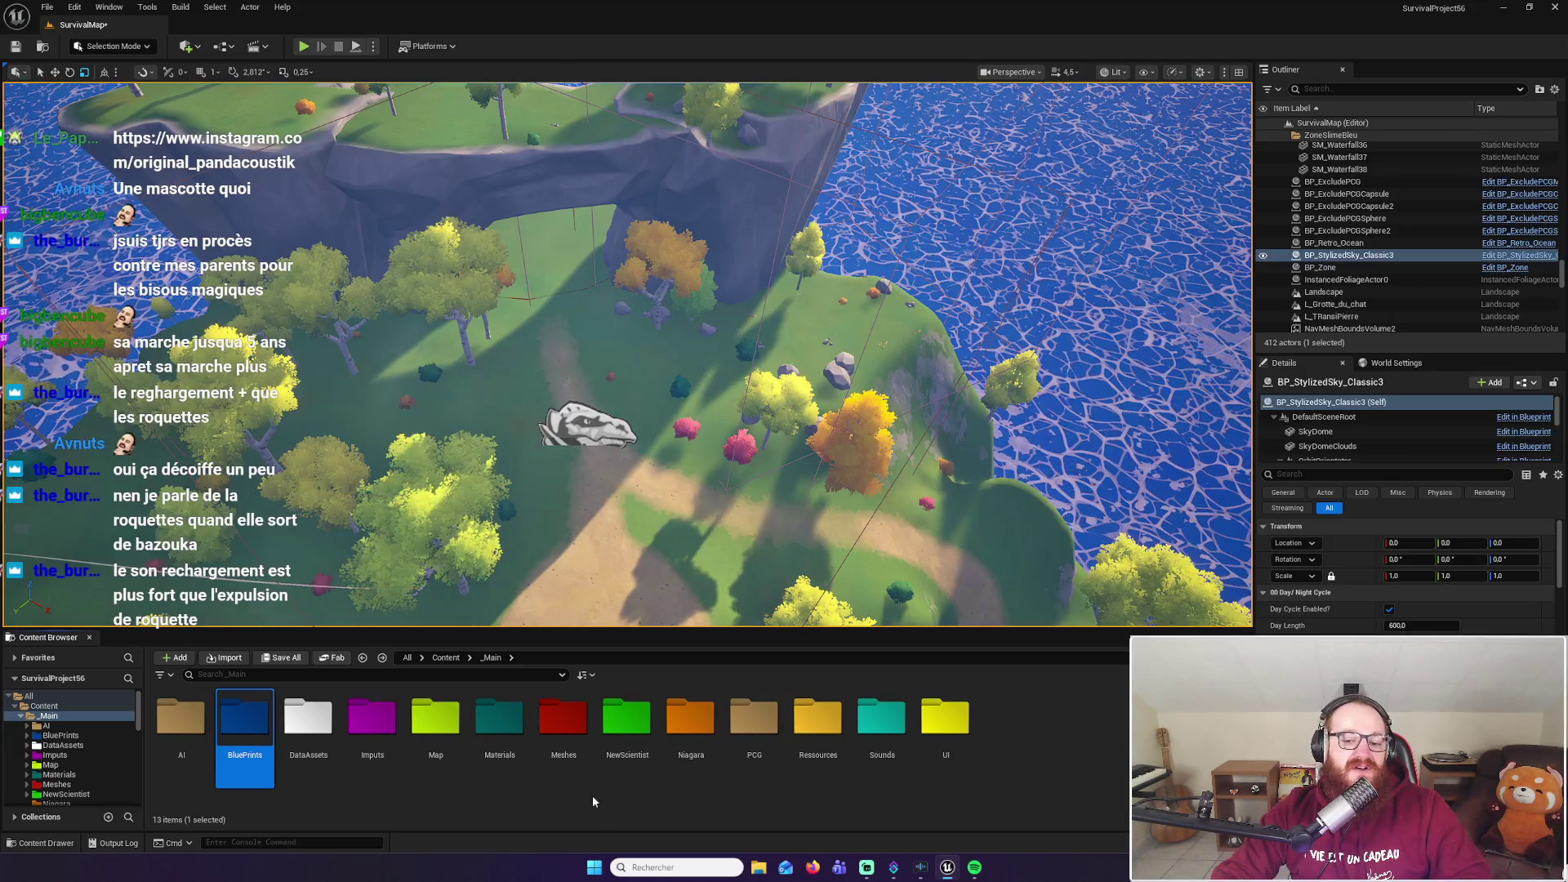
click(624, 723)
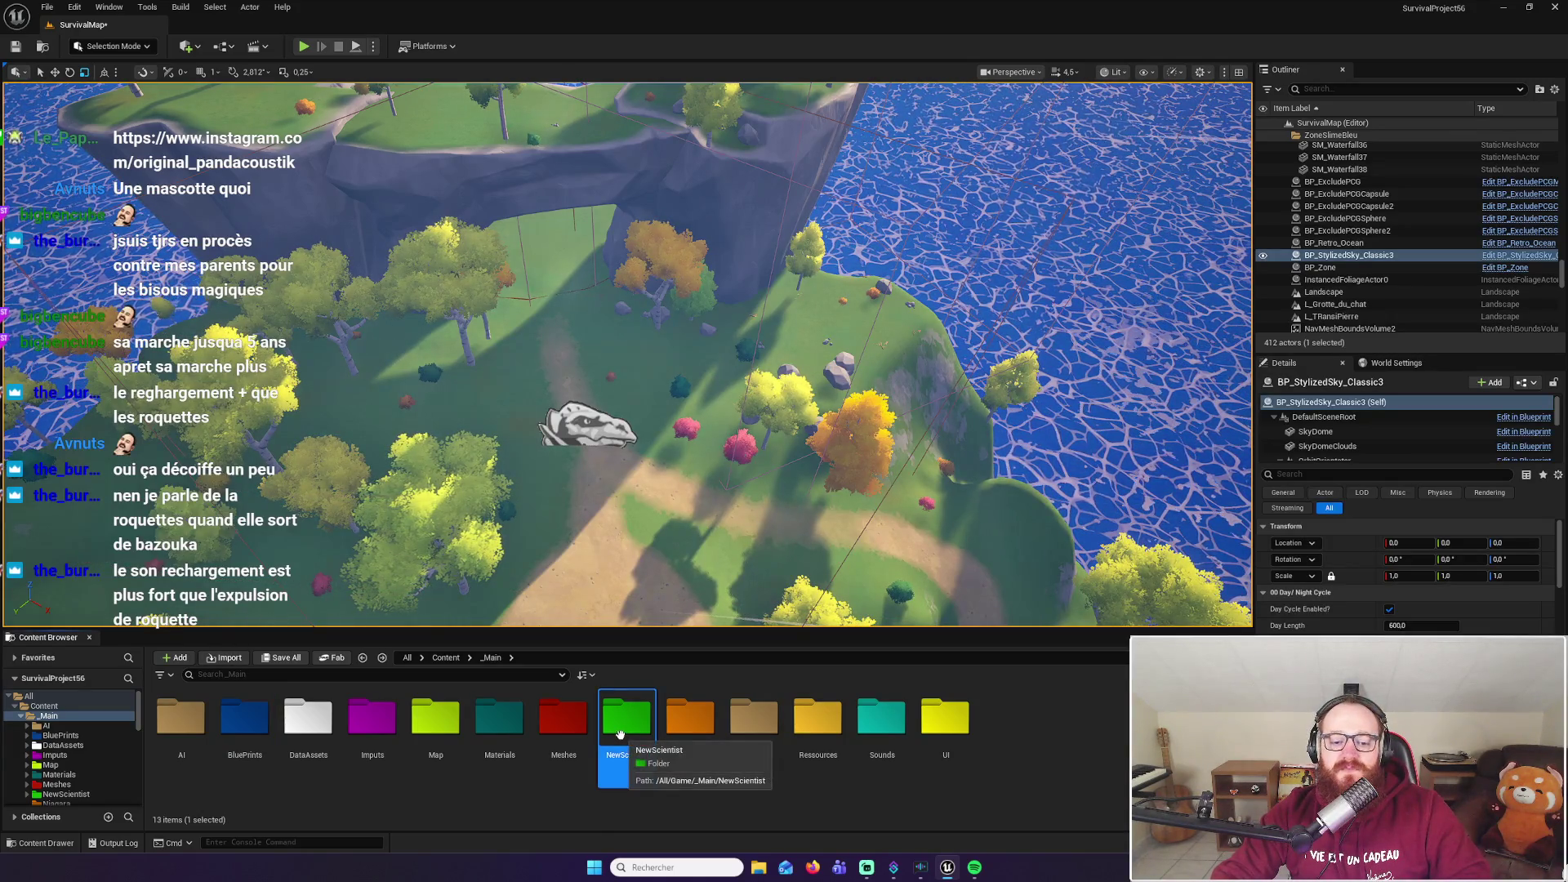
double_click(620, 731)
key(alt+Left)
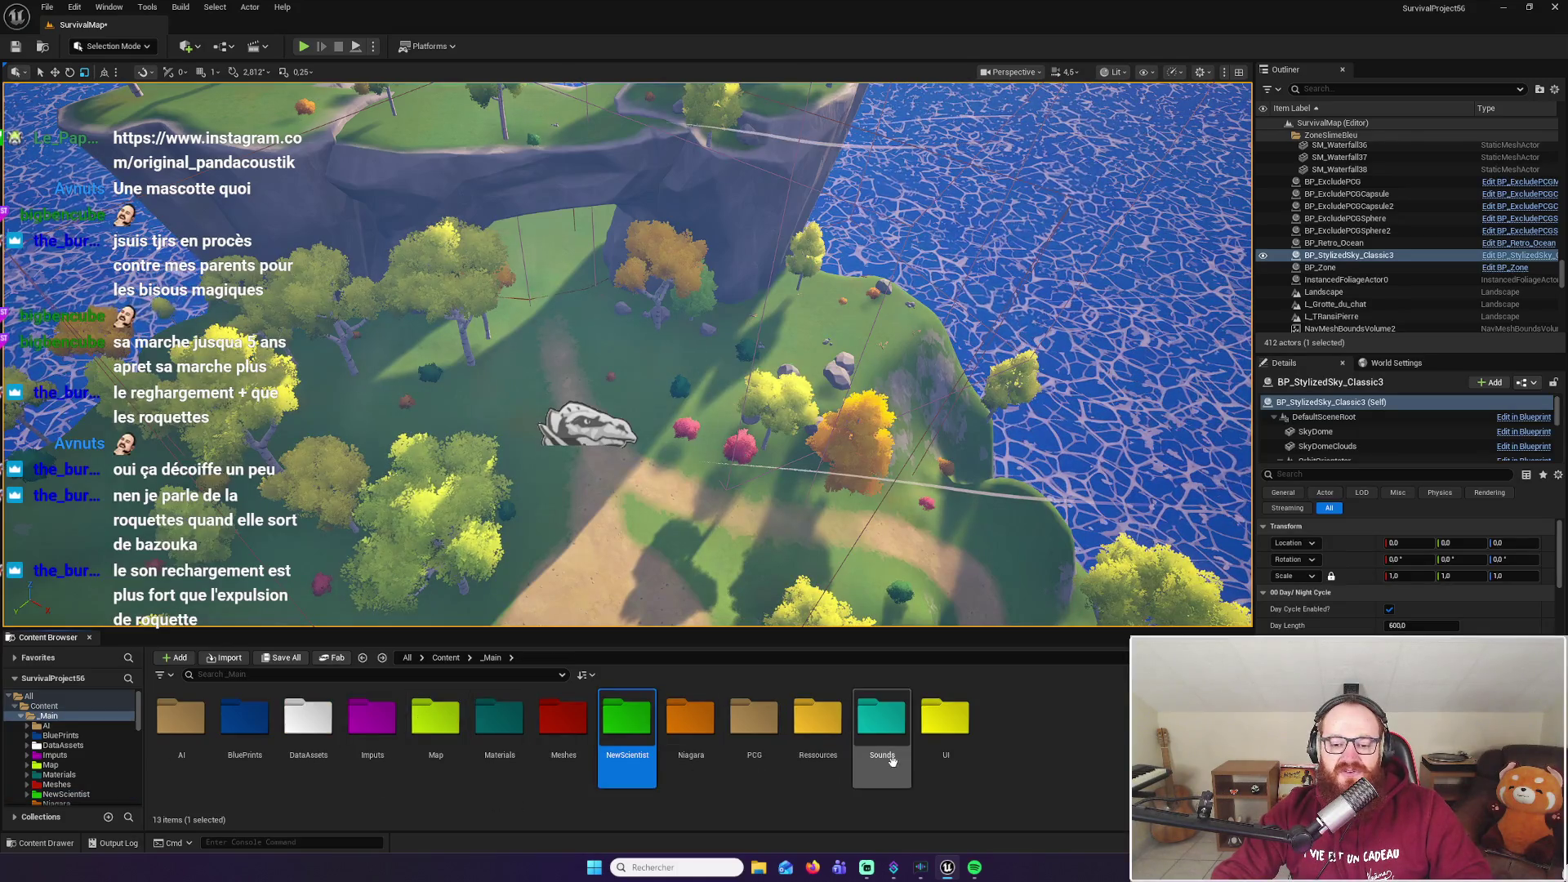
Open BP_FirstPersonCharacter from BluePrints, frame the camera occlusion comment, then return to SurvivalMap
double_click(233, 725)
double_click(181, 800)
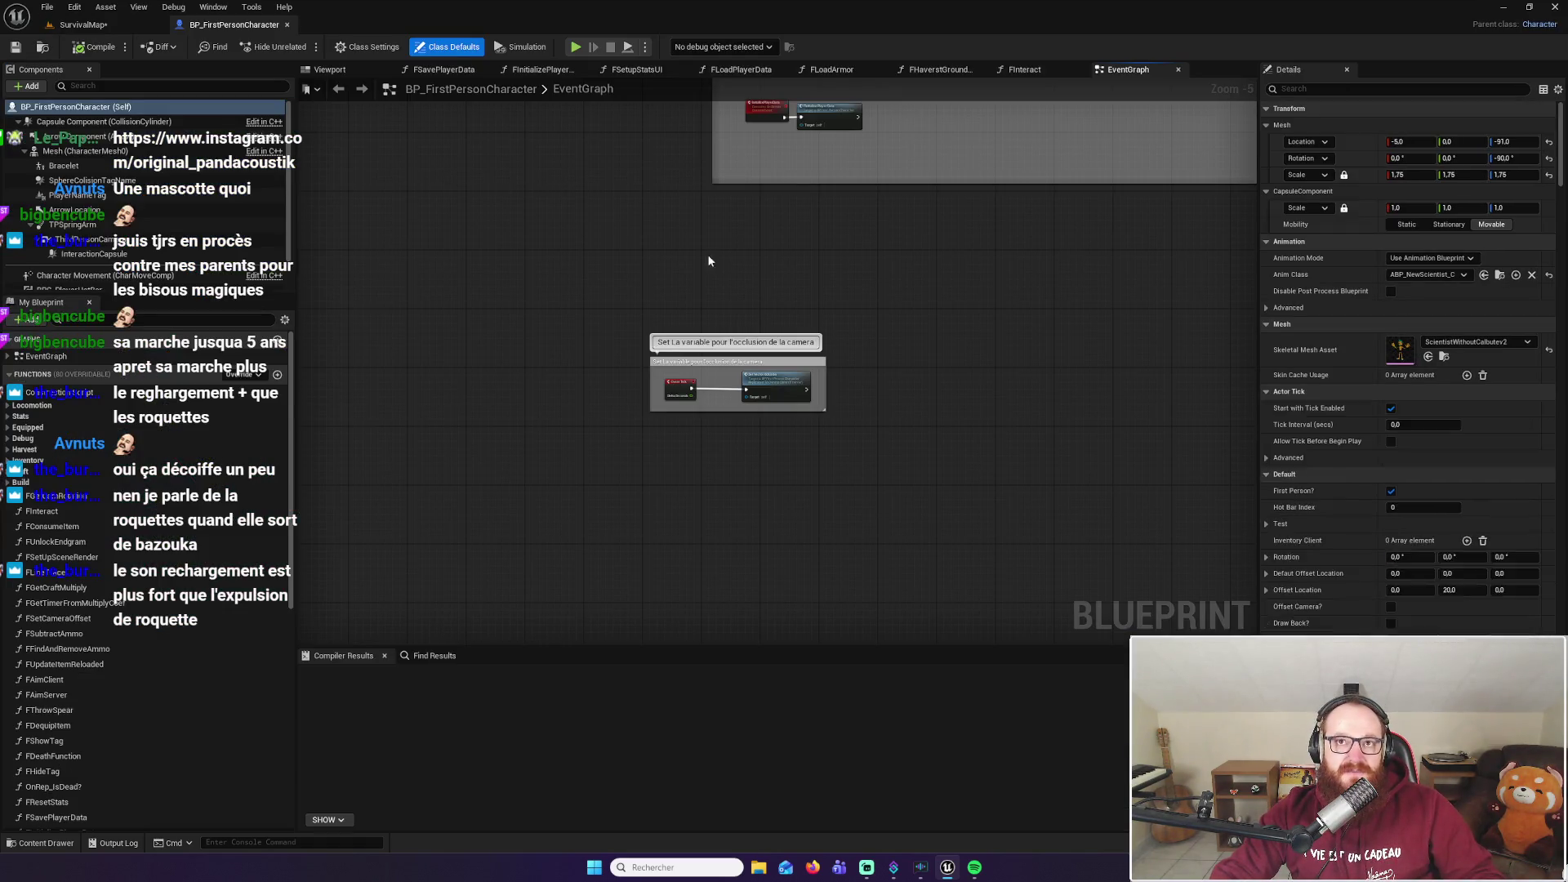
scroll(909, 284, up, 2)
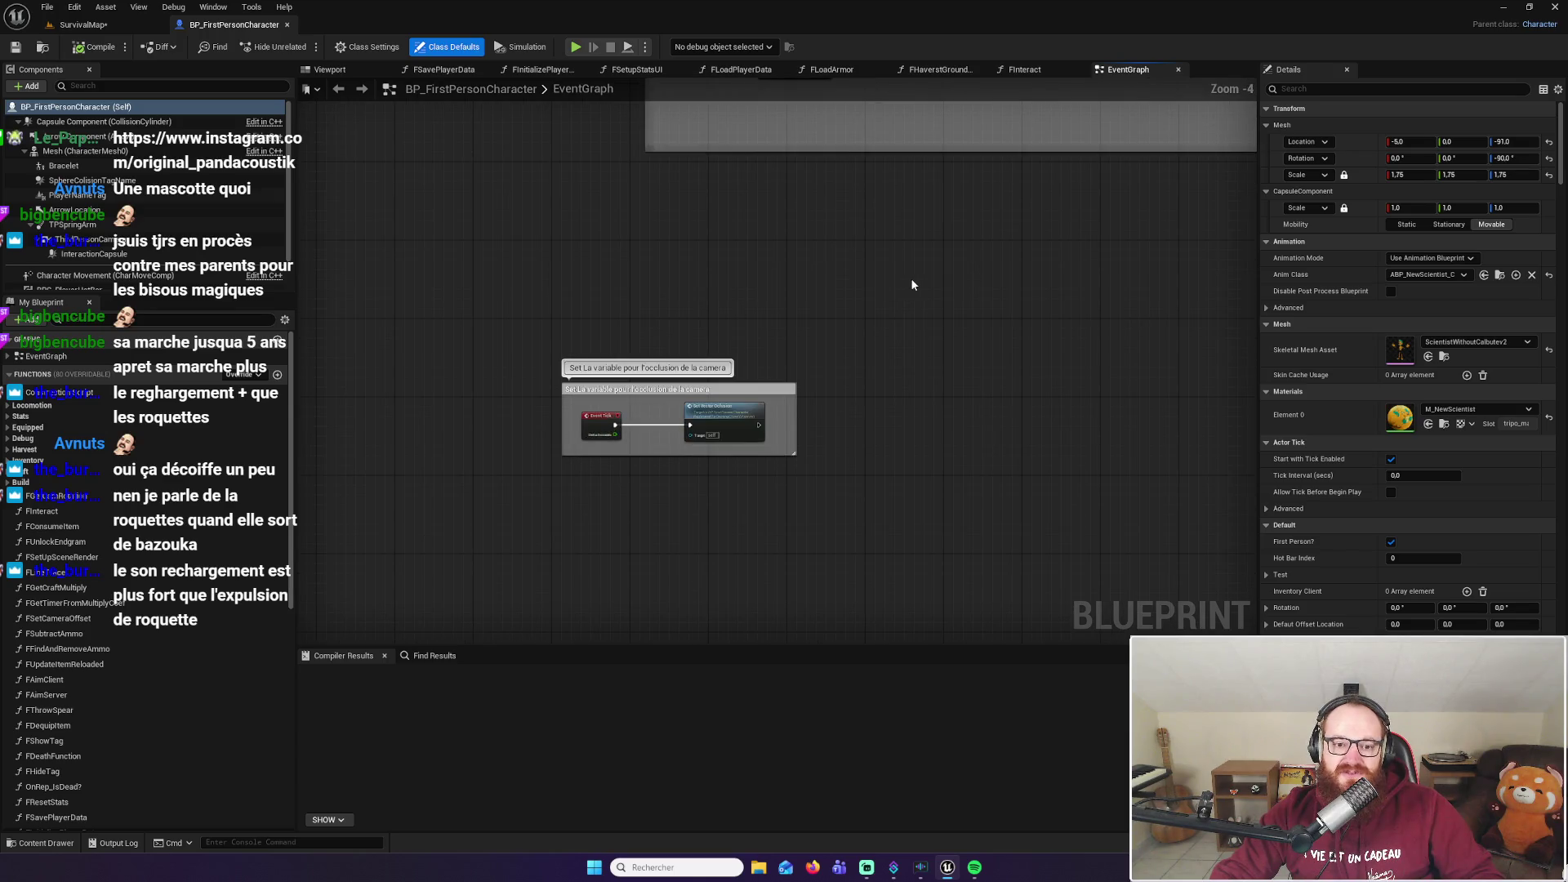
mouse_move(927, 261)
mouse_down()
mouse_move(827, 326)
mouse_move(799, 377)
mouse_up()
click(81, 24)
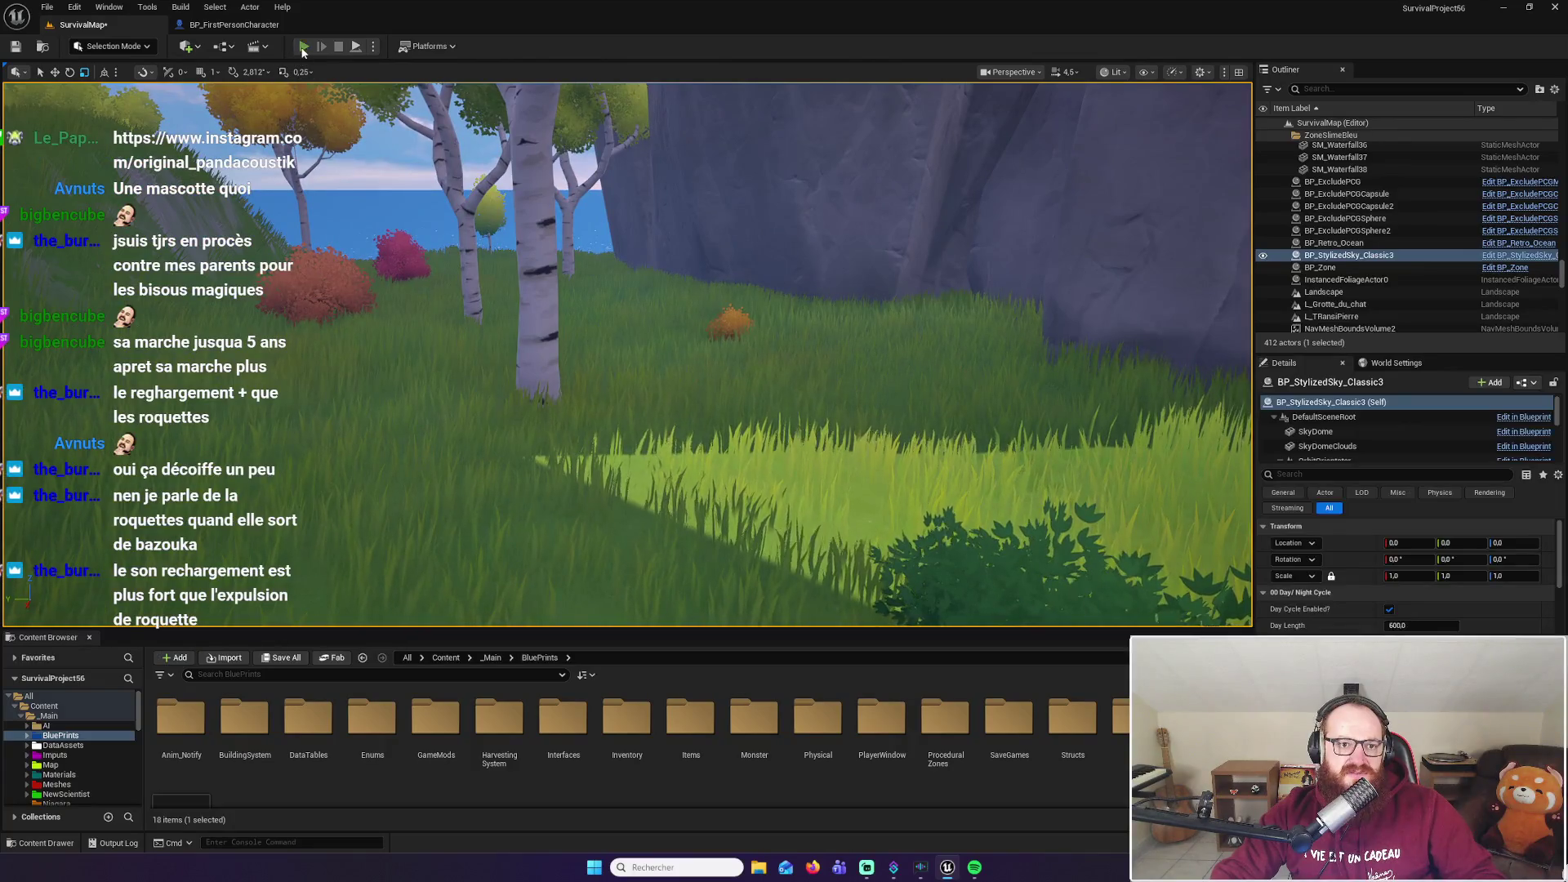
key(Escape)
key(alt+p)
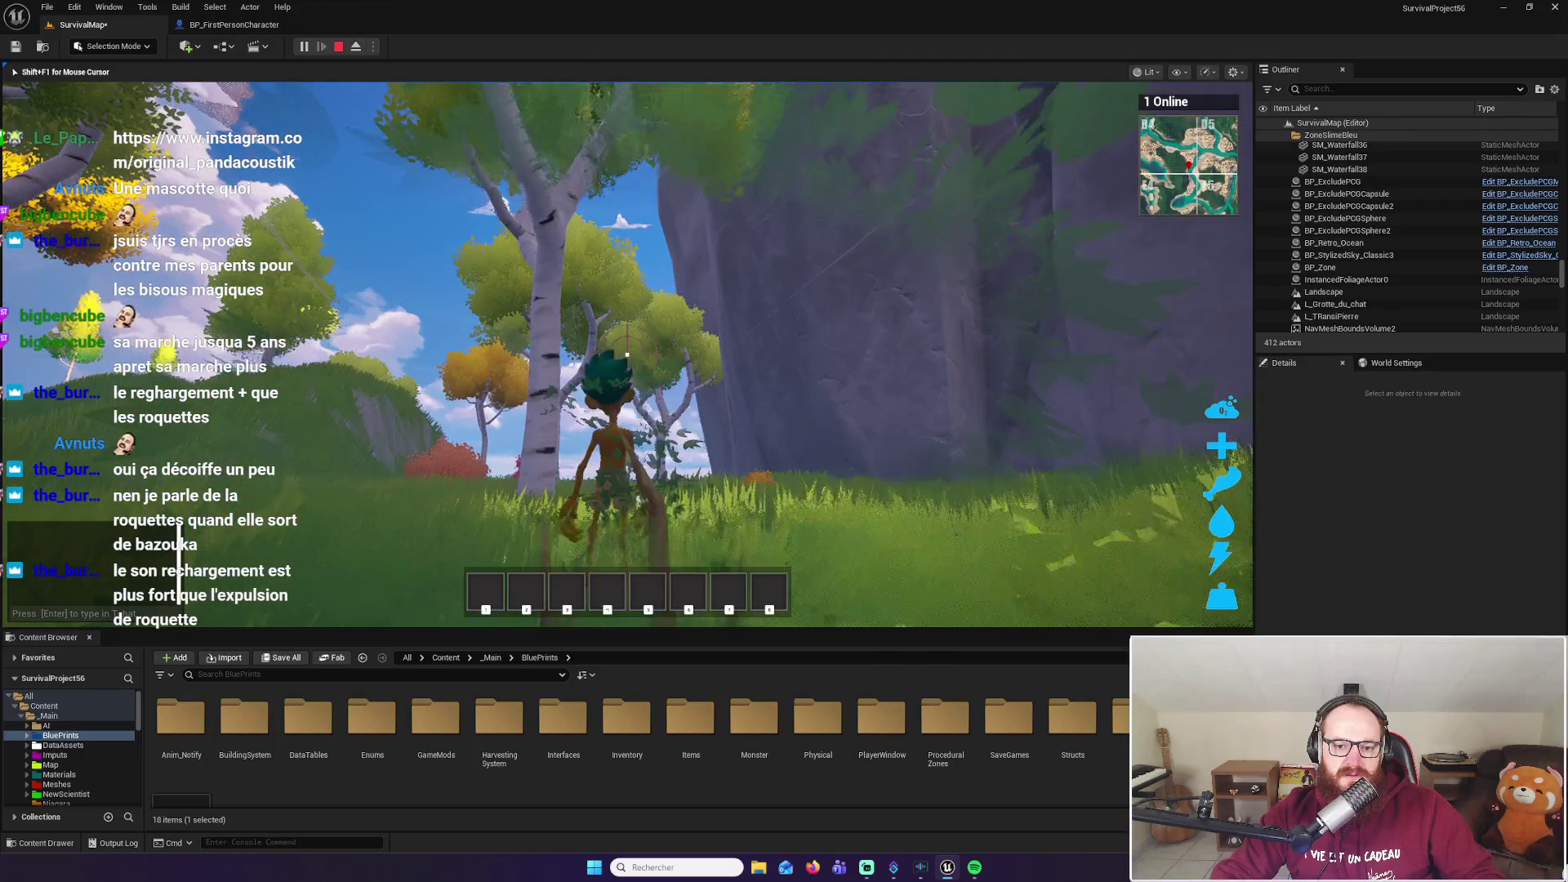
key(w)
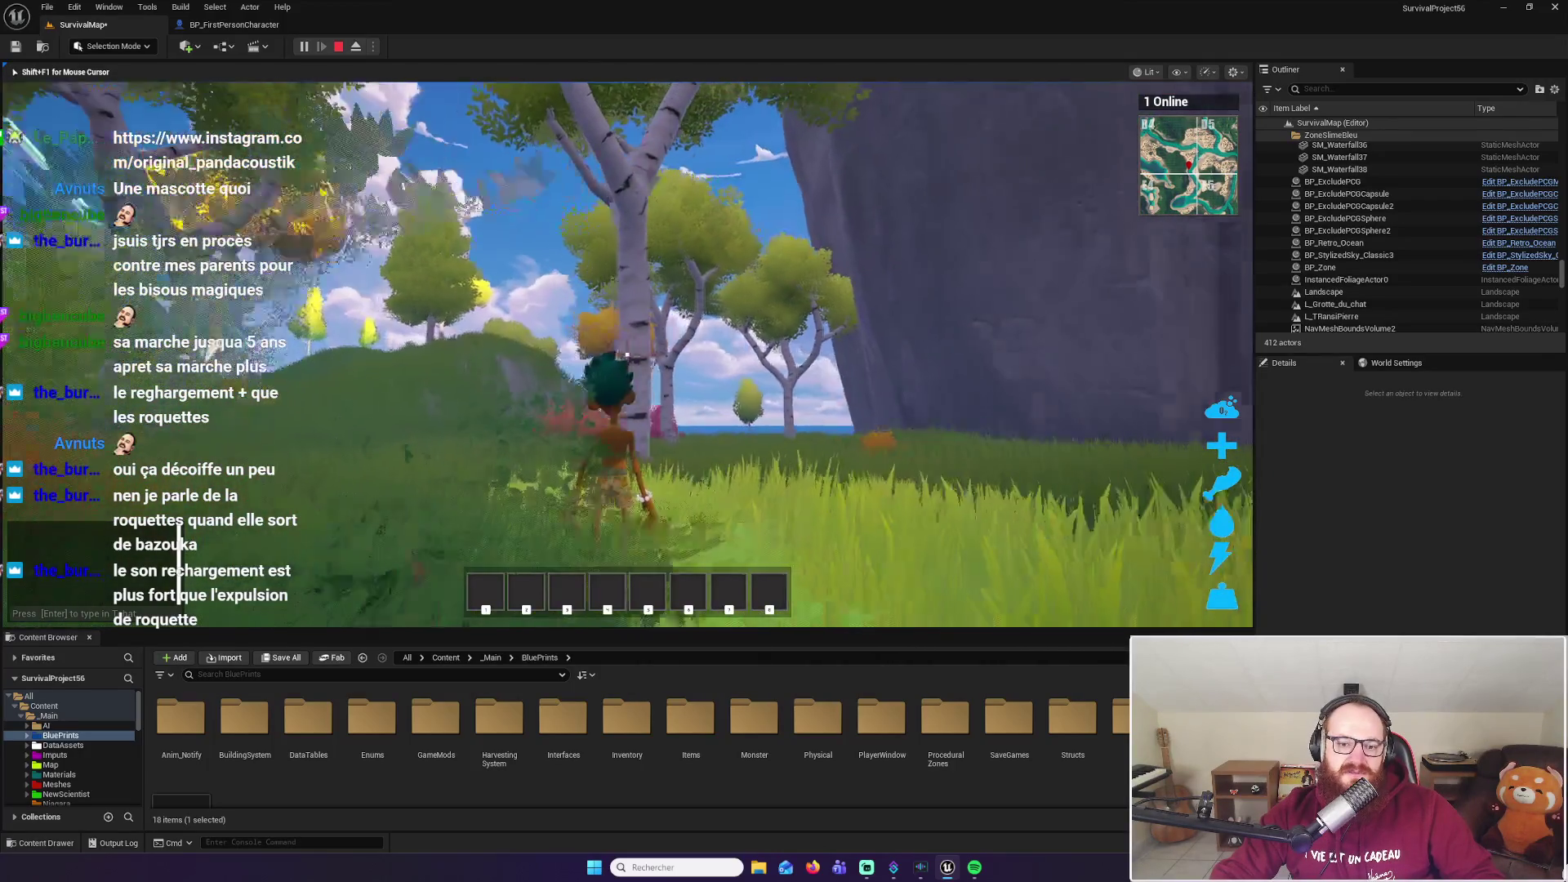
key(w)
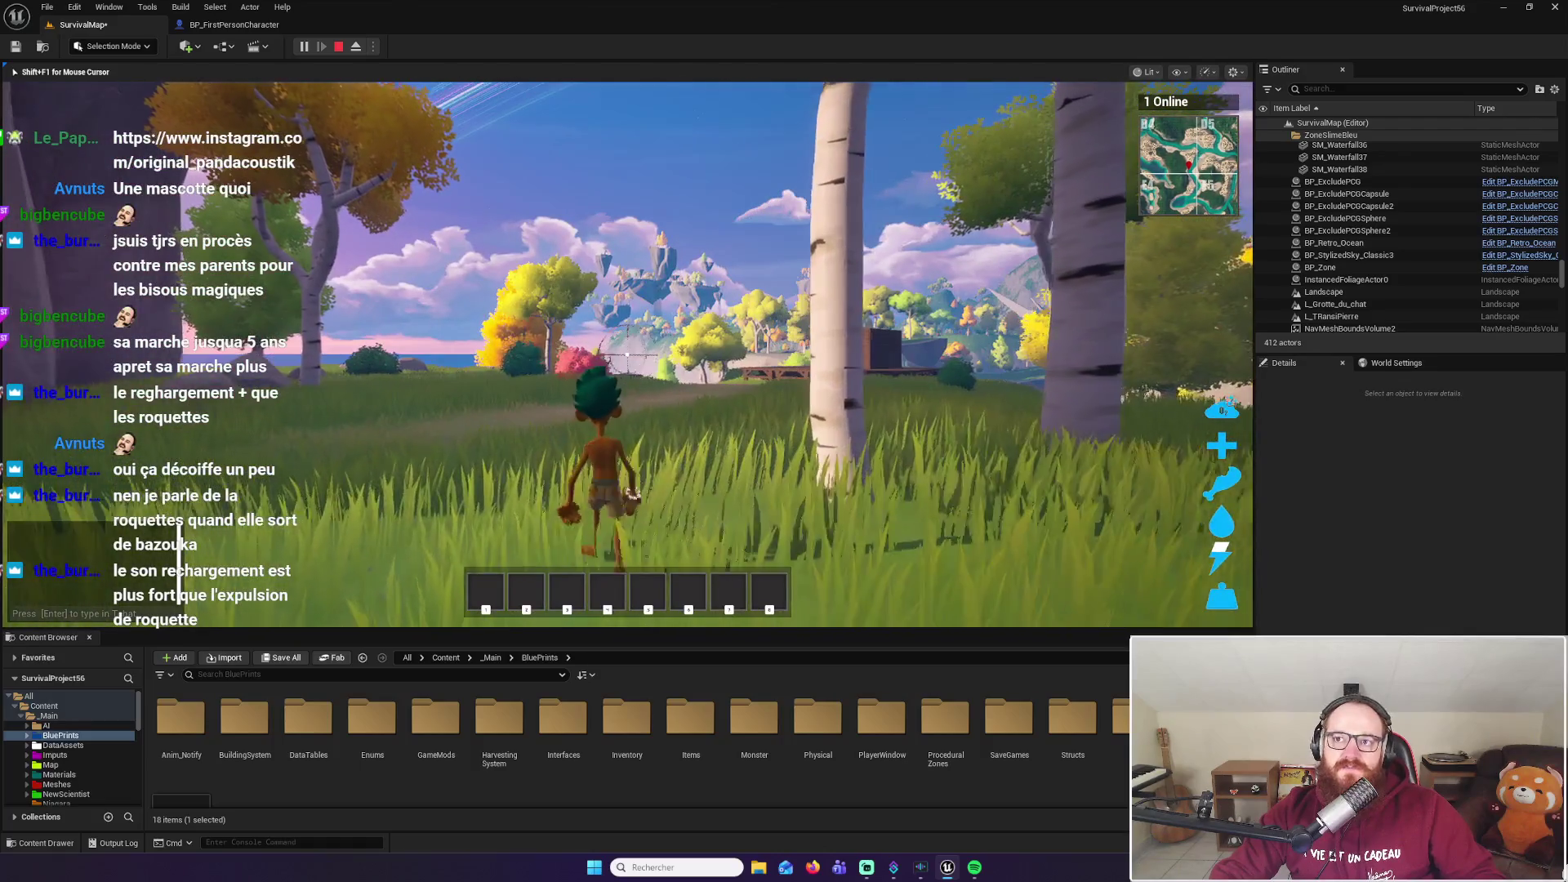
key(Escape)
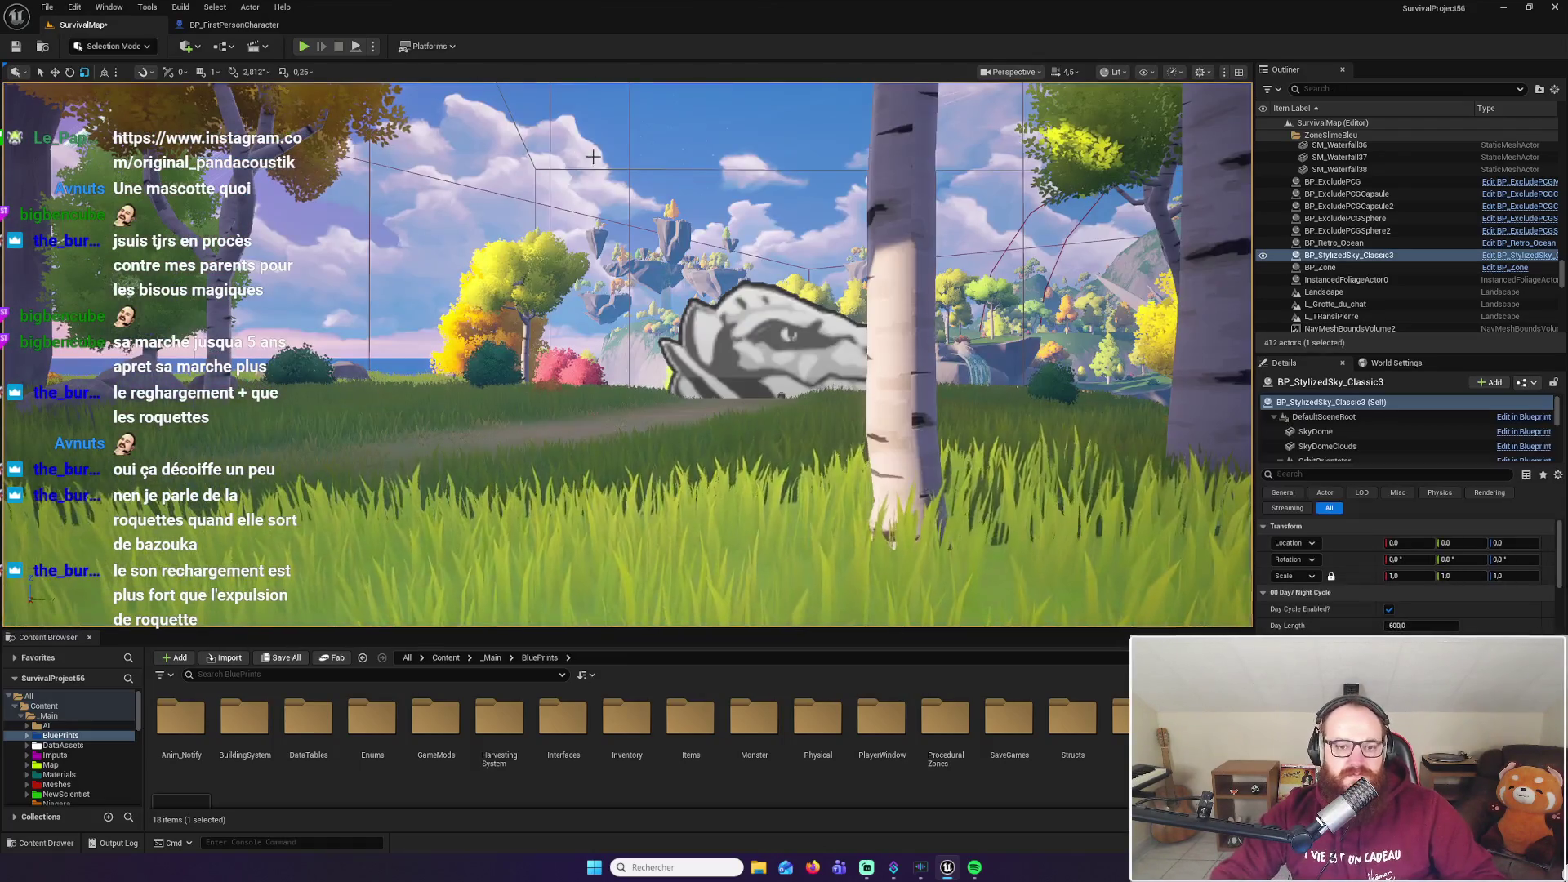
click(242, 25)
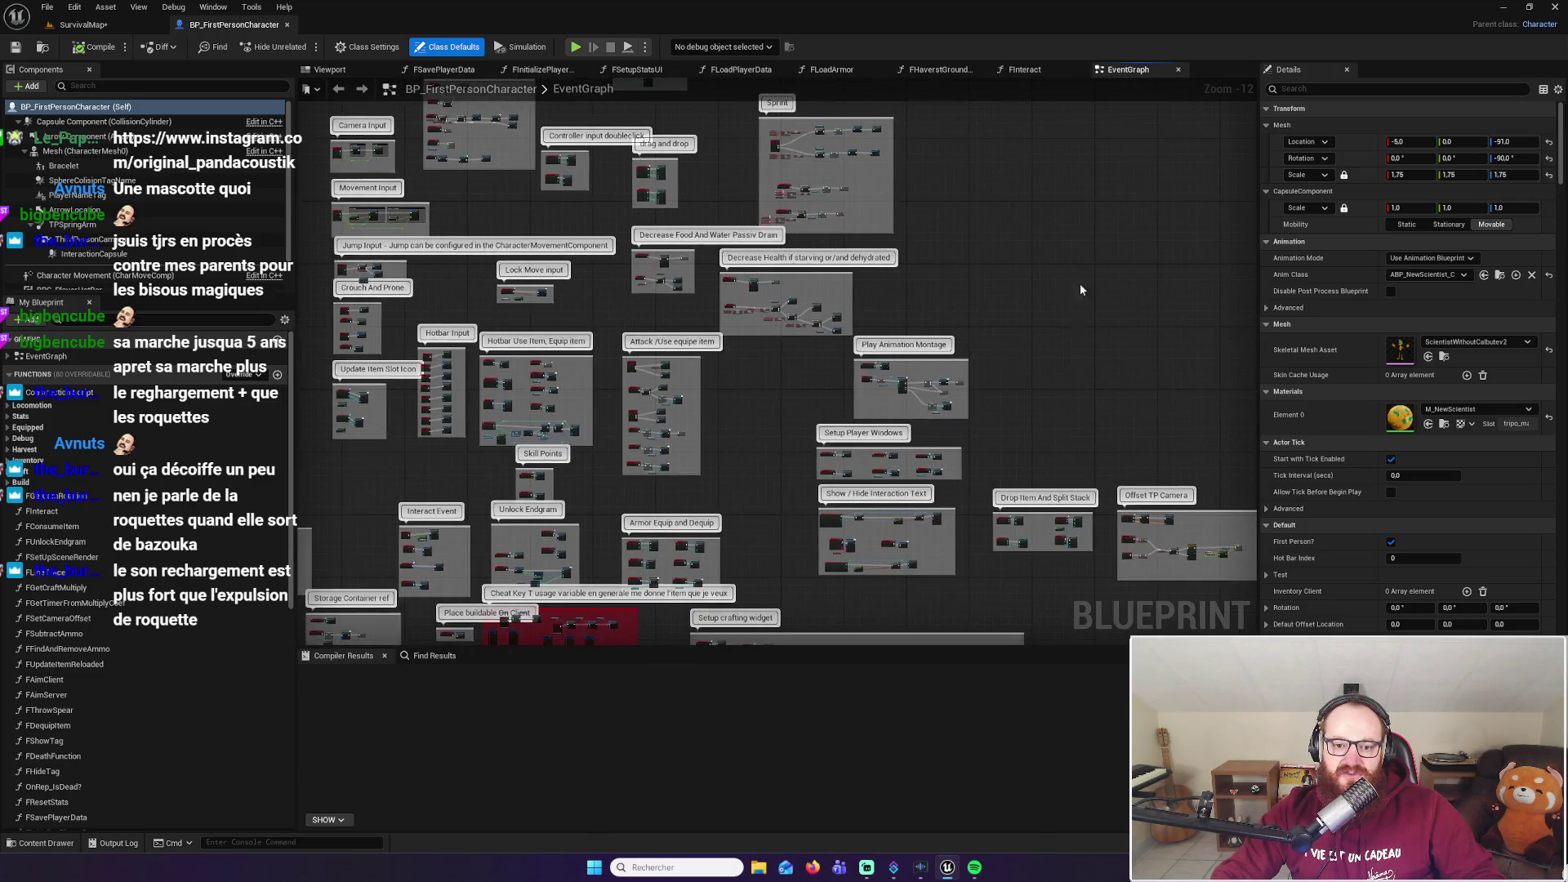
Pan past the crafting and ConsumeItemOnServer nodes and zoom onto the Hotbar Use Item, Equip item group
drag(1080, 290, 1051, 188)
drag(360, 265, 561, 320)
mouse_move(535, 200)
mouse_down()
mouse_move(543, 241)
mouse_move(700, 354)
mouse_move(749, 412)
mouse_move(465, 461)
mouse_up()
drag(1064, 363, 1009, 349)
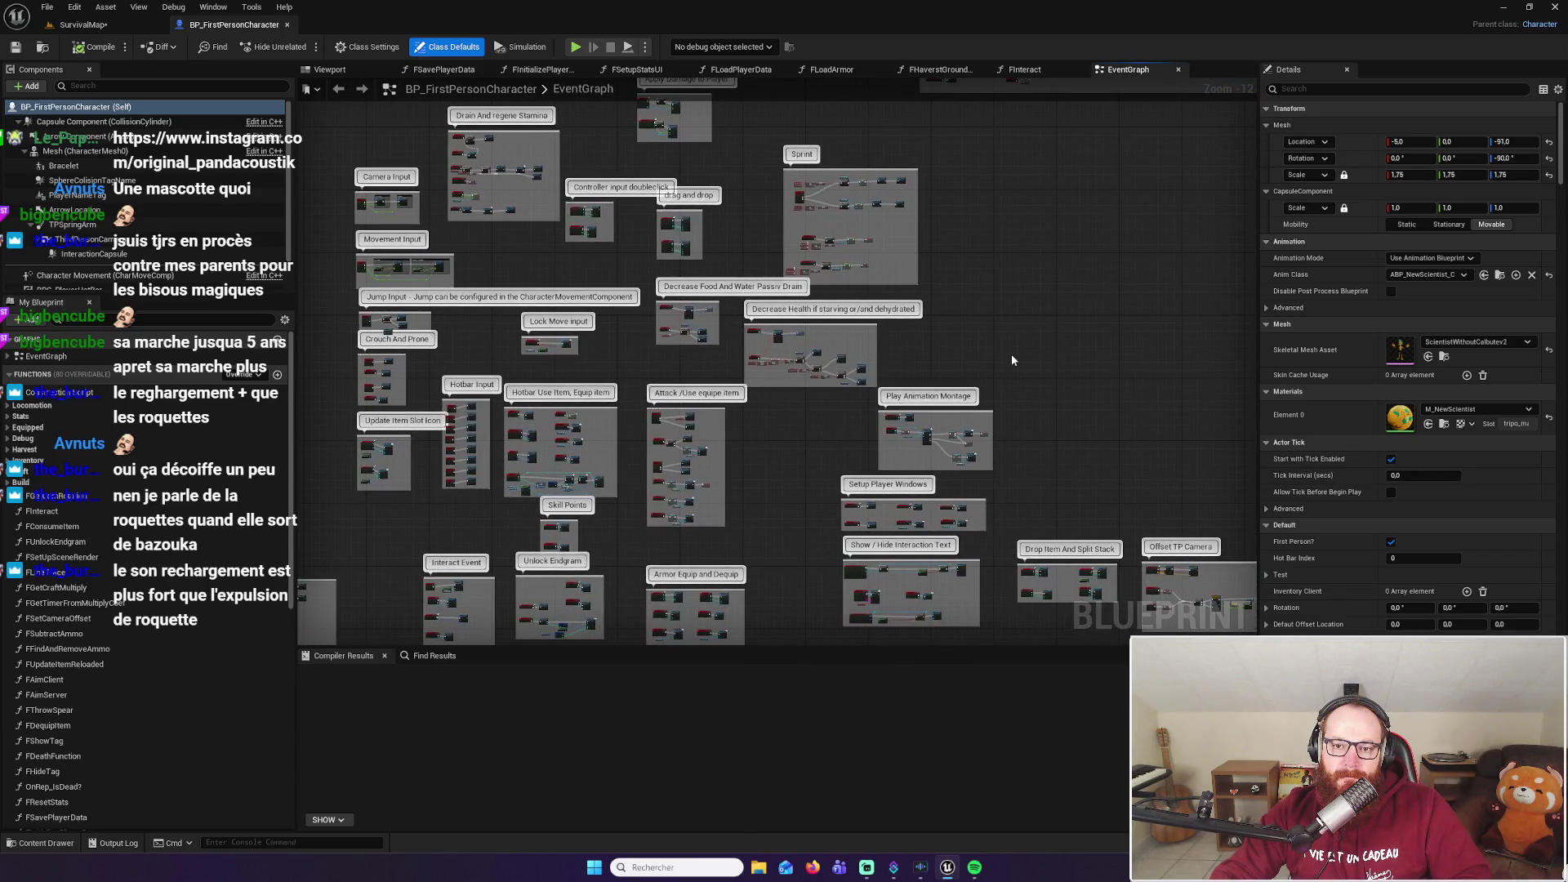
drag(1011, 360, 909, 243)
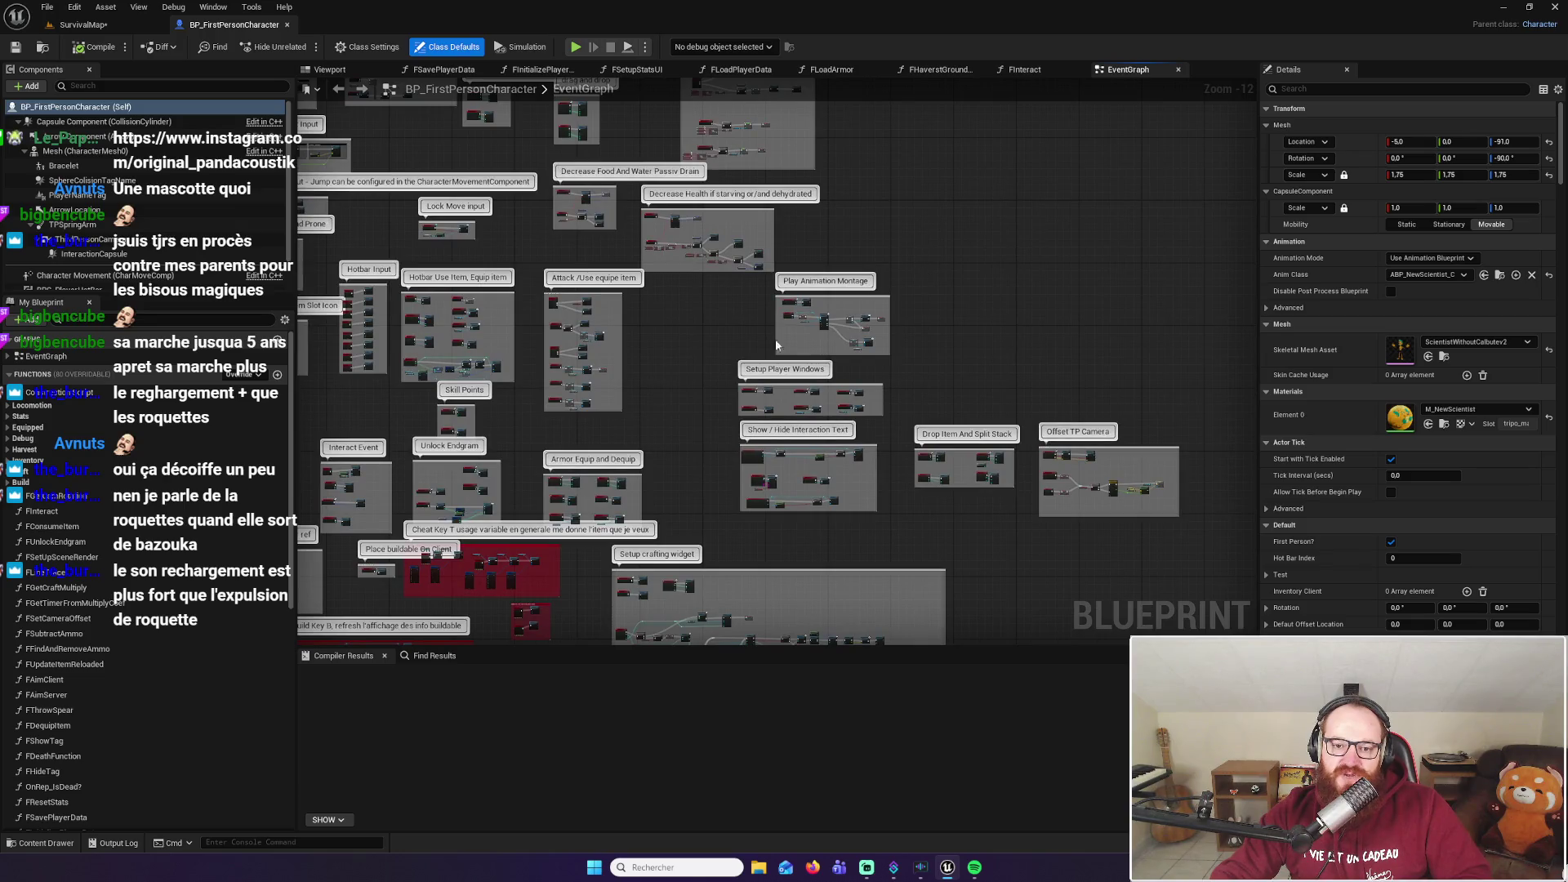
mouse_move(829, 327)
mouse_down()
mouse_move(803, 272)
mouse_move(961, 279)
mouse_move(929, 369)
mouse_move(899, 384)
mouse_up()
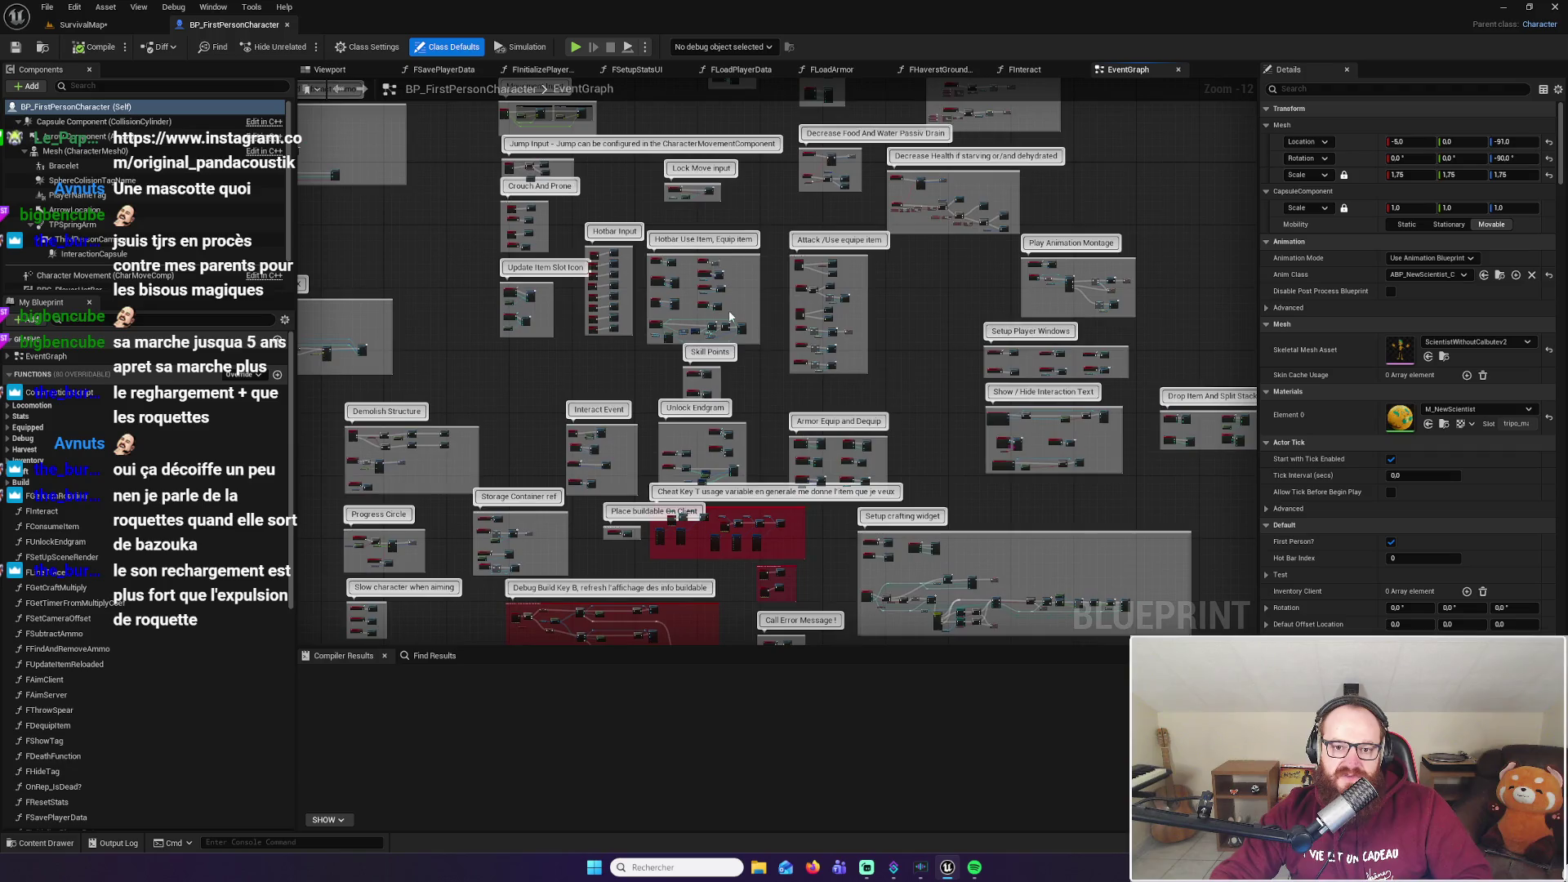
scroll(702, 276, up, 11)
drag(1002, 402, 1033, 311)
mouse_move(1102, 398)
mouse_down()
mouse_move(1096, 198)
mouse_move(1095, 469)
mouse_up()
drag(1082, 322, 1077, 352)
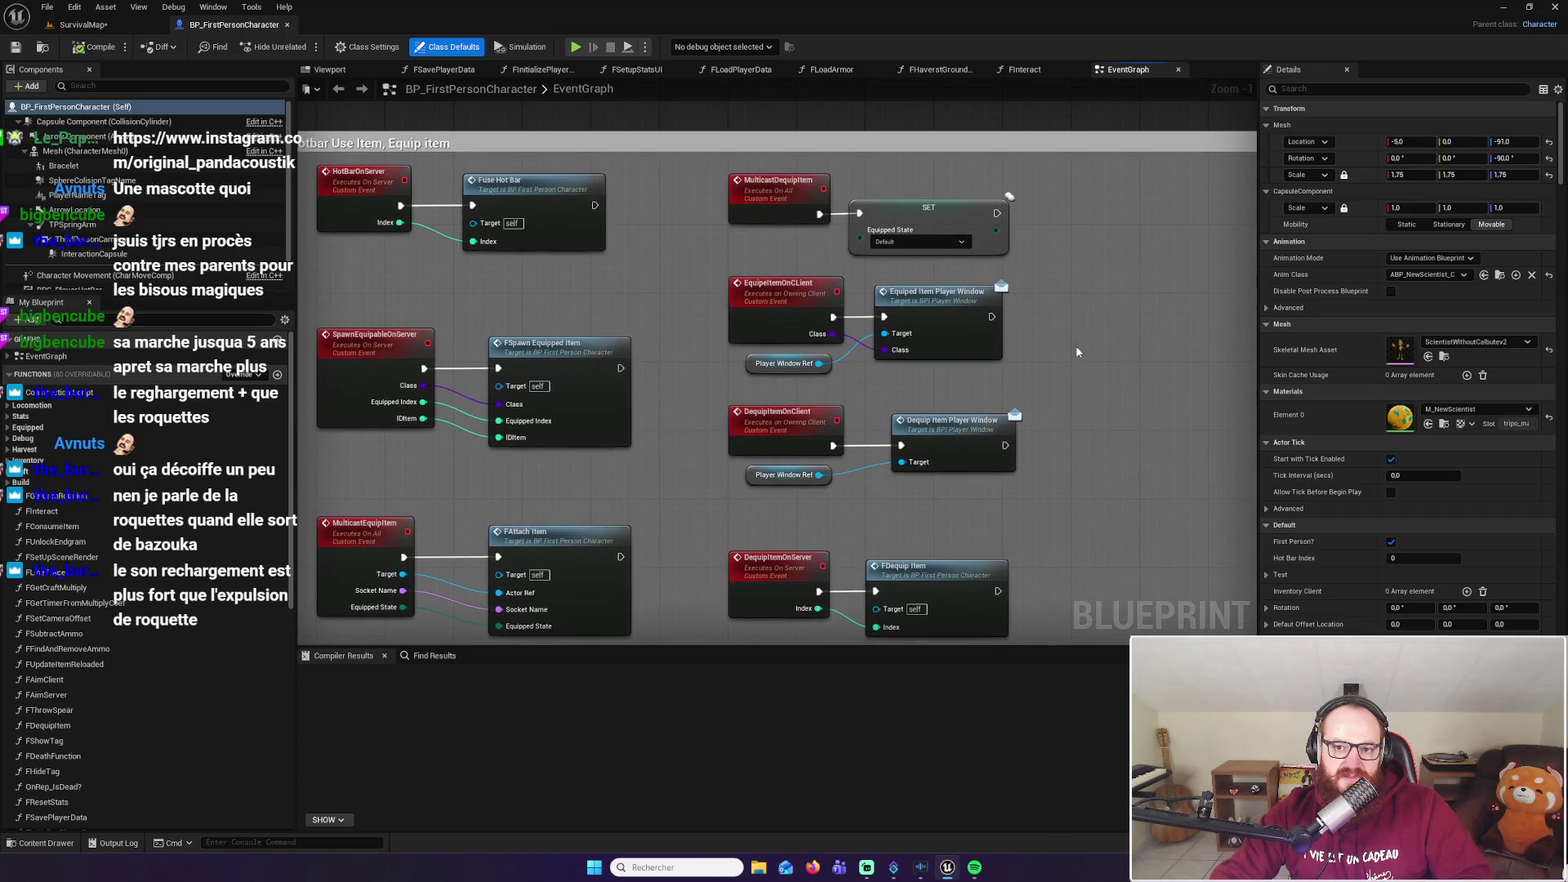
Frame the equip nodes and select the EquipeItemOnClient event to show its Details
drag(1094, 428, 1100, 394)
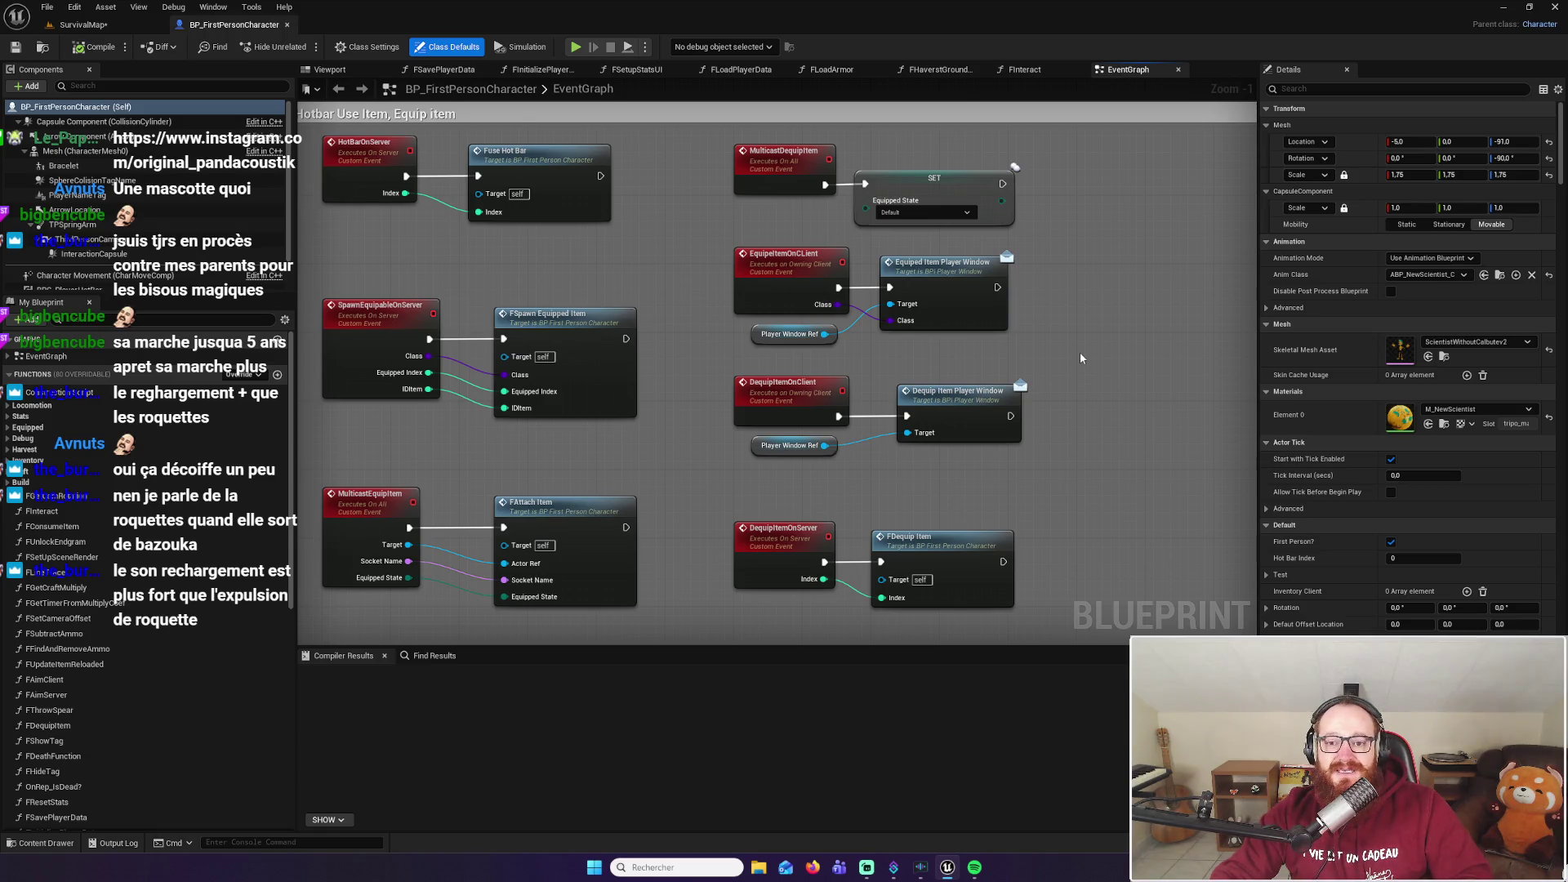
drag(1080, 357, 1127, 365)
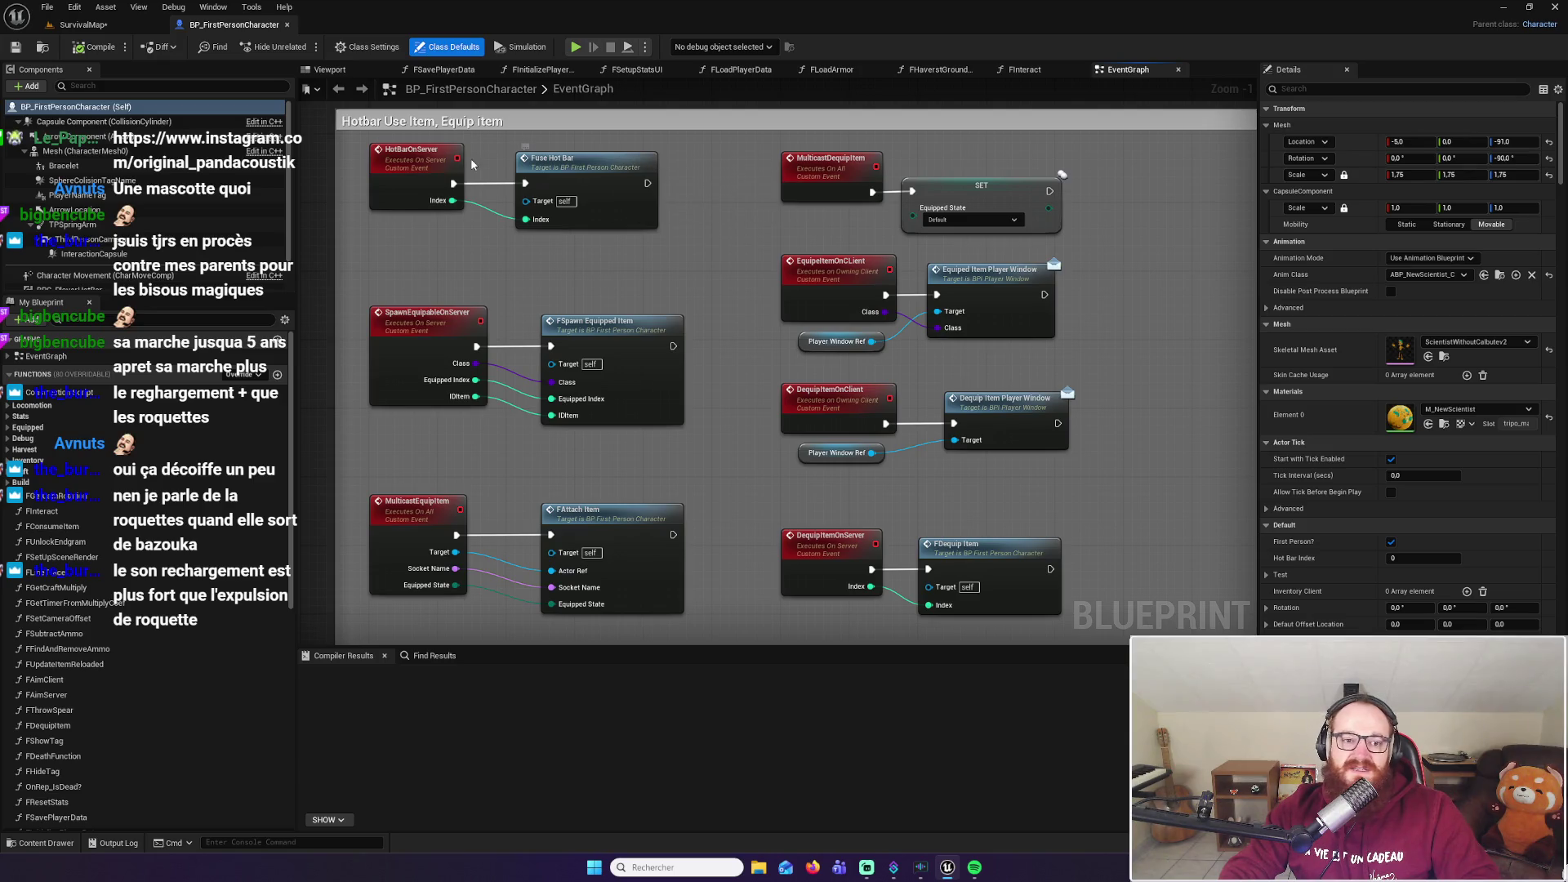
mouse_move(600, 155)
mouse_down()
mouse_move(675, 169)
mouse_move(689, 199)
mouse_up()
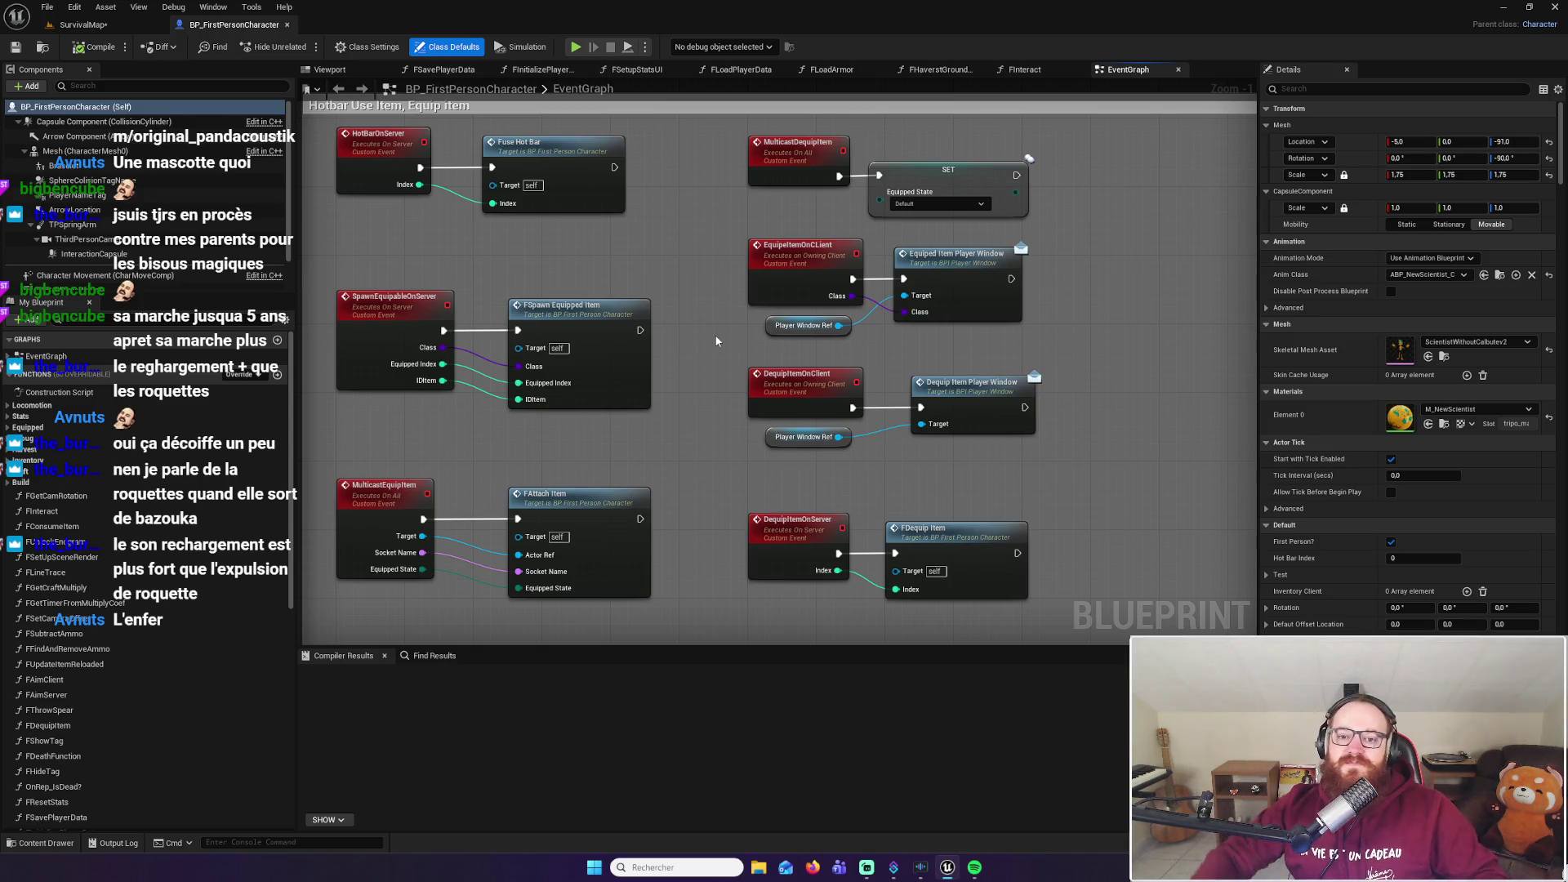
drag(1073, 332, 1034, 325)
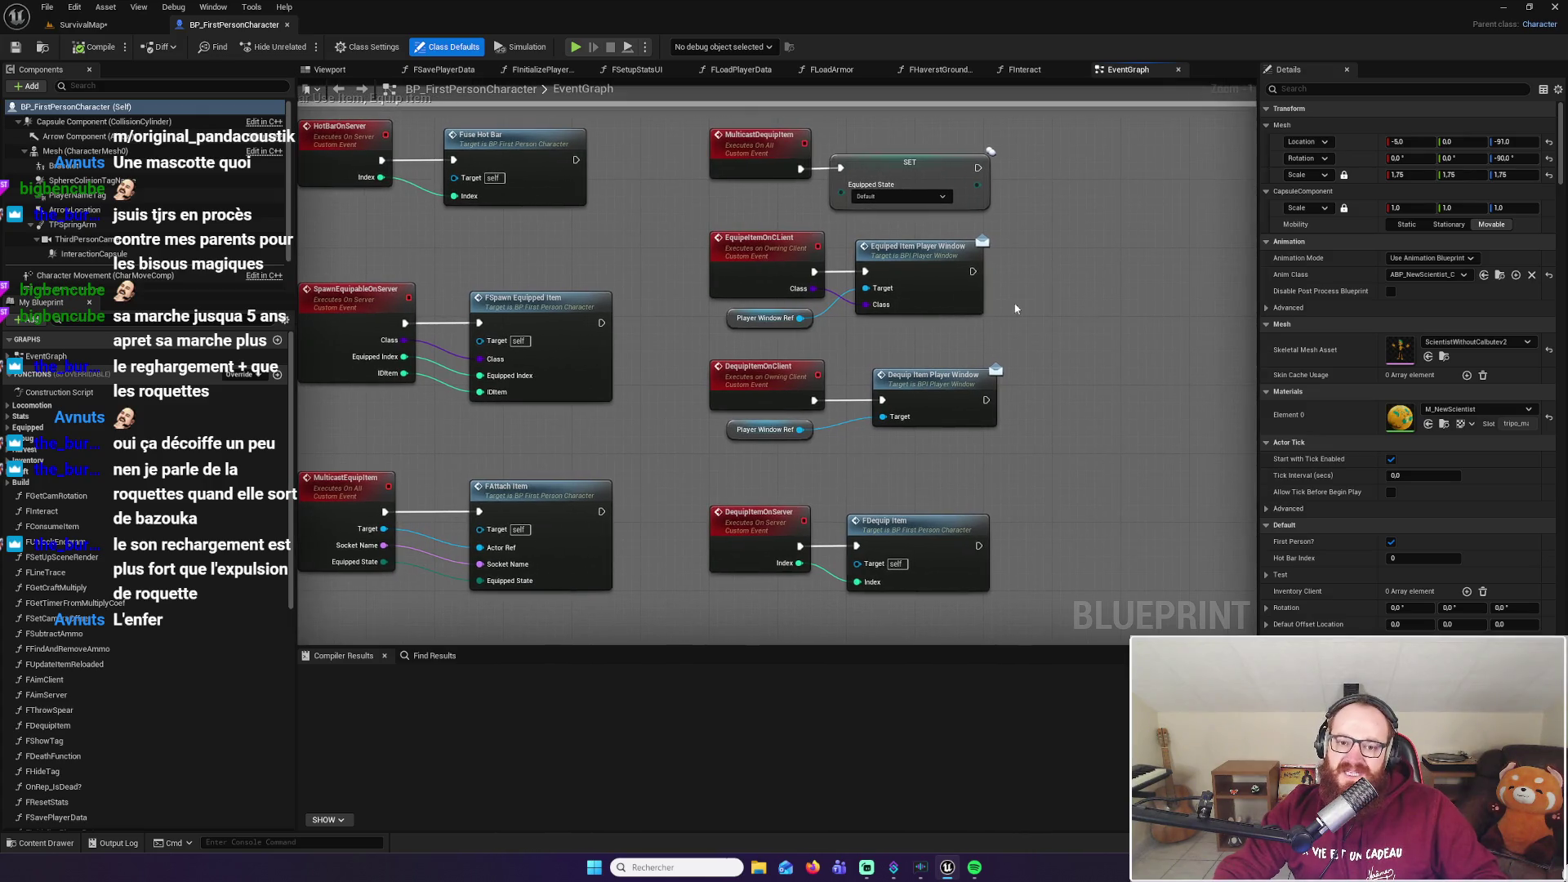
drag(698, 311, 750, 343)
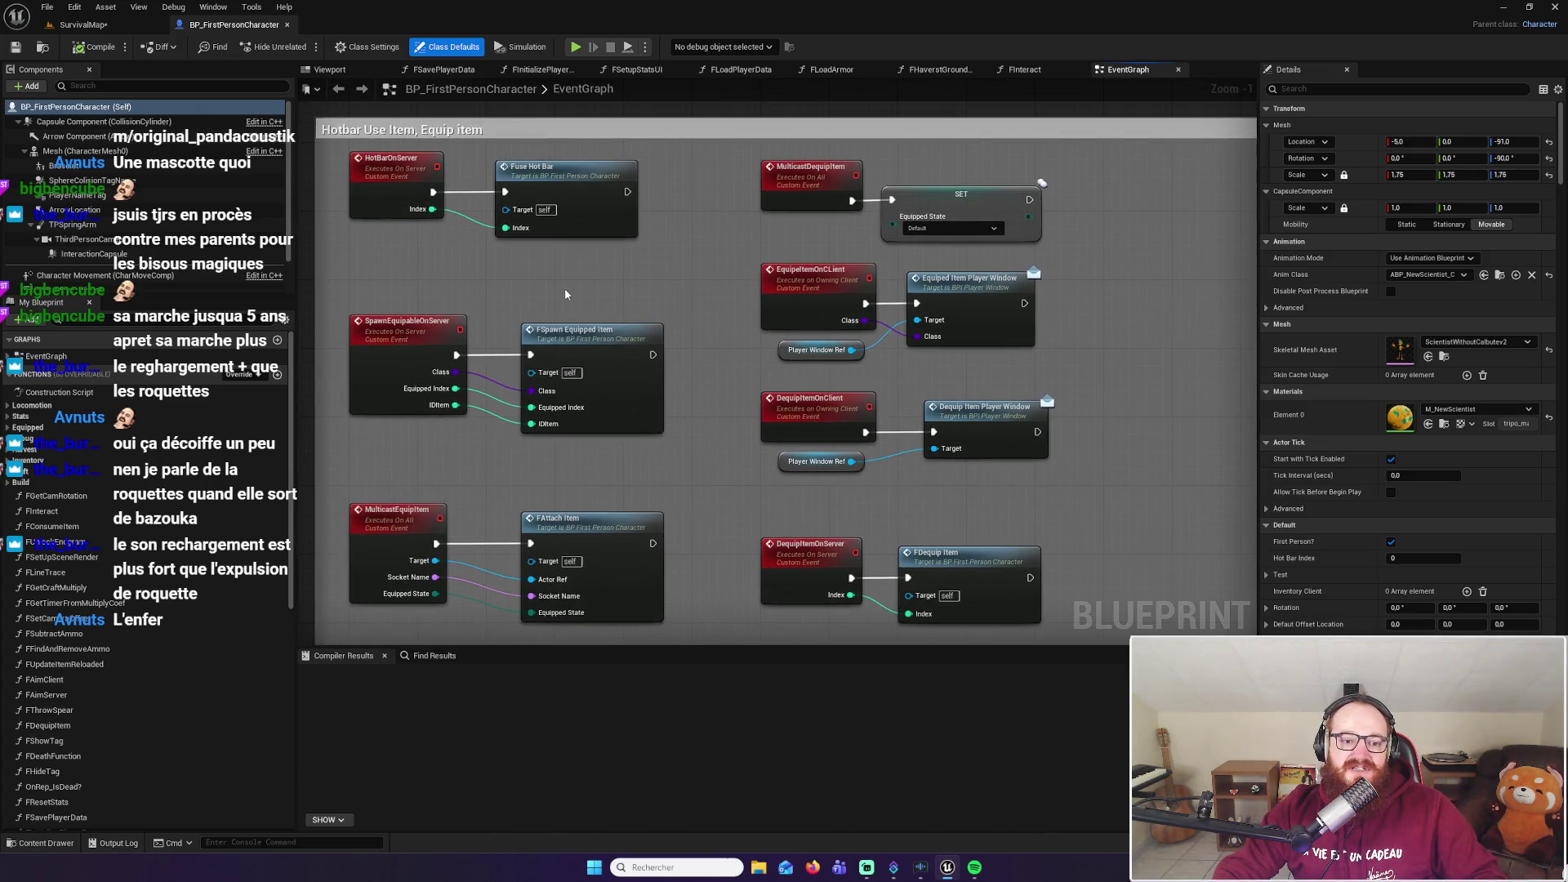
drag(565, 294, 563, 285)
drag(765, 292, 699, 294)
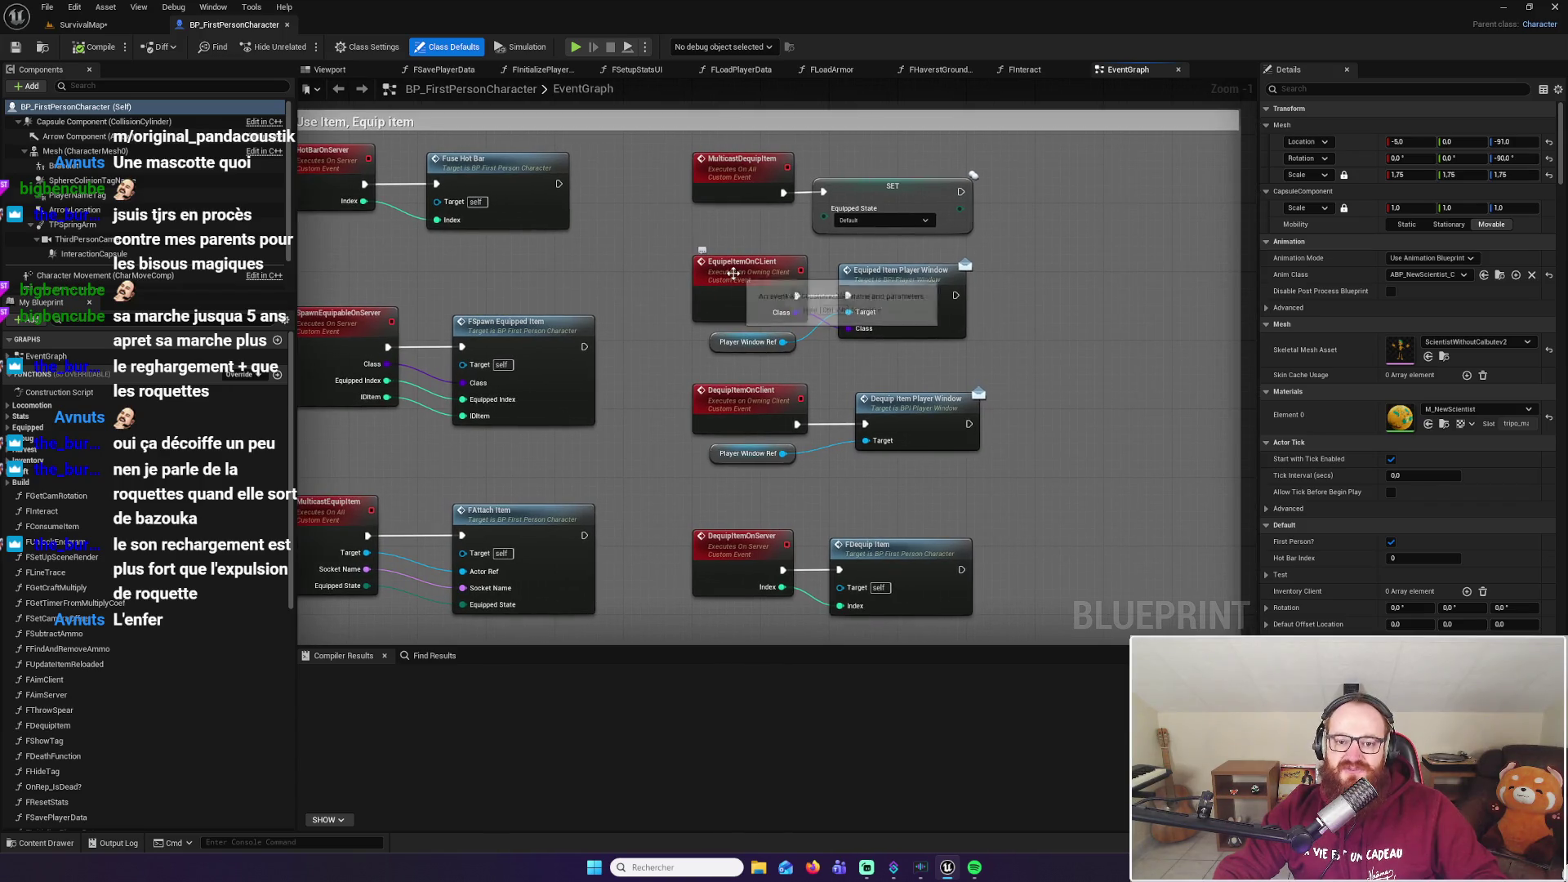
click(757, 280)
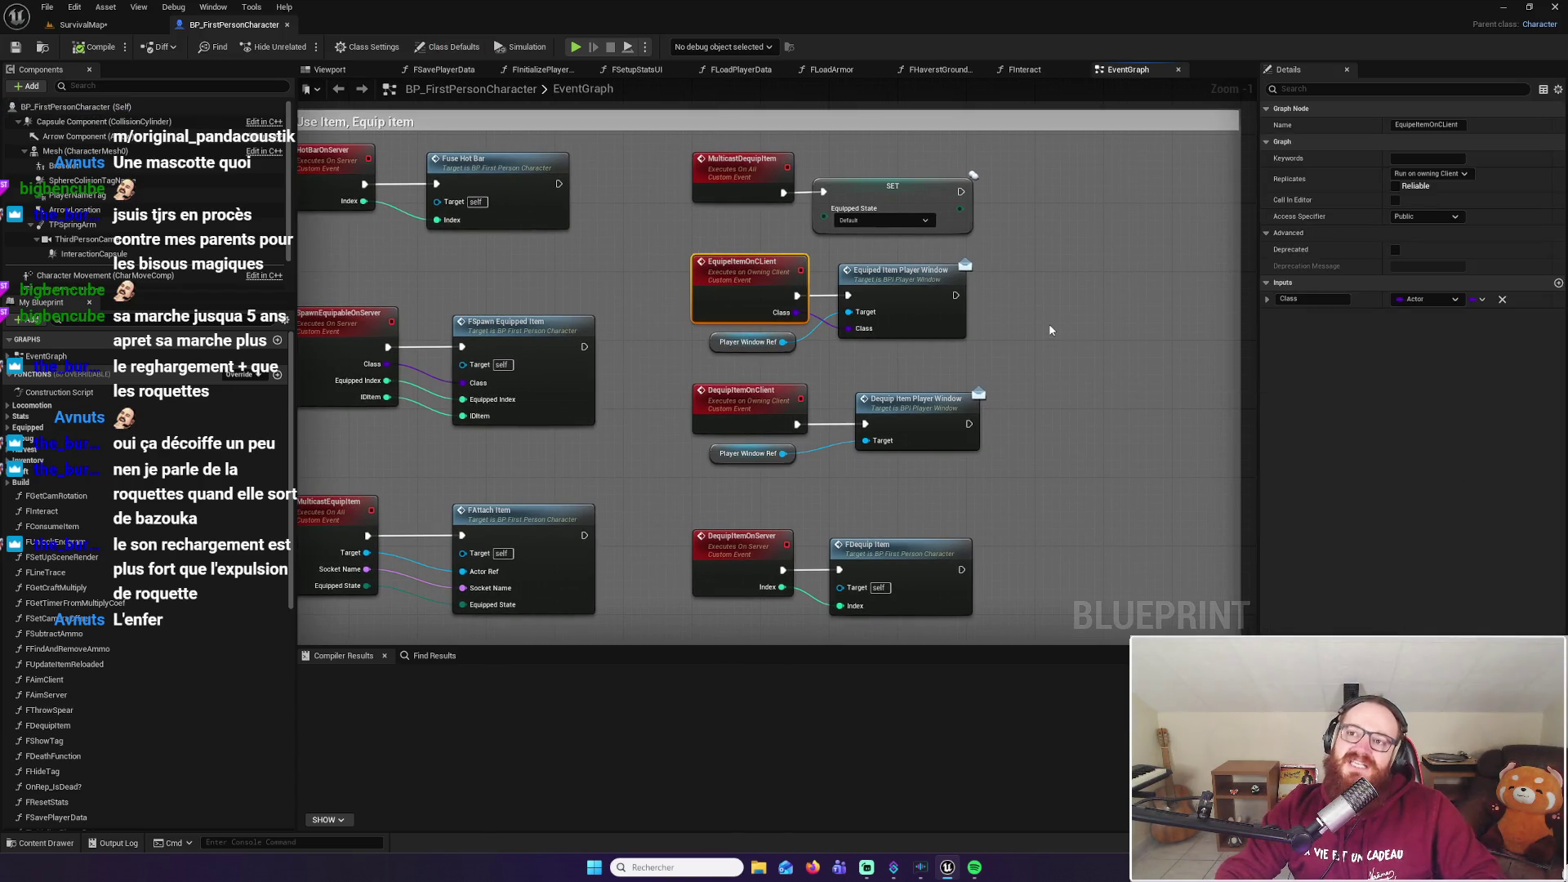
Zoom around the graph to bring the spawn, equip and dequip events into view
scroll(1049, 323, down, 4)
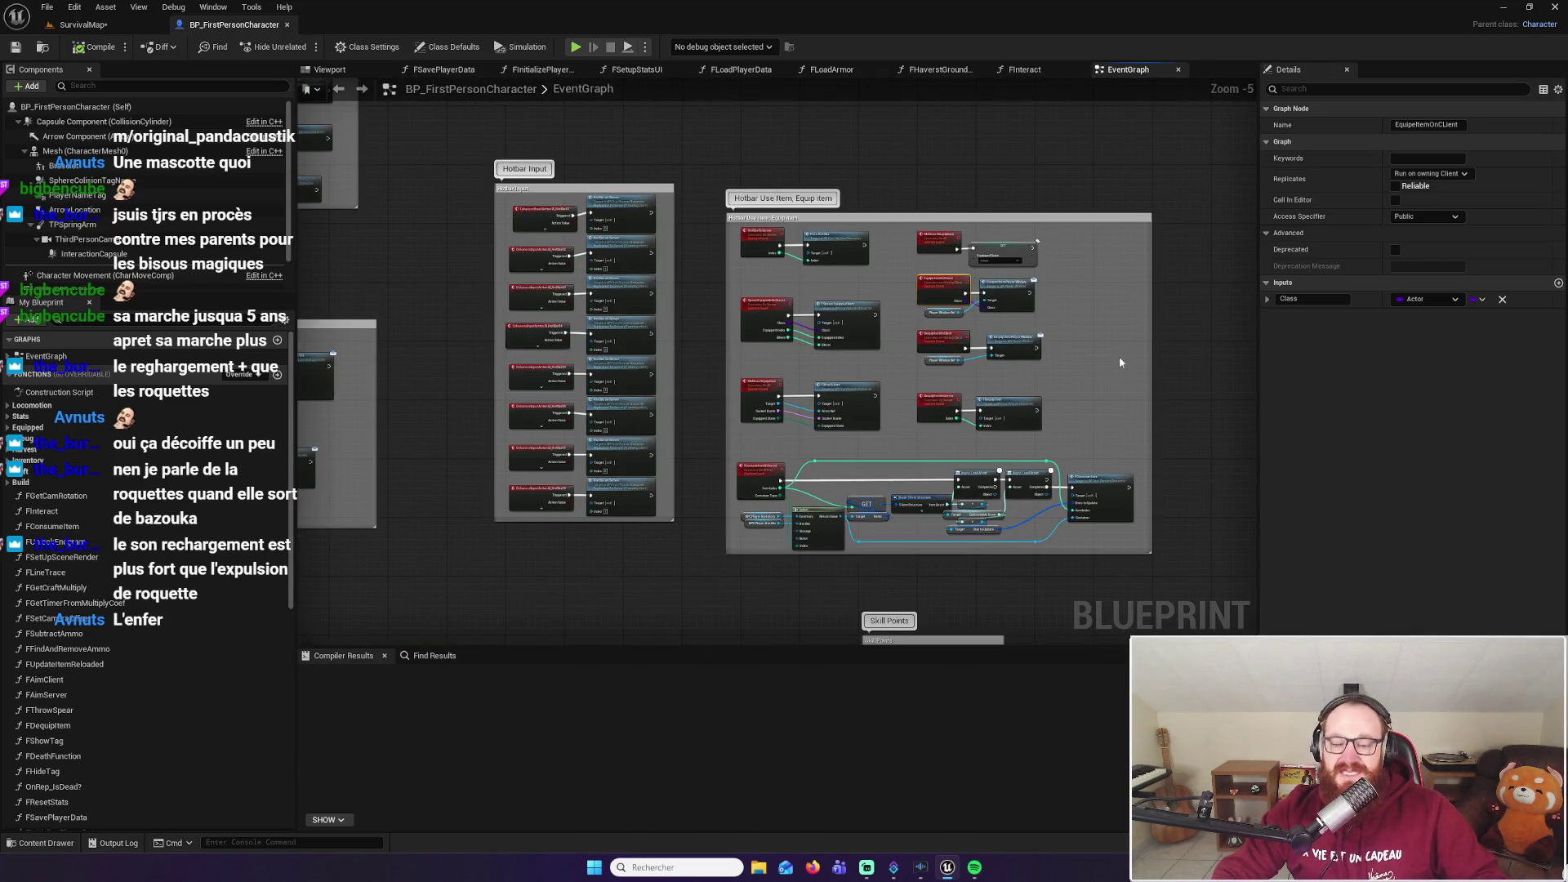
scroll(1114, 360, up, 2)
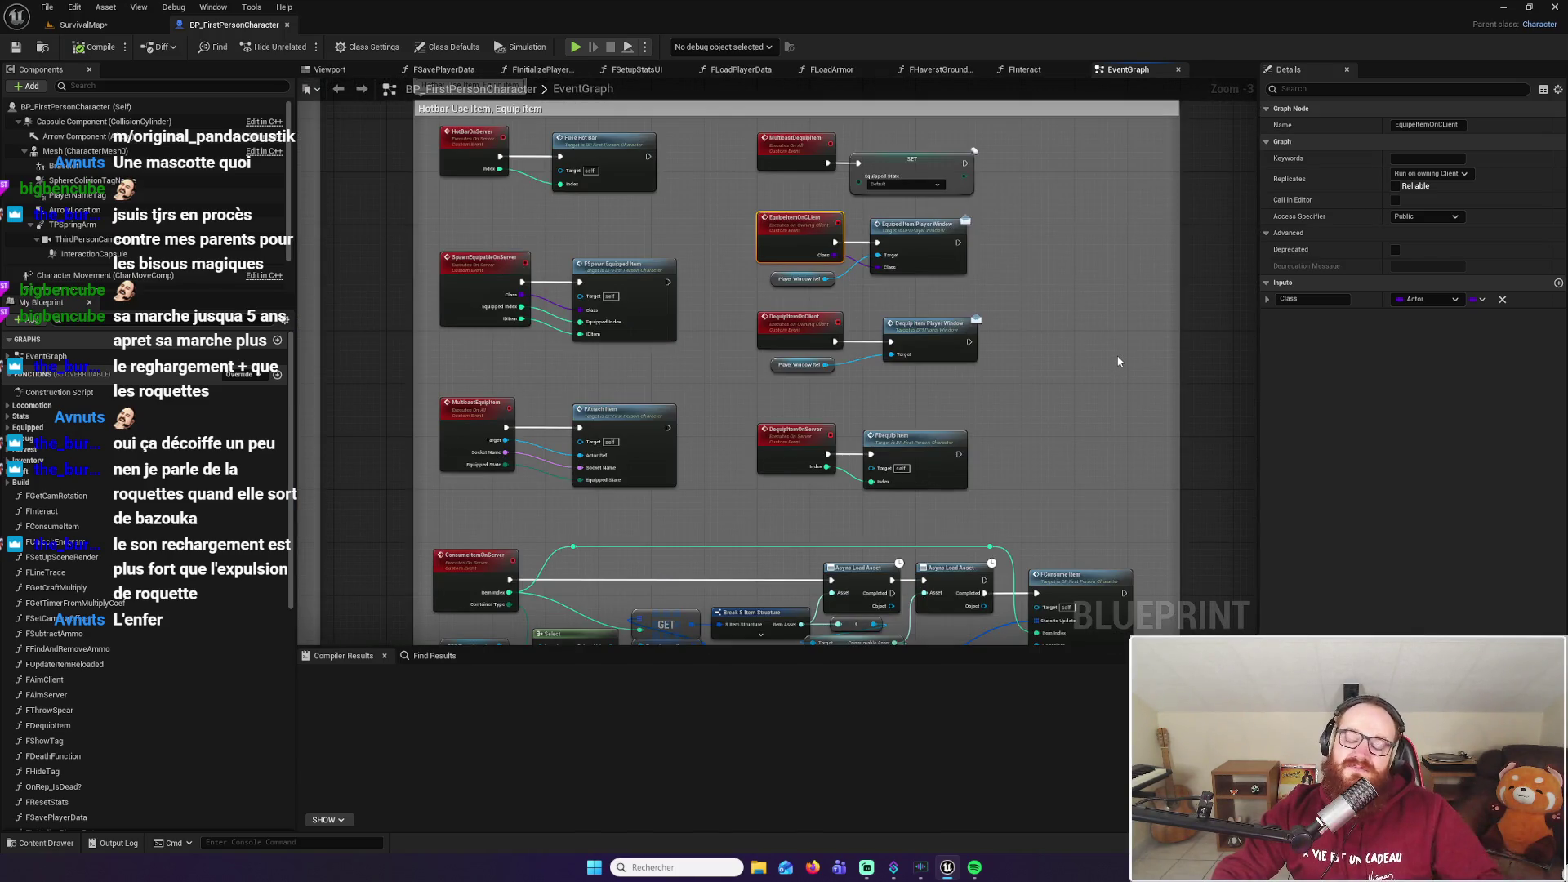
scroll(1116, 356, down, 2)
scroll(1111, 376, up, 1)
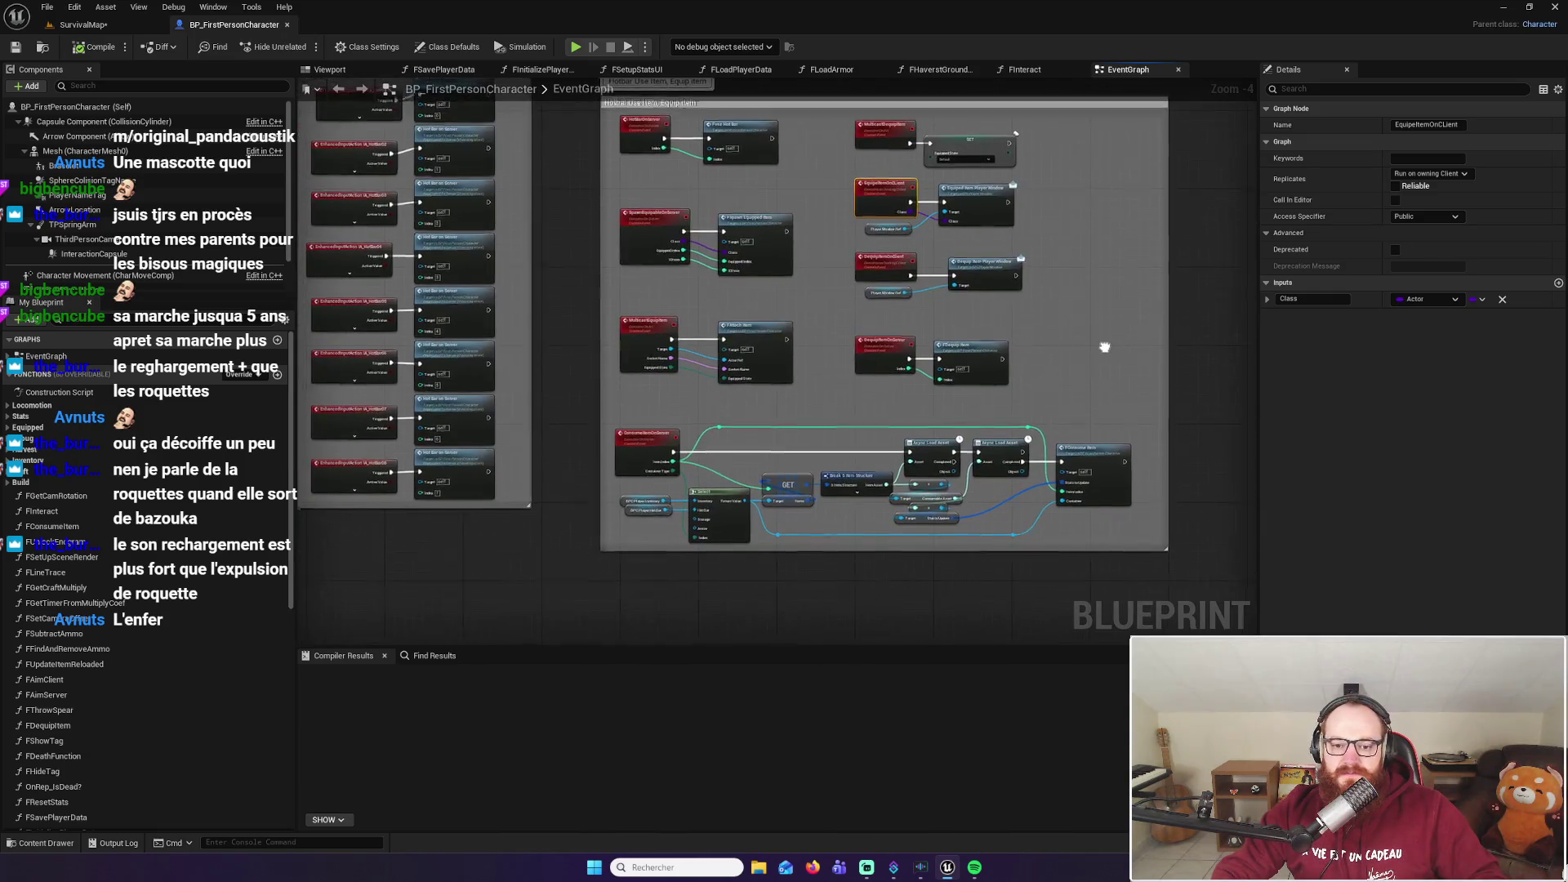
scroll(1101, 341, up, 5)
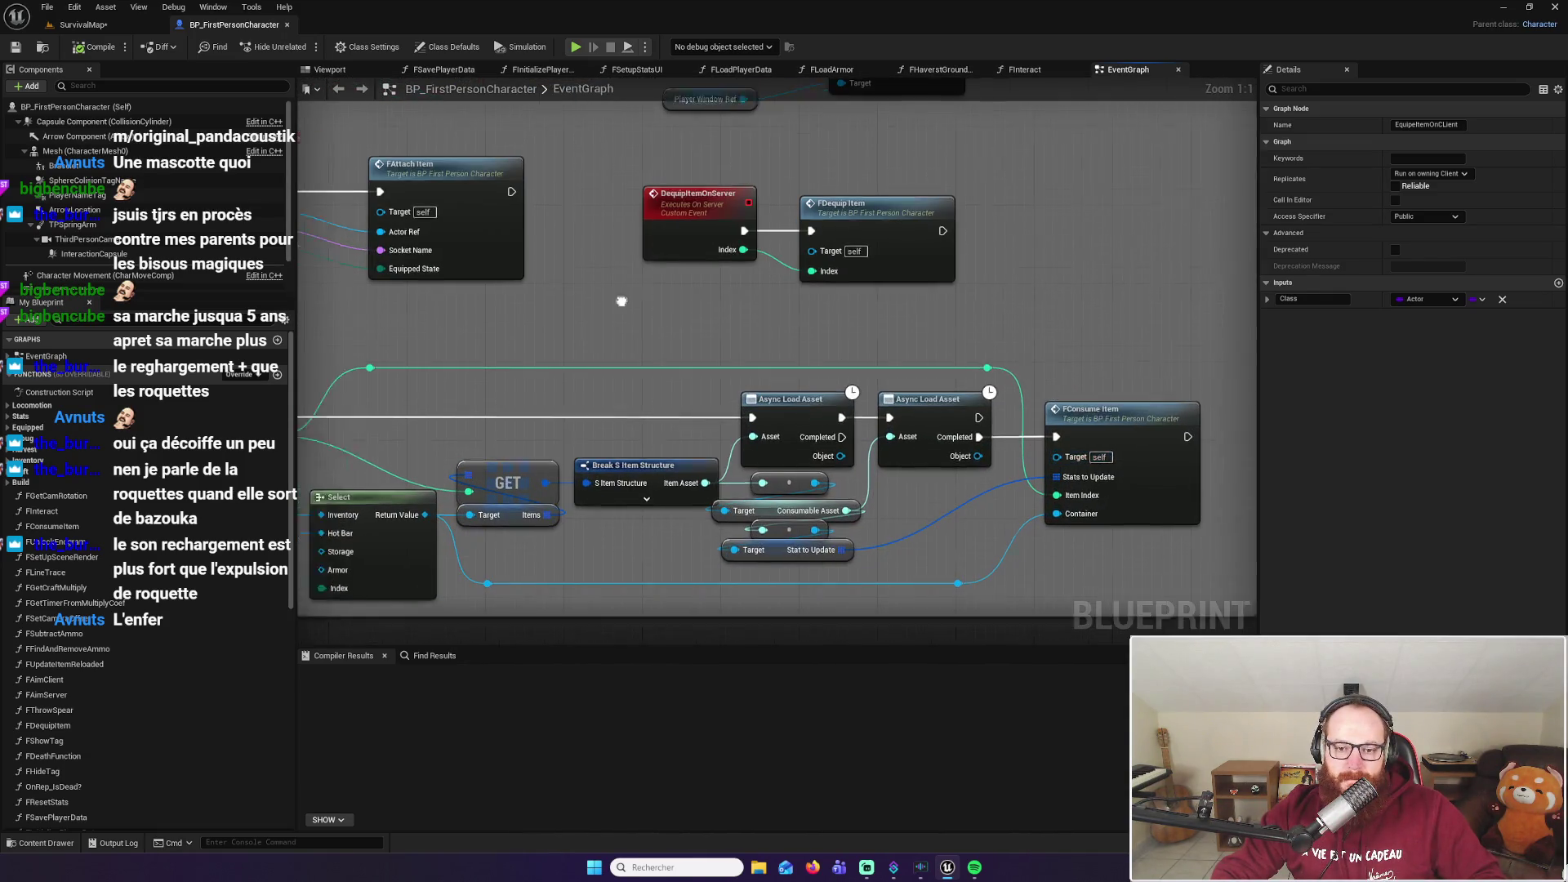
scroll(850, 303, down, 5)
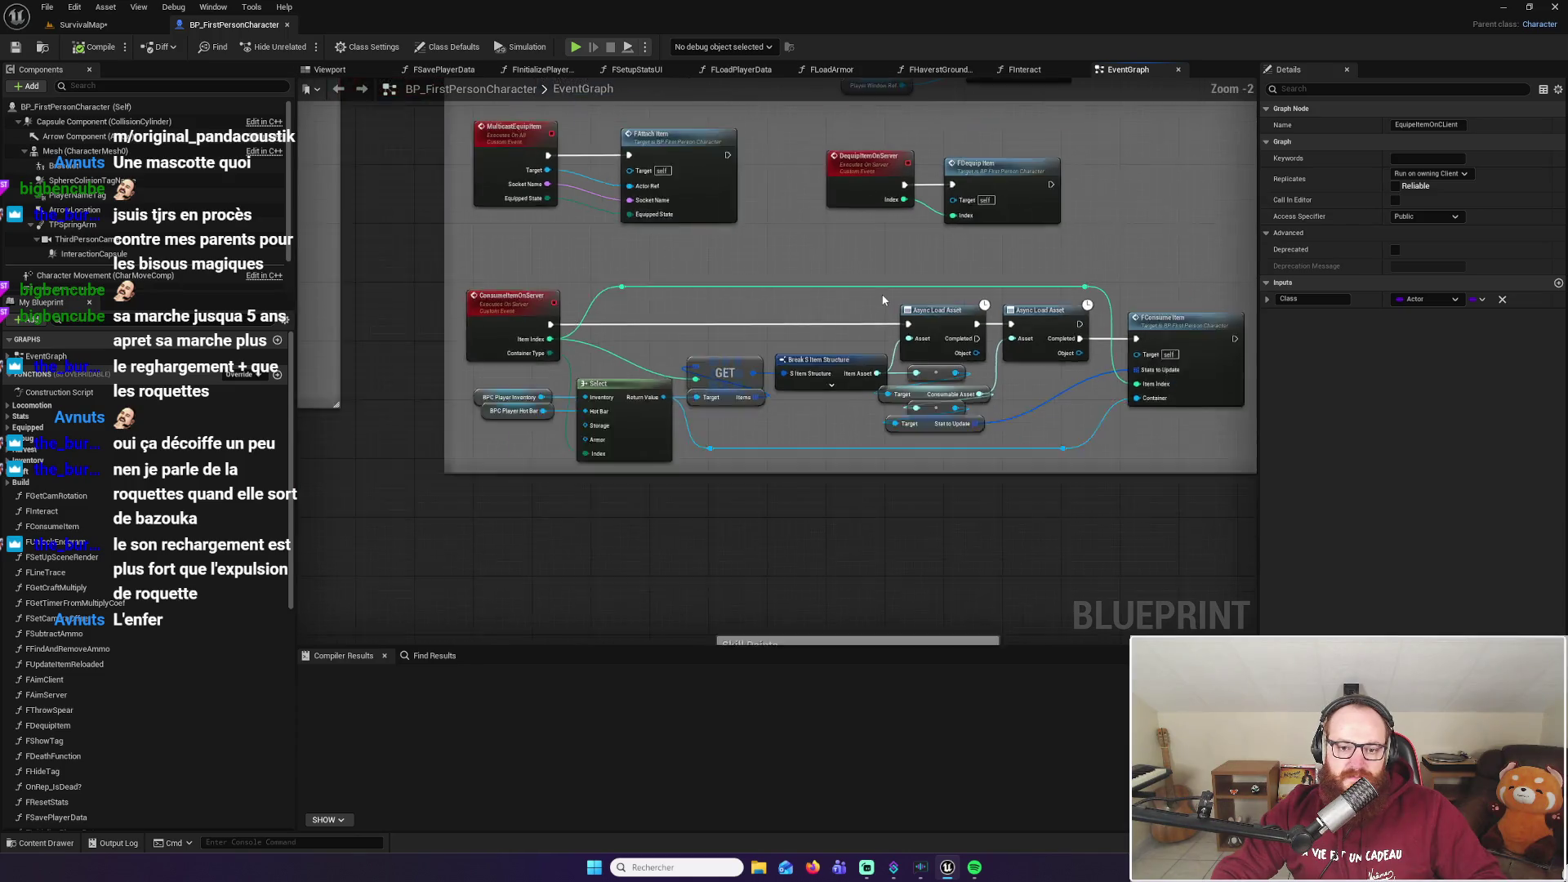
scroll(1065, 411, up, 1)
scroll(1062, 490, down, 1)
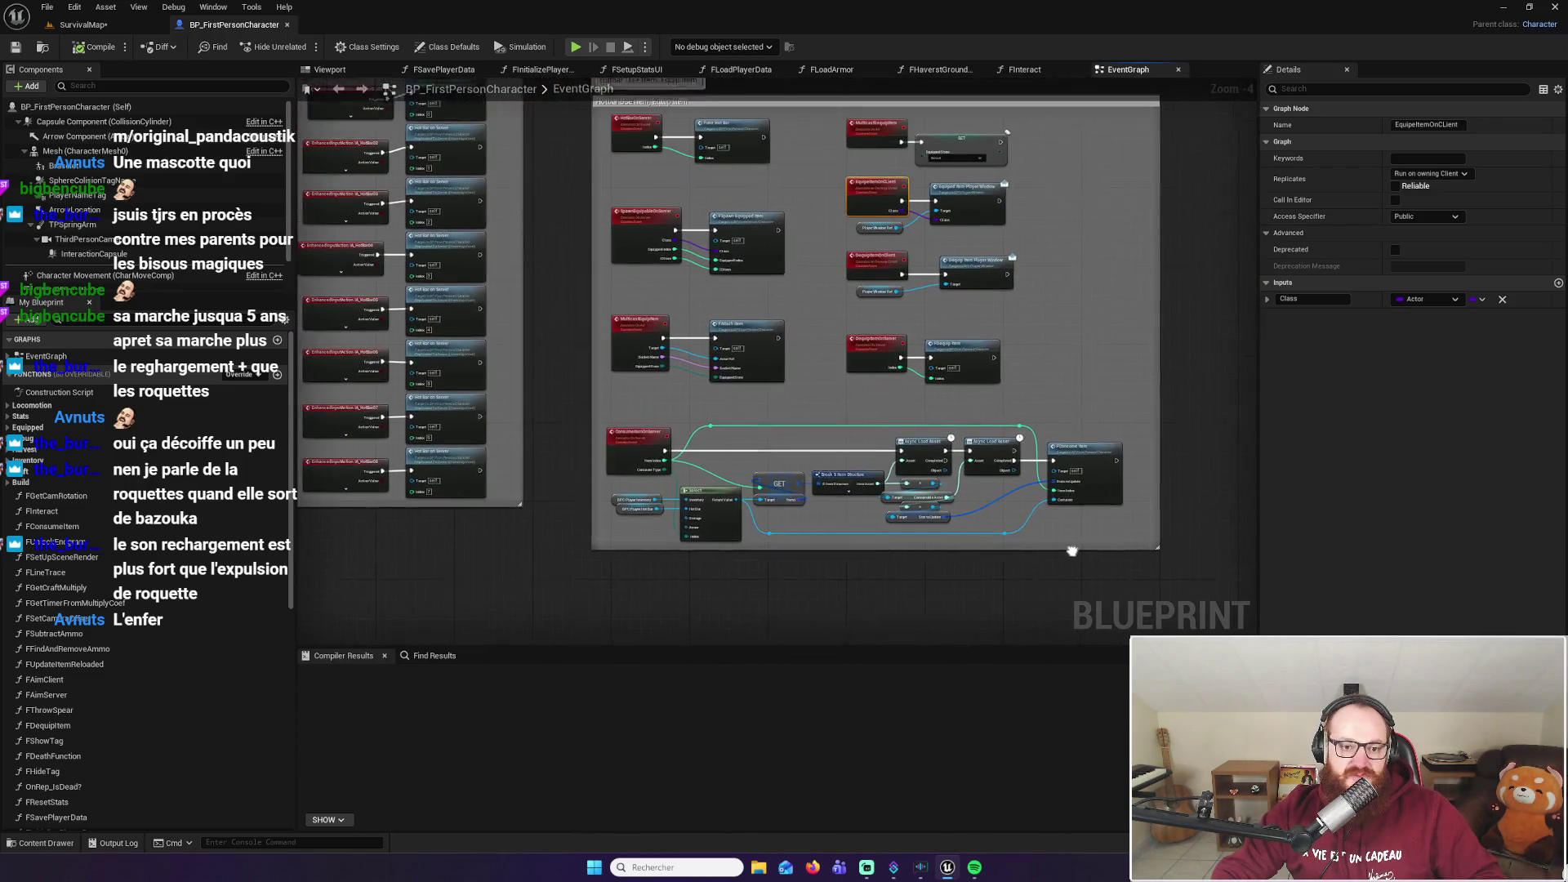
scroll(624, 440, up, 3)
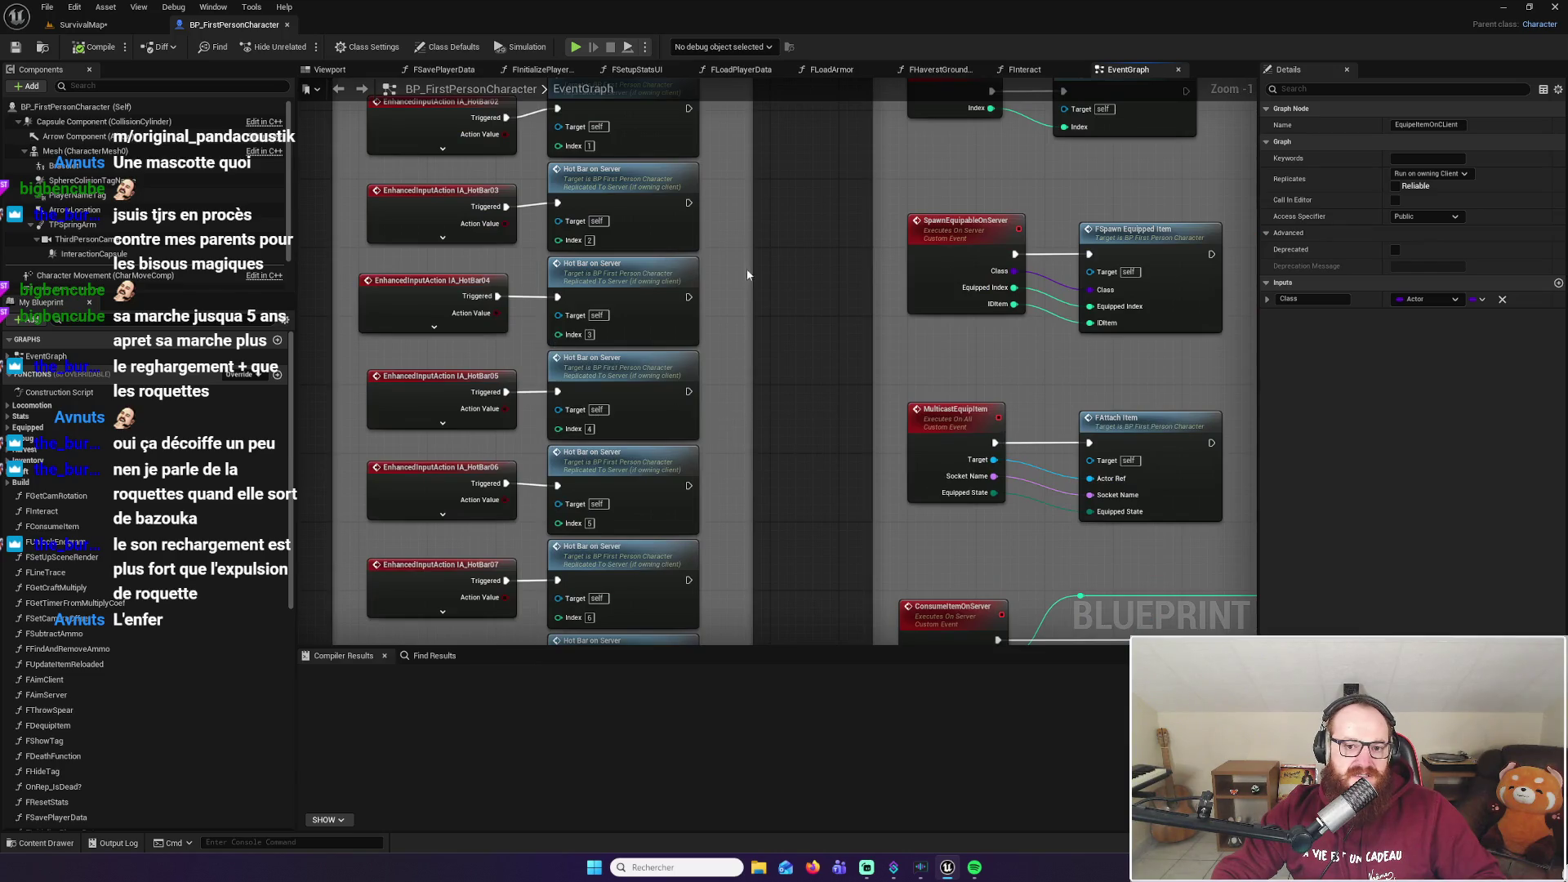
mouse_move(747, 528)
mouse_down()
mouse_move(742, 204)
mouse_move(817, 393)
mouse_up()
Jump to the LeftMouseOnServer event in the Attack/Use equipe item logic
scroll(817, 393, down, 7)
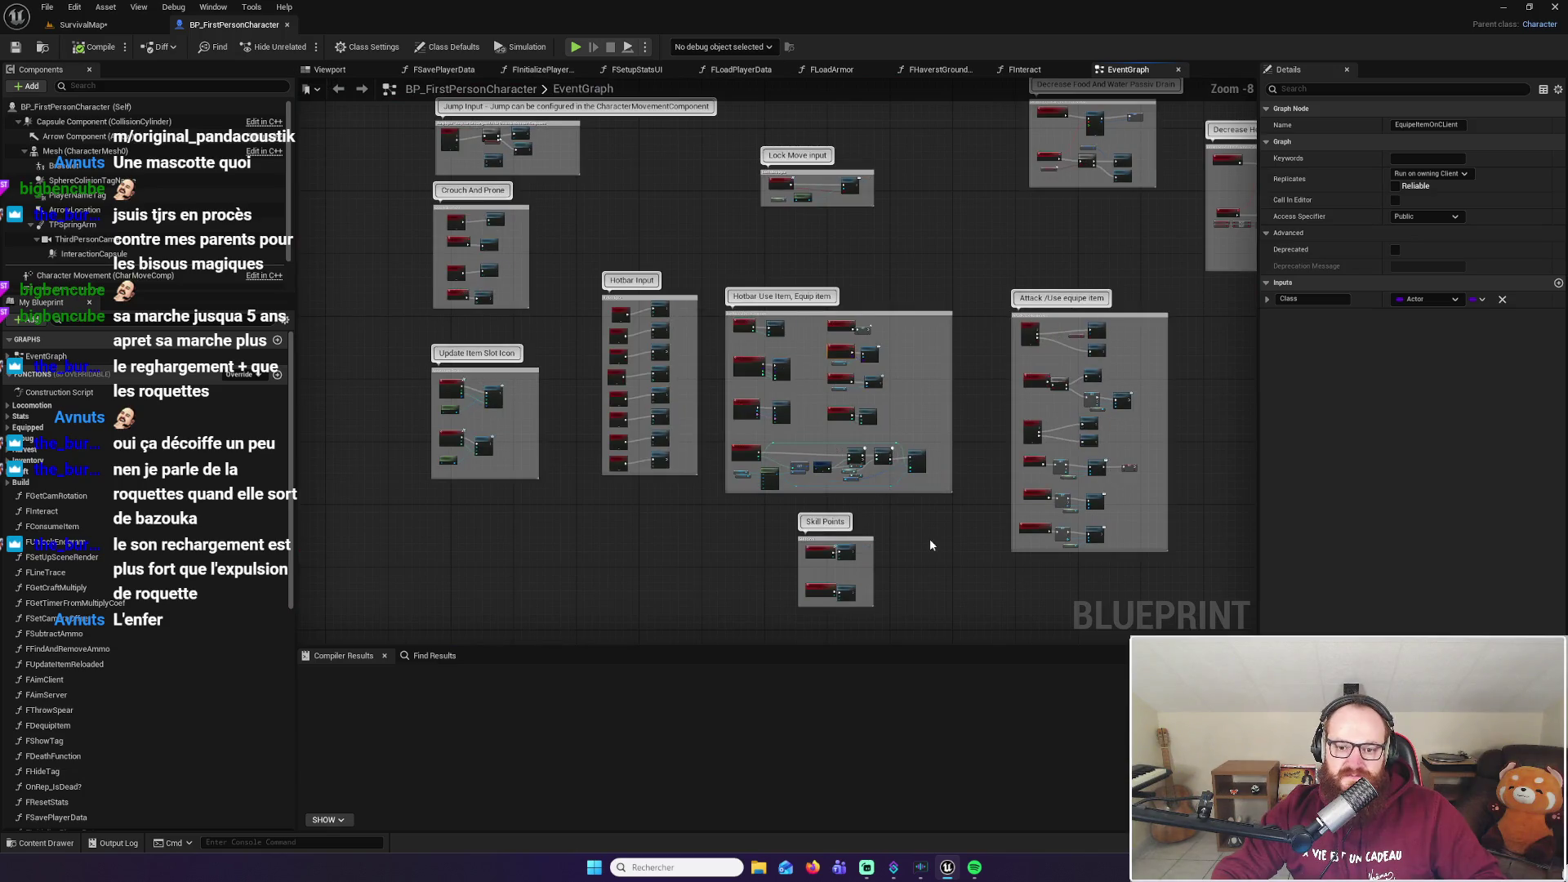
scroll(948, 455, up, 8)
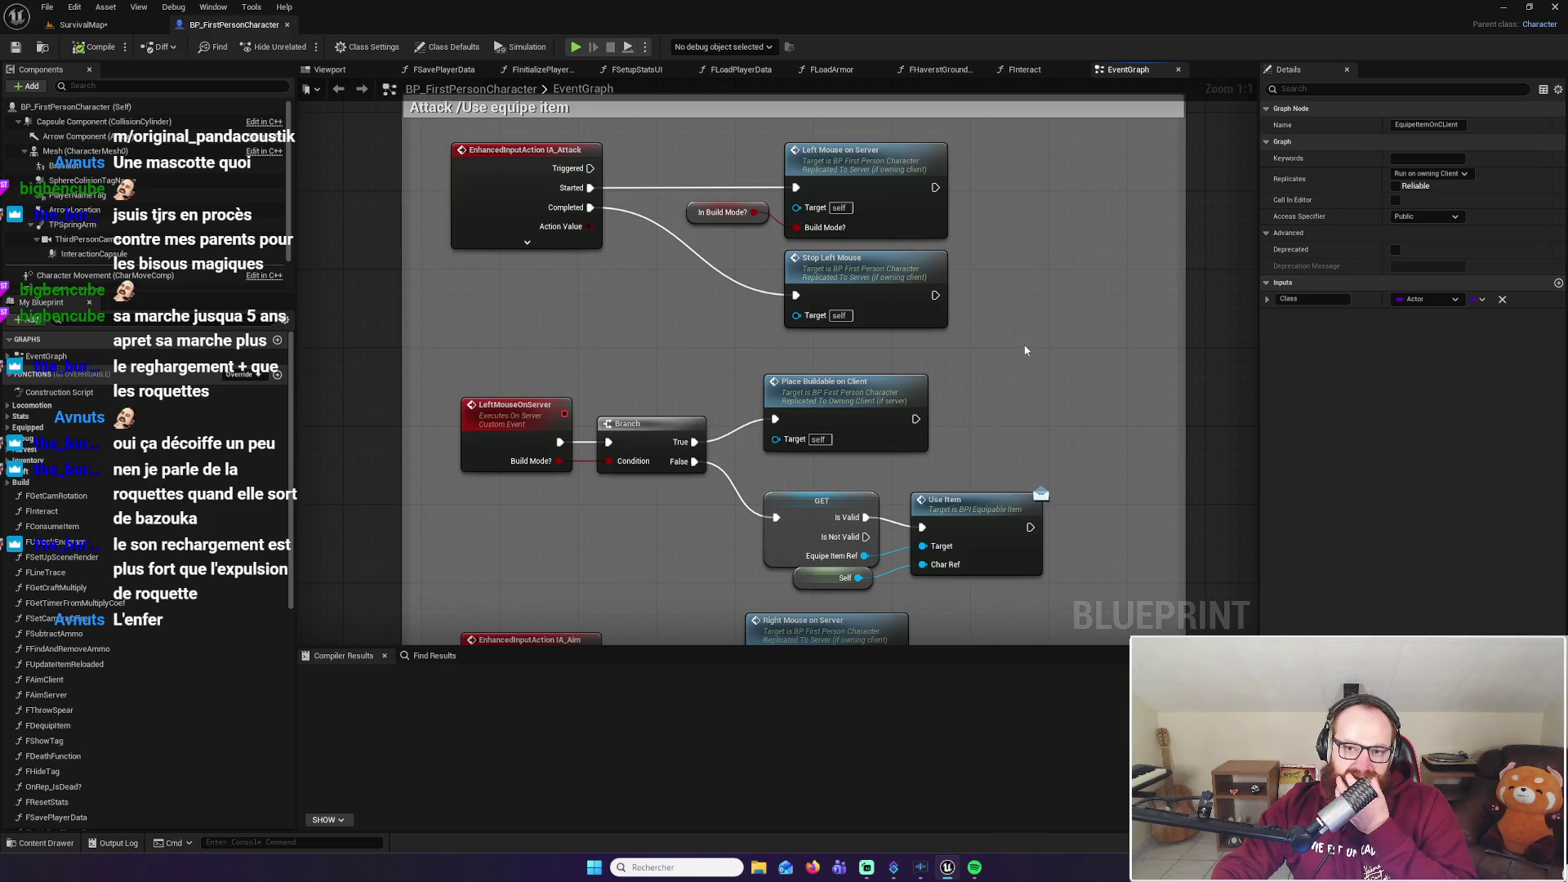
drag(1023, 345, 990, 332)
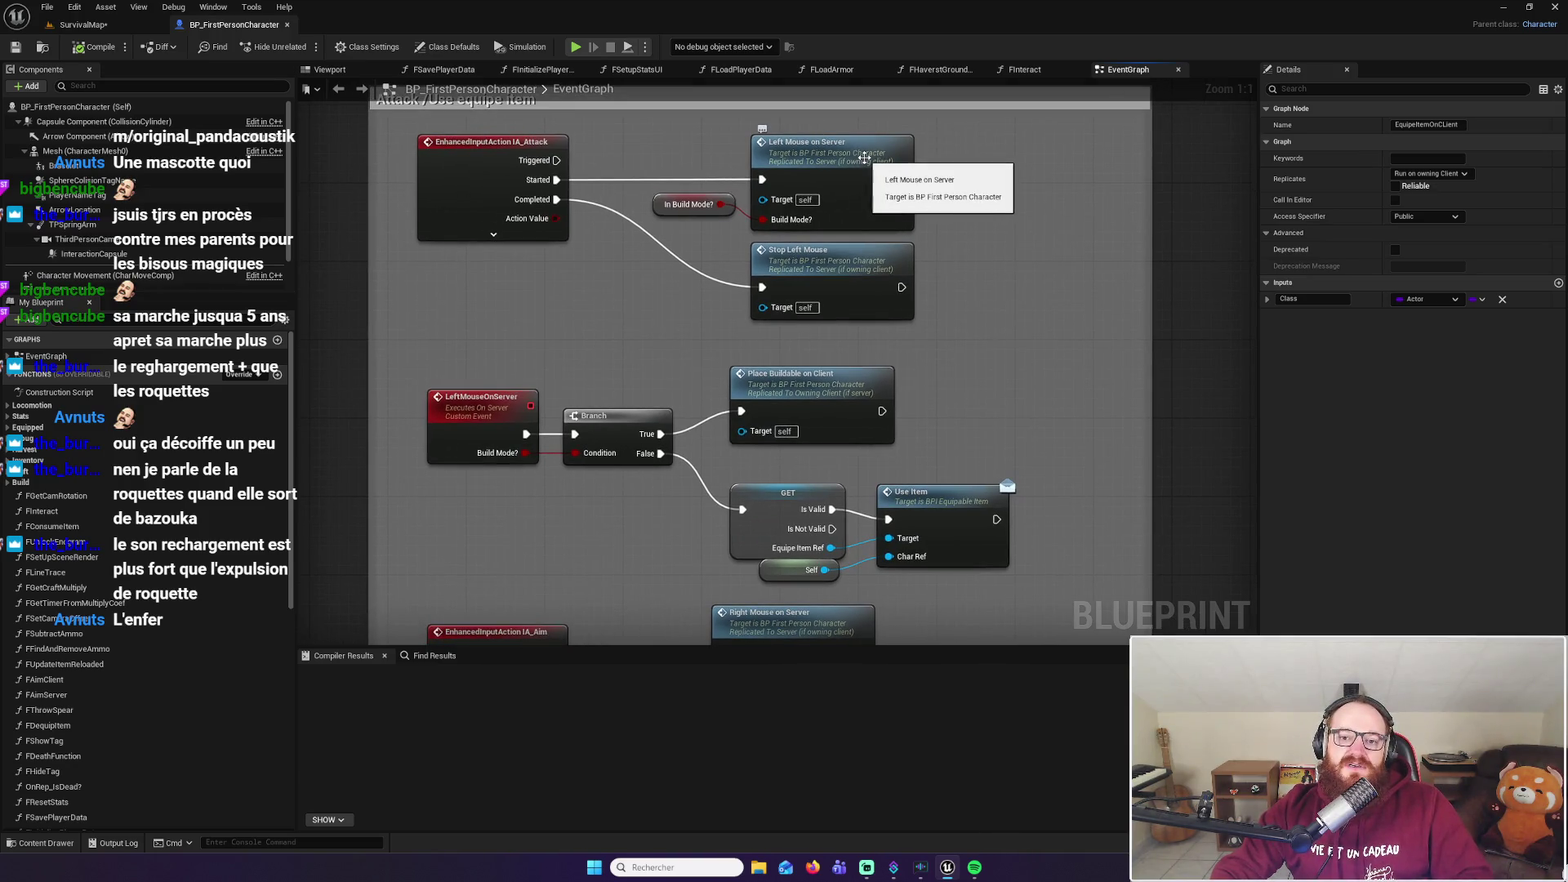
double_click(866, 161)
mouse_move(866, 161)
mouse_down()
mouse_move(762, 255)
mouse_move(556, 252)
mouse_move(733, 227)
mouse_move(645, 136)
mouse_up()
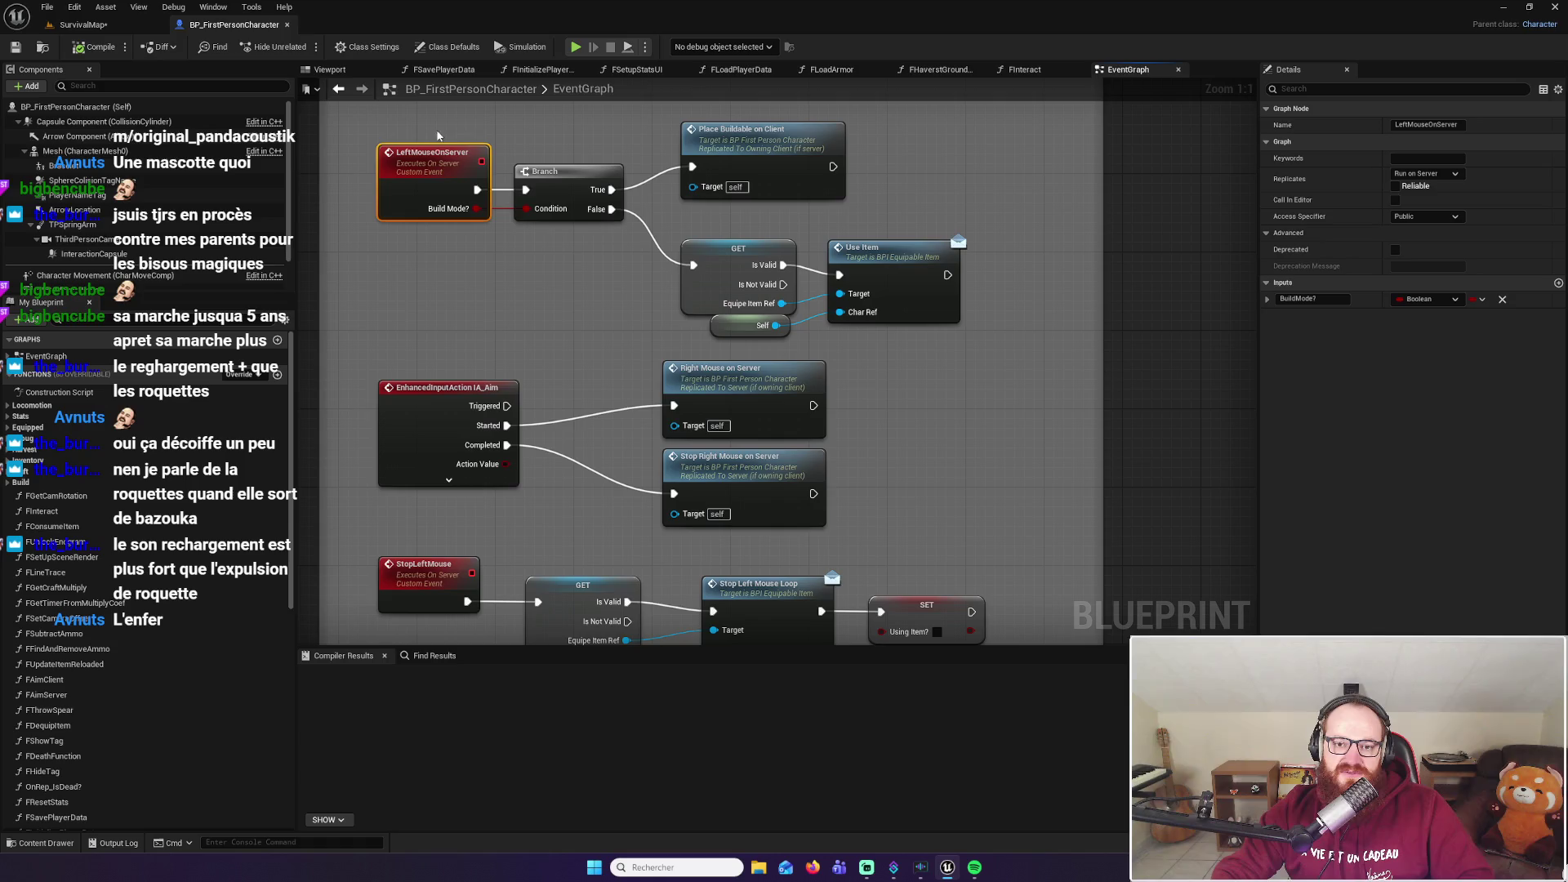
Open BPI_EquipableItem from the Use Item node, inspect UseItem's inputs, then return to SurvivalMap
drag(786, 220, 692, 200)
click(803, 228)
double_click(802, 227)
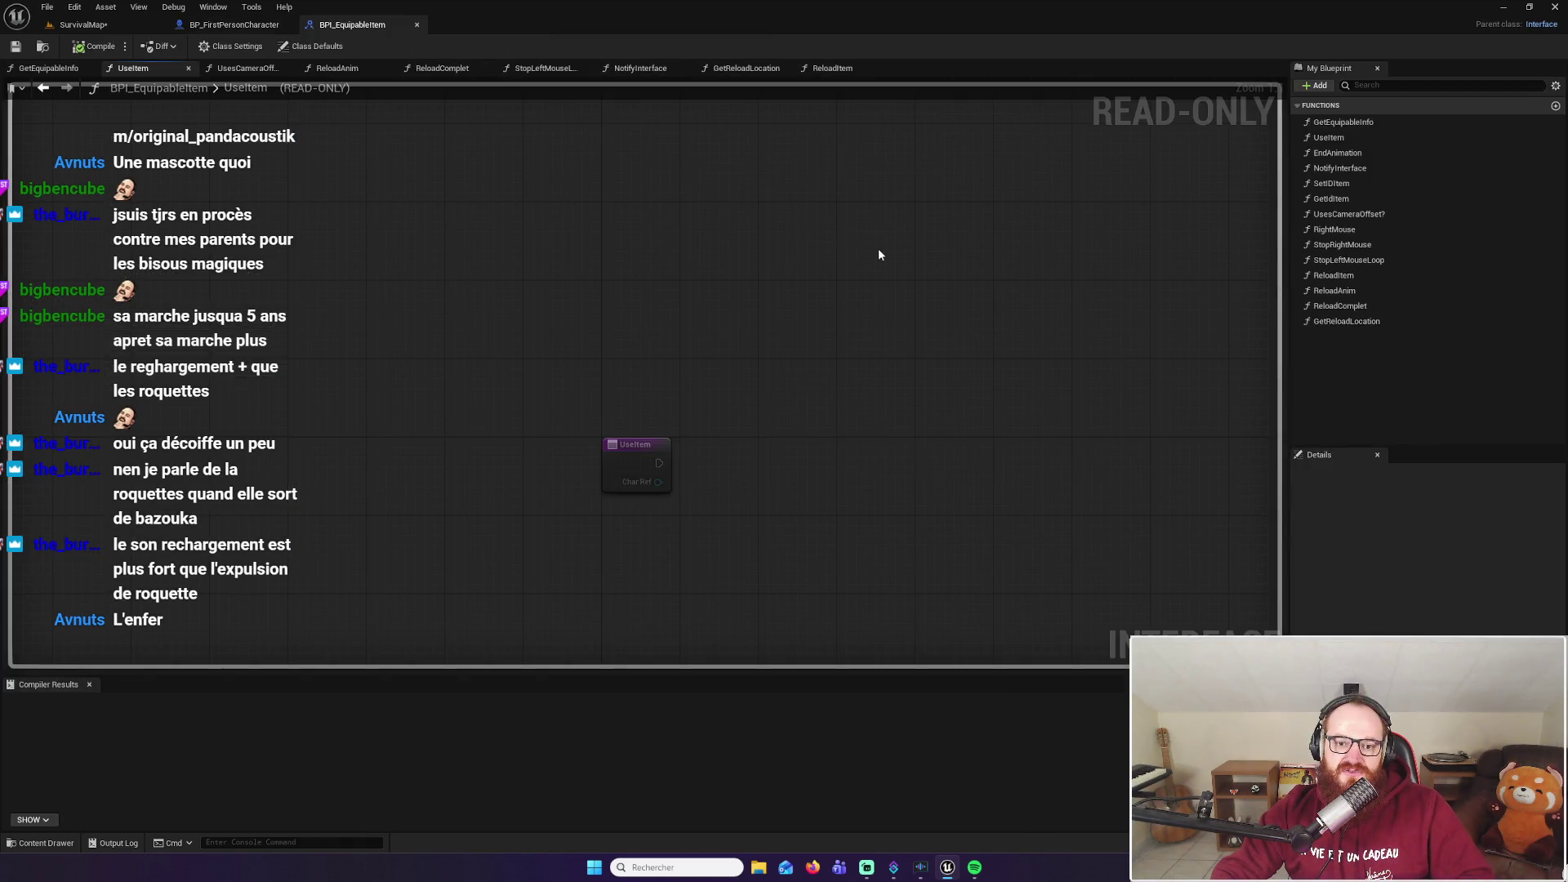
click(418, 25)
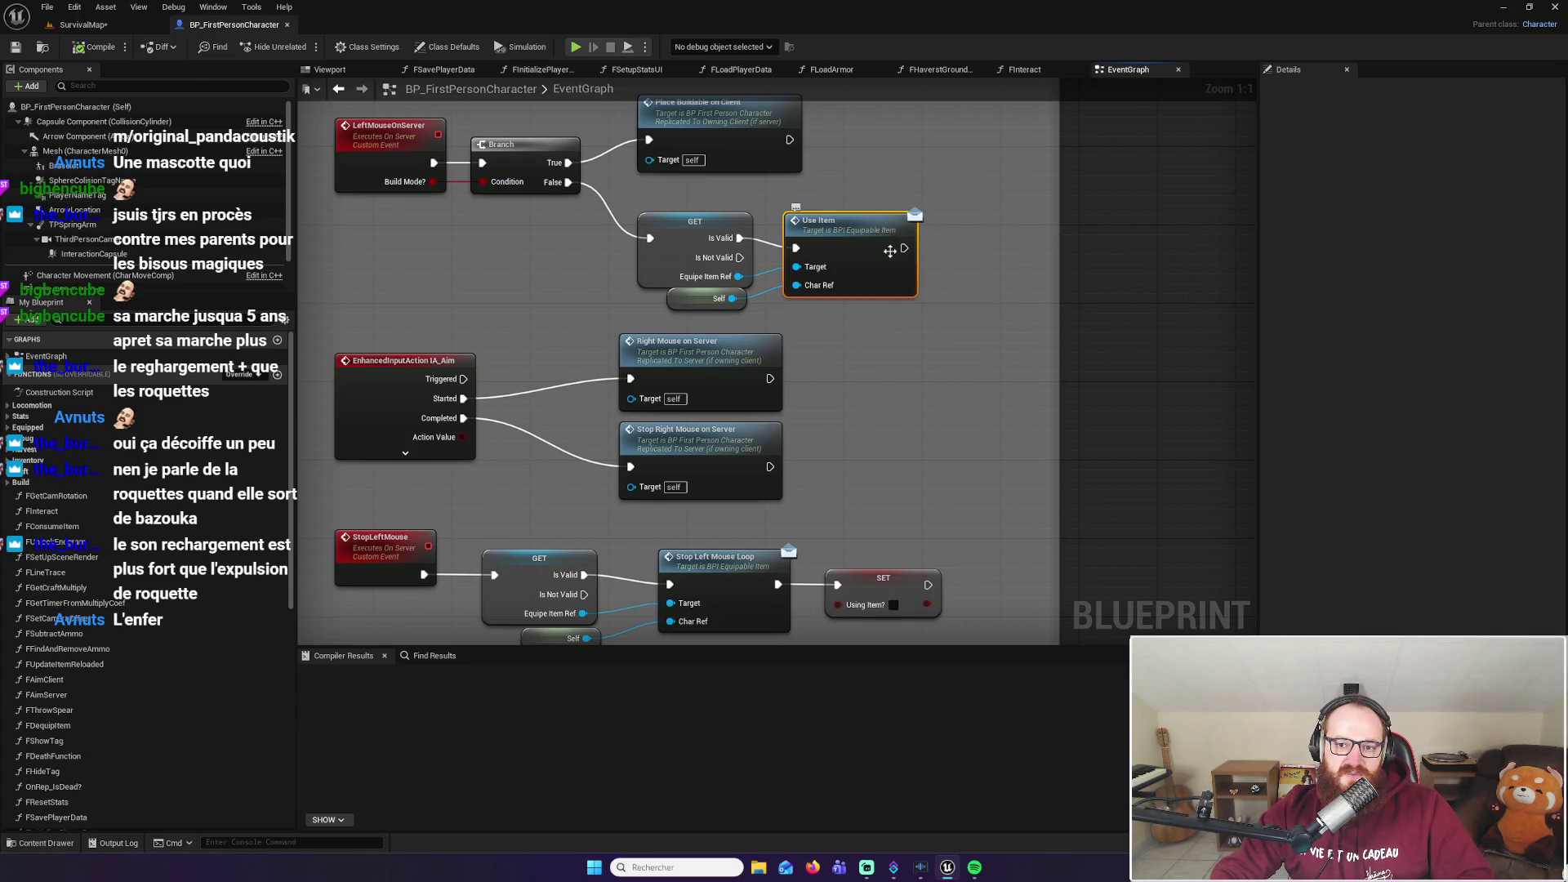
double_click(887, 250)
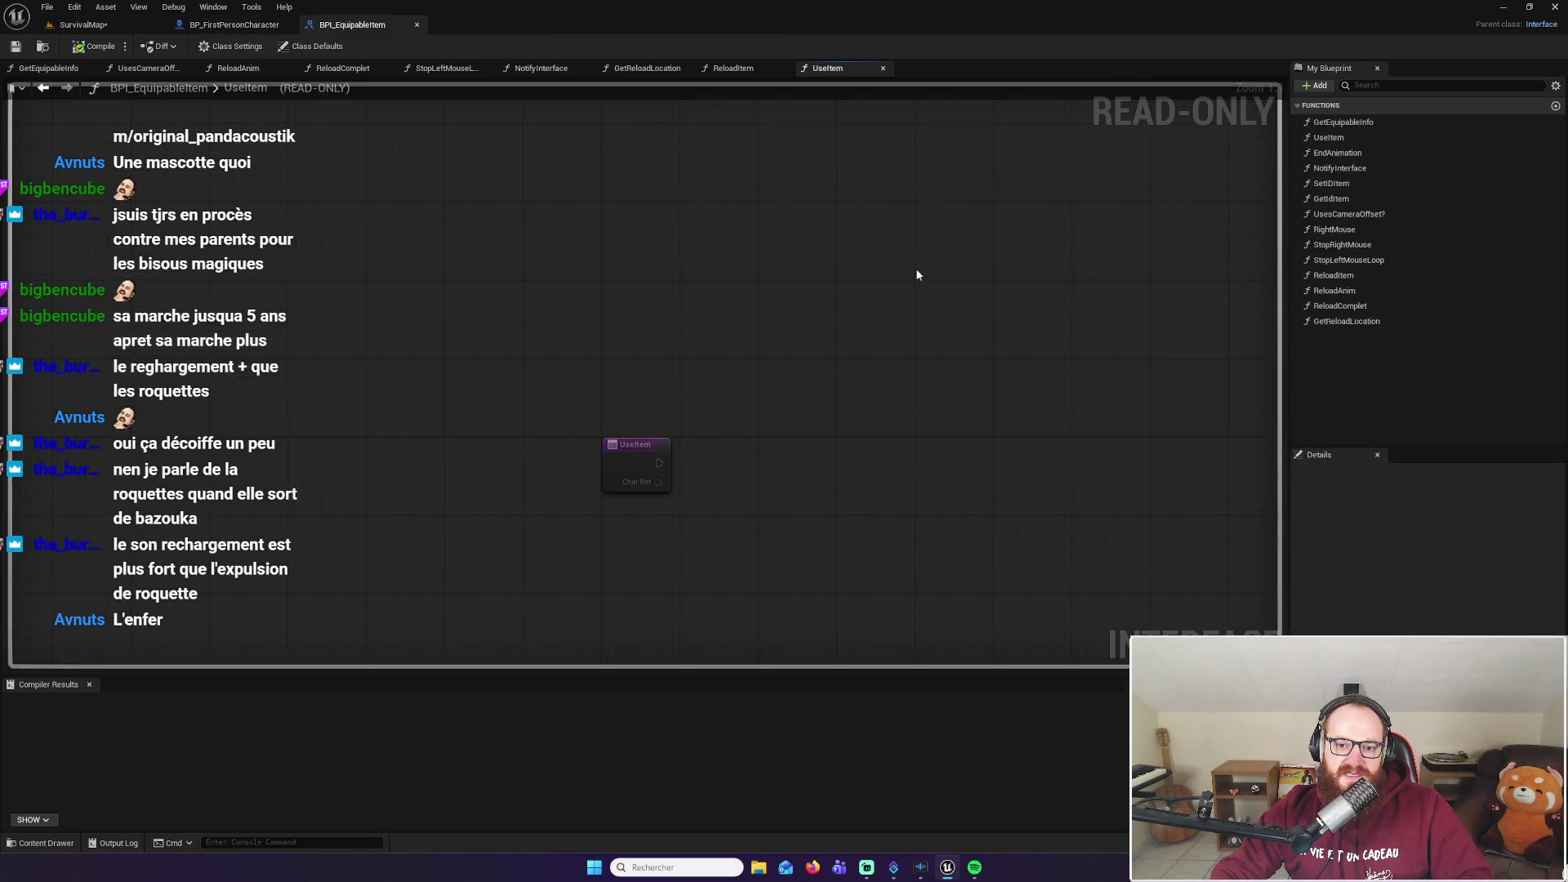
click(1350, 139)
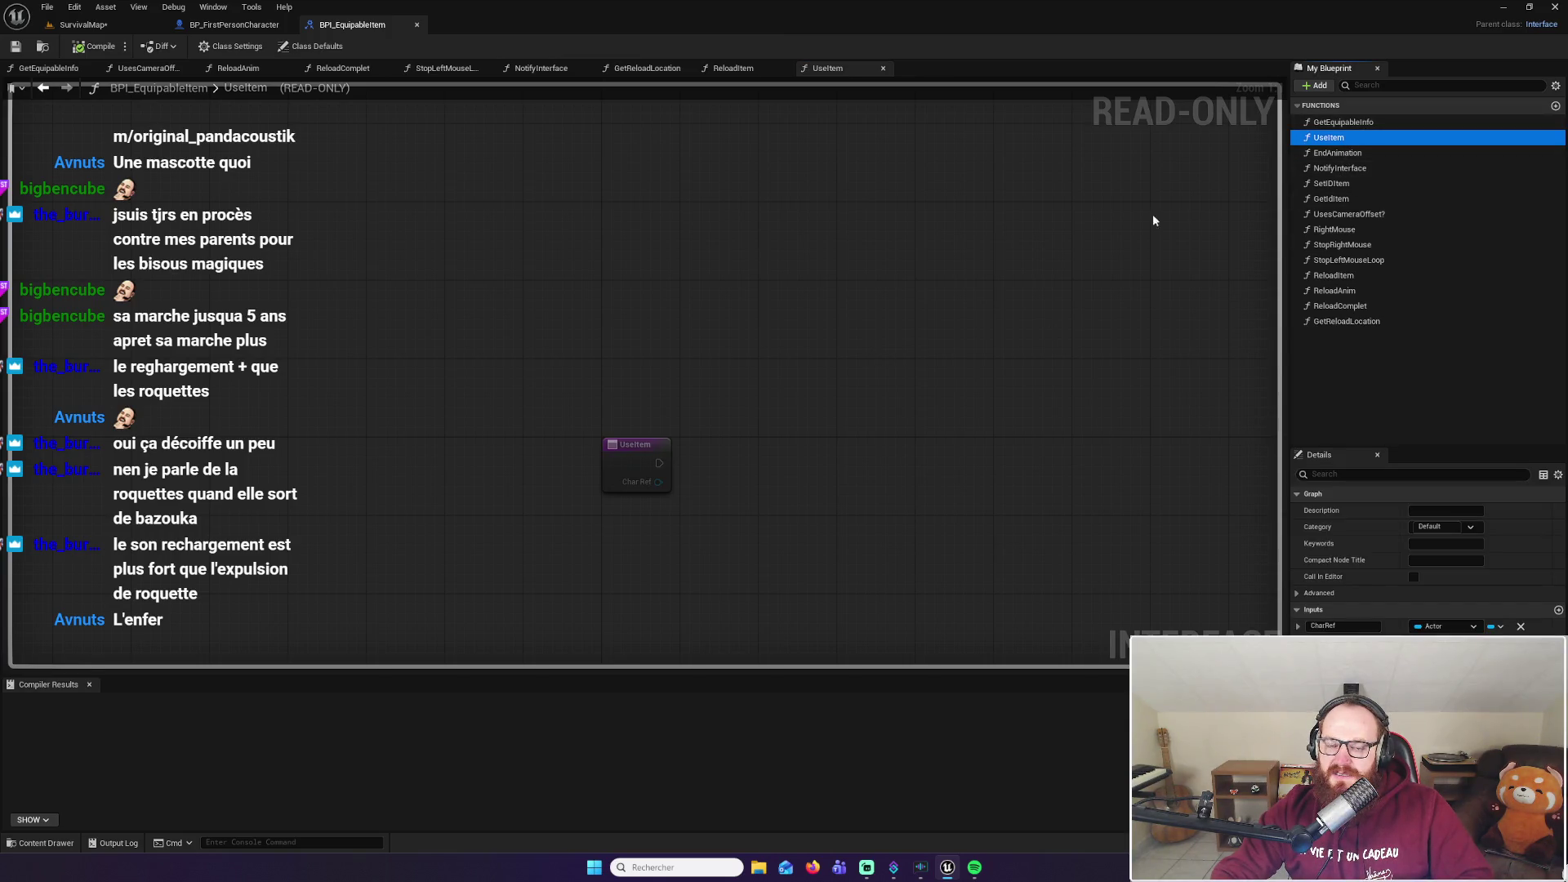
click(416, 24)
click(82, 25)
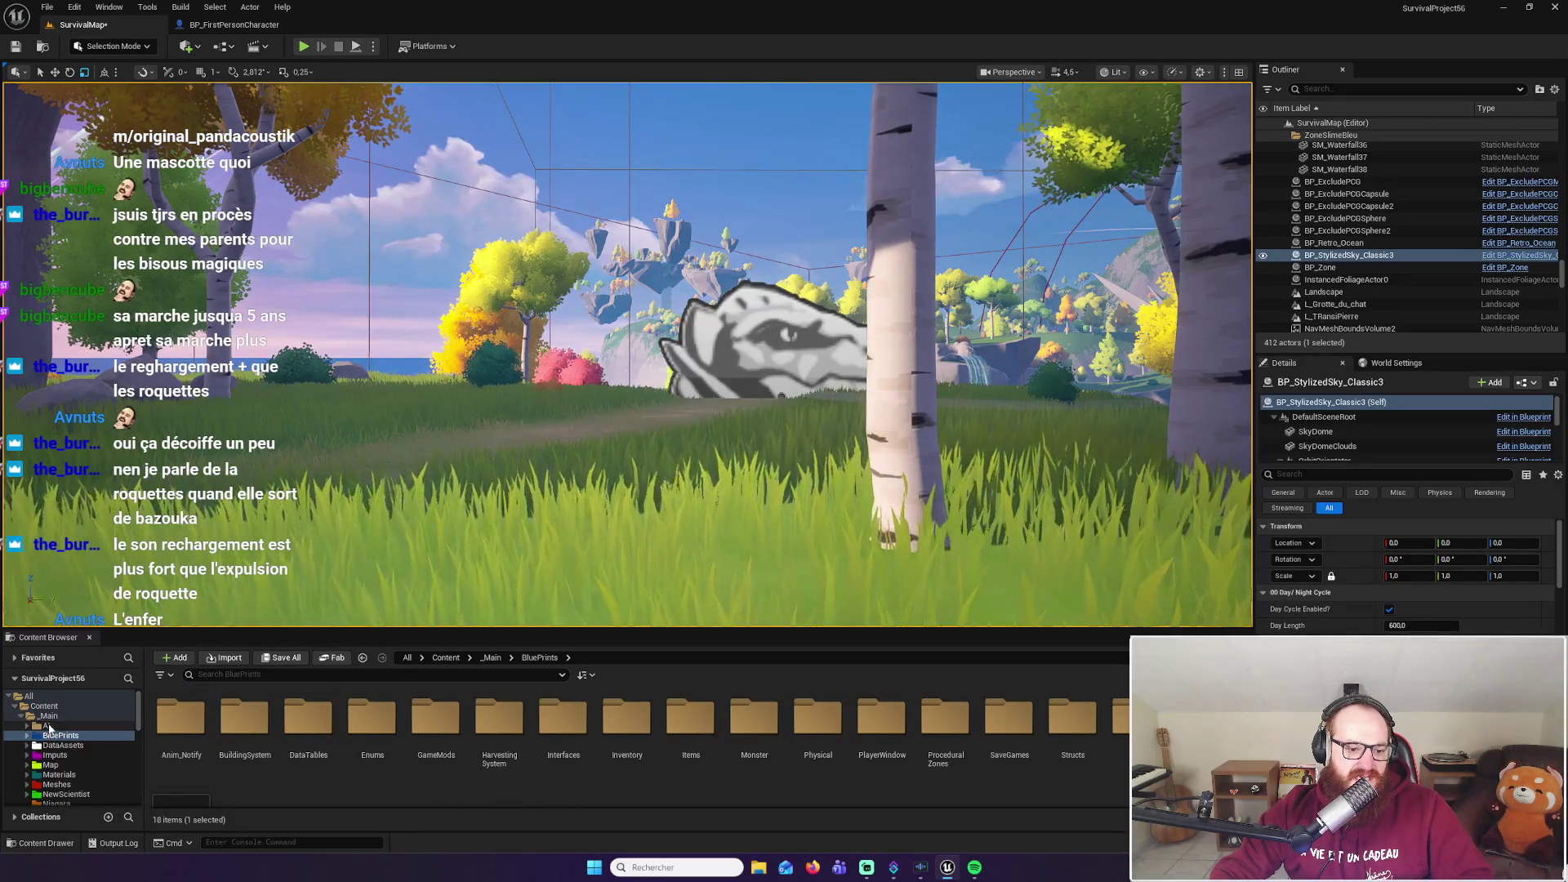
Go _Main > BluePrints > Items > Equipable > WeaponRange > RocketLuncher and open BP_RocketLuncher
click(49, 716)
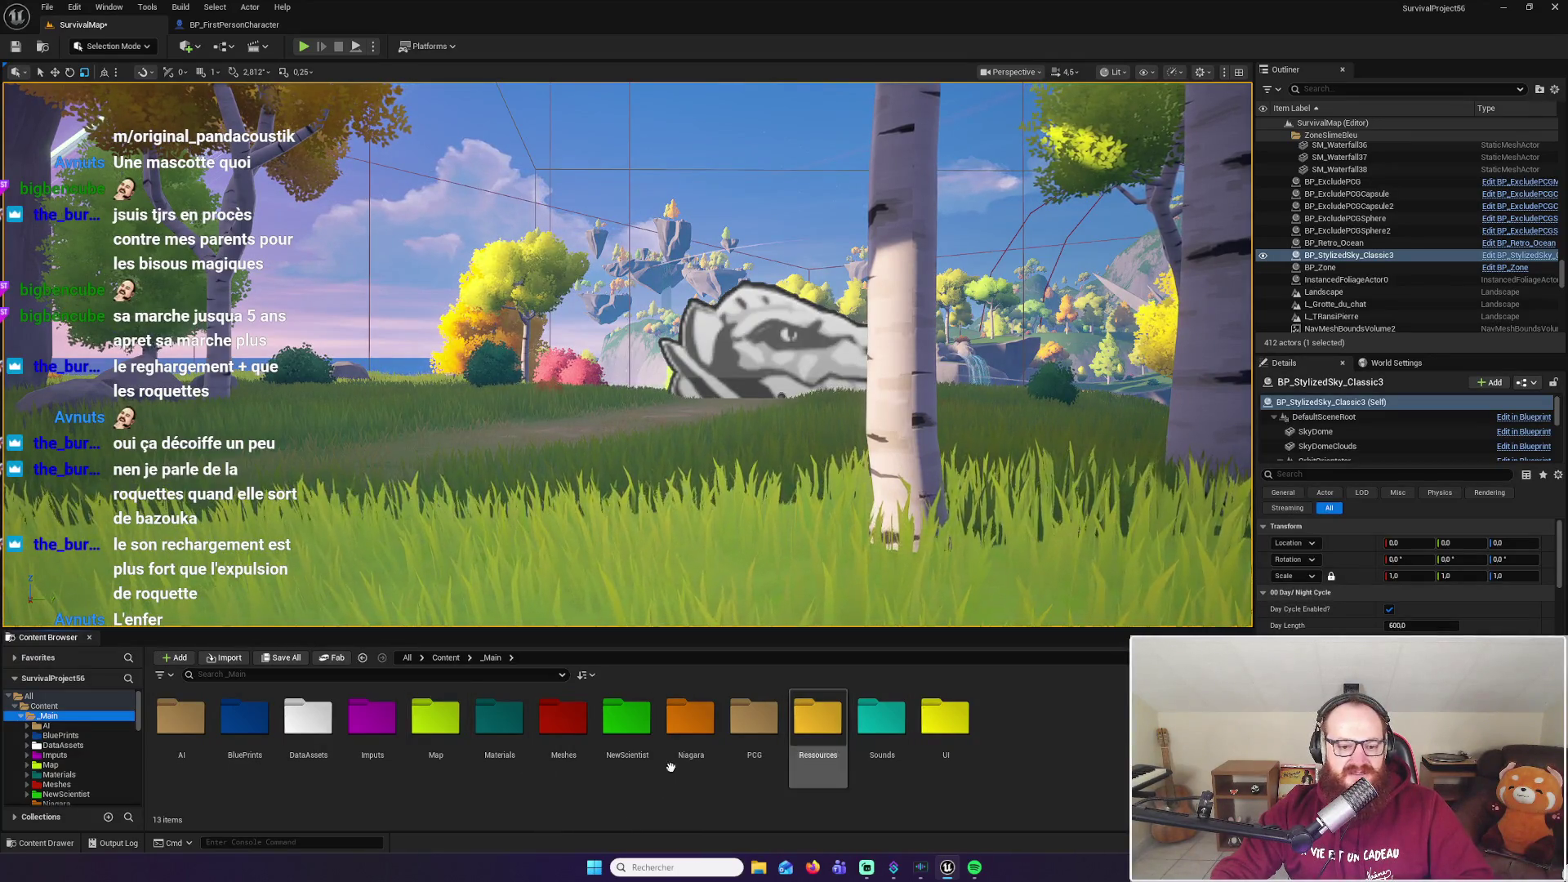
double_click(269, 736)
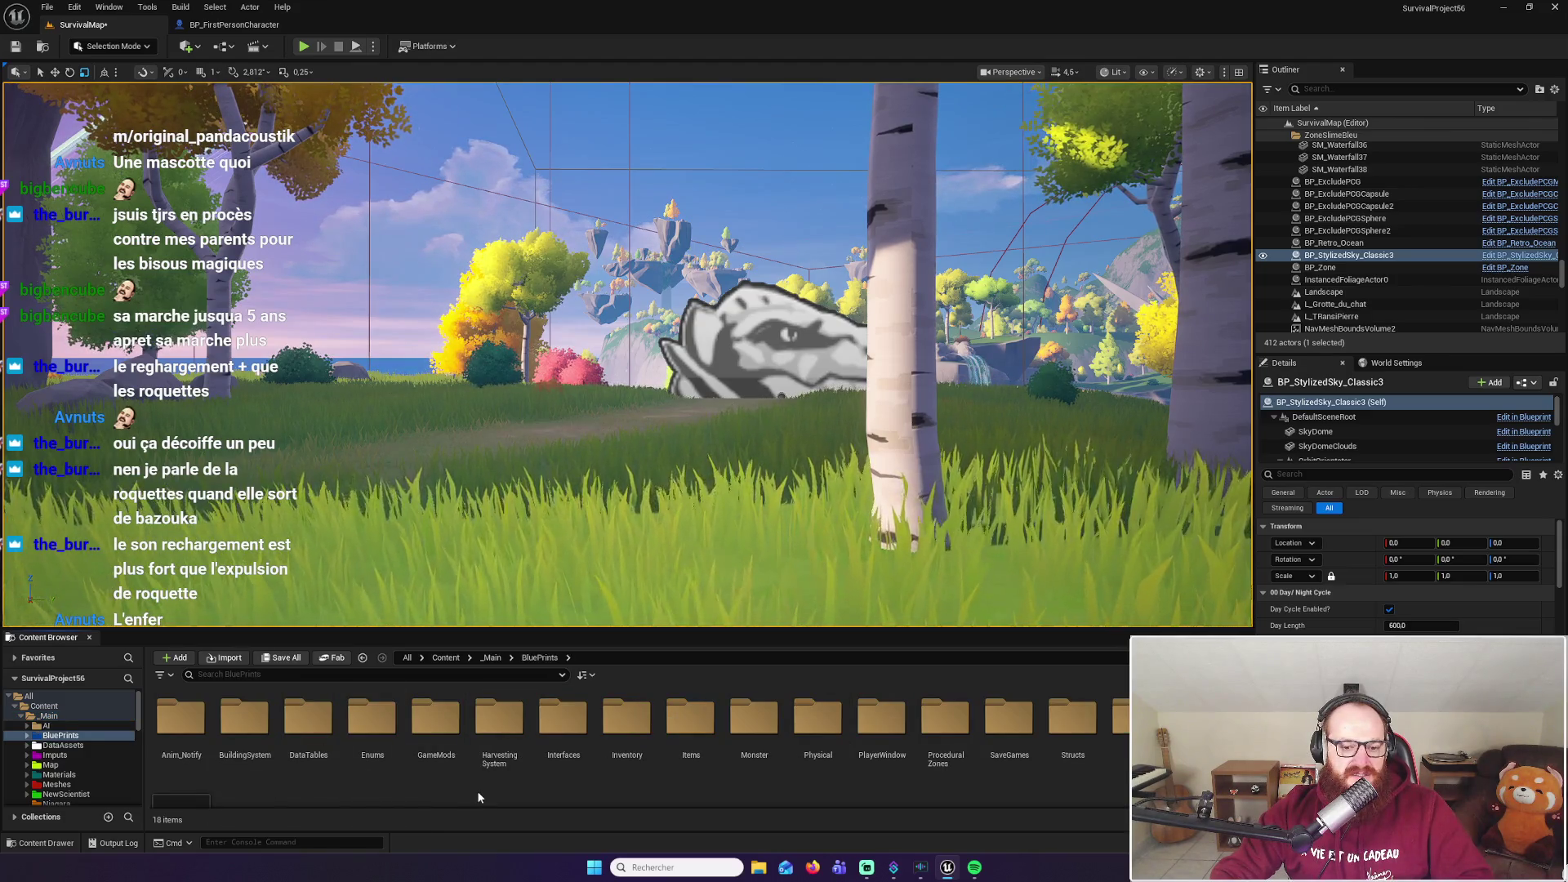
double_click(703, 740)
double_click(244, 719)
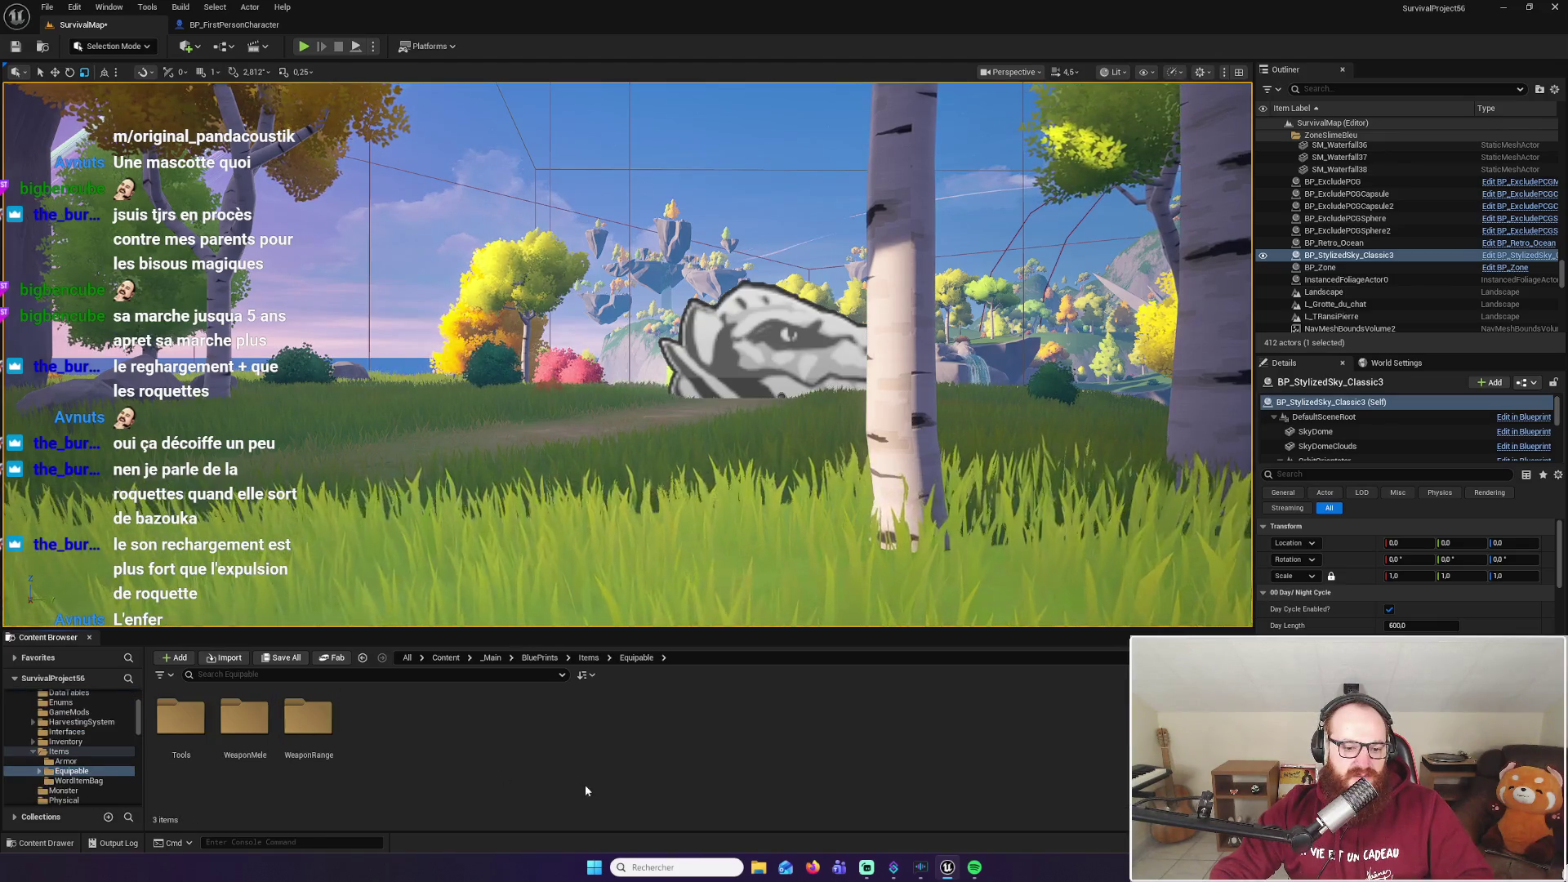
double_click(308, 718)
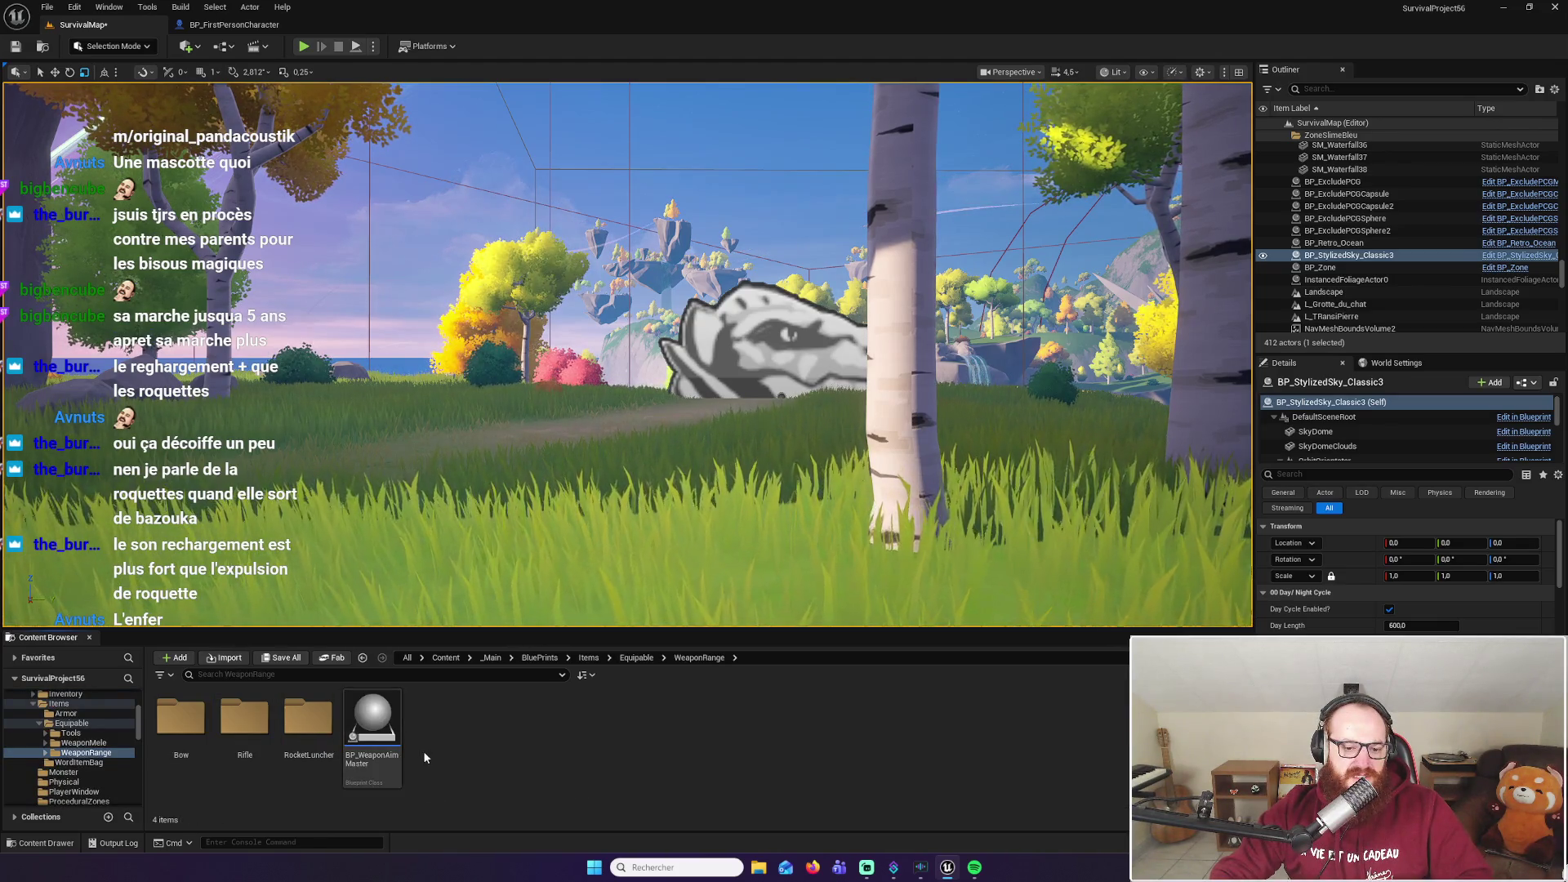
double_click(308, 719)
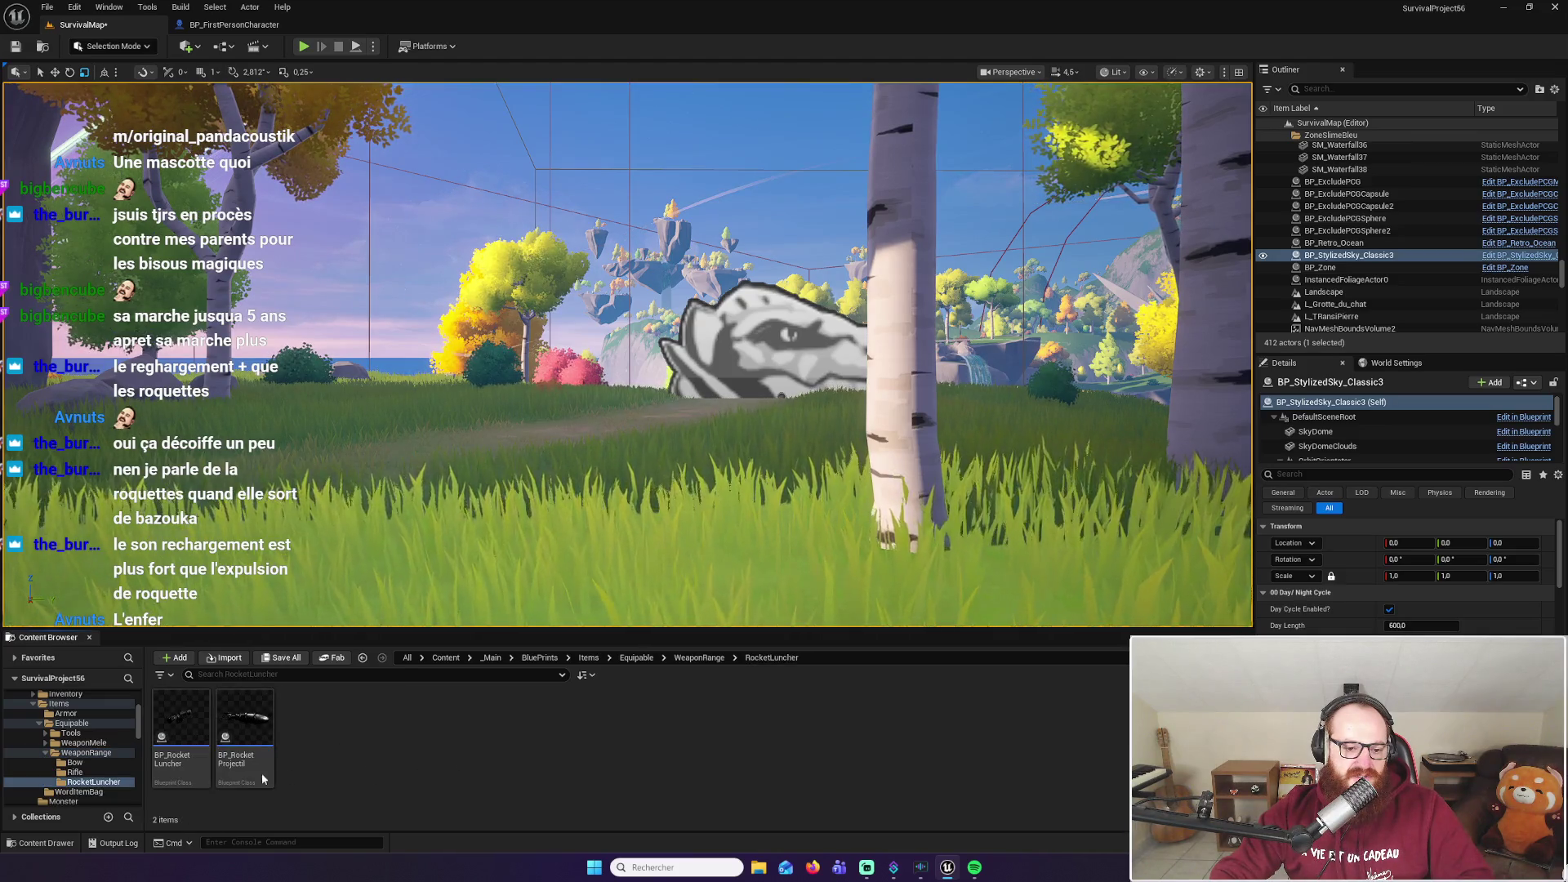
double_click(179, 727)
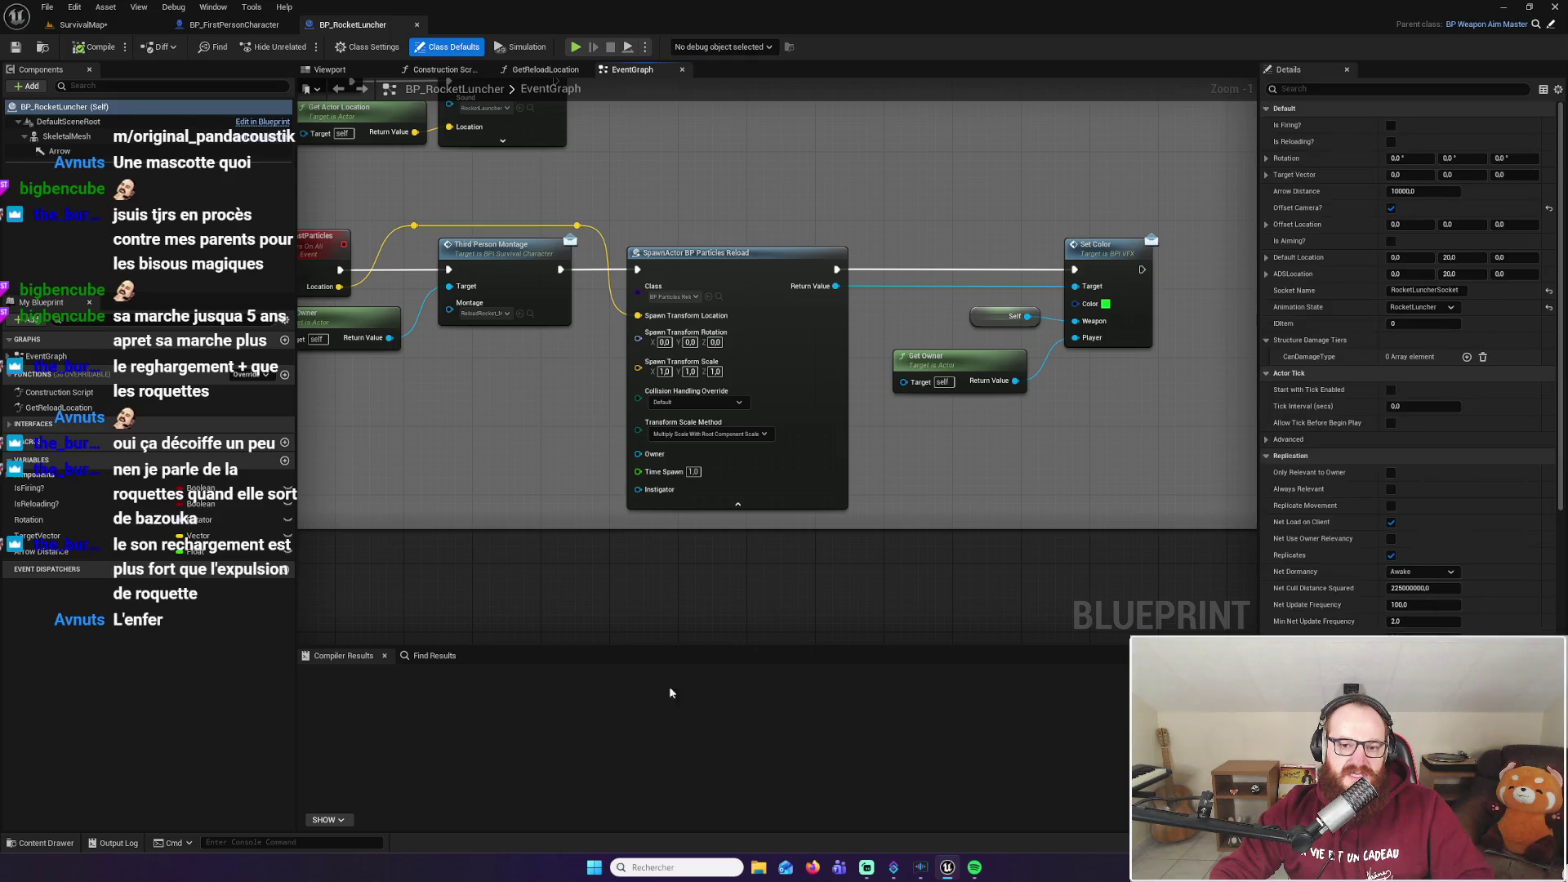
Zoom in on the reload group's MulticastReload and Play Sound at Location nodes
scroll(740, 580, down, 10)
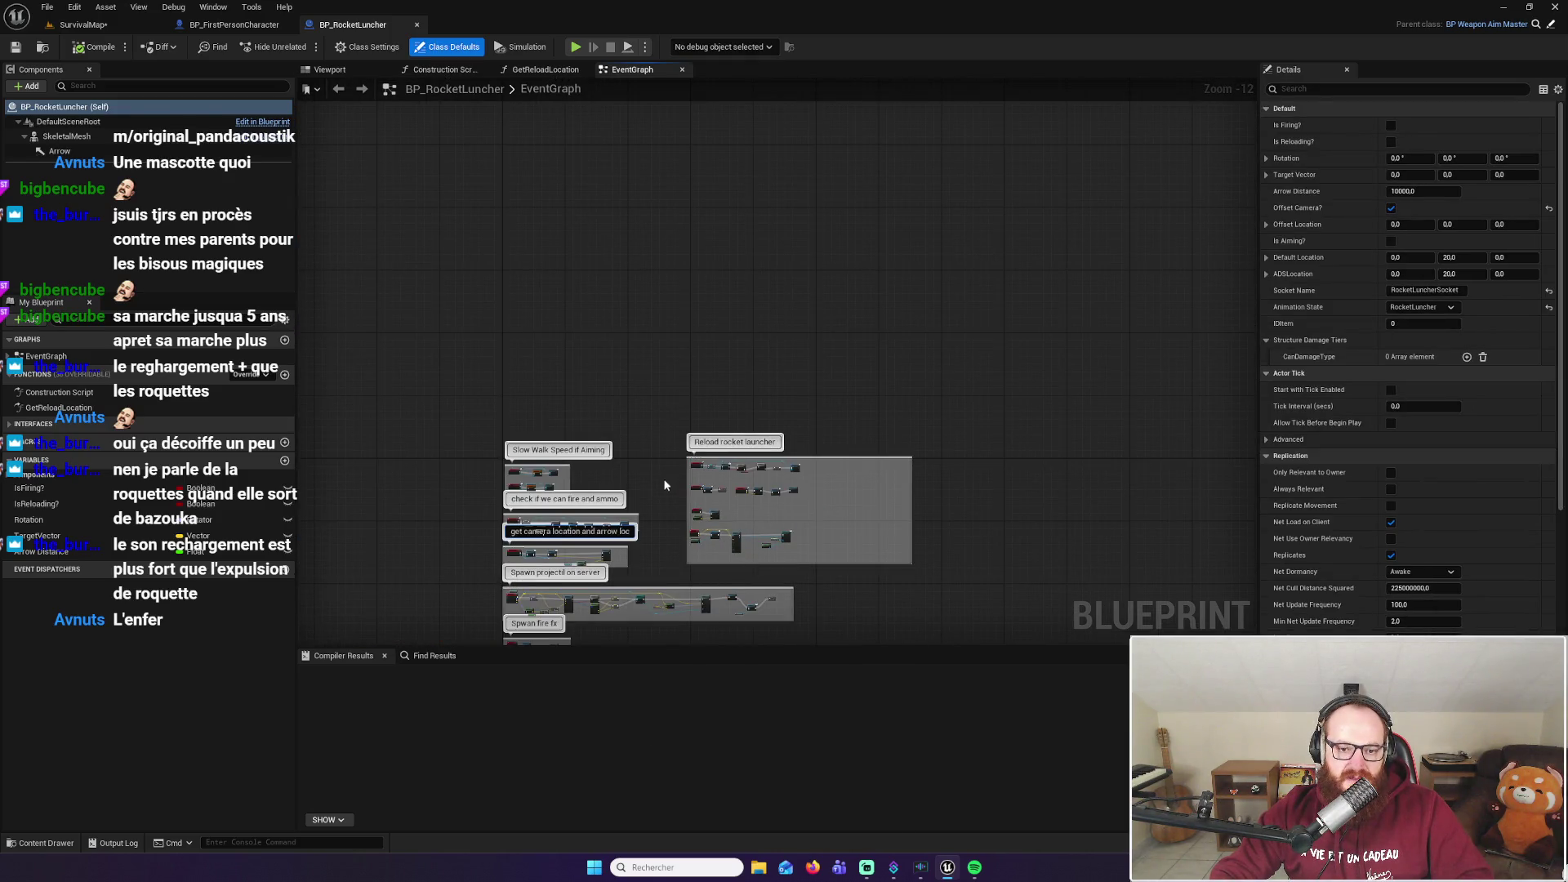
drag(668, 480, 693, 326)
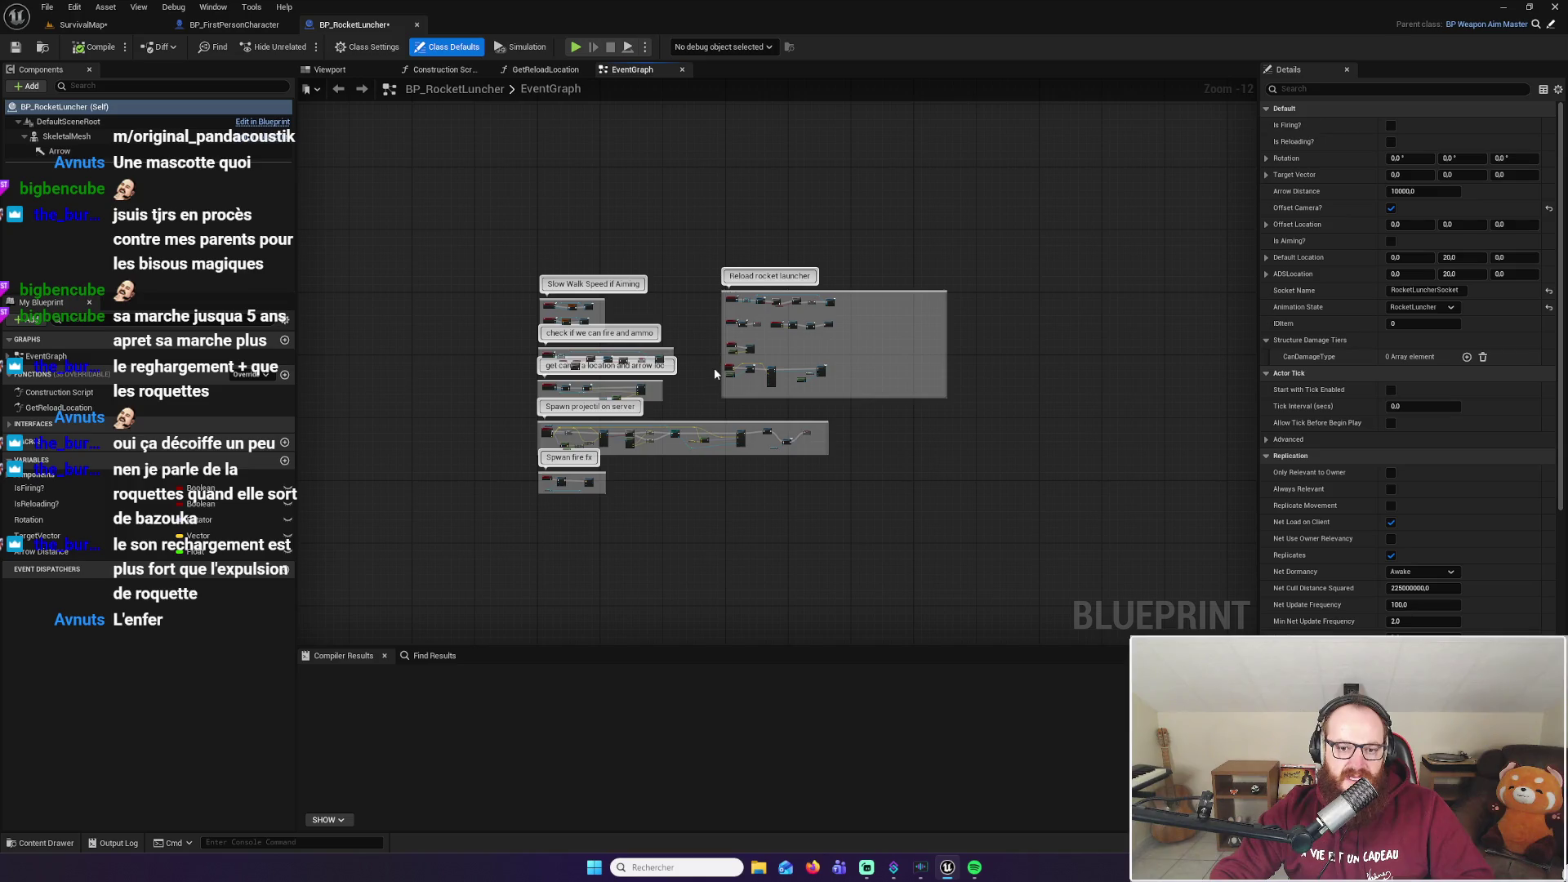
scroll(714, 366, up, 3)
scroll(652, 436, up, 3)
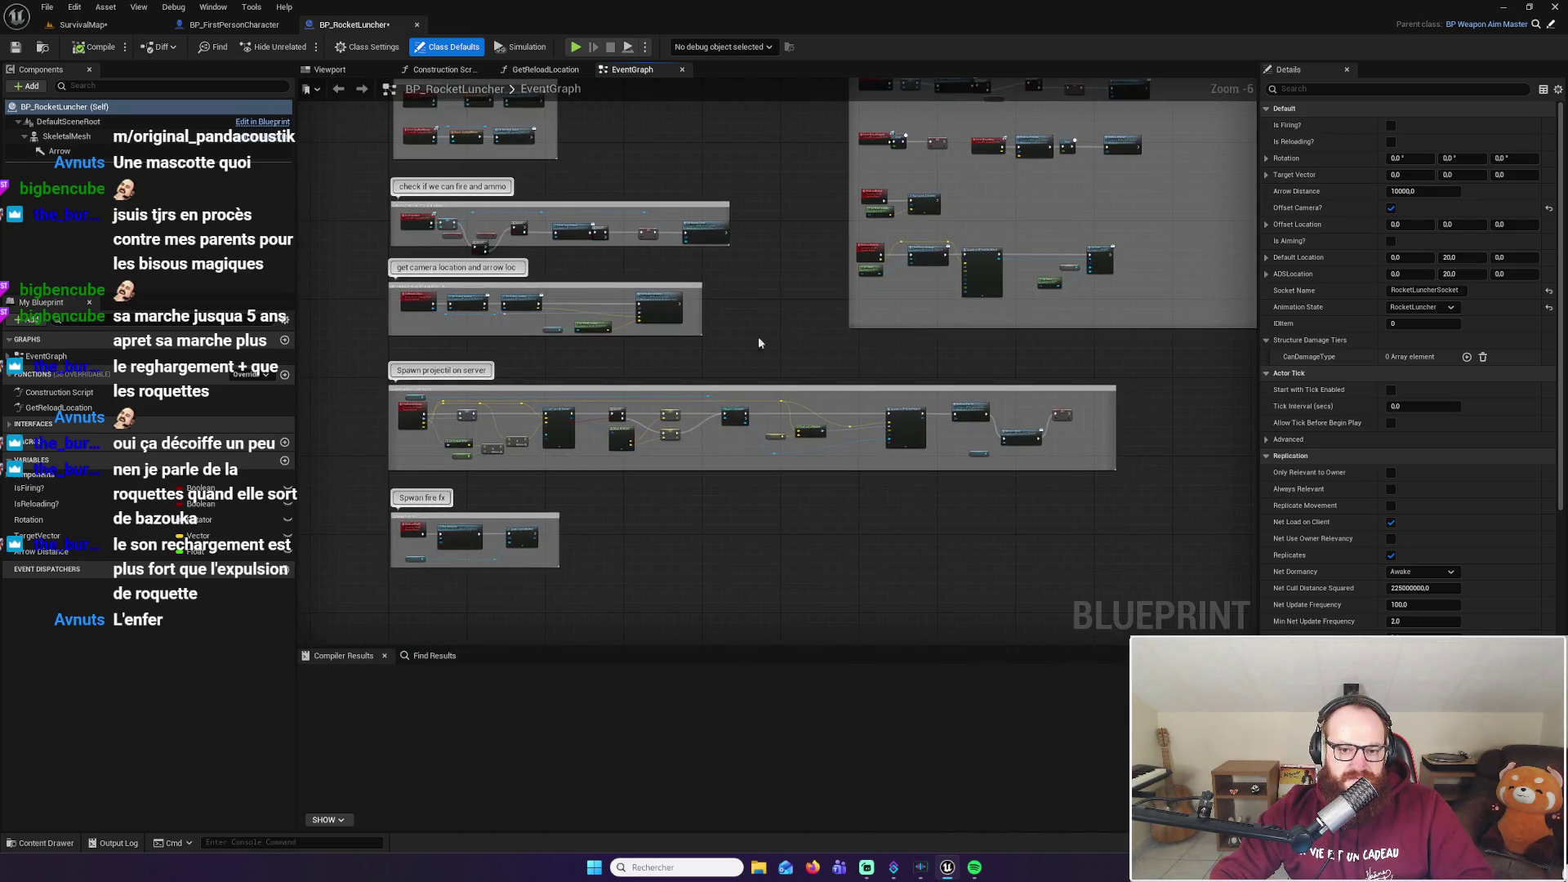
mouse_move(723, 357)
mouse_down()
mouse_move(757, 351)
mouse_move(763, 396)
mouse_move(801, 371)
mouse_move(798, 426)
mouse_up()
scroll(798, 423, up, 6)
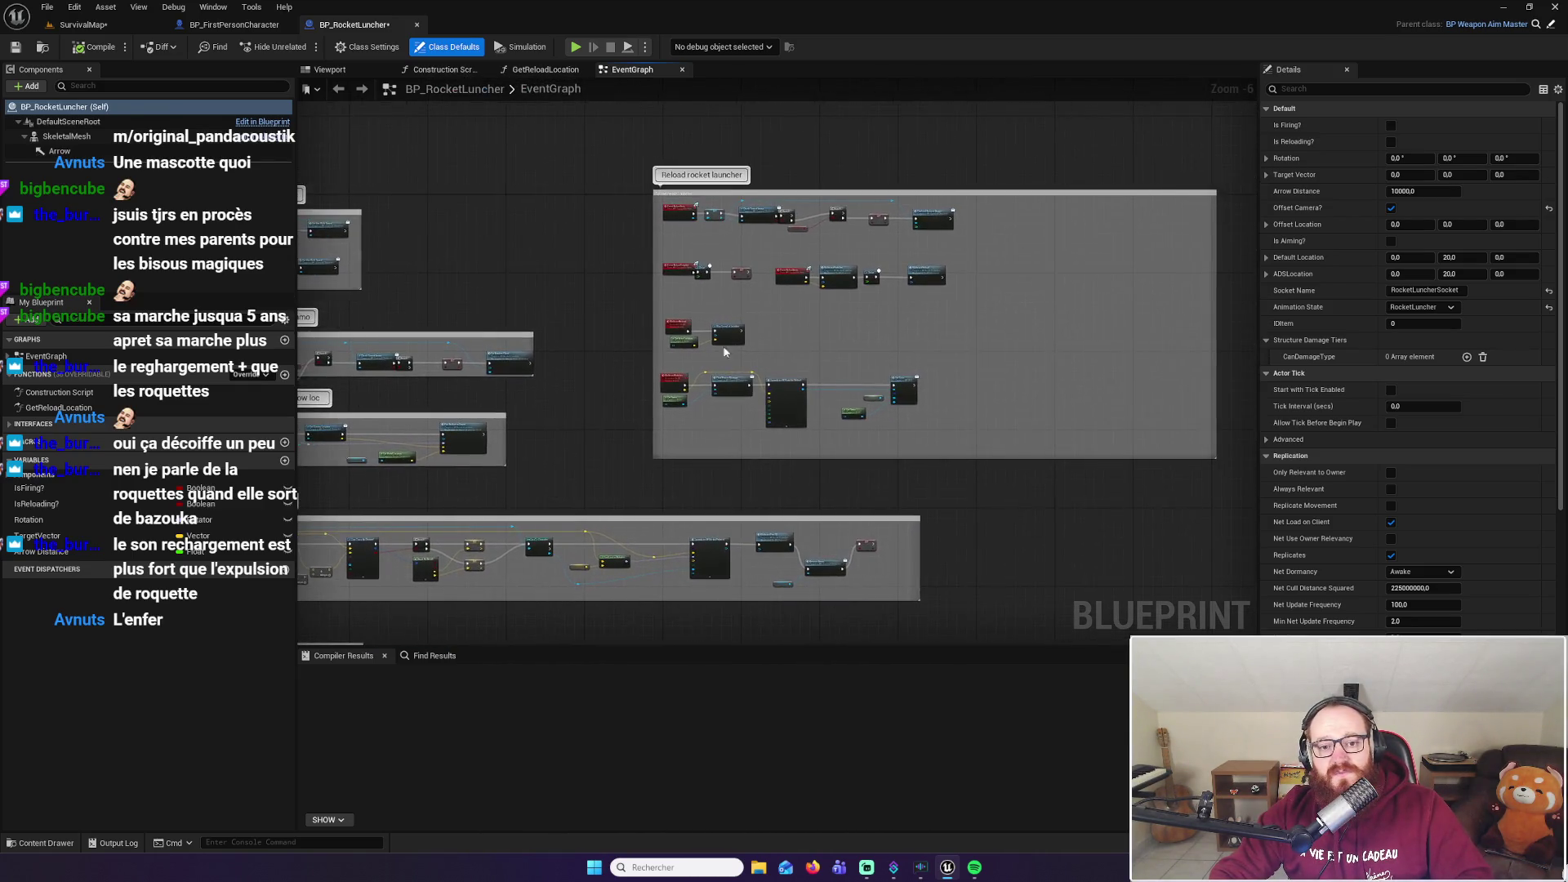
drag(640, 537, 752, 220)
drag(801, 351, 791, 322)
Expand Play Sound at Location's advanced pins and move it, MulticastReload and Get Actor Location up-right
click(715, 353)
drag(888, 320, 907, 273)
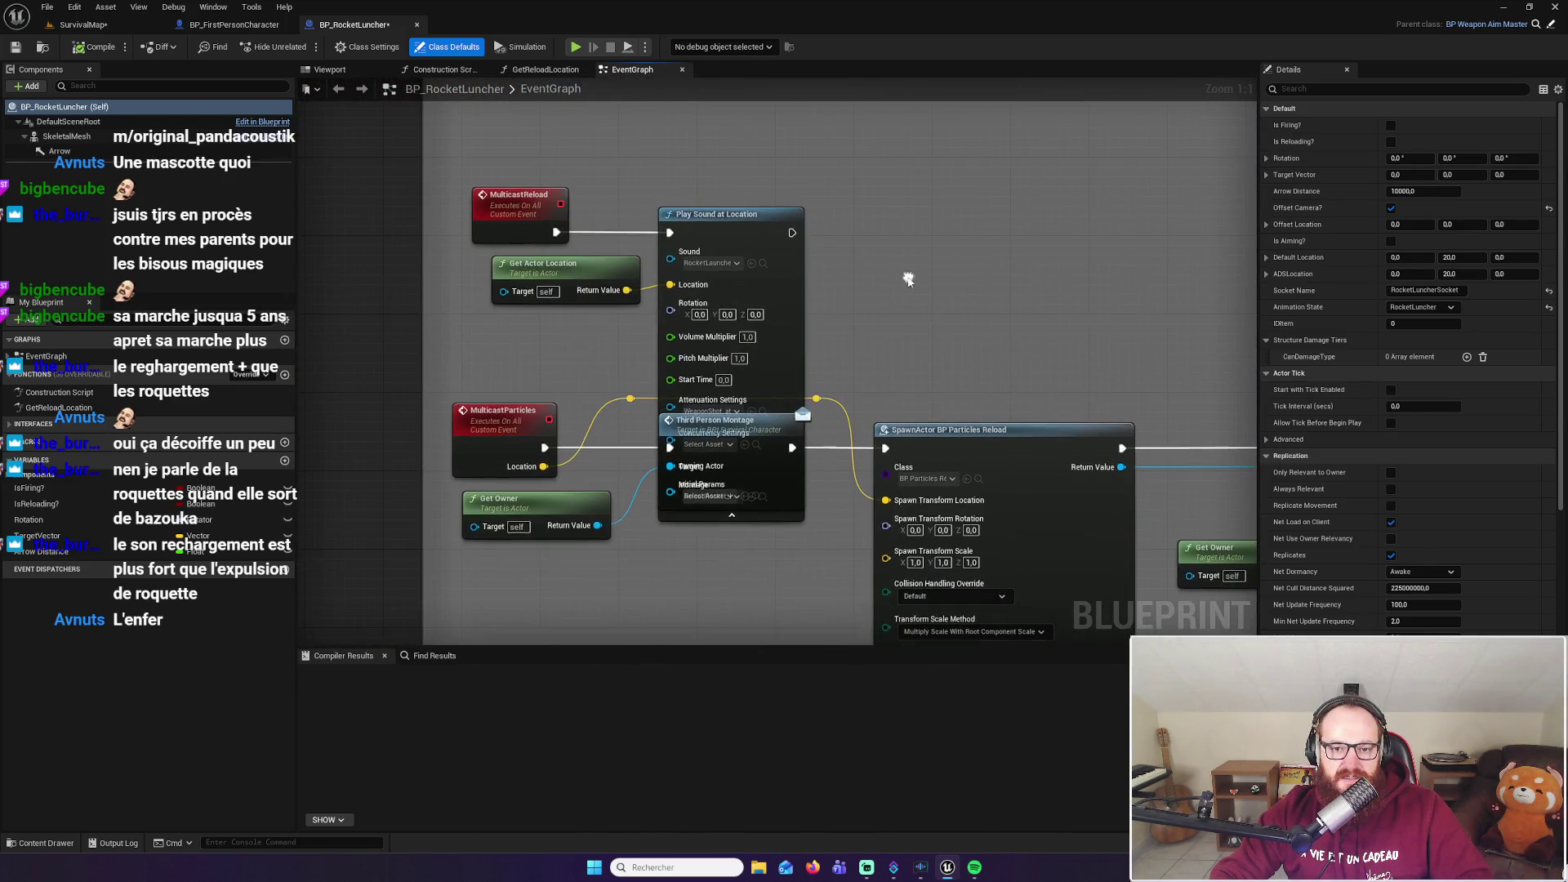
mouse_move(744, 221)
mouse_down()
mouse_move(831, 109)
mouse_move(869, 93)
mouse_move(882, 223)
mouse_up()
drag(490, 278, 555, 408)
mouse_move(532, 340)
mouse_down()
mouse_move(563, 191)
mouse_move(563, 209)
mouse_up()
shift+click(849, 215)
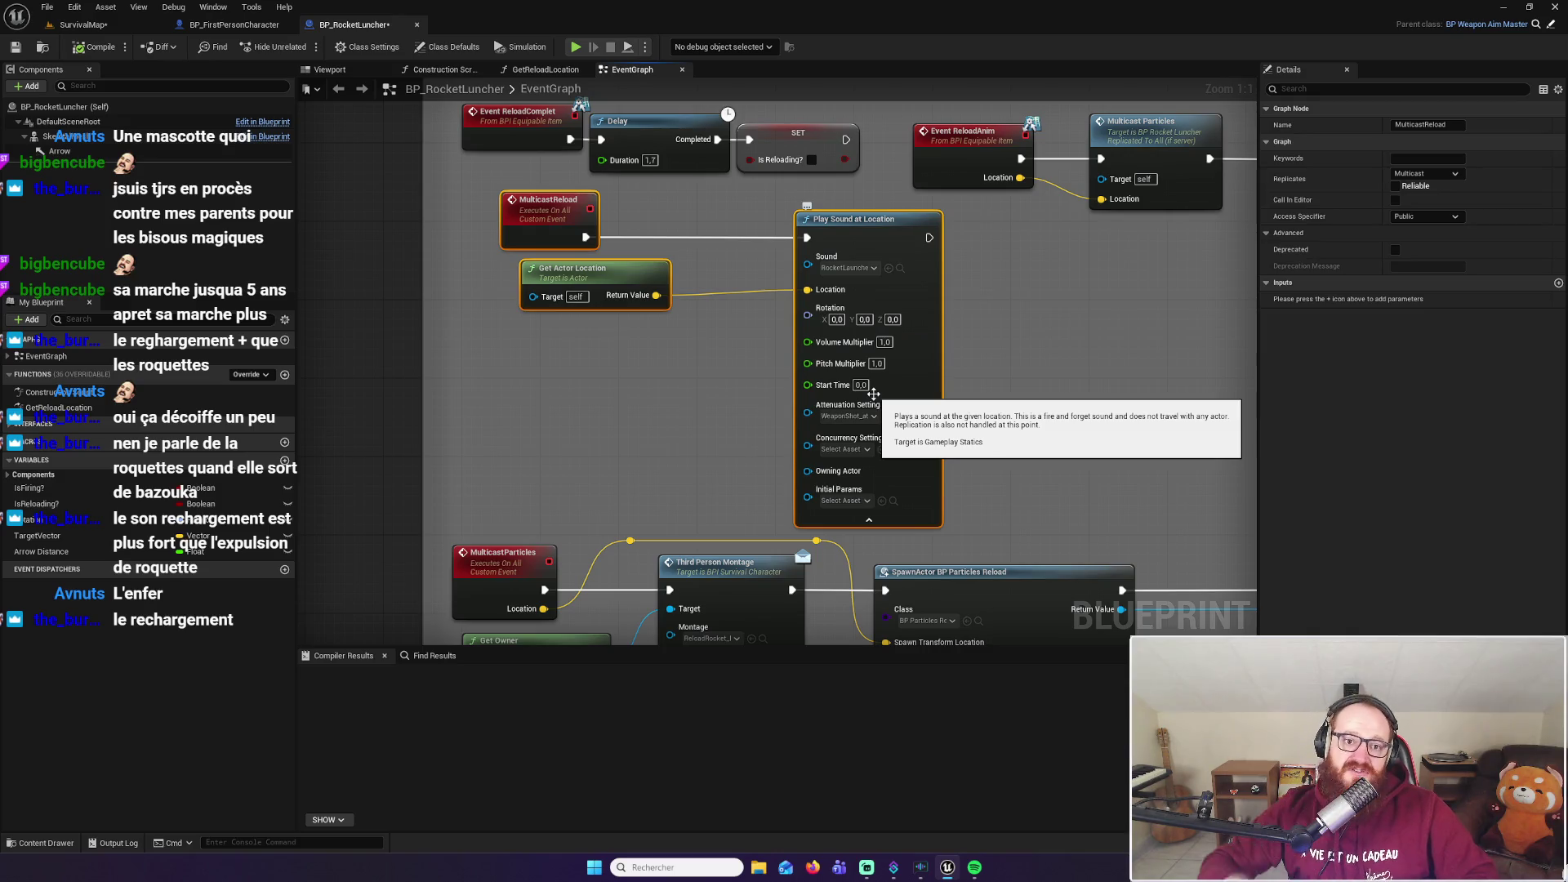
Inspect Play Sound at Location and the Multicast Particles, Delay, Multicast Reload chain, then return to SurvivalMap
scroll(995, 290, down, 3)
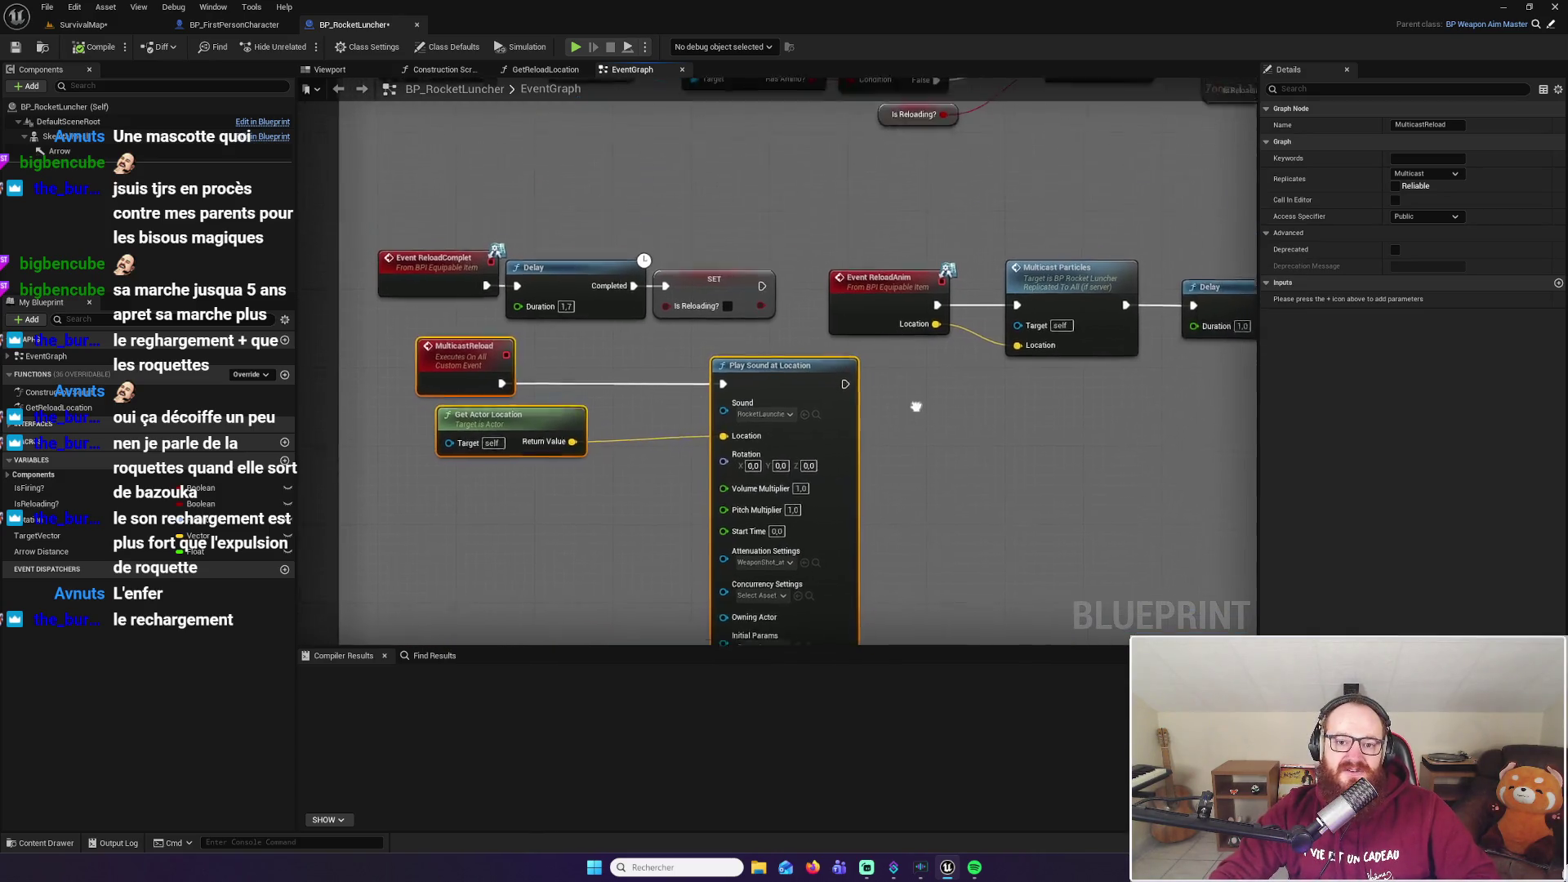
scroll(784, 420, up, 3)
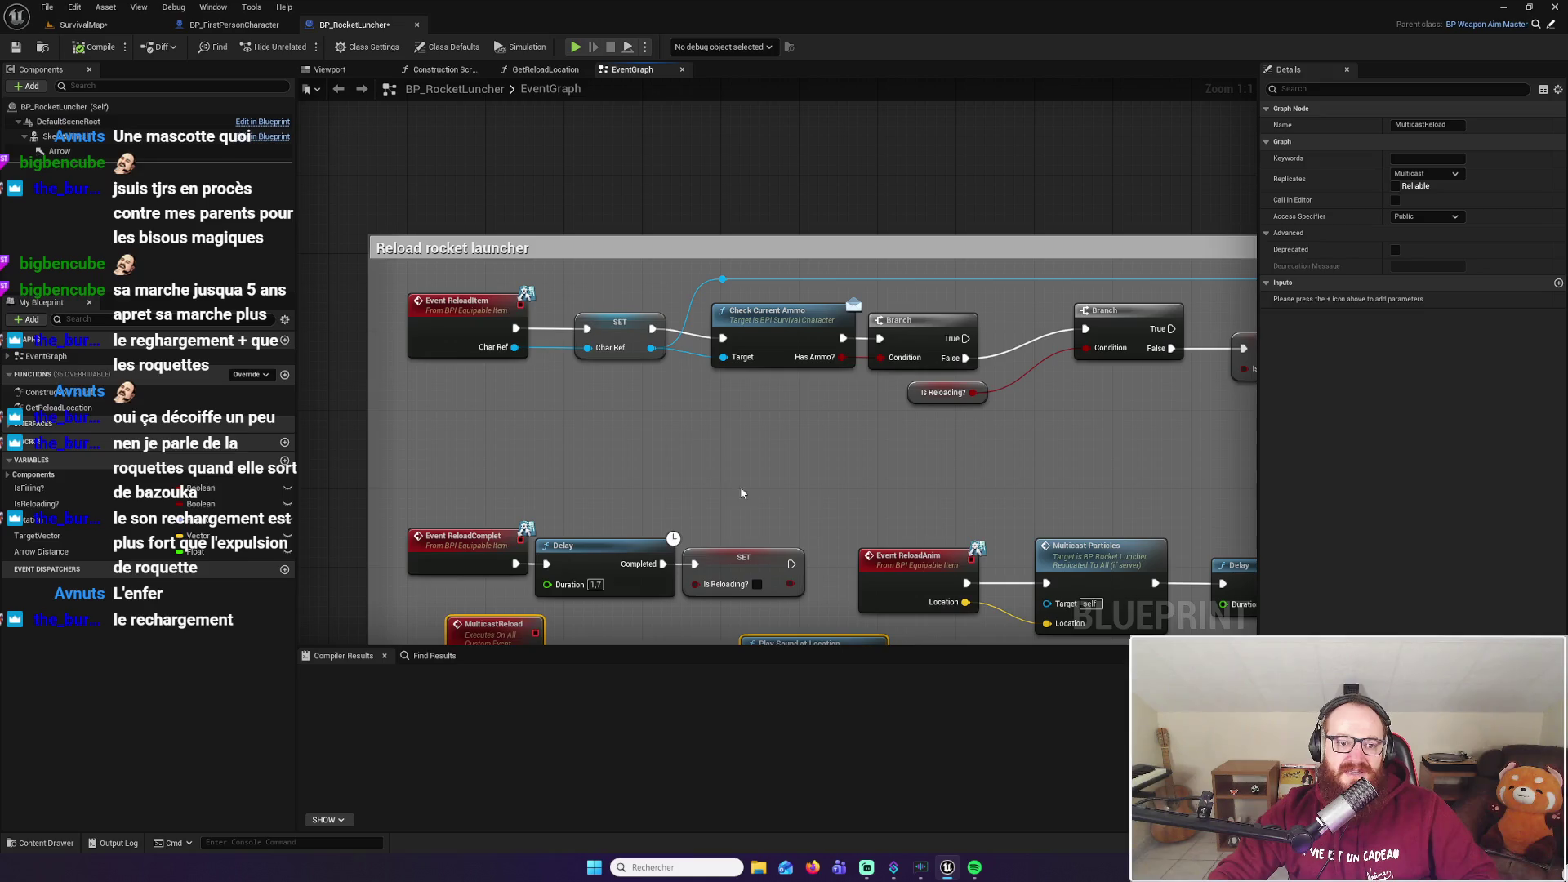
scroll(742, 493, down, 2)
scroll(905, 483, up, 2)
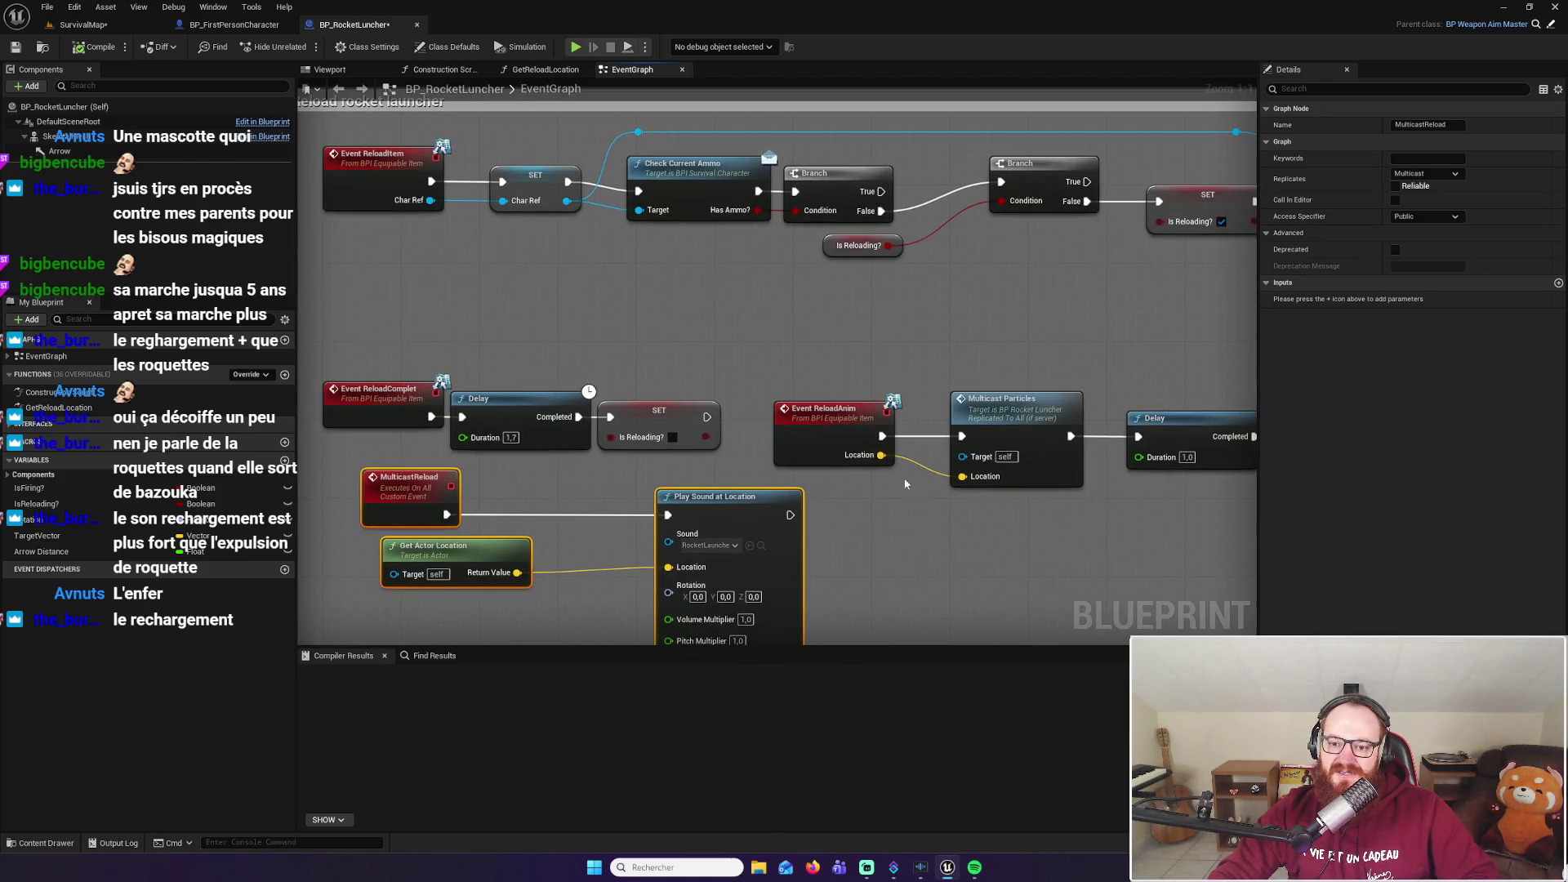
drag(944, 576, 935, 473)
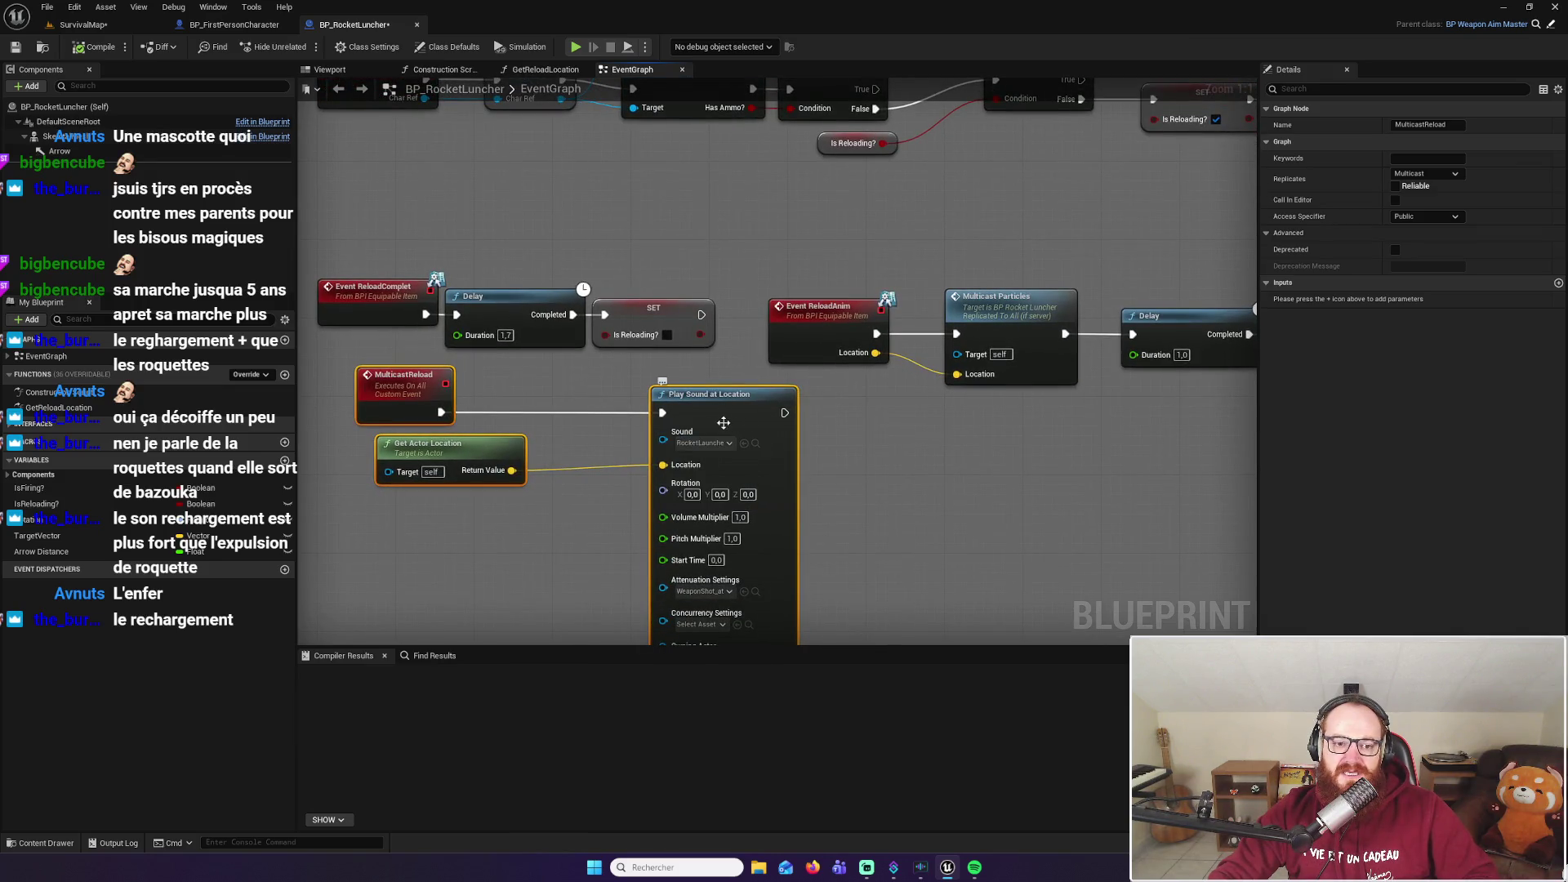
mouse_move(1174, 462)
mouse_down()
mouse_move(660, 492)
mouse_move(742, 479)
mouse_up()
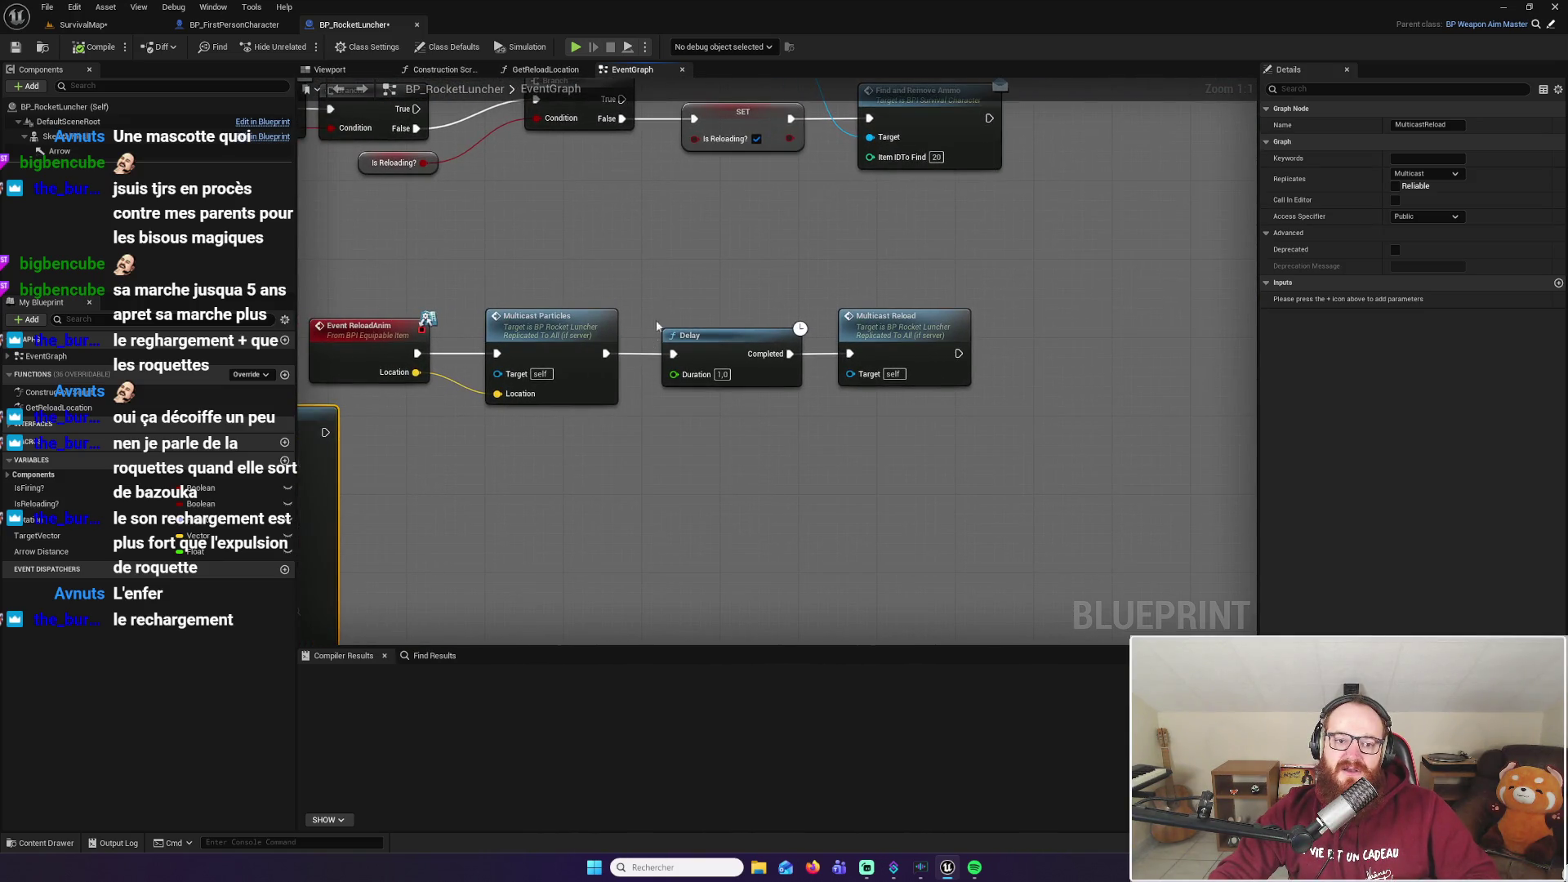
drag(662, 289, 699, 290)
mouse_move(834, 493)
mouse_down()
mouse_move(980, 434)
mouse_move(833, 391)
mouse_move(879, 410)
mouse_up()
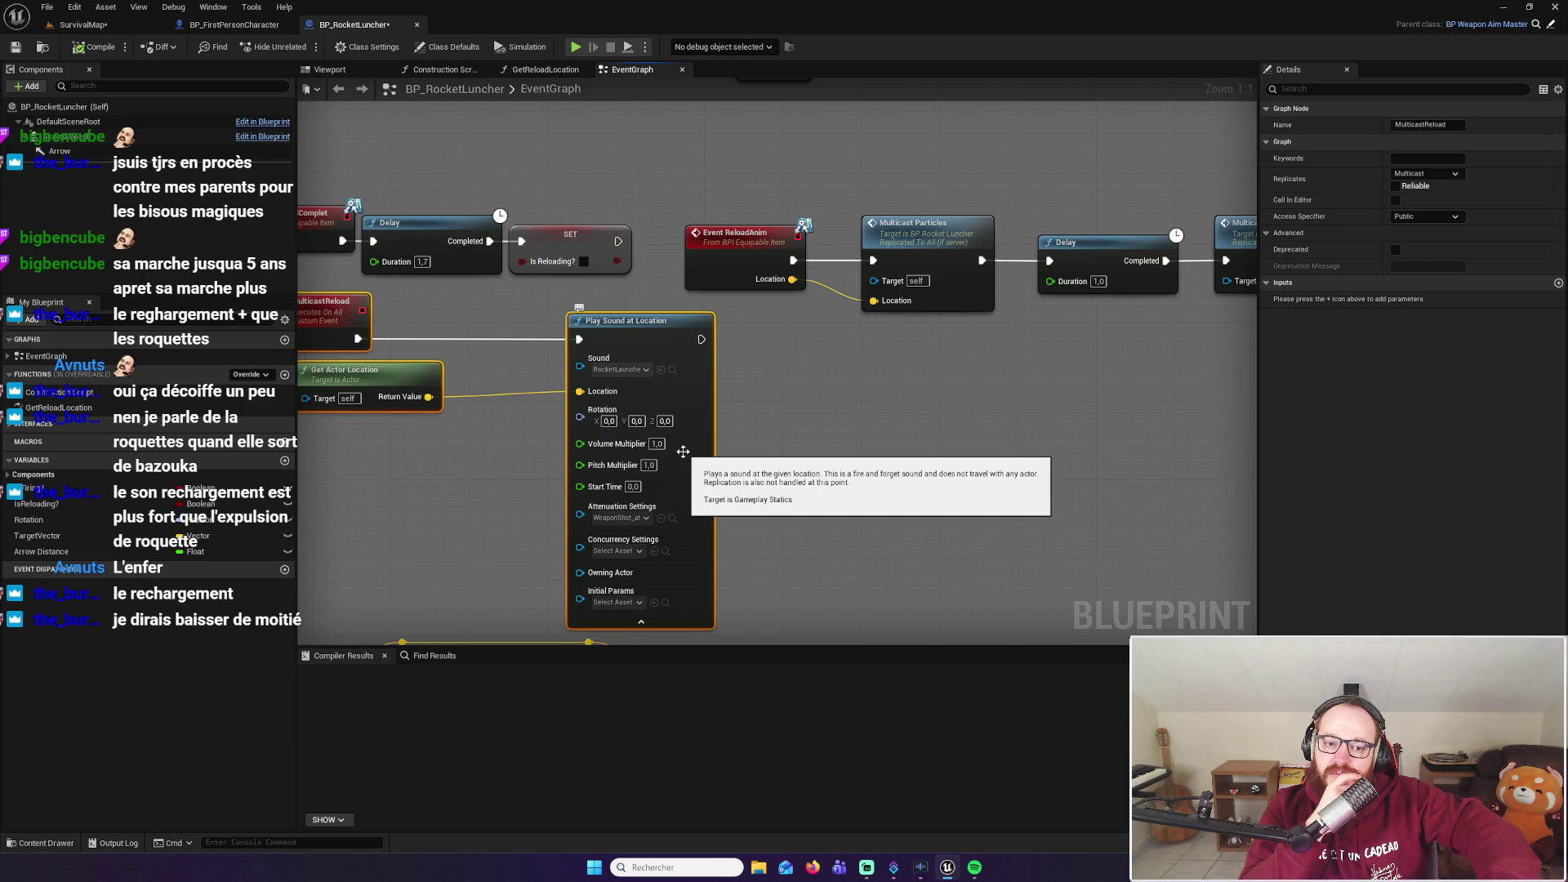
drag(683, 452, 806, 364)
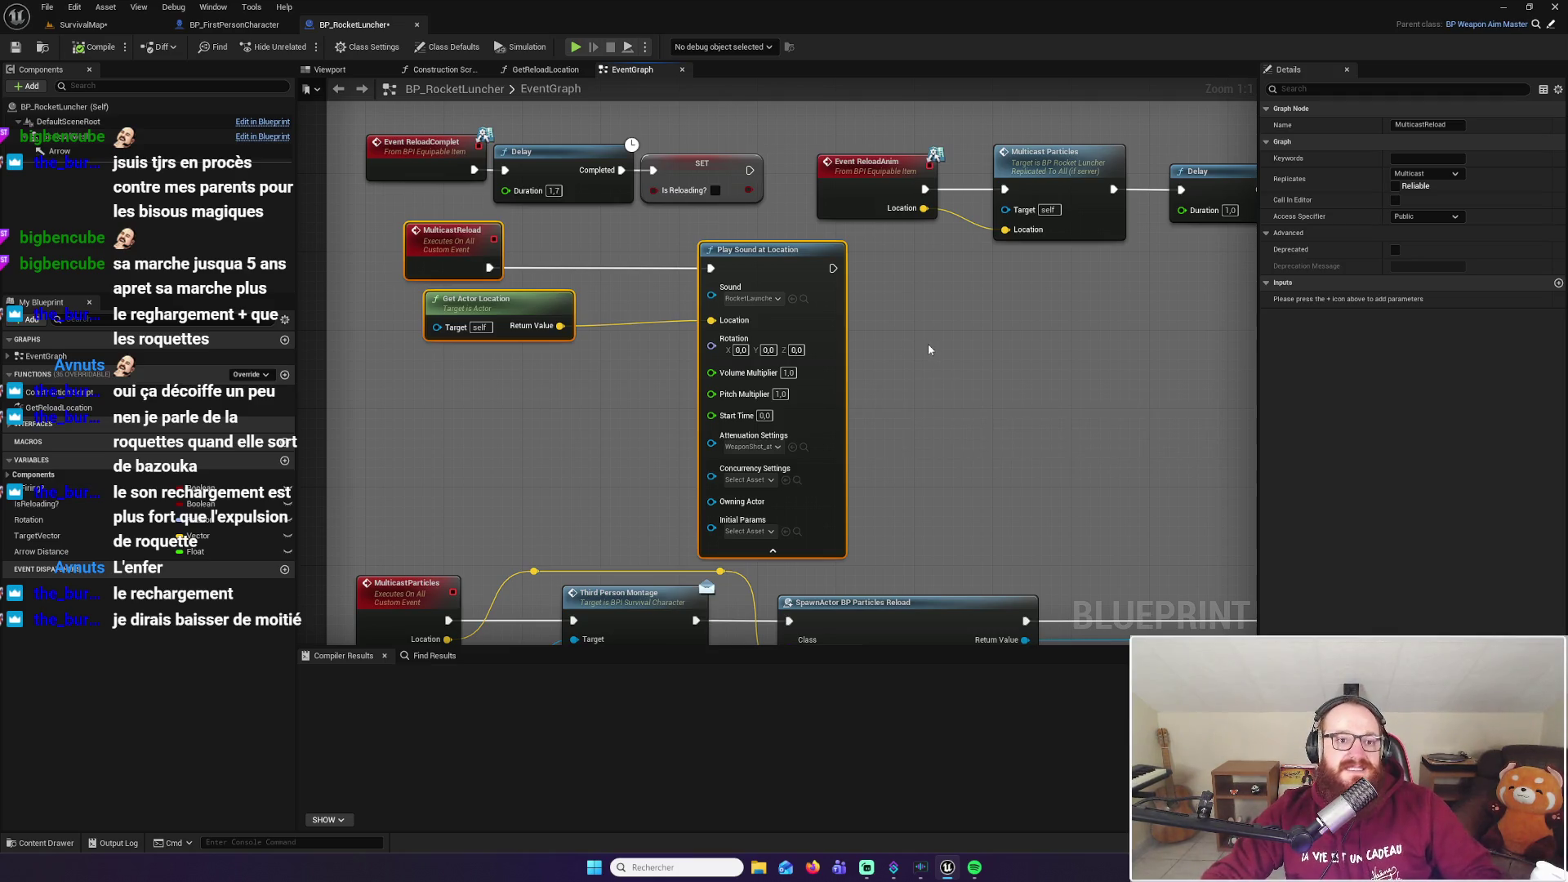
click(82, 25)
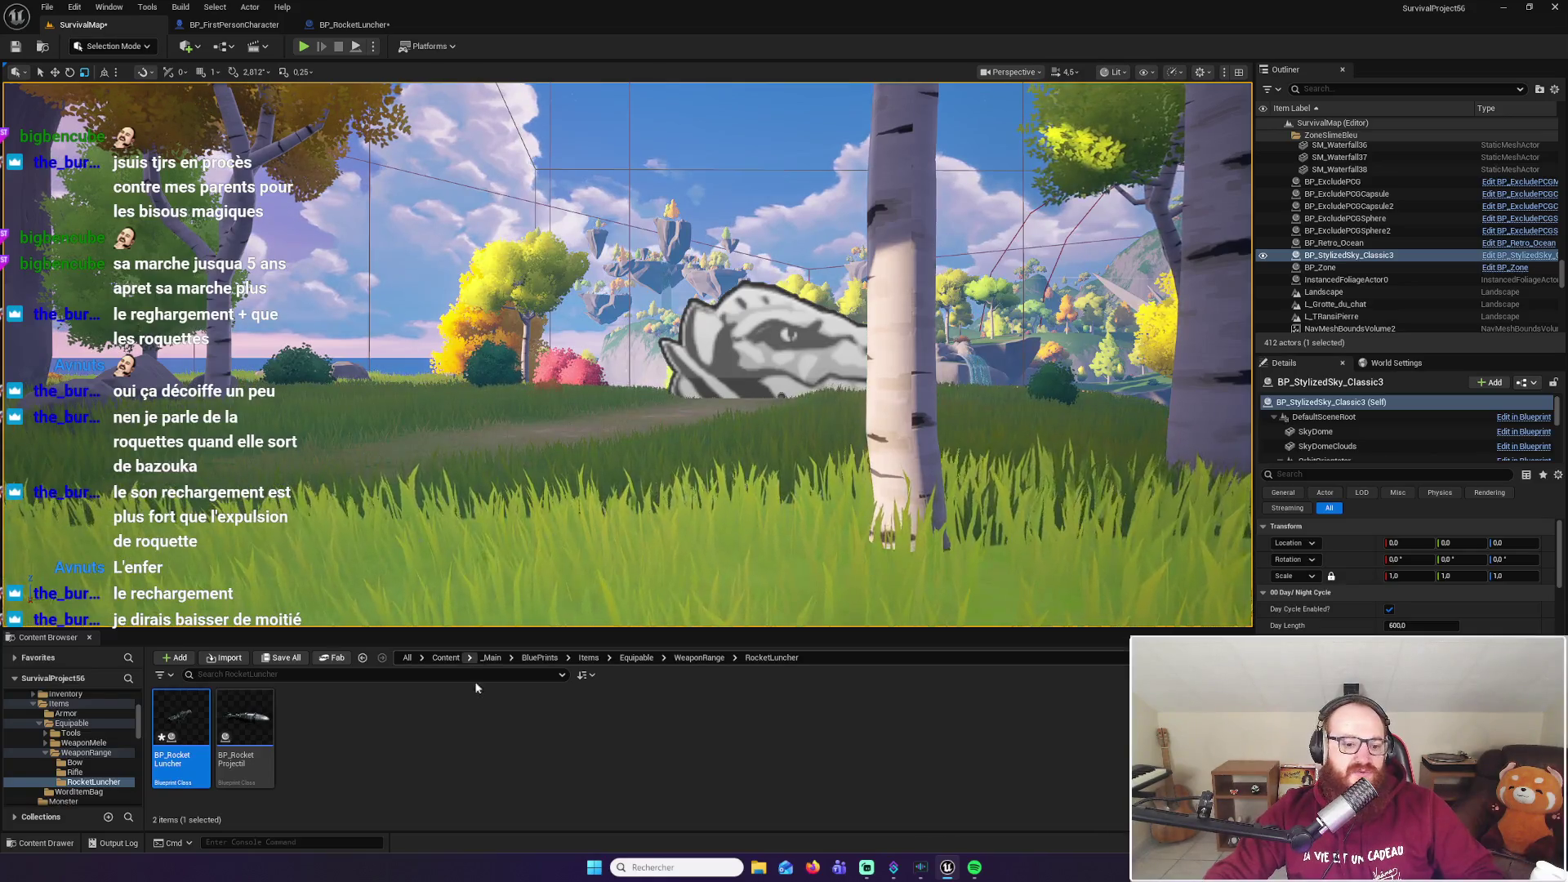
Browse the Sounds folder's environment, Cascade and Harvesting subfolders
scroll(125, 740, up, 3)
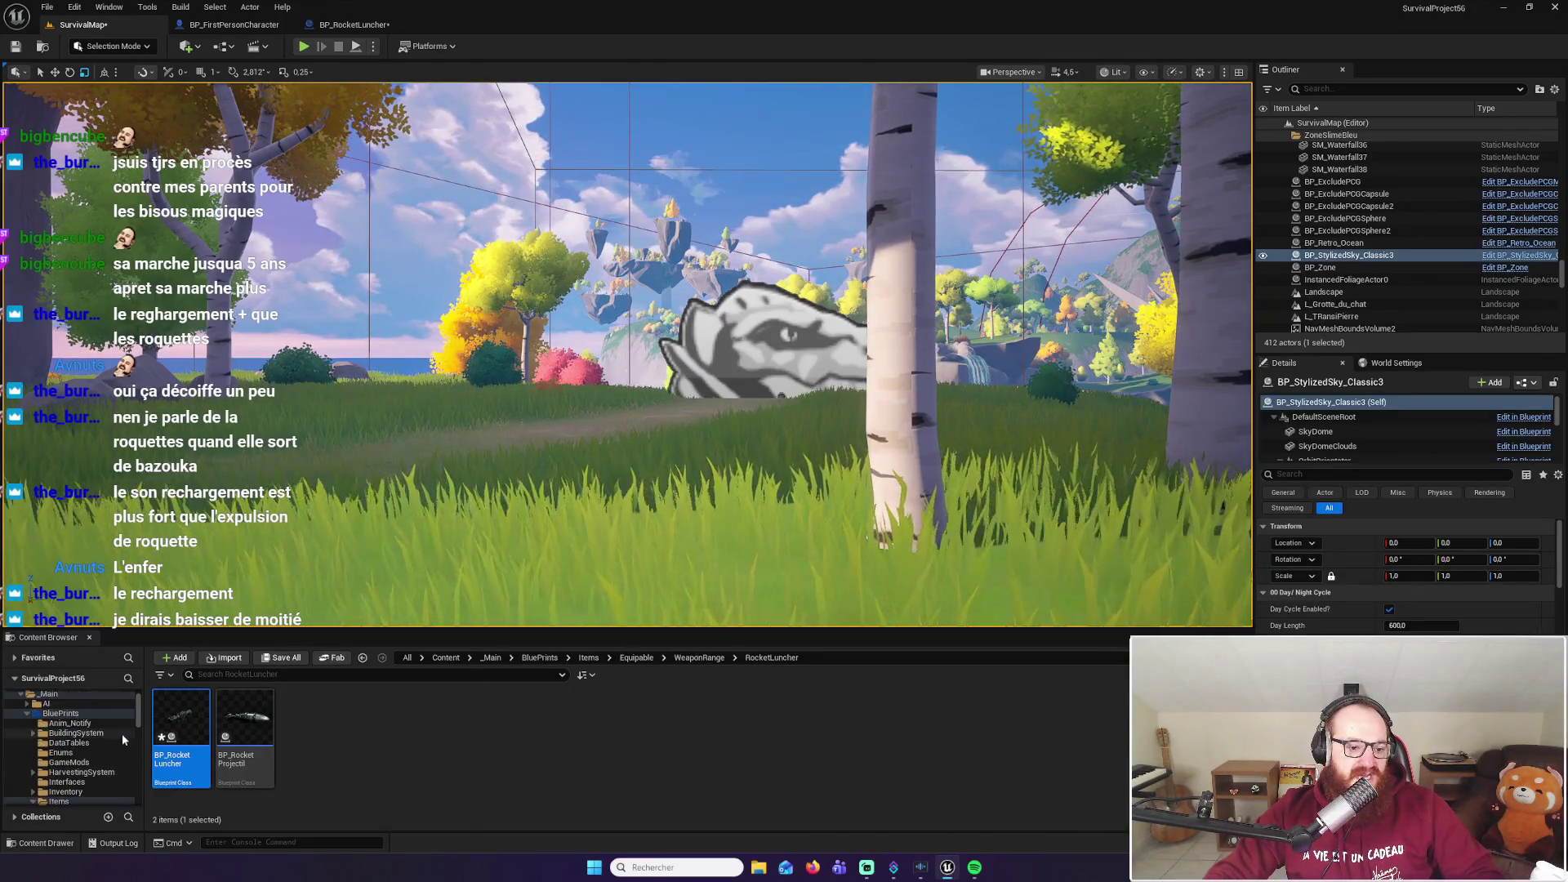
double_click(61, 713)
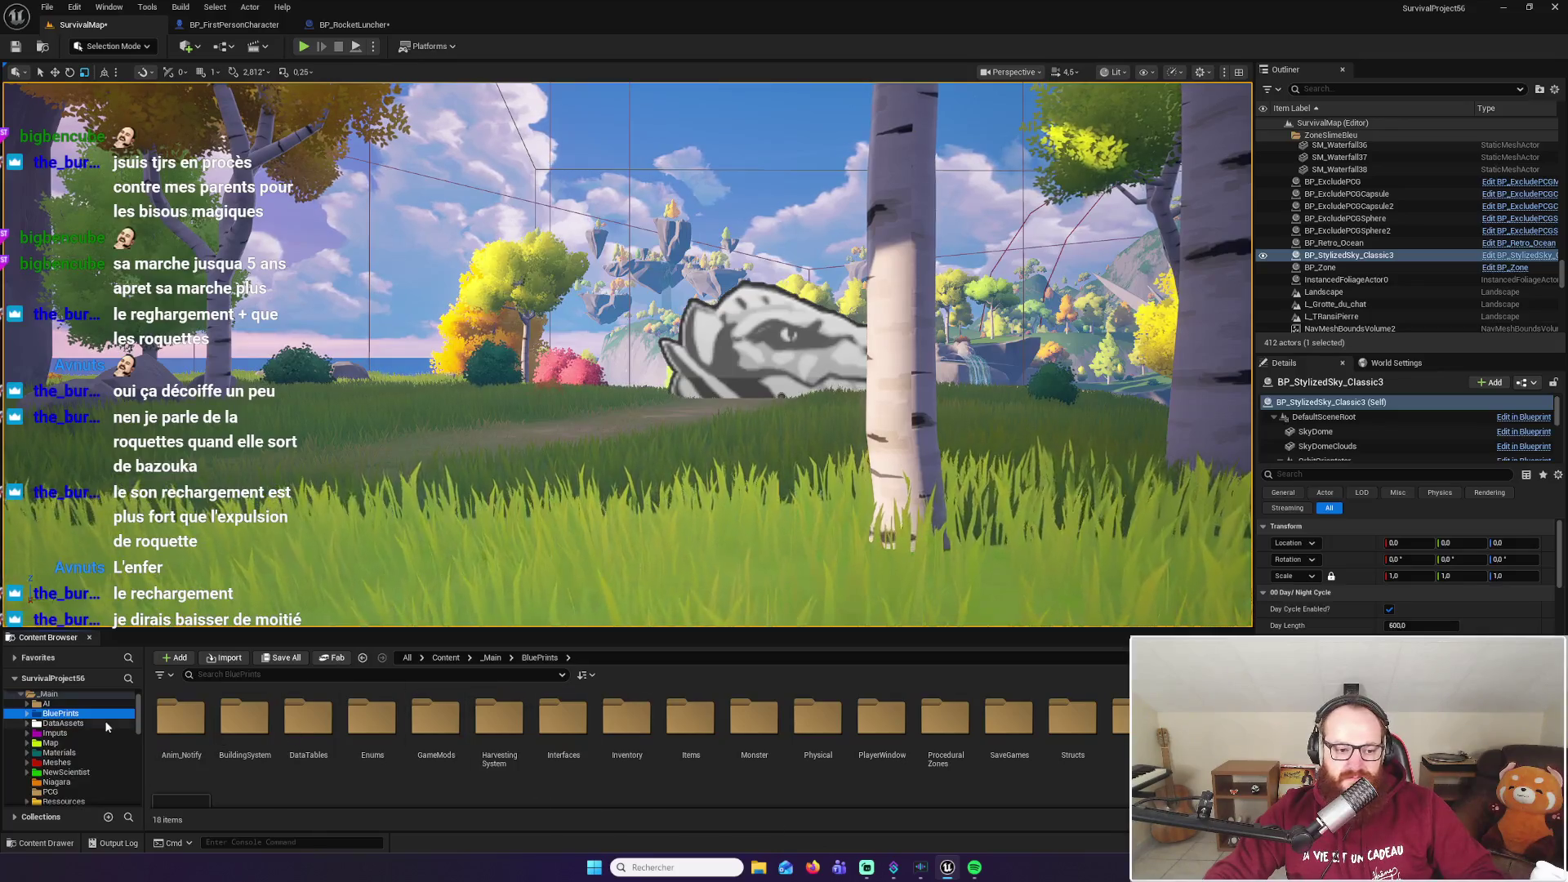
scroll(80, 785, down, 1)
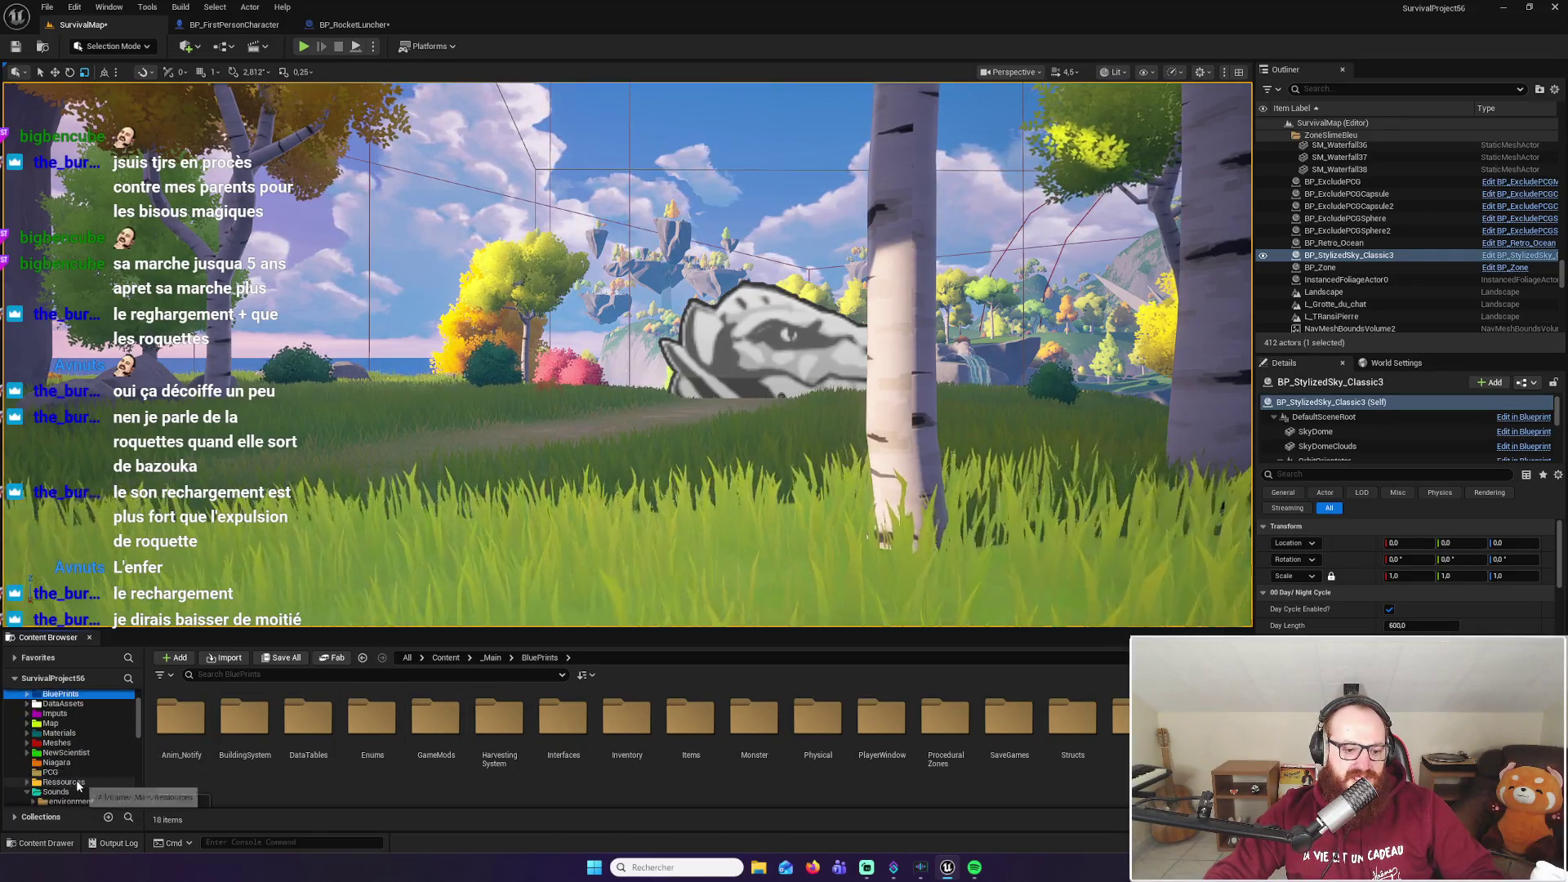
double_click(55, 791)
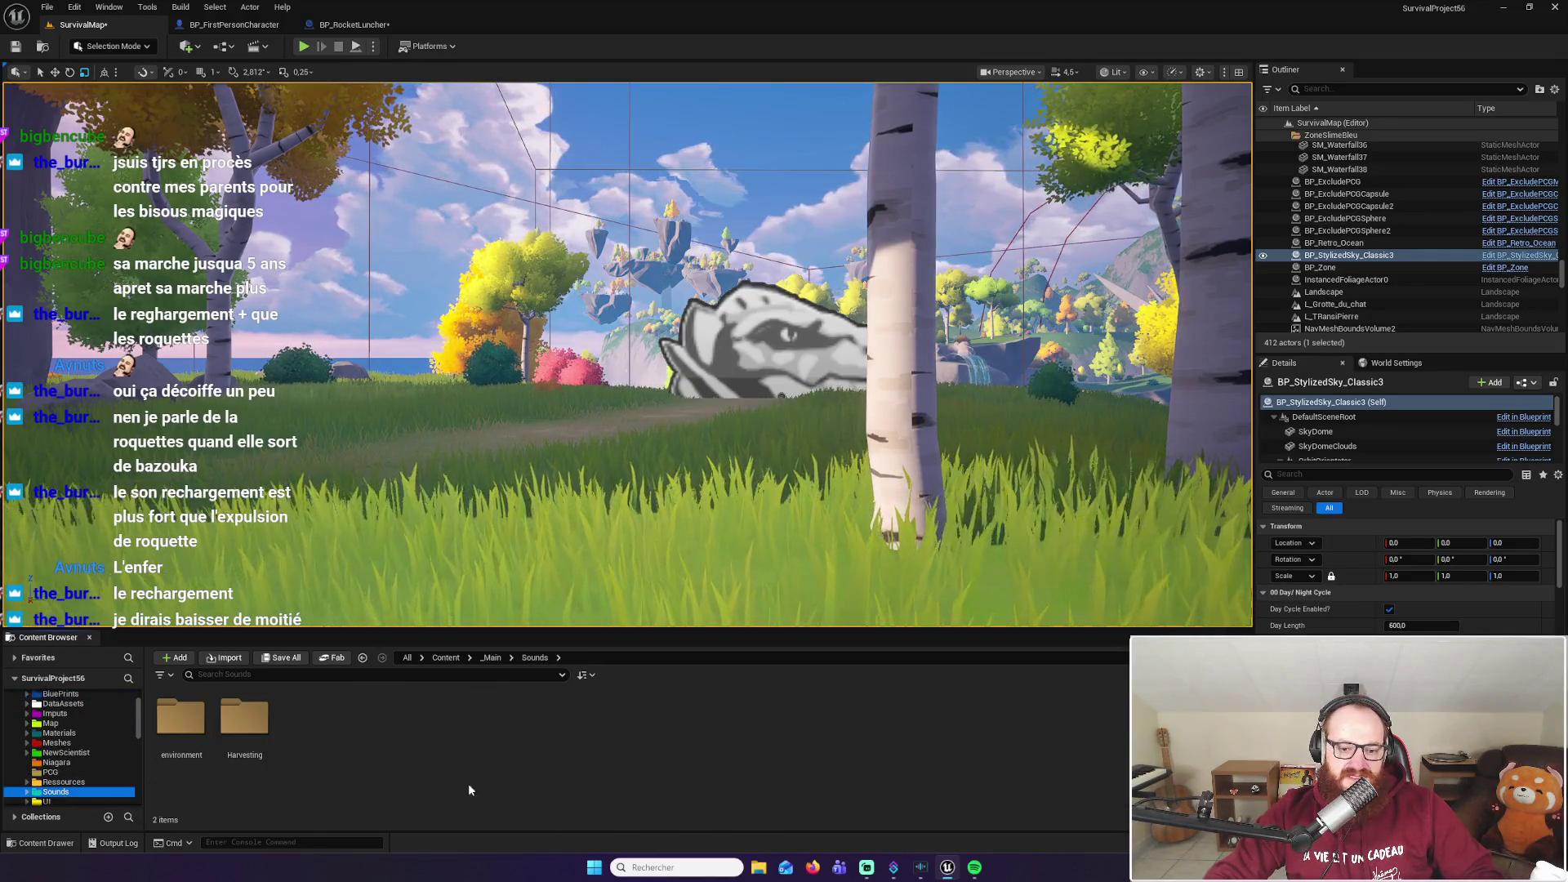
double_click(181, 723)
click(187, 727)
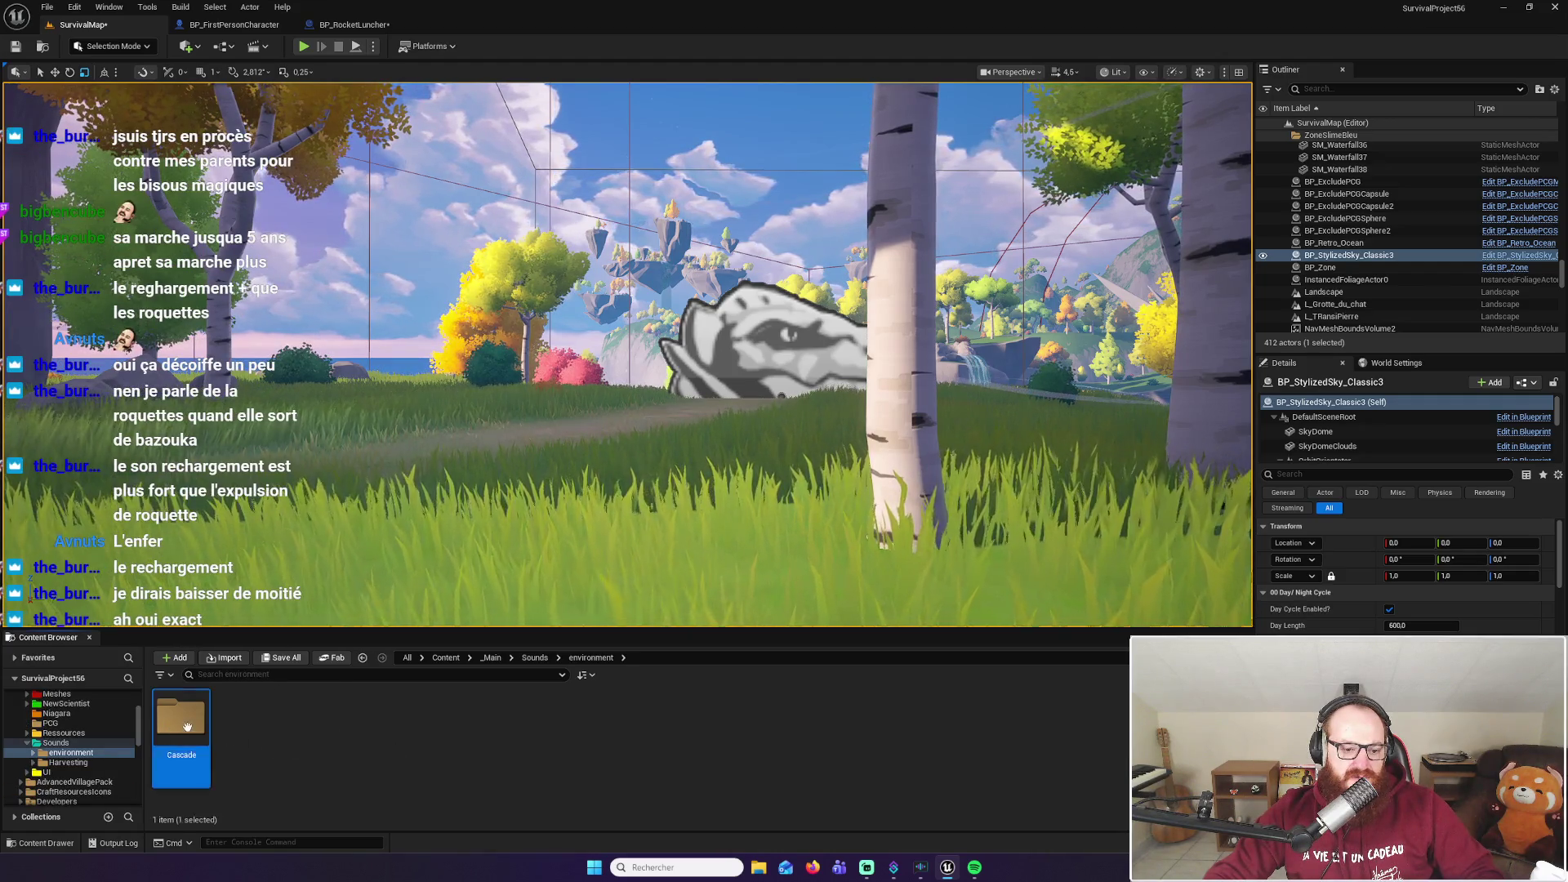
double_click(187, 726)
key(alt+Left)
key(alt+Left)
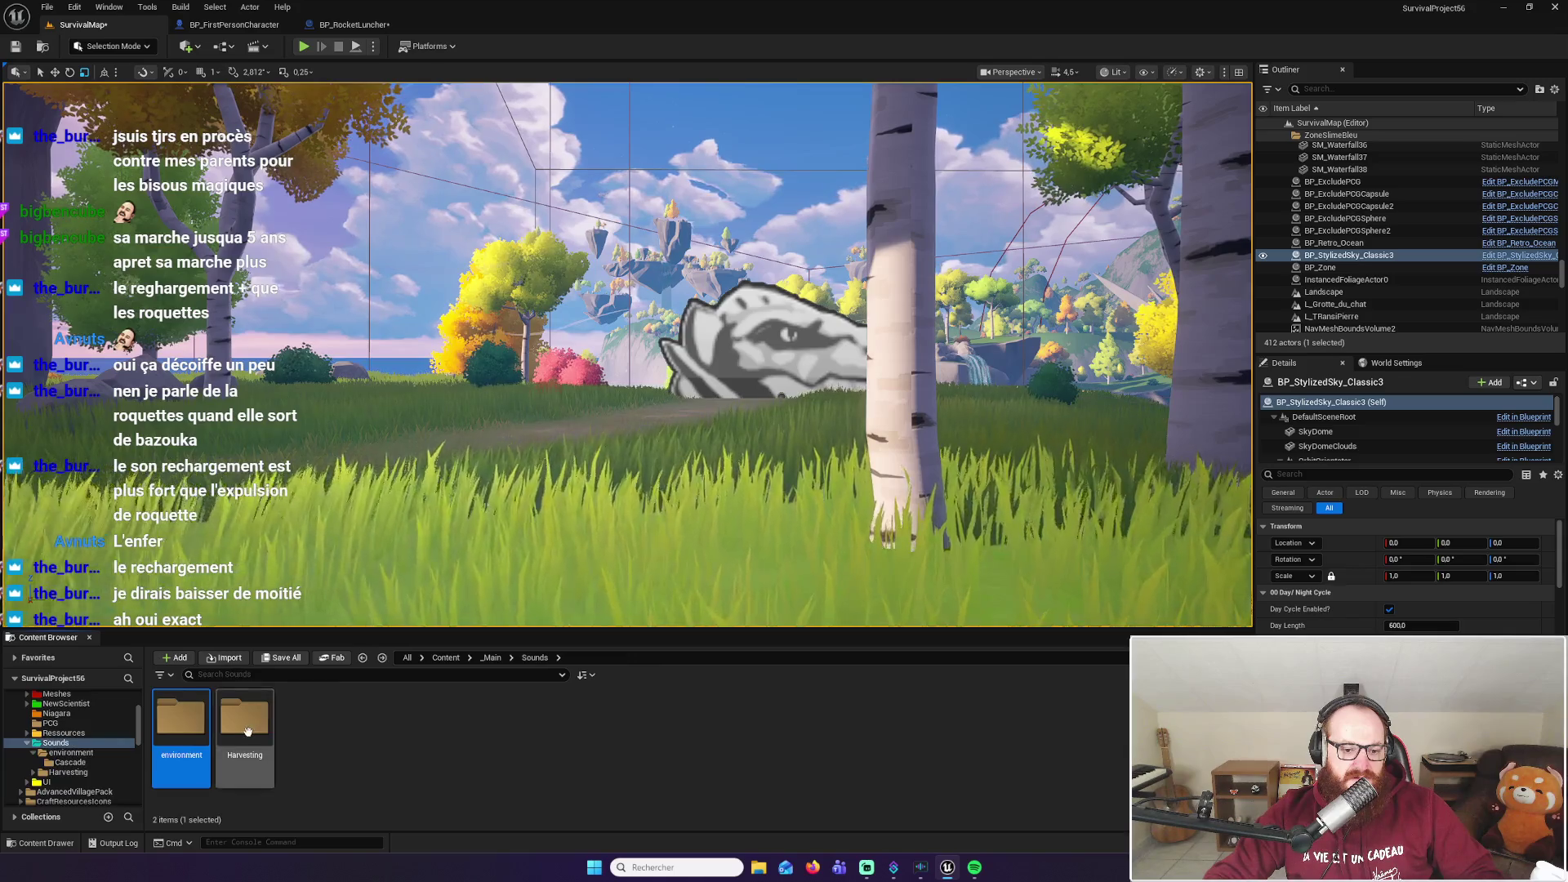
double_click(244, 719)
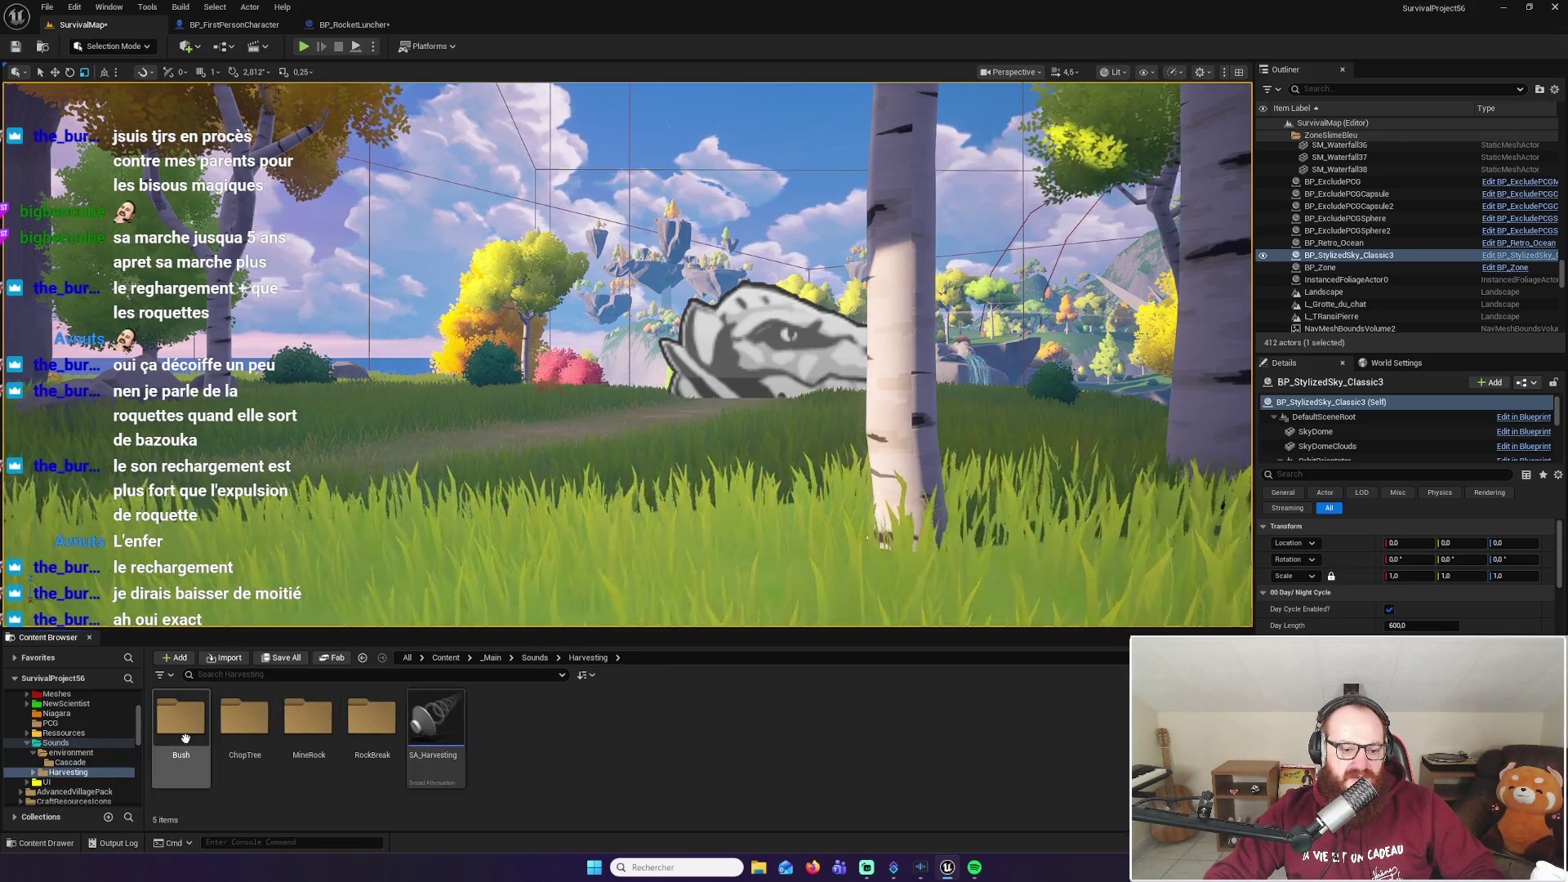
key(alt+Left)
key(alt+Left)
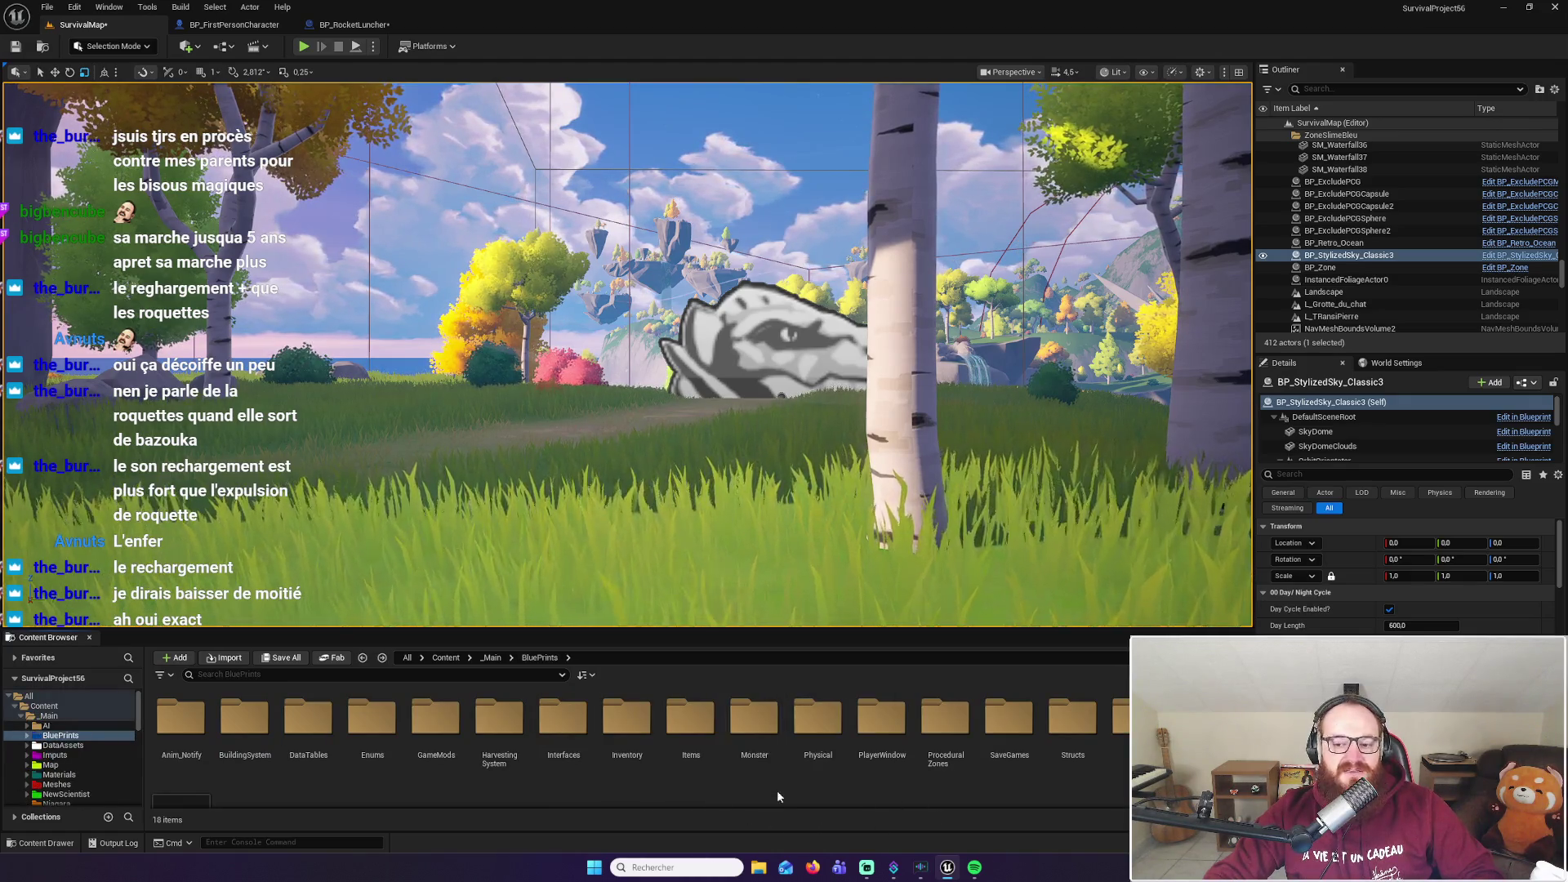
scroll(861, 790, down, 1)
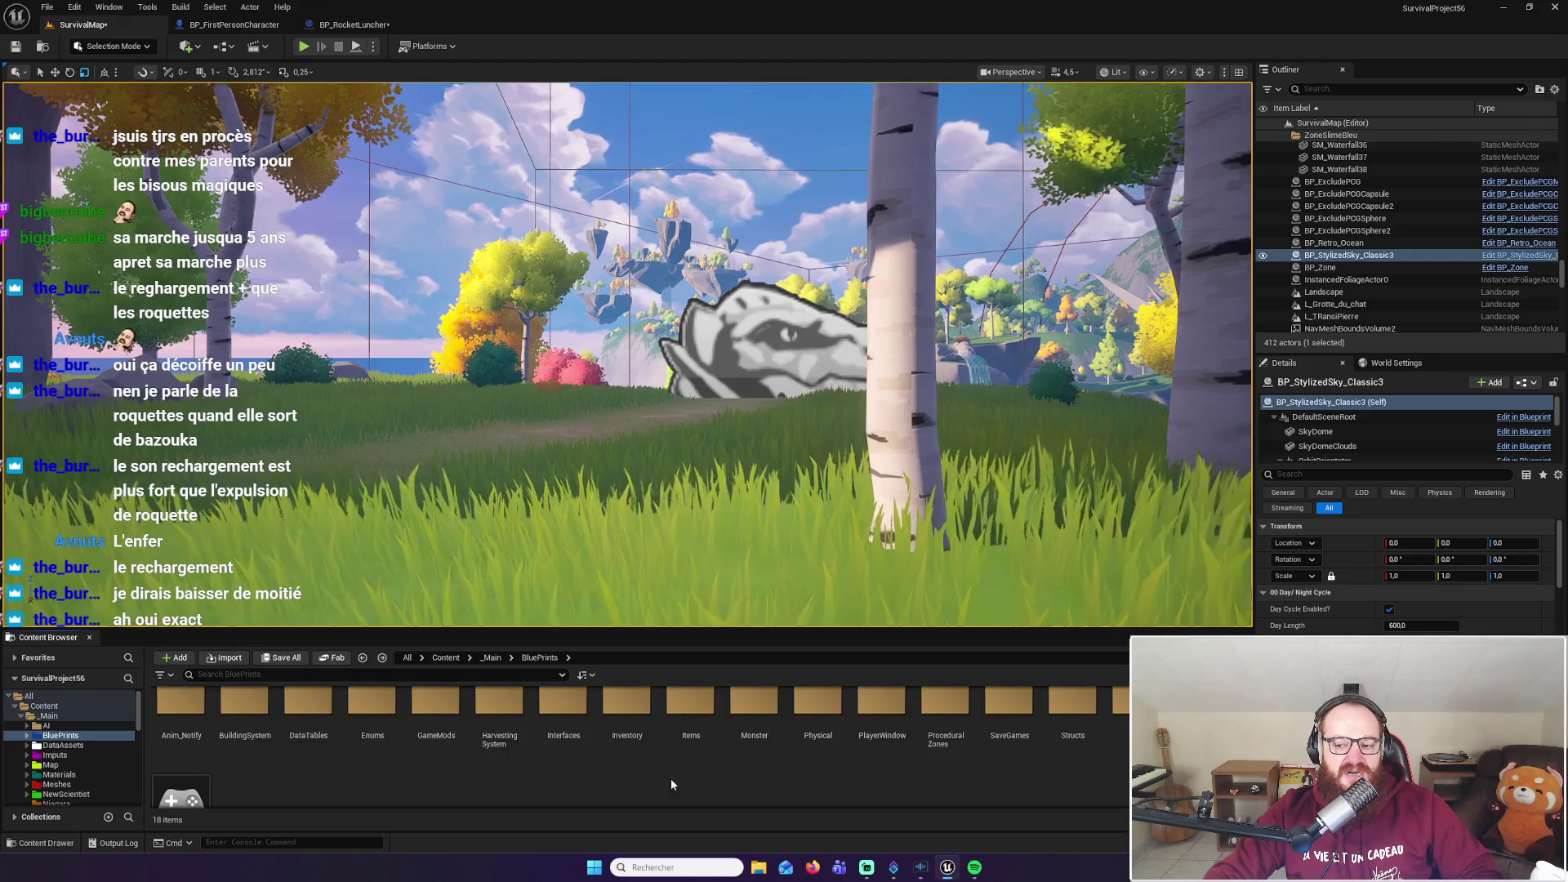
scroll(670, 778, up, 1)
Browse Meshes' Equipable and Monster folders and Sounds, then collapse _Main in the tree
click(64, 718)
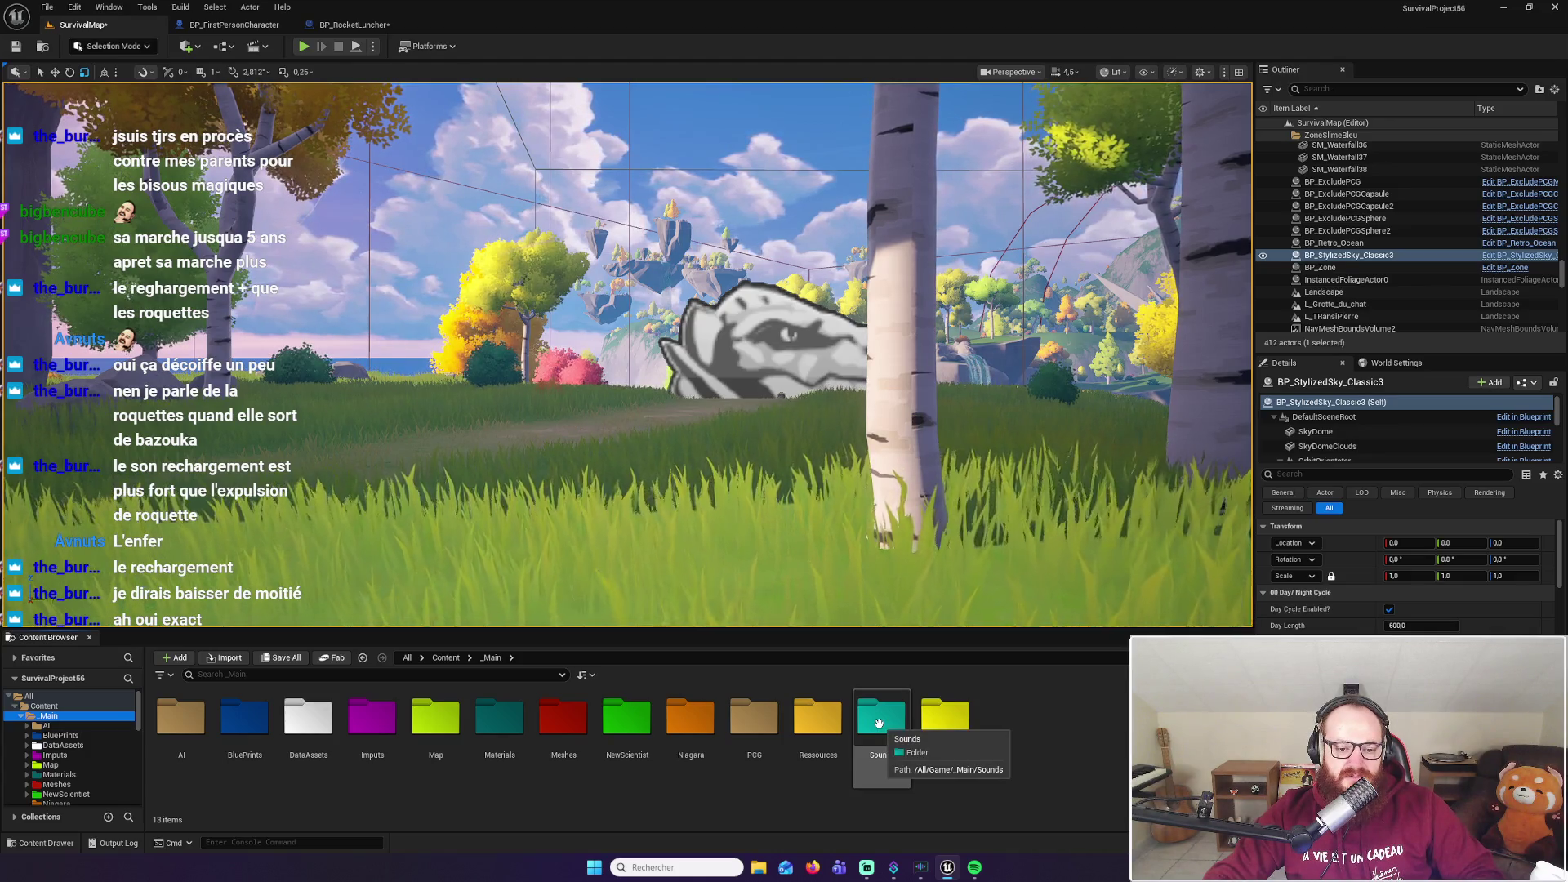
double_click(563, 719)
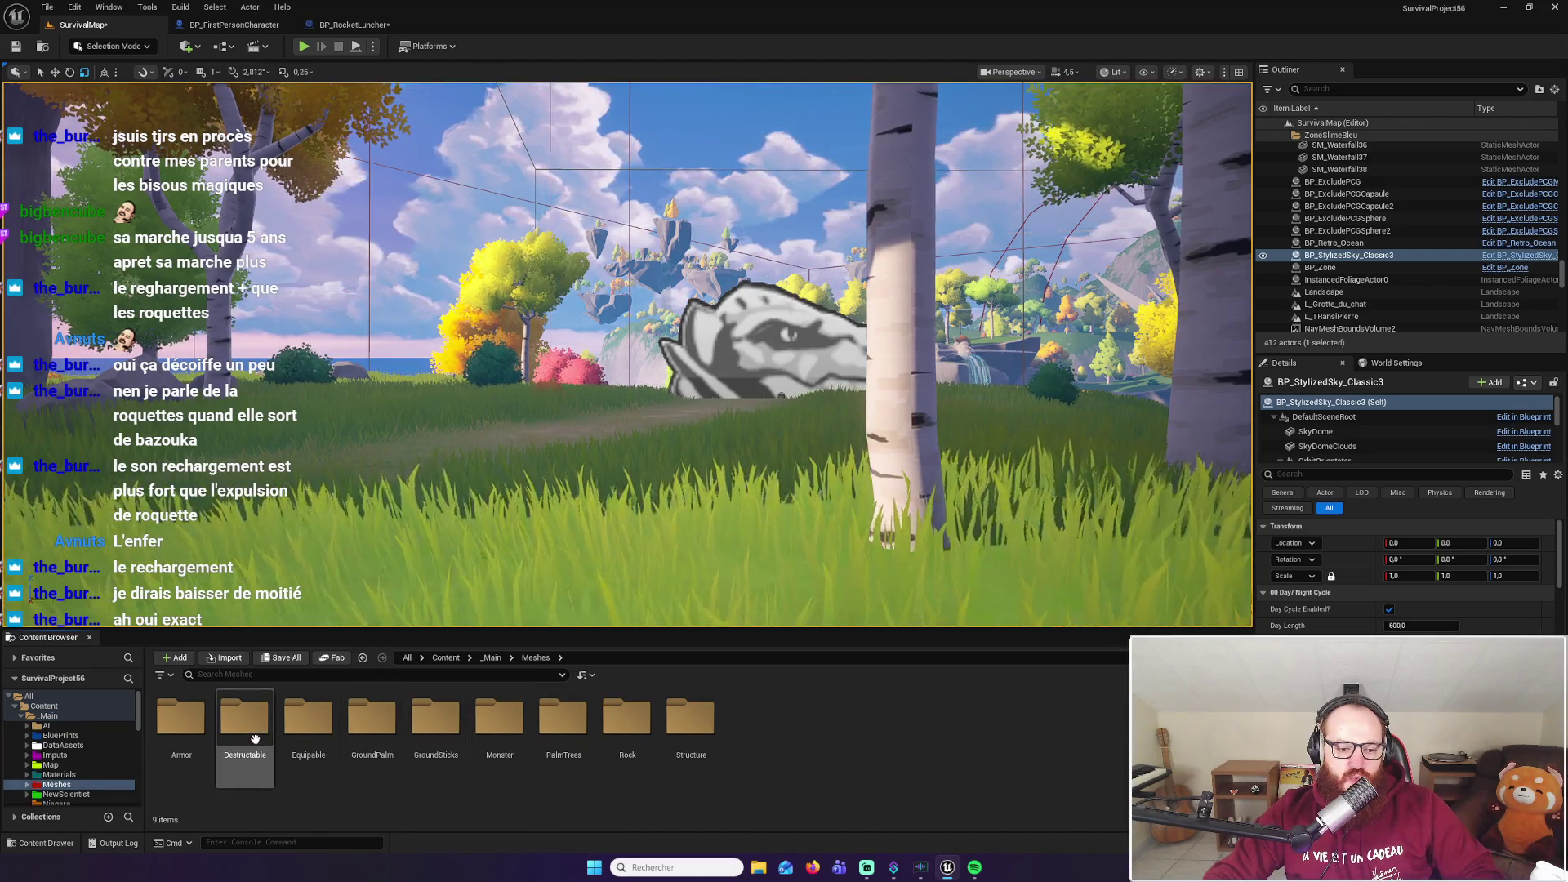
double_click(311, 736)
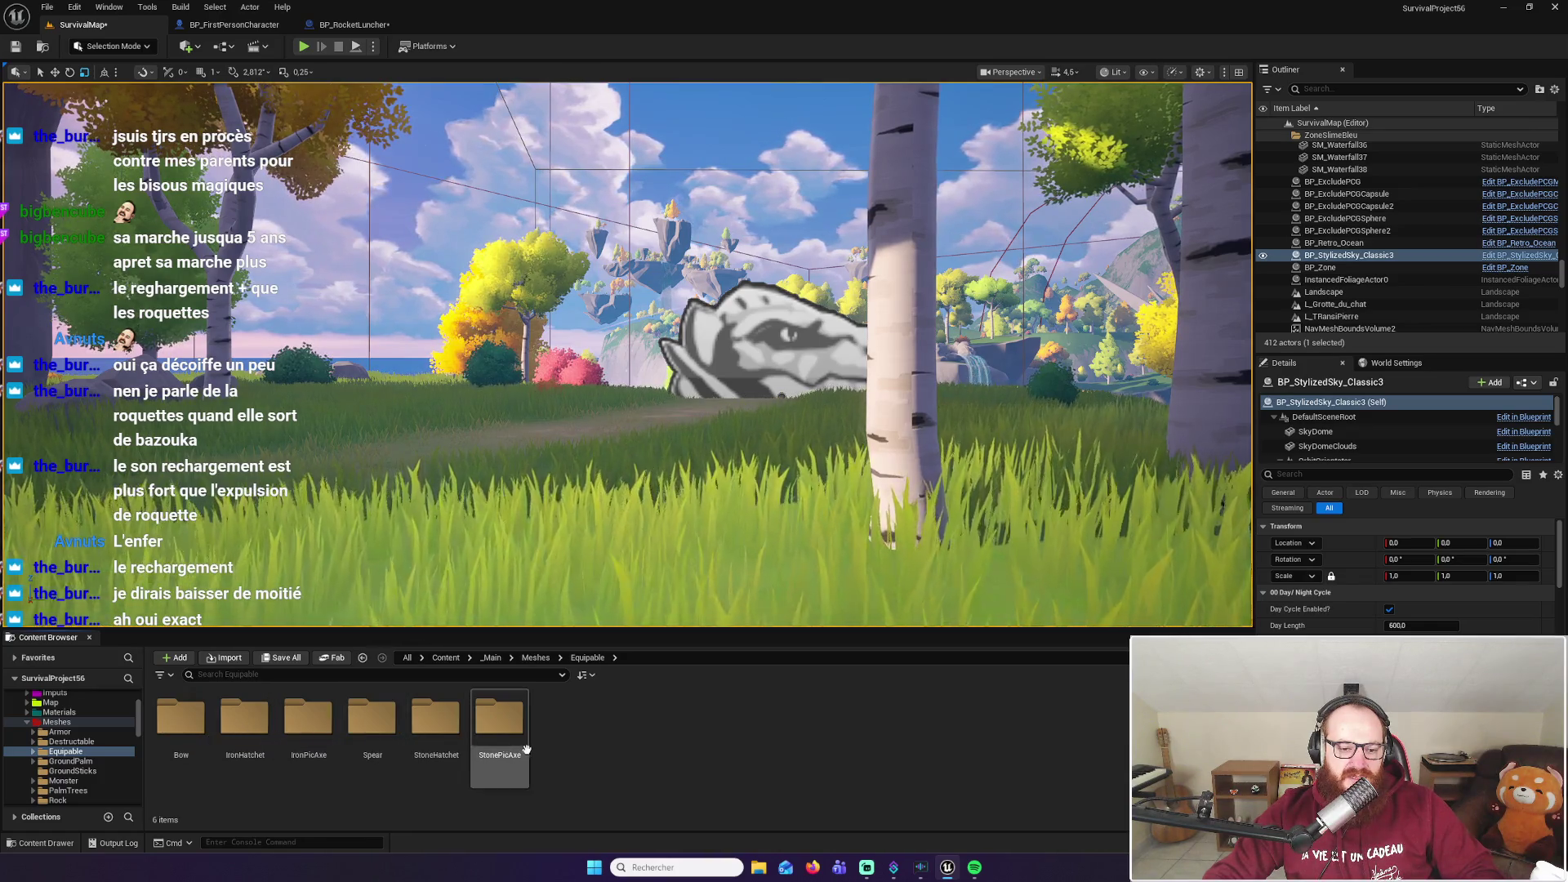
key(alt+Left)
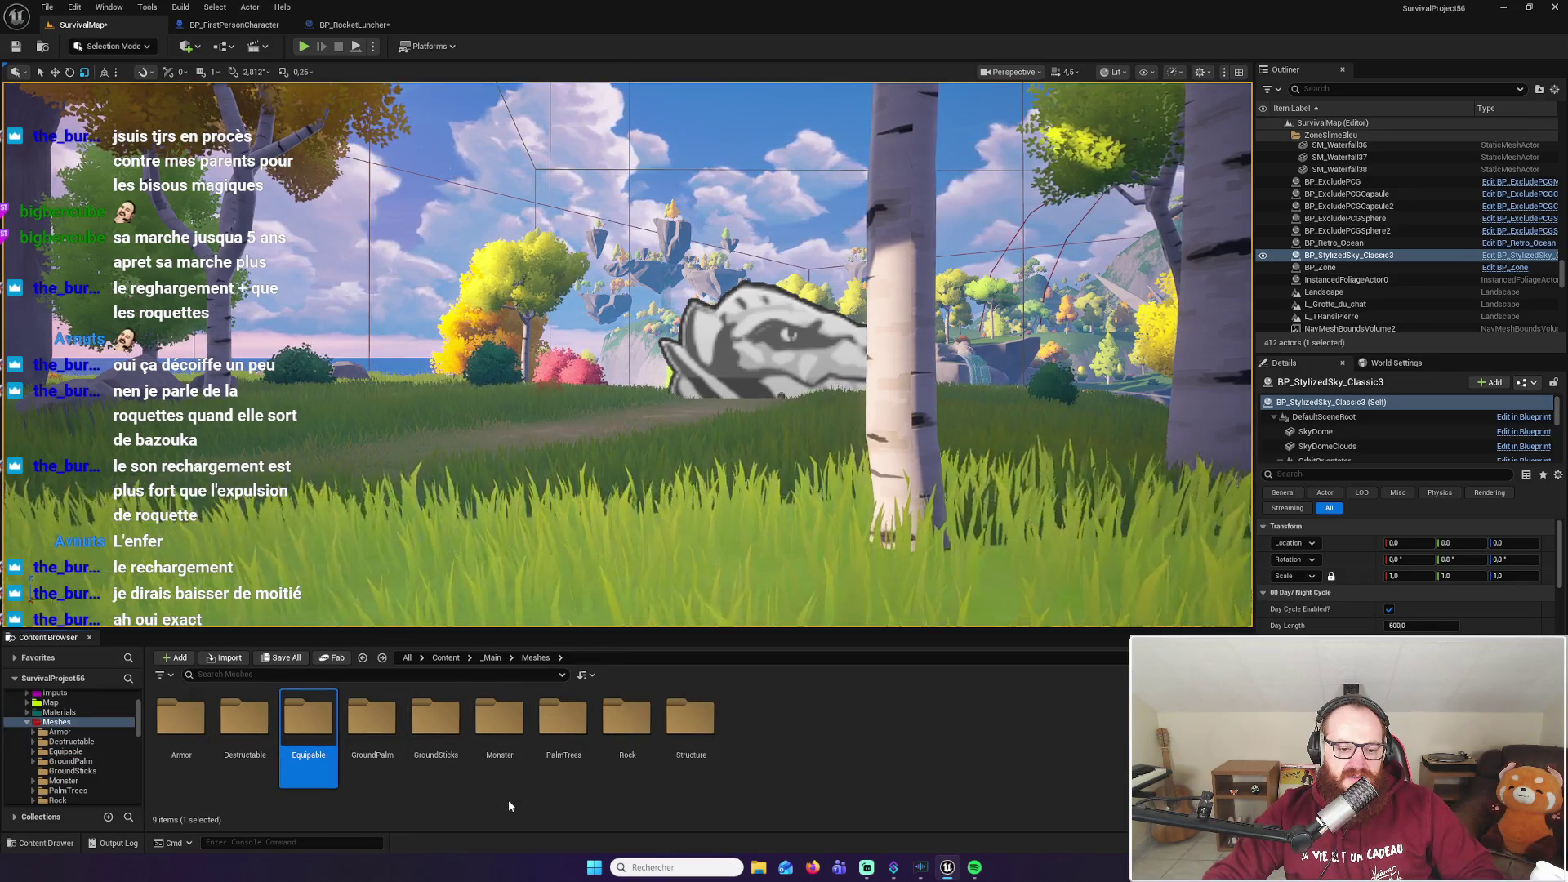
double_click(500, 719)
key(alt+Left)
key(alt+Left)
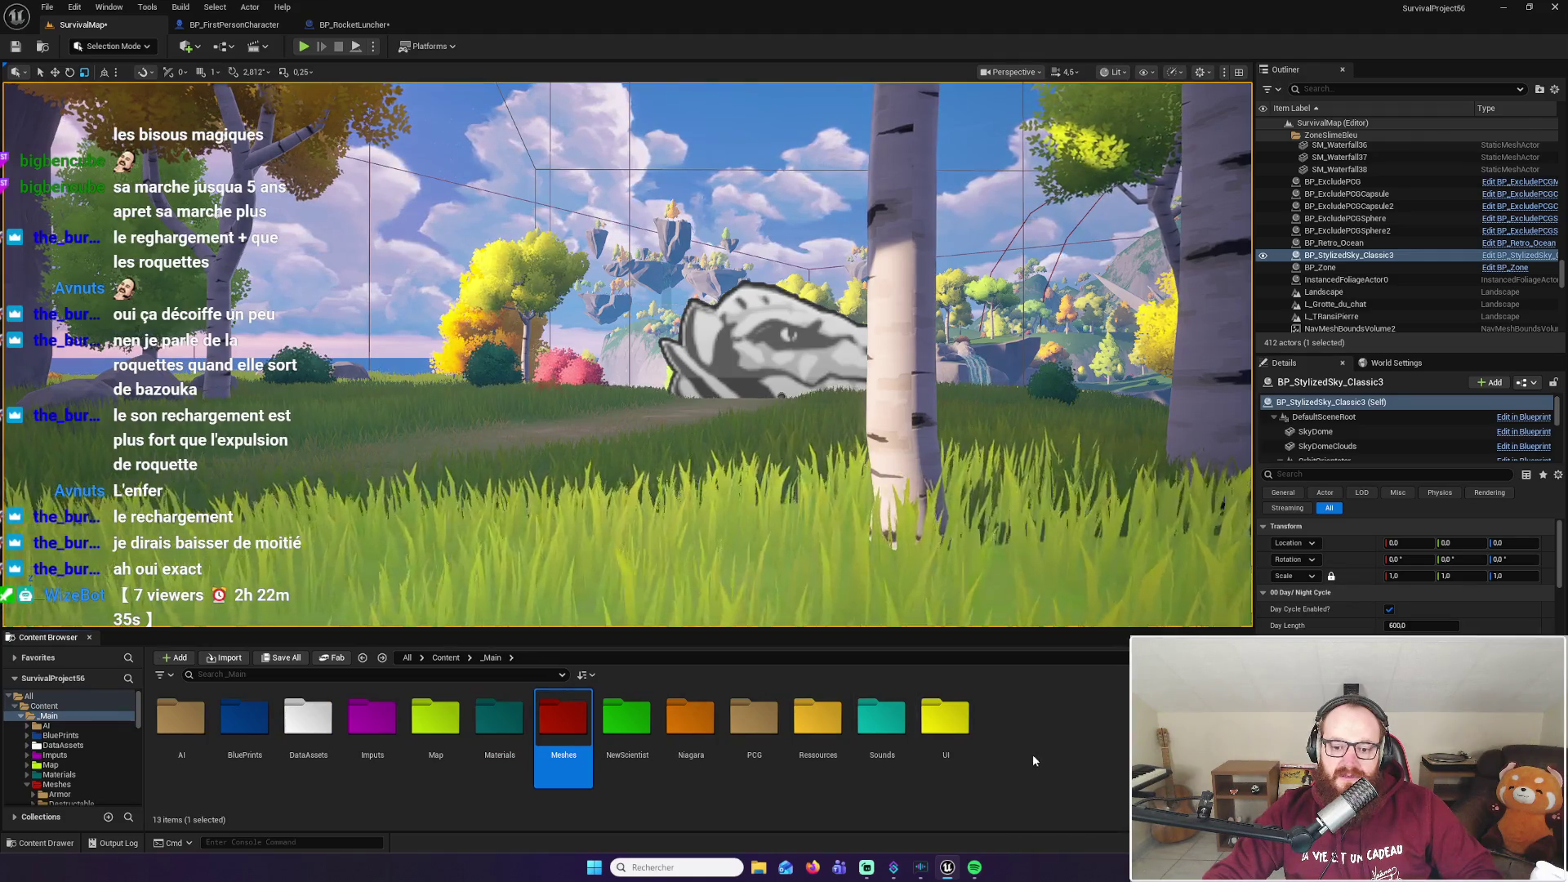
double_click(866, 729)
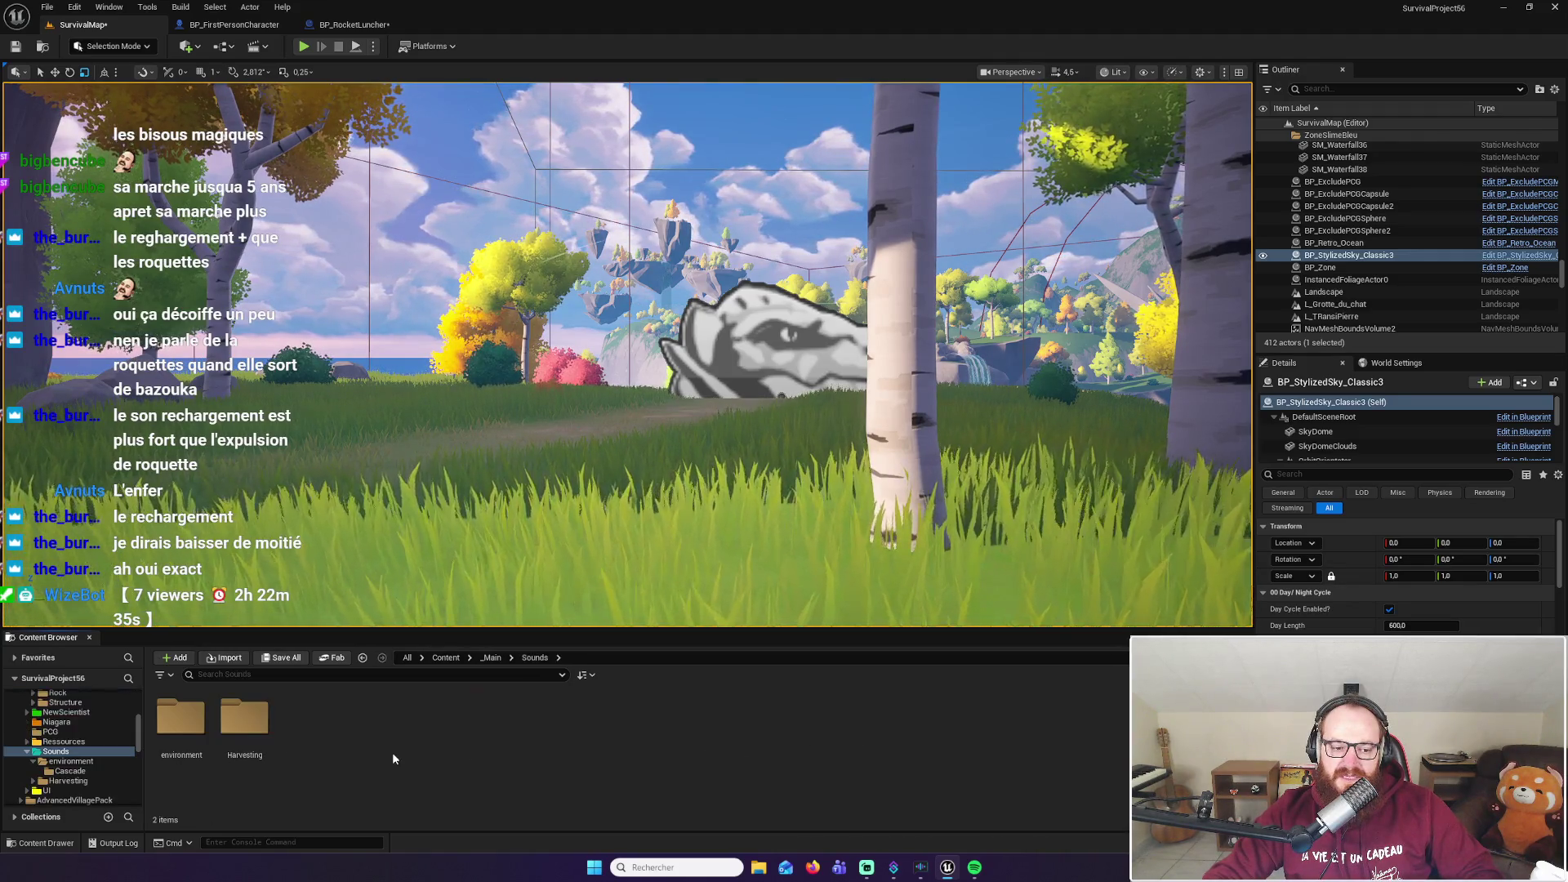
key(alt+Left)
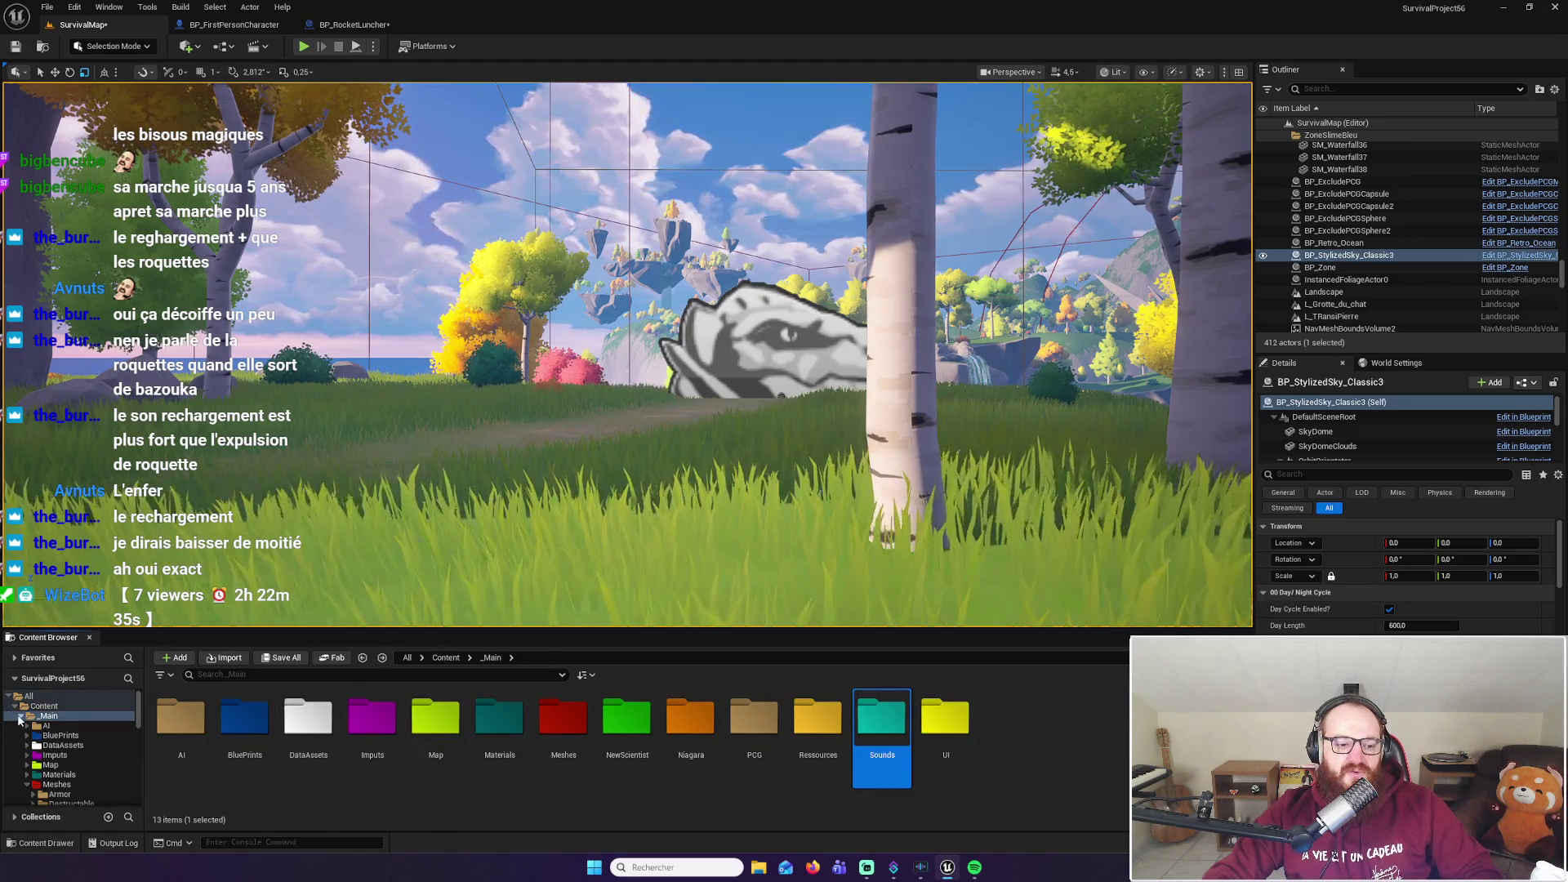
click(20, 717)
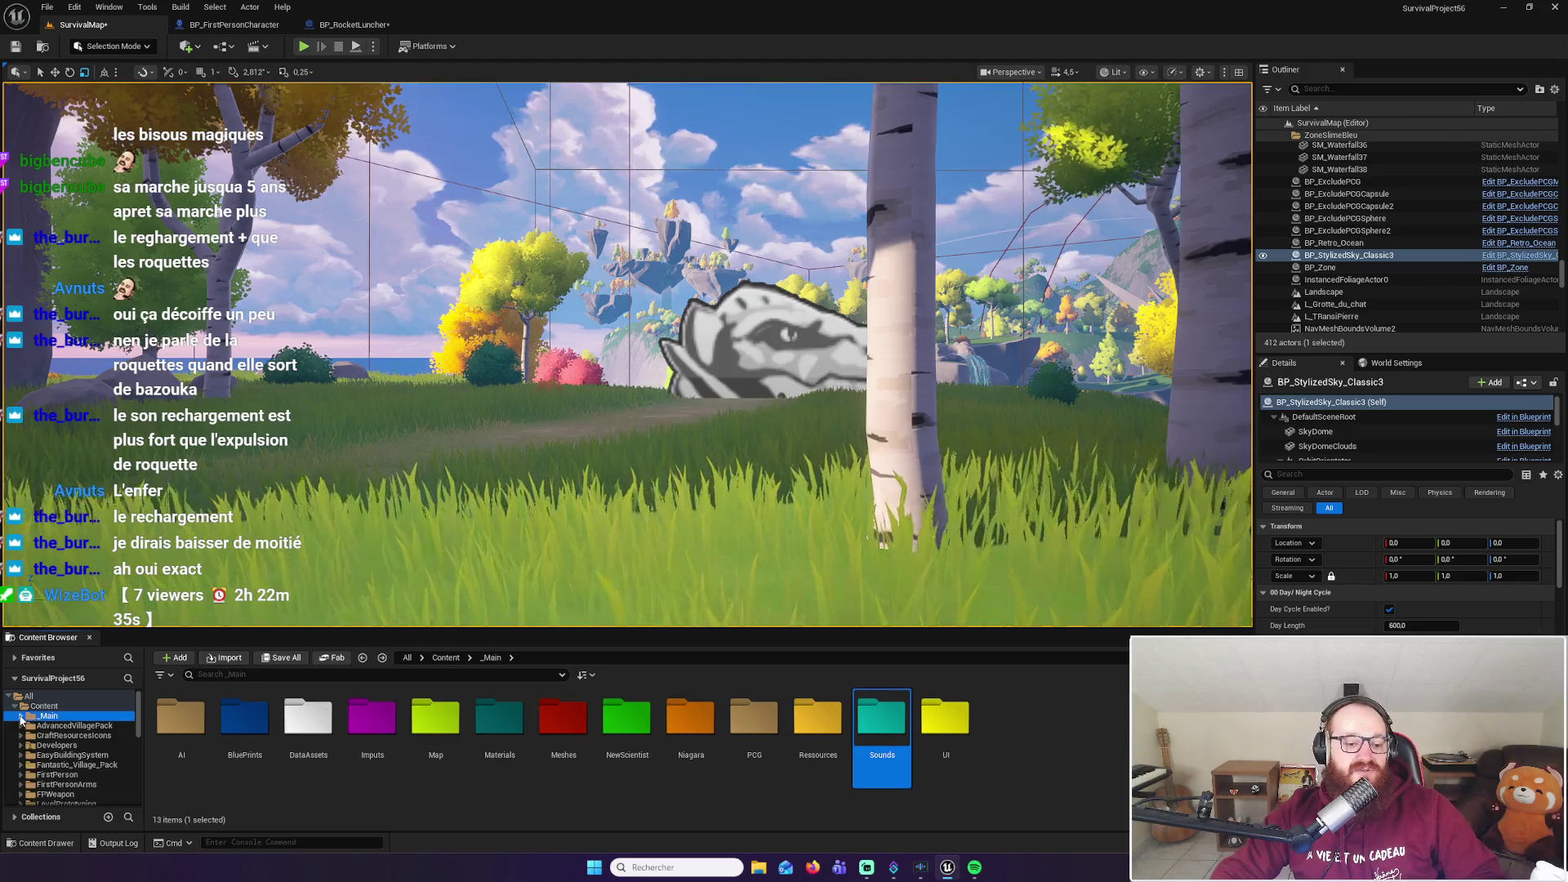
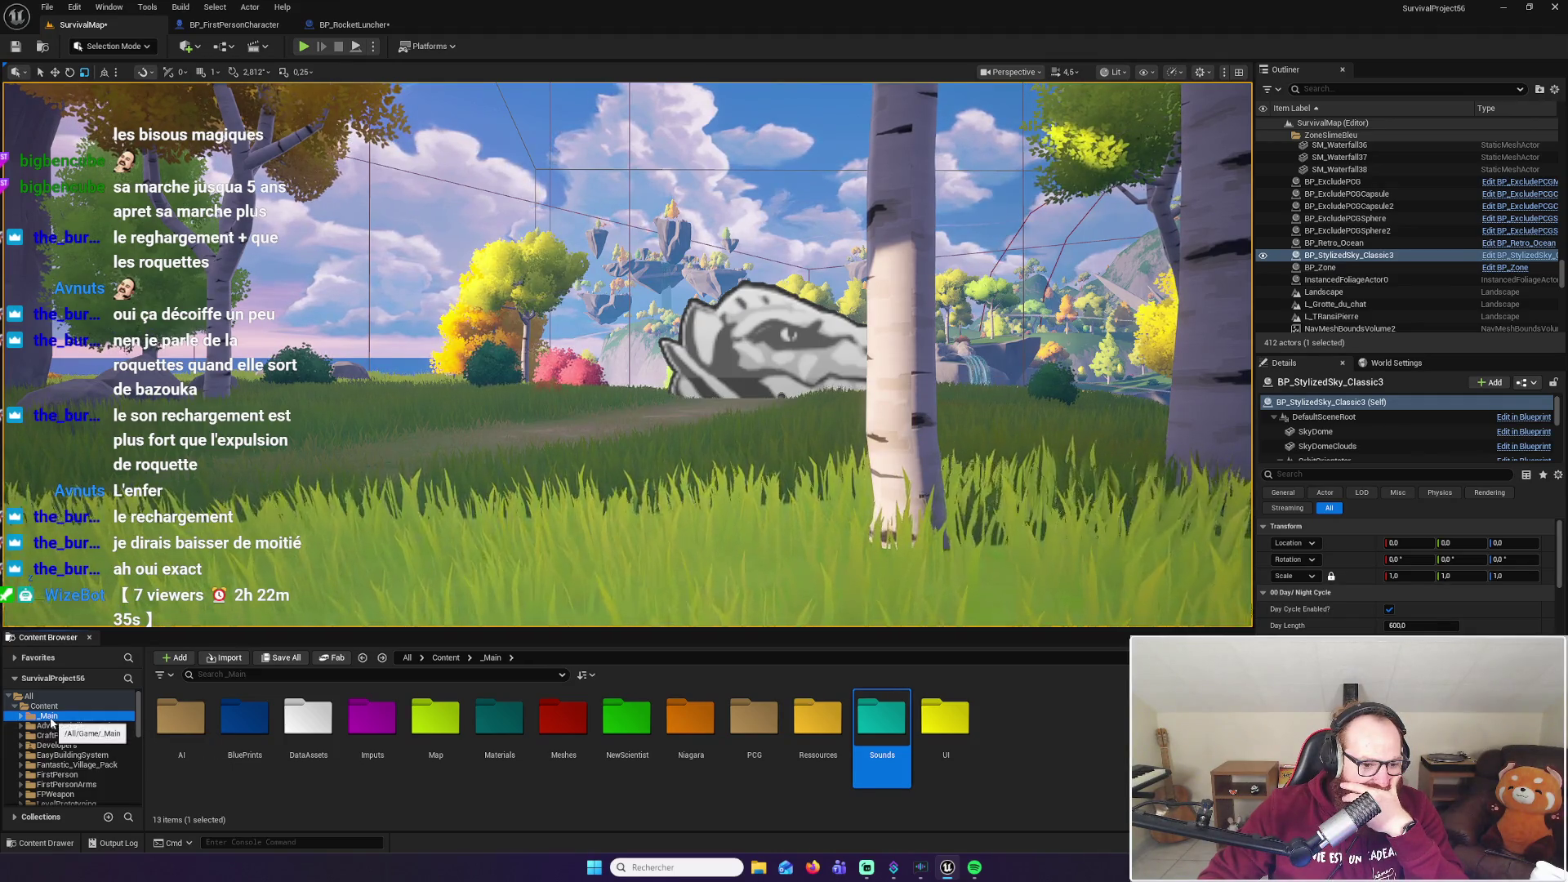
Browse the FPWeapon, its Audio folder and FirstPersonArms from the Content root
click(44, 706)
double_click(686, 760)
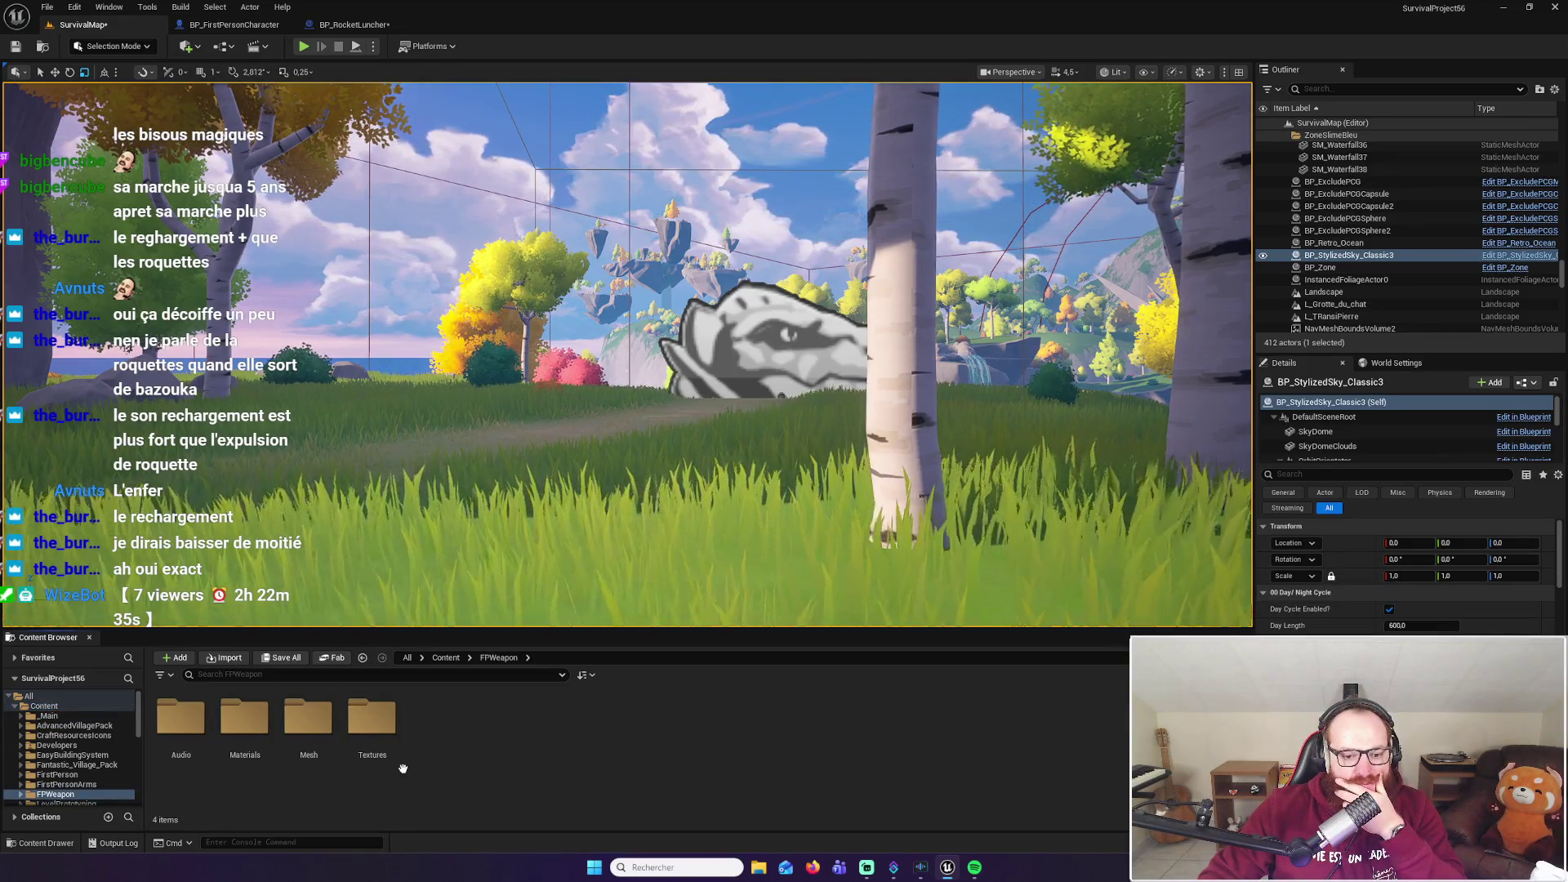
double_click(181, 717)
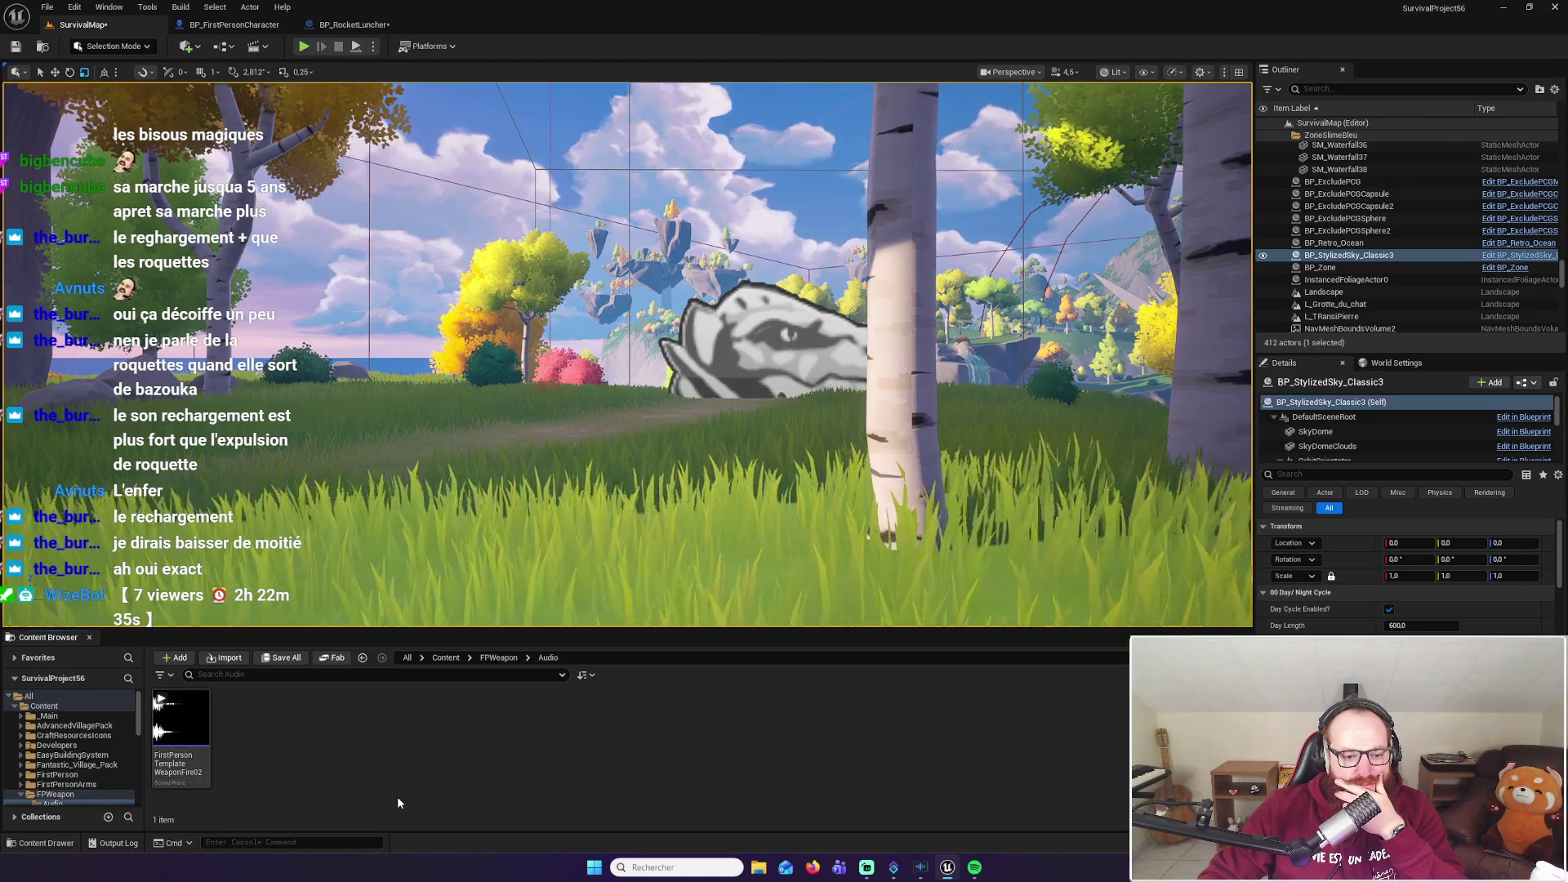
key(alt+Left)
key(alt+Left)
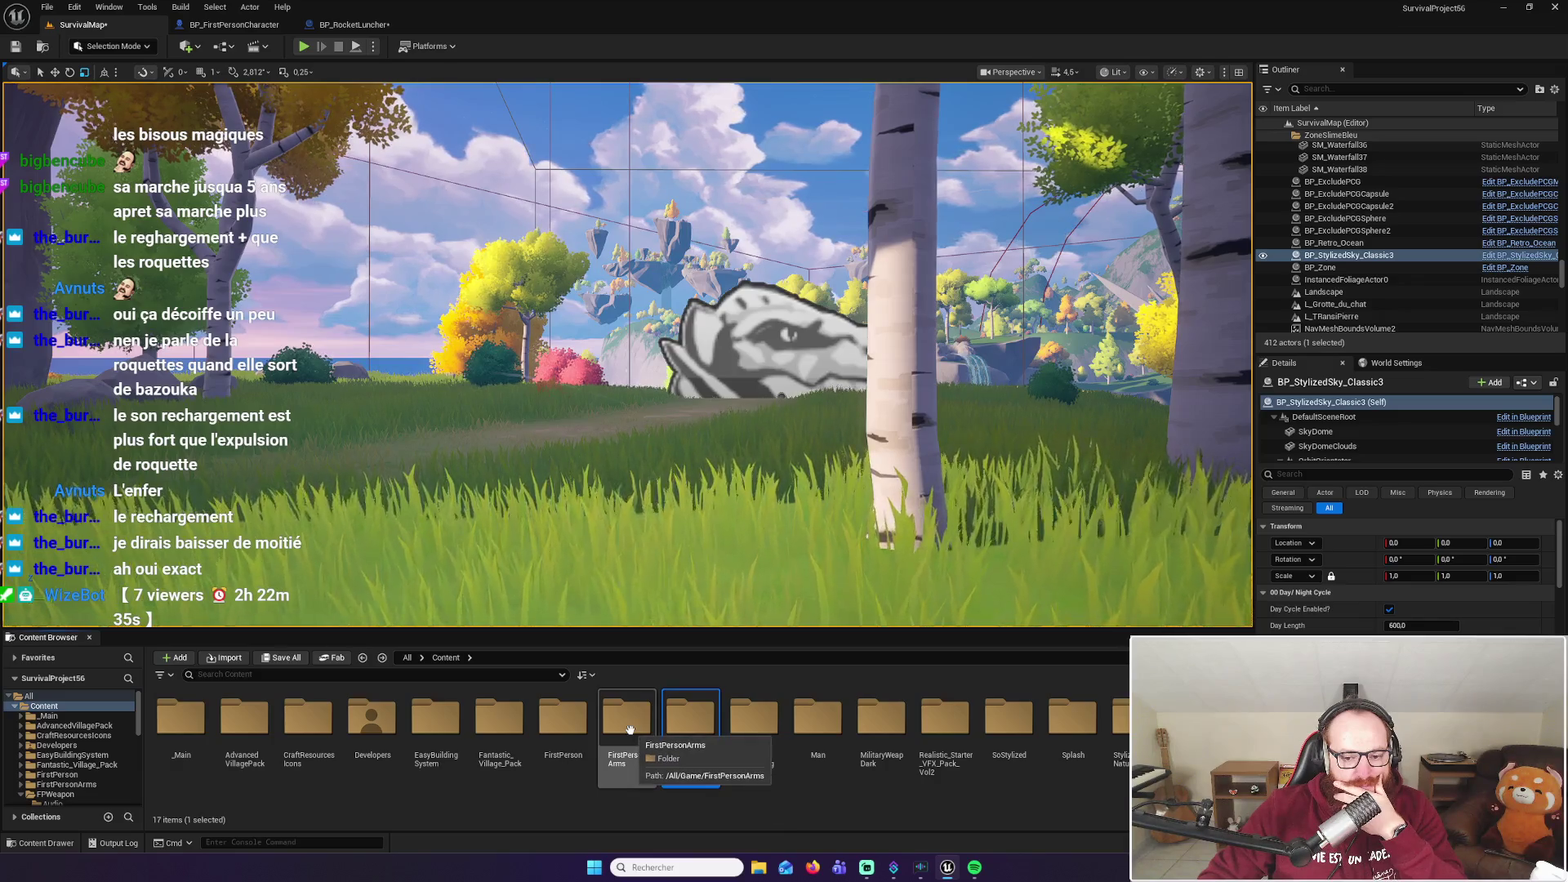
double_click(630, 729)
key(alt+Left)
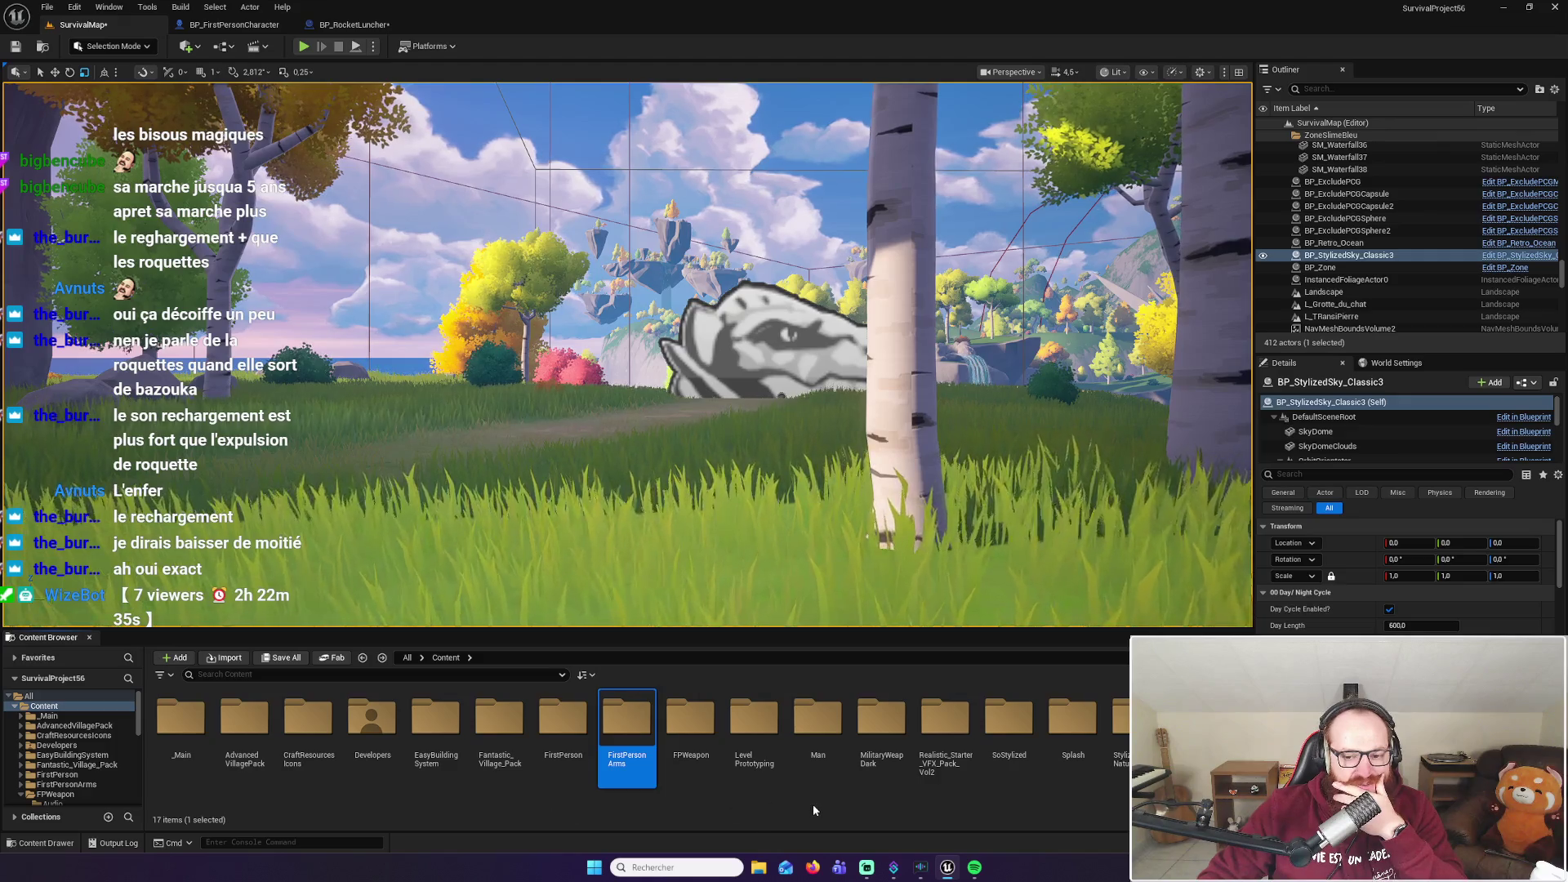
Open MilitaryWeapDark > Sound > RocketLauncher, then switch to the BP_RocketLuncher graph
double_click(867, 723)
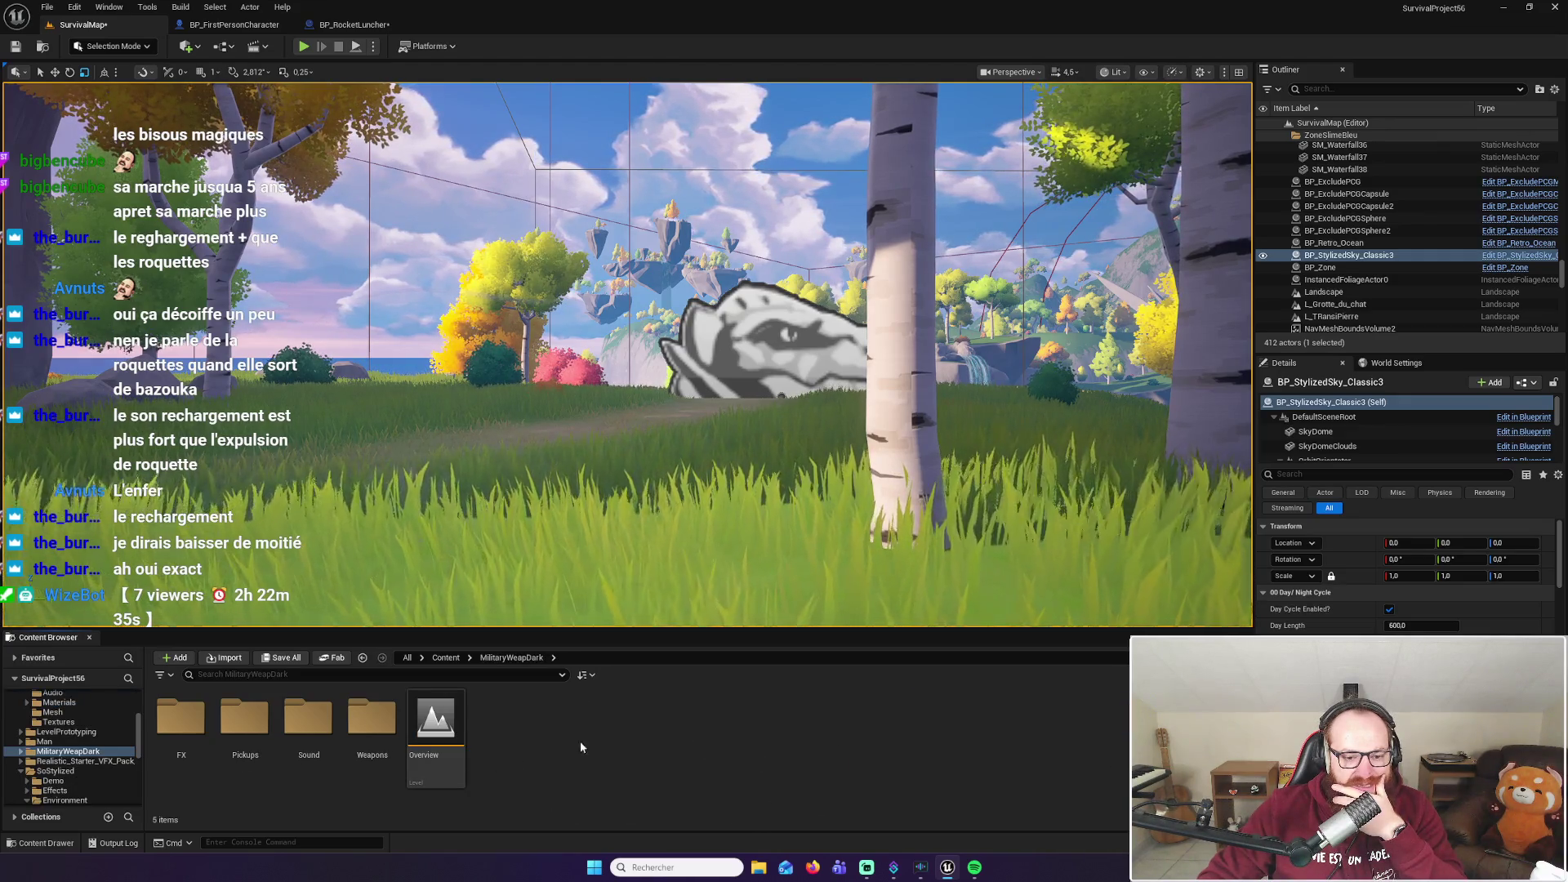
double_click(308, 718)
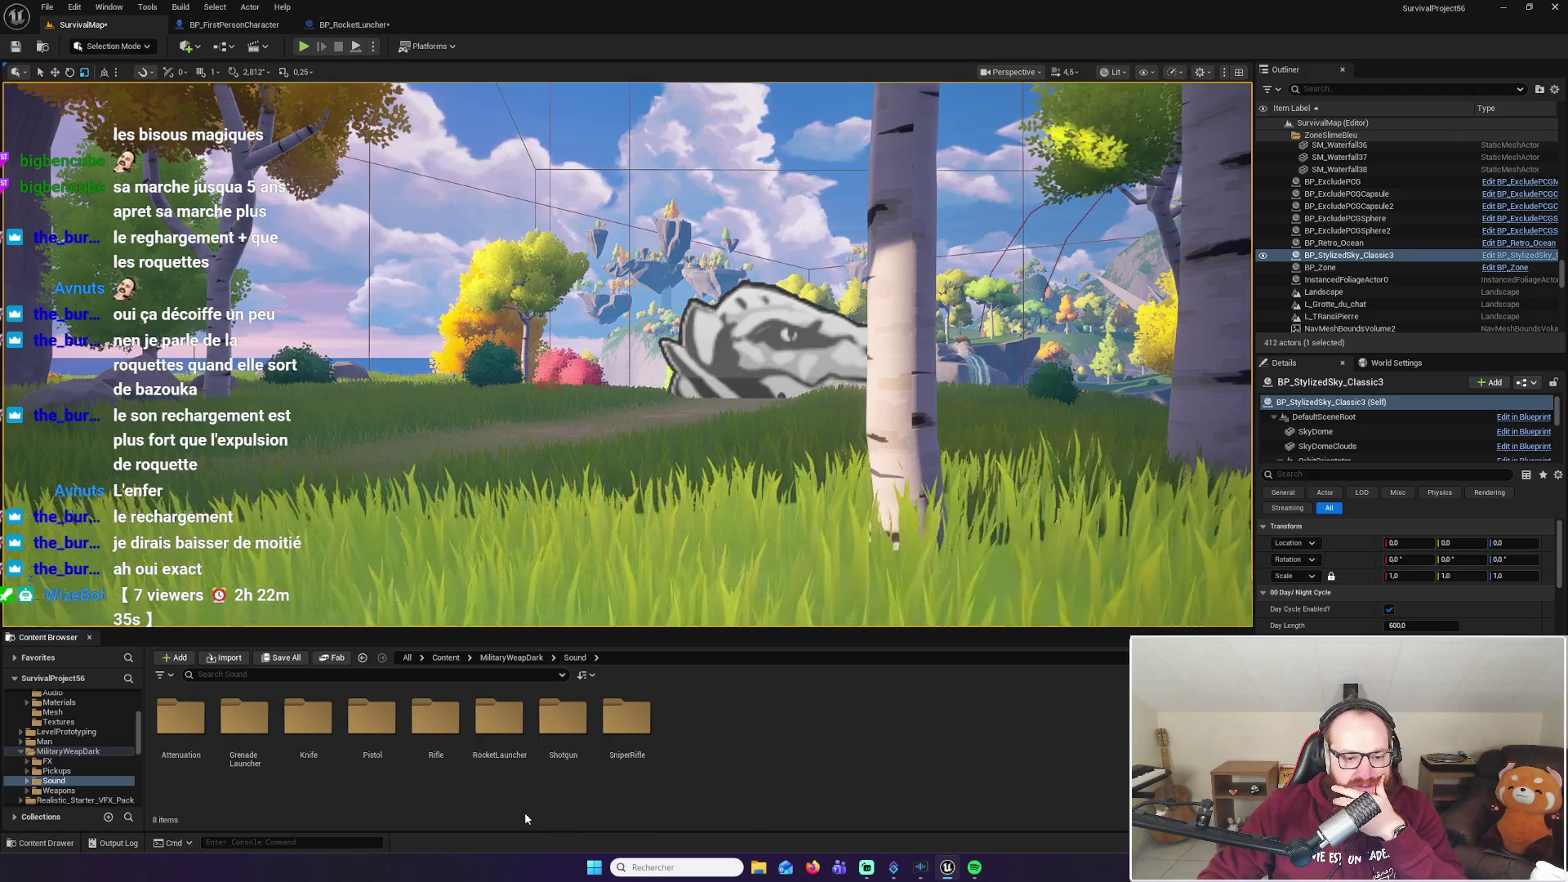
double_click(499, 719)
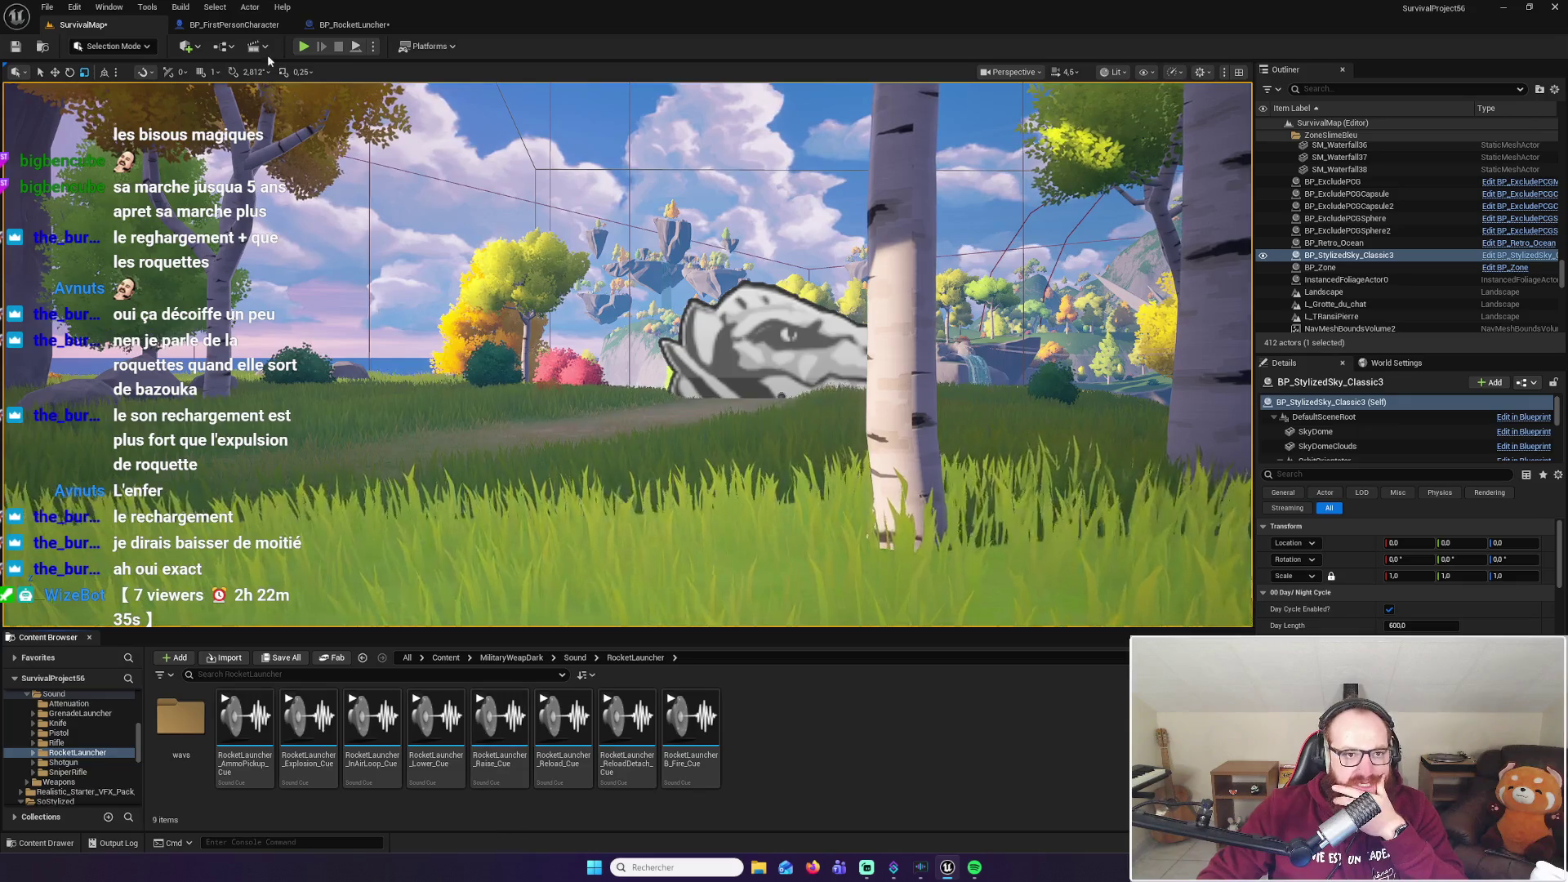
click(355, 24)
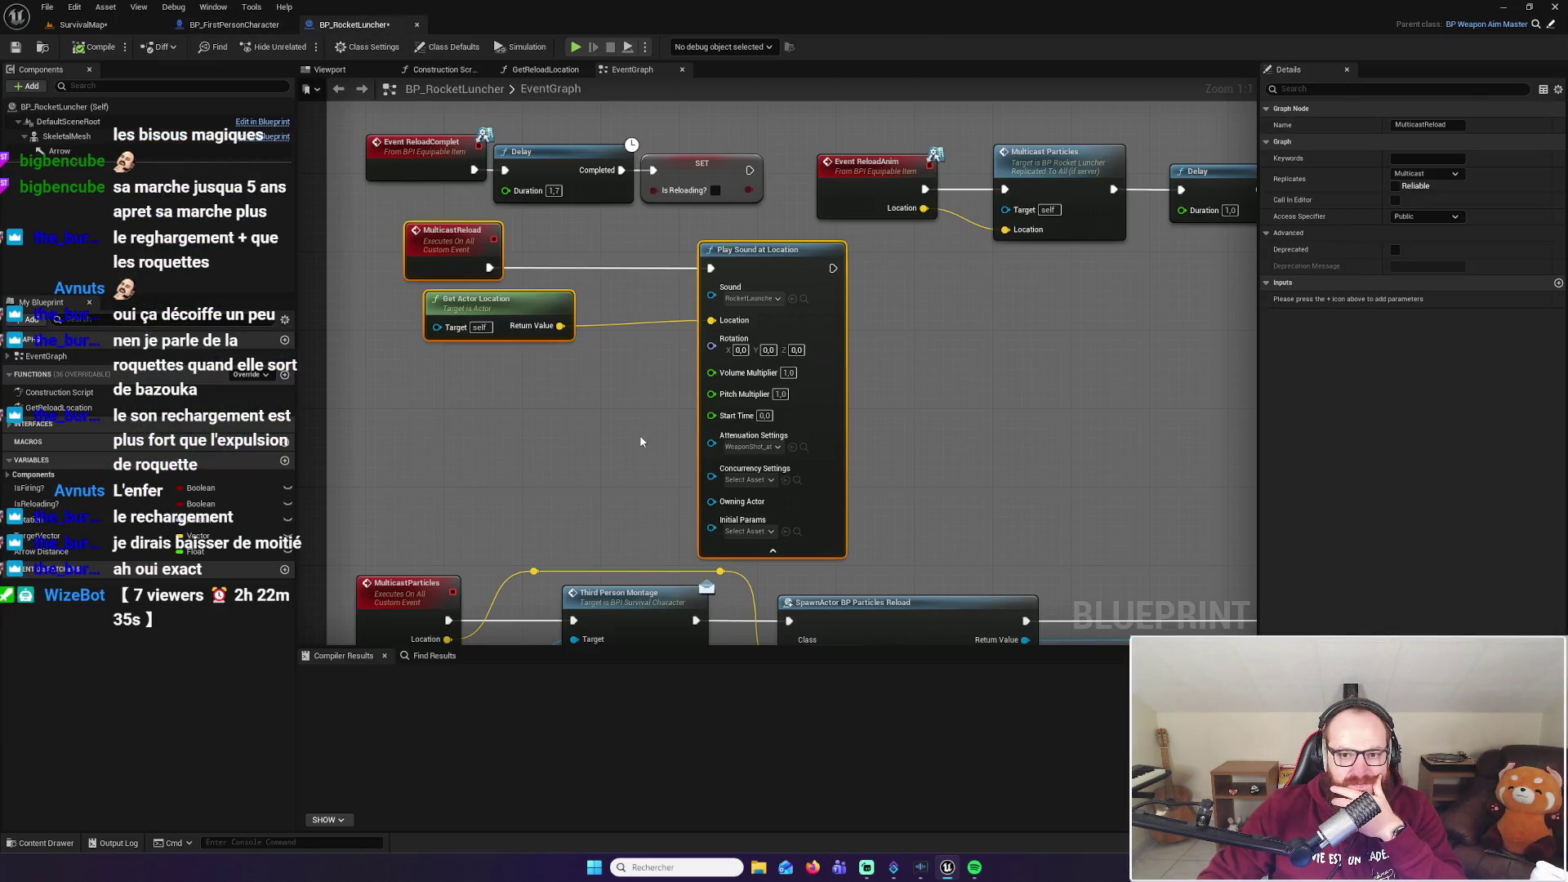
click(777, 298)
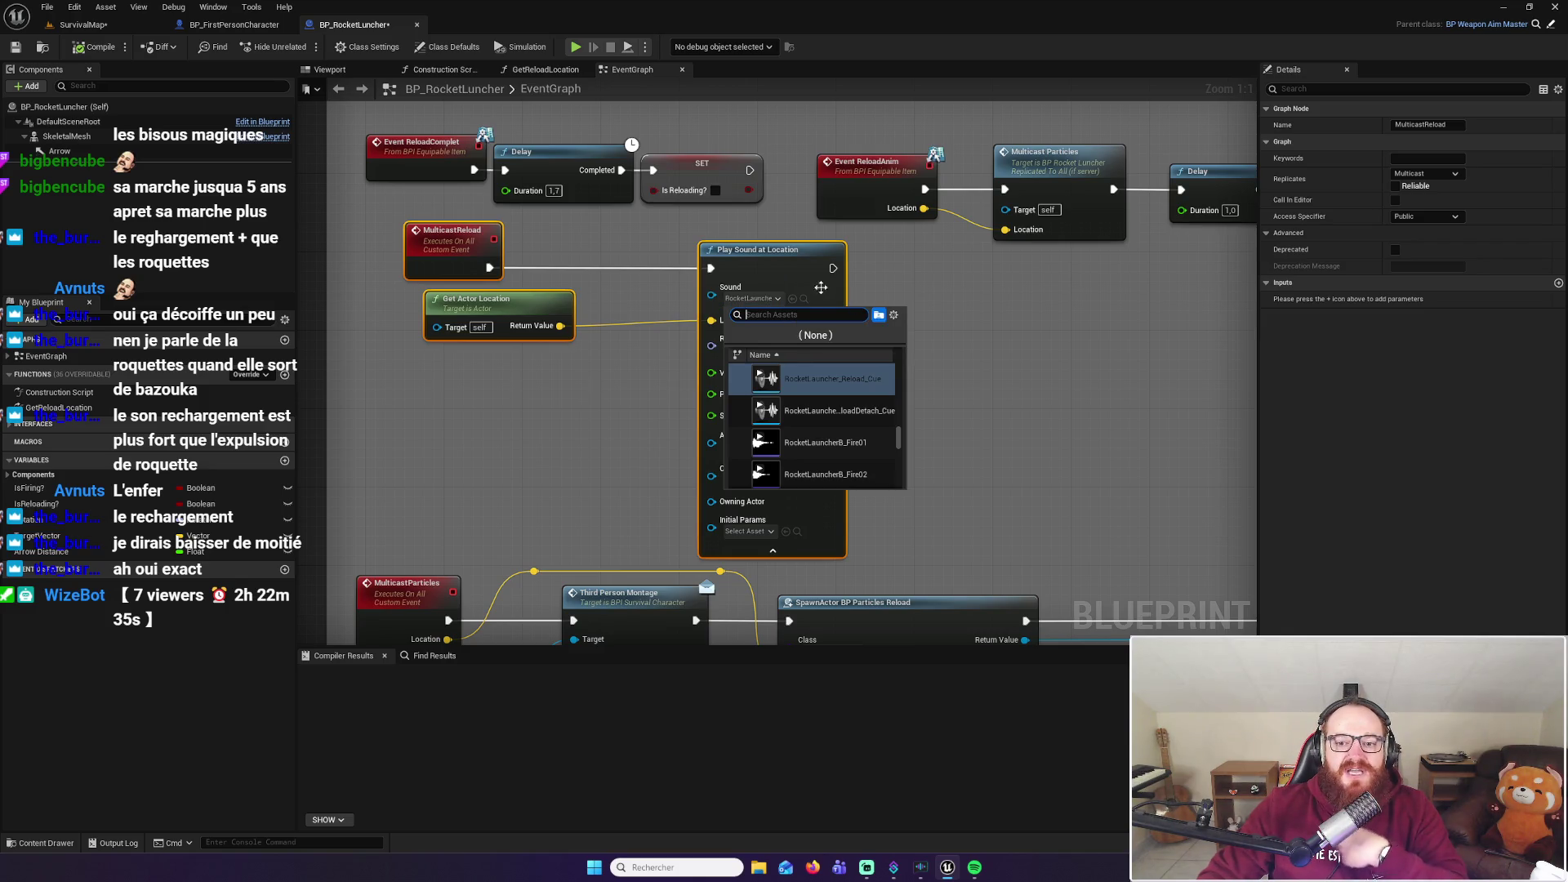
click(232, 25)
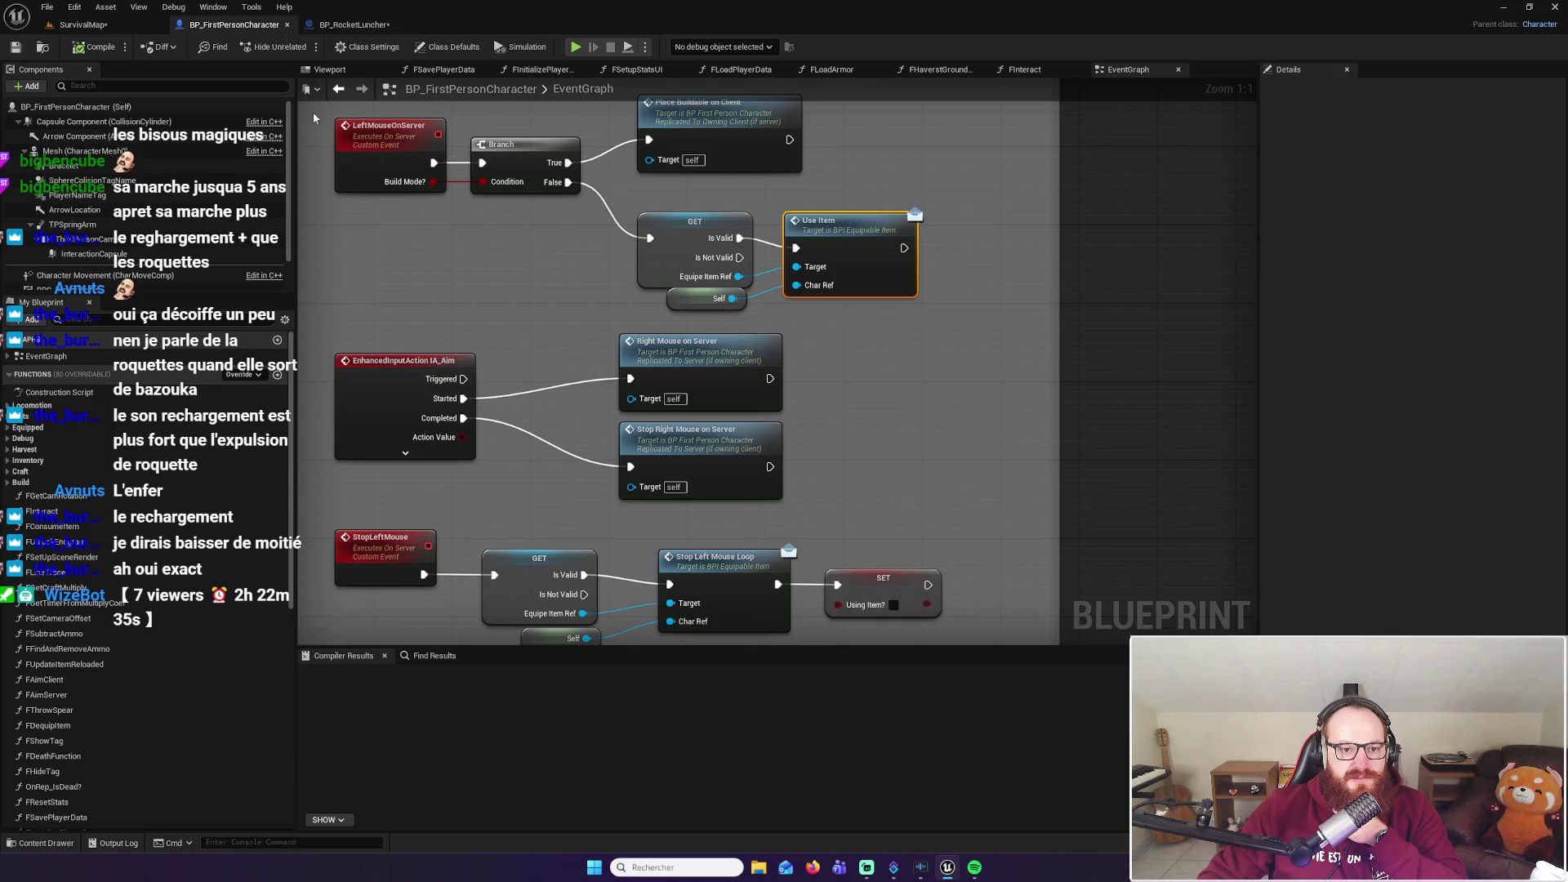
click(114, 24)
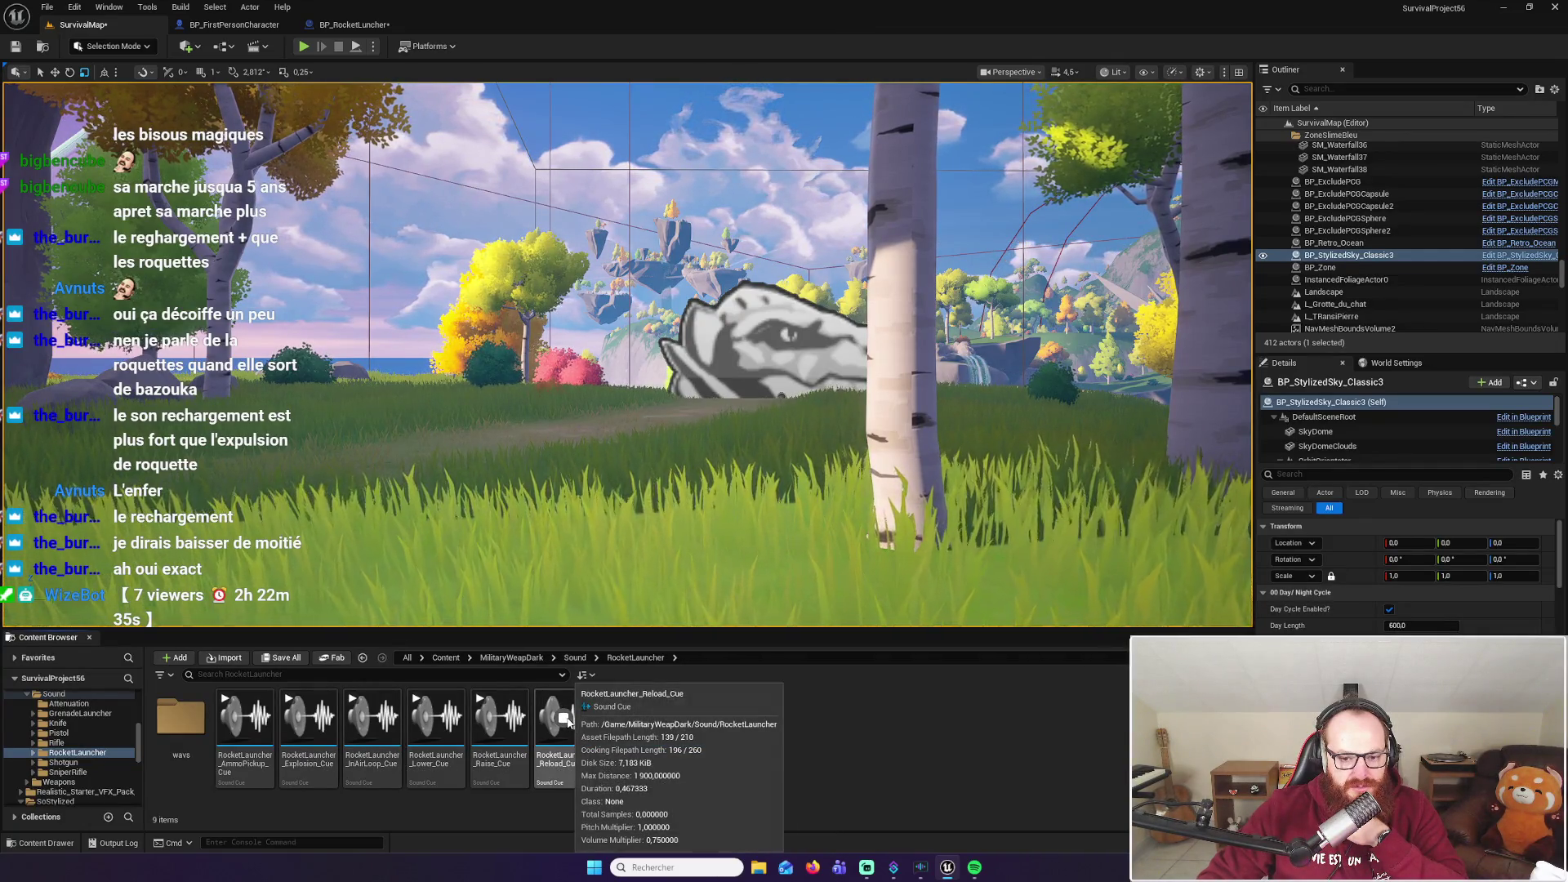
click(559, 748)
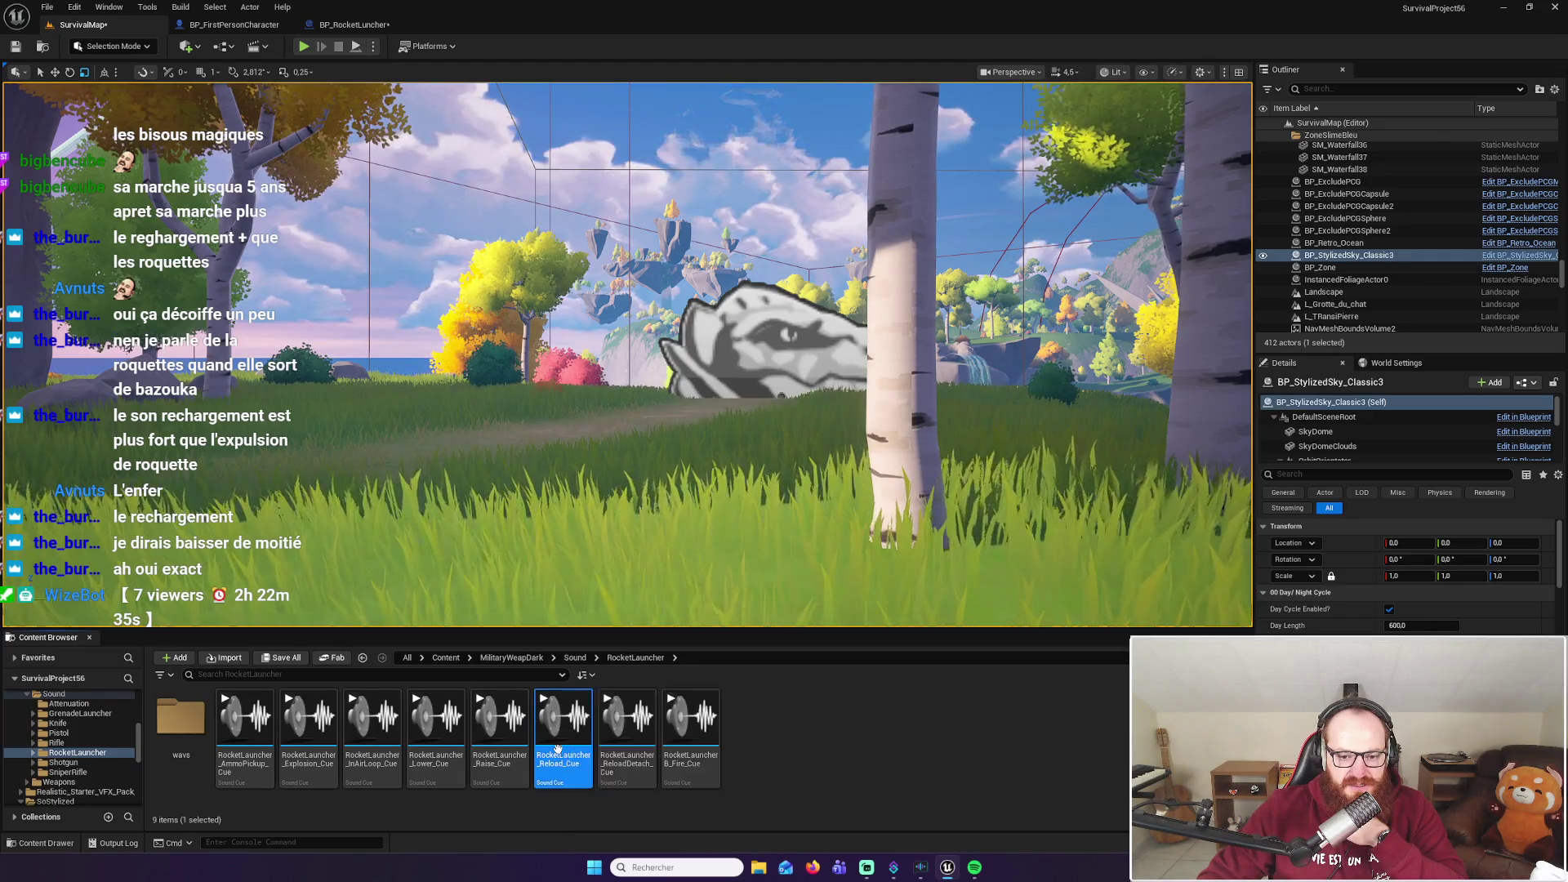
Open RocketLauncher_Reload_Cue and preview its reload sound several times
double_click(559, 748)
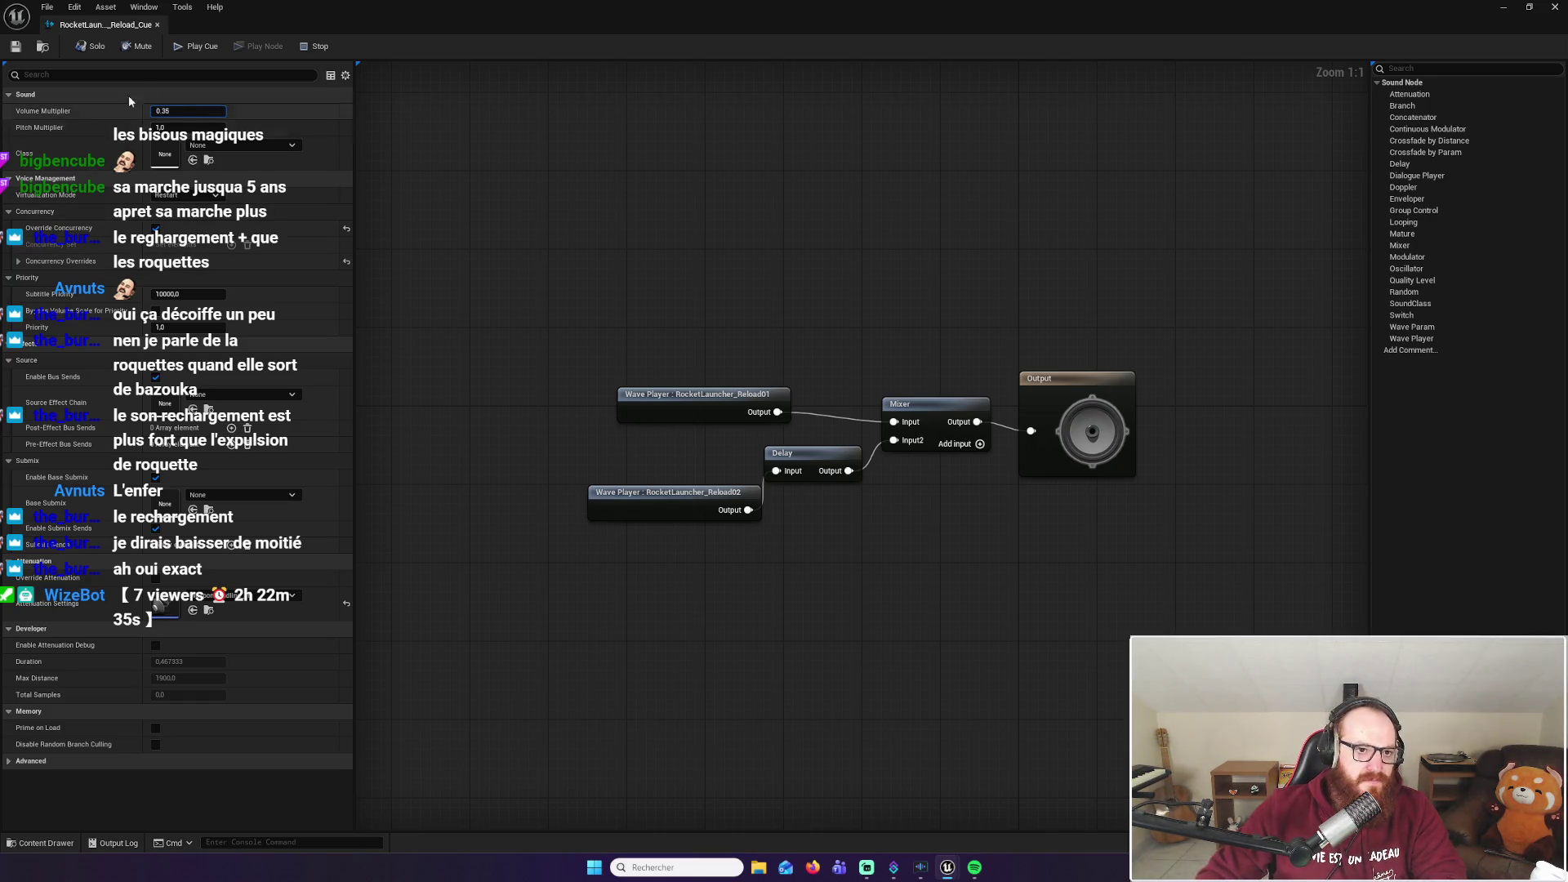
click(202, 46)
click(203, 46)
click(208, 48)
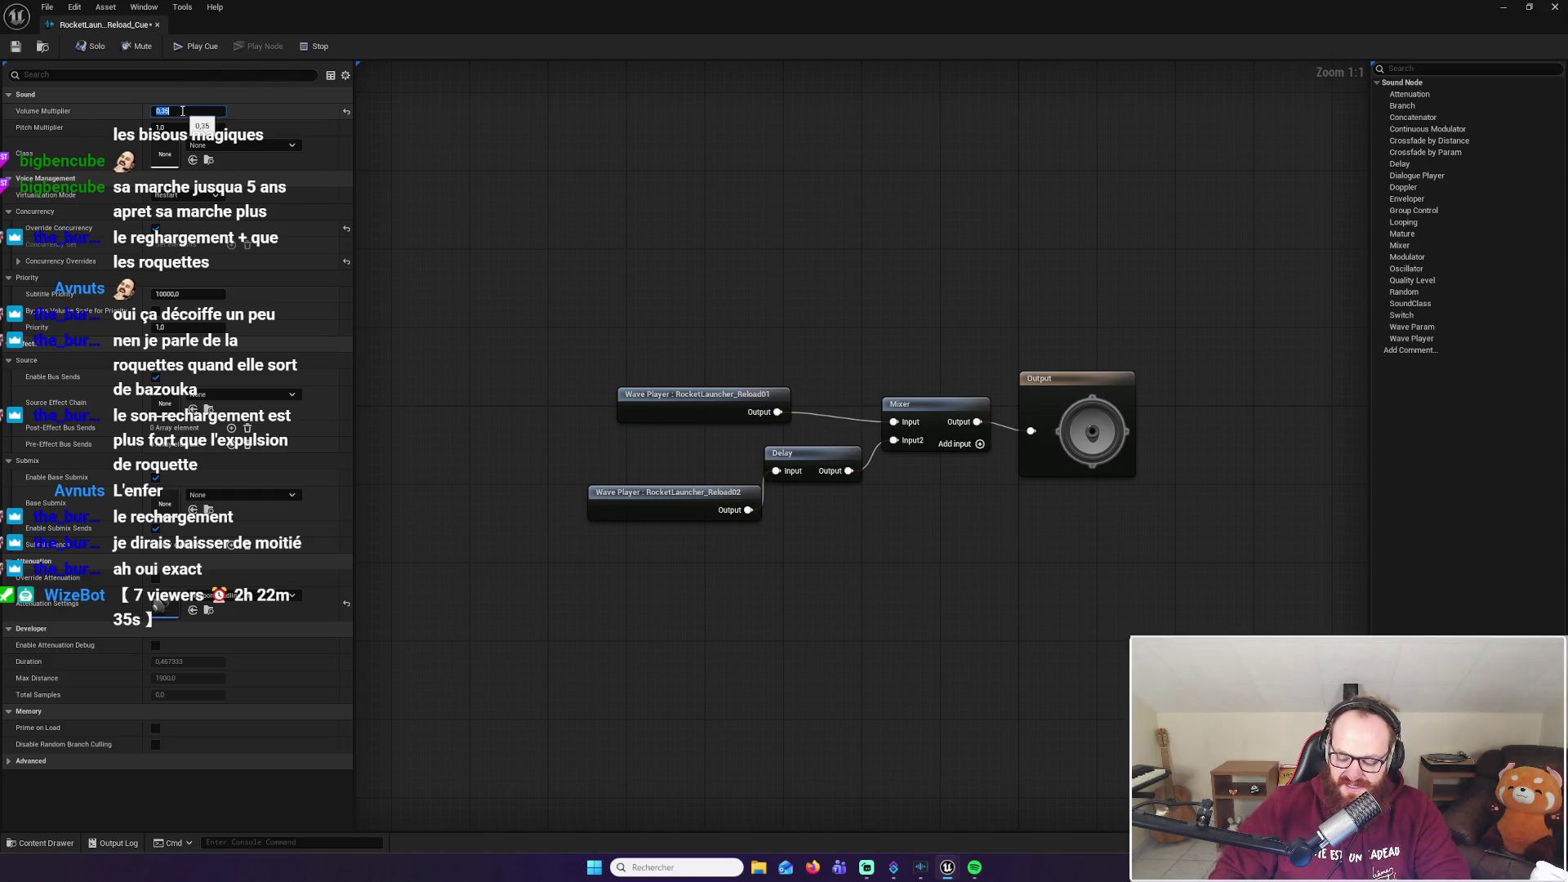
click(282, 95)
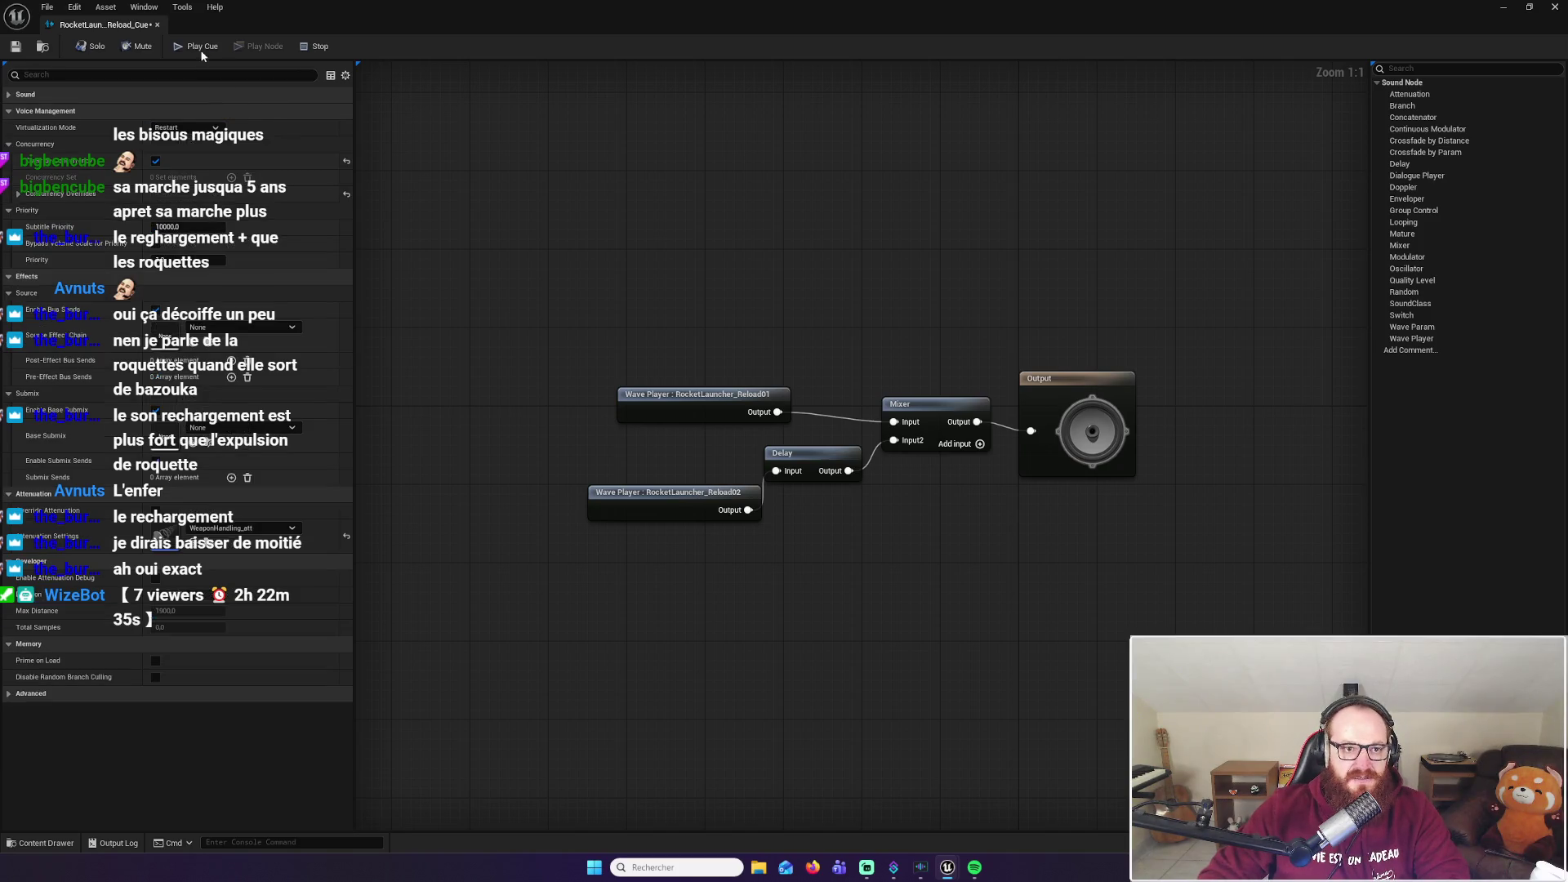
click(176, 96)
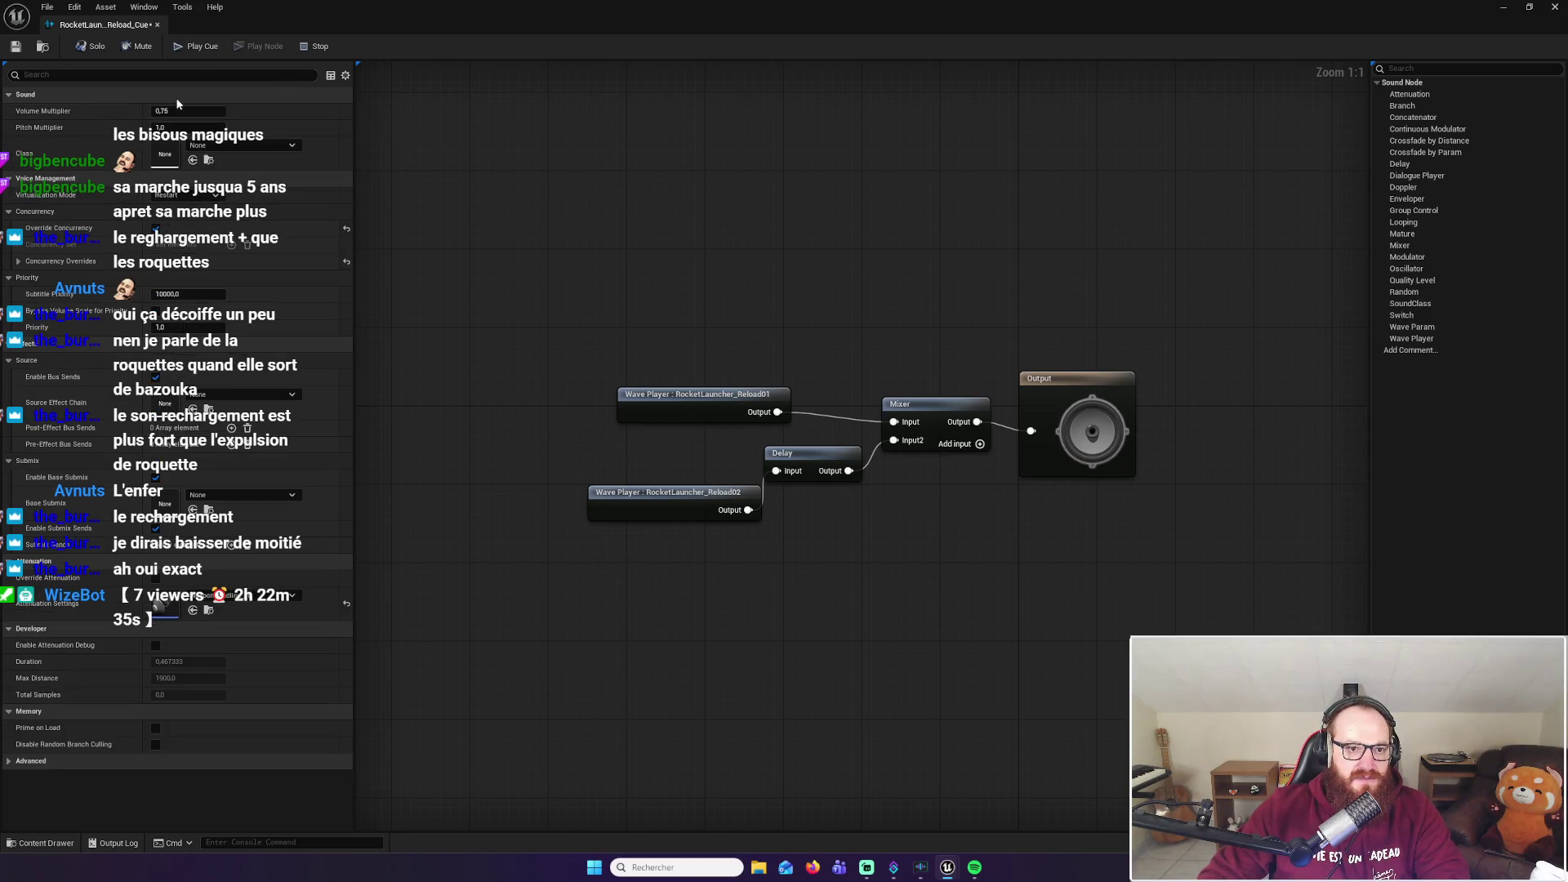
click(199, 49)
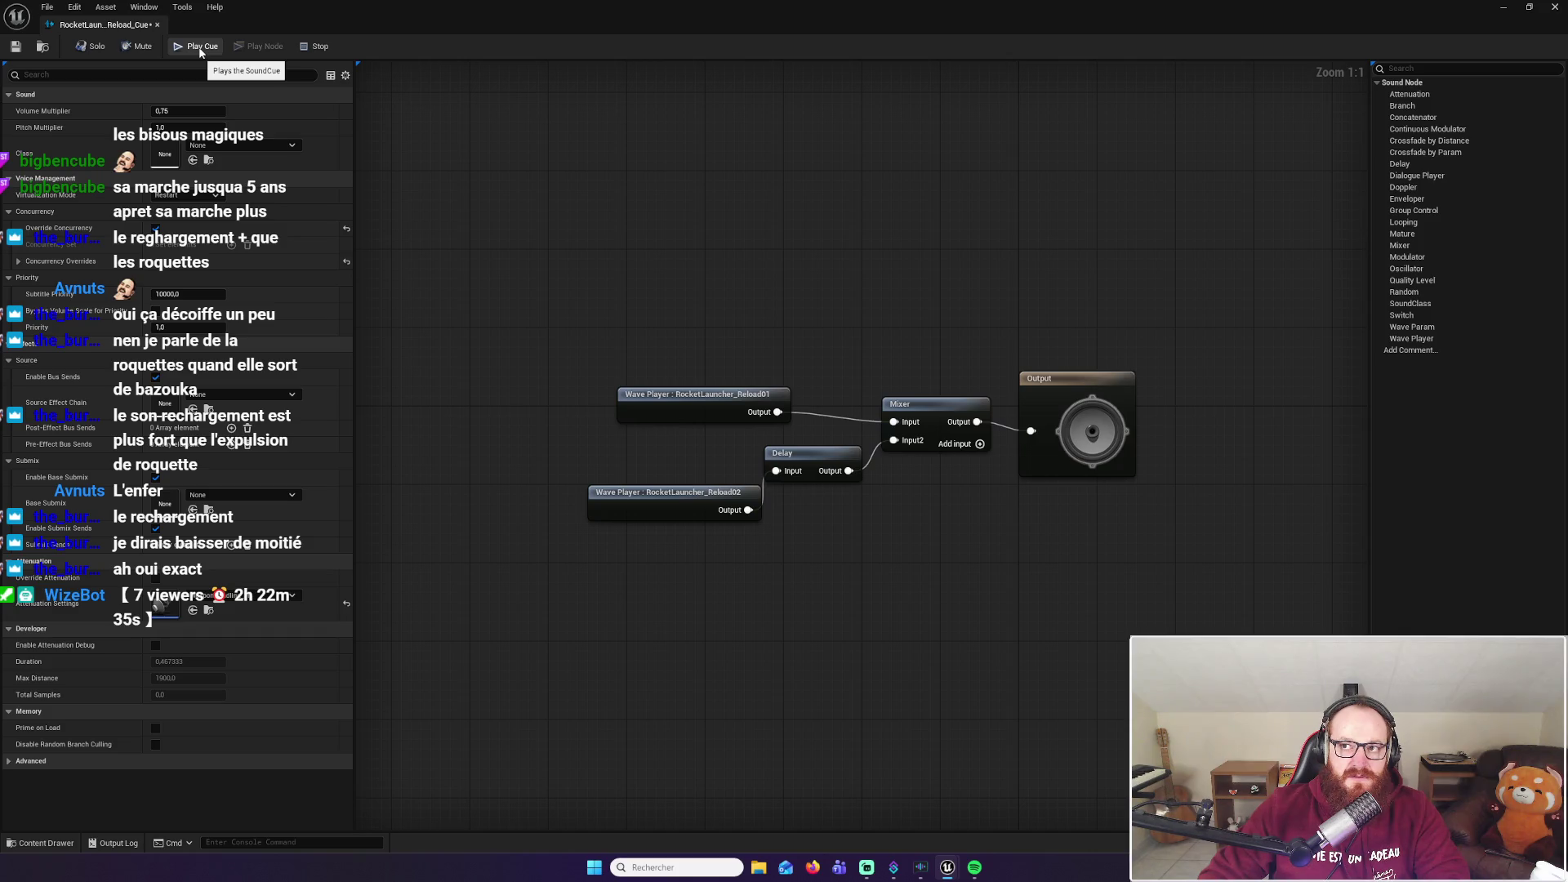
Set Volume Multiplier to 0.3, preview it, dock the cue editor, and return to SurvivalMap
click(188, 111)
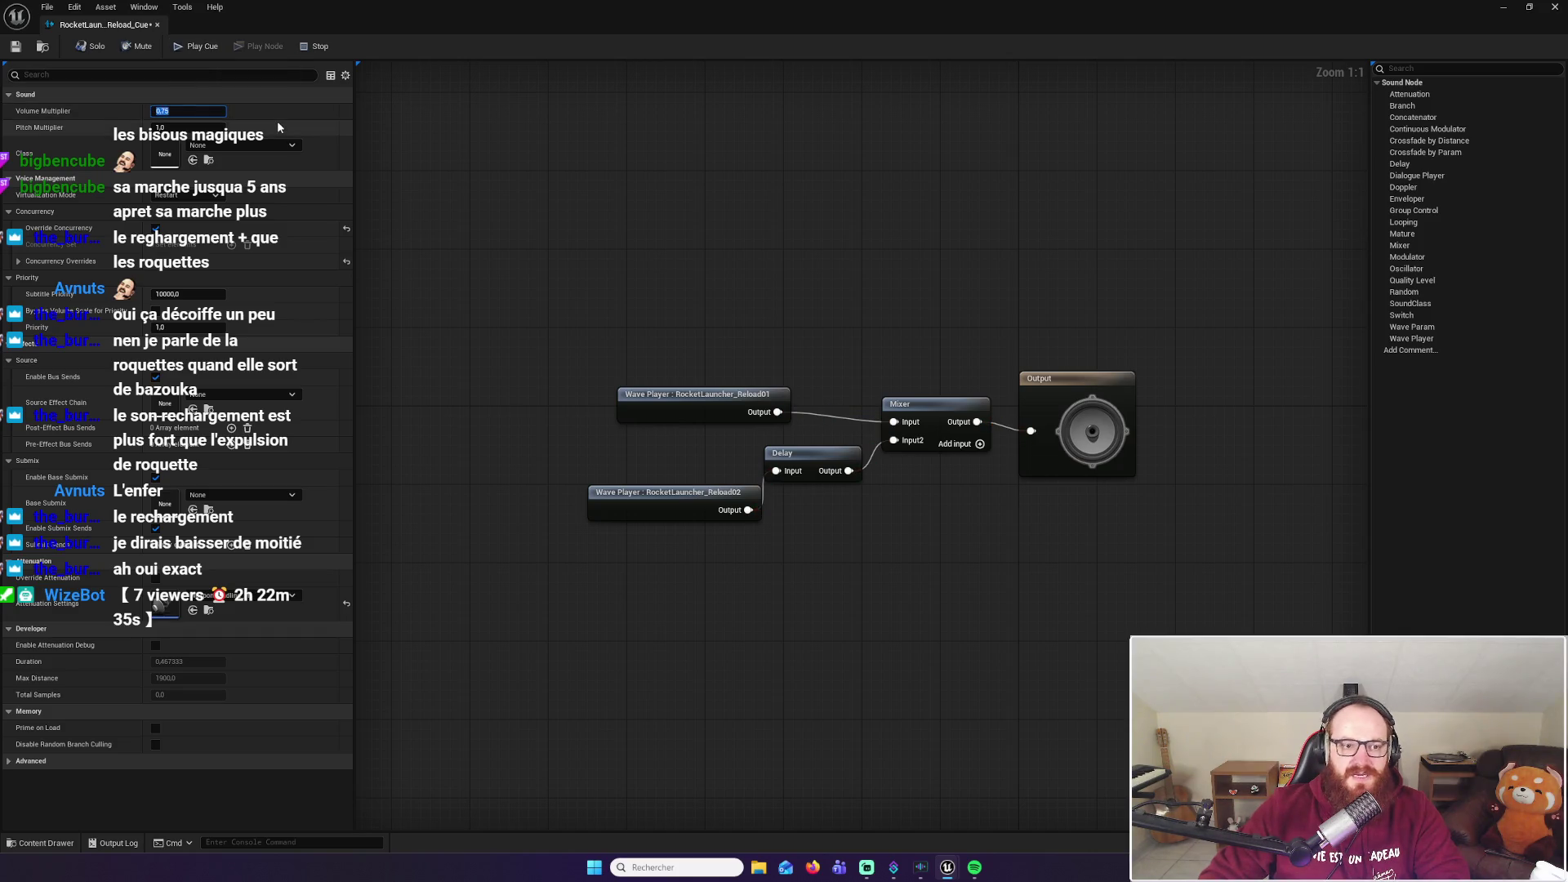
text(0,3)
click(206, 47)
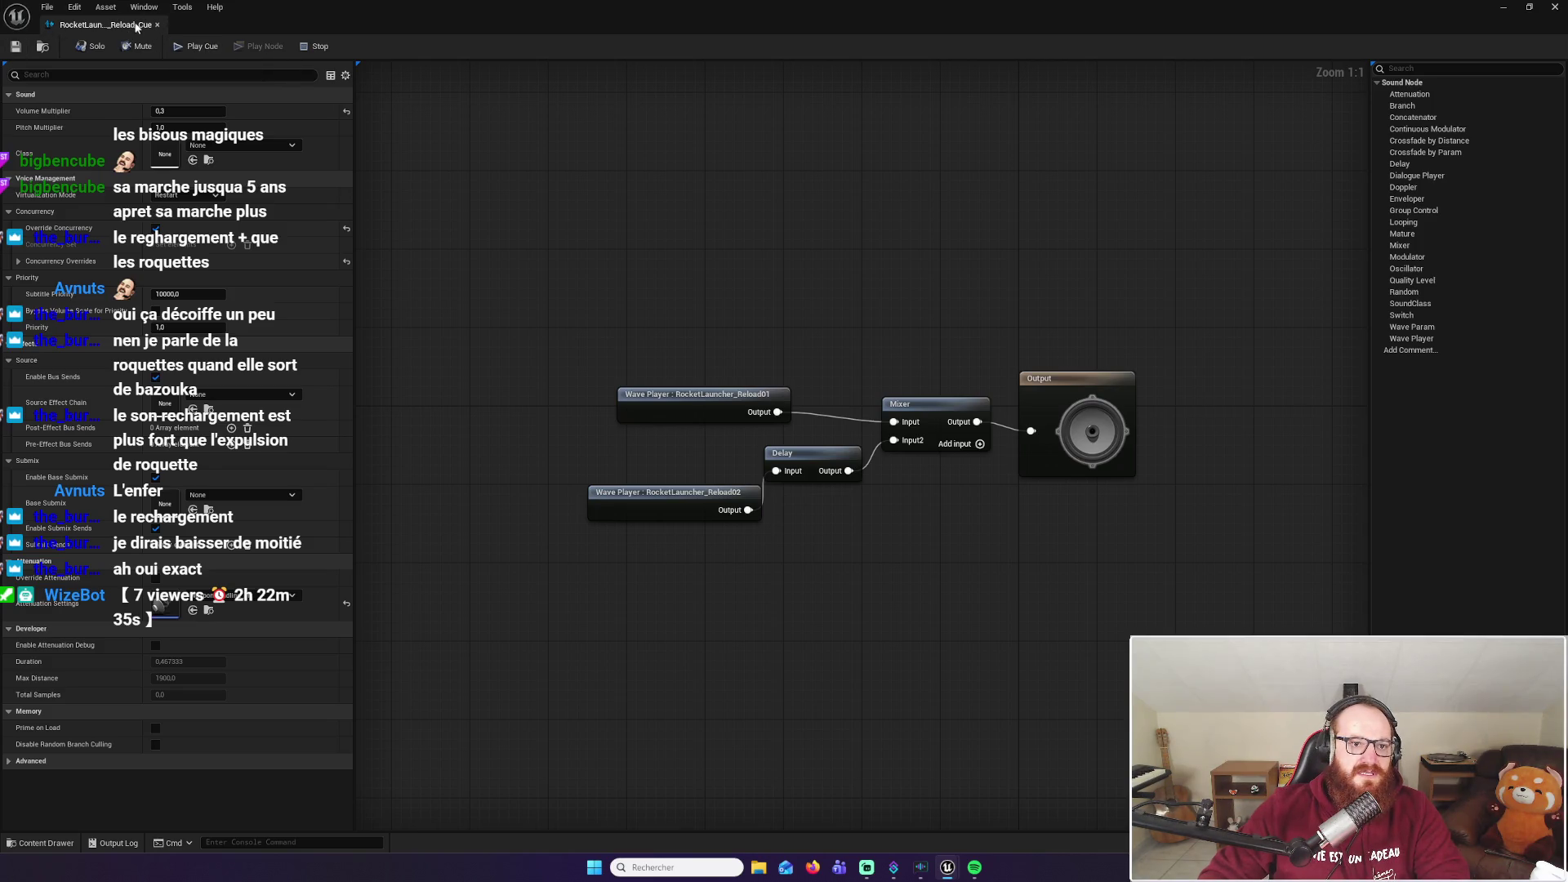
mouse_move(136, 26)
mouse_down()
mouse_move(374, 156)
mouse_move(468, 26)
mouse_up()
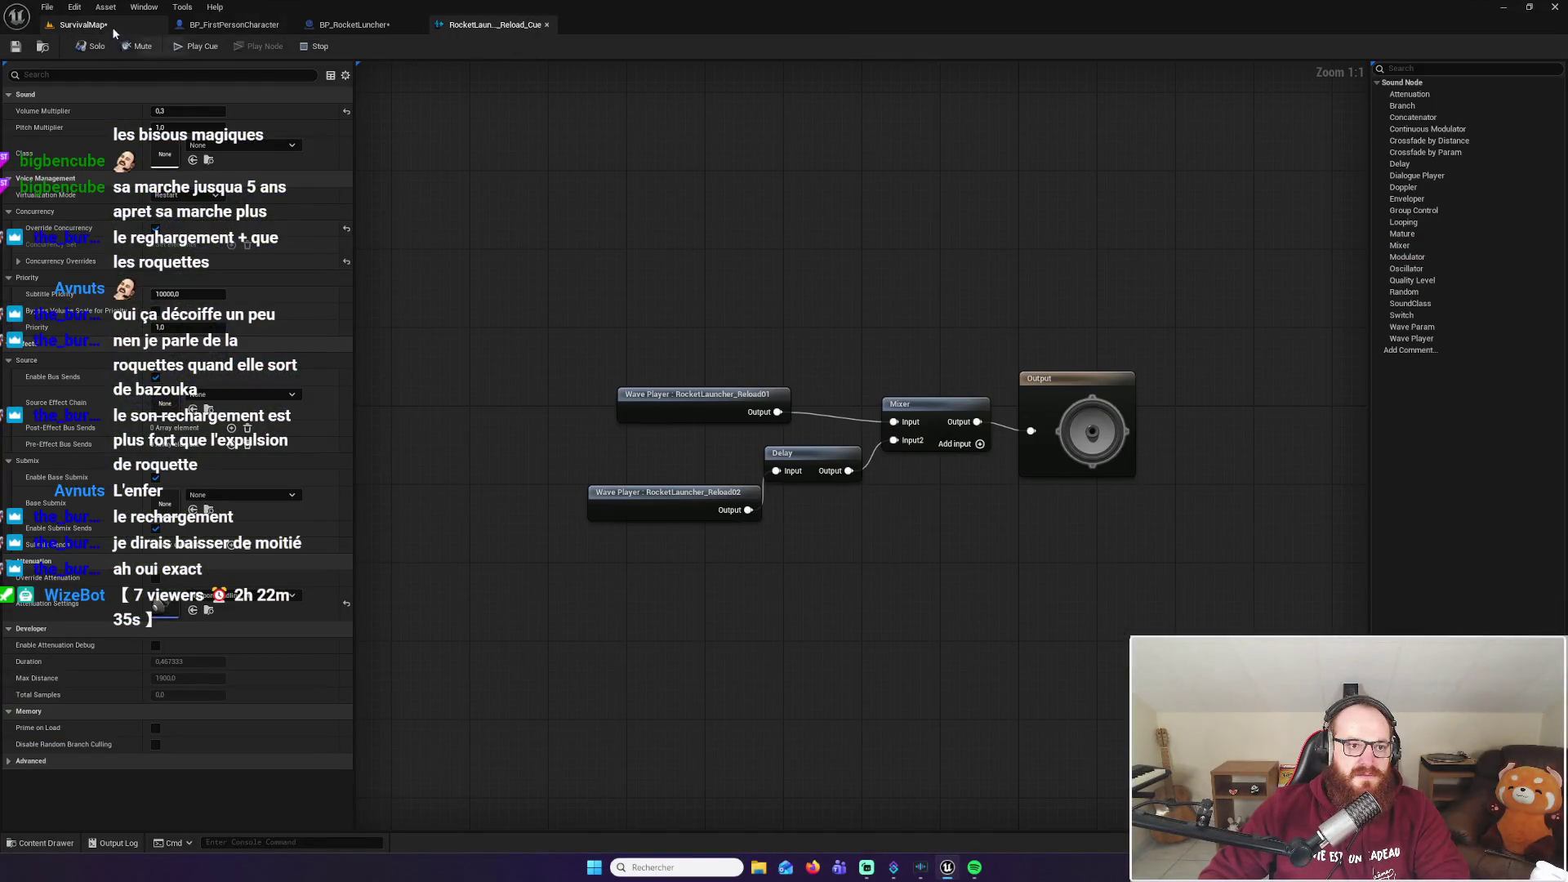
click(113, 29)
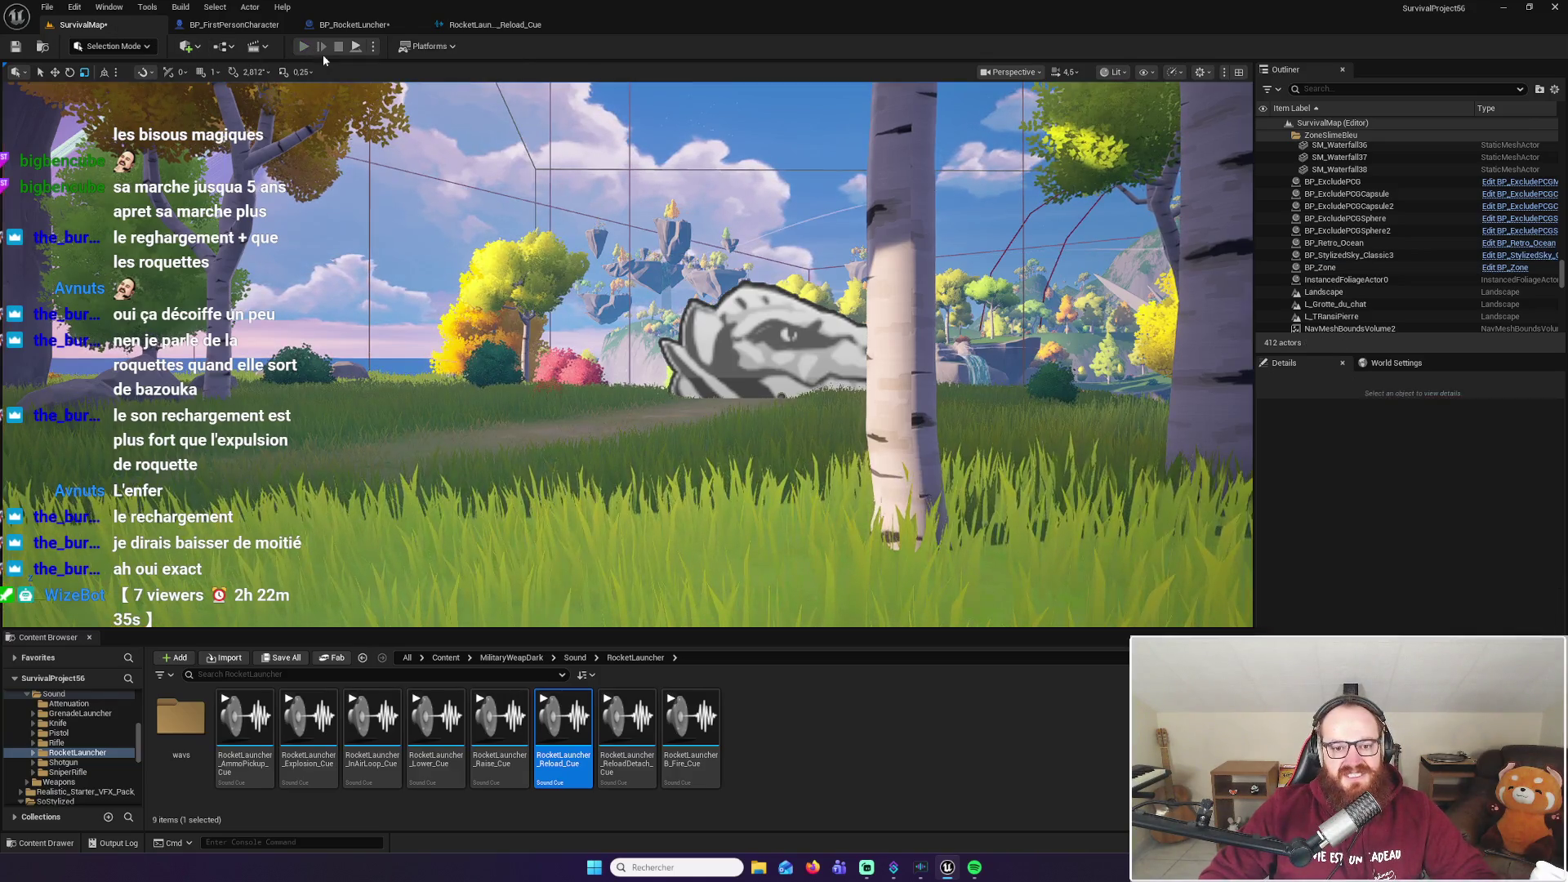
Play SurvivalMap, check the inventory, equip the rocket launcher from slot 1, and fire at a rock
click(304, 45)
key(i)
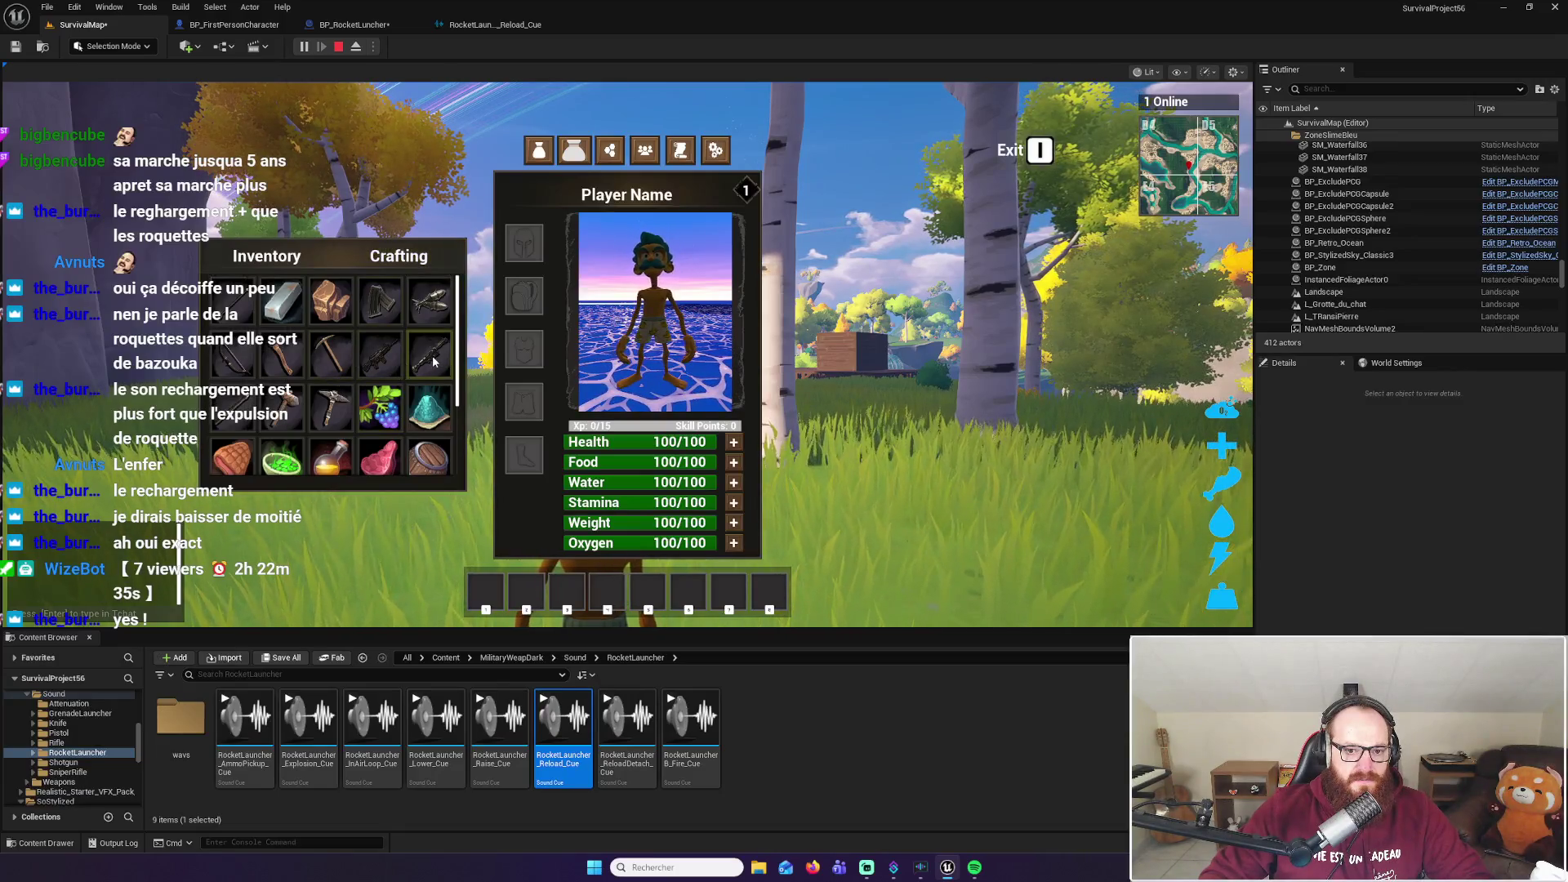
click(291, 271)
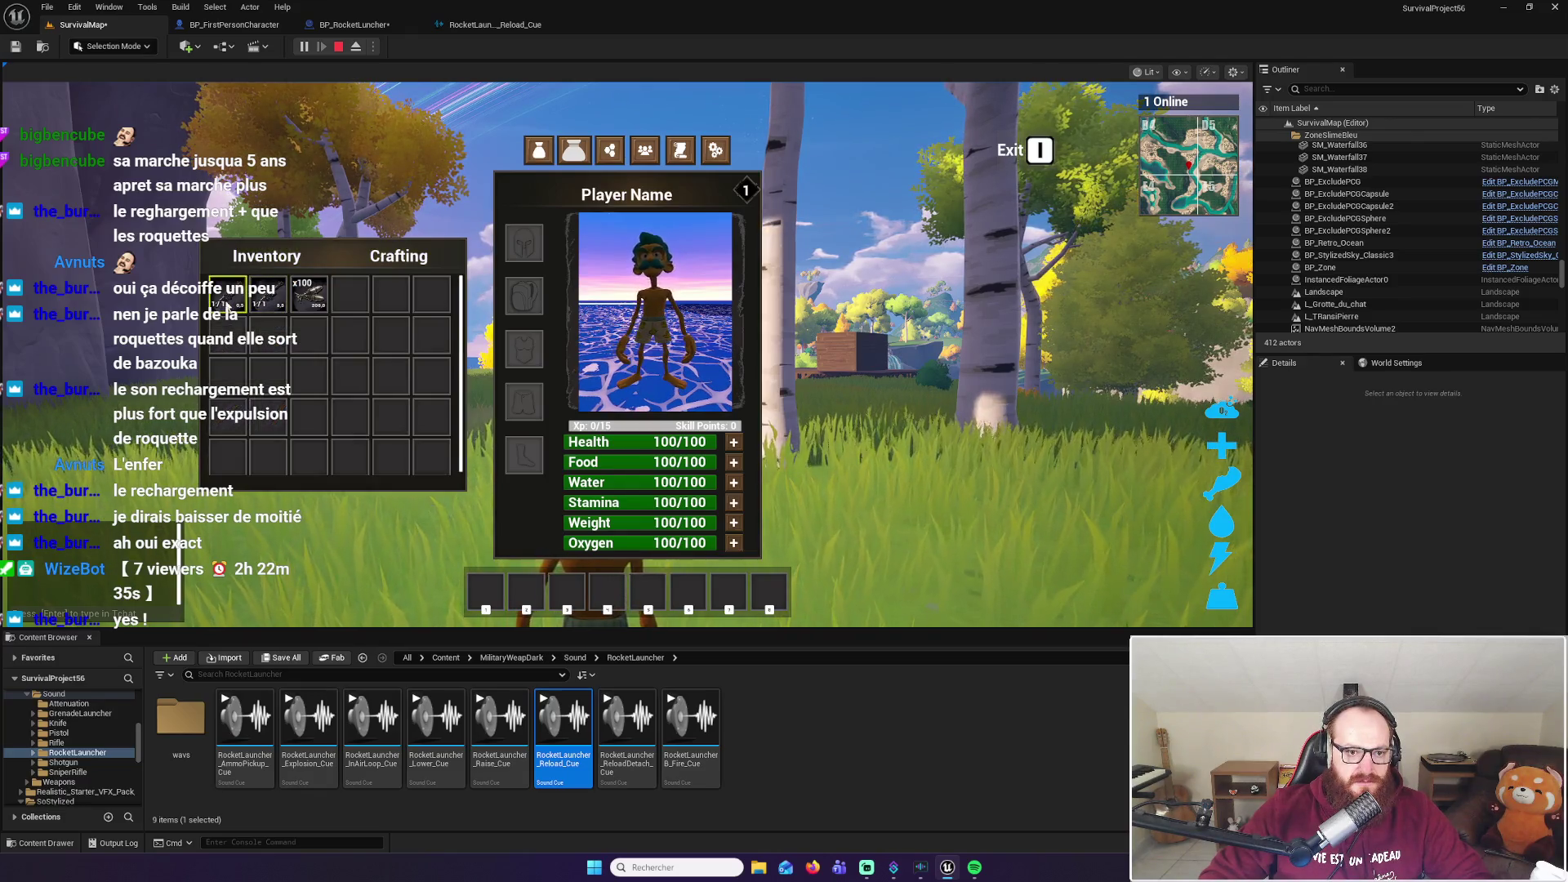
key(i)
key(1)
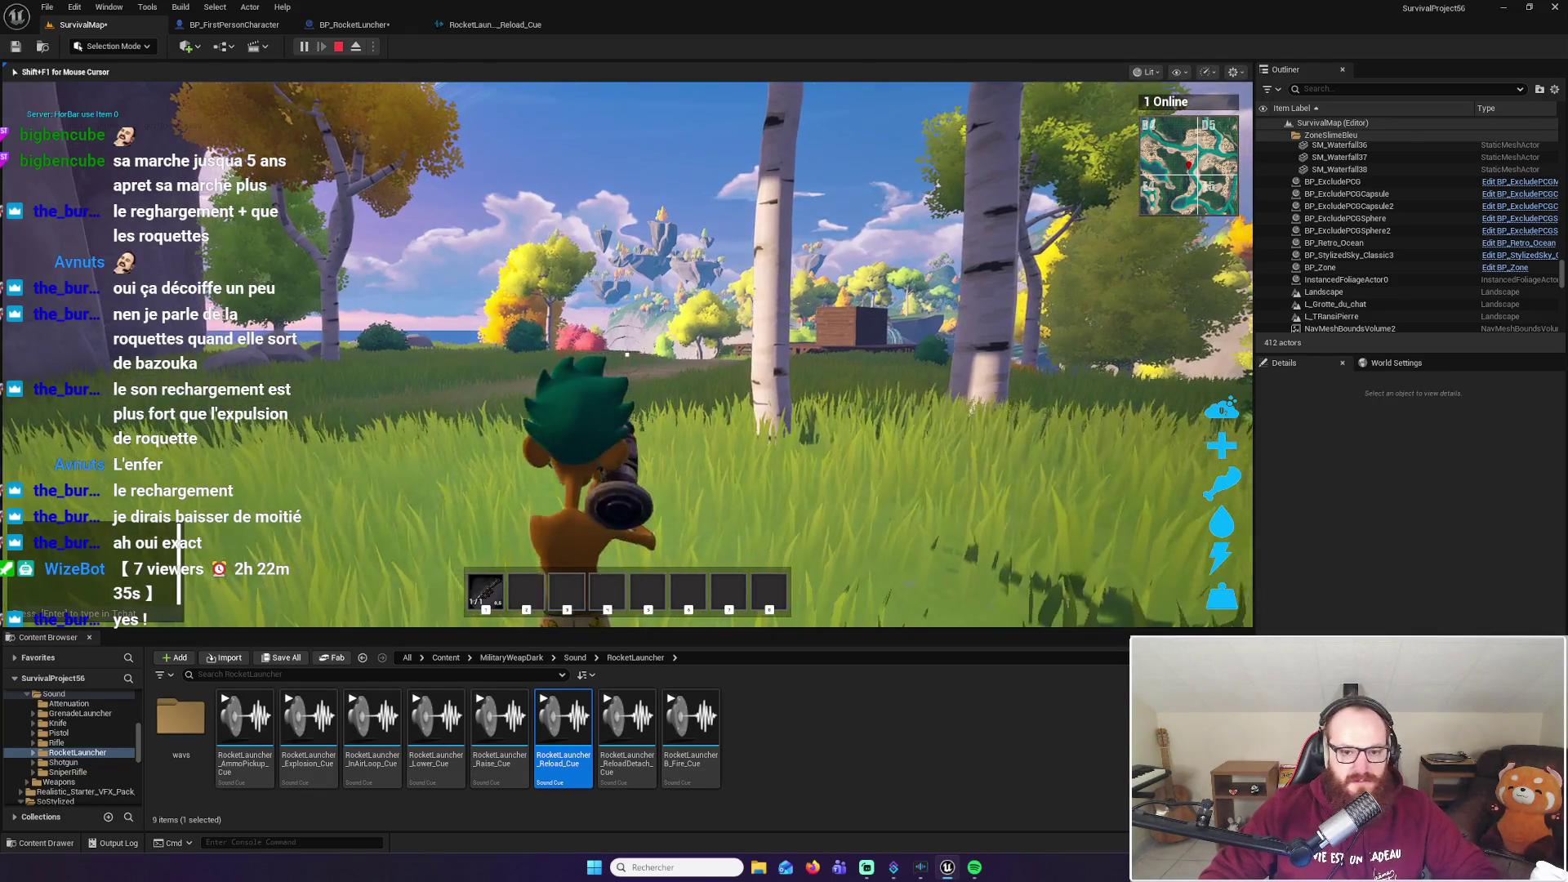
click(627, 355)
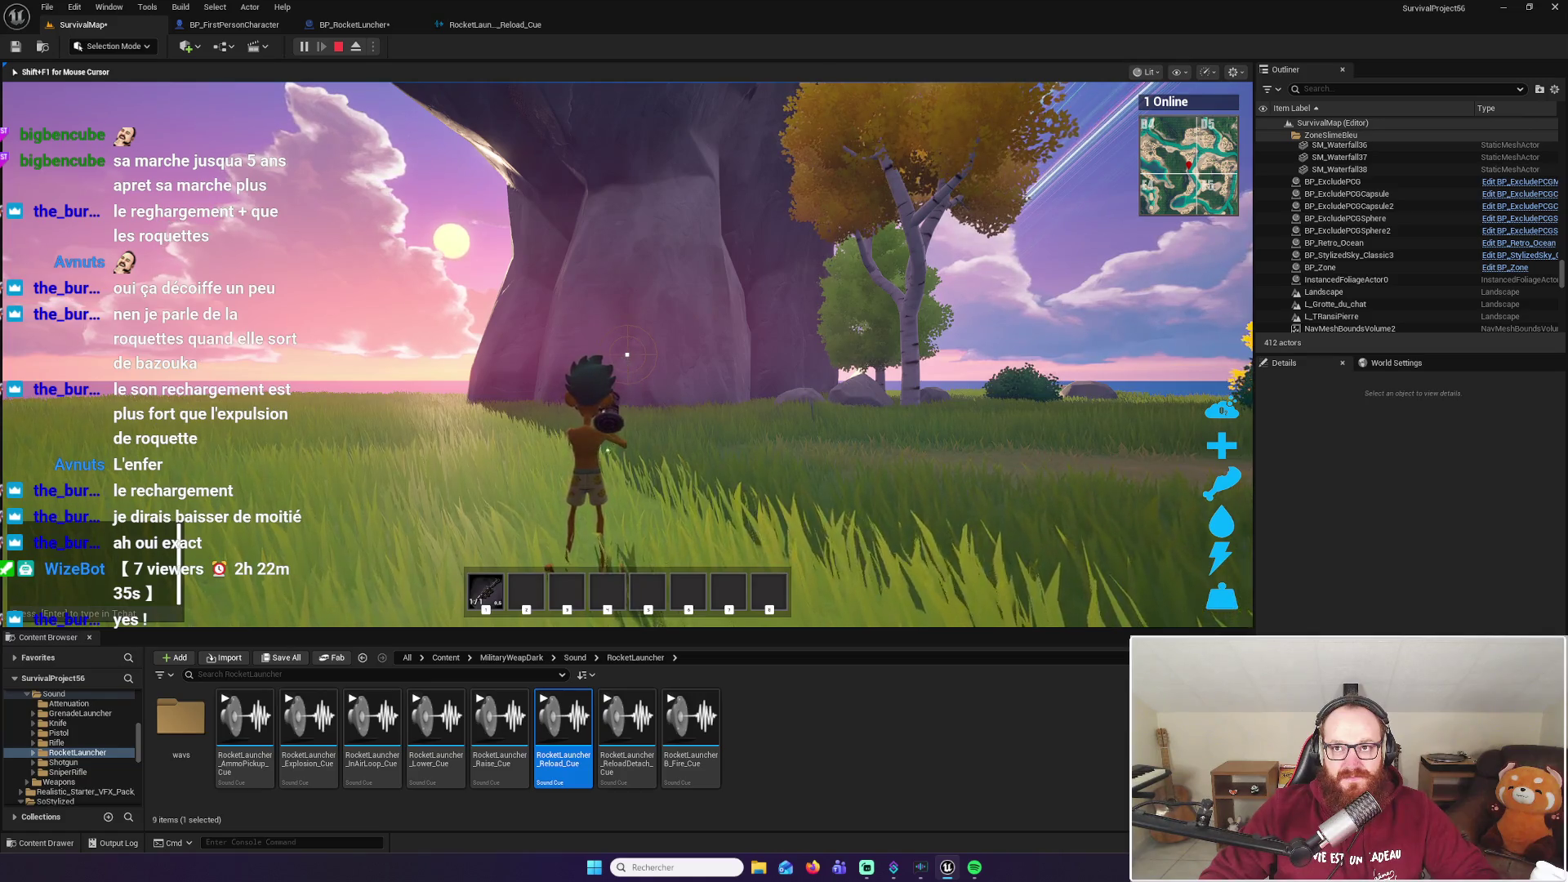
Fire rockets repeatedly while running from the cave along the dirt path to the wooden deck
click(627, 355)
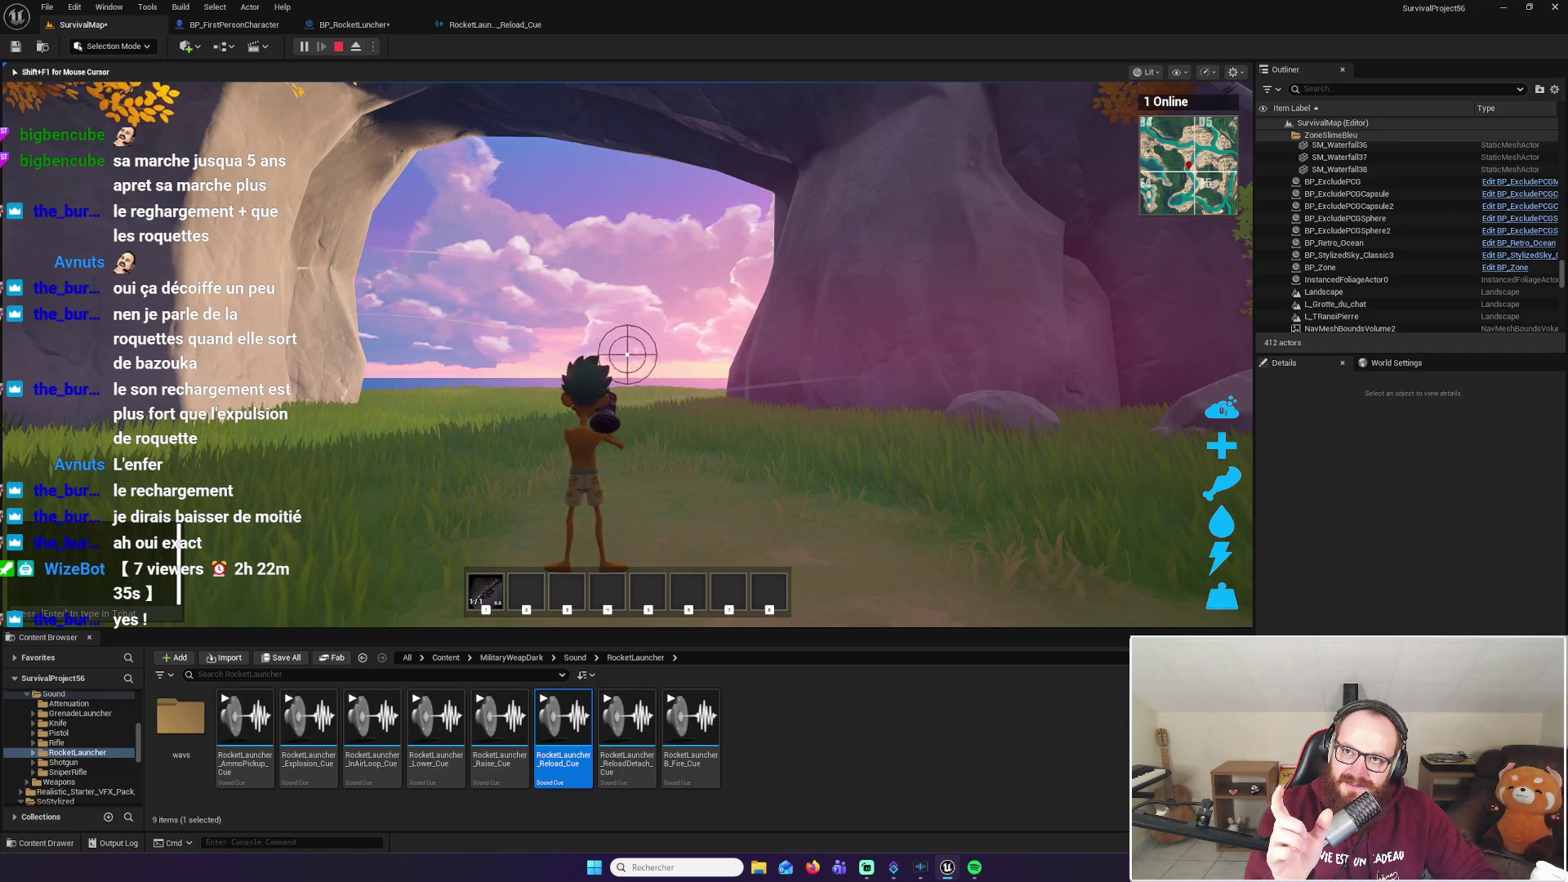
key(w)
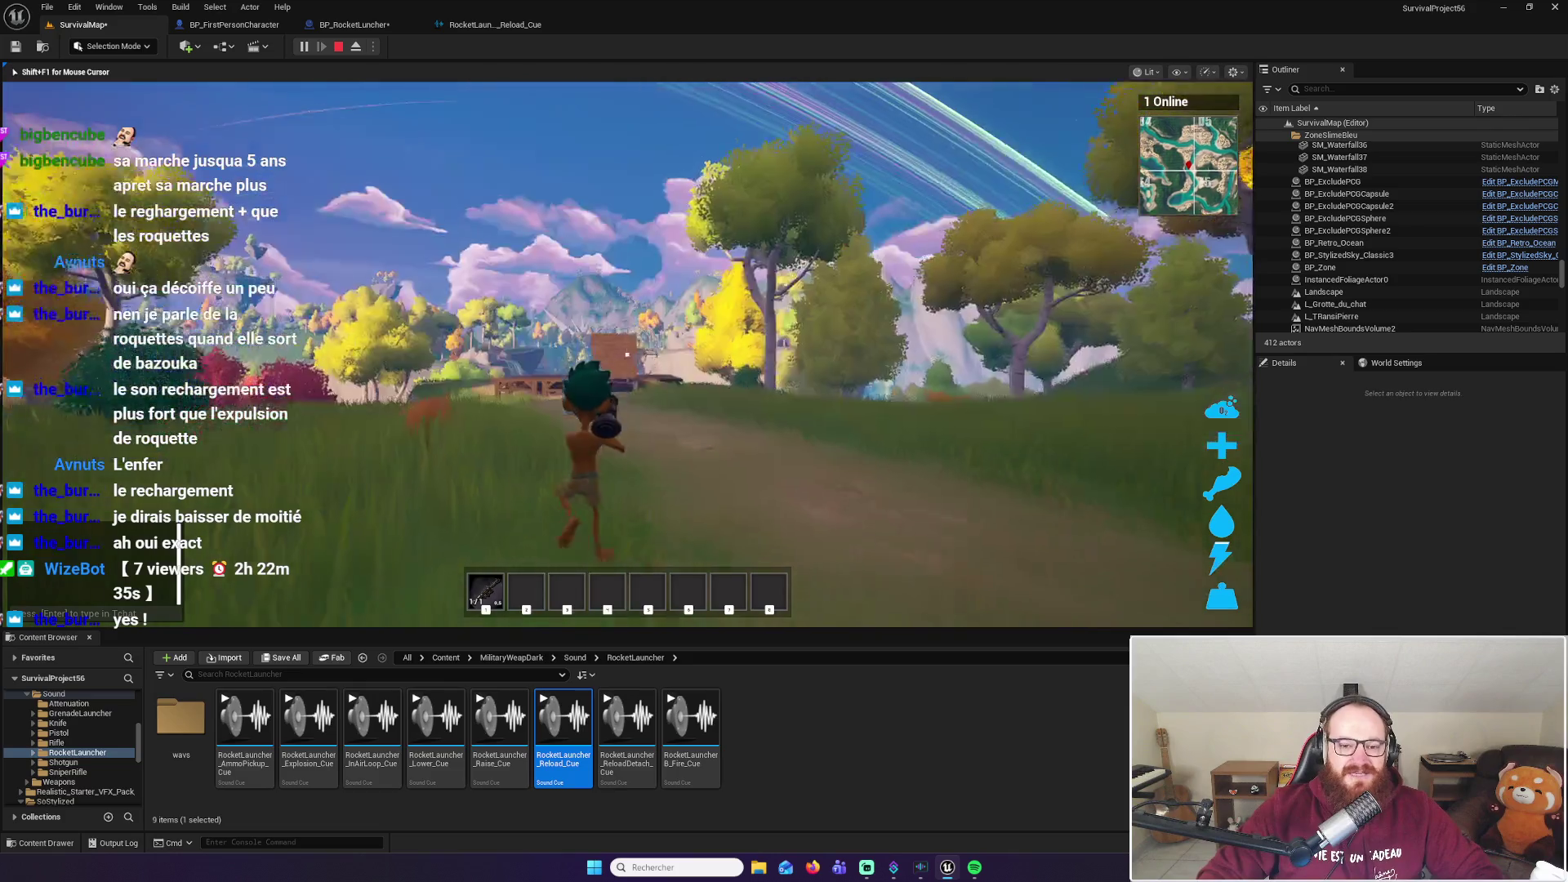
click(627, 353)
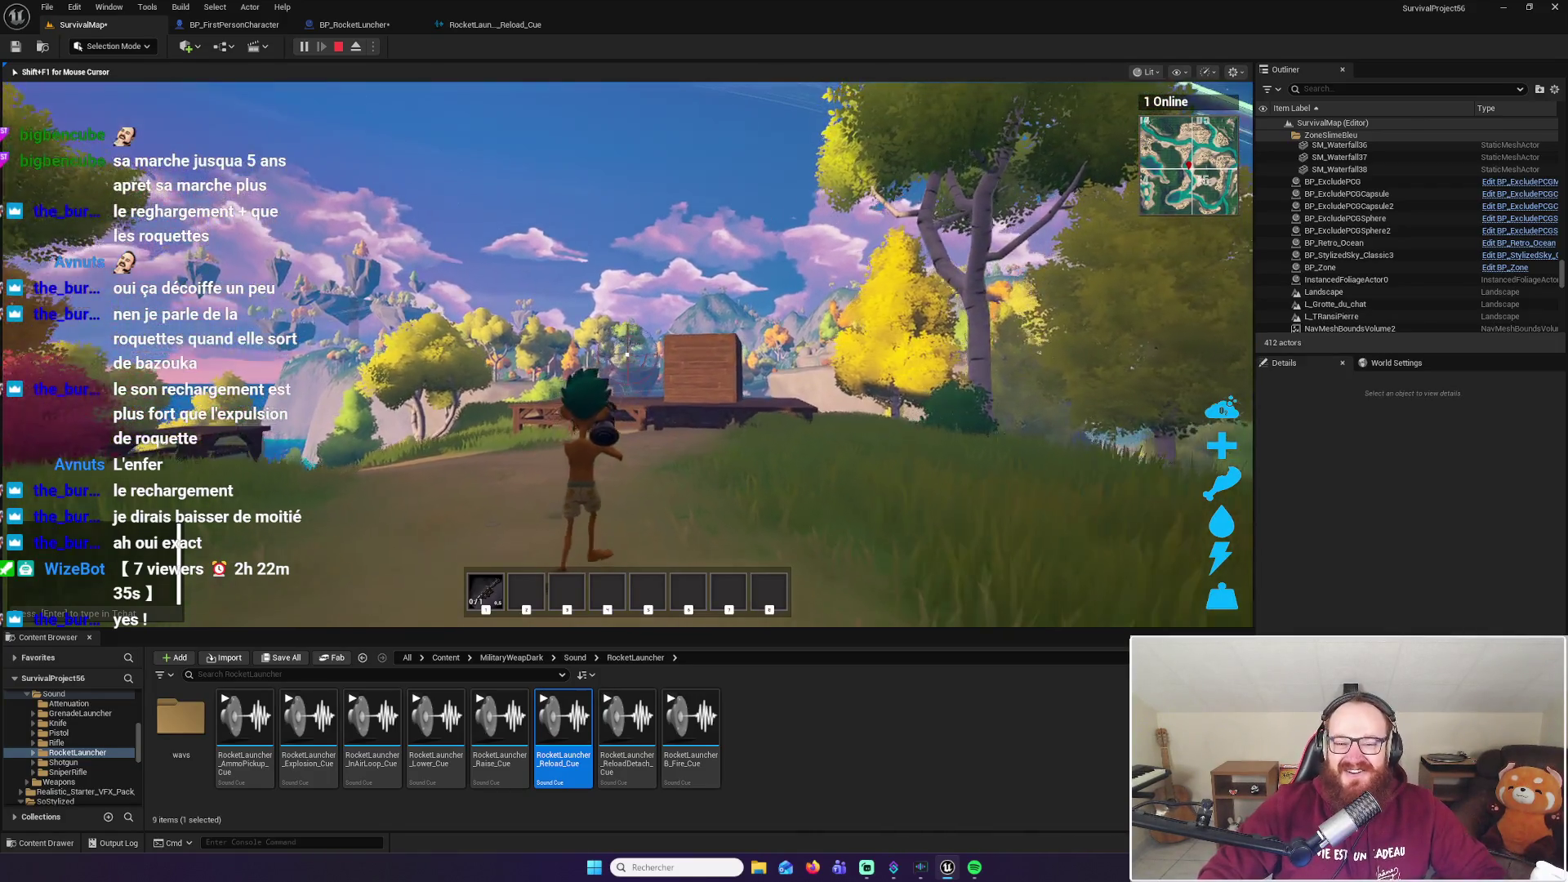
key(w)
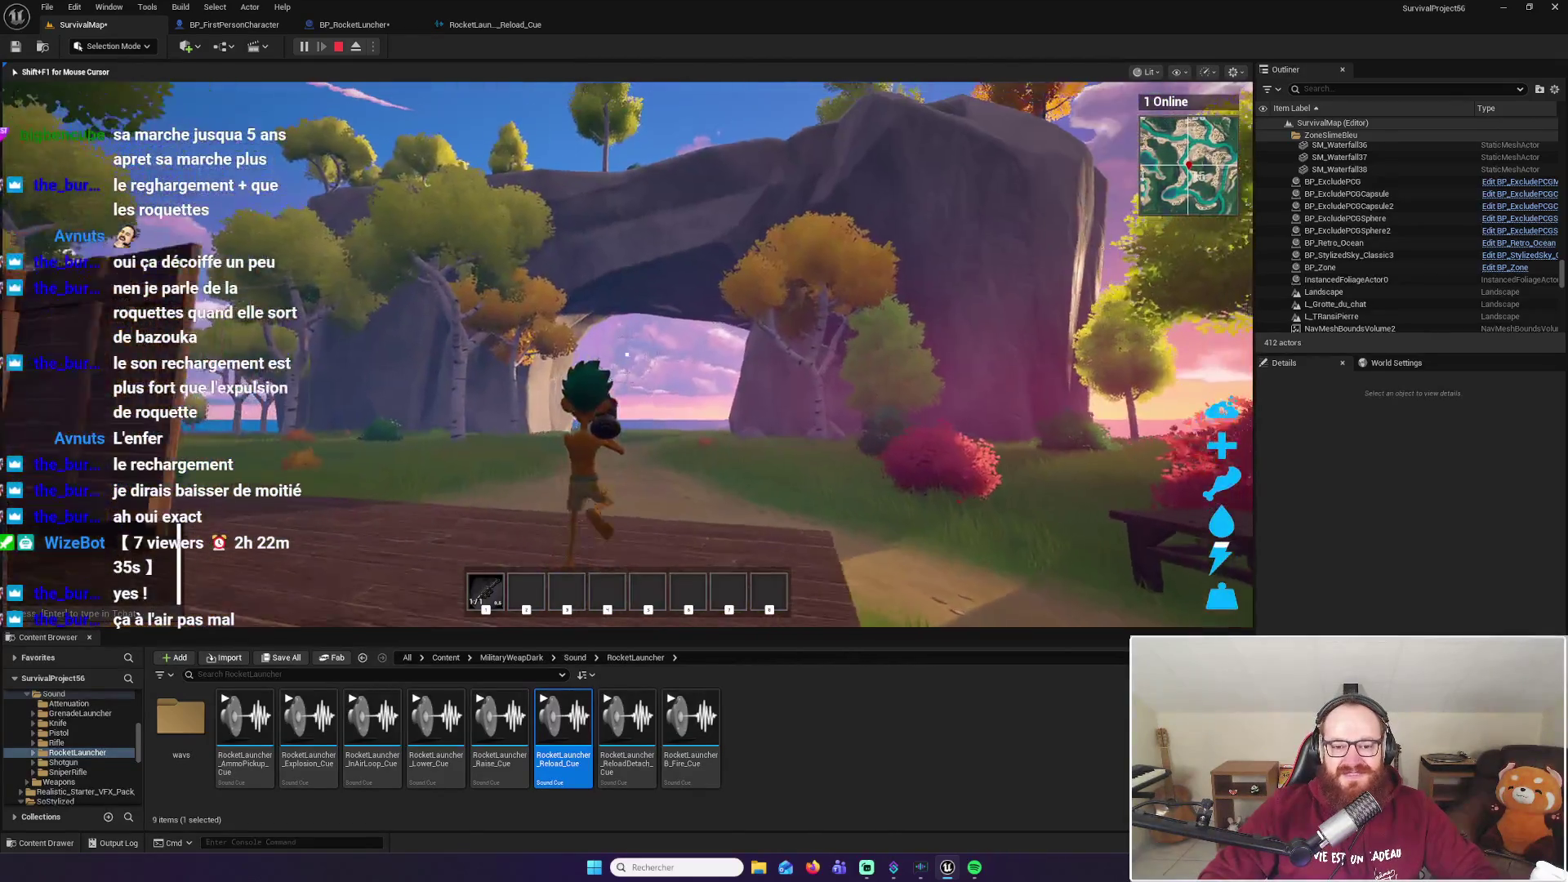
click(626, 354)
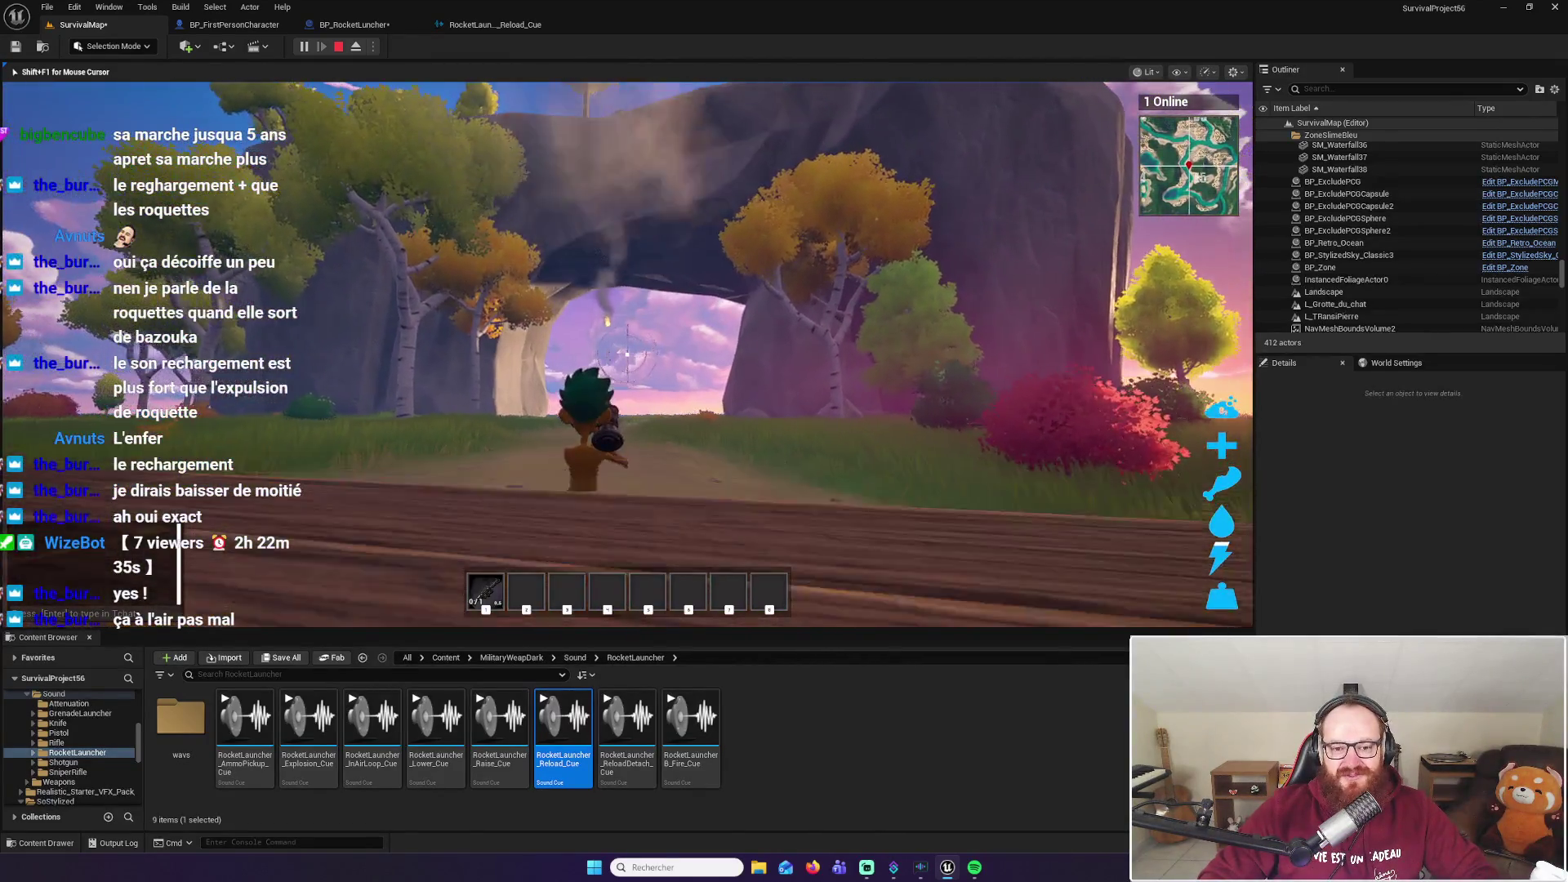
key(w)
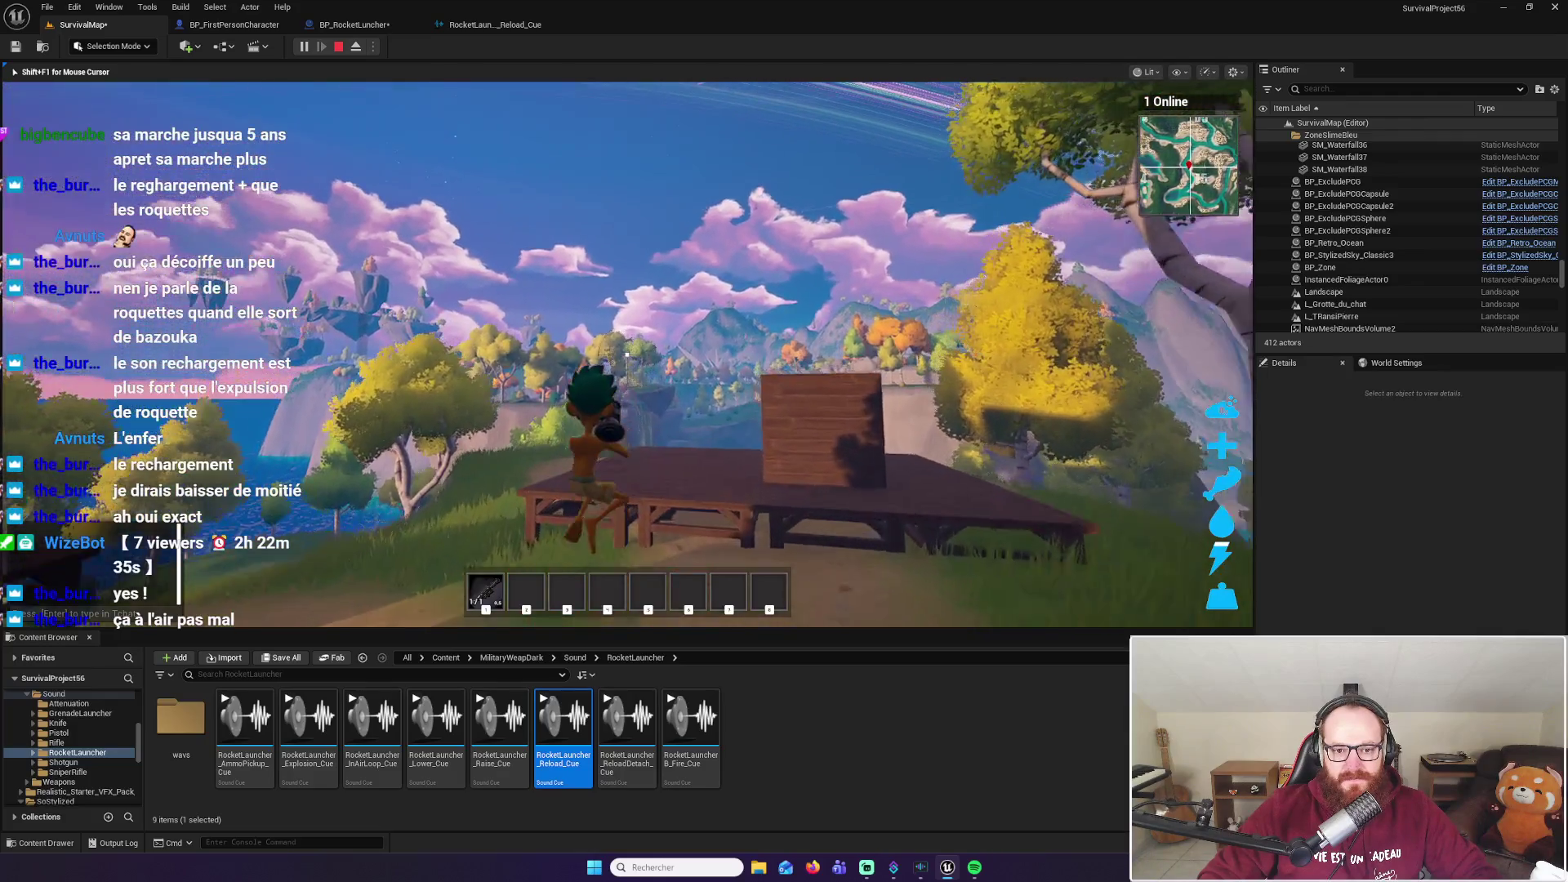
click(626, 353)
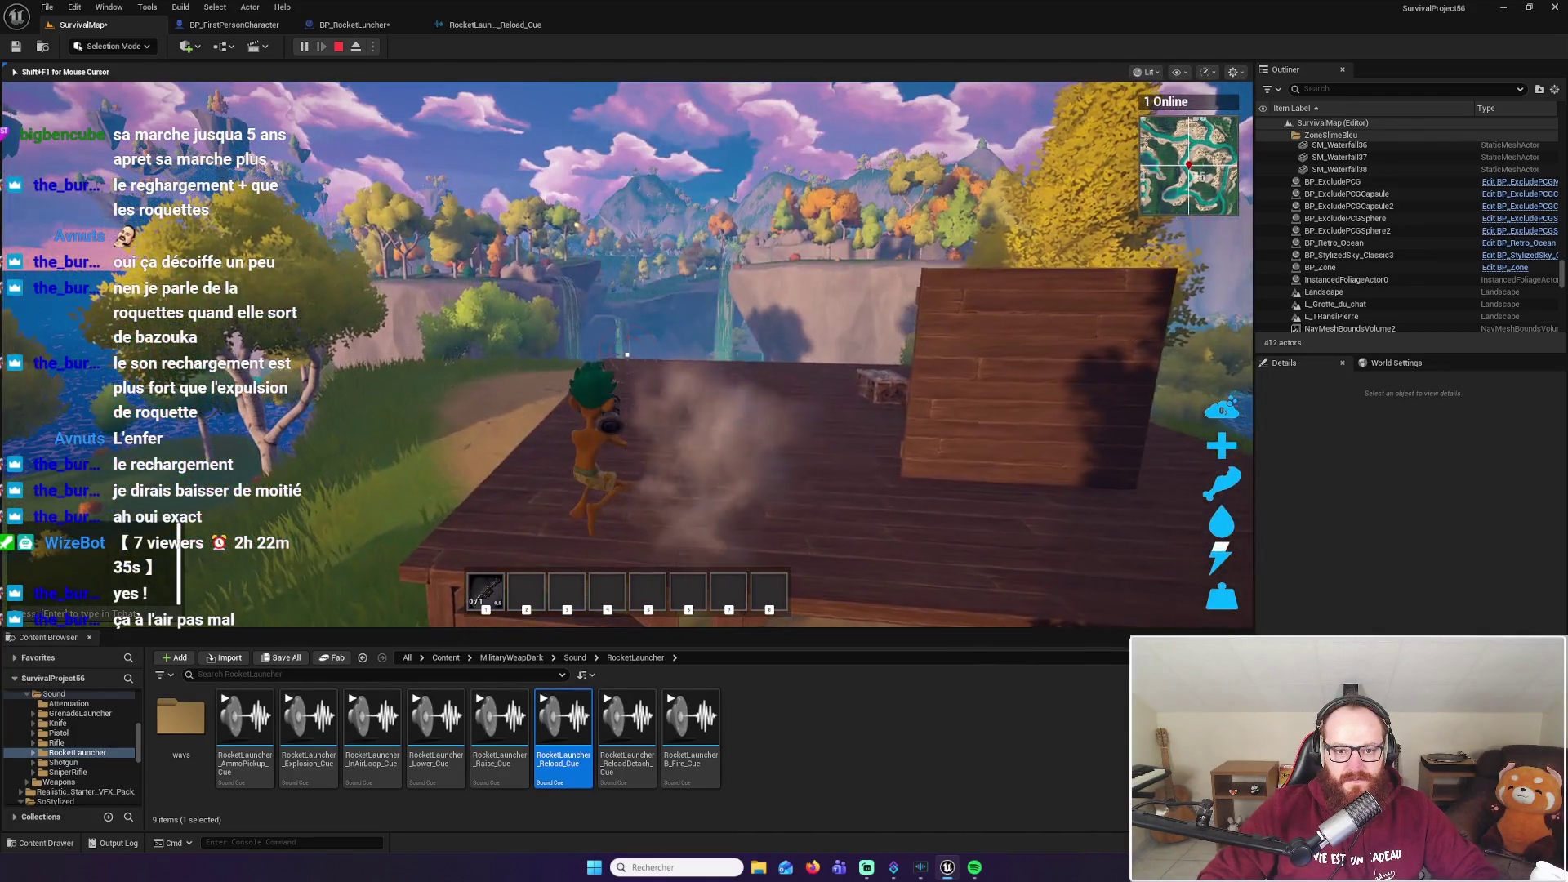
Fire a rocket at the ground, re-equip the launcher, and cross the wooden platform
mouse_move(627, 354)
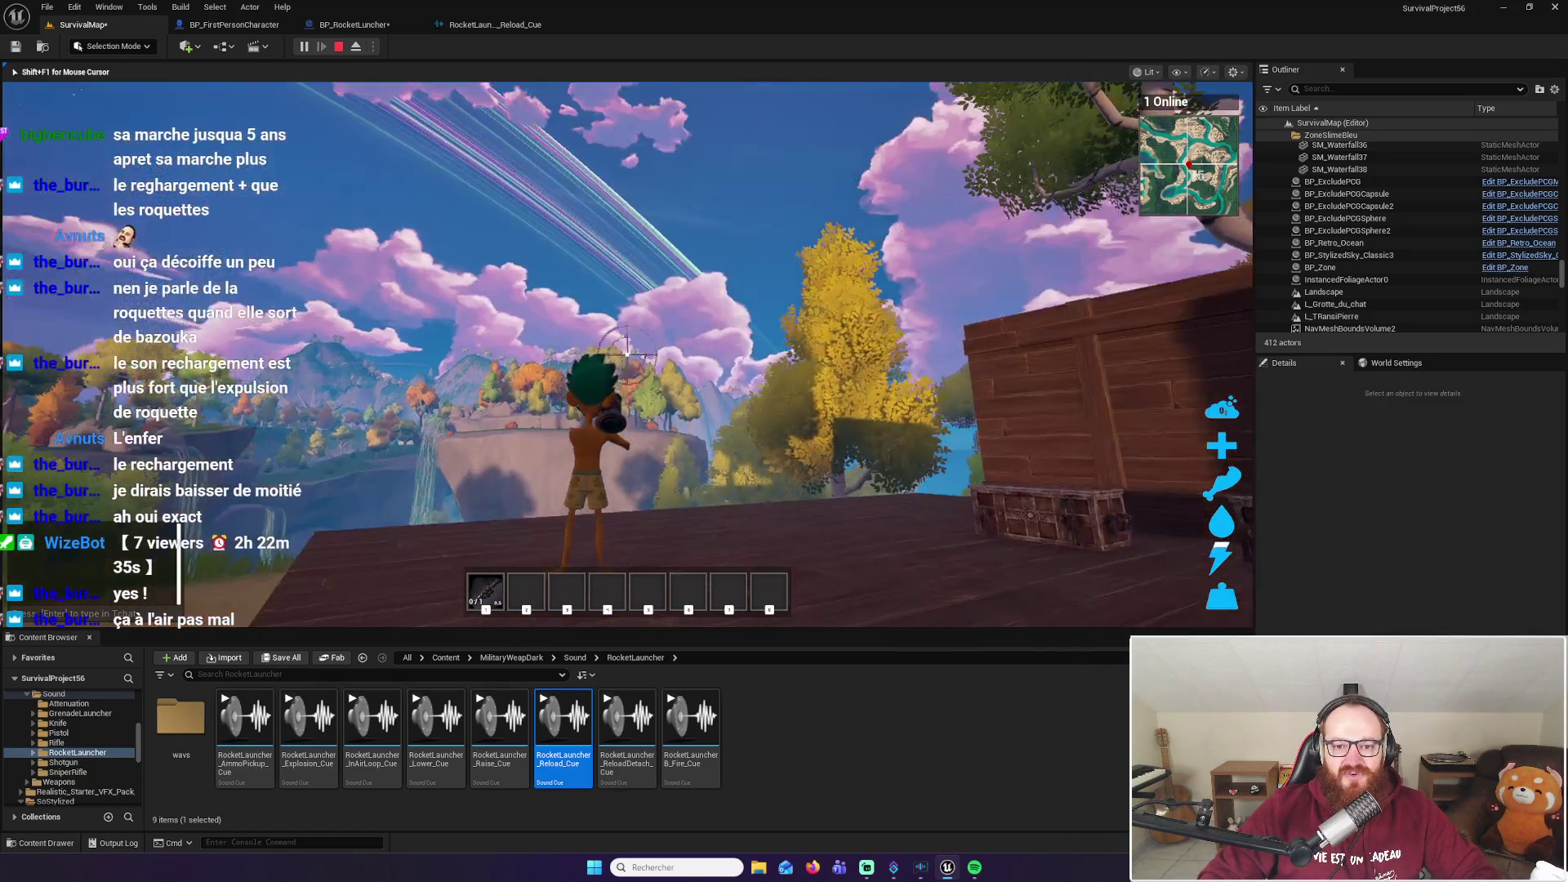
key(w)
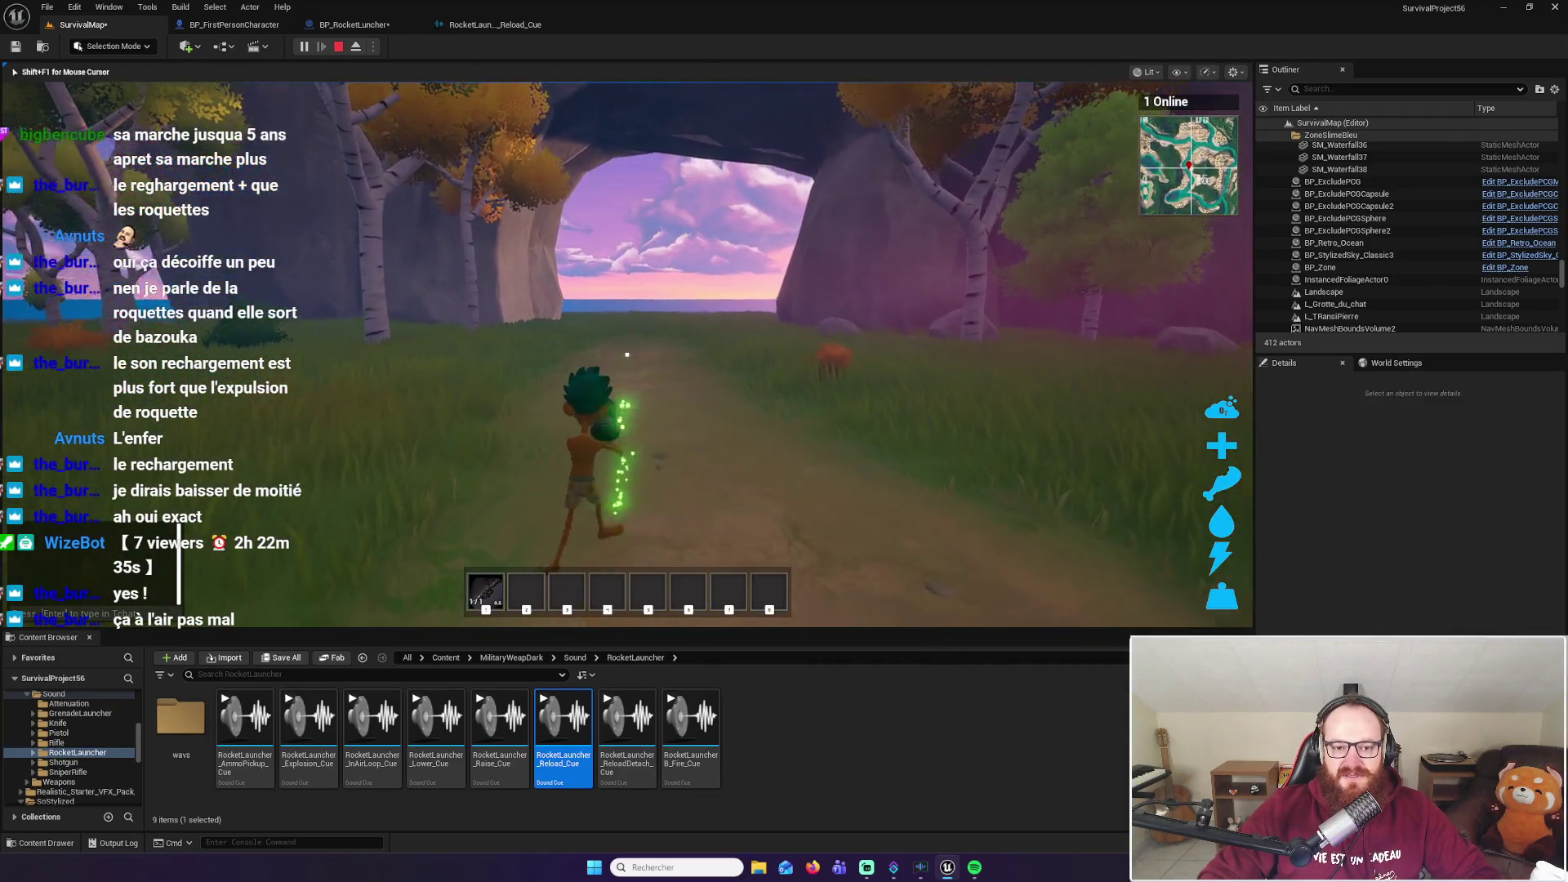
click(627, 353)
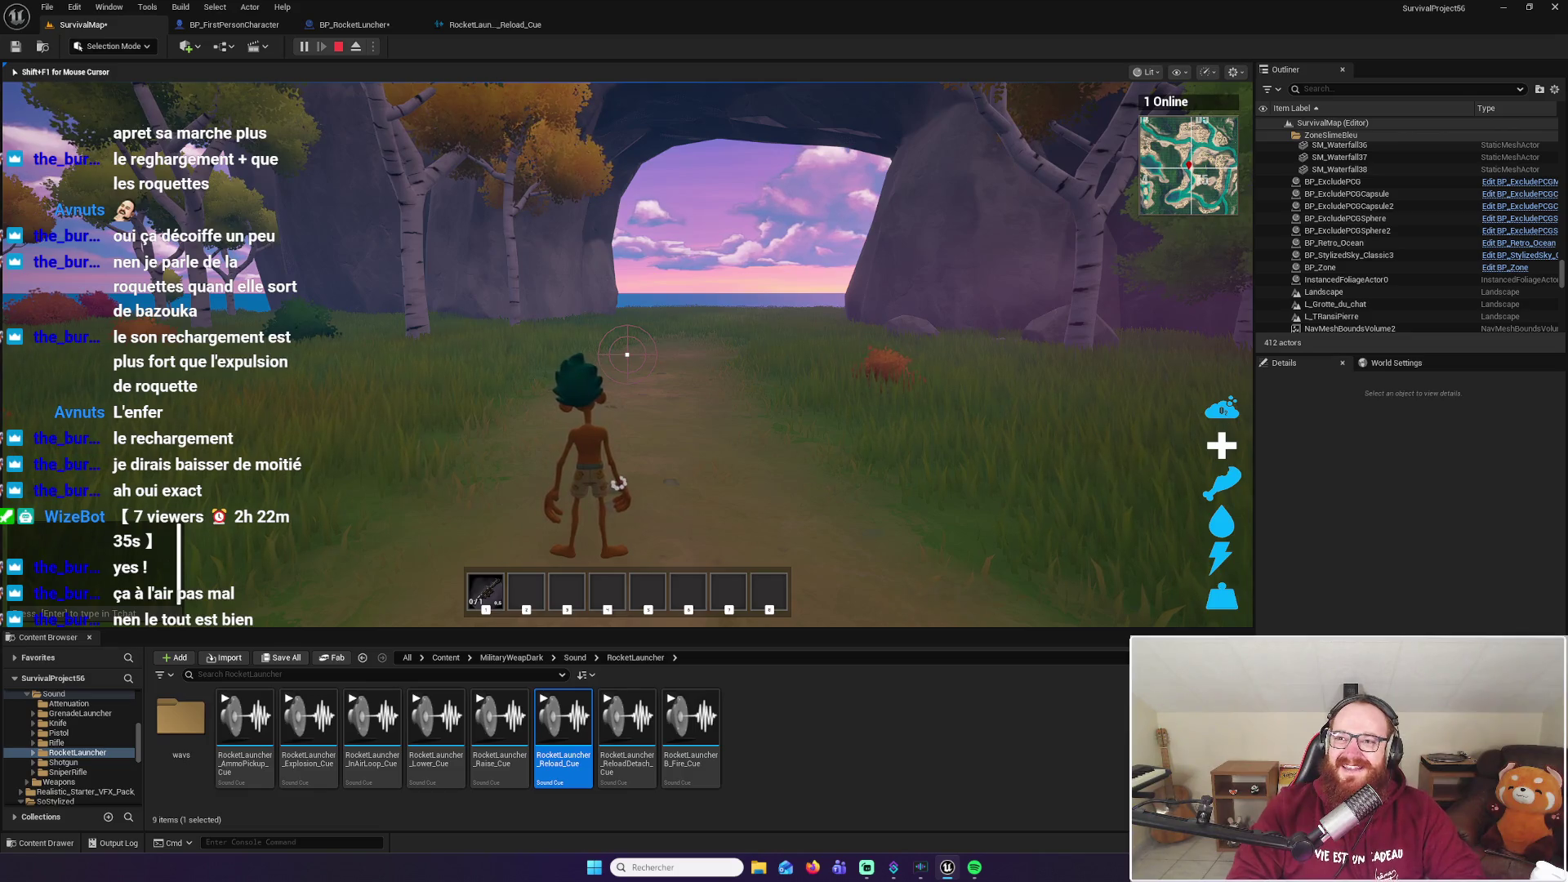
key(1)
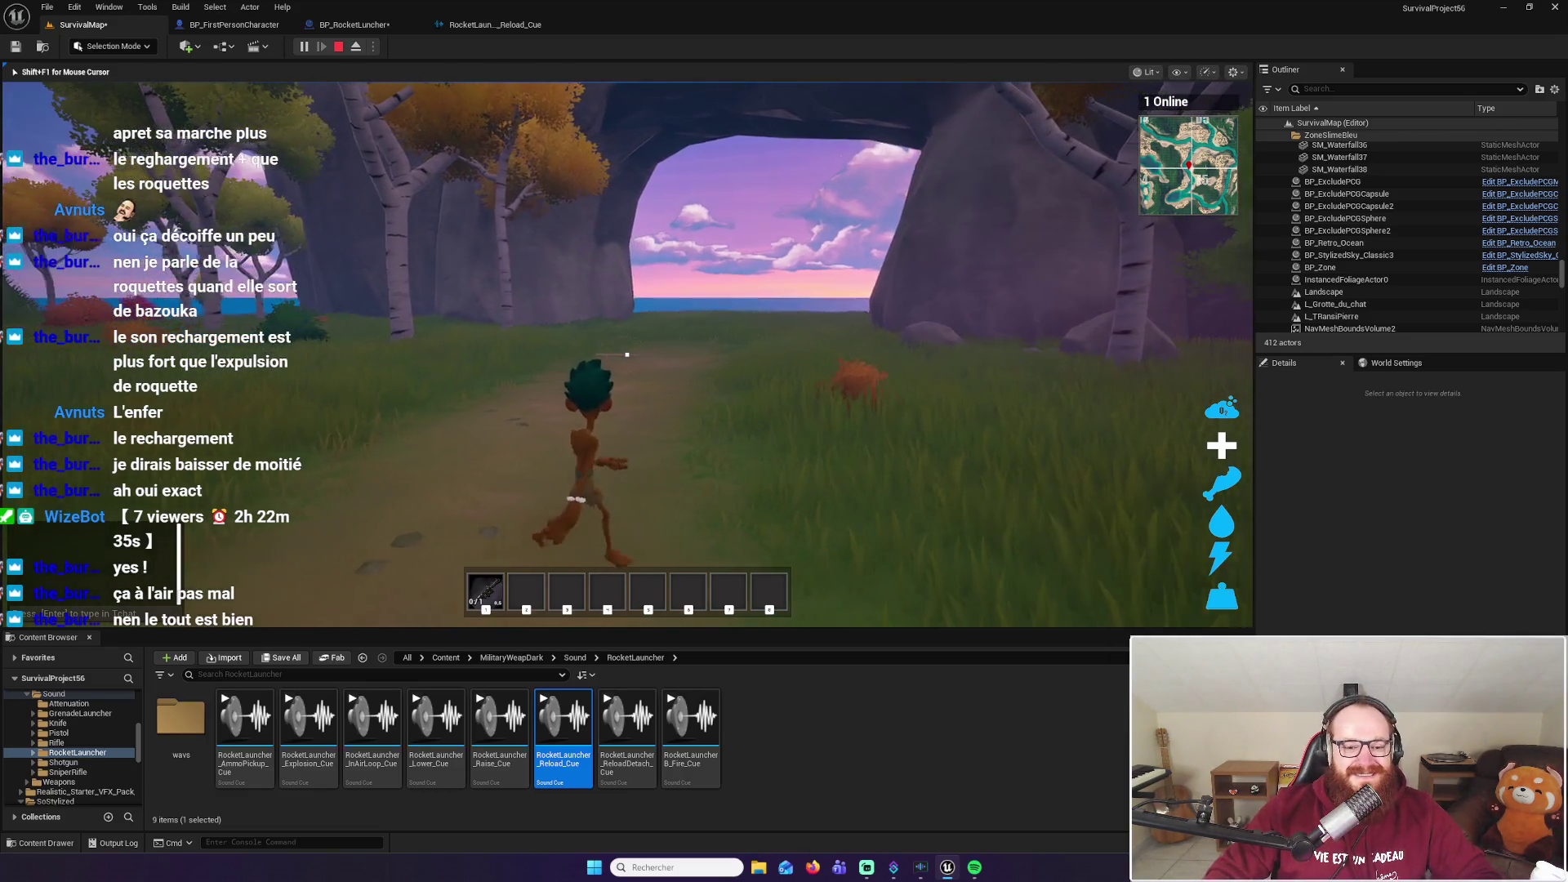
key(w)
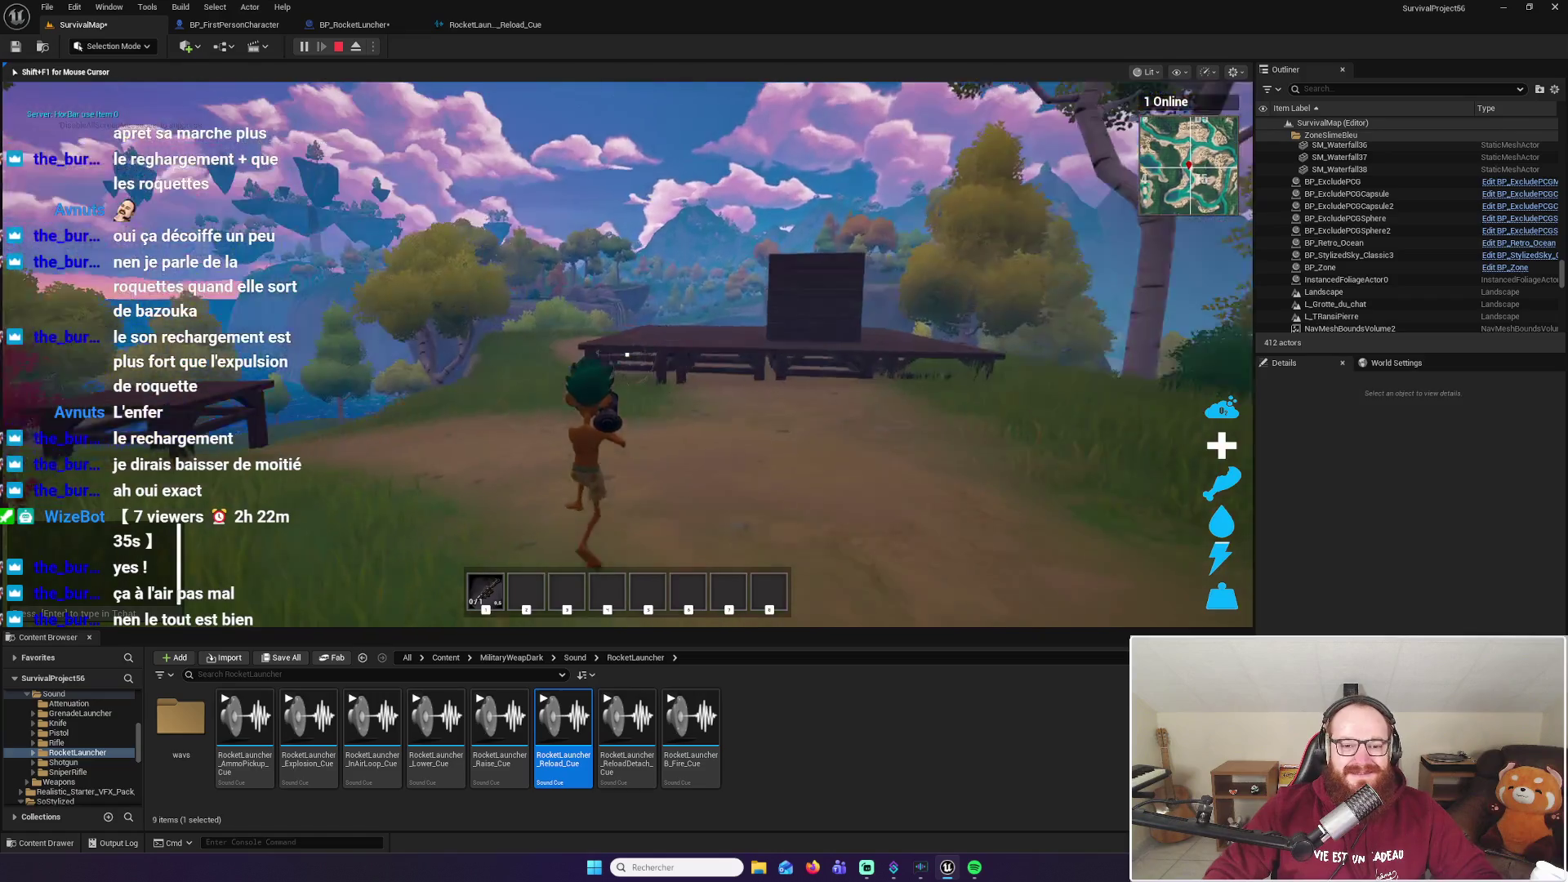
key(w)
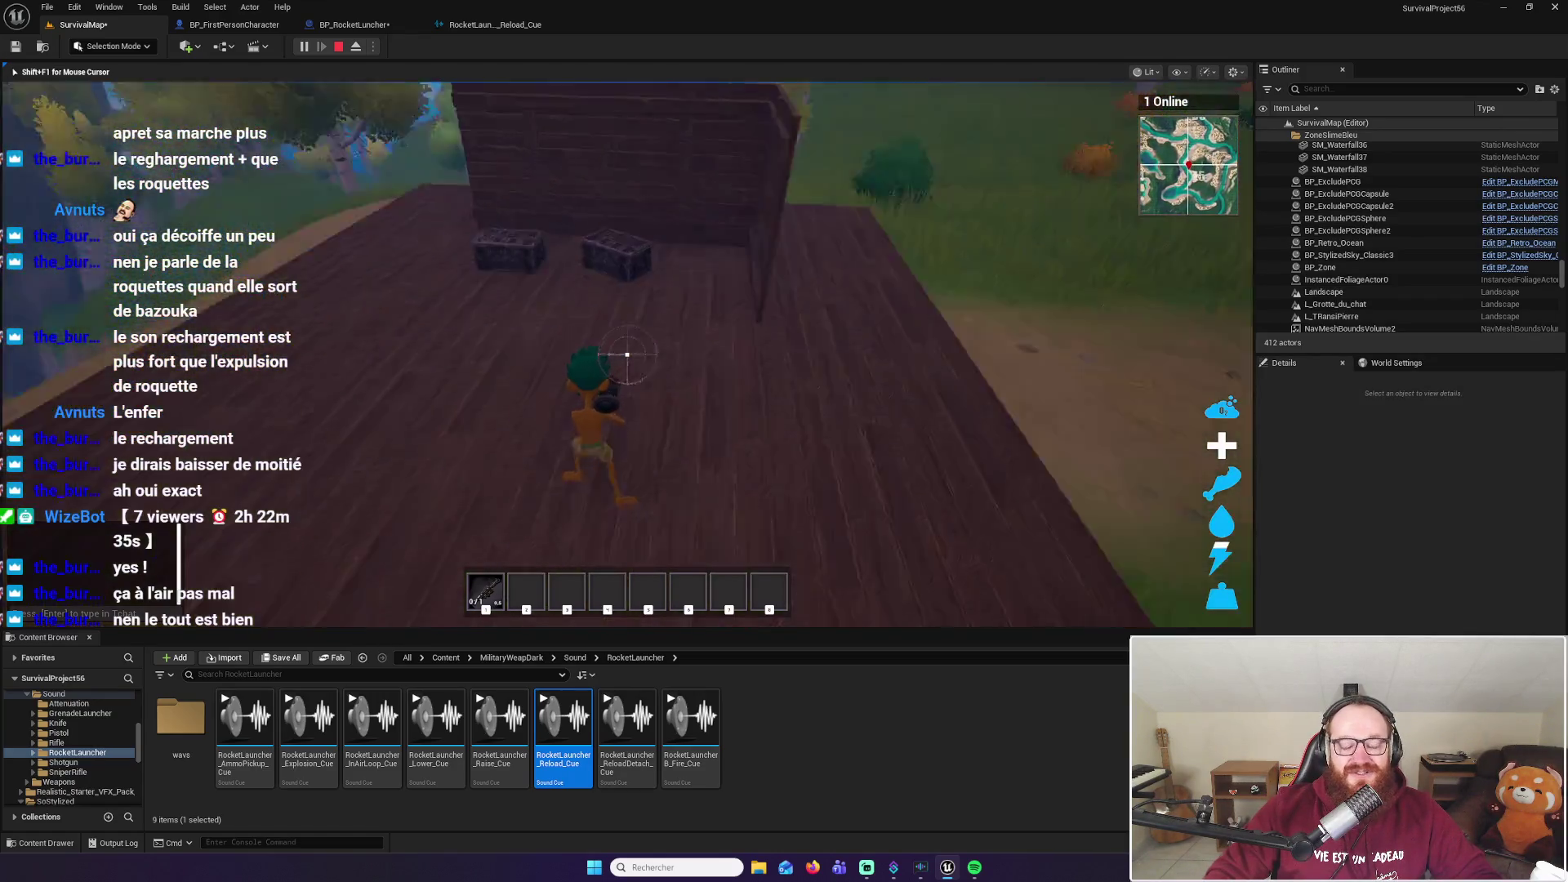
key(w)
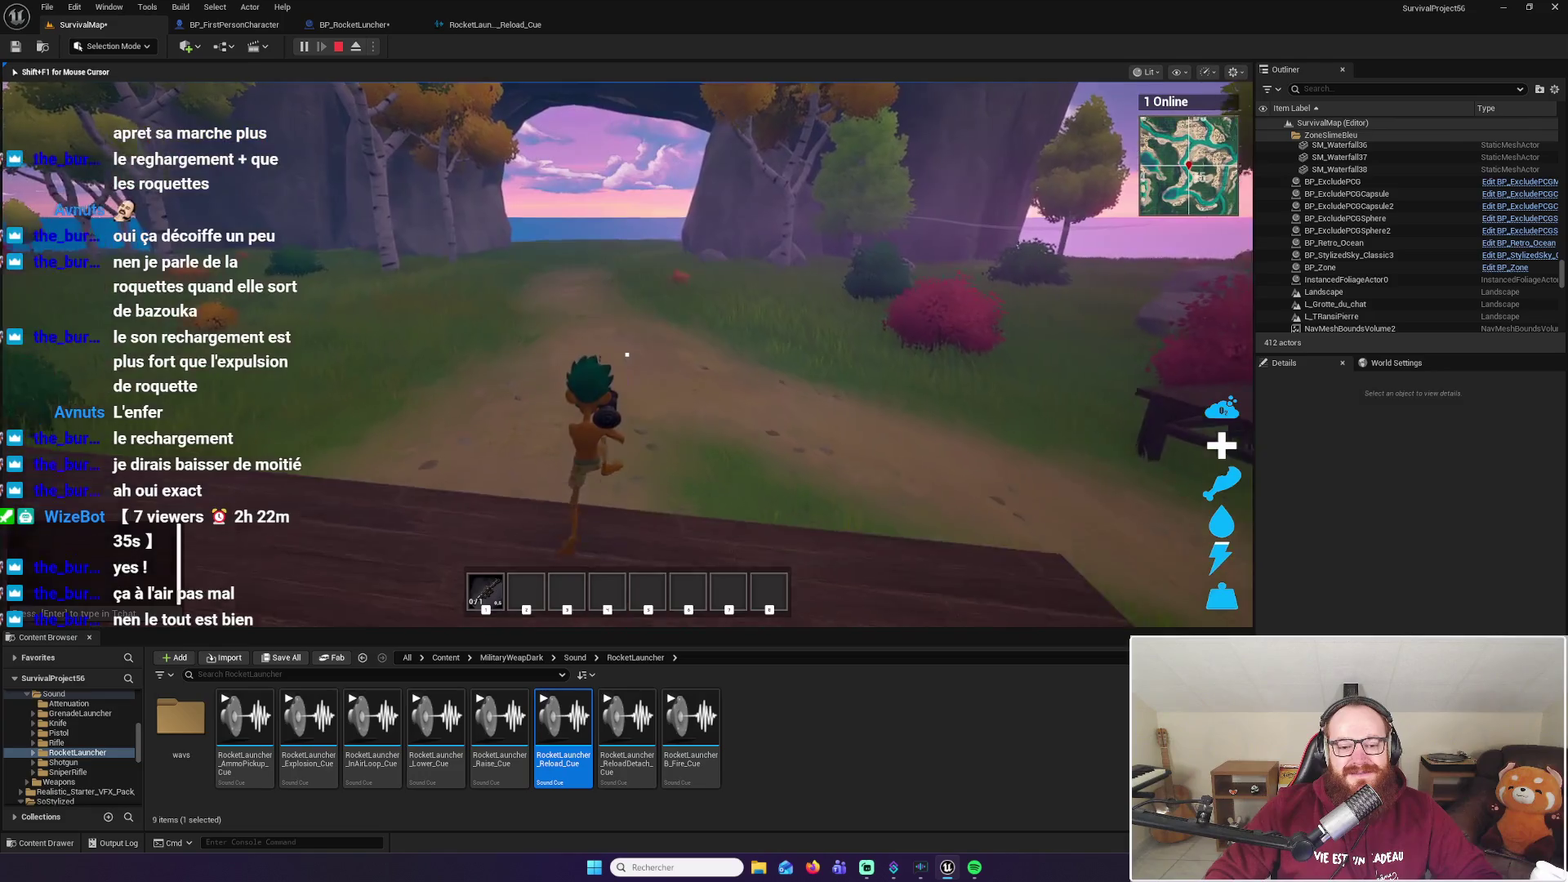
Aim the rocket launcher, reload it with R, and aim down at the dirt path
right_click(627, 355)
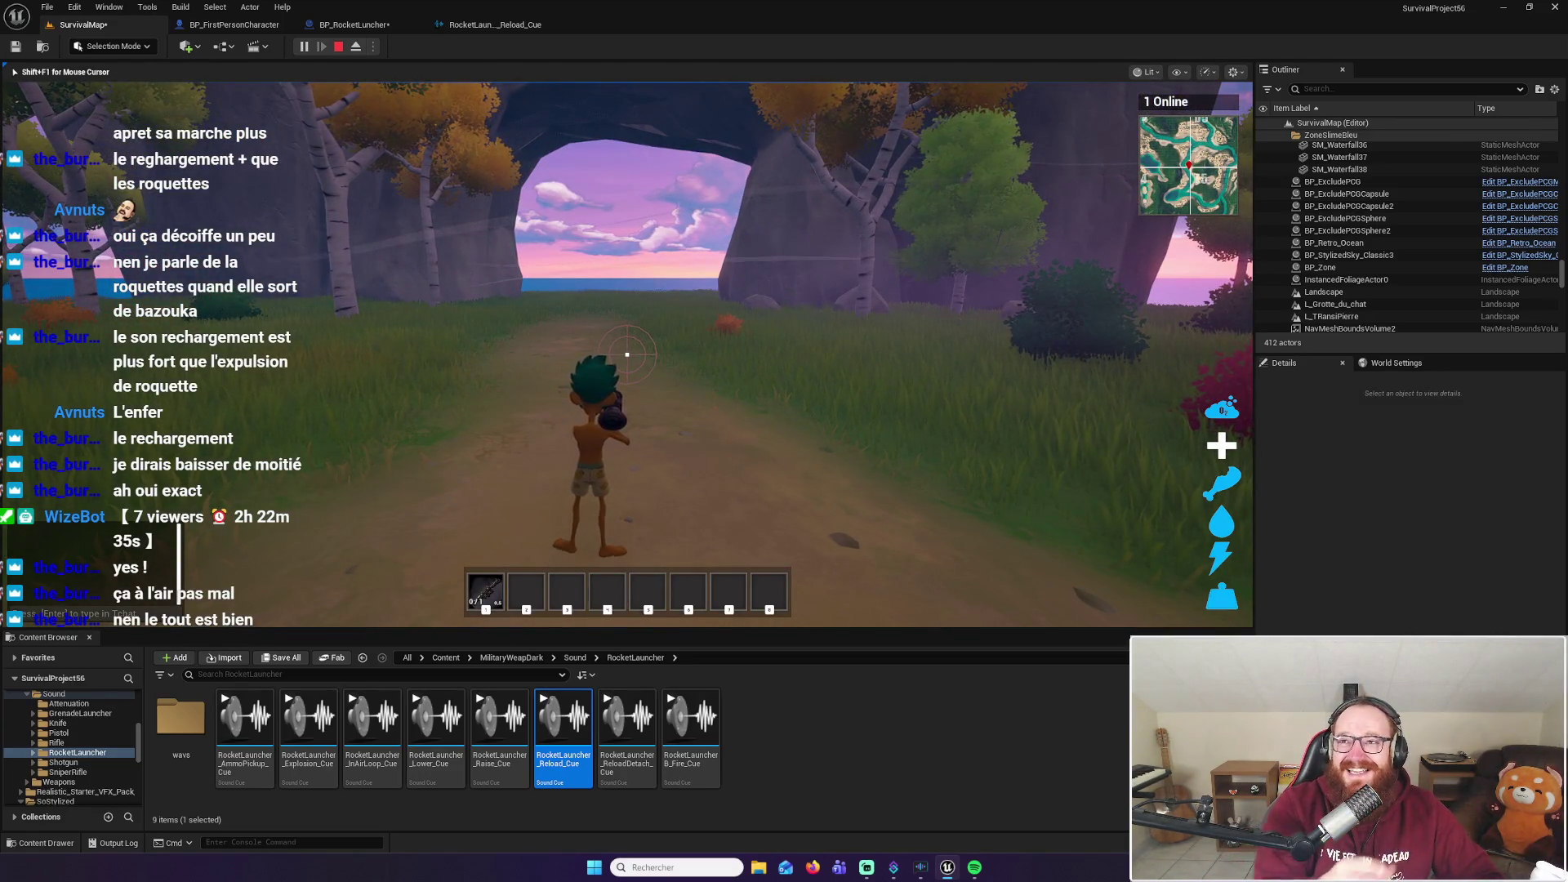
key(w)
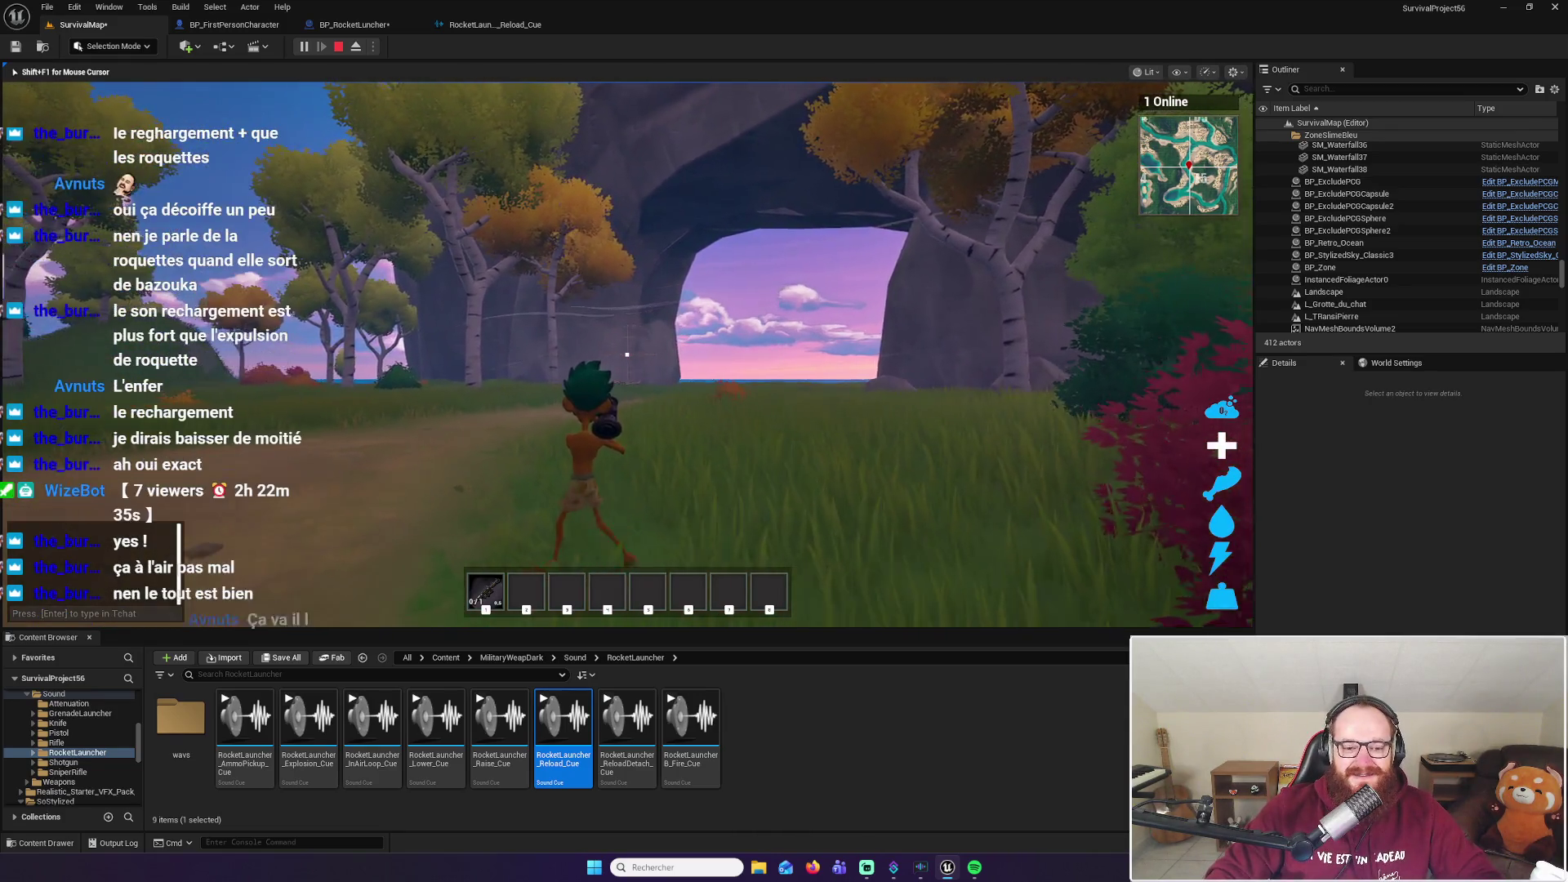
key(w)
key(r)
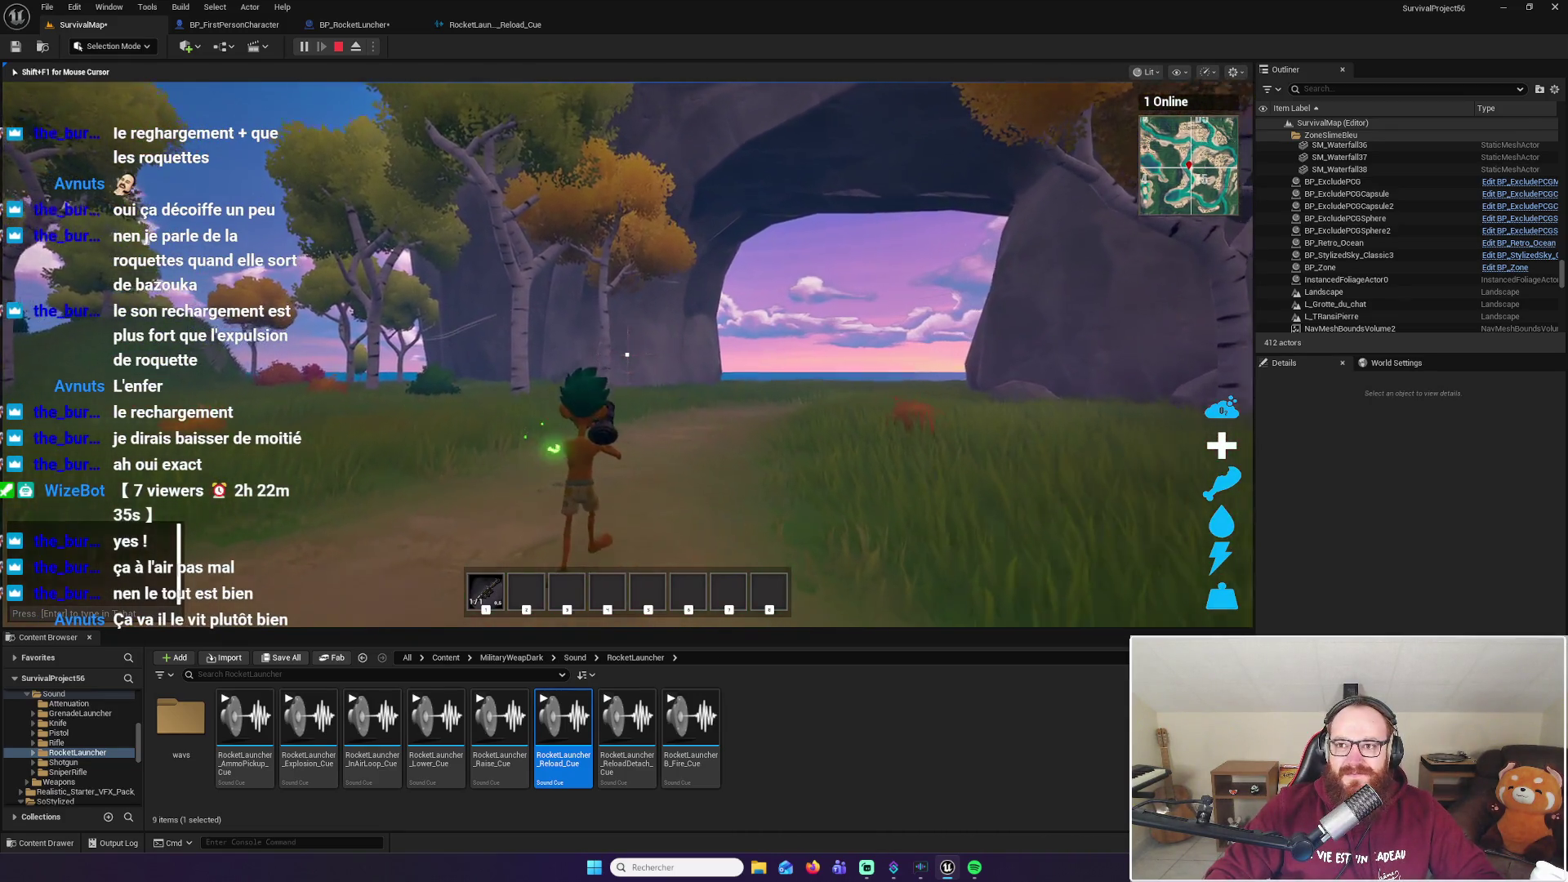
right_click(627, 354)
mouse_move(627, 355)
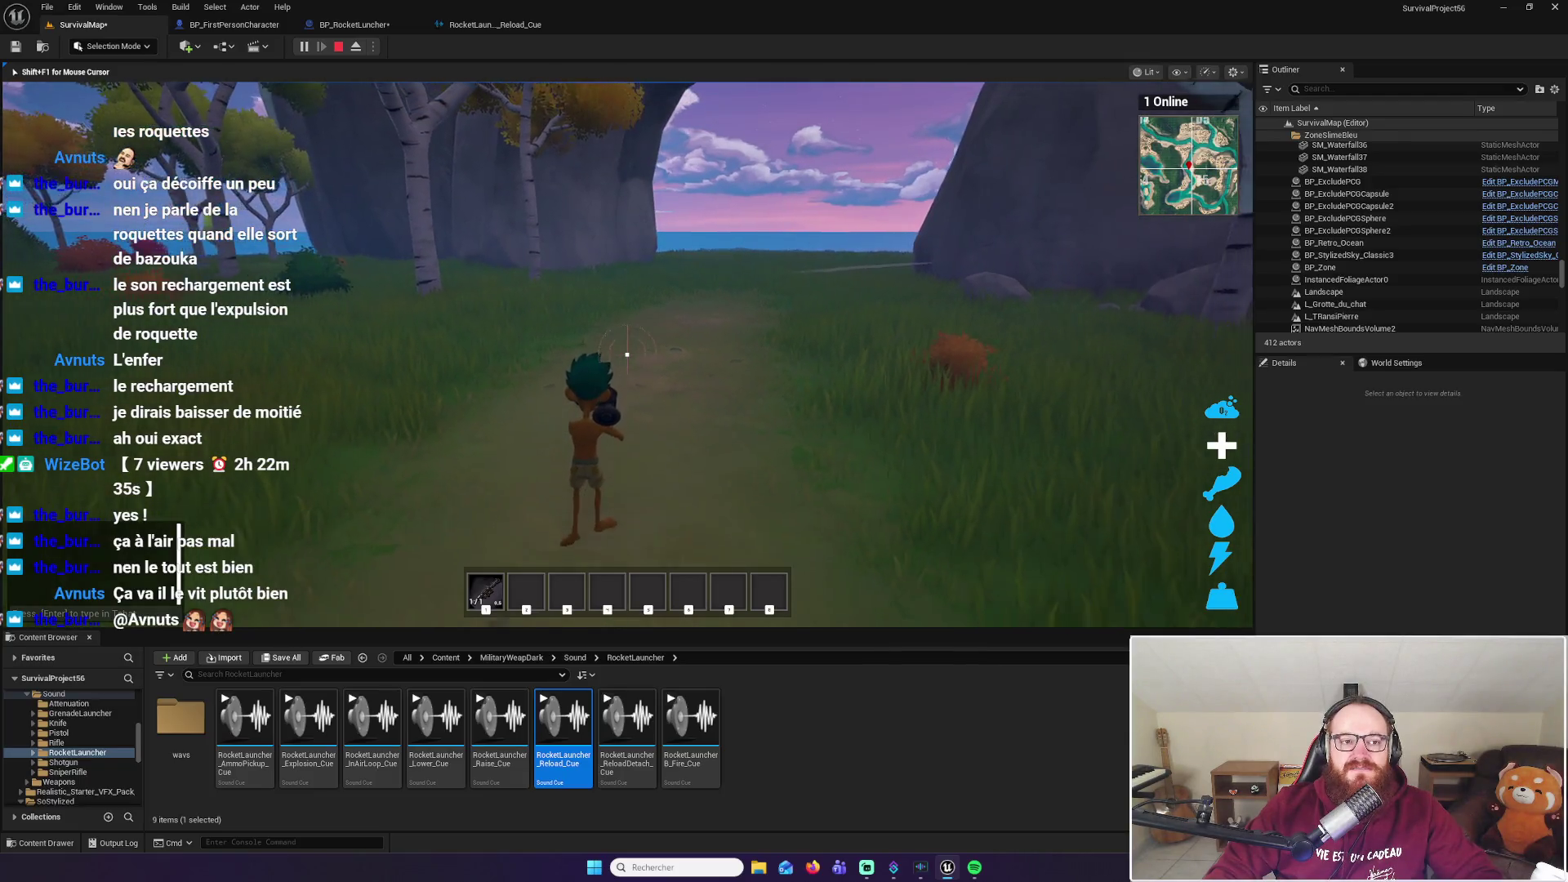
Dismiss the Windows Start menu and walk onto the wooden platform by the storage box
key(super)
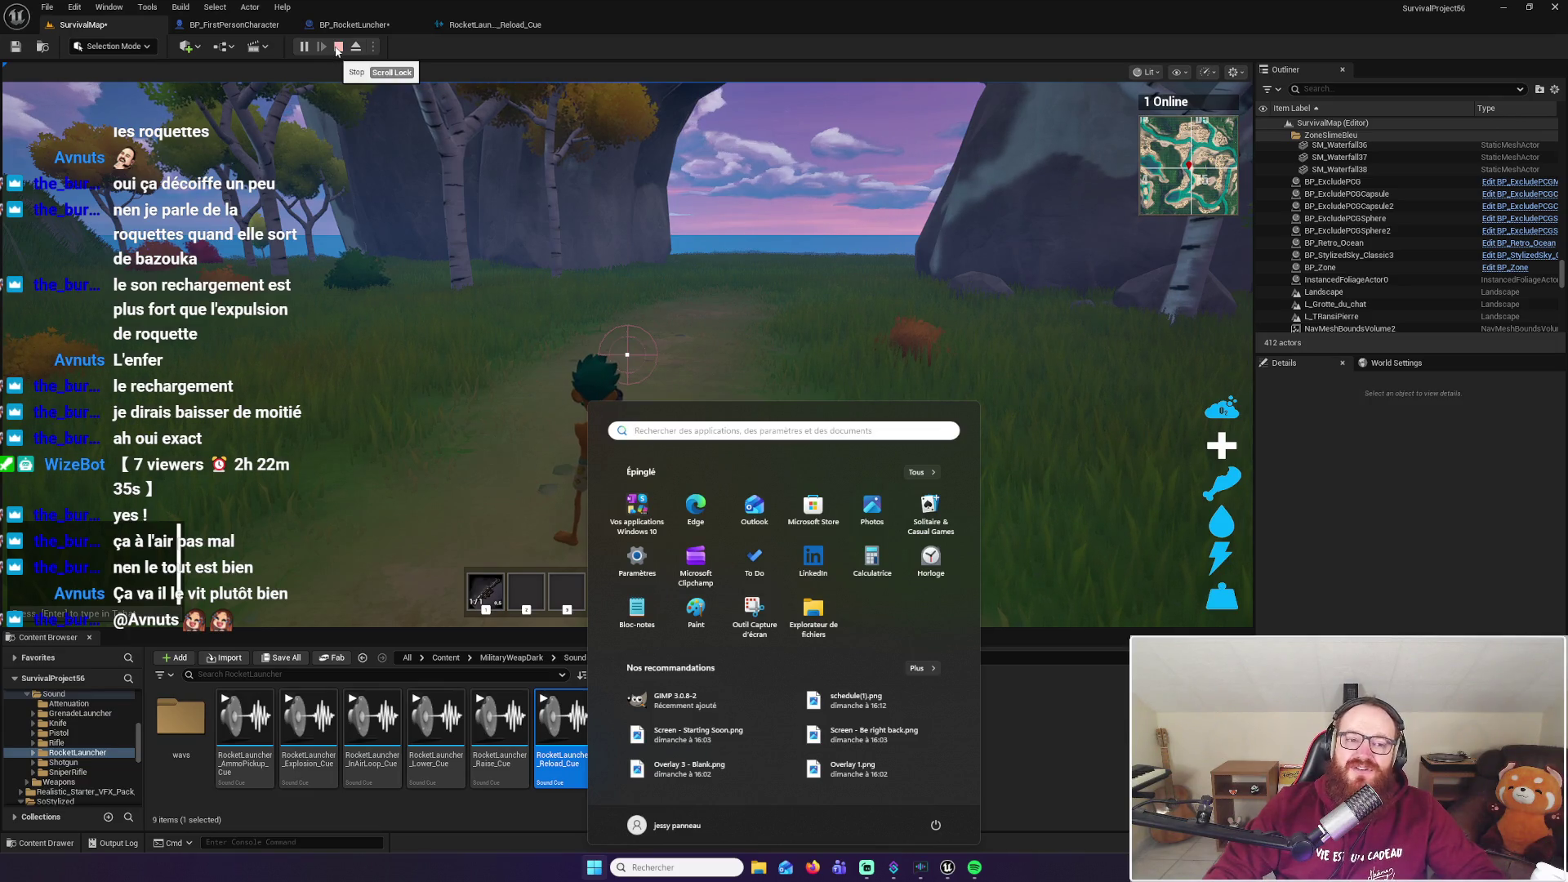
click(652, 51)
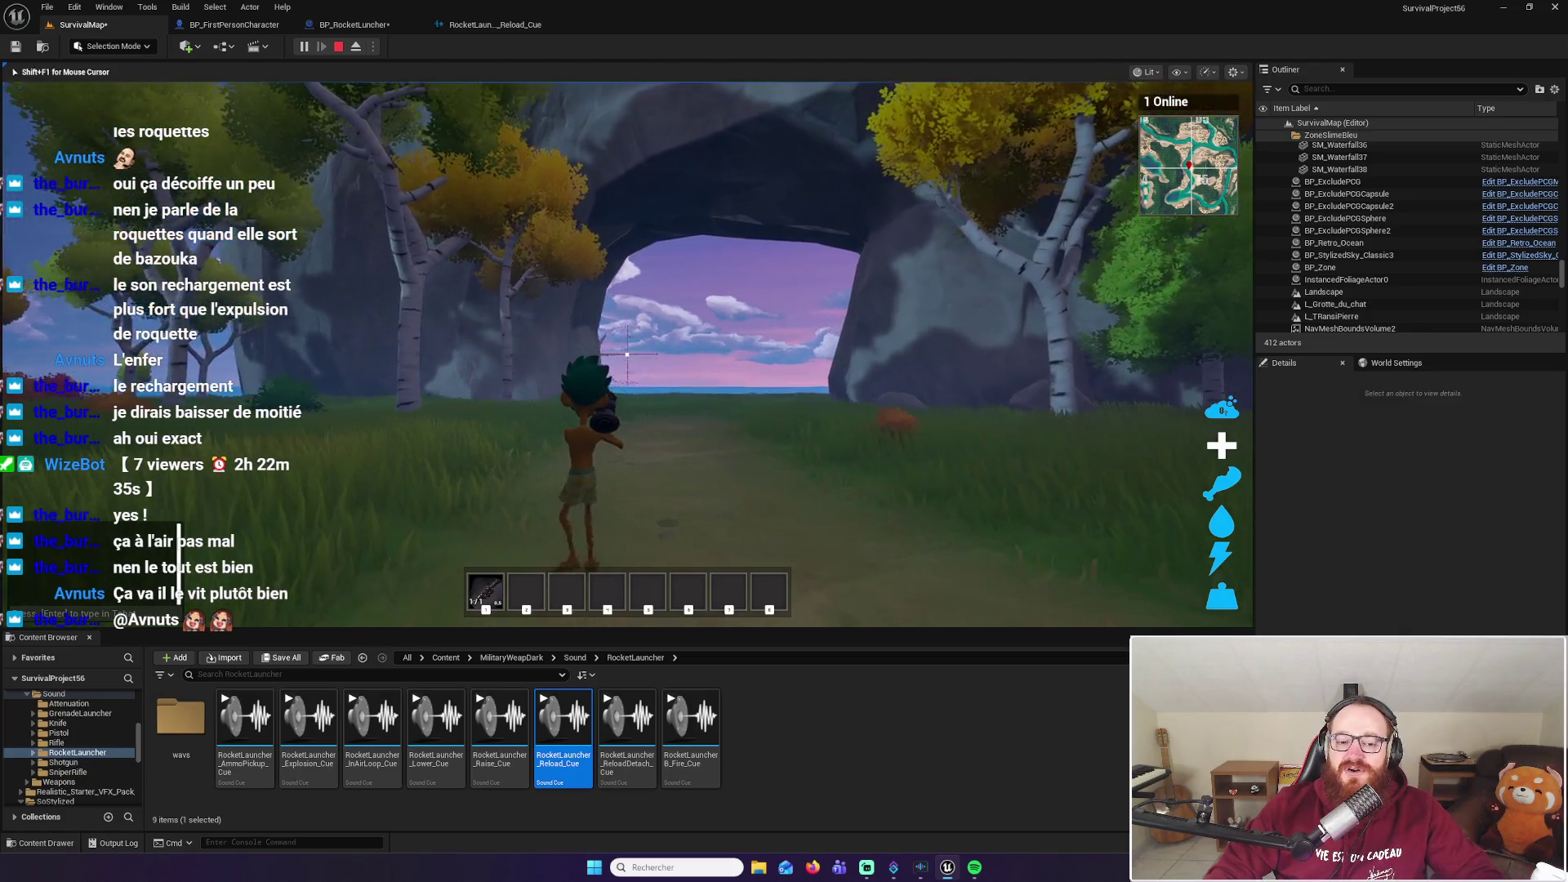
key(w)
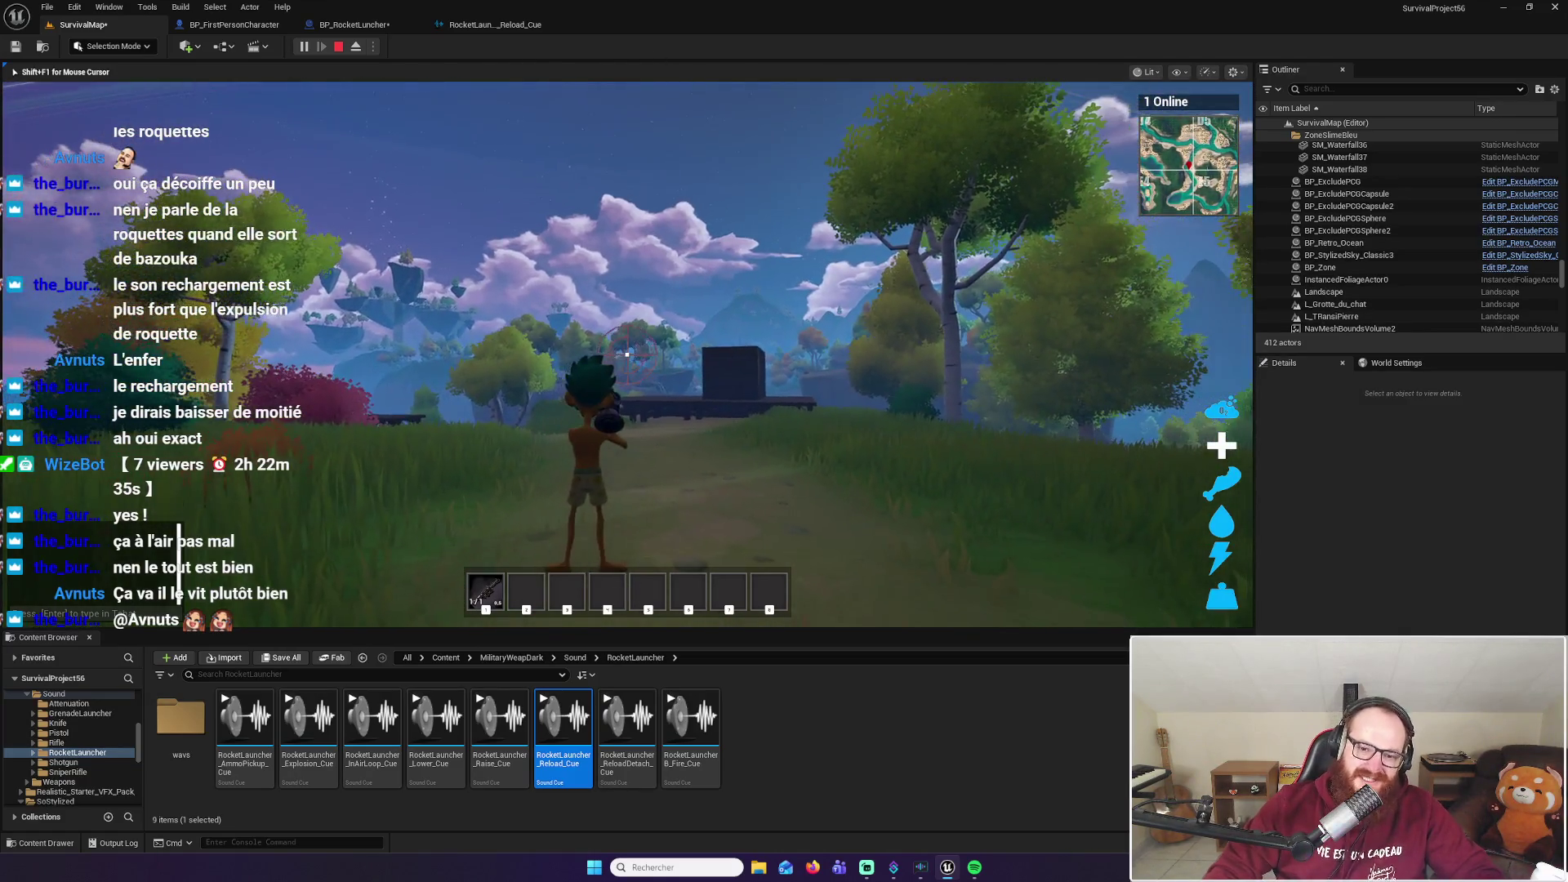
key(w)
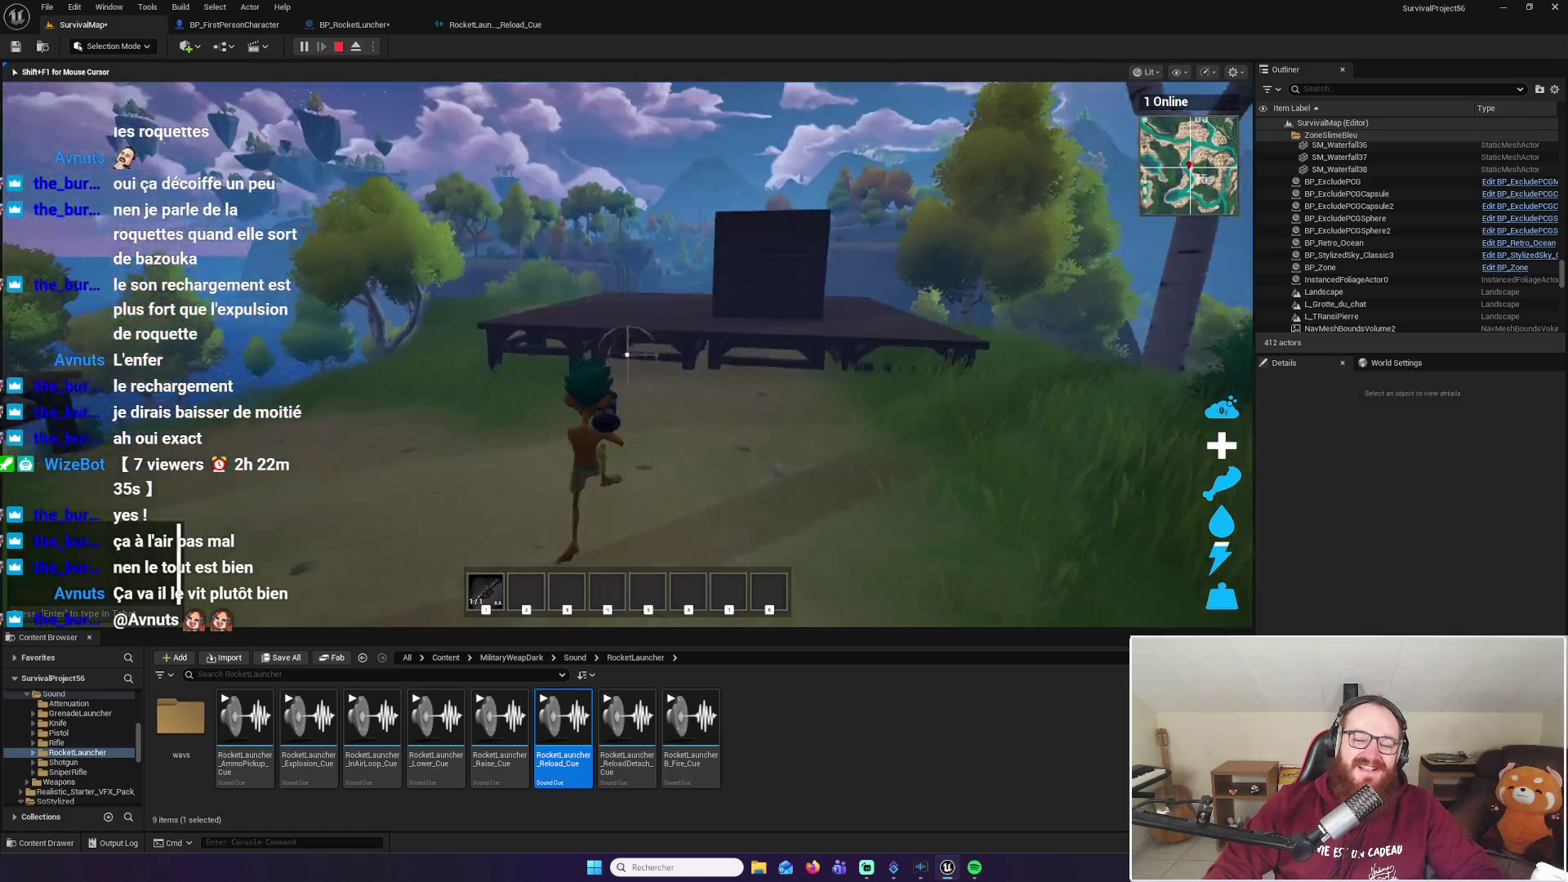
Open the storage box and drag its items into the inventory
key(w)
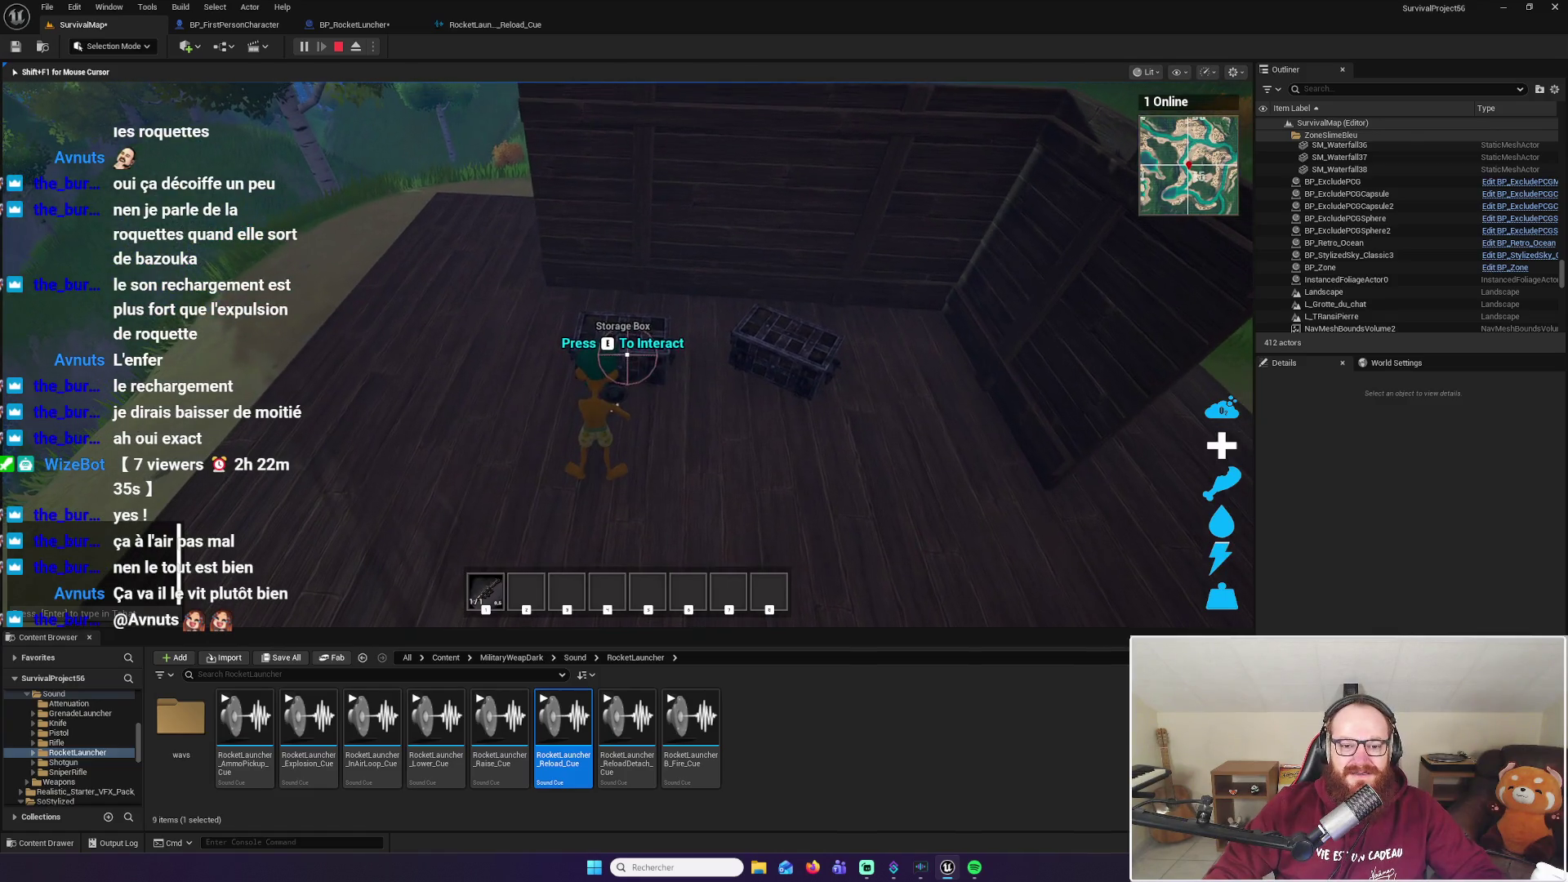
key(e)
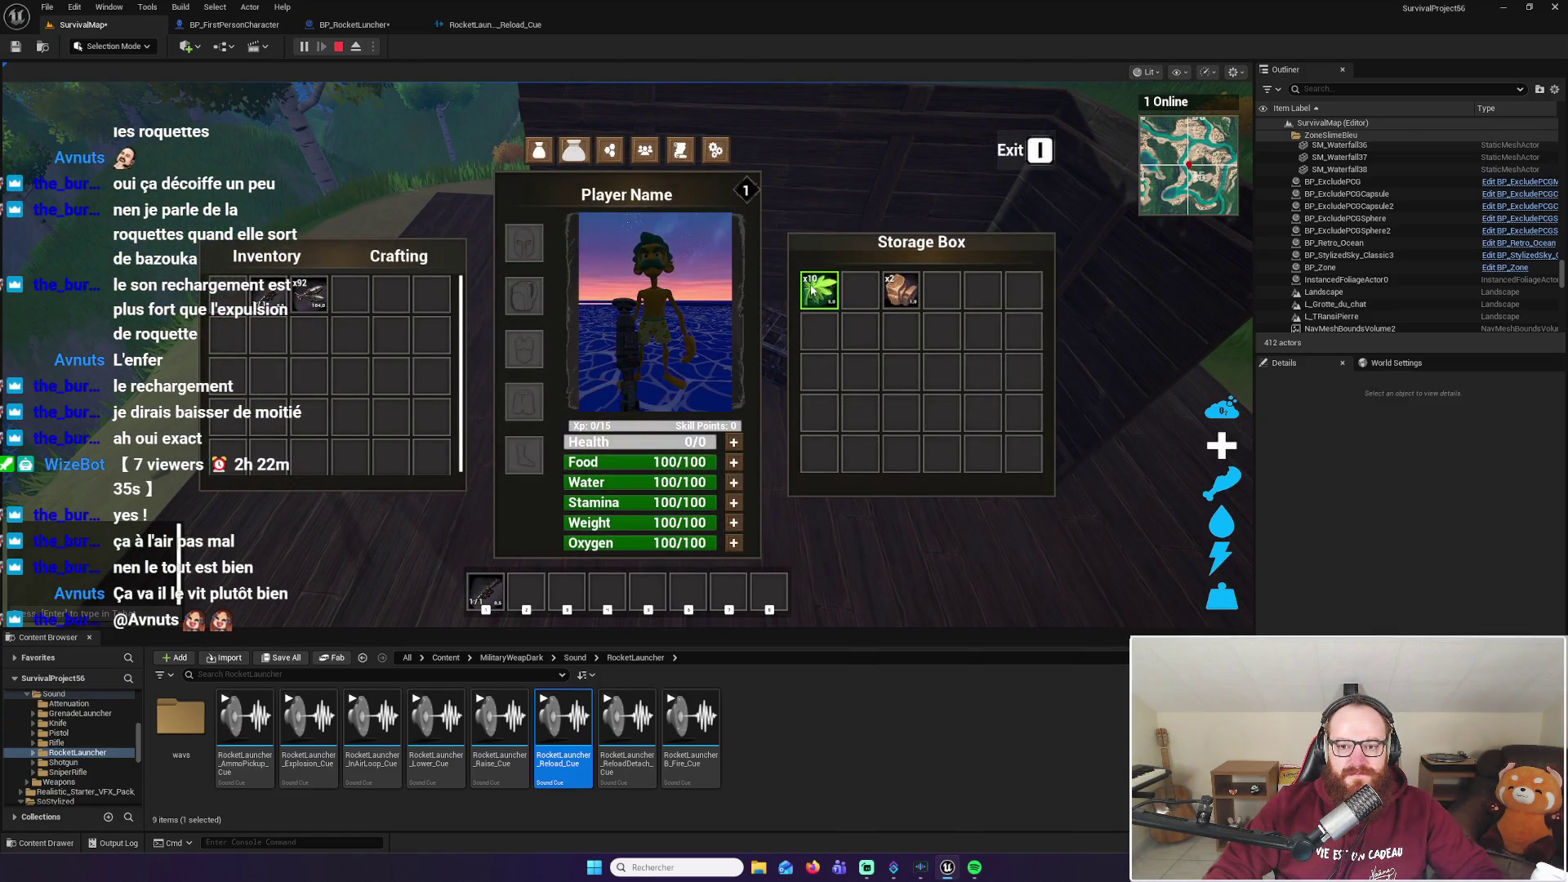
click(813, 290)
drag(901, 290, 861, 372)
key(e)
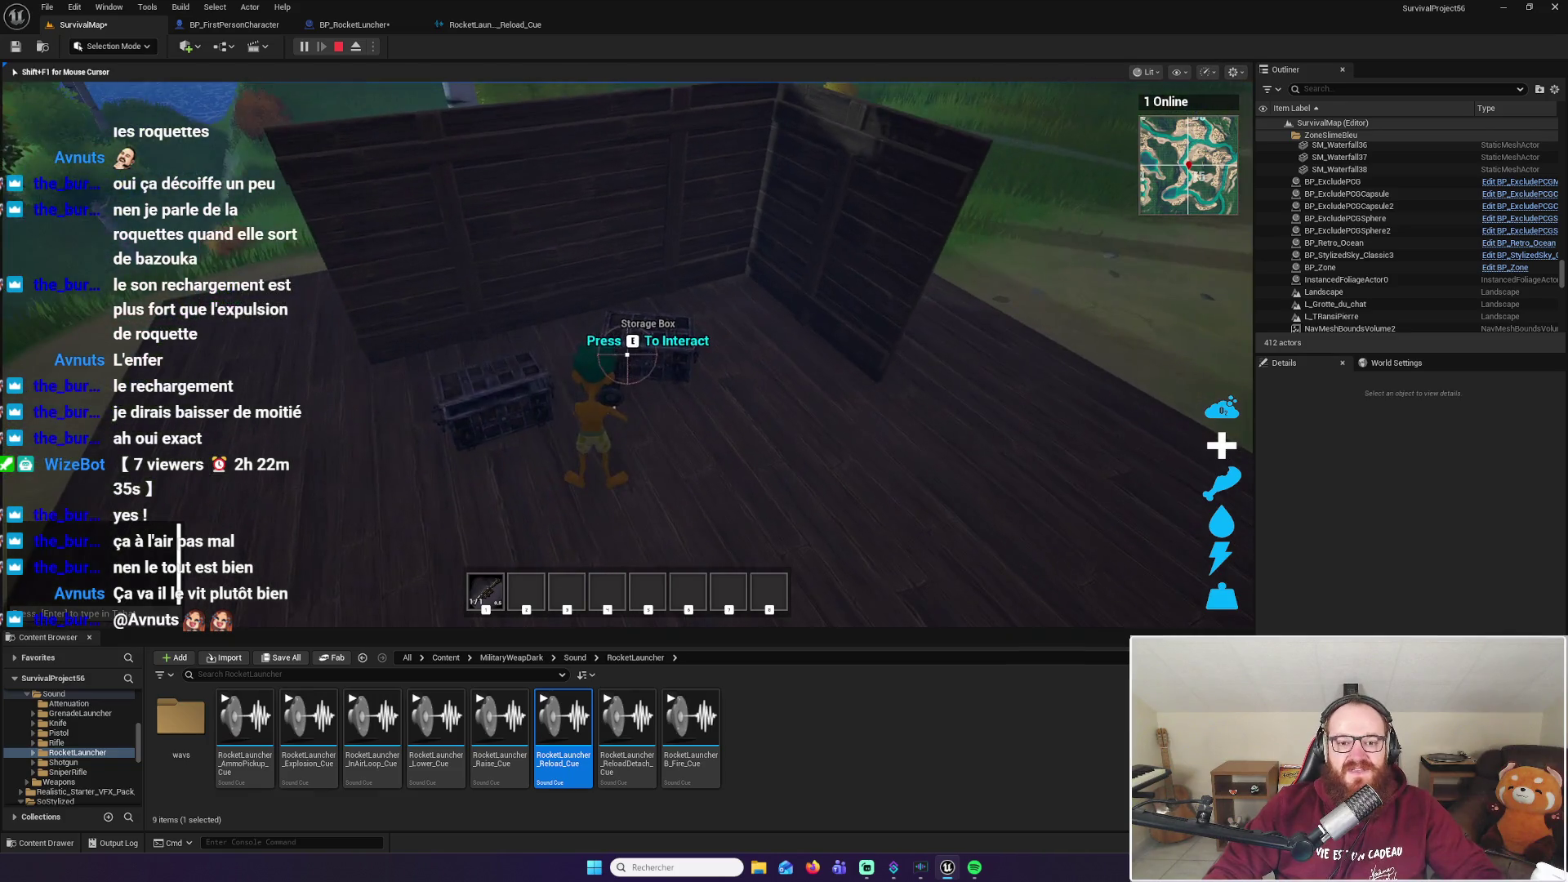
key(e)
key(e)
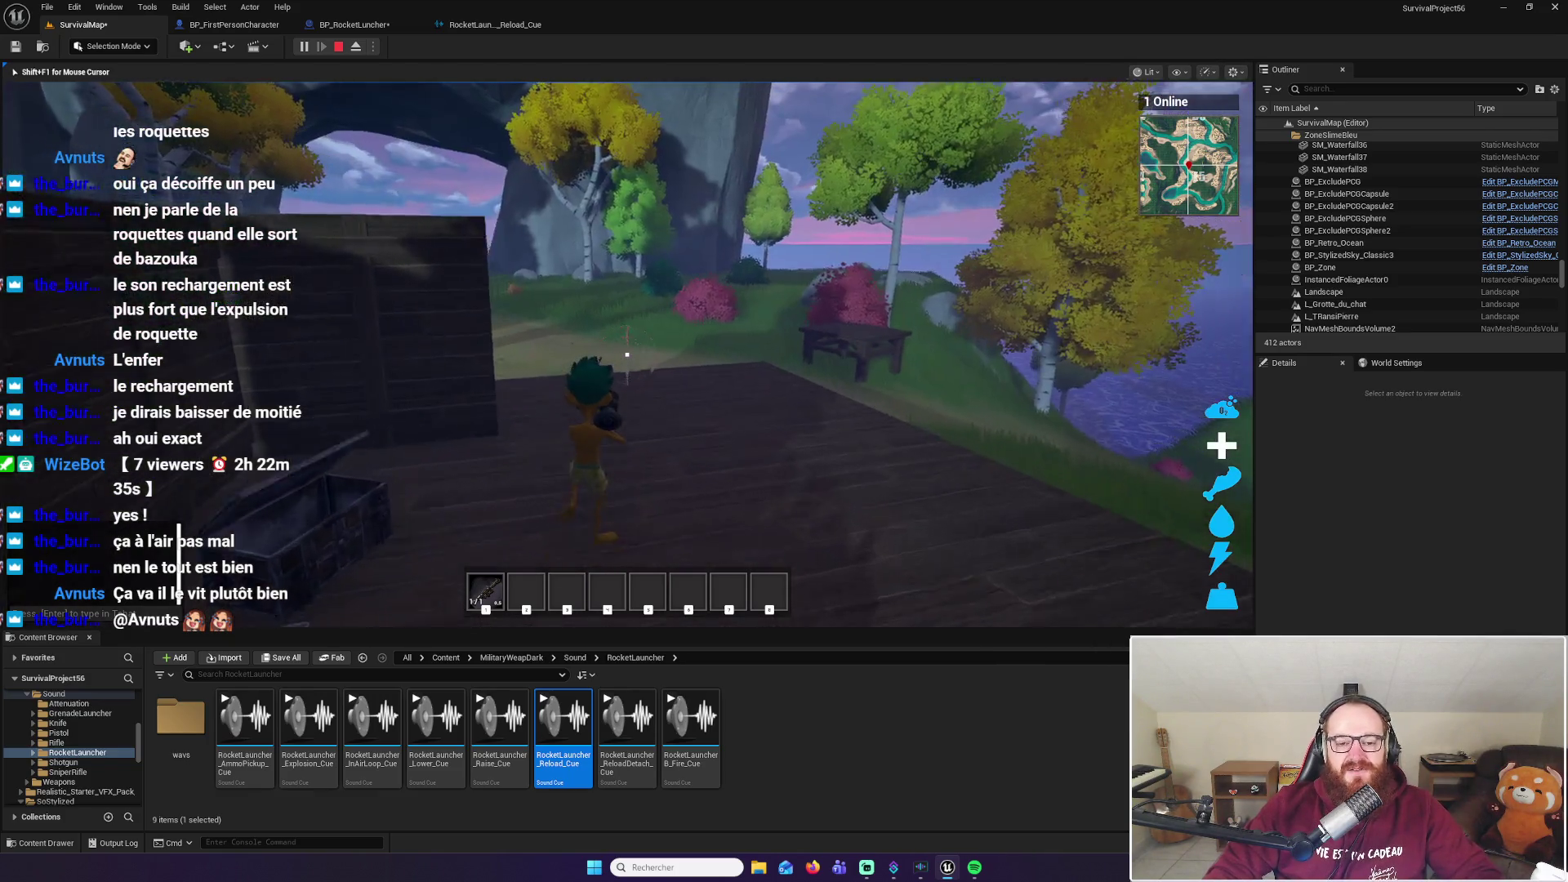
Walk back to the crate and return the x2 wood item to the storage box
key(w)
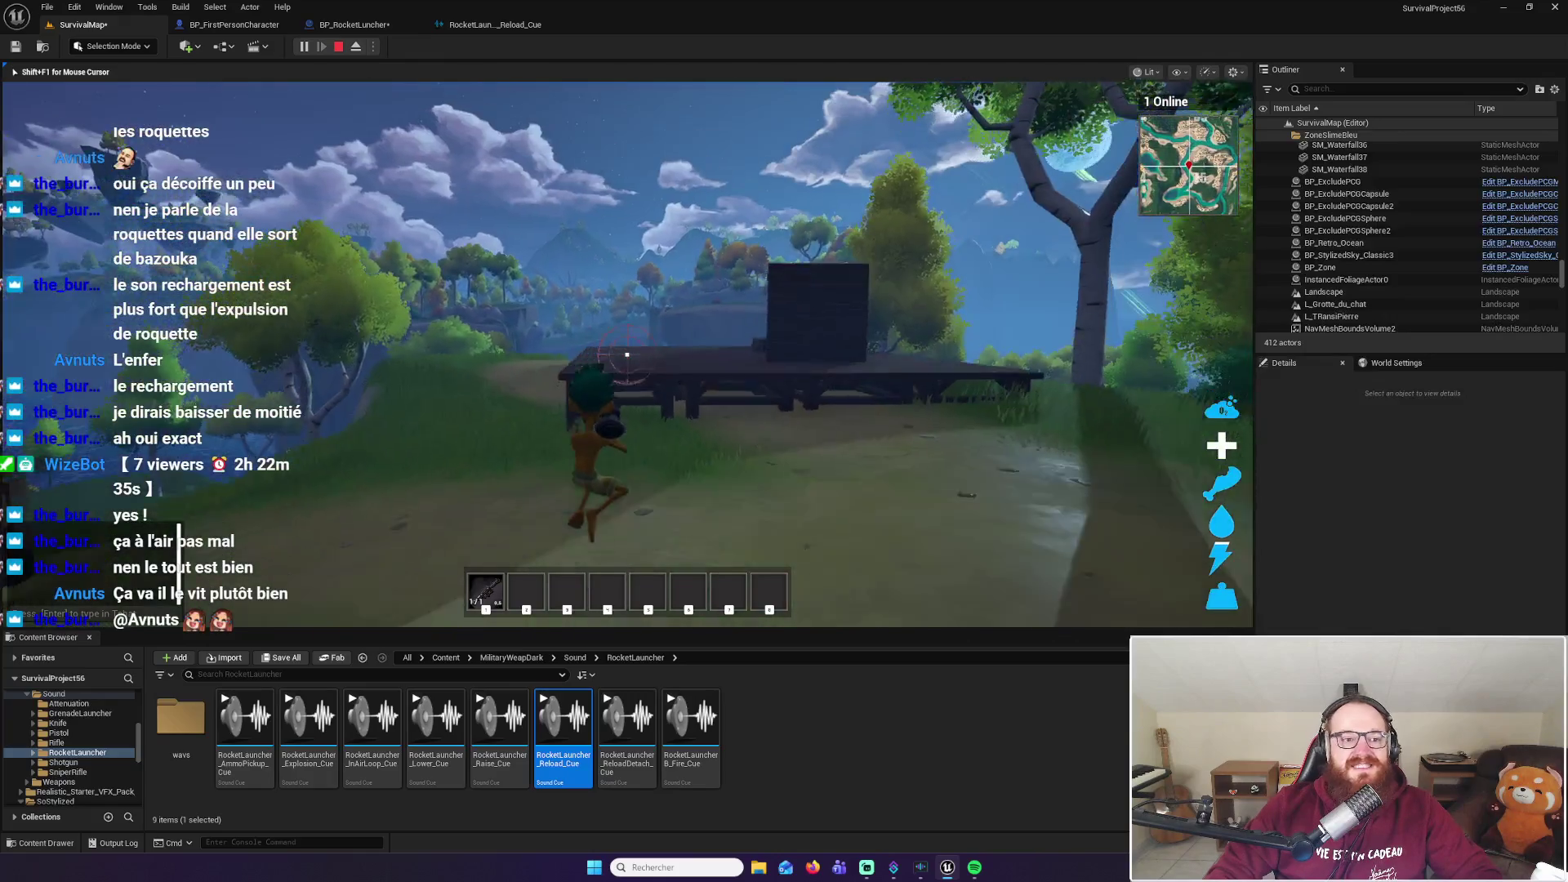
key(w)
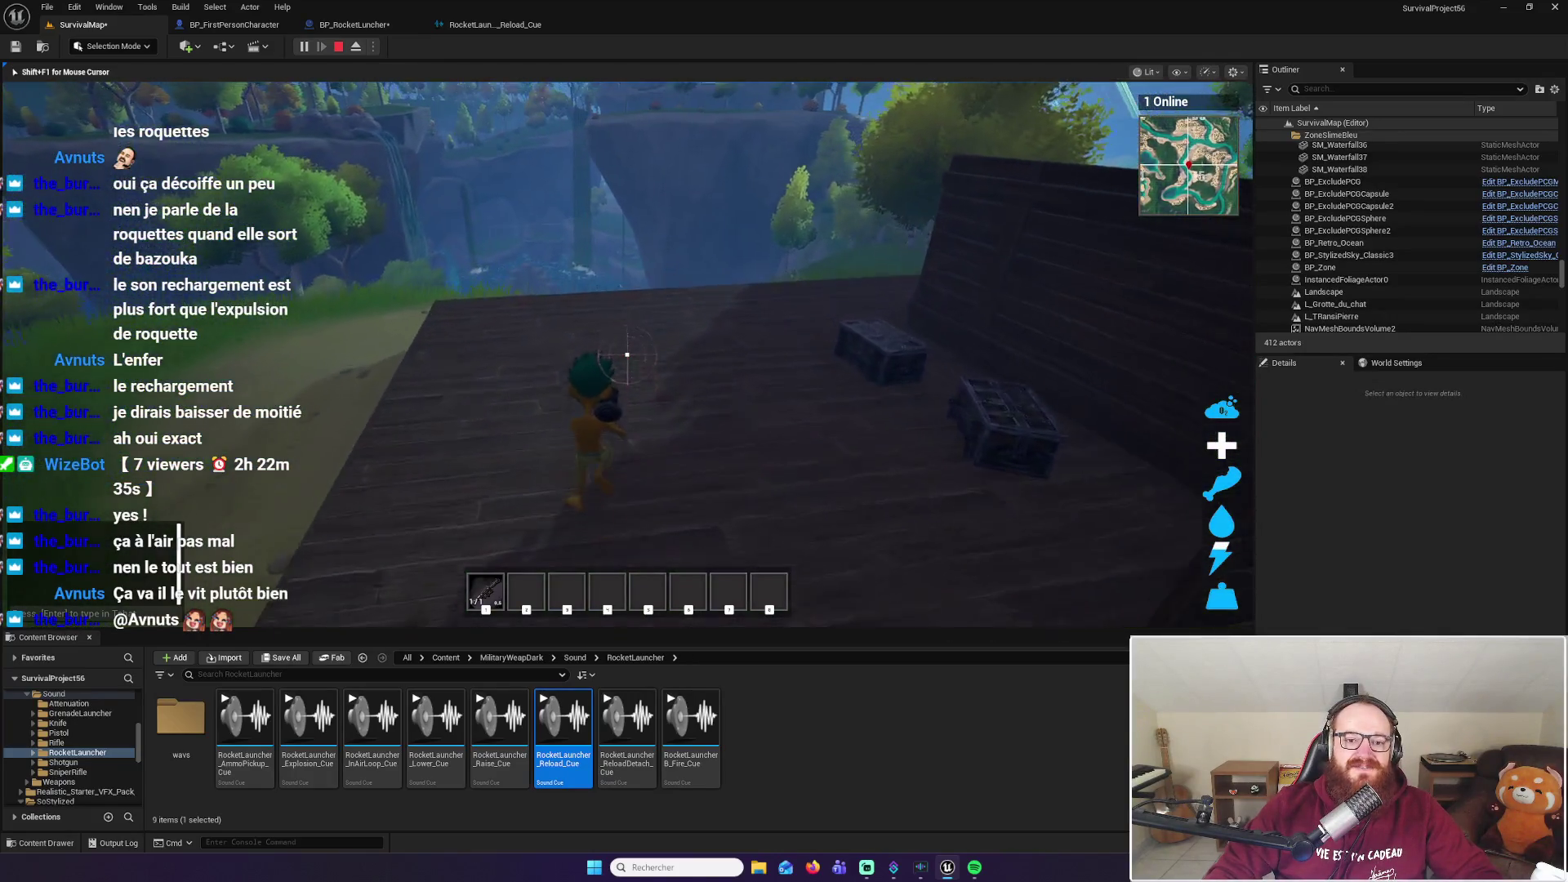
key(w)
key(w)
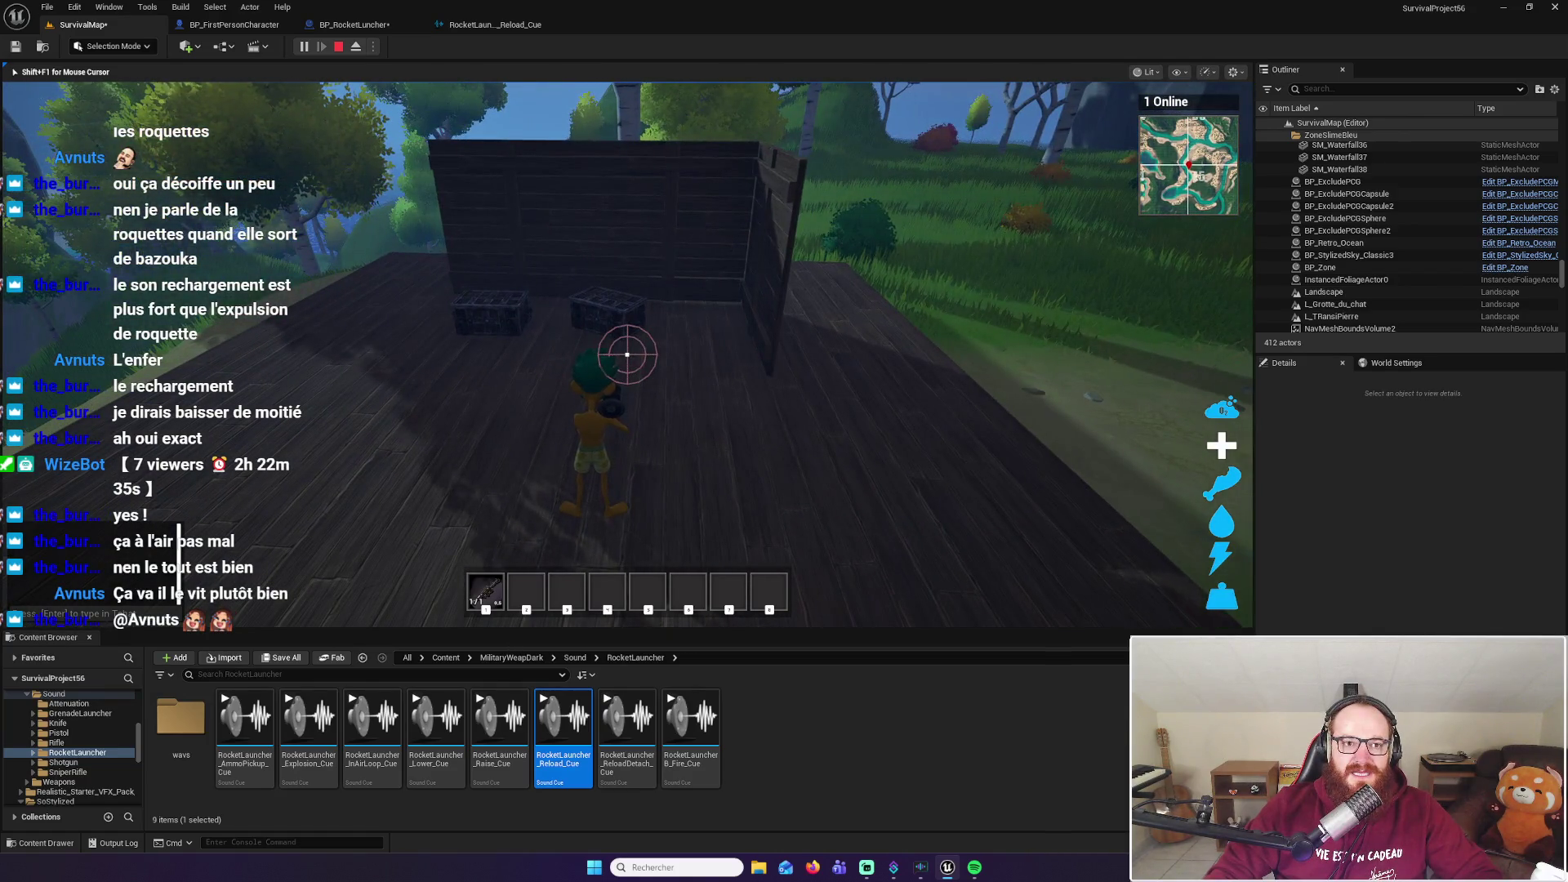
key(w)
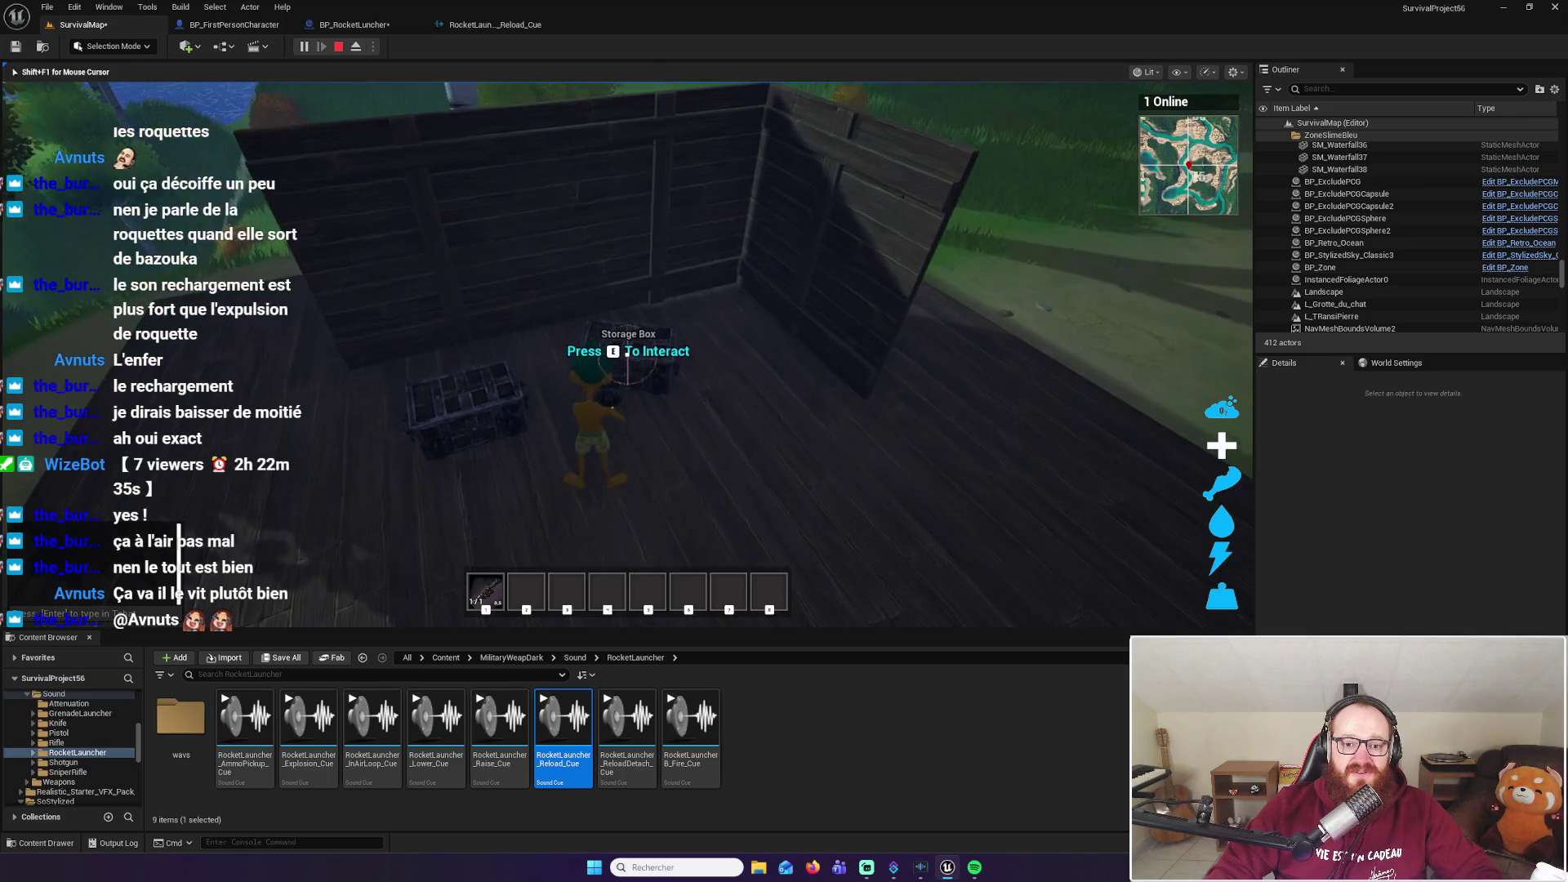
key(e)
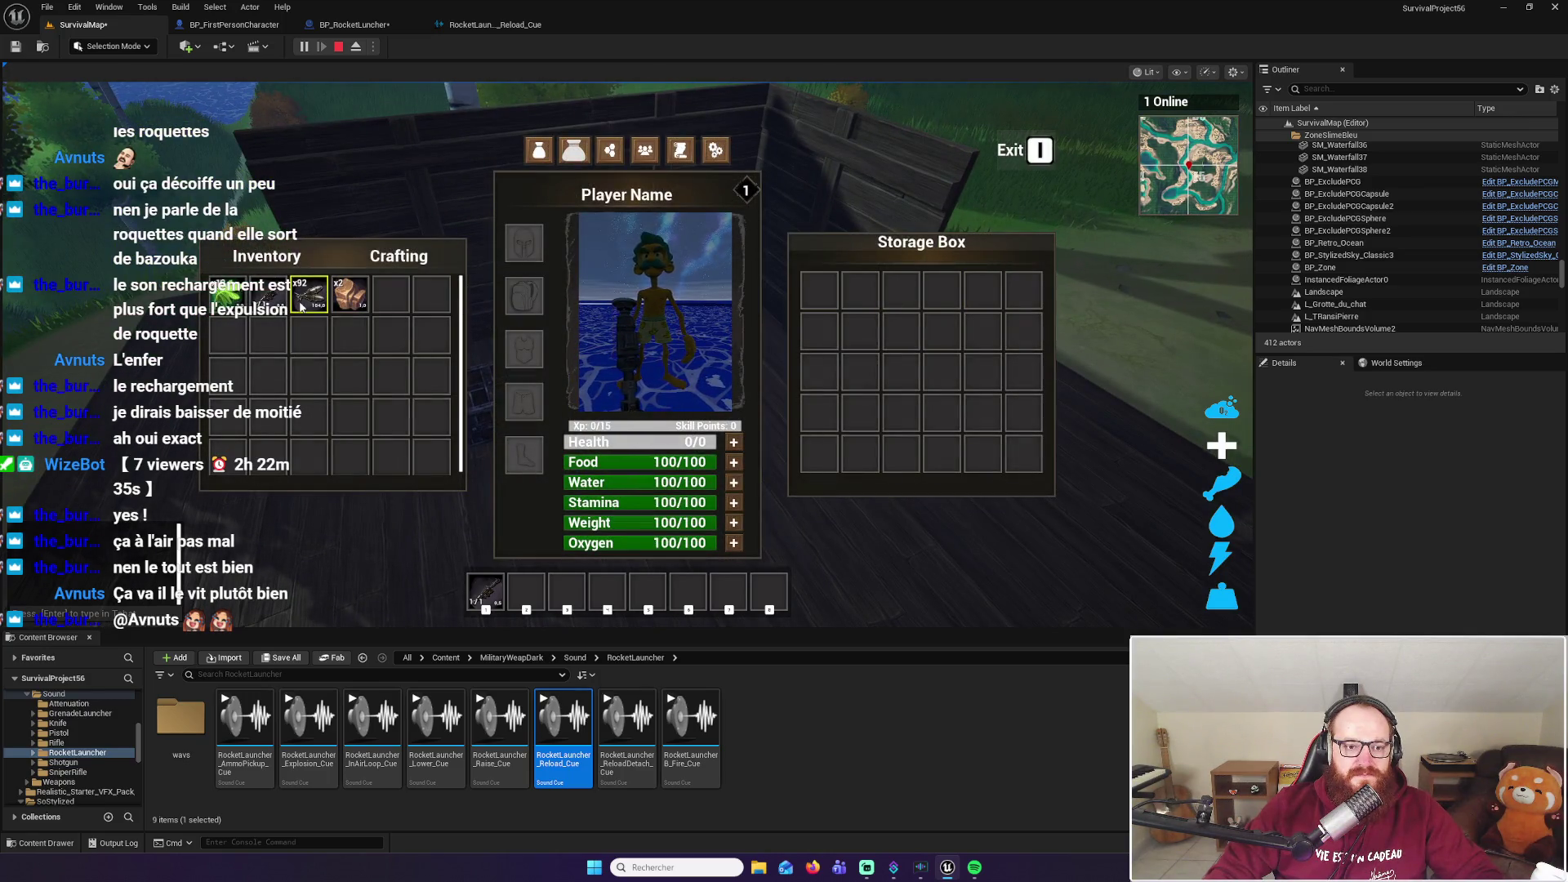
drag(351, 294, 819, 290)
key(i)
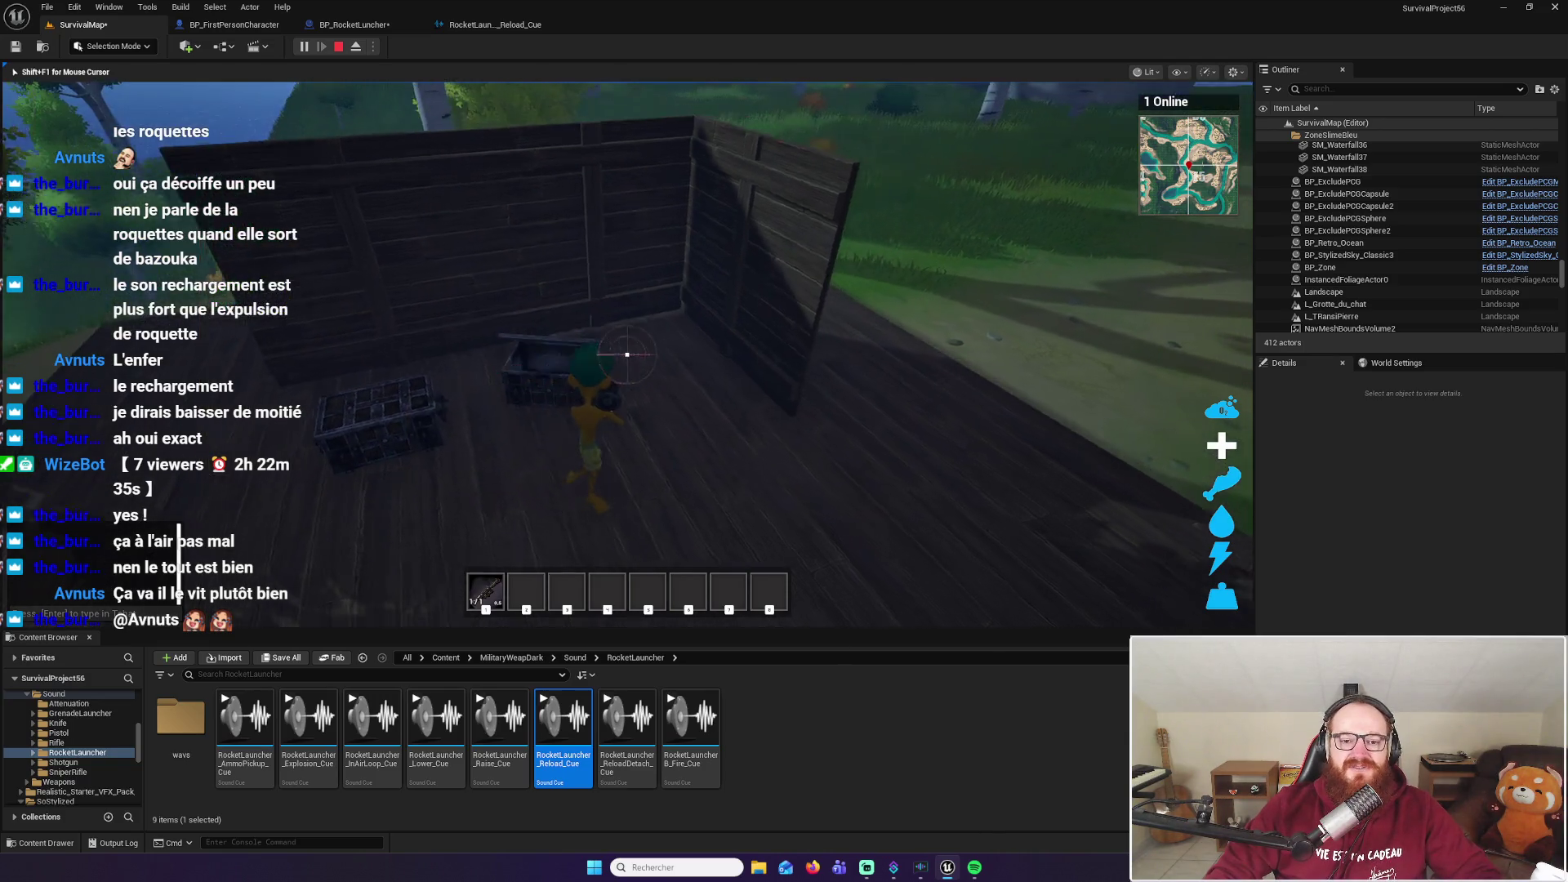
Restart the play session and move the x2 item from the storage box into the inventory
key(Escape)
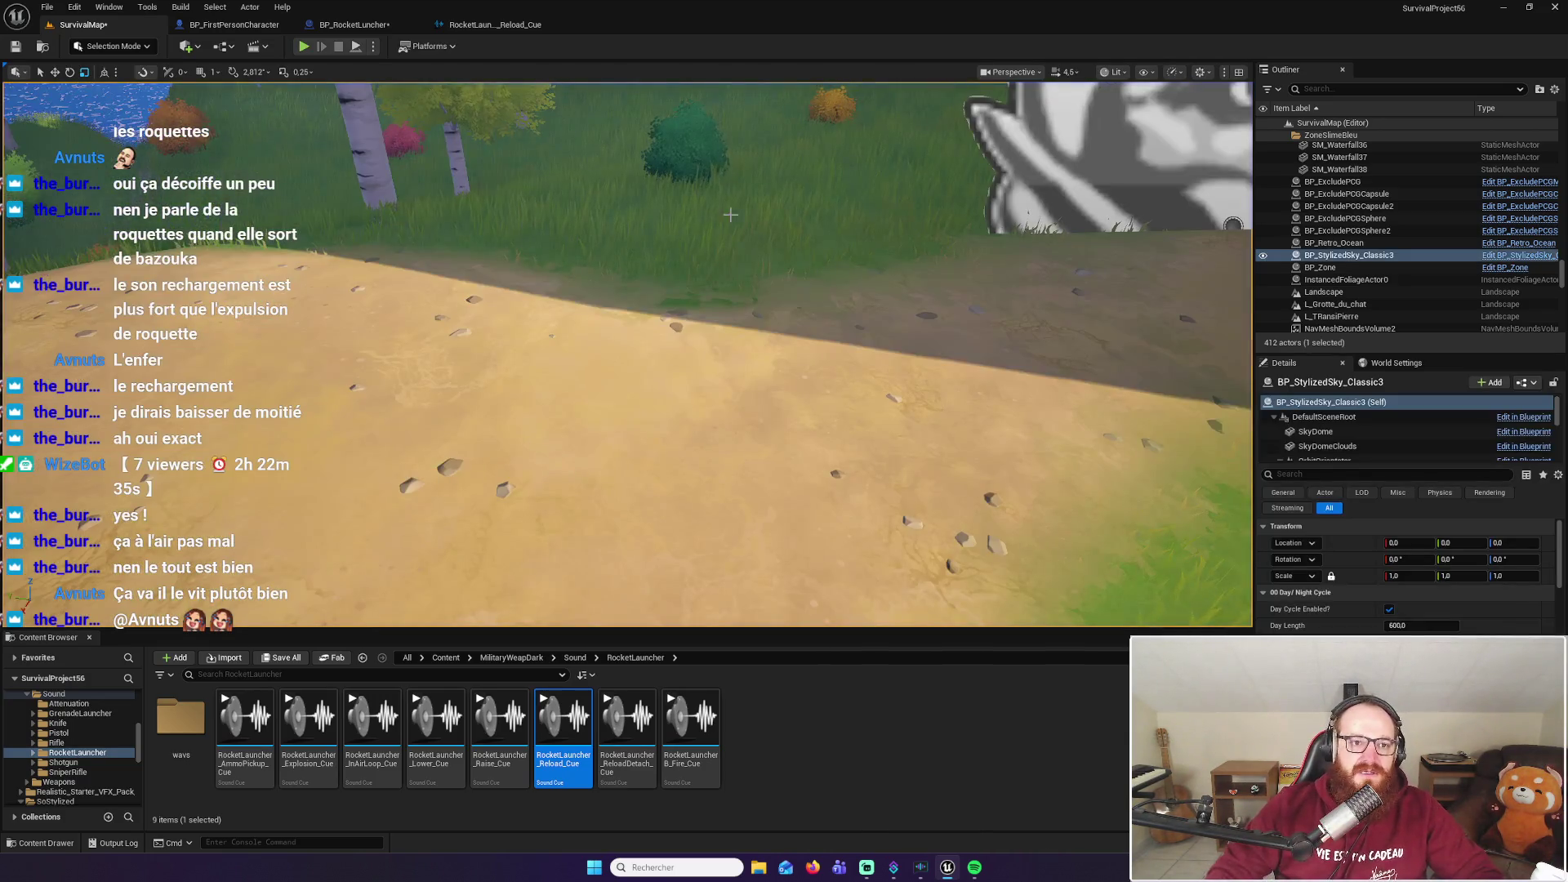
key(Escape)
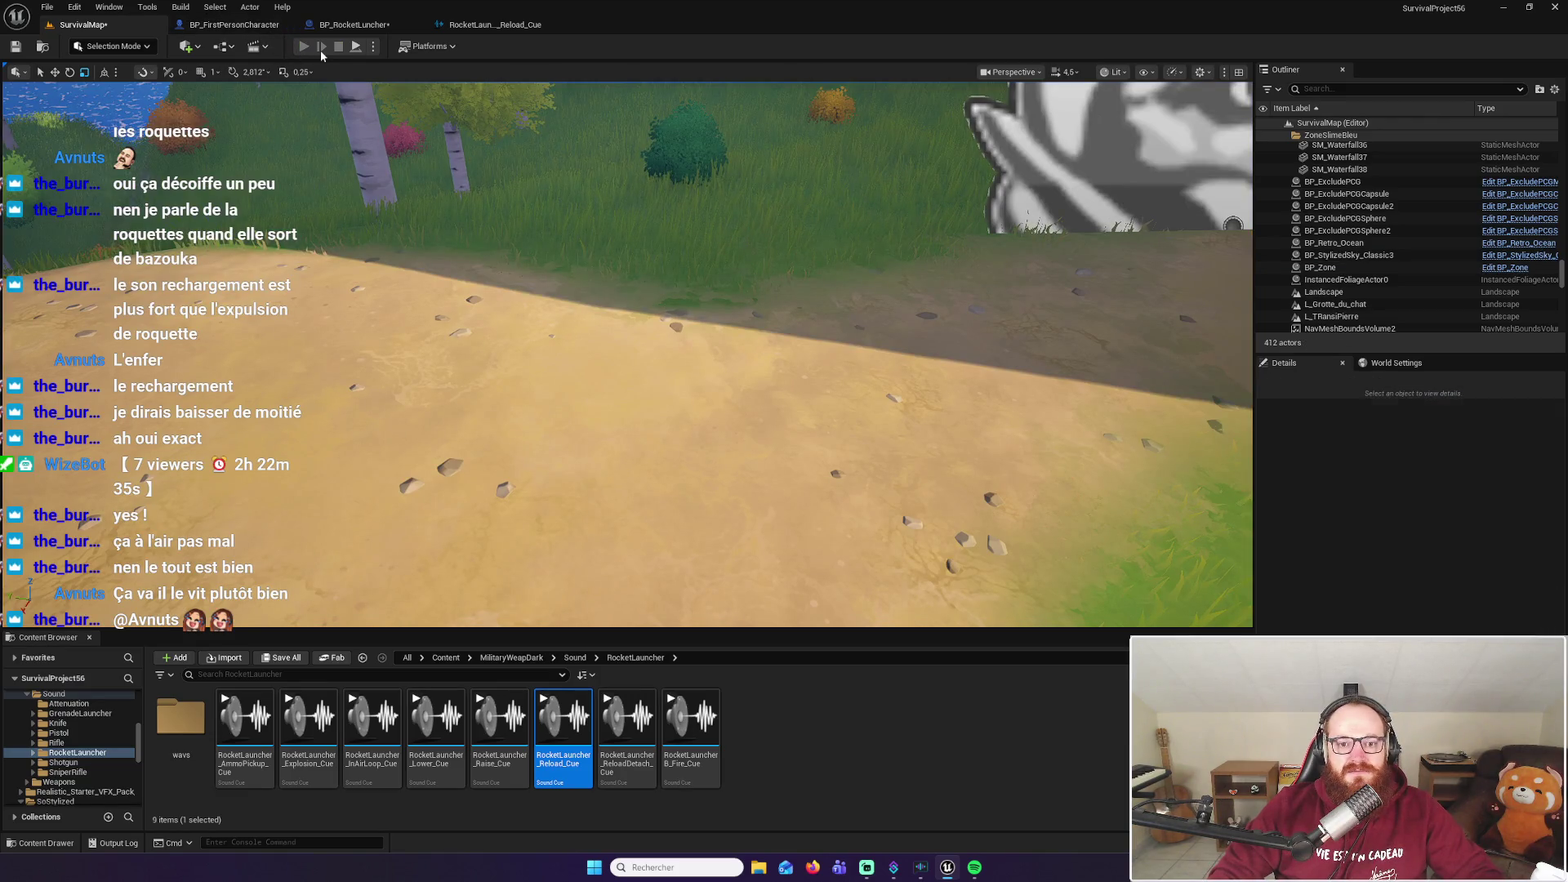
click(304, 46)
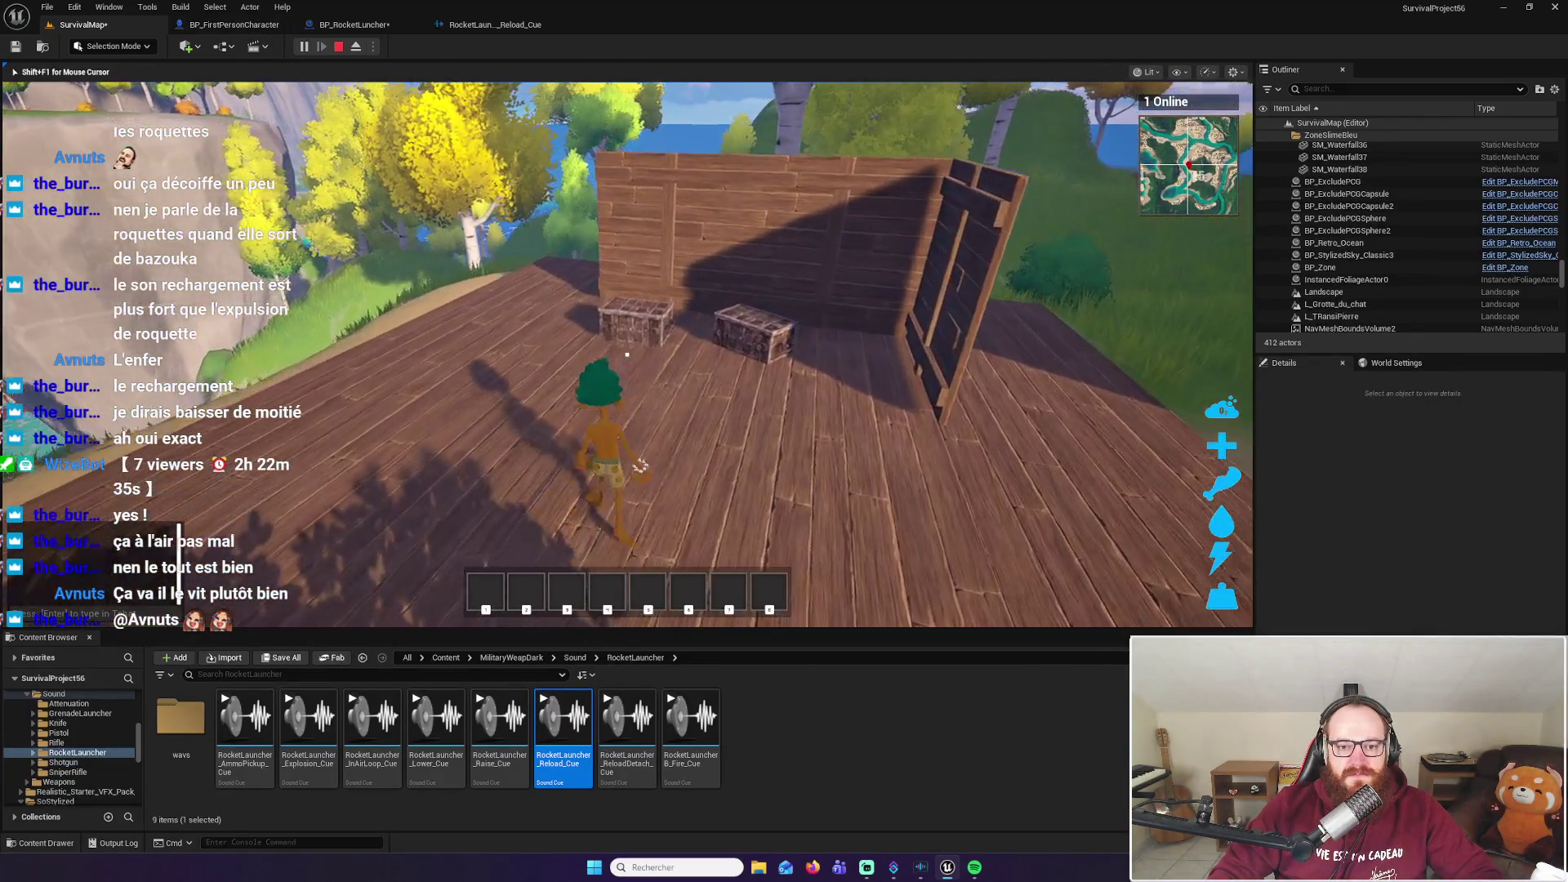
key(e)
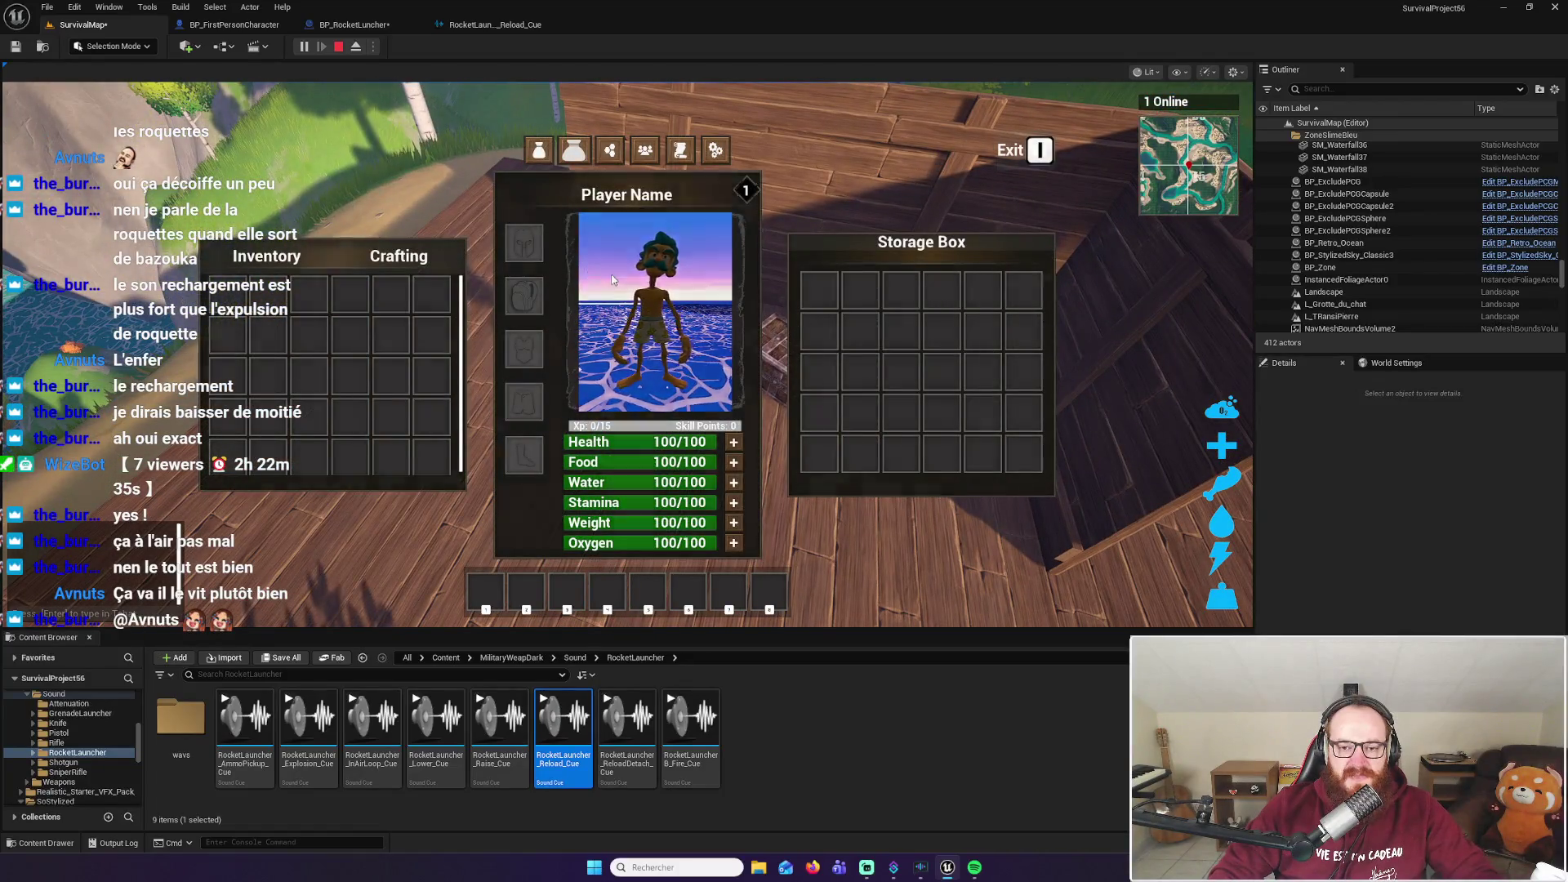
key(e)
key(e)
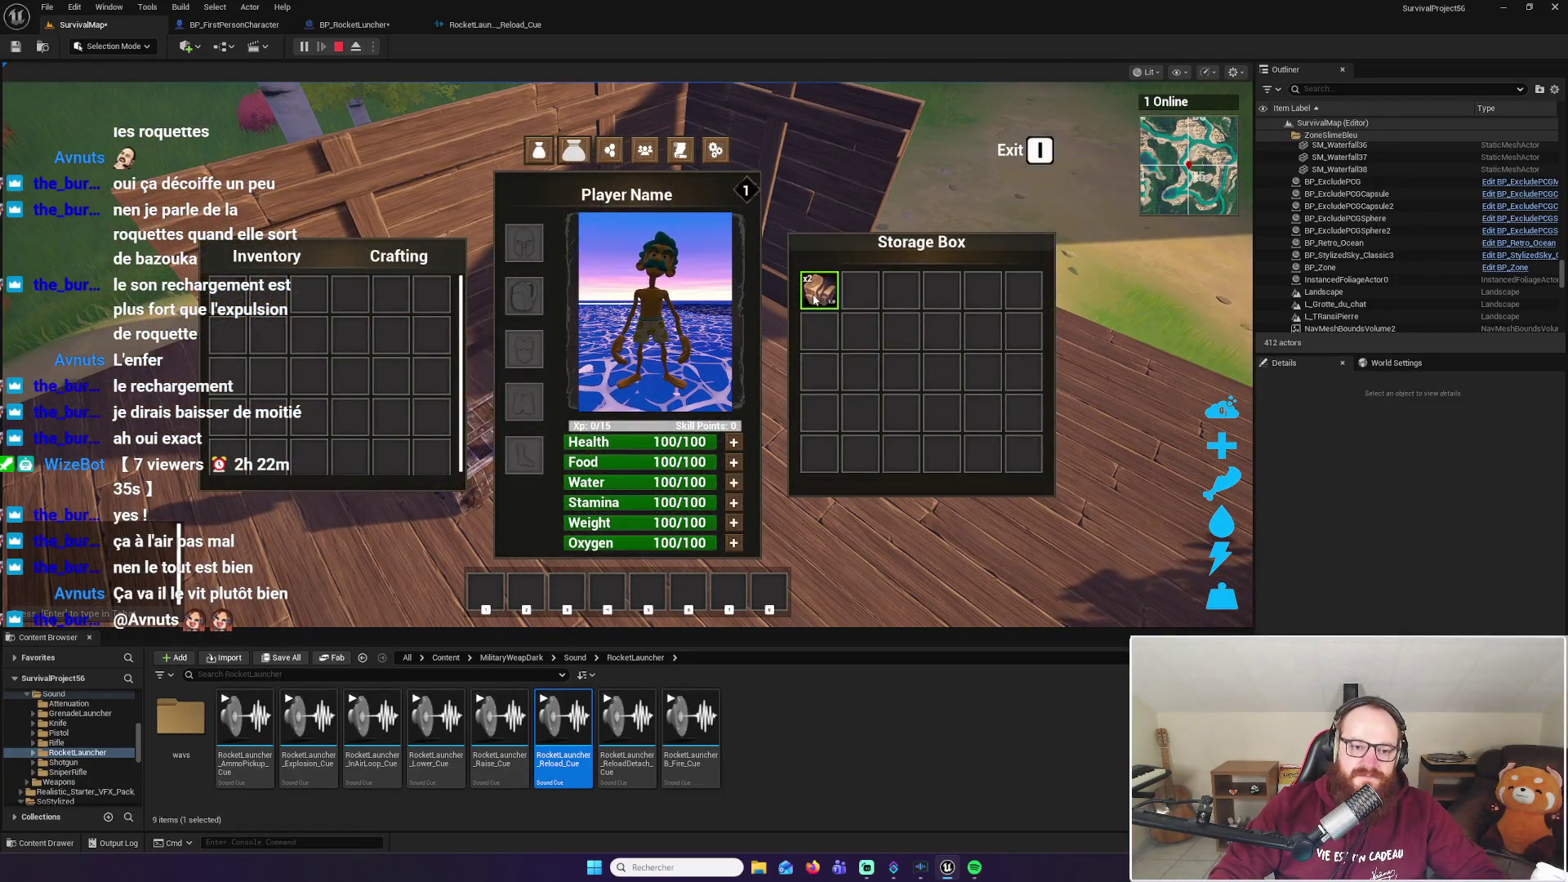
click(815, 300)
Close the inventory, run to the orange creature, and strike it to collect BeechLeaf
key(e)
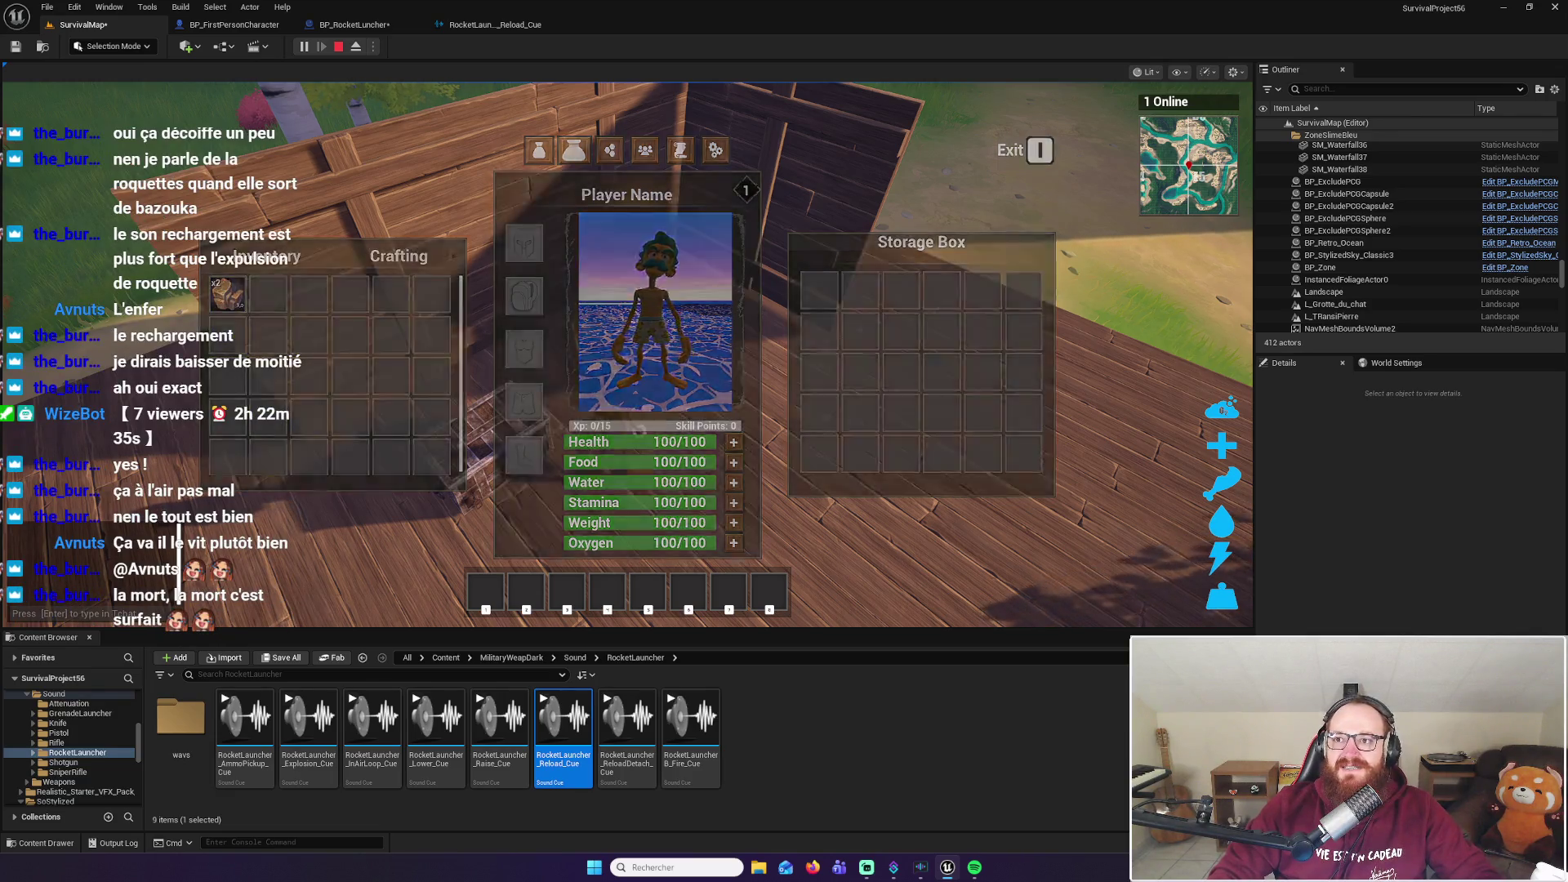
key(w)
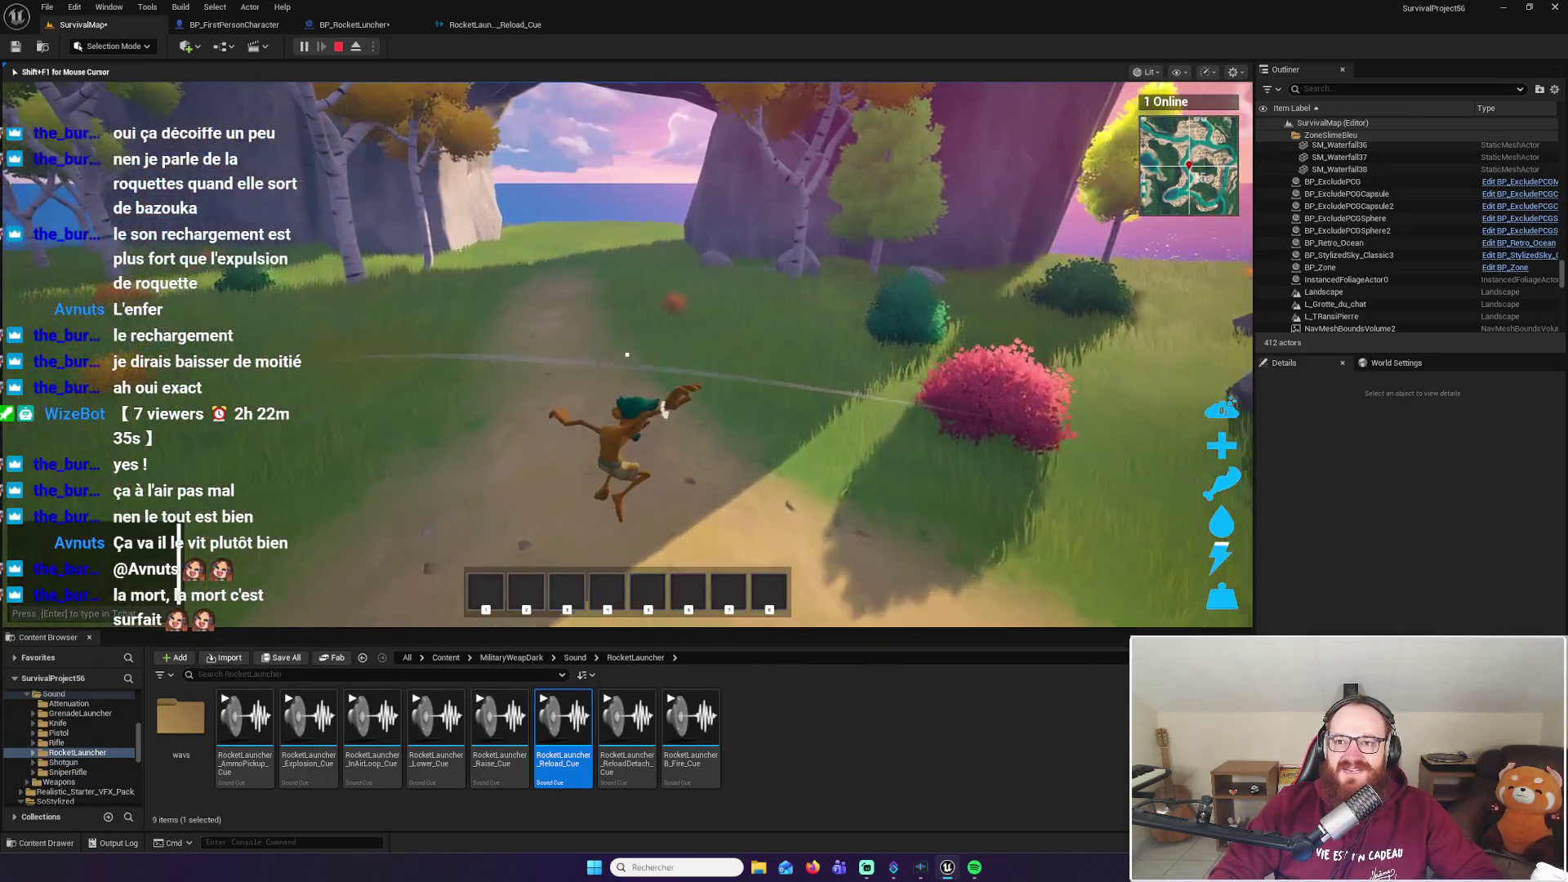
key(w)
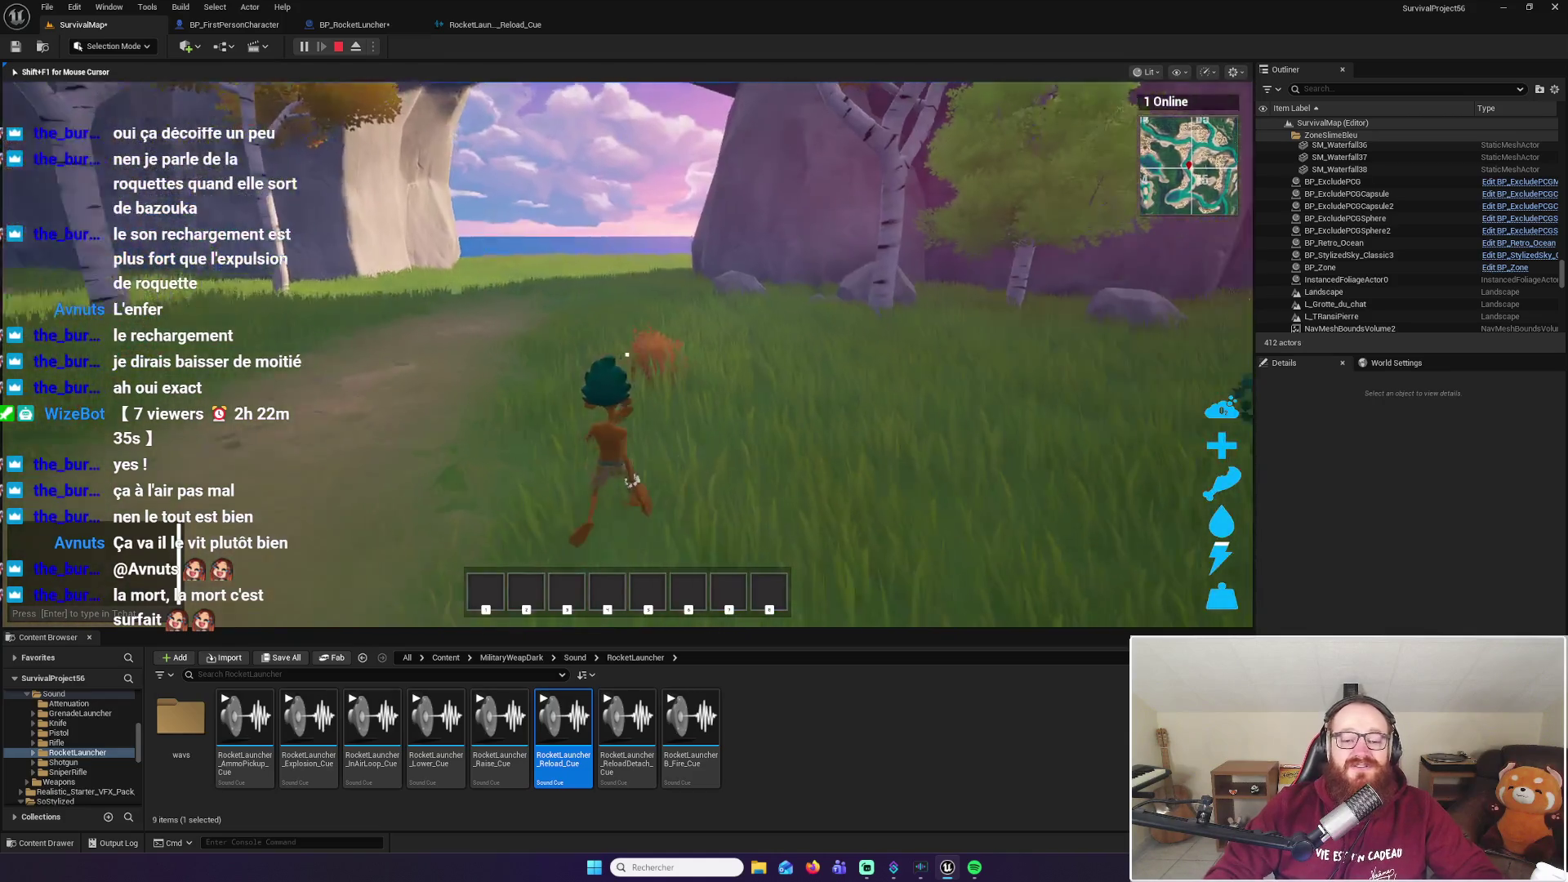
click(627, 354)
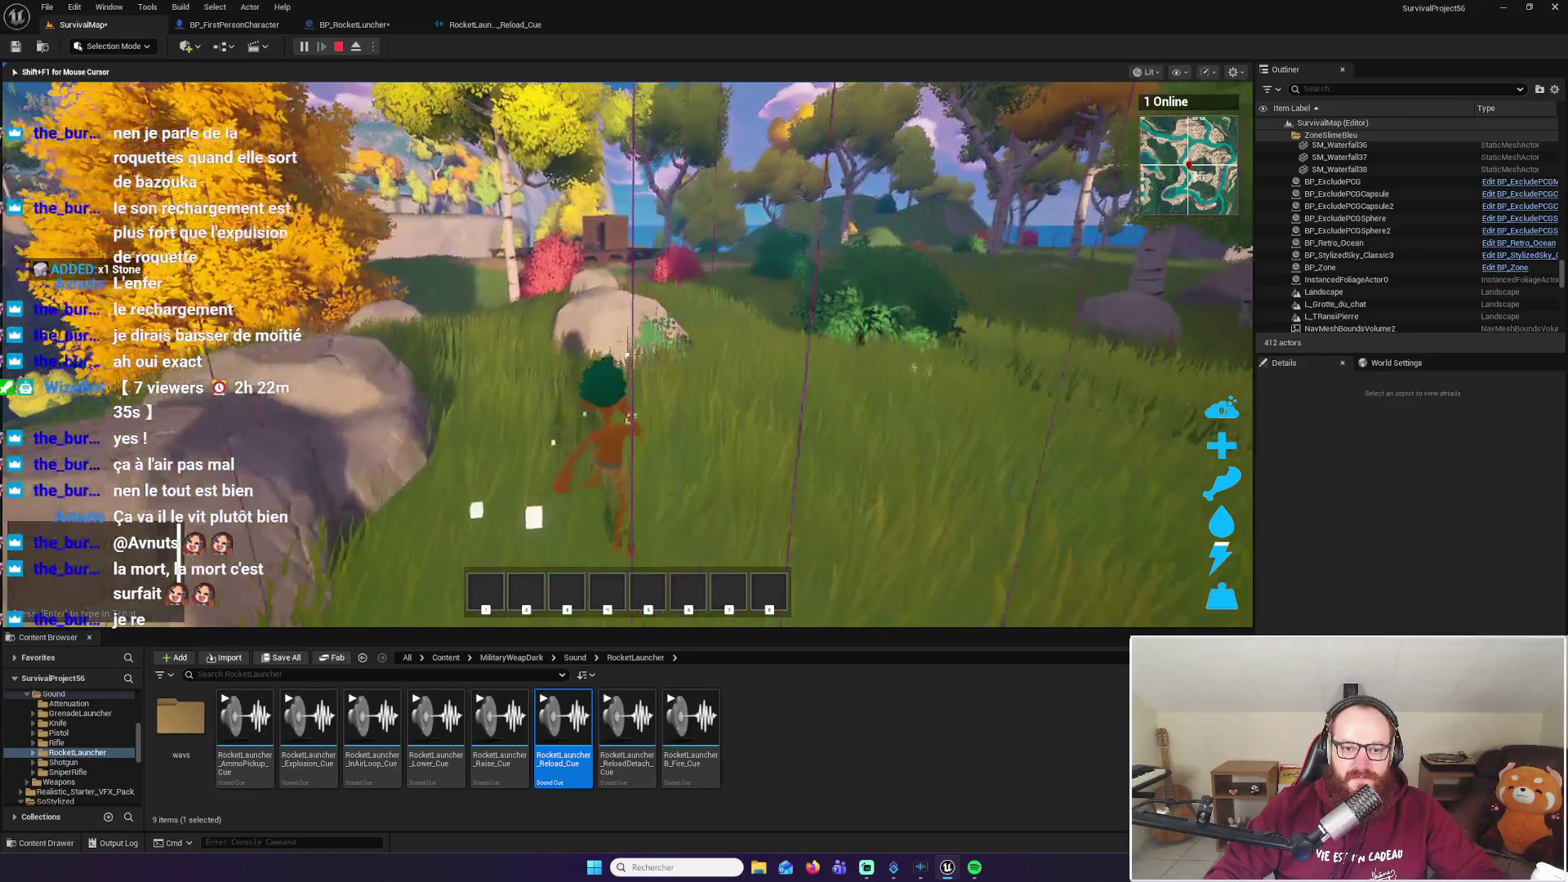
Run through the grass past the green slime, then dismiss the system app launcher
key(w)
key(w)
key(w)
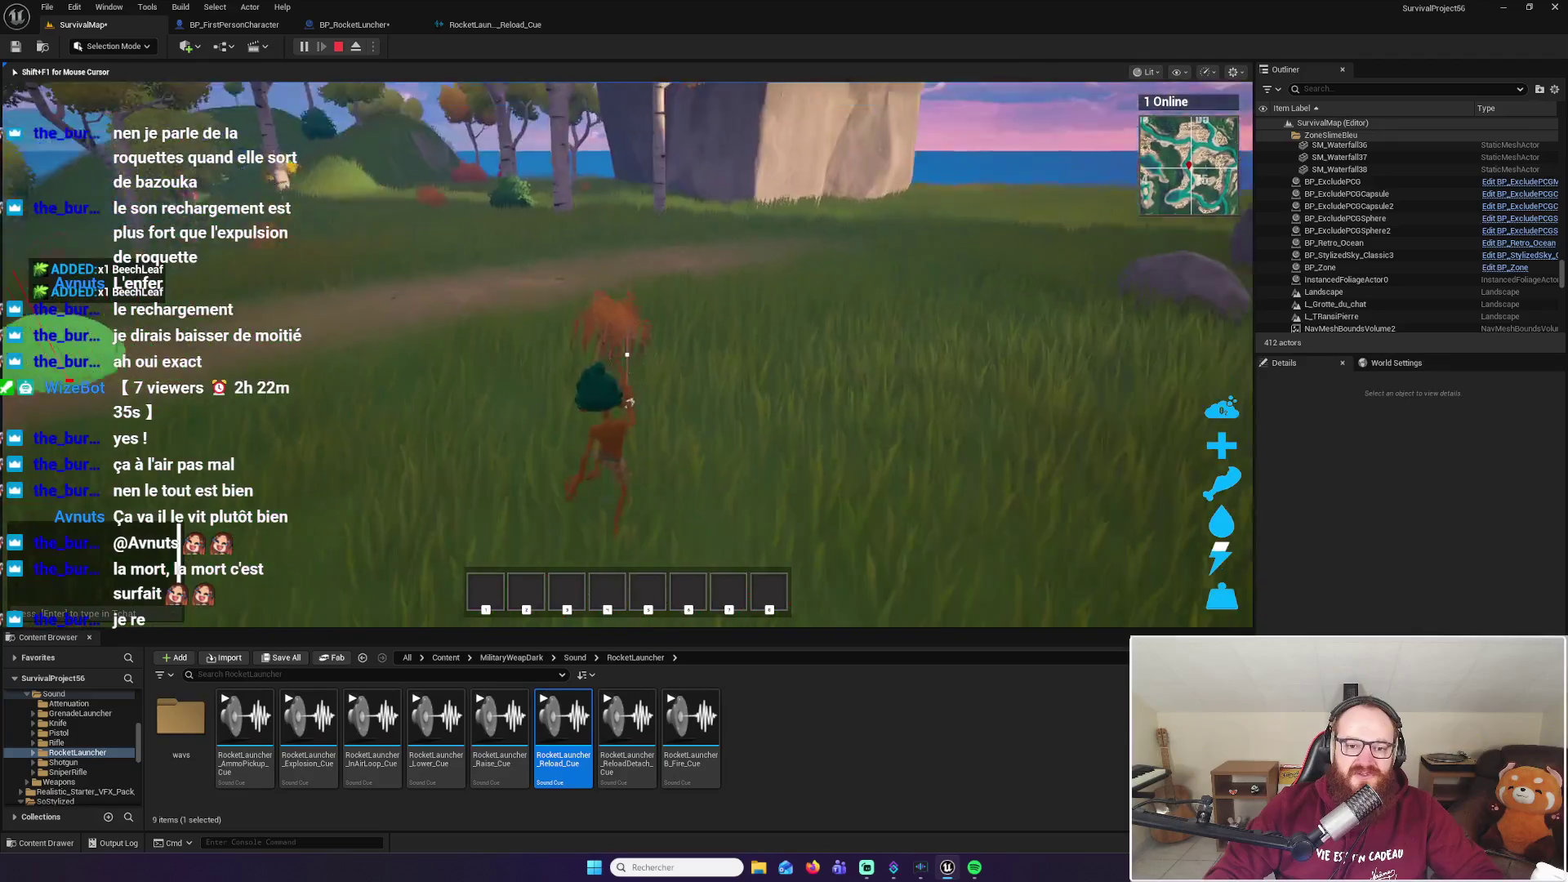
key(w)
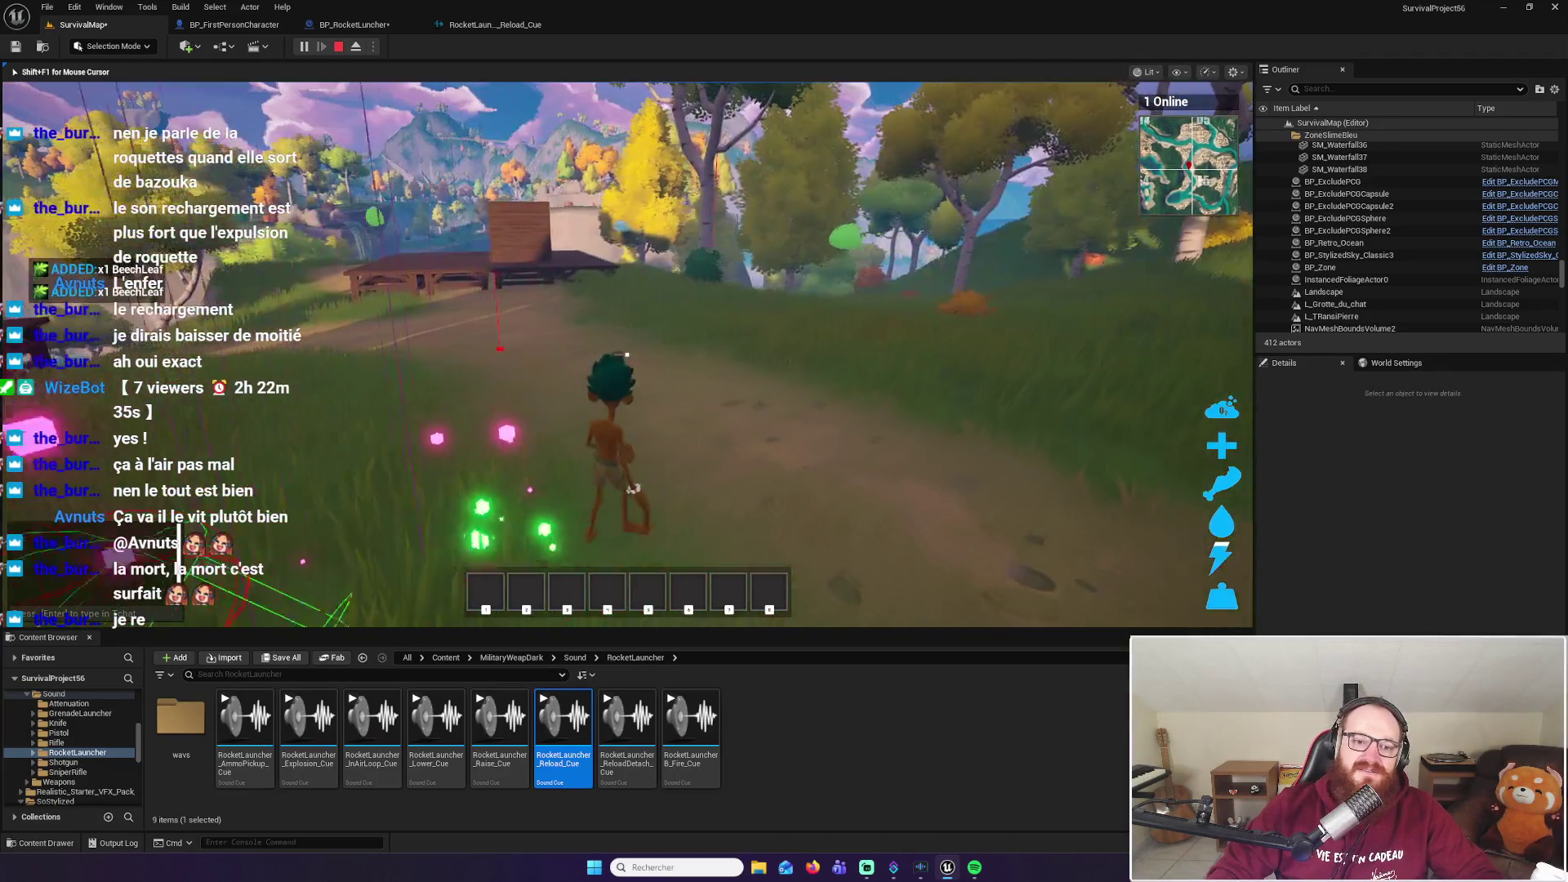
key(w)
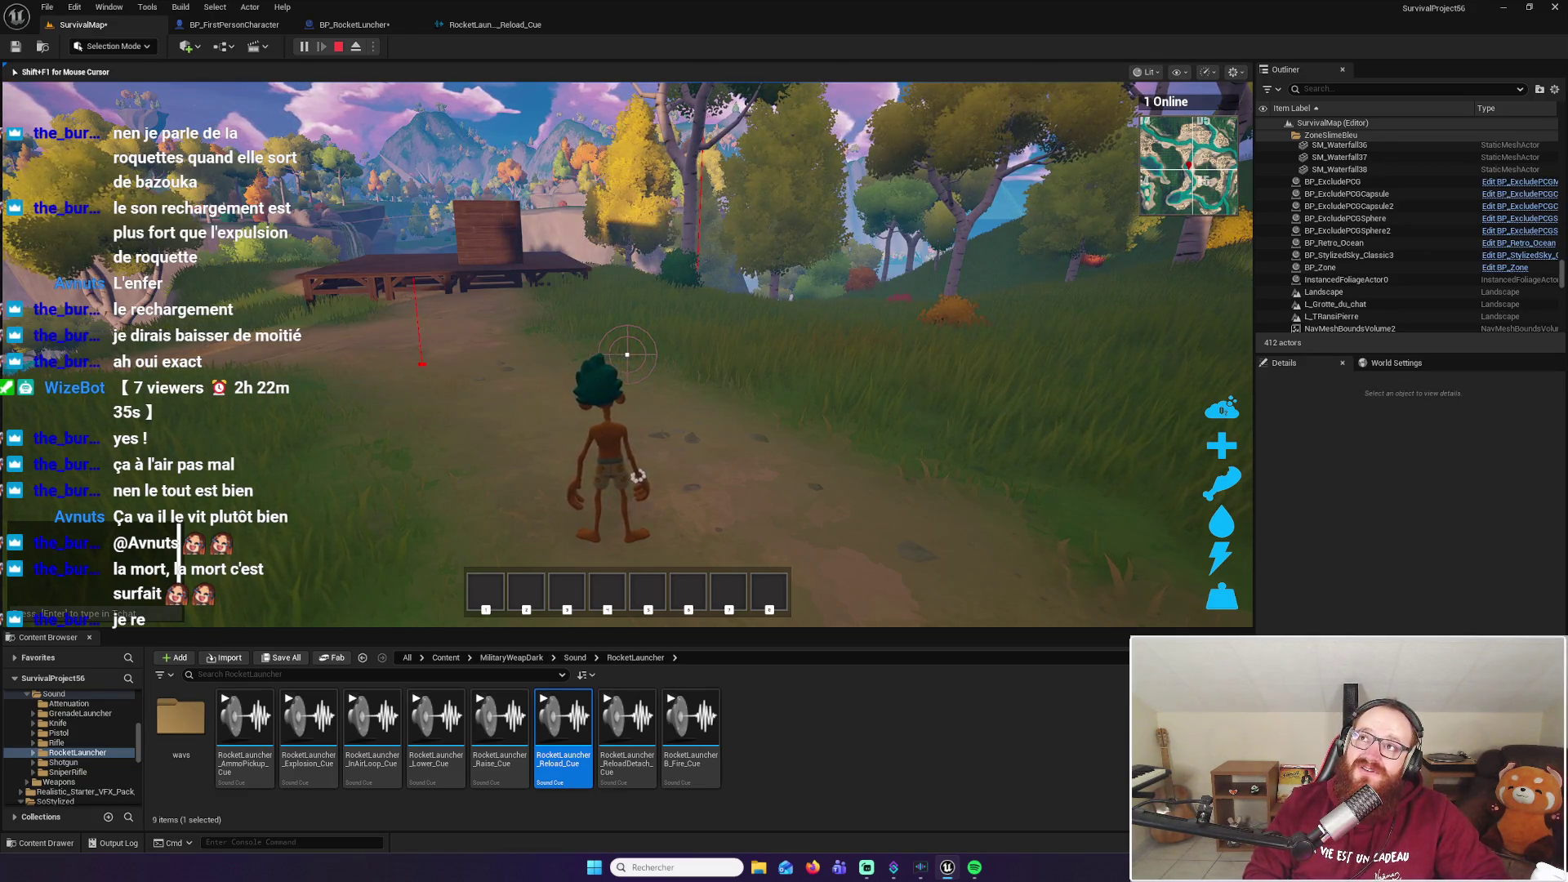
key(super)
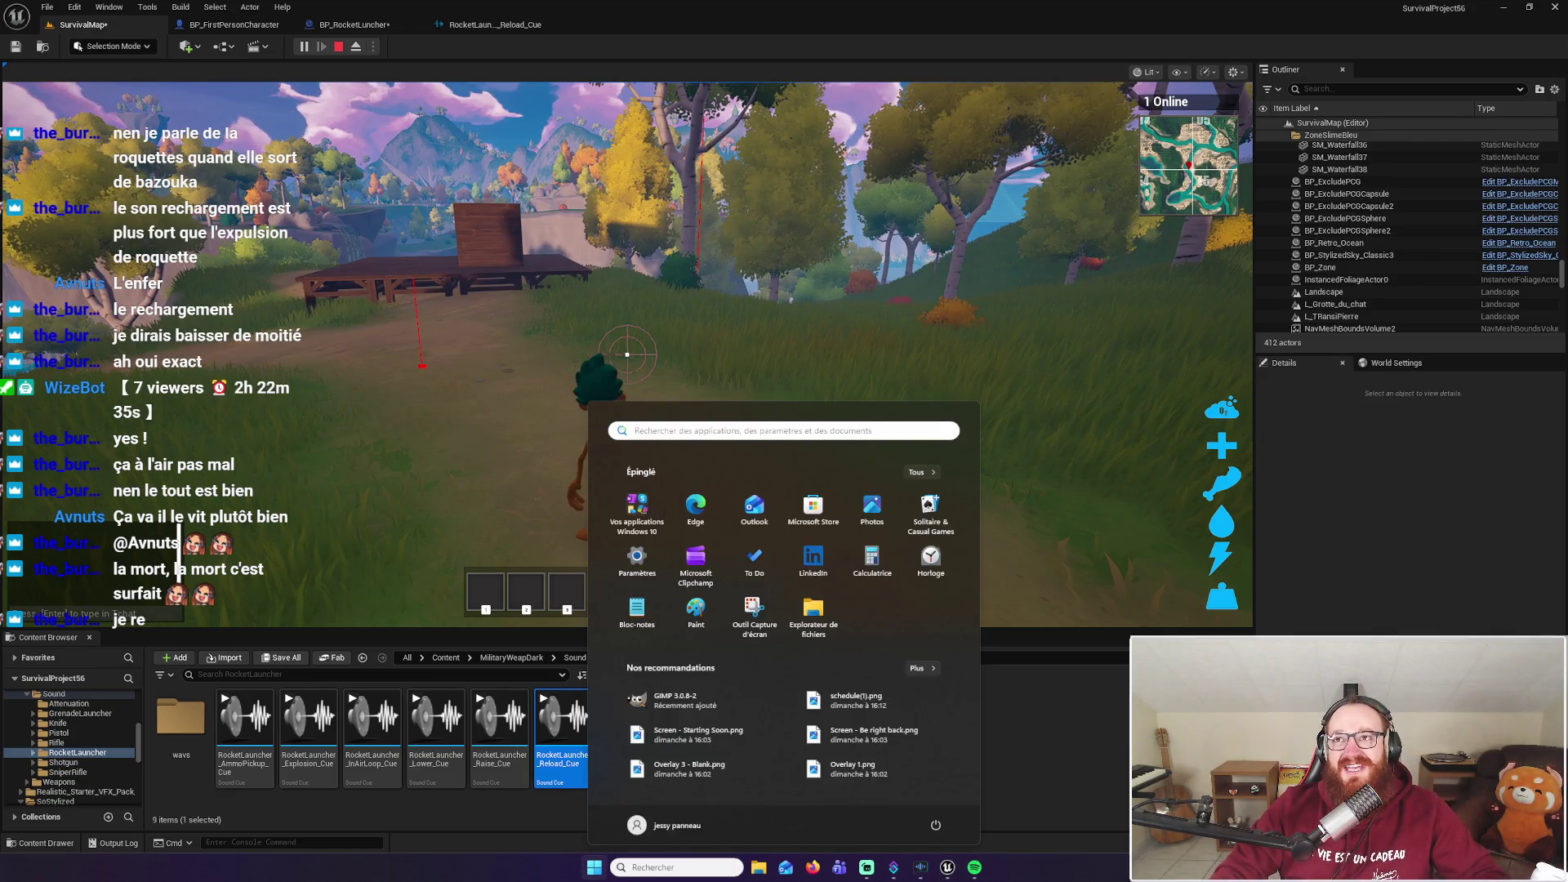
key(Escape)
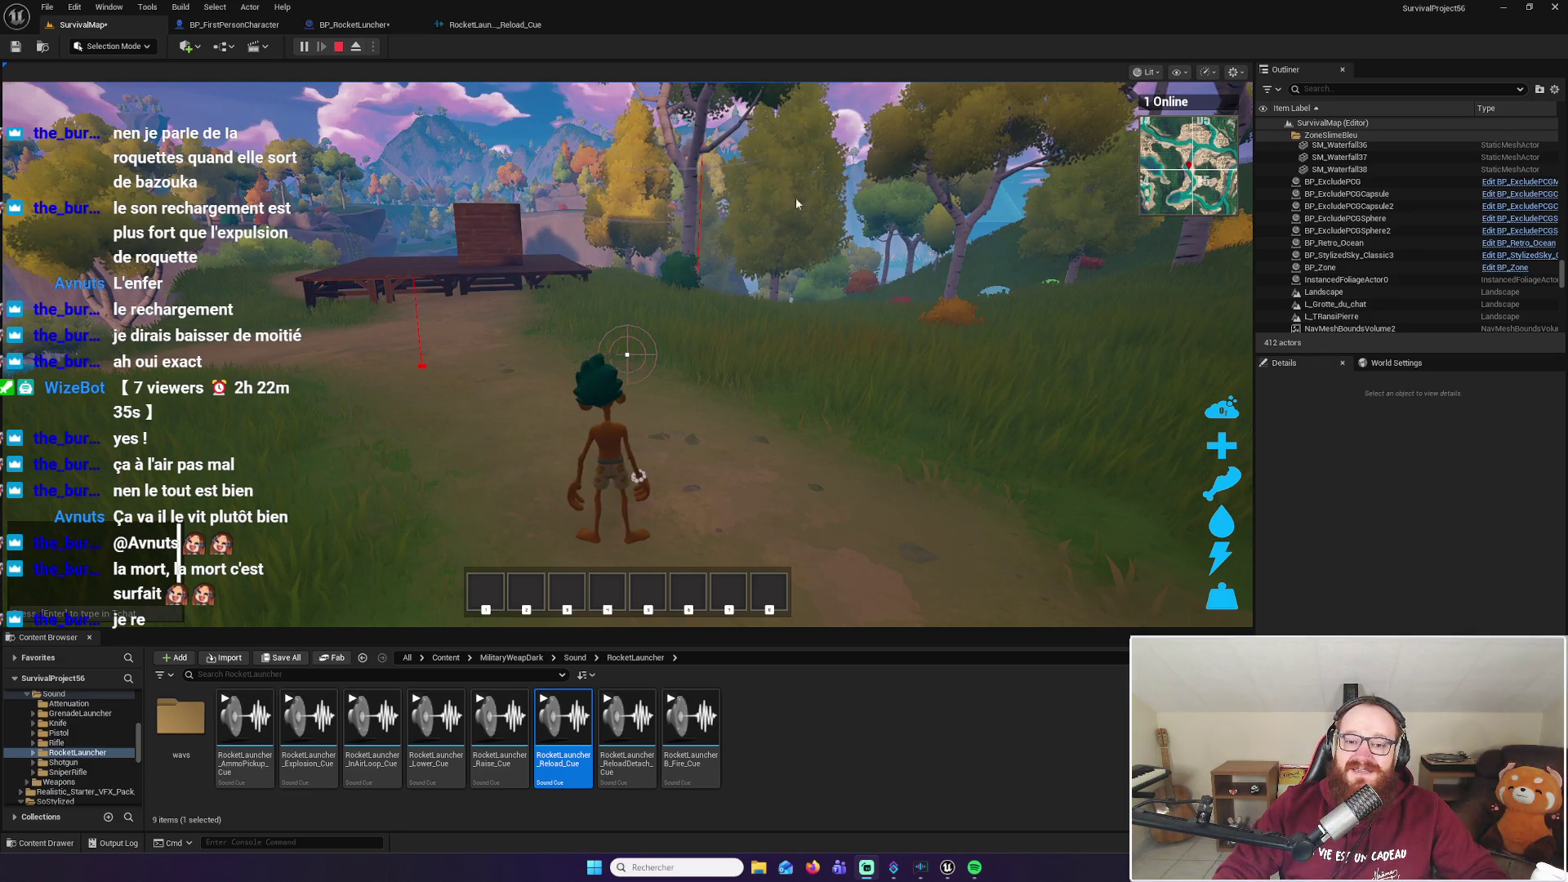
Refocus the game, jump onto the wooden platform, and run back onto the grass
click(627, 354)
key(w)
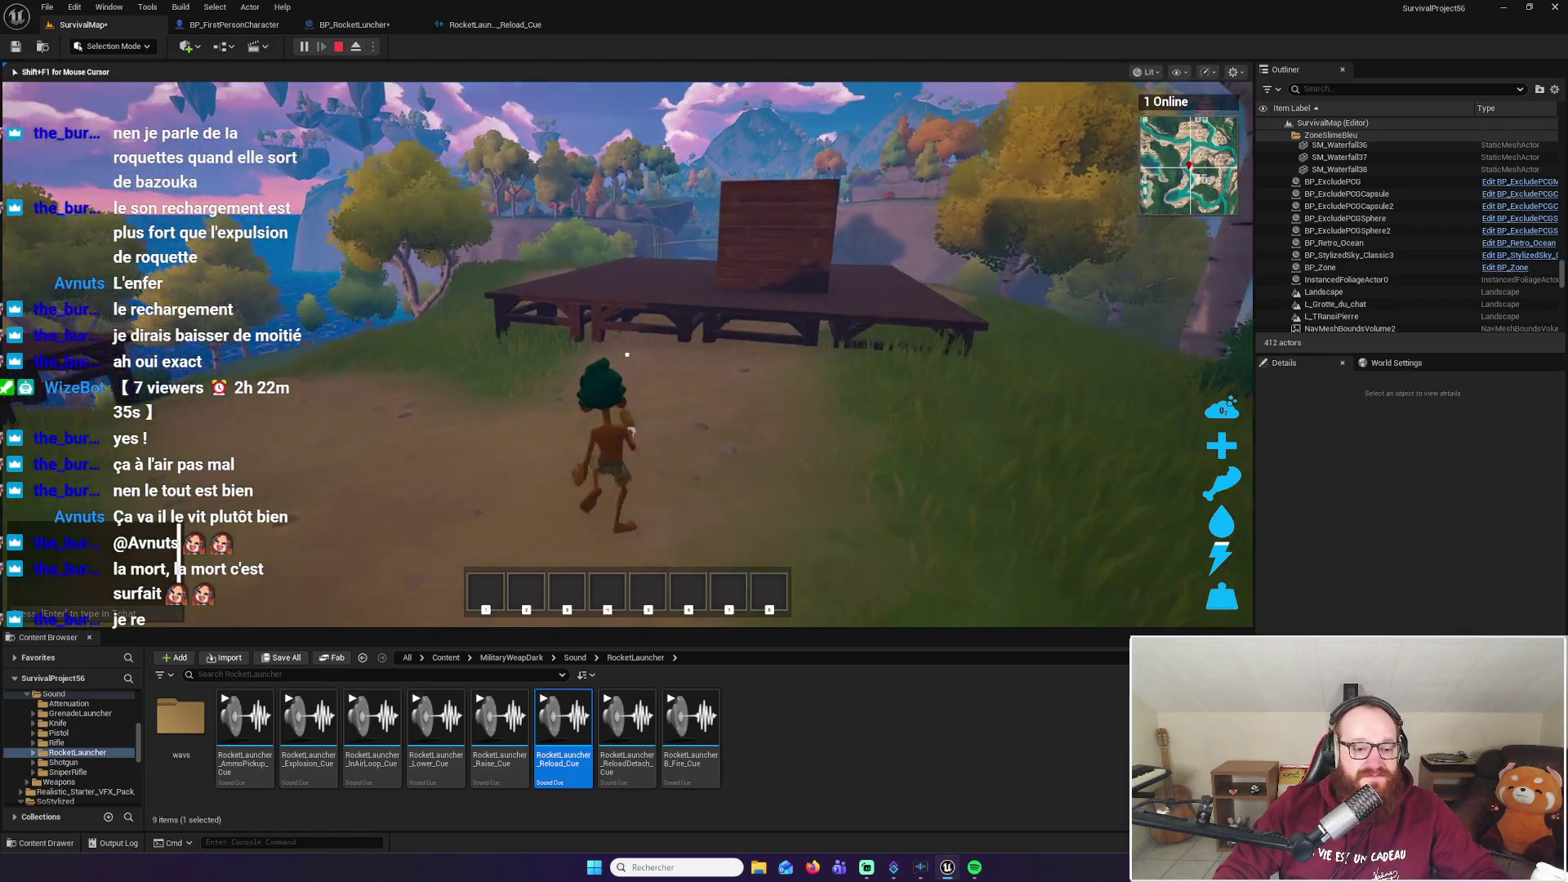
key(space)
key(w)
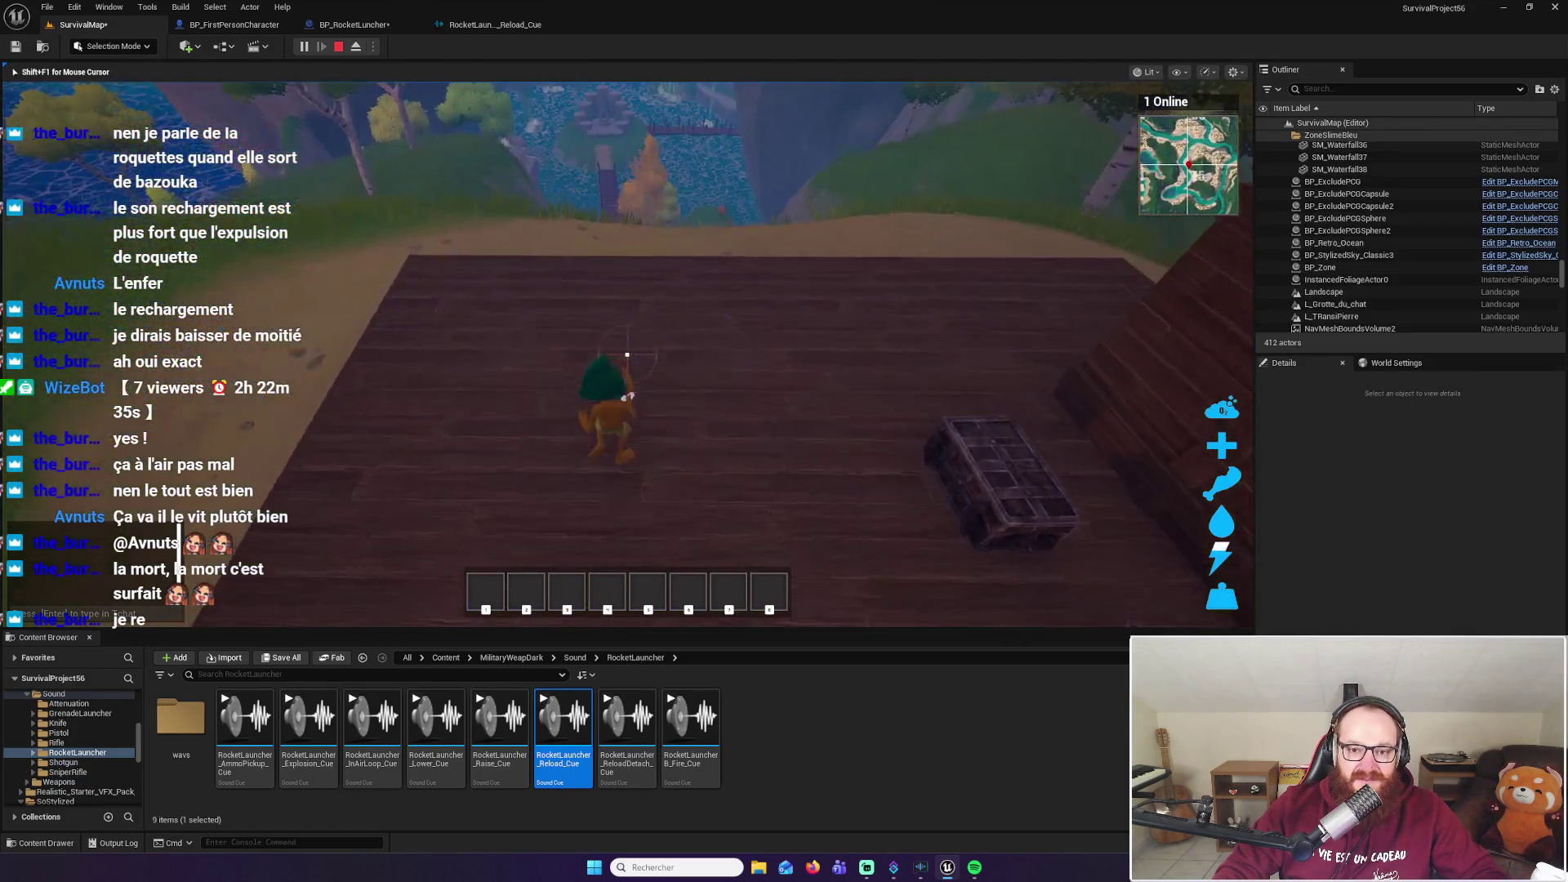
key(w)
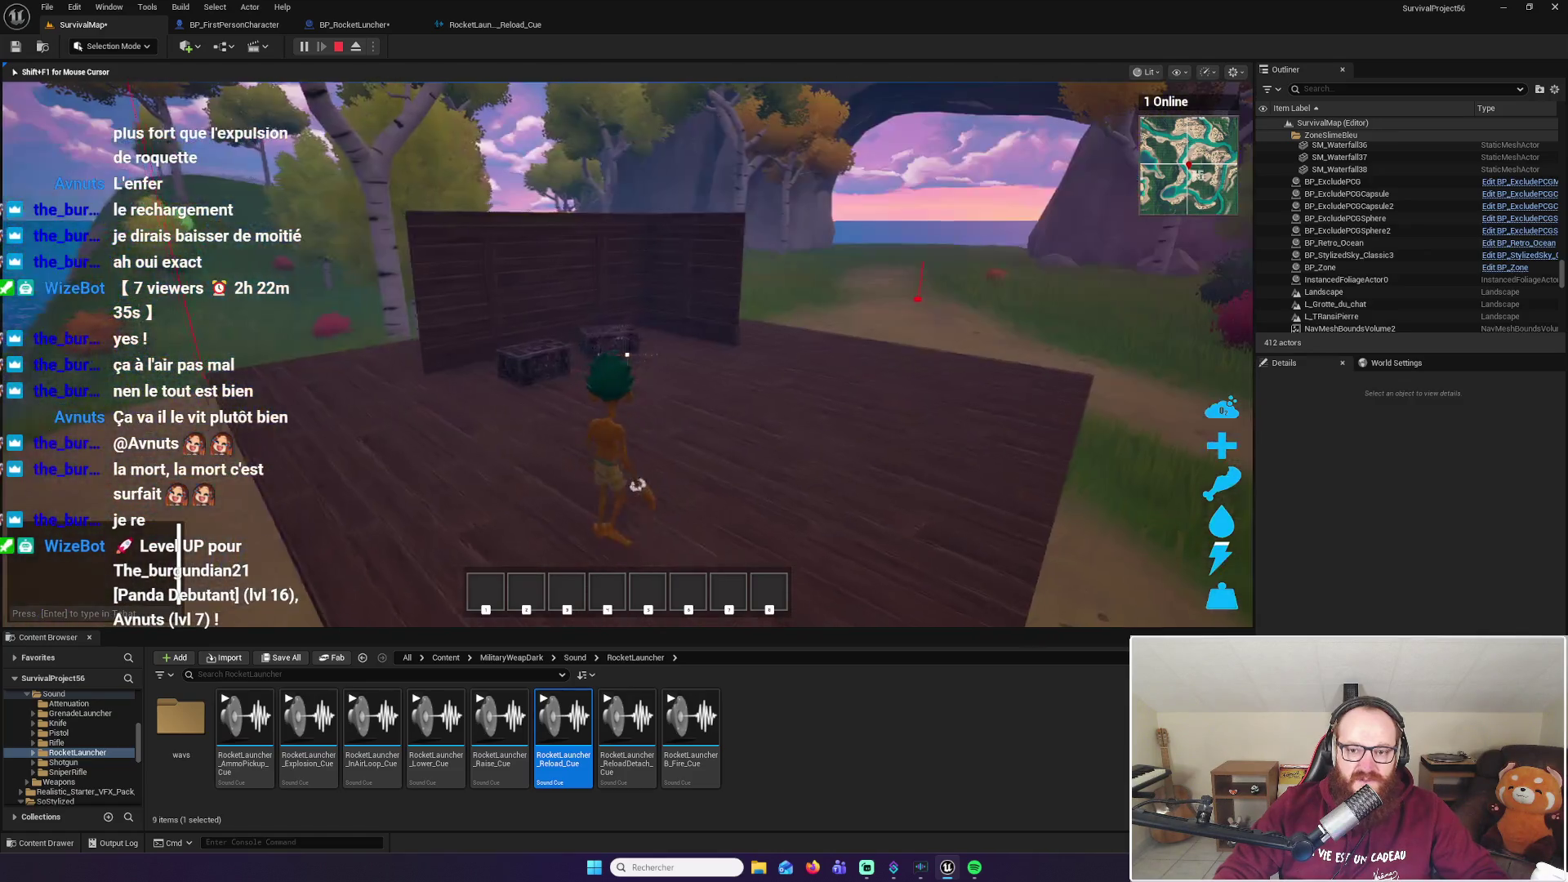
key(w)
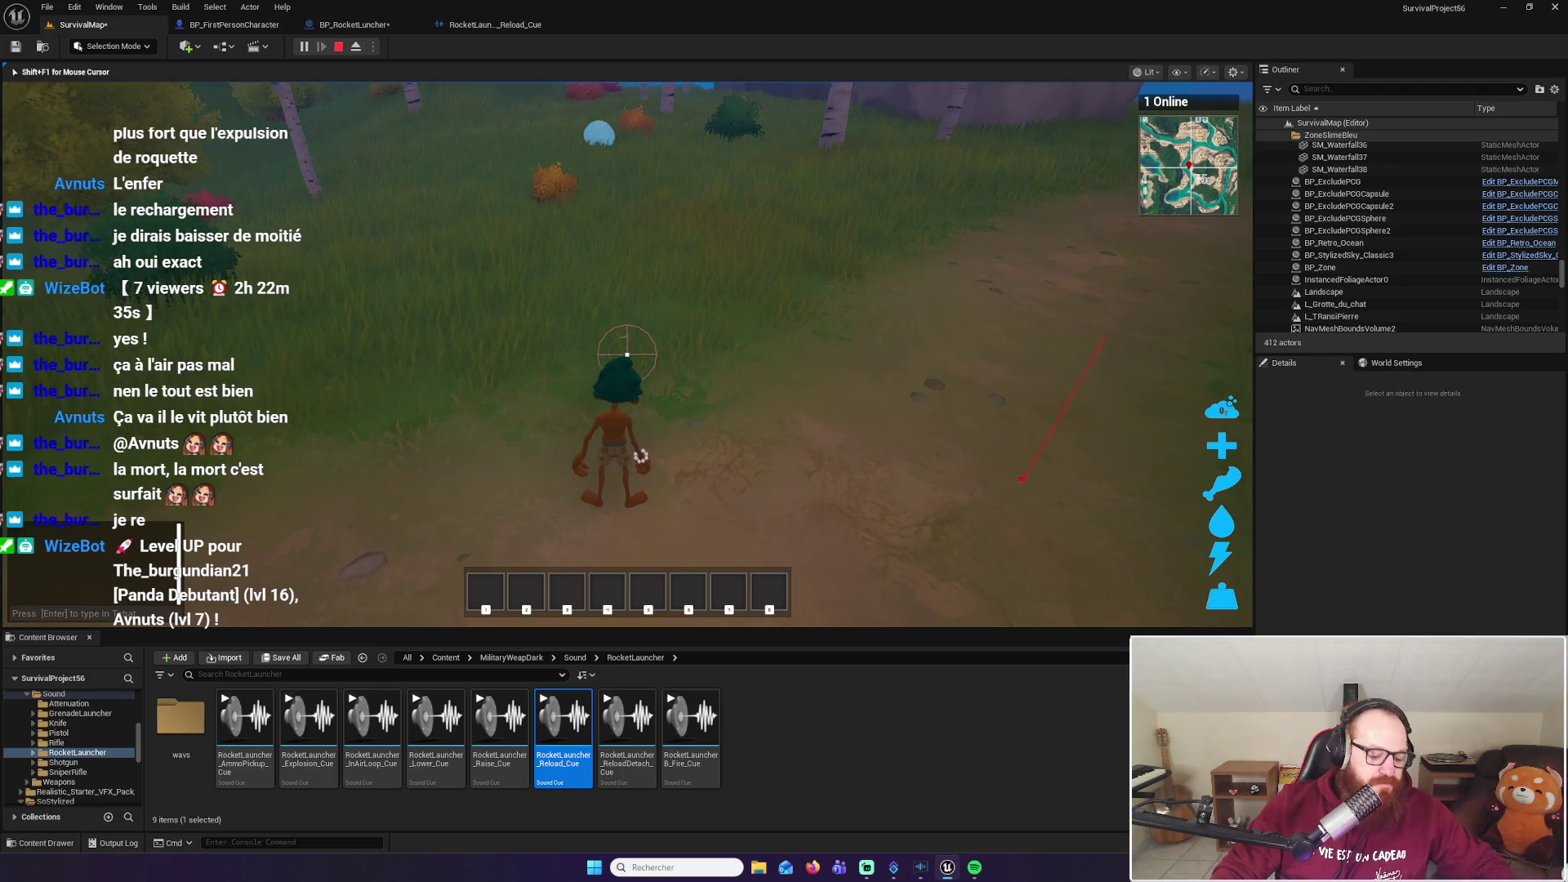
Head into the tall grass and harvest the orange bushes for BeechLeaf
key(w)
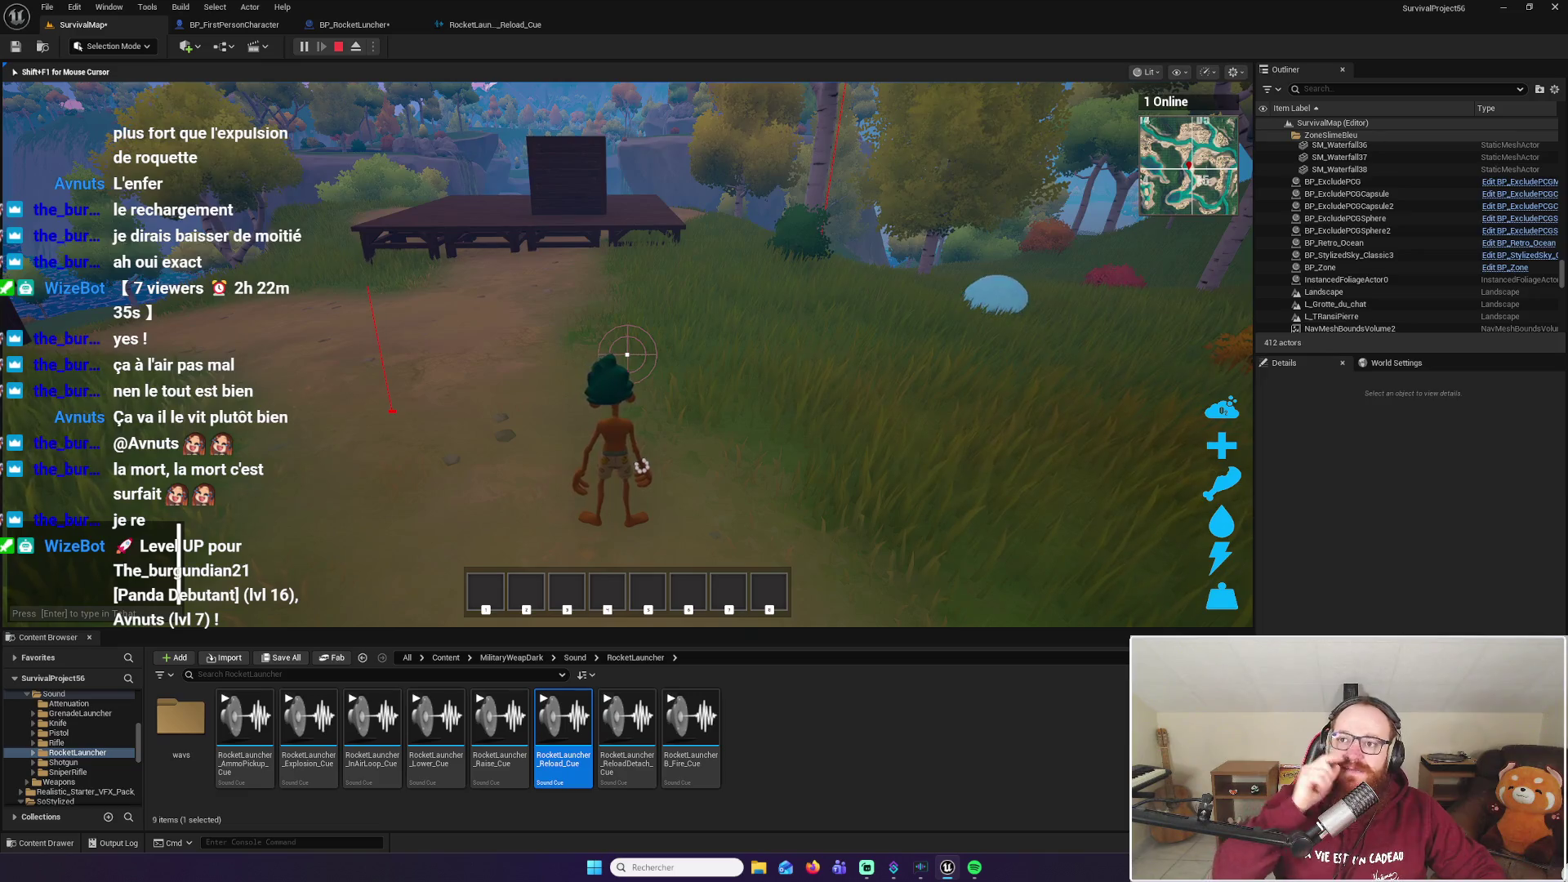
key(w)
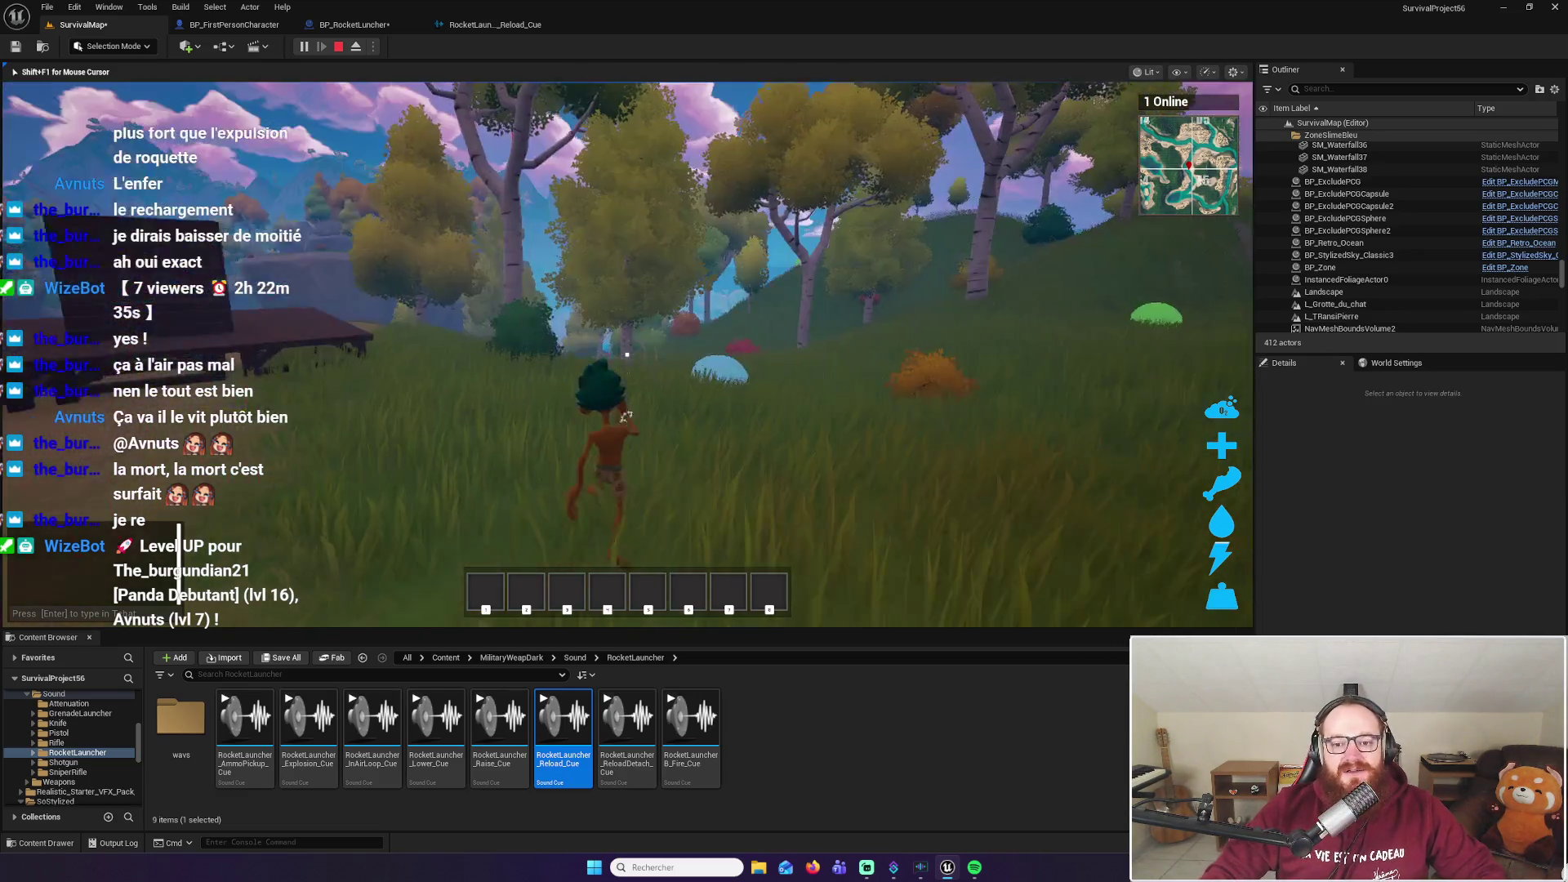
key(w)
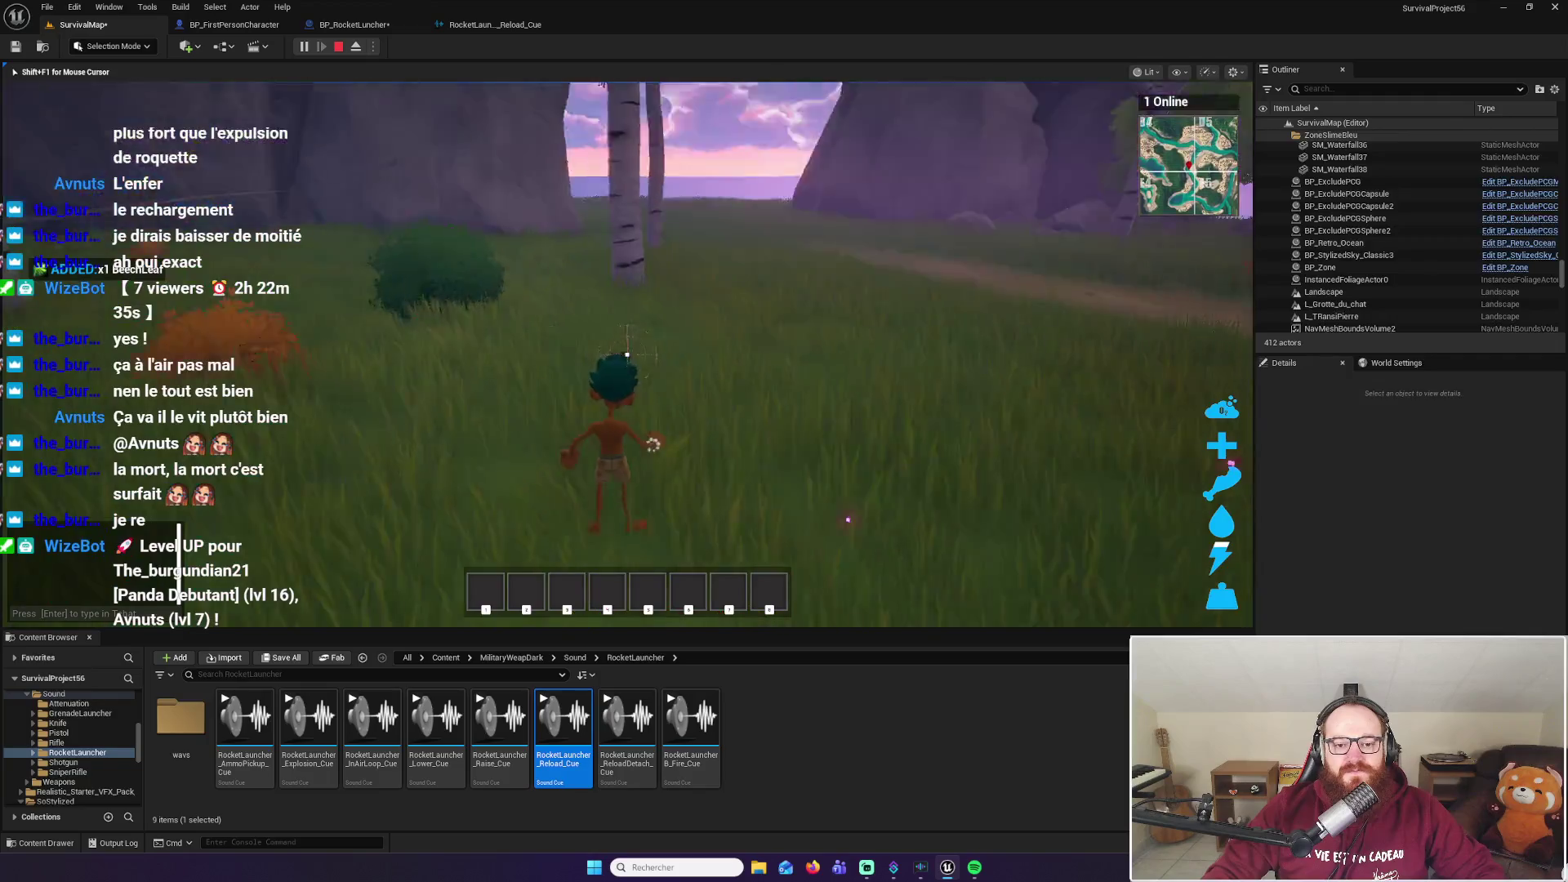
key(w)
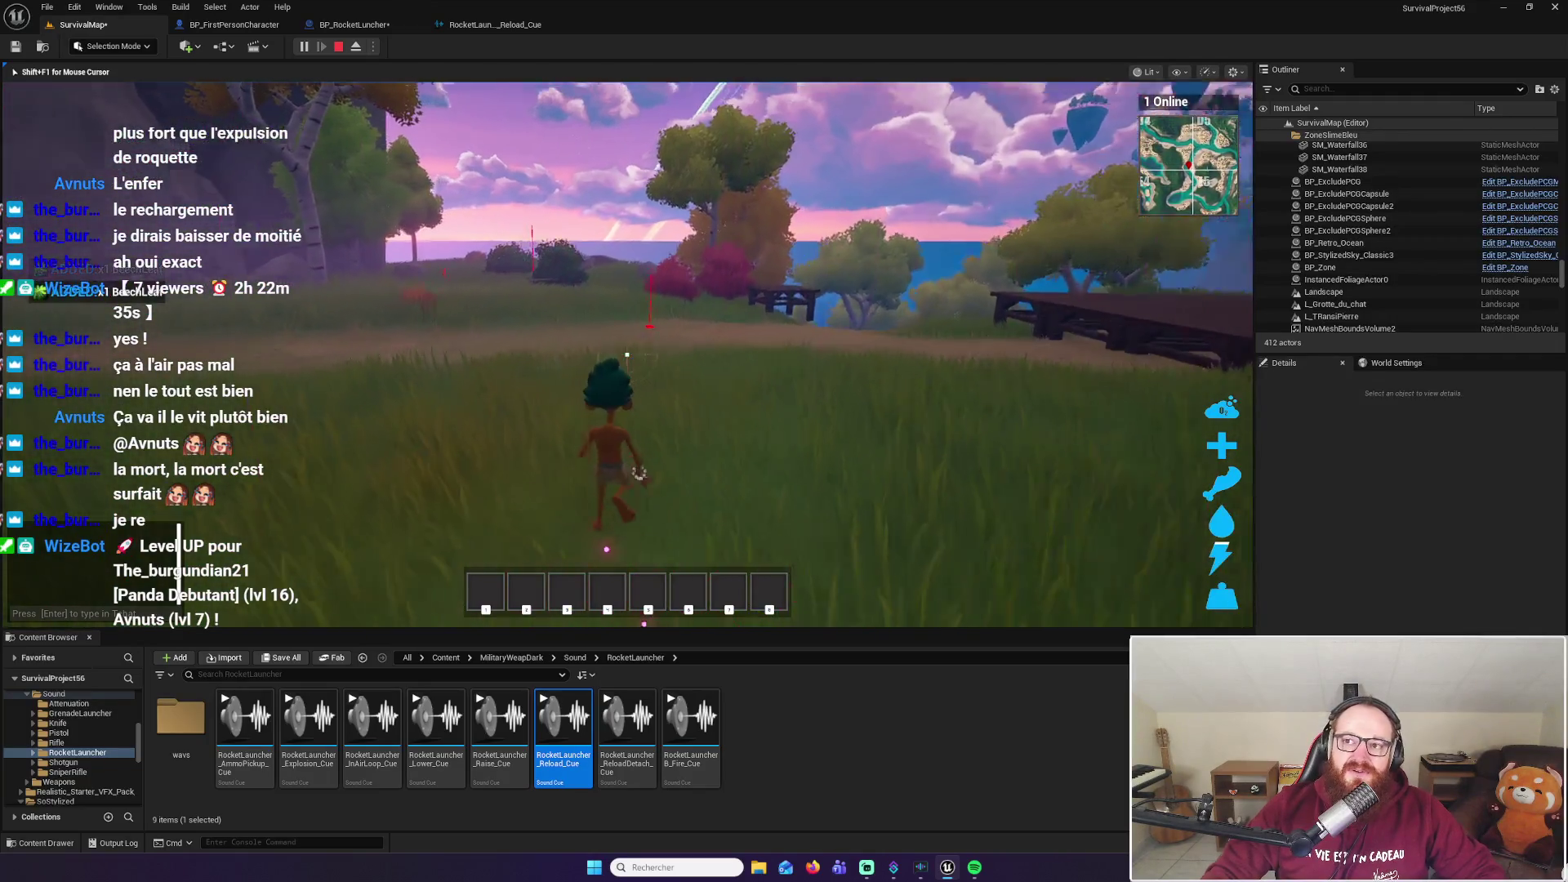
key(w)
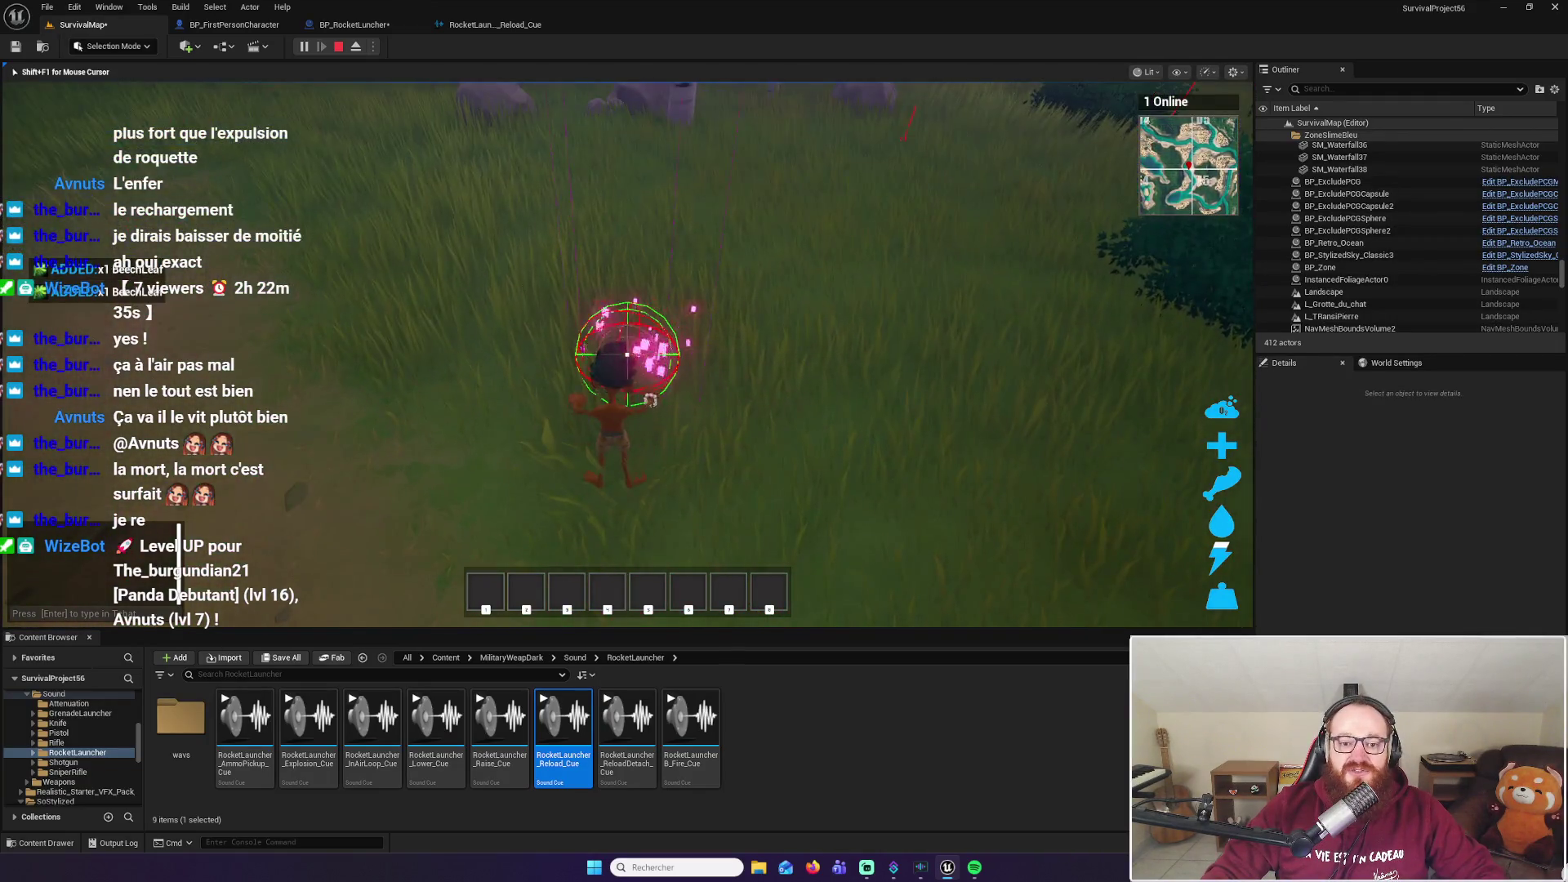
click(627, 354)
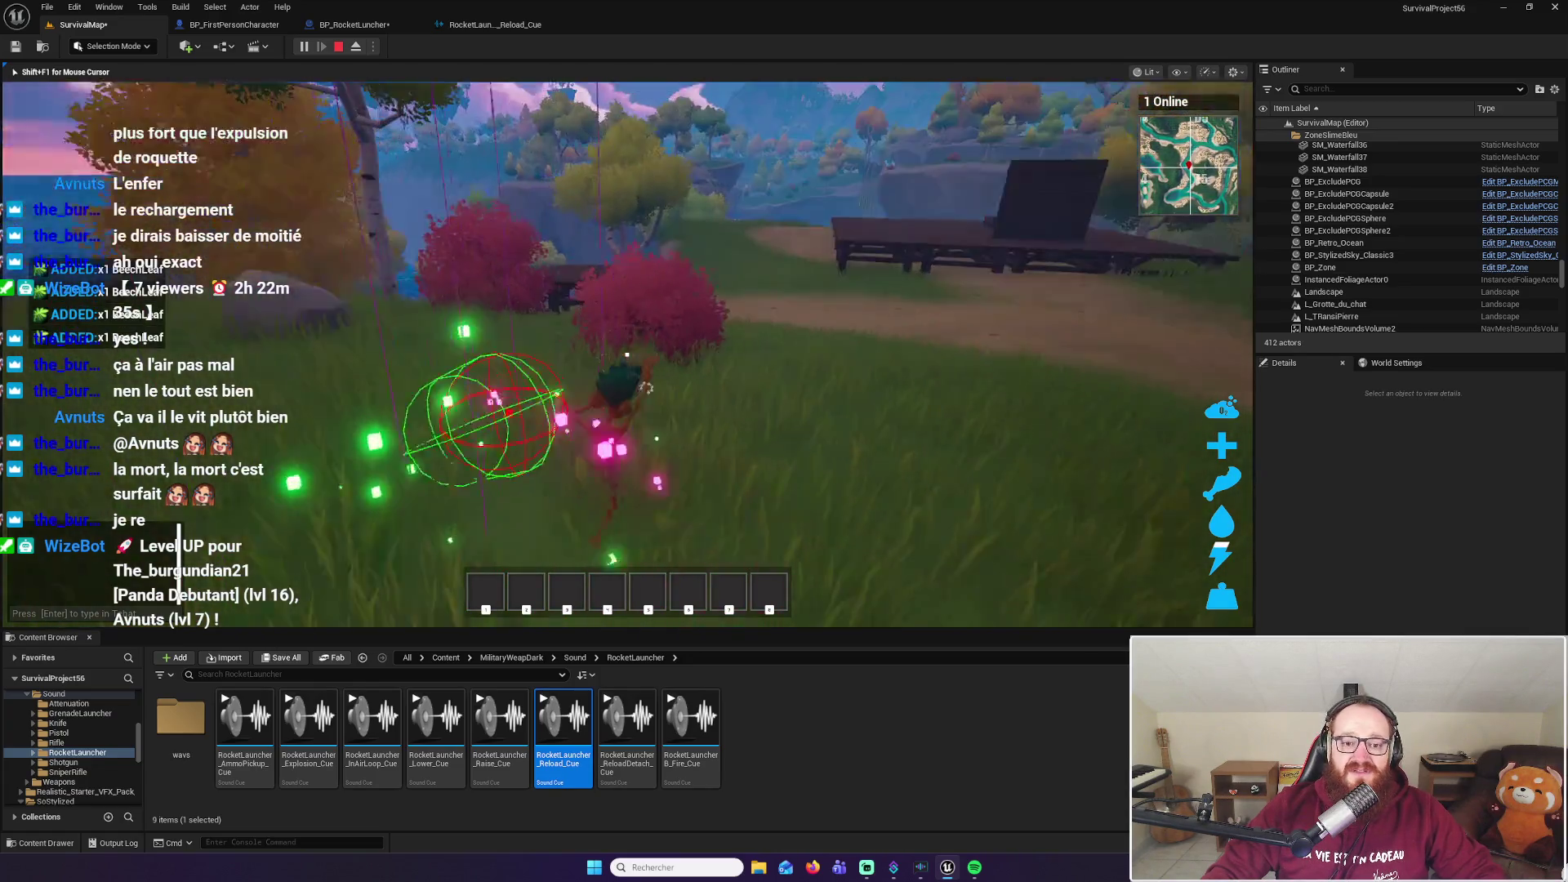
key(w)
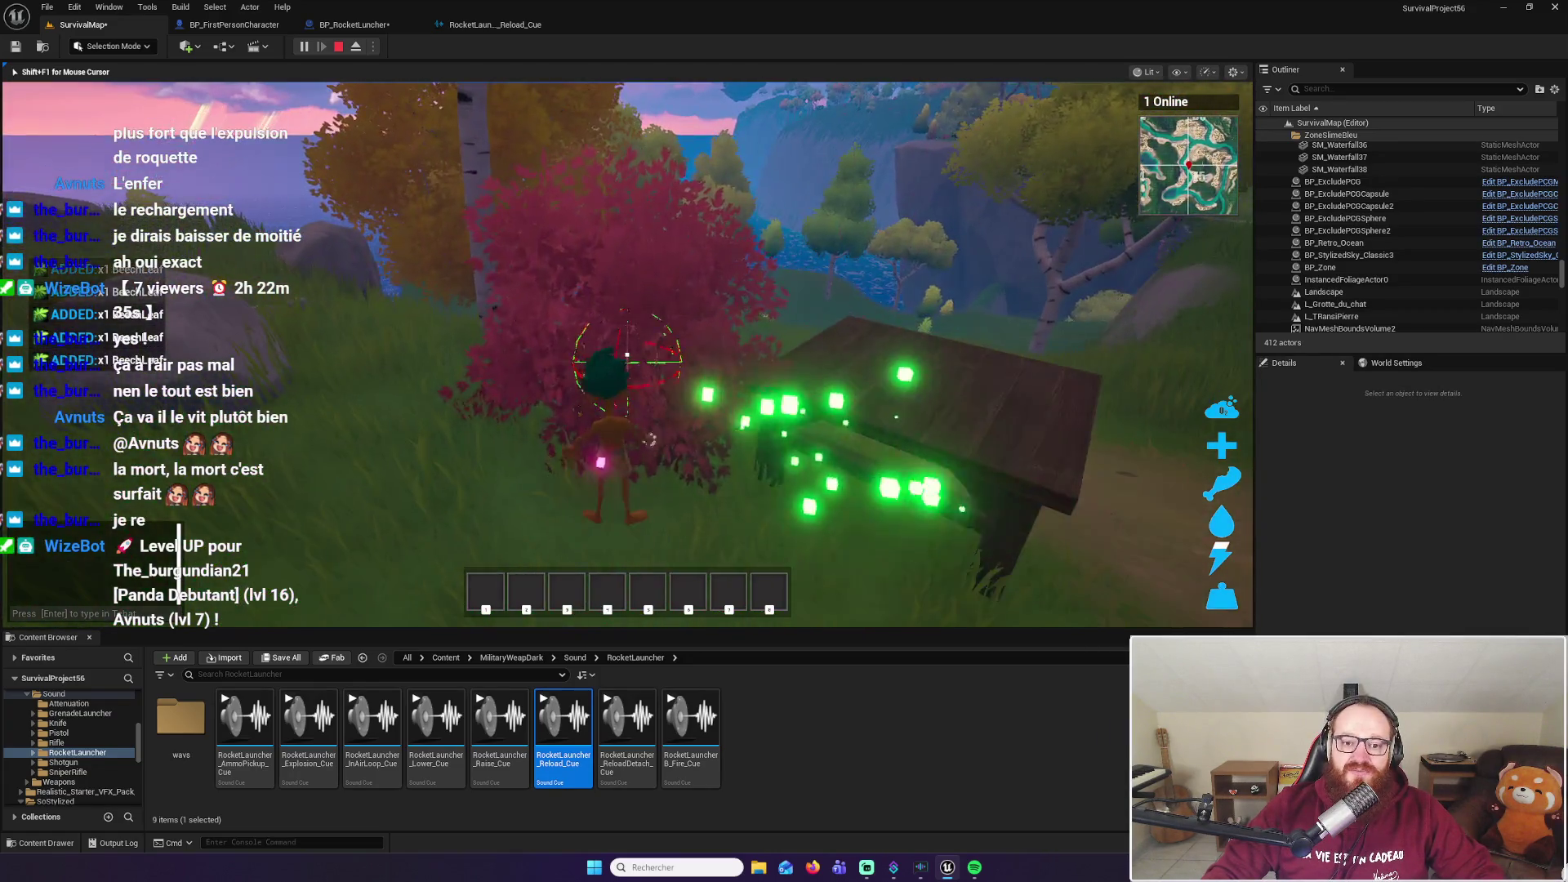
Cross the wooden deck, return to the grassy path, and gather more BeechLeaf
key(w)
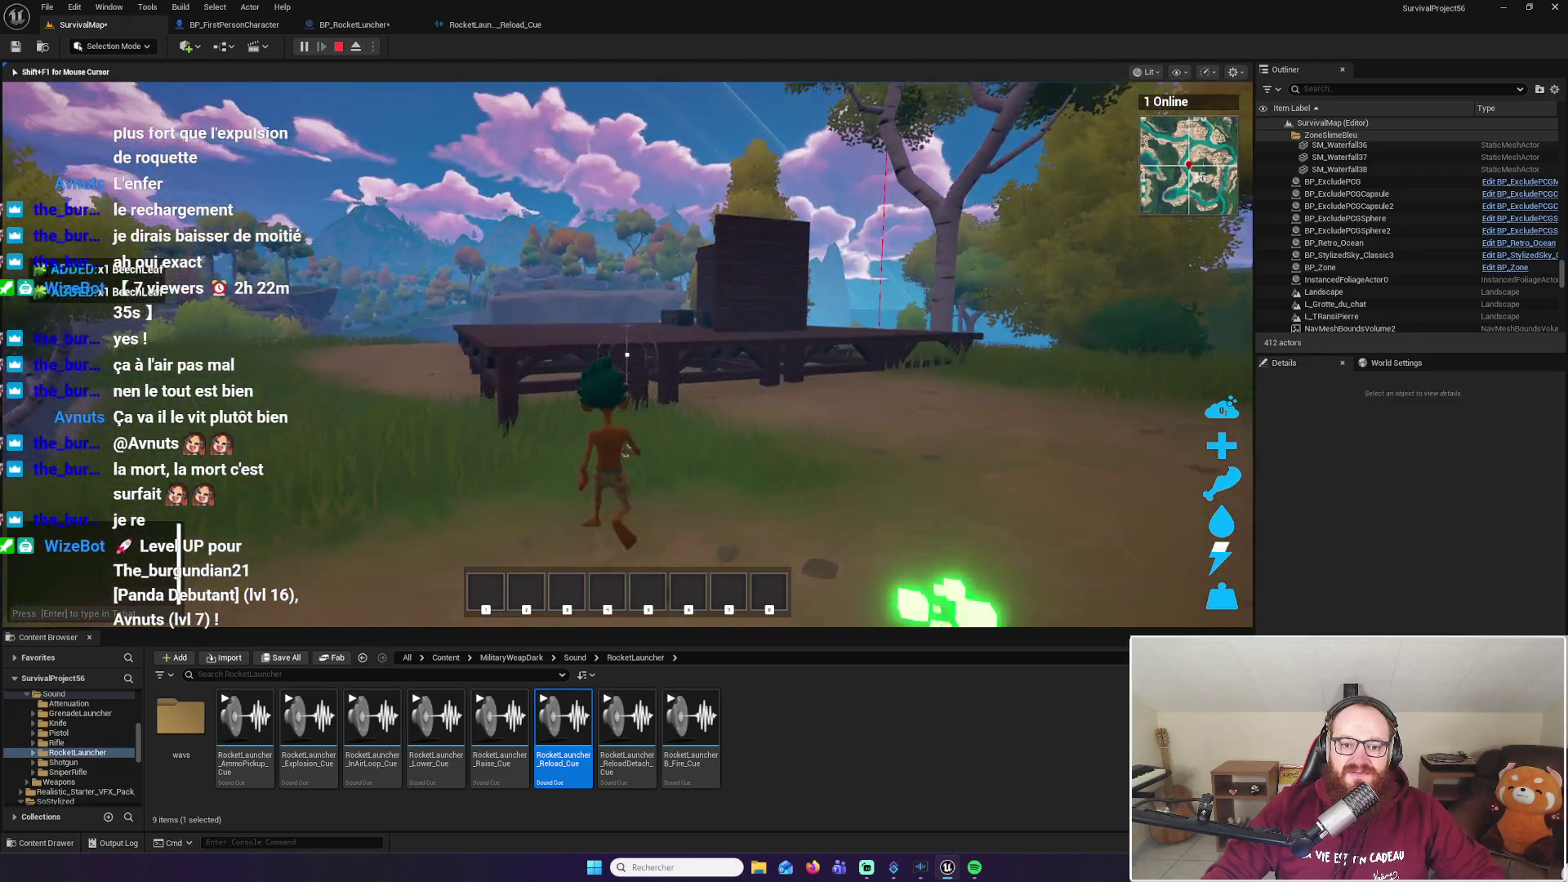
key(w)
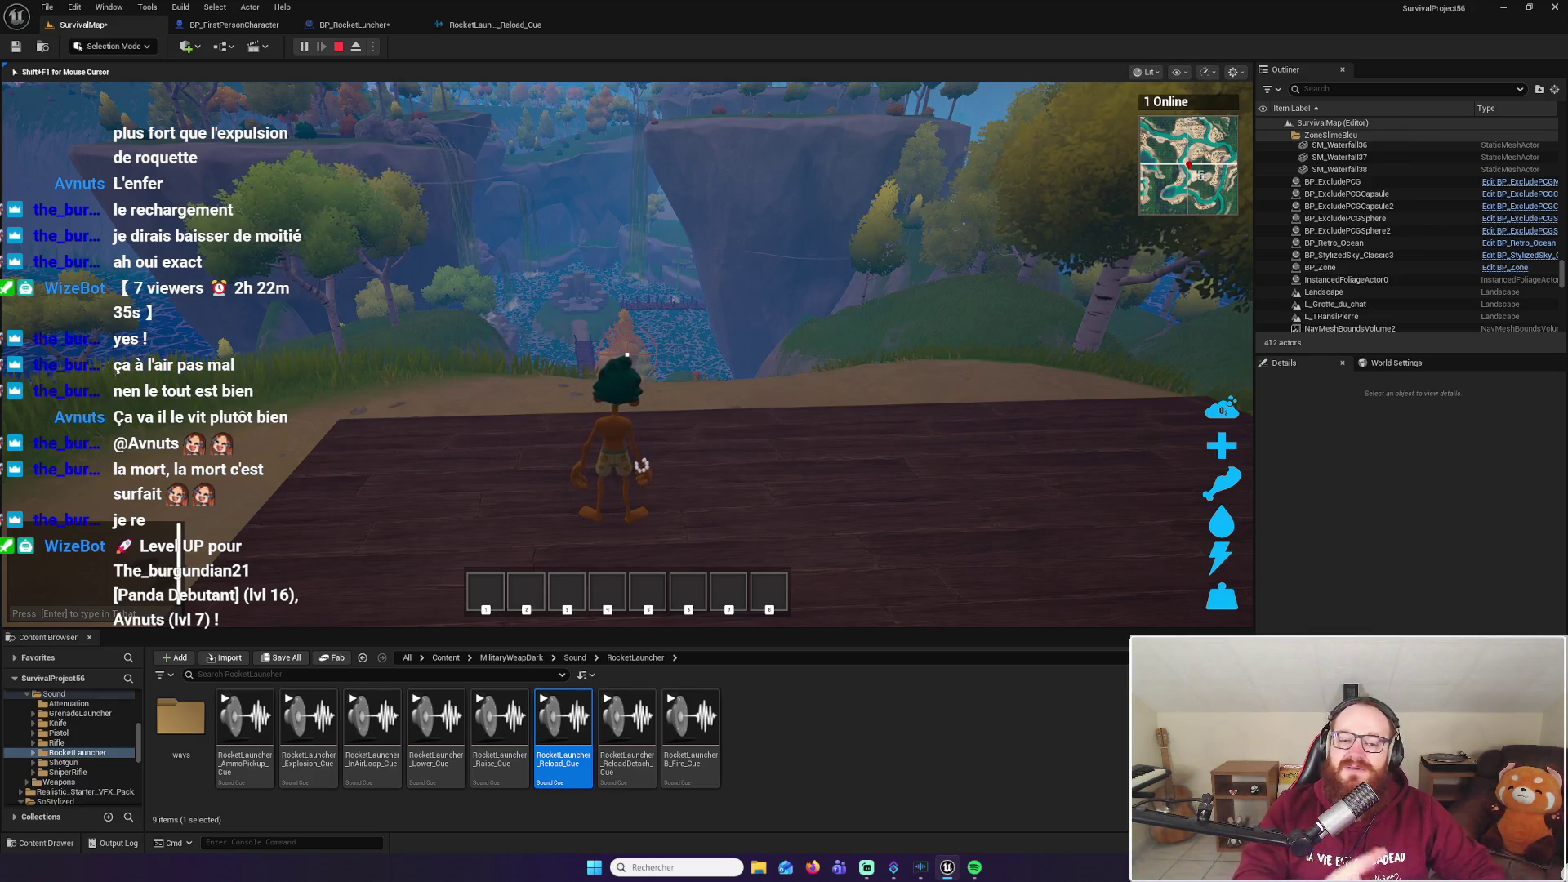
key(w)
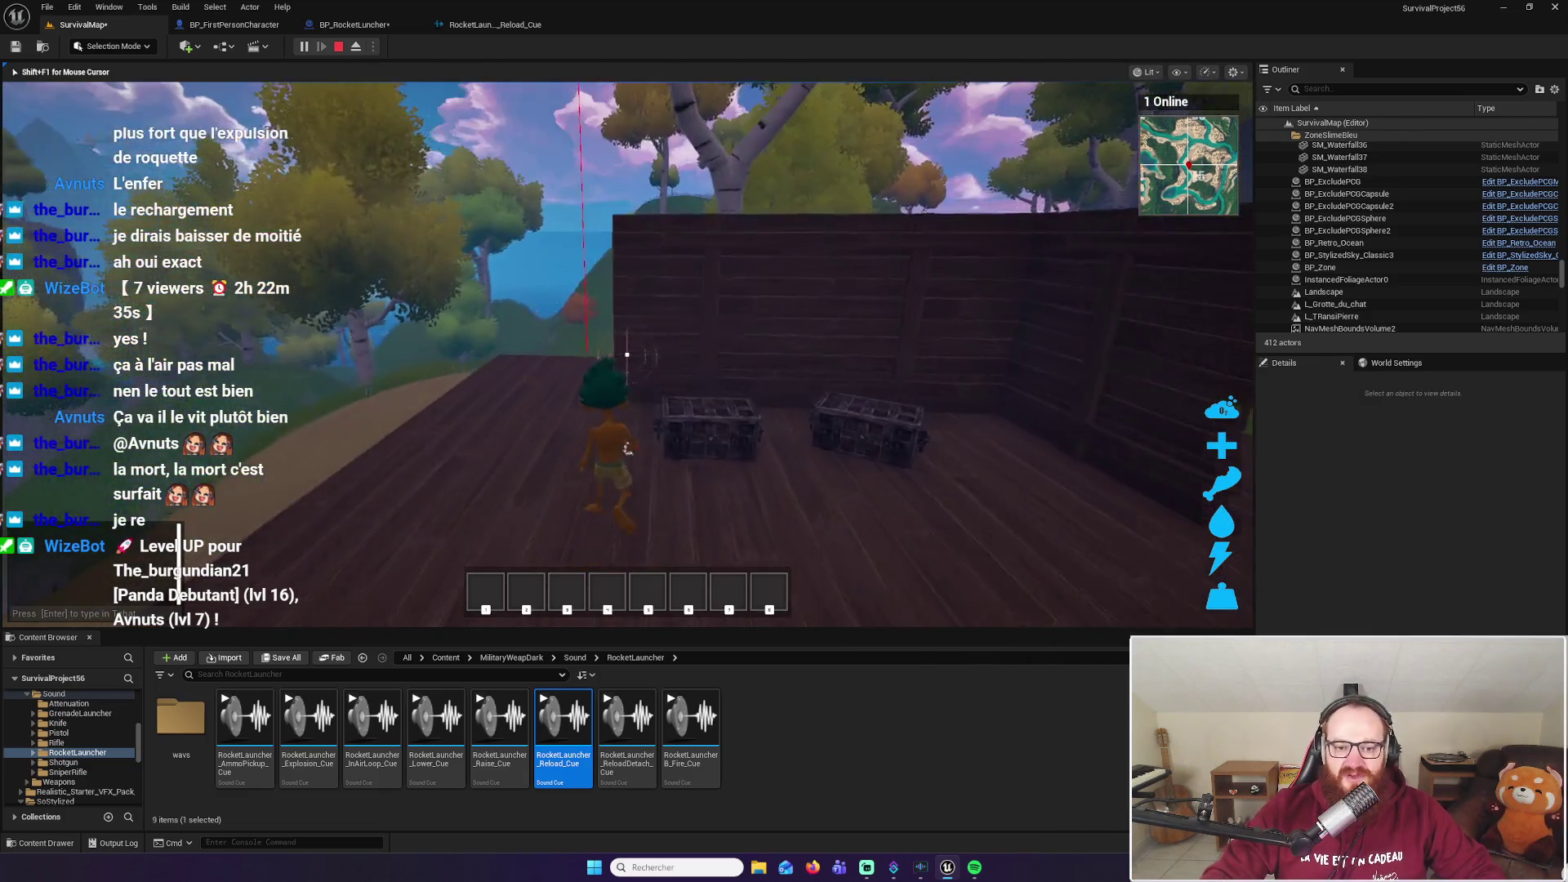
key(w)
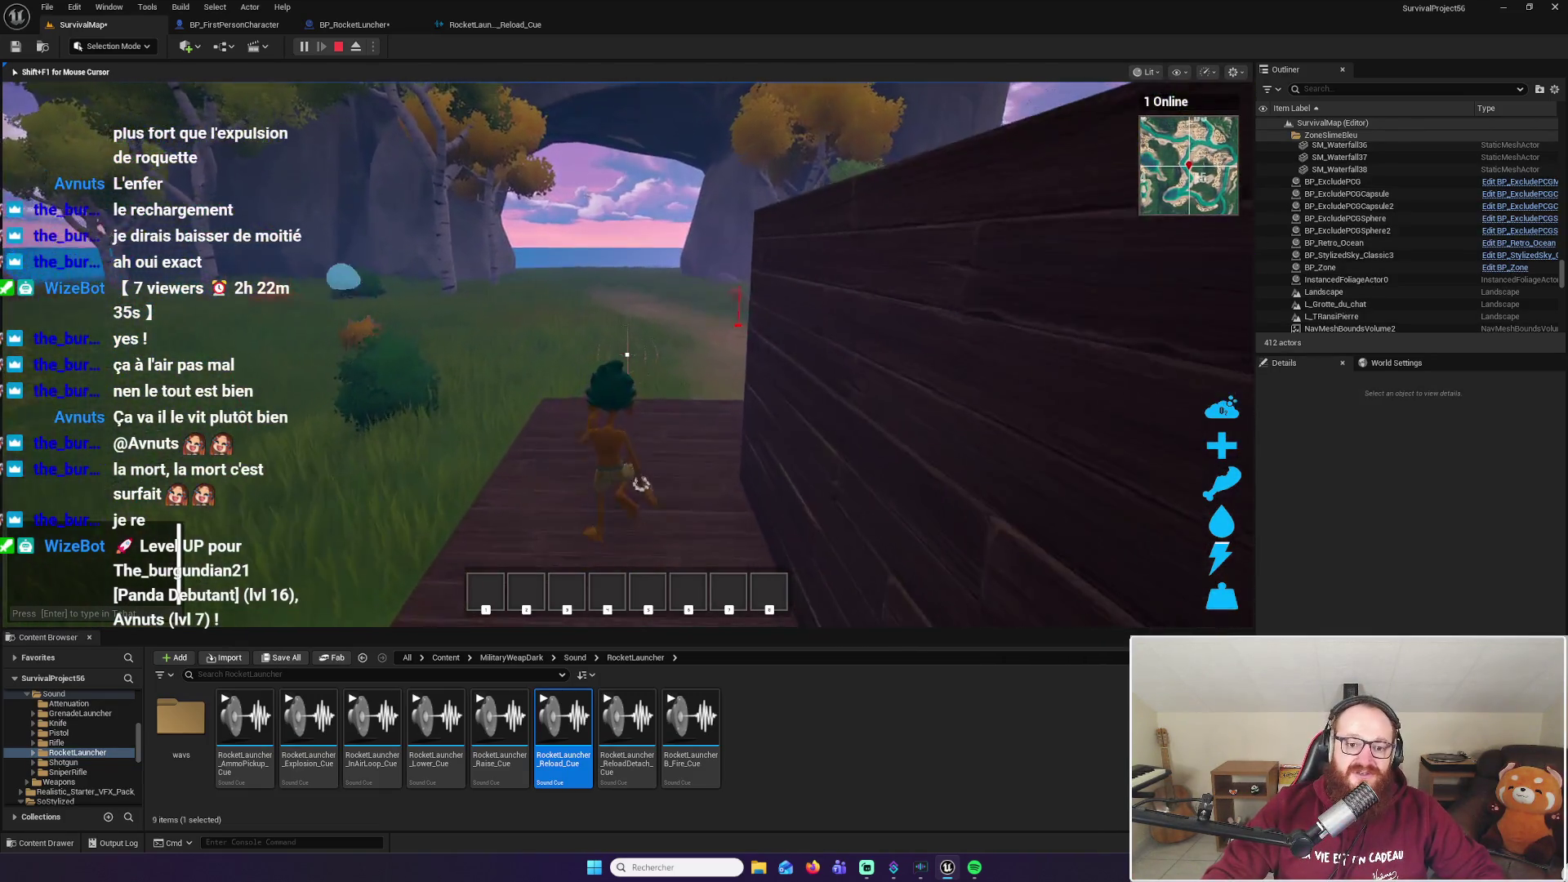
key(w)
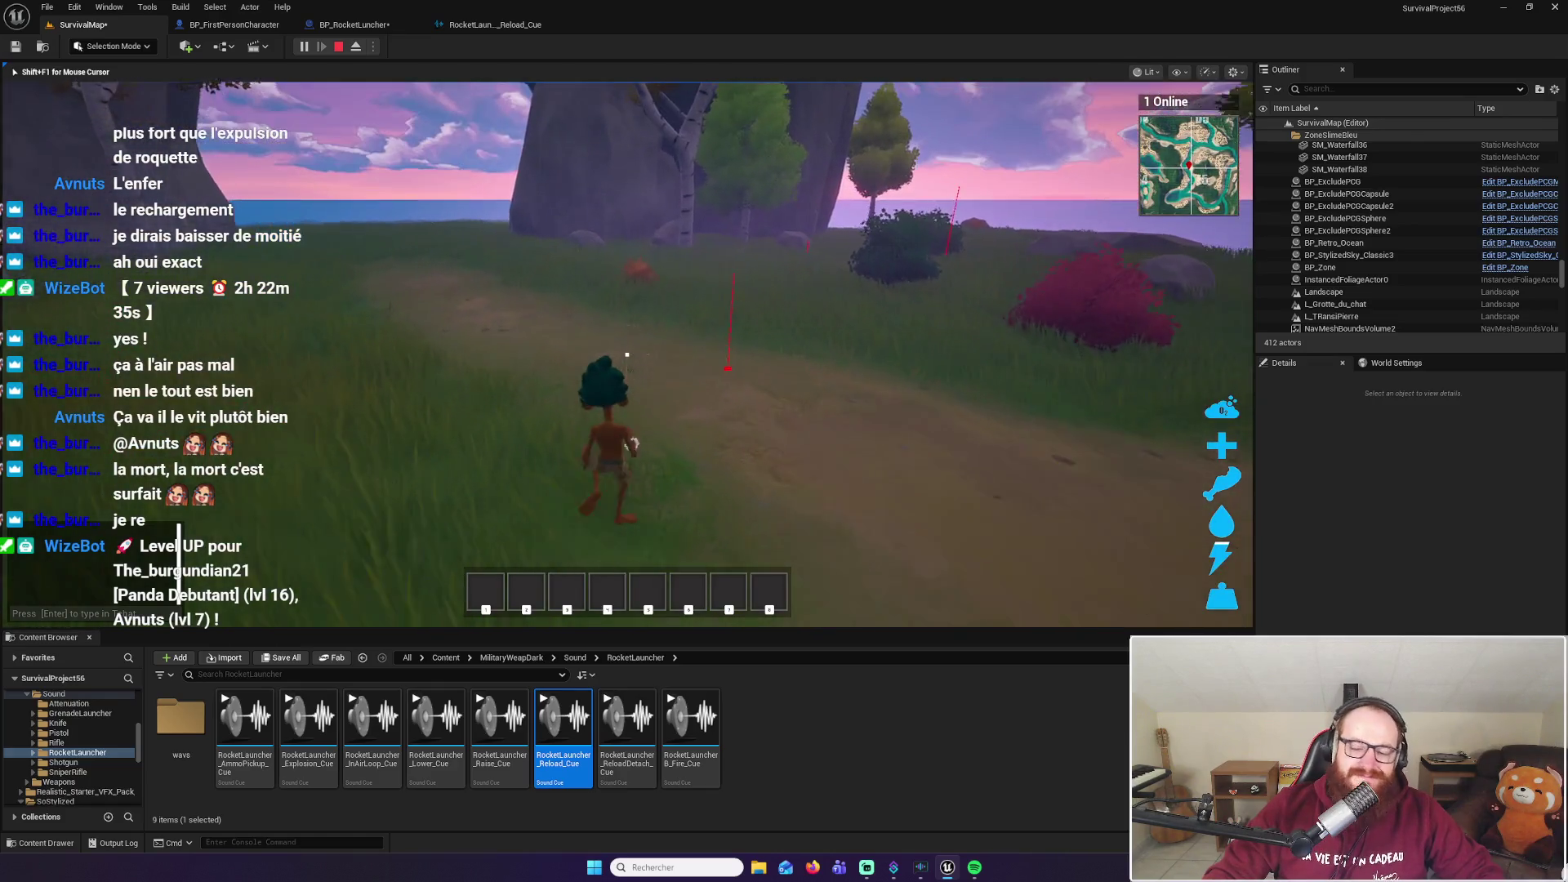
key(w)
click(626, 354)
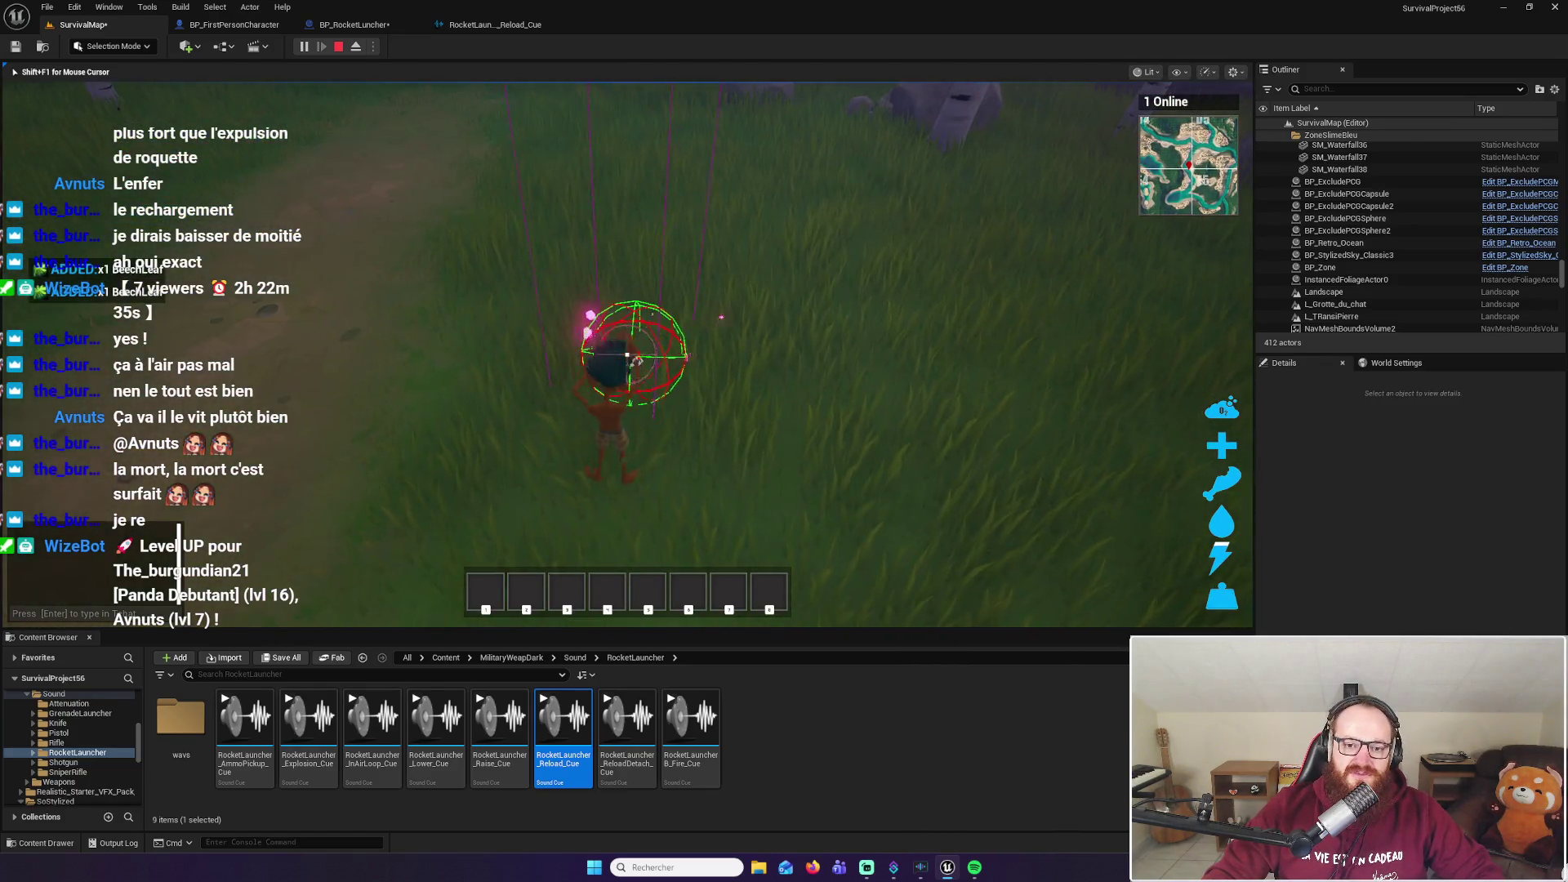
key(w)
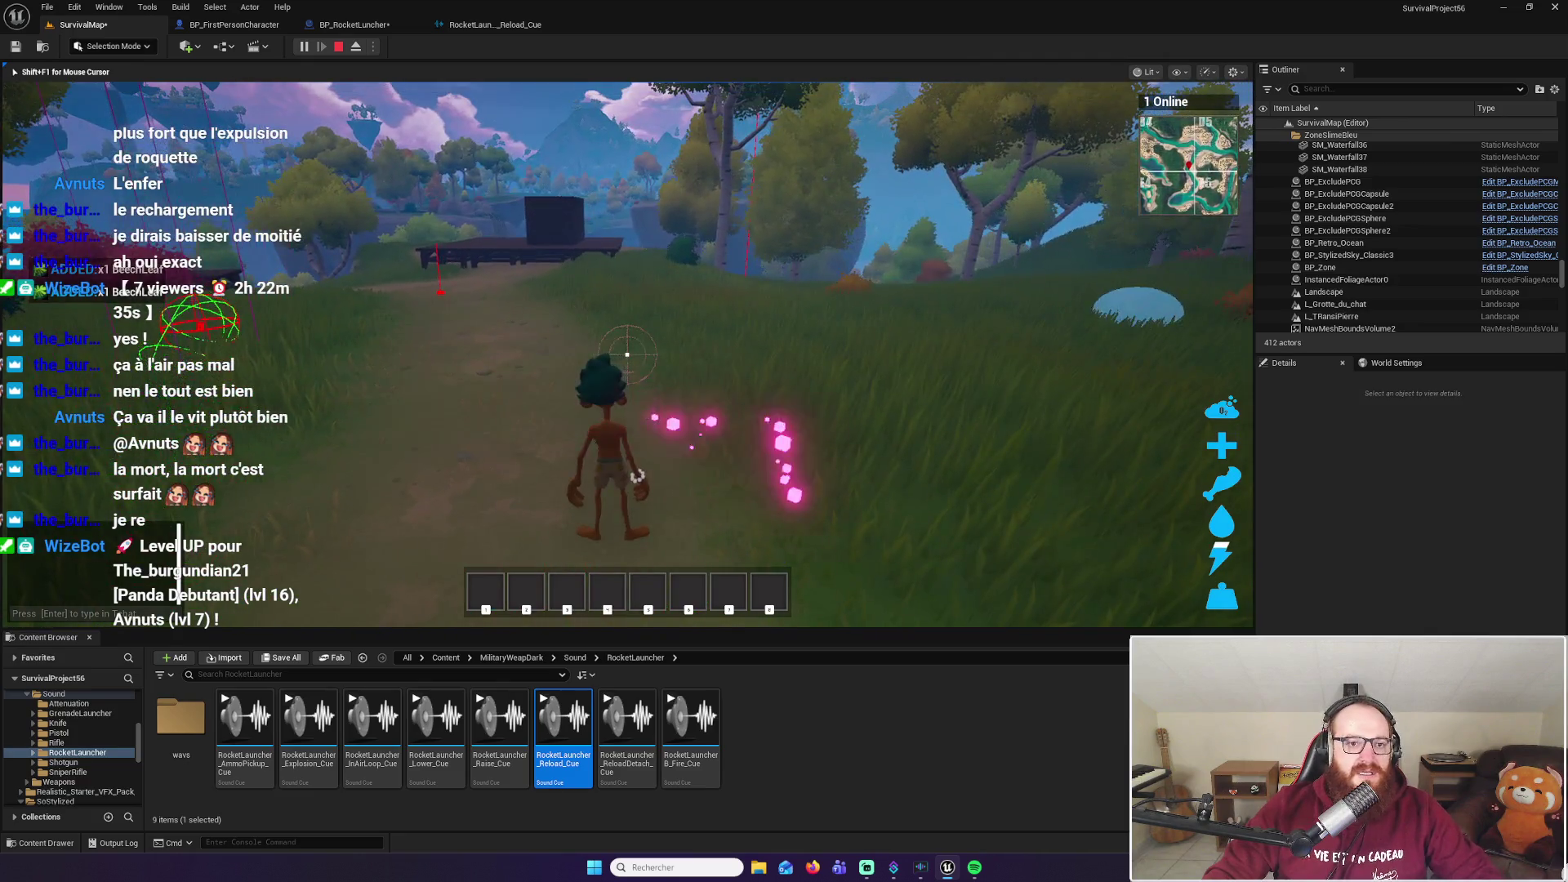
click(627, 355)
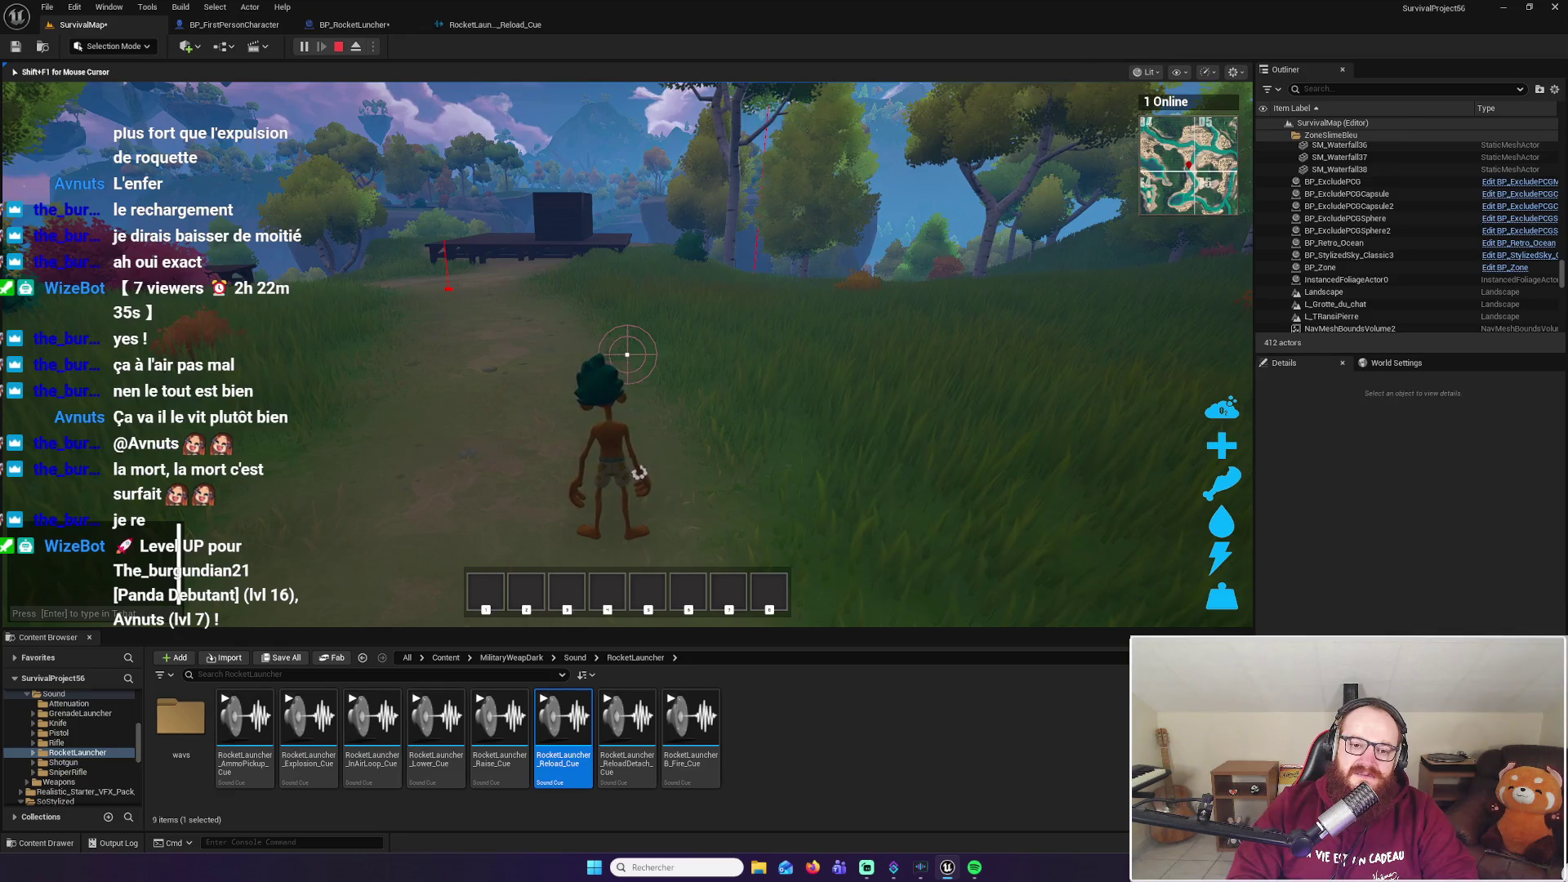
Run to the storage boxes, store the stone and logs, and stop the play session
key(w)
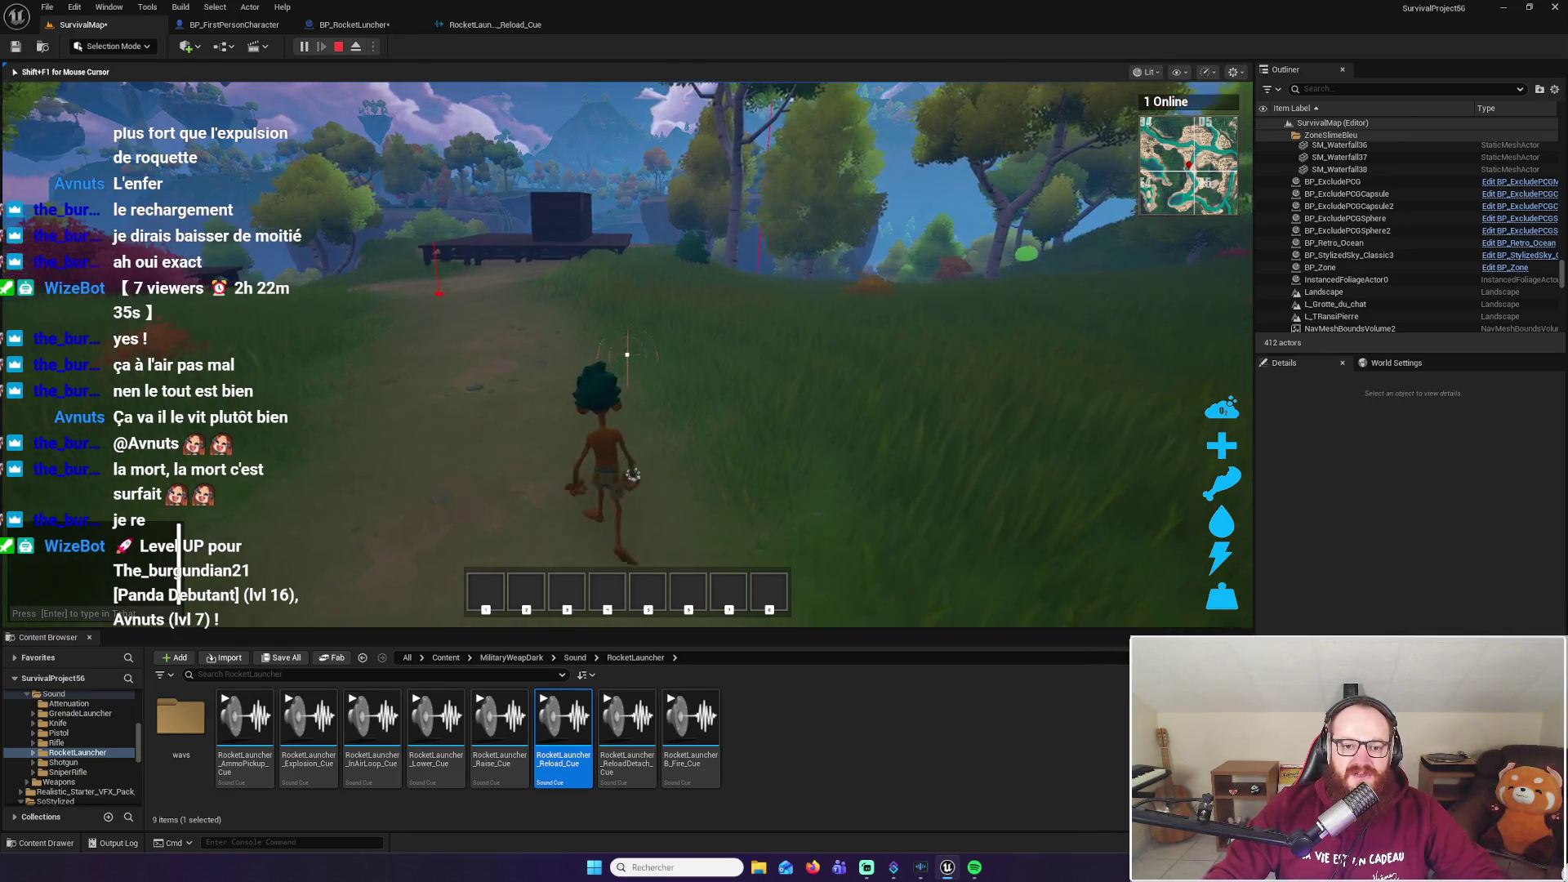
key(w)
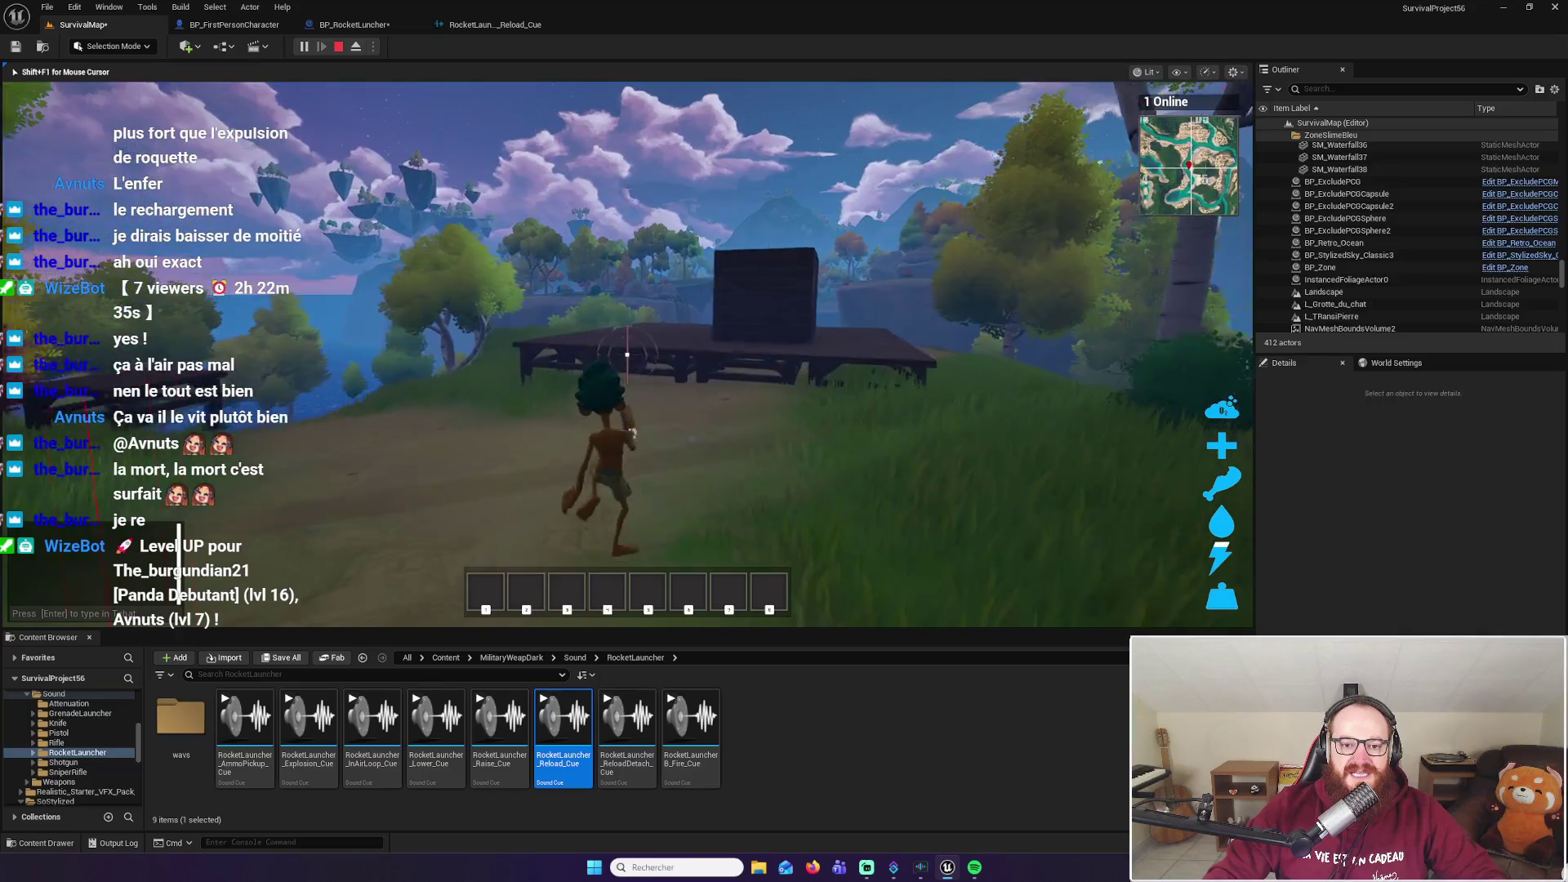
key(w)
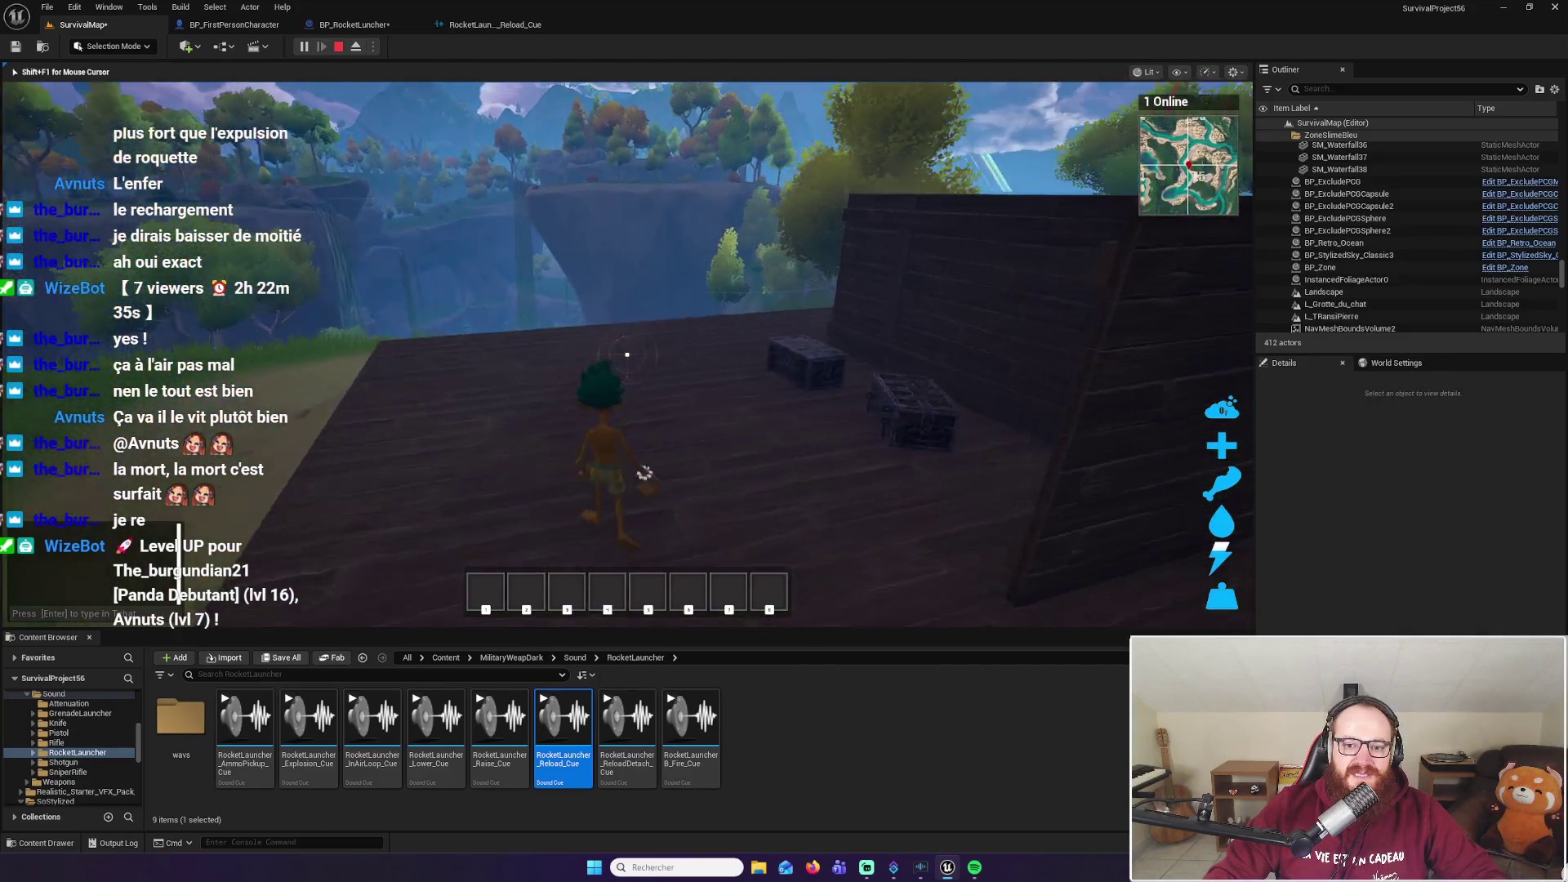
key(w)
key(e)
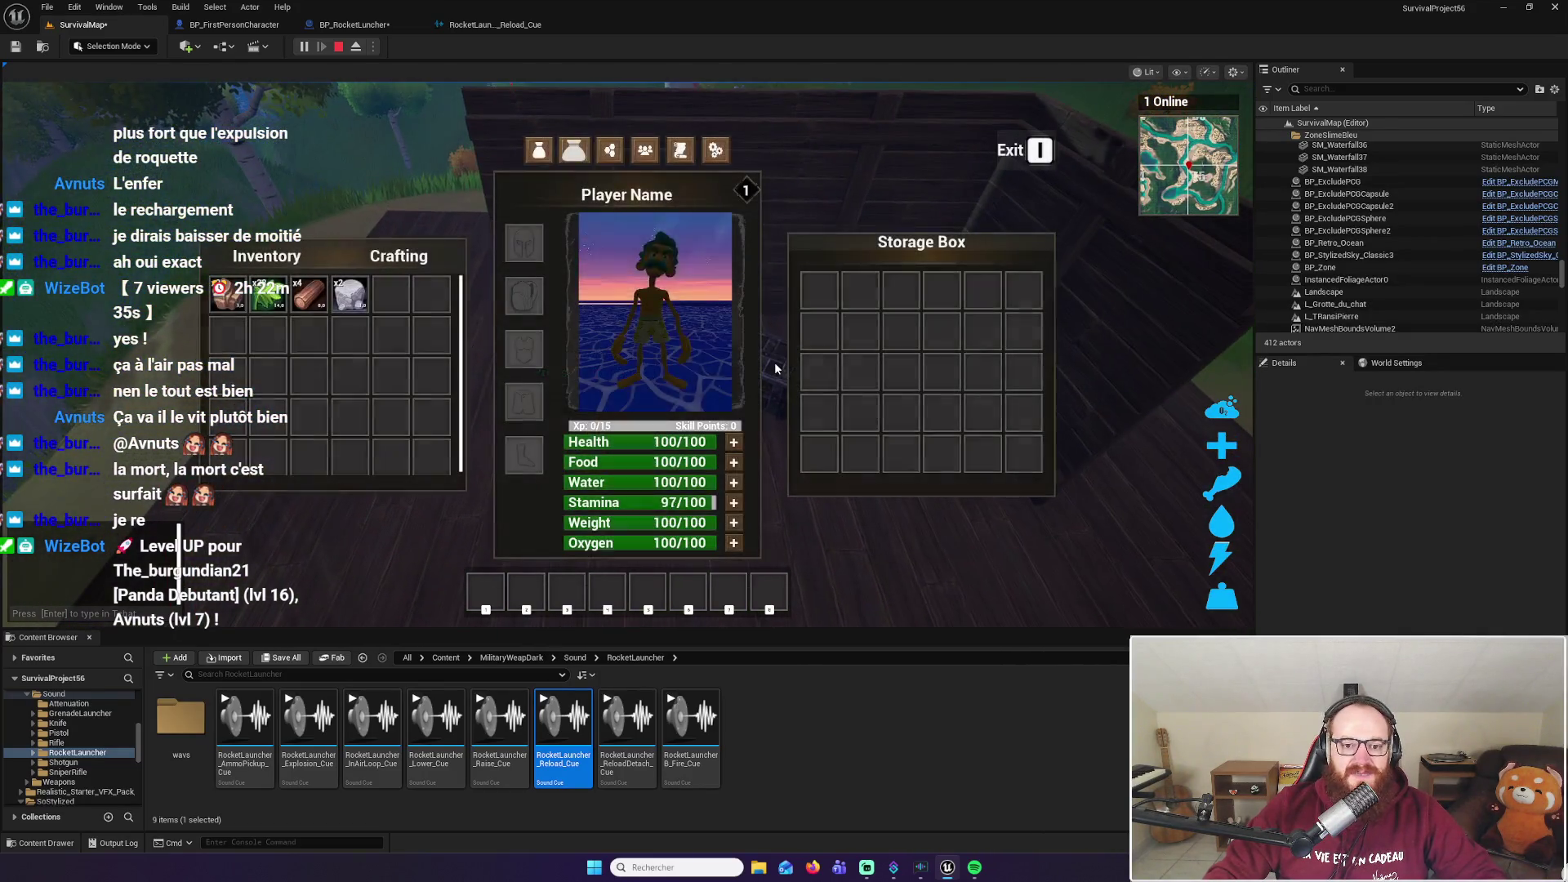
double_click(349, 294)
double_click(309, 294)
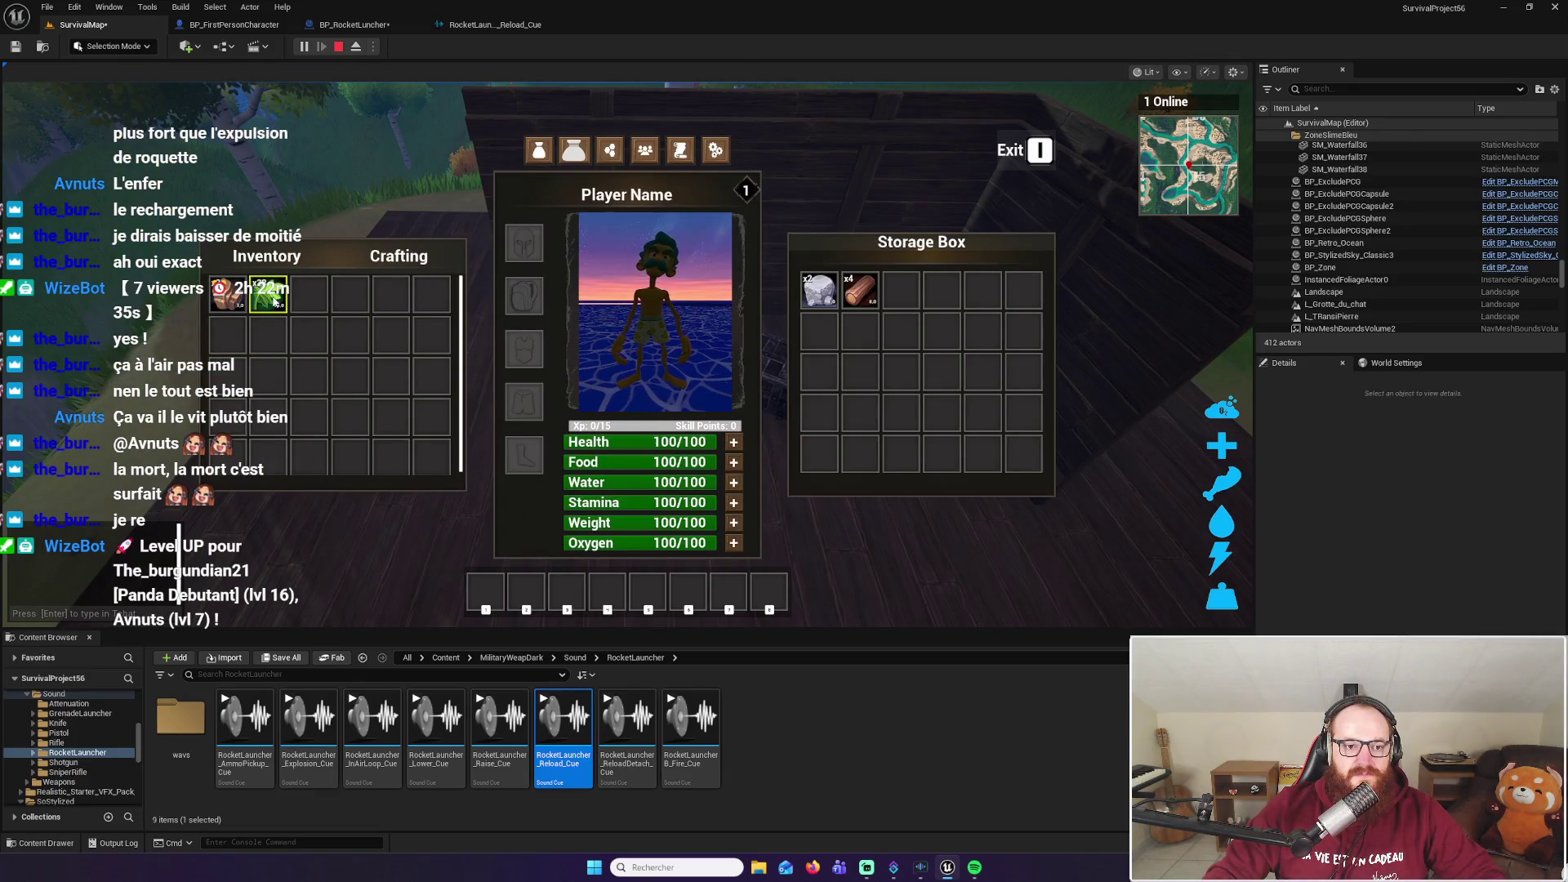
key(e)
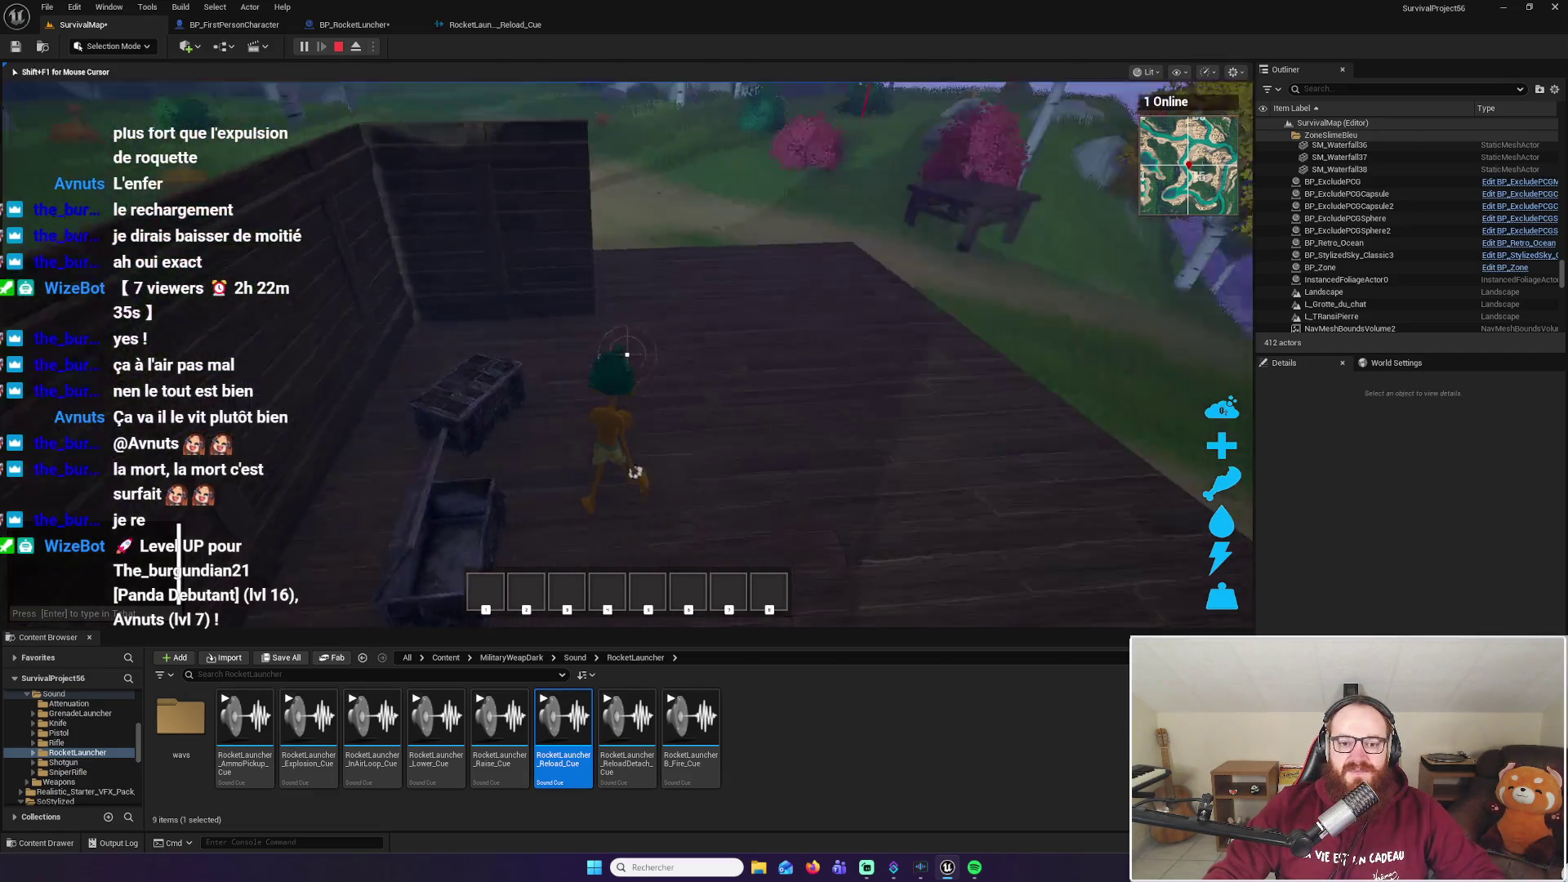
key(w)
key(Escape)
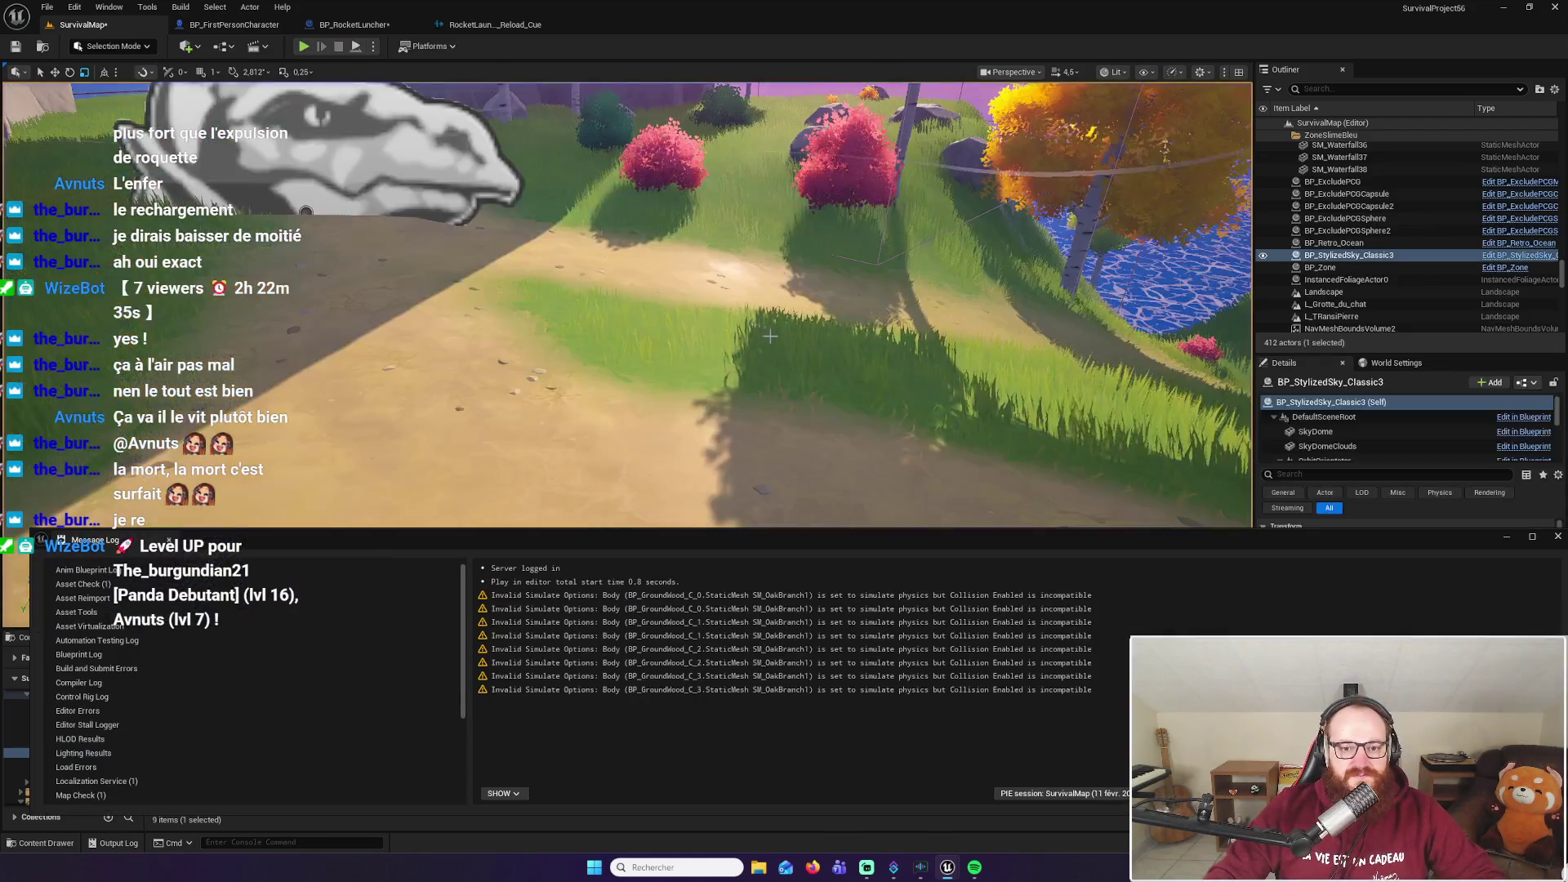
Close the Message Log warnings and open _Main > PCG in the Content Browser
click(710, 597)
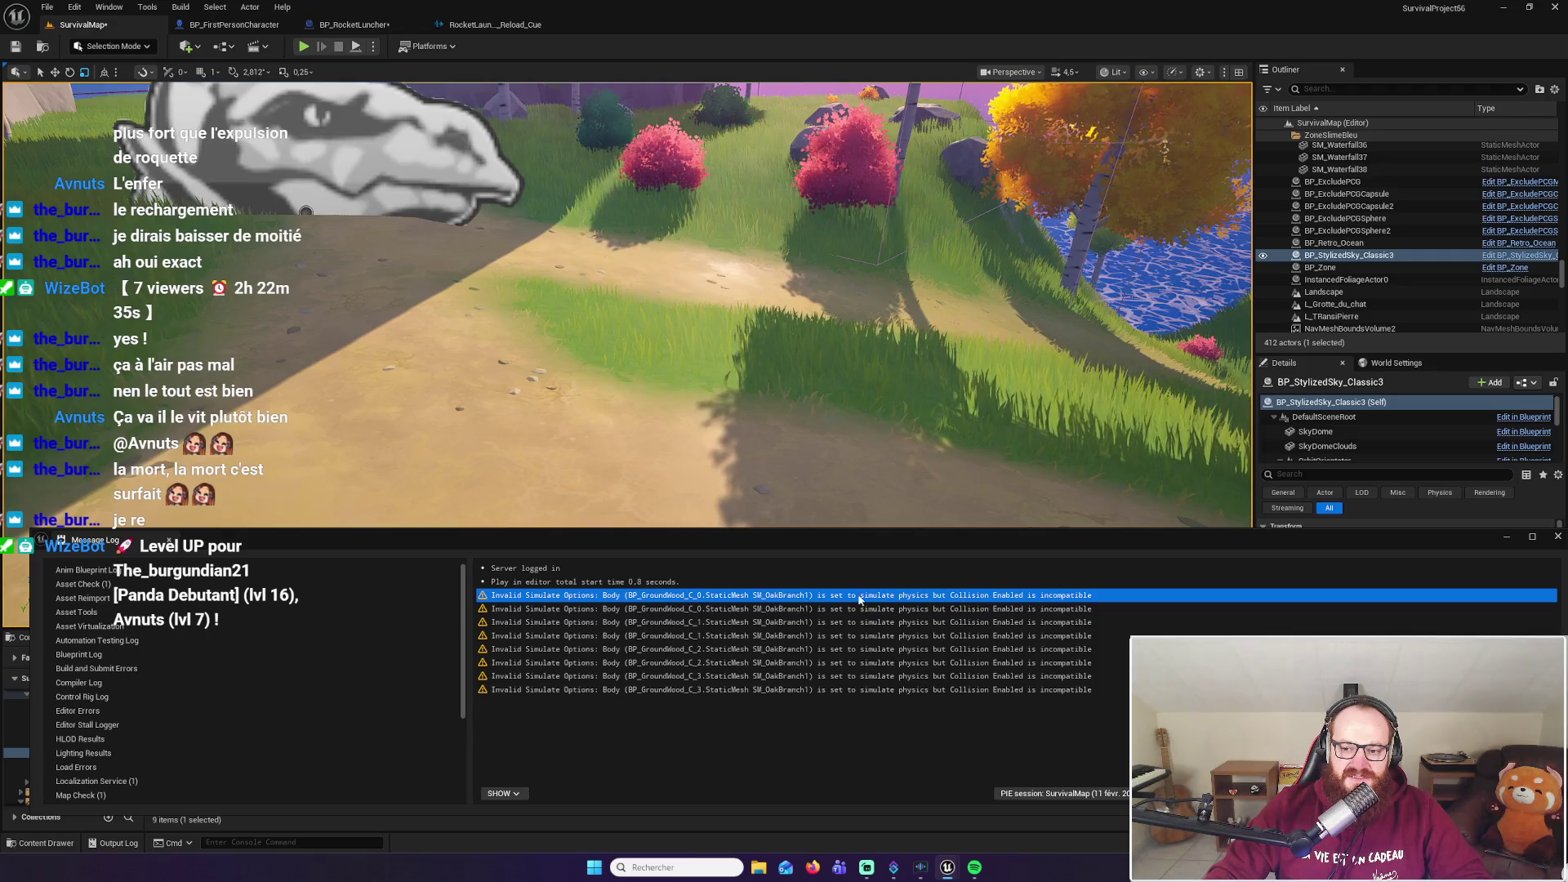
click(1557, 537)
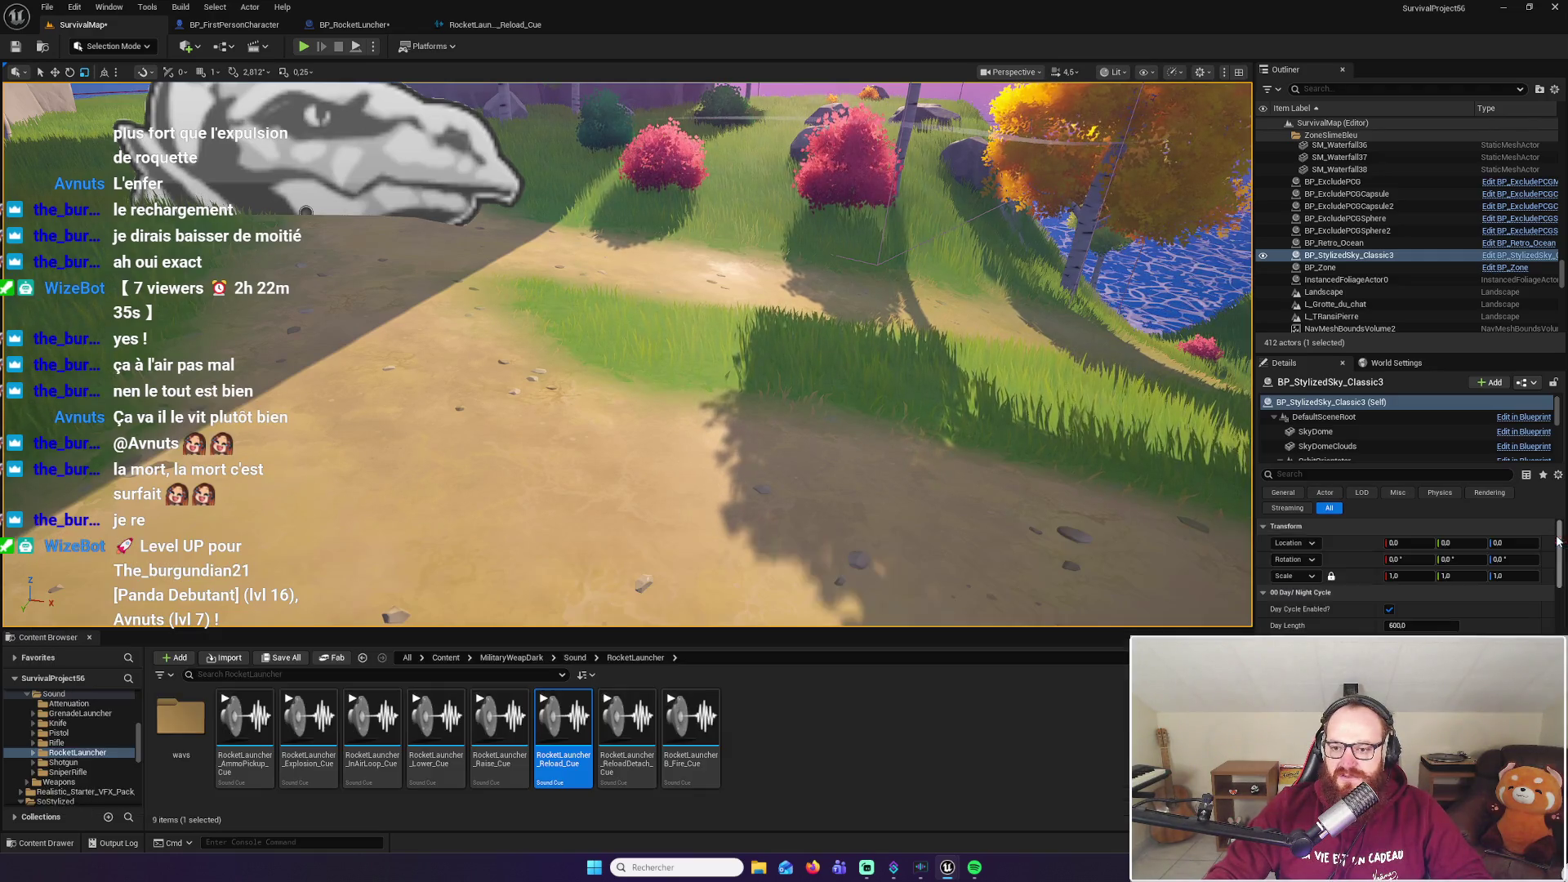
scroll(49, 721, up, 10)
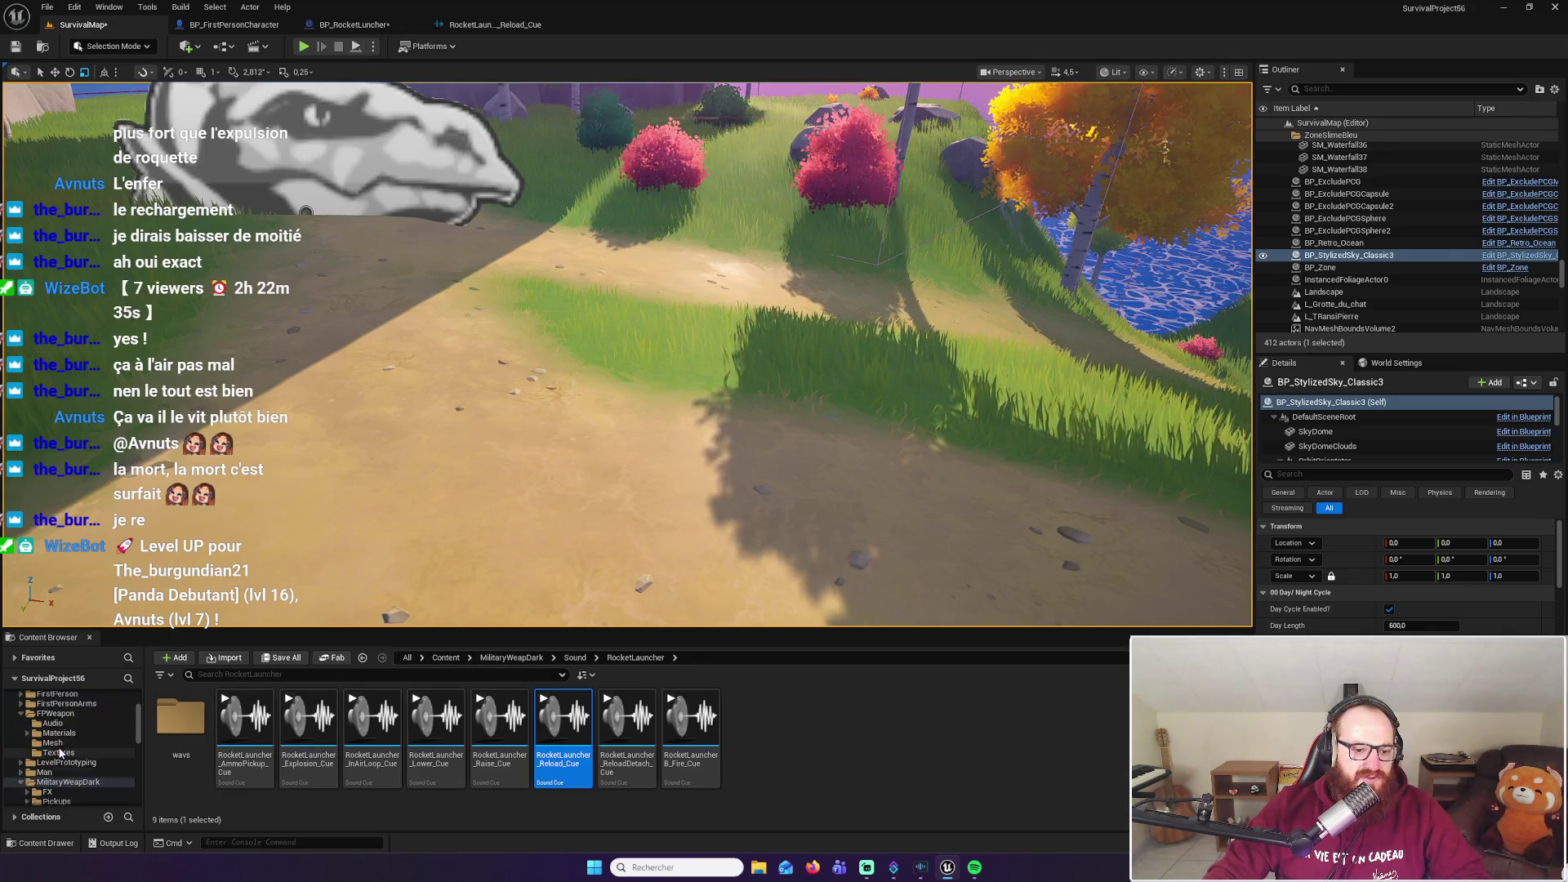
click(48, 715)
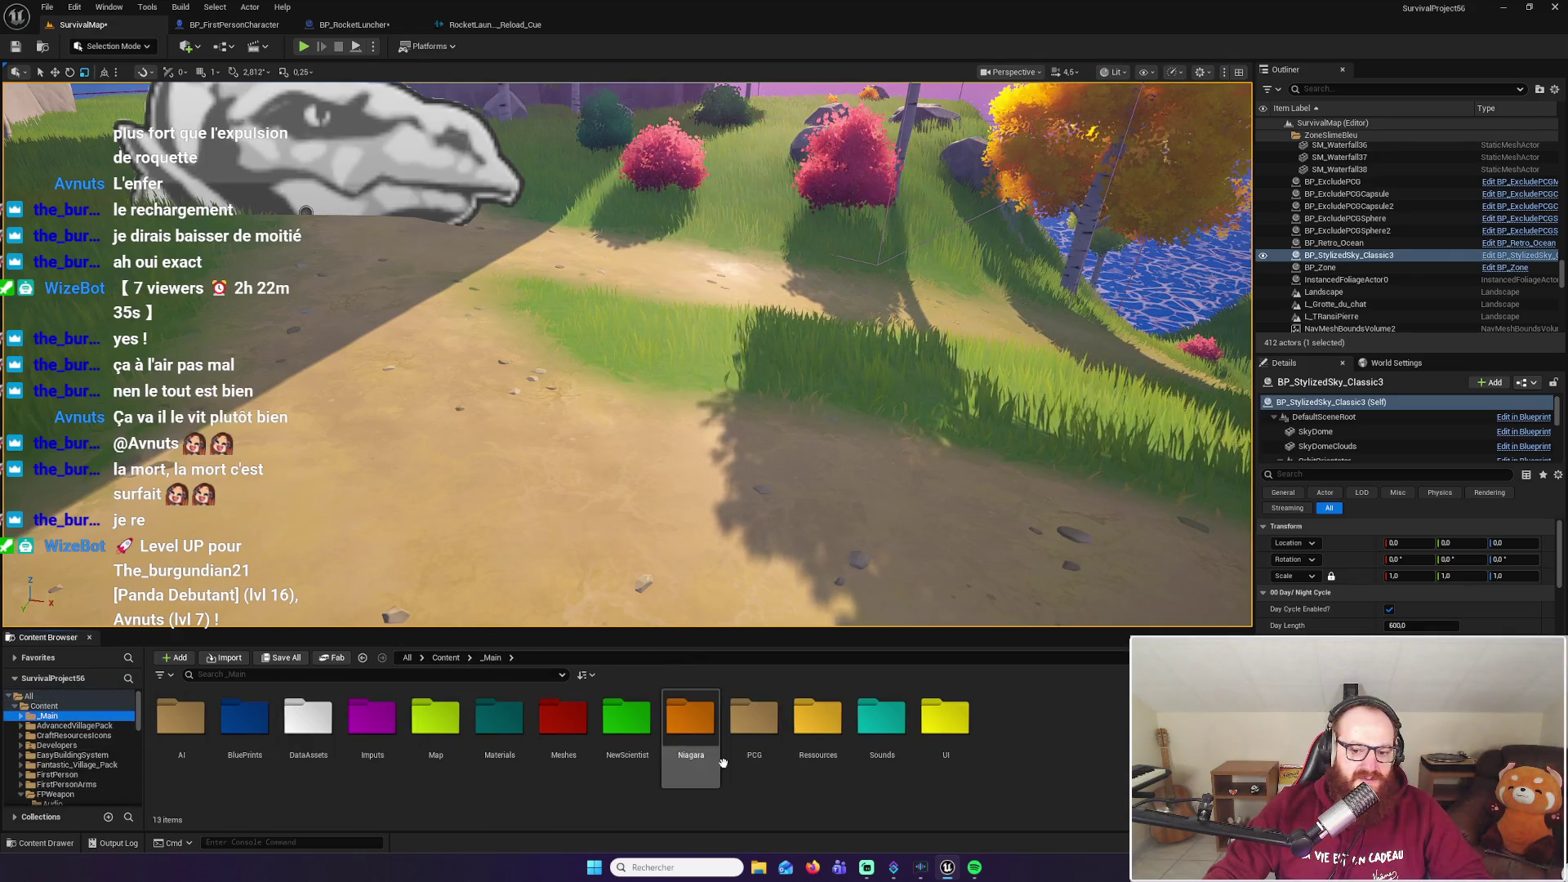
double_click(753, 723)
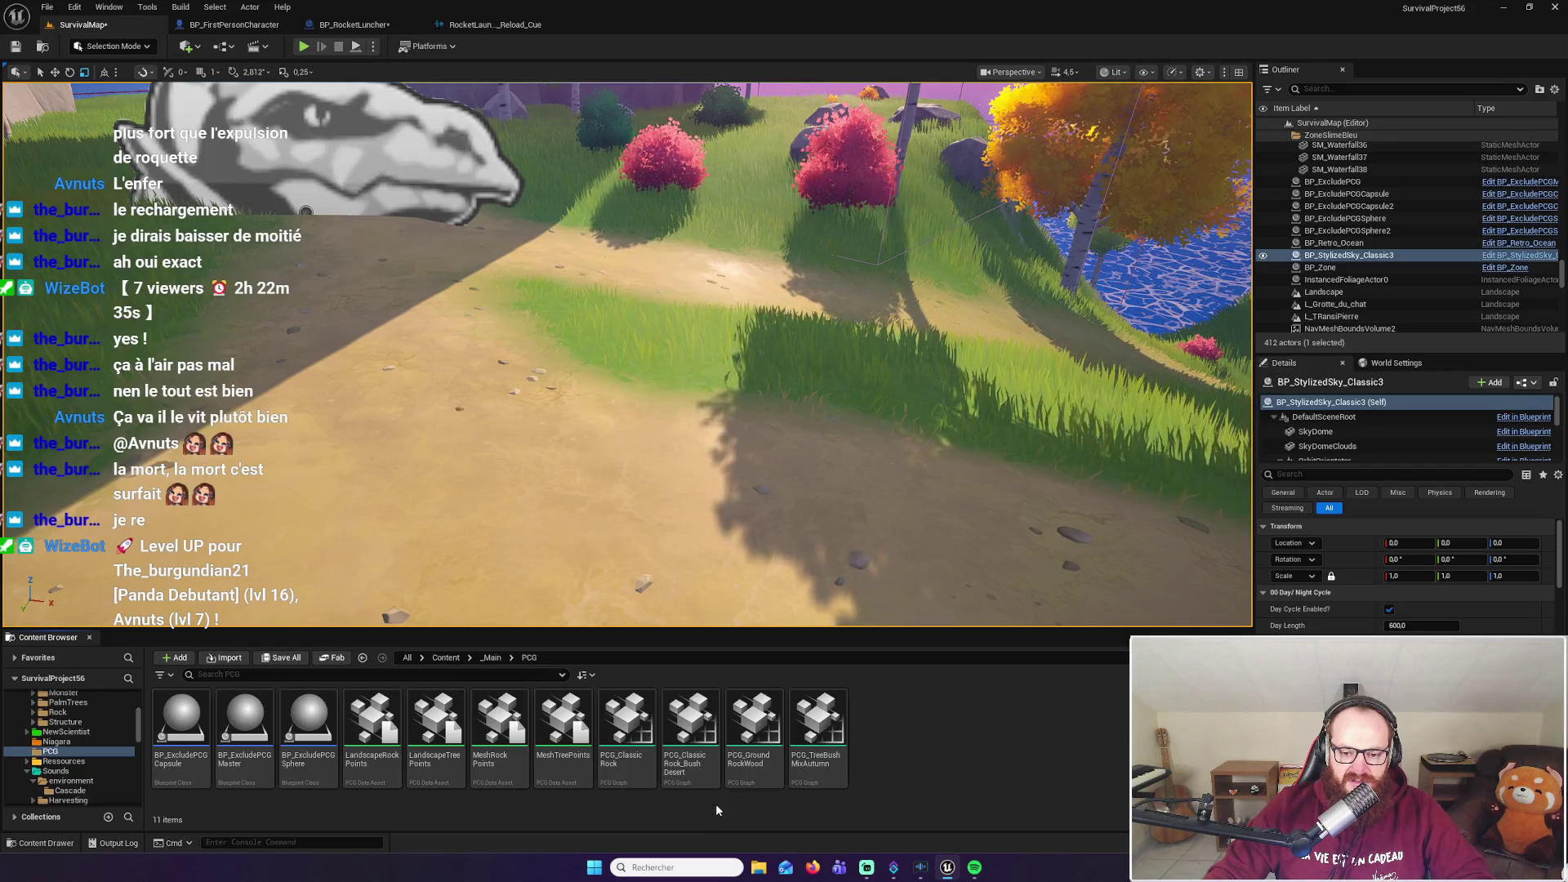
Open the PCG_GroundRockWood asset to view its two node chains
double_click(767, 730)
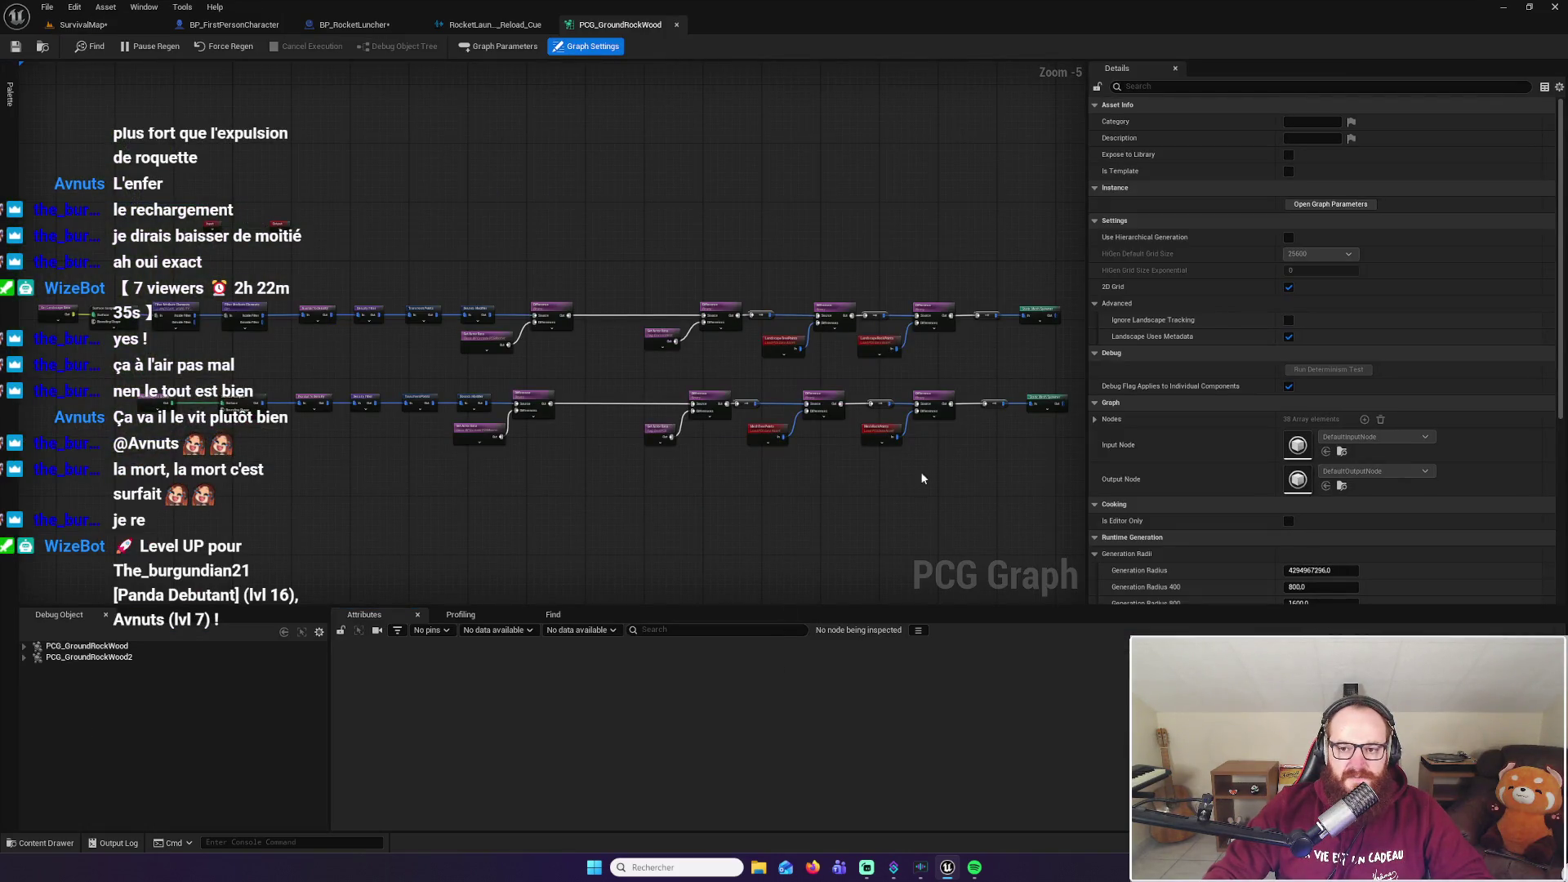
Zoom to the top Static Mesh Spawner, review its four mesh entries, then return to SurvivalMap
scroll(1057, 326, up, 5)
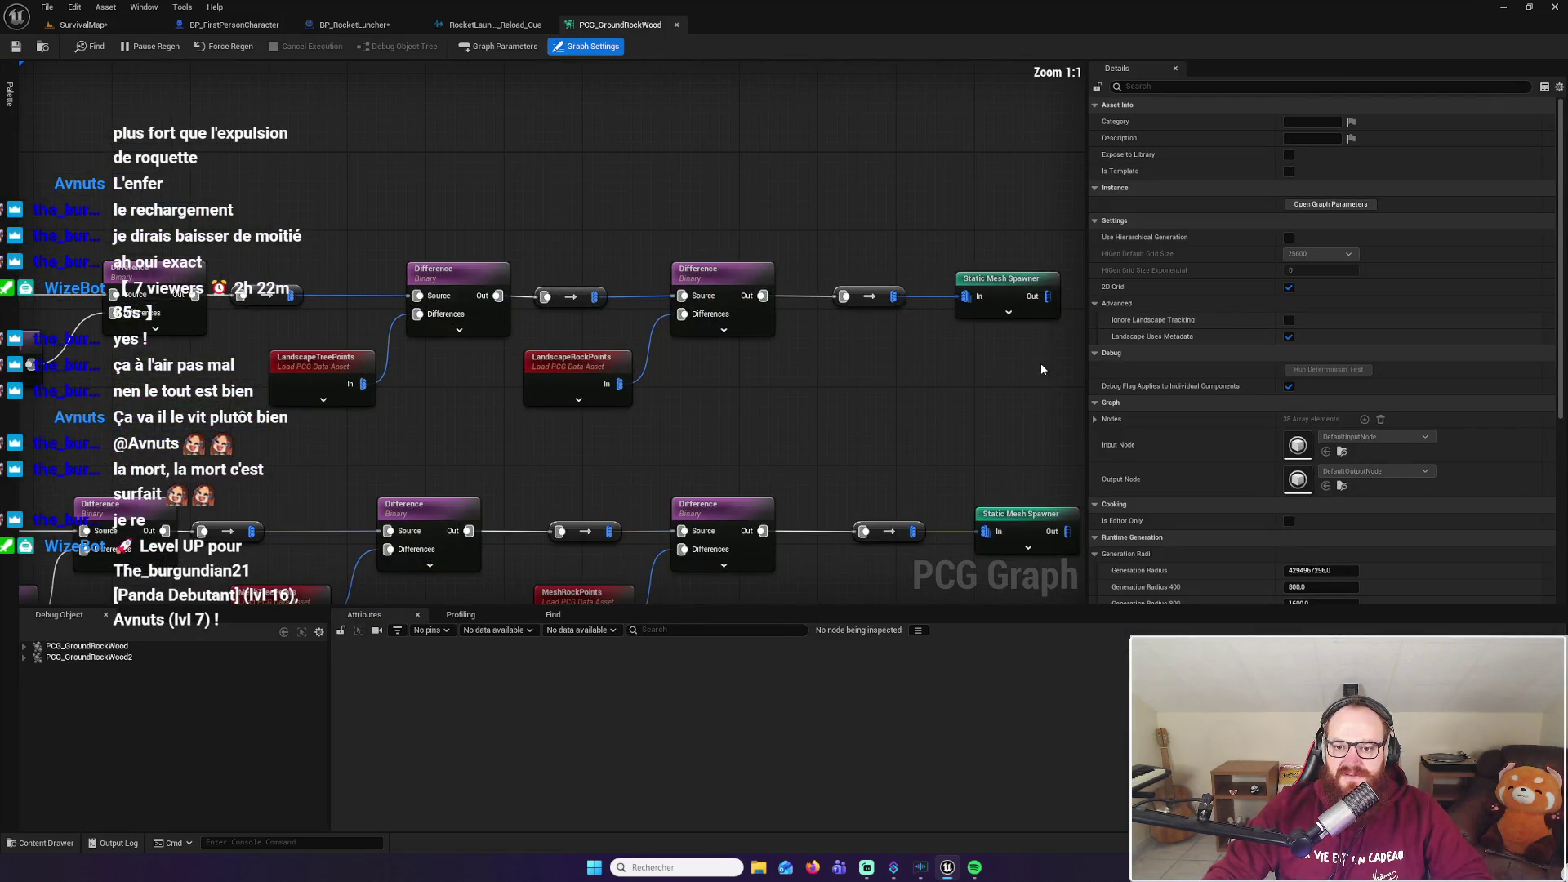
drag(1021, 398, 763, 402)
click(751, 326)
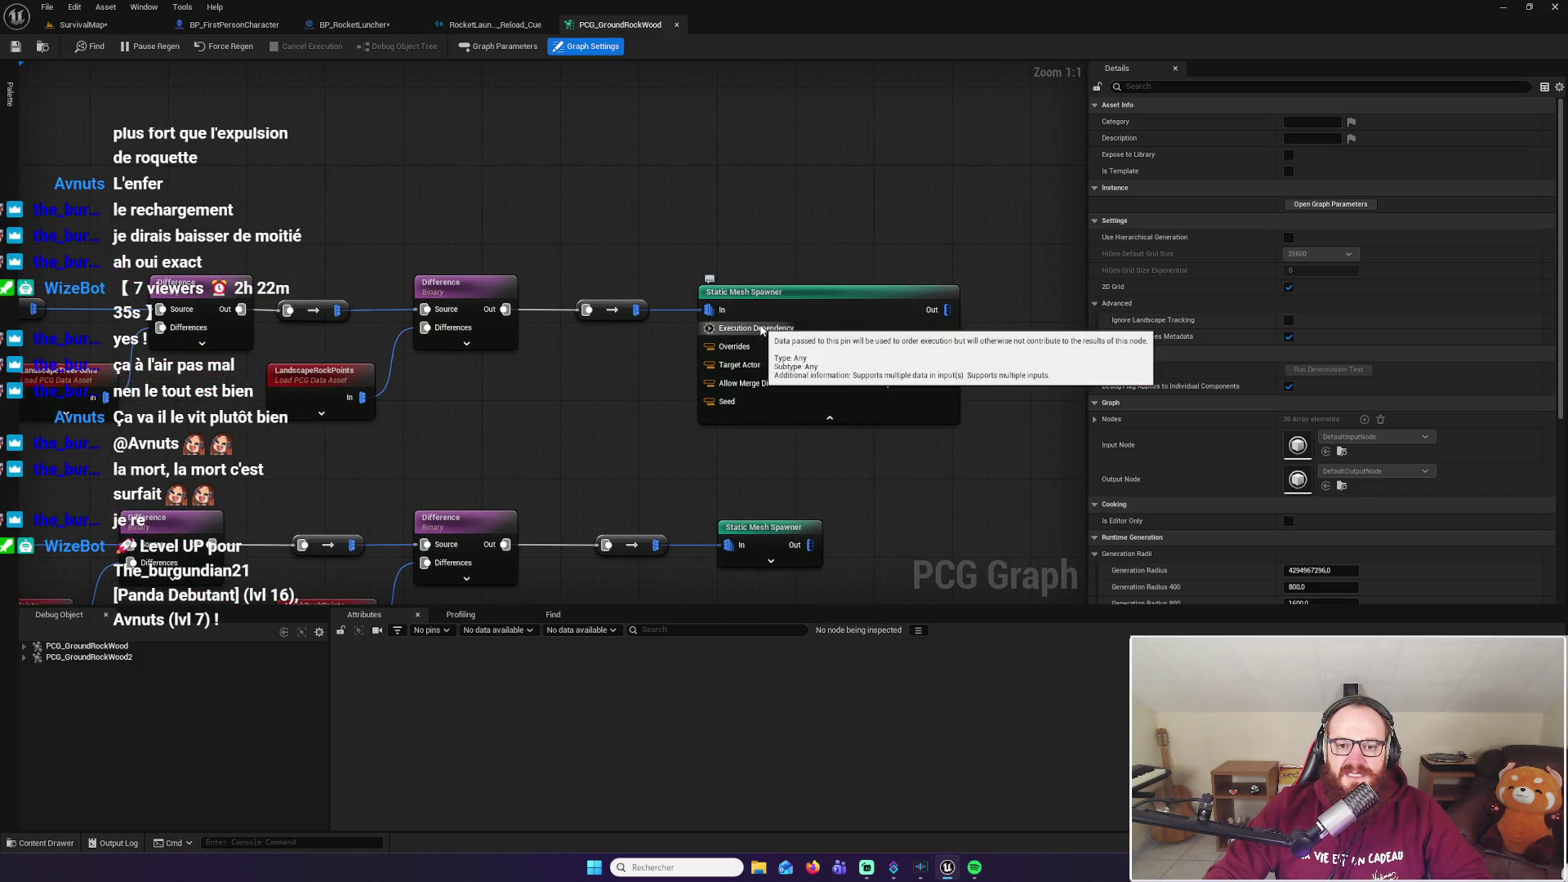
click(791, 418)
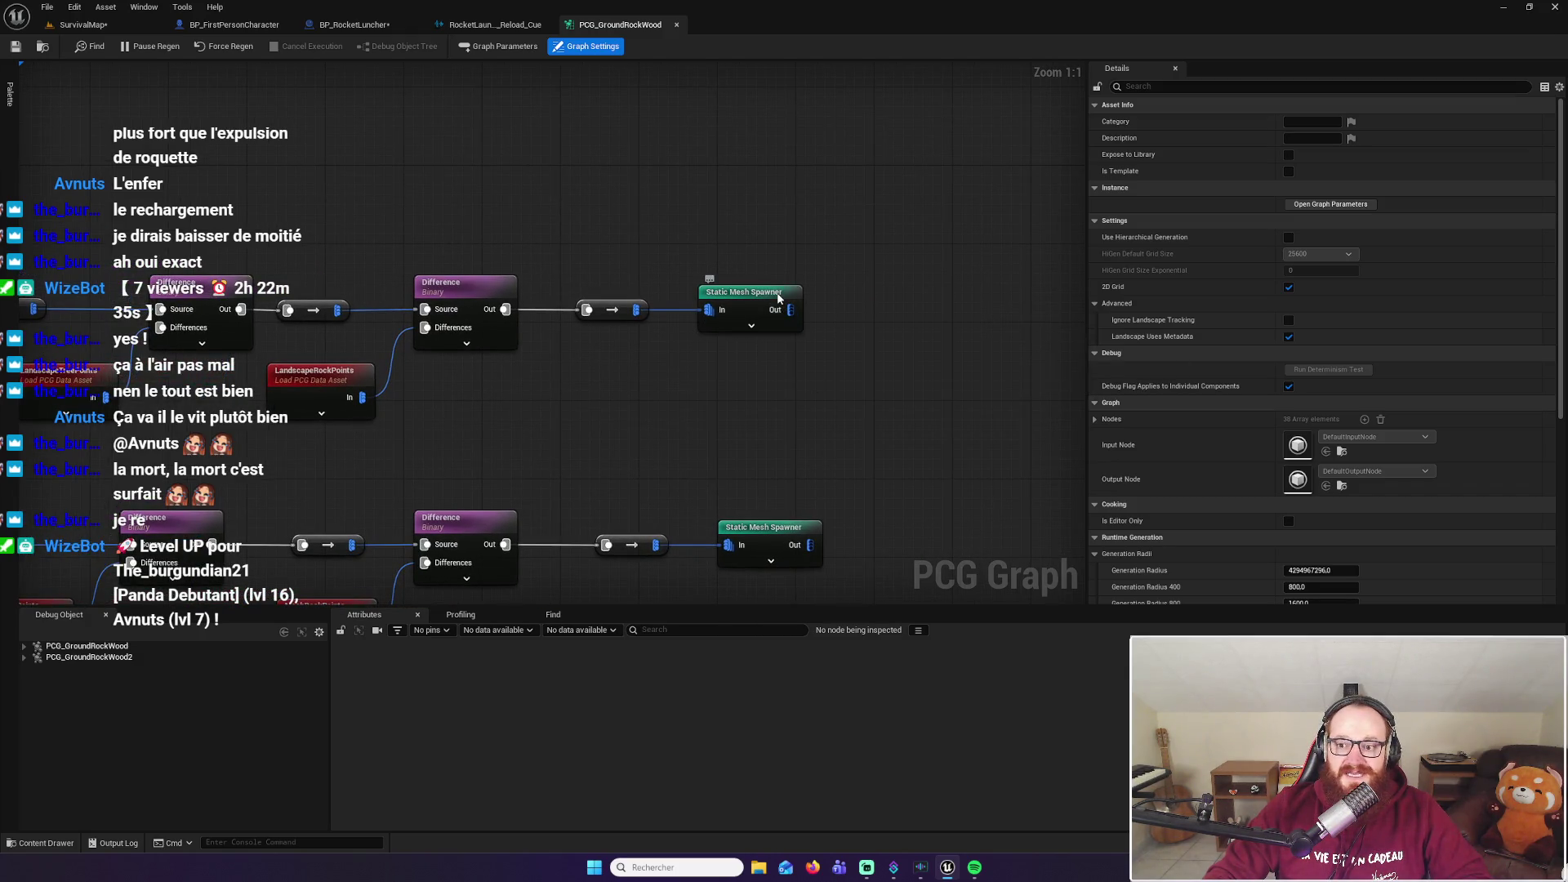
click(779, 299)
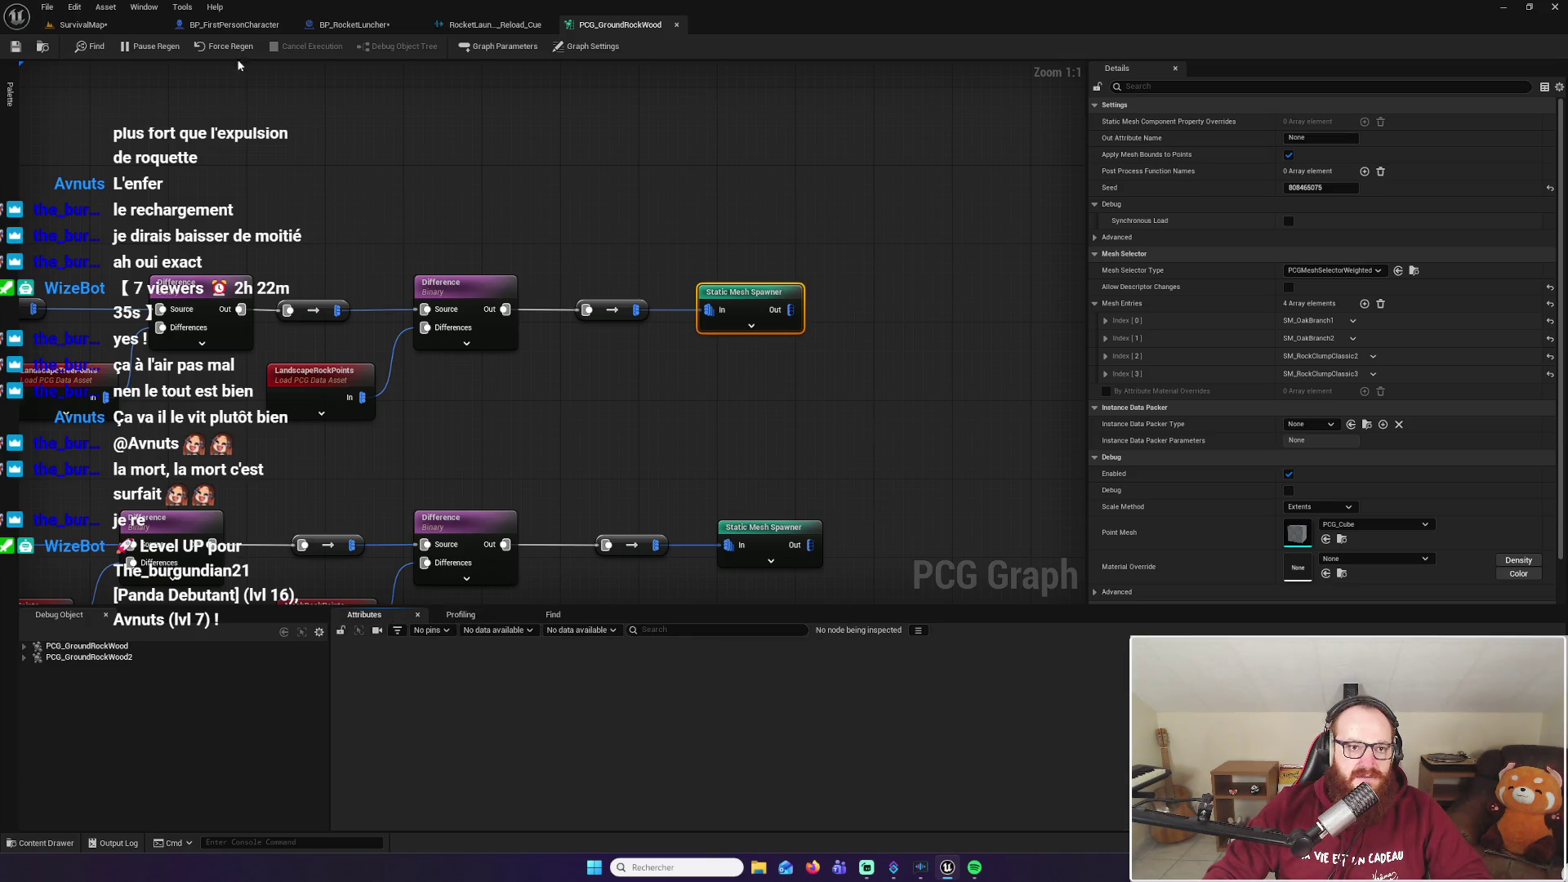
click(102, 25)
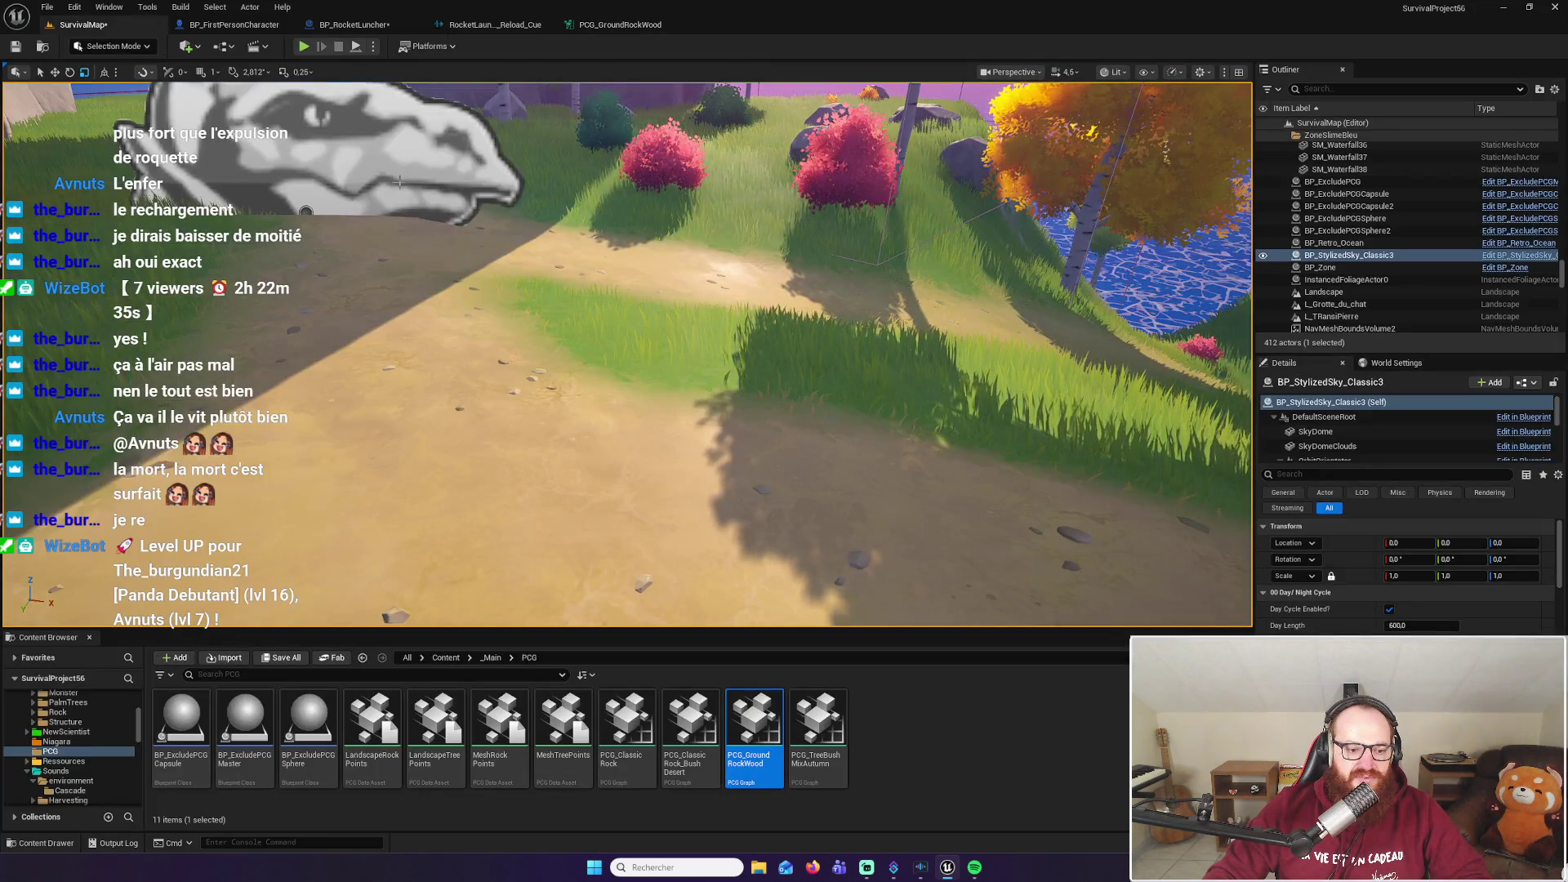
click(108, 844)
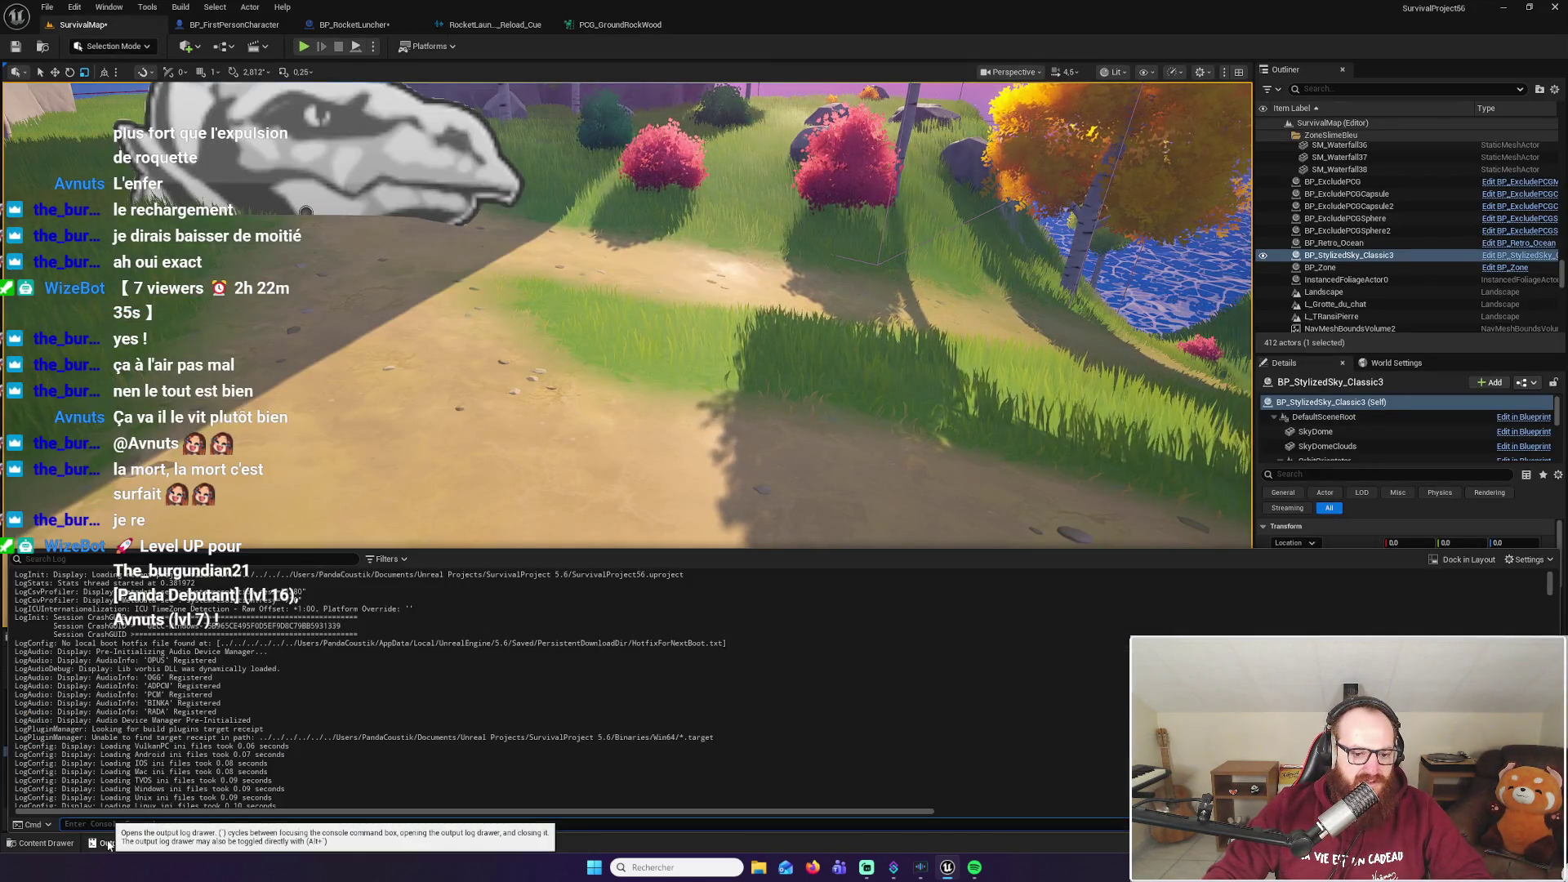
click(1544, 570)
click(1208, 571)
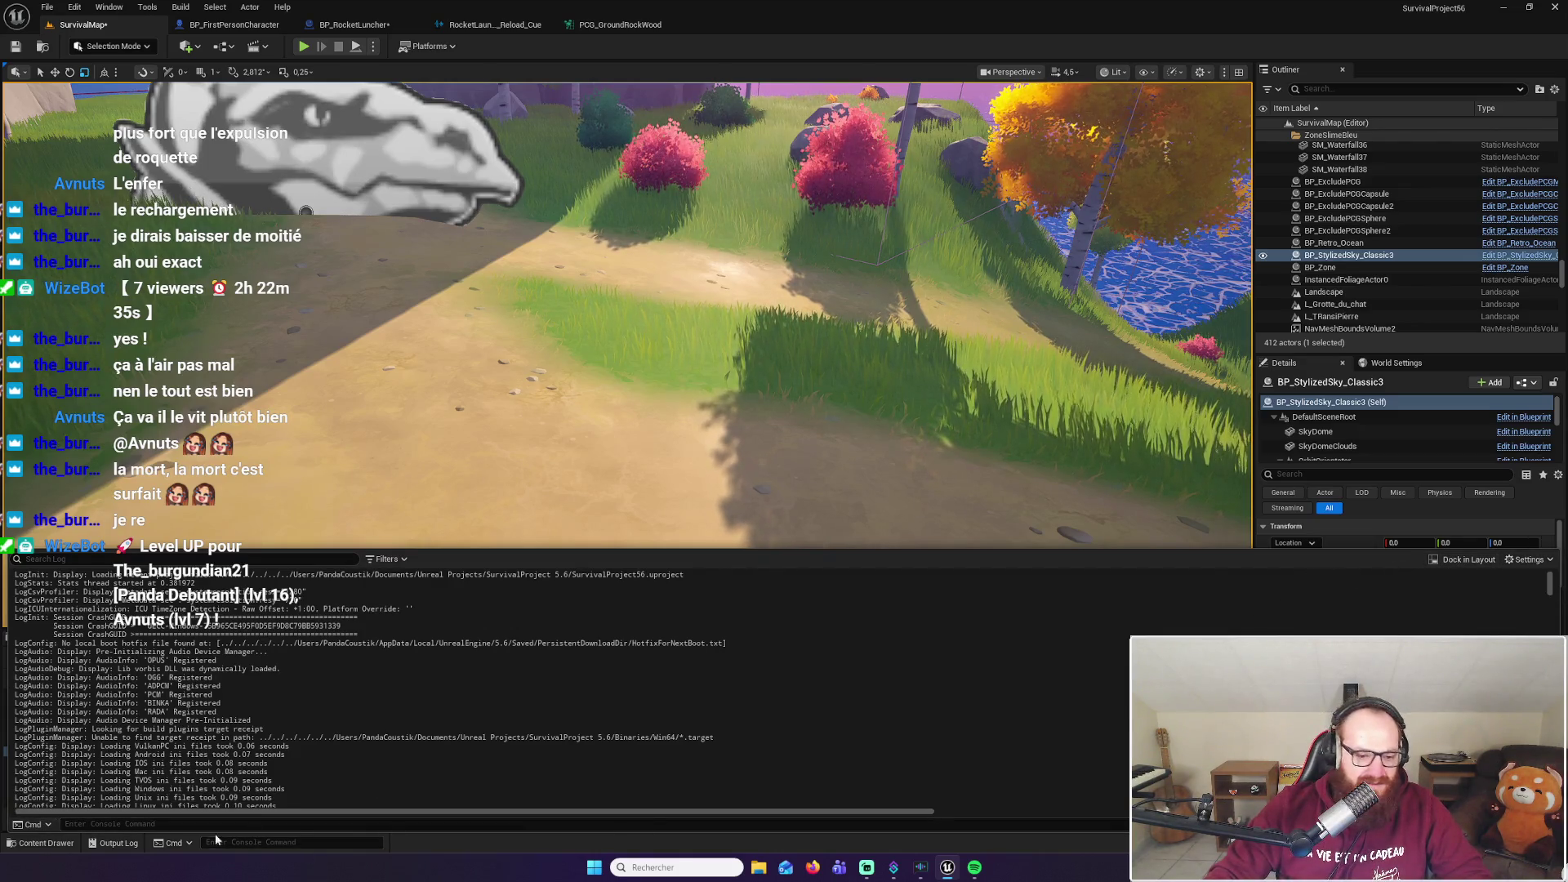
click(171, 845)
click(175, 846)
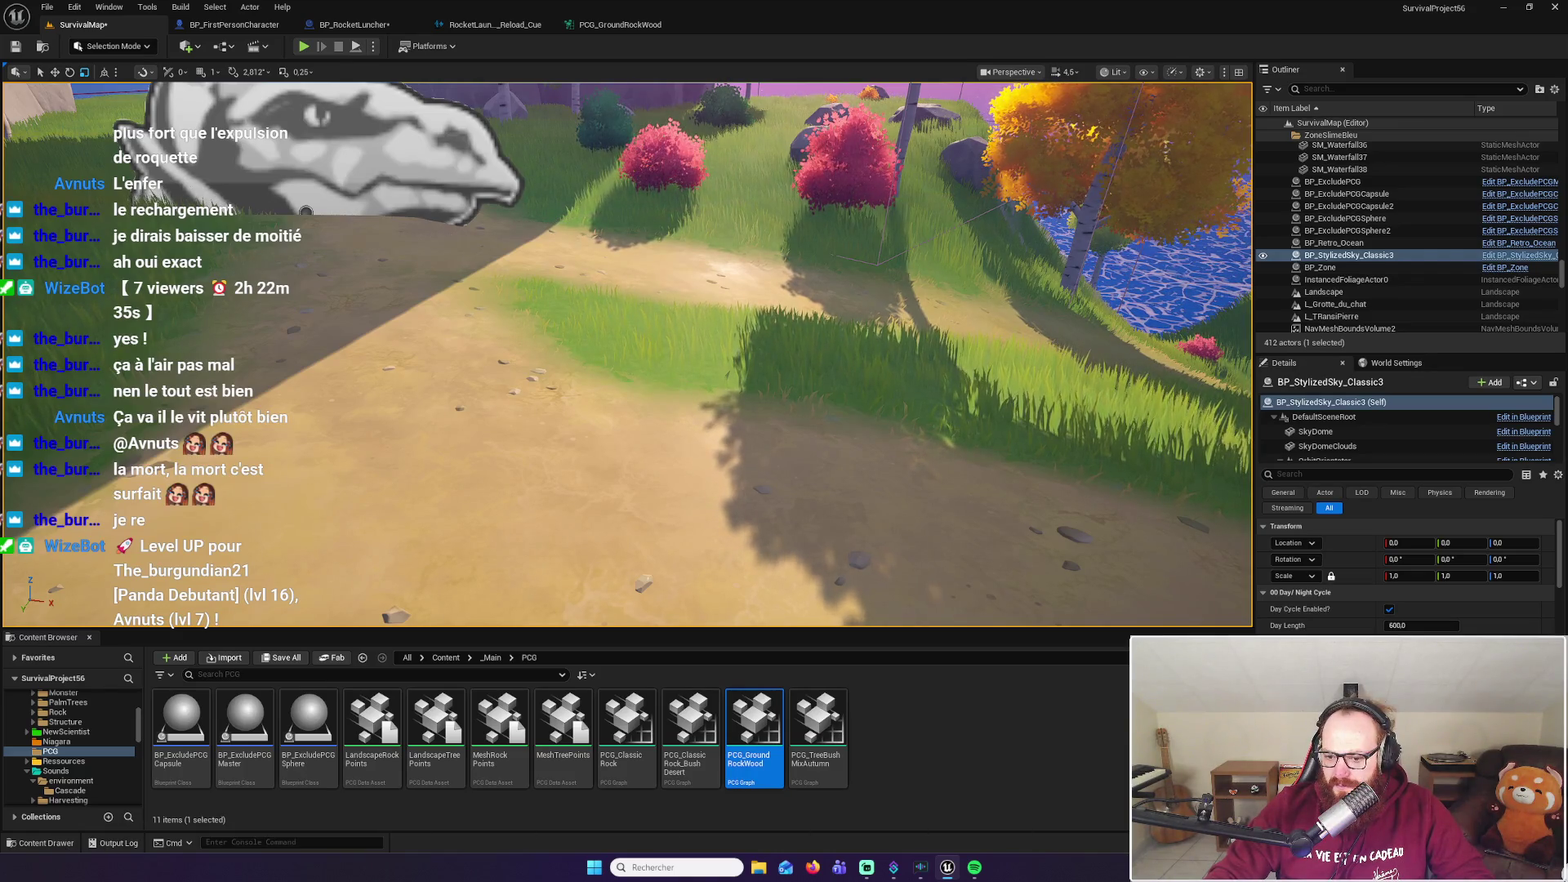
drag(816, 371, 816, 371)
drag(823, 442, 822, 442)
Play-test walking up the grassy slope, close the warnings log, and reopen the PCG_GroundRockWood graph
key(Escape)
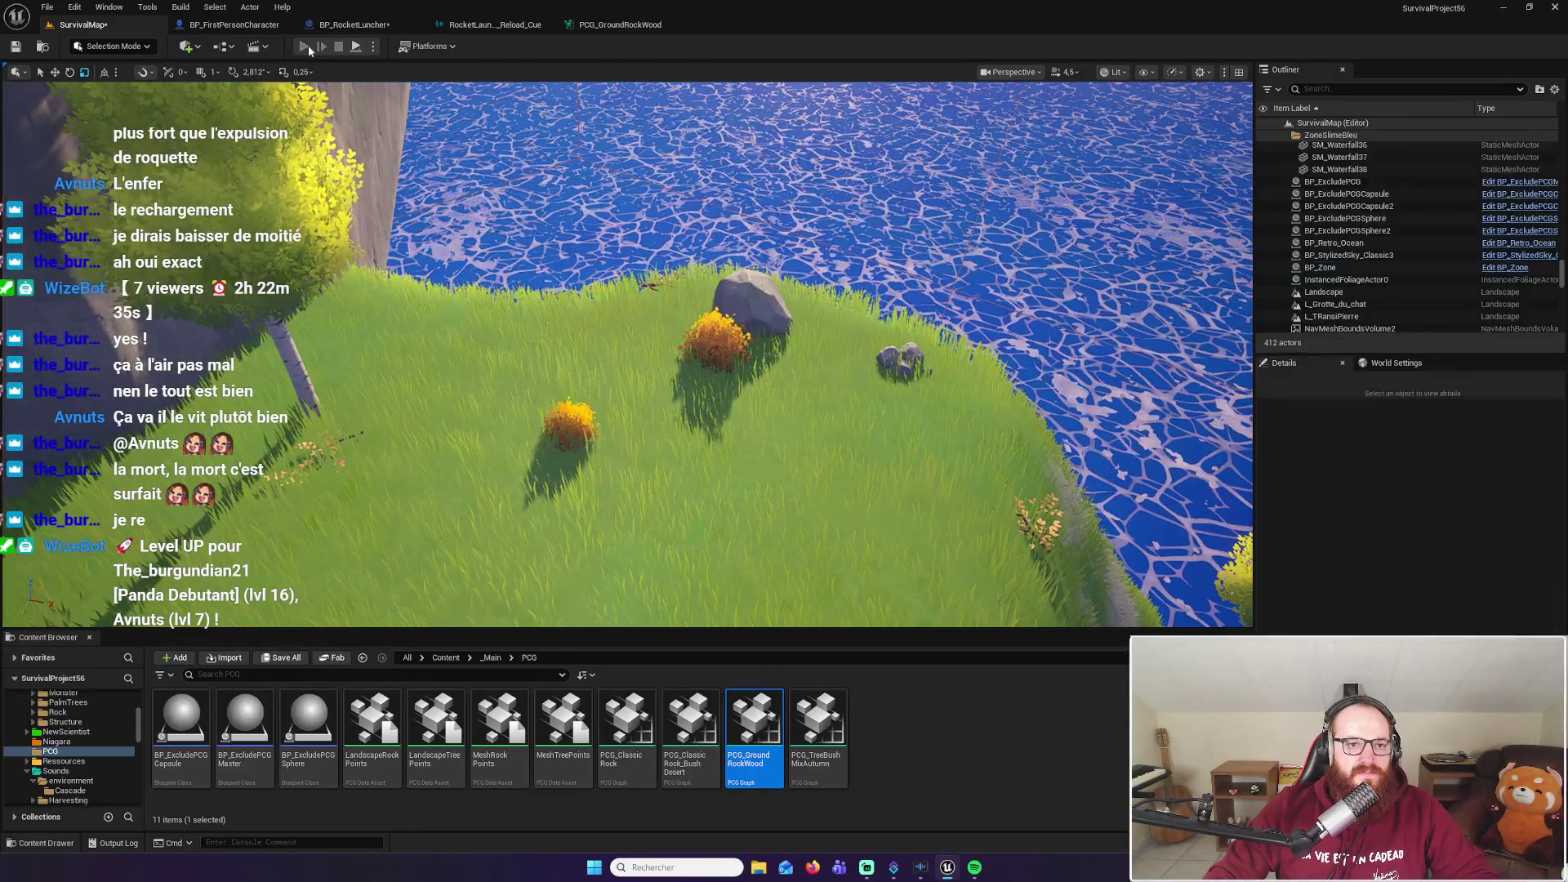
key(alt+p)
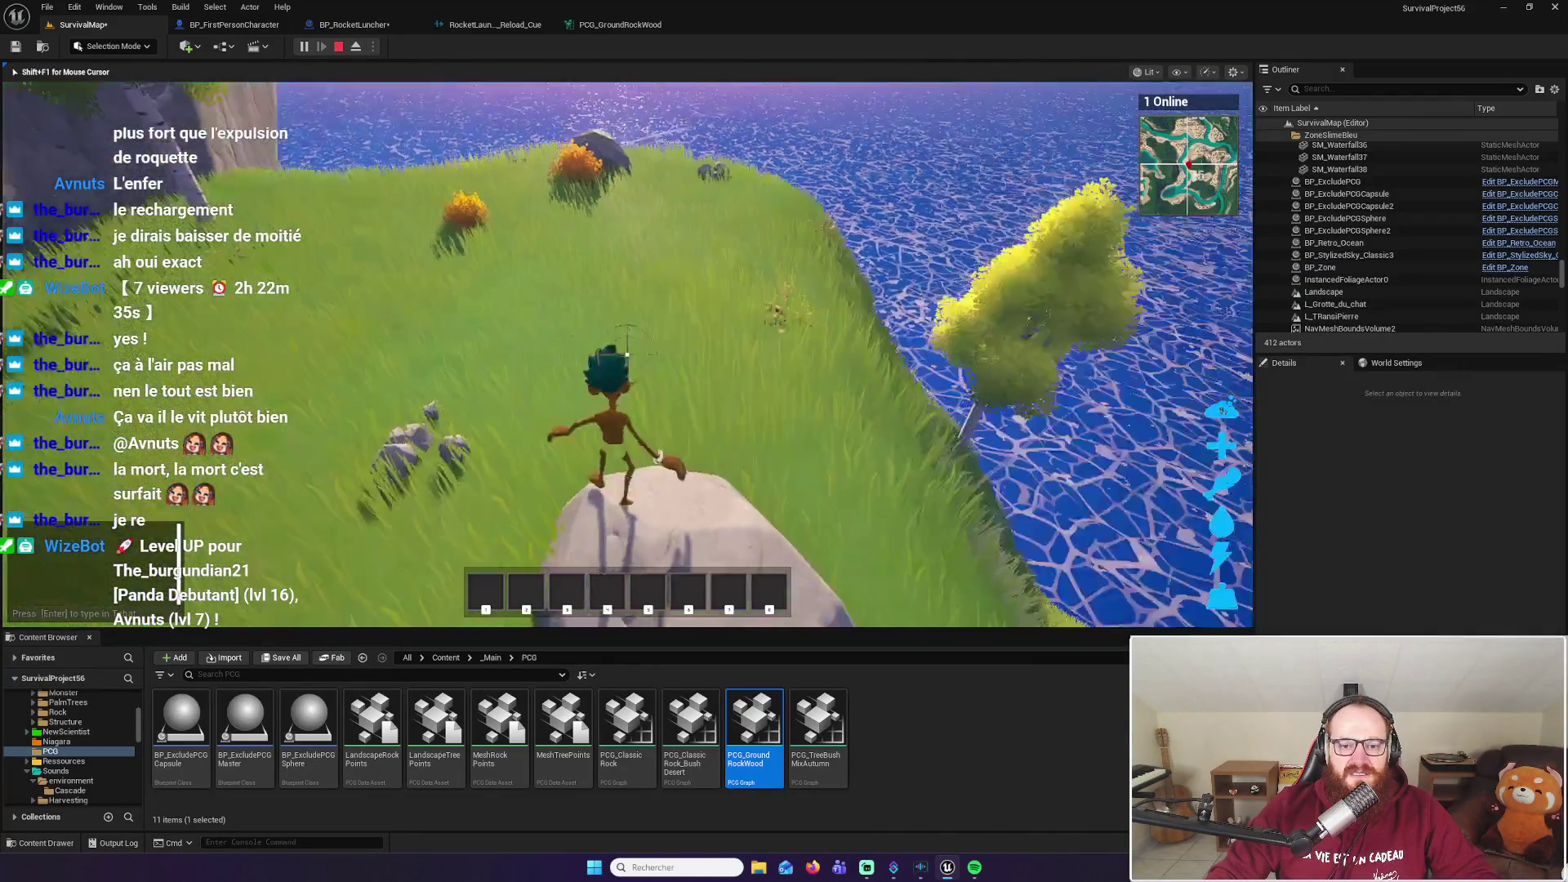
key(w)
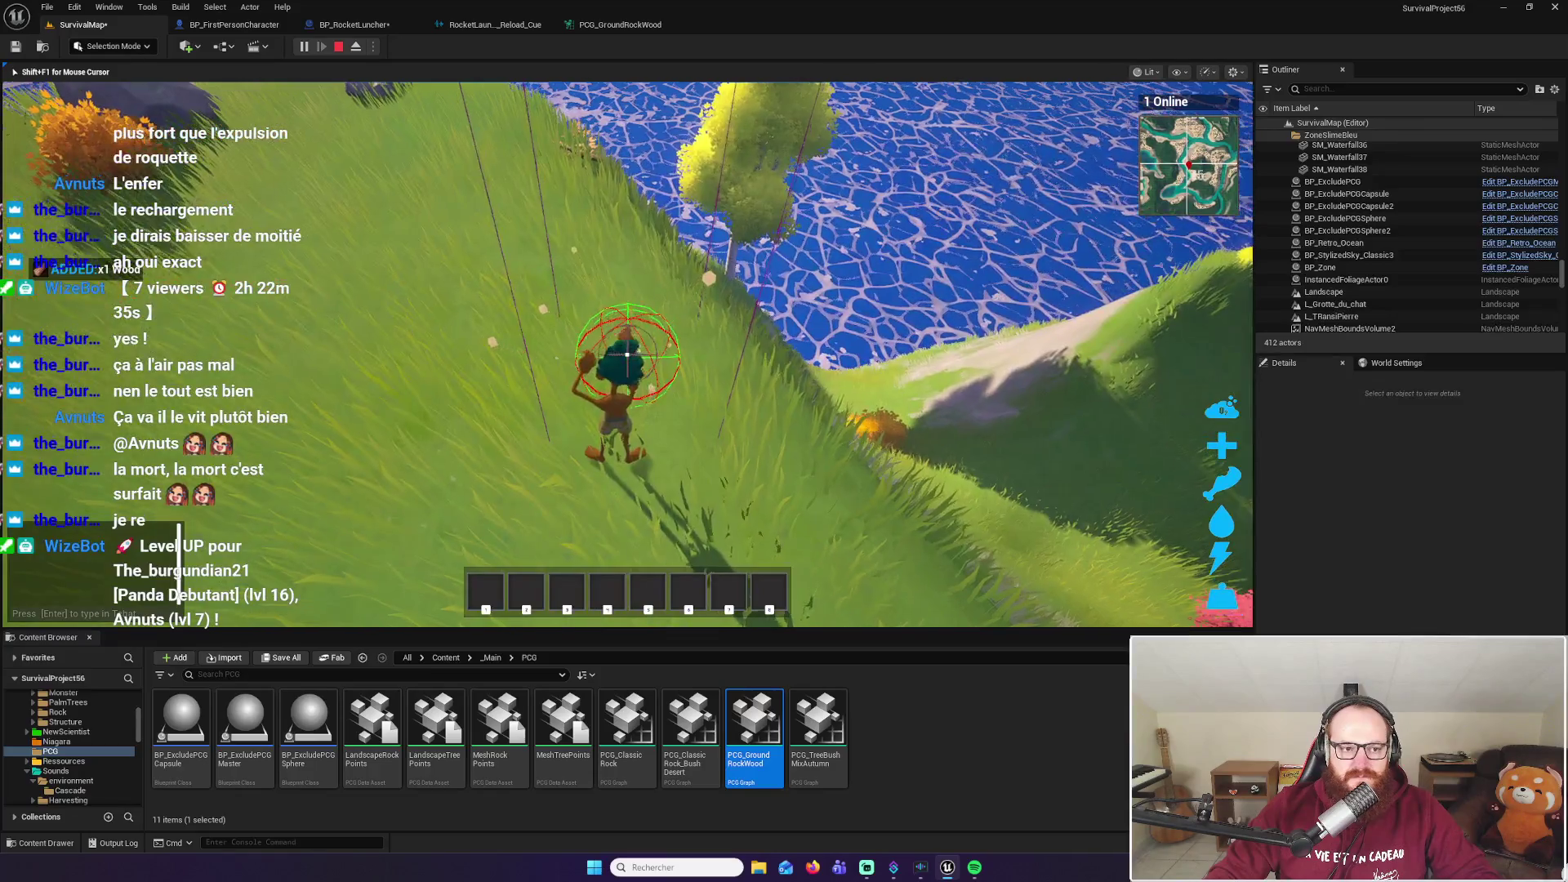
key(Escape)
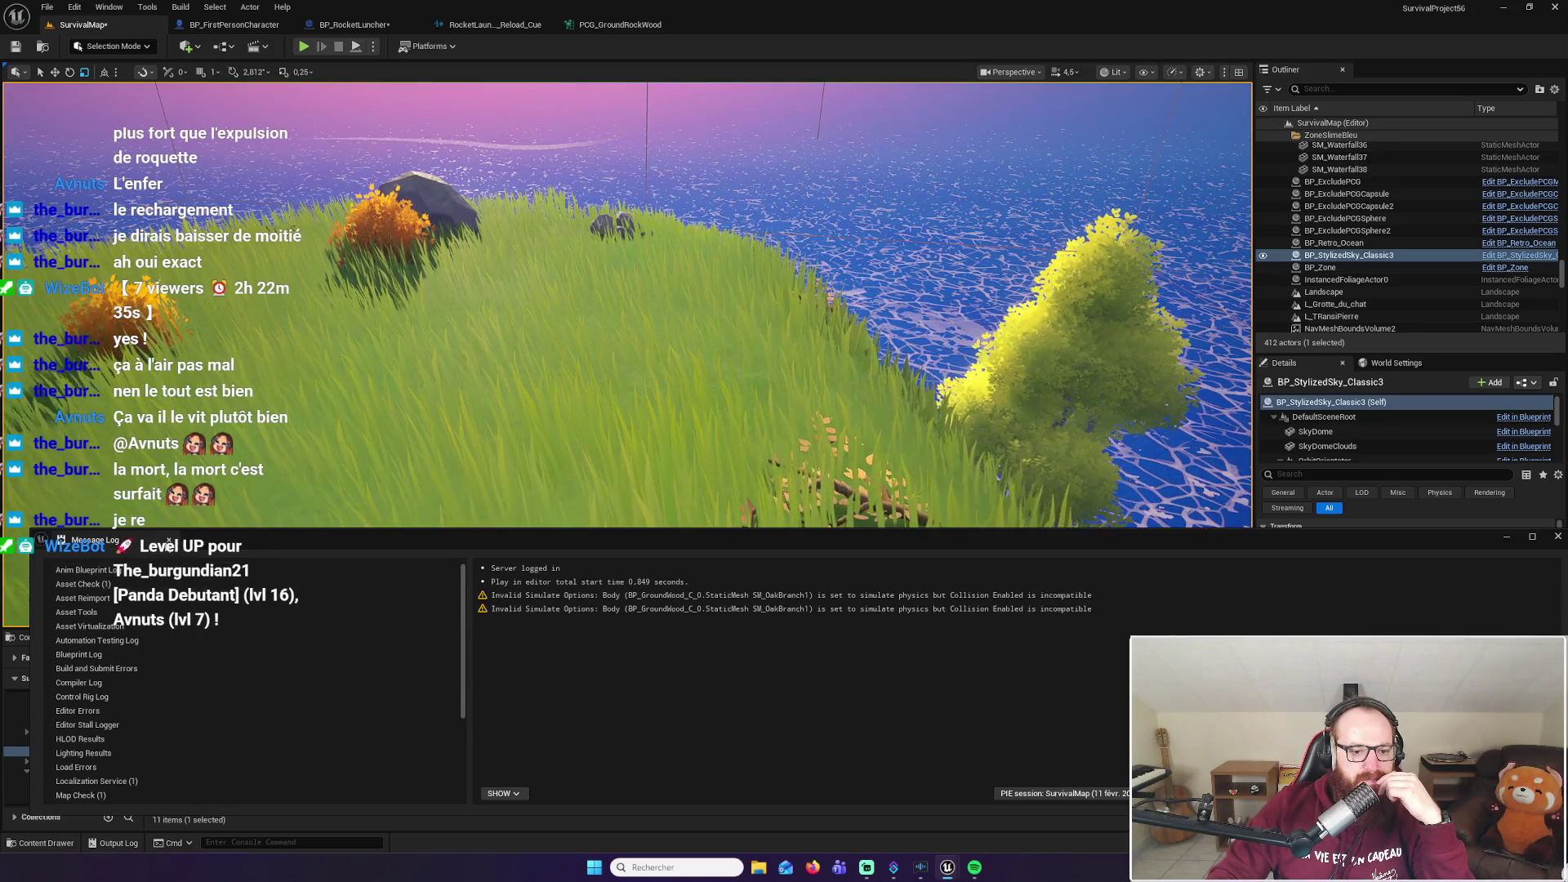
click(169, 540)
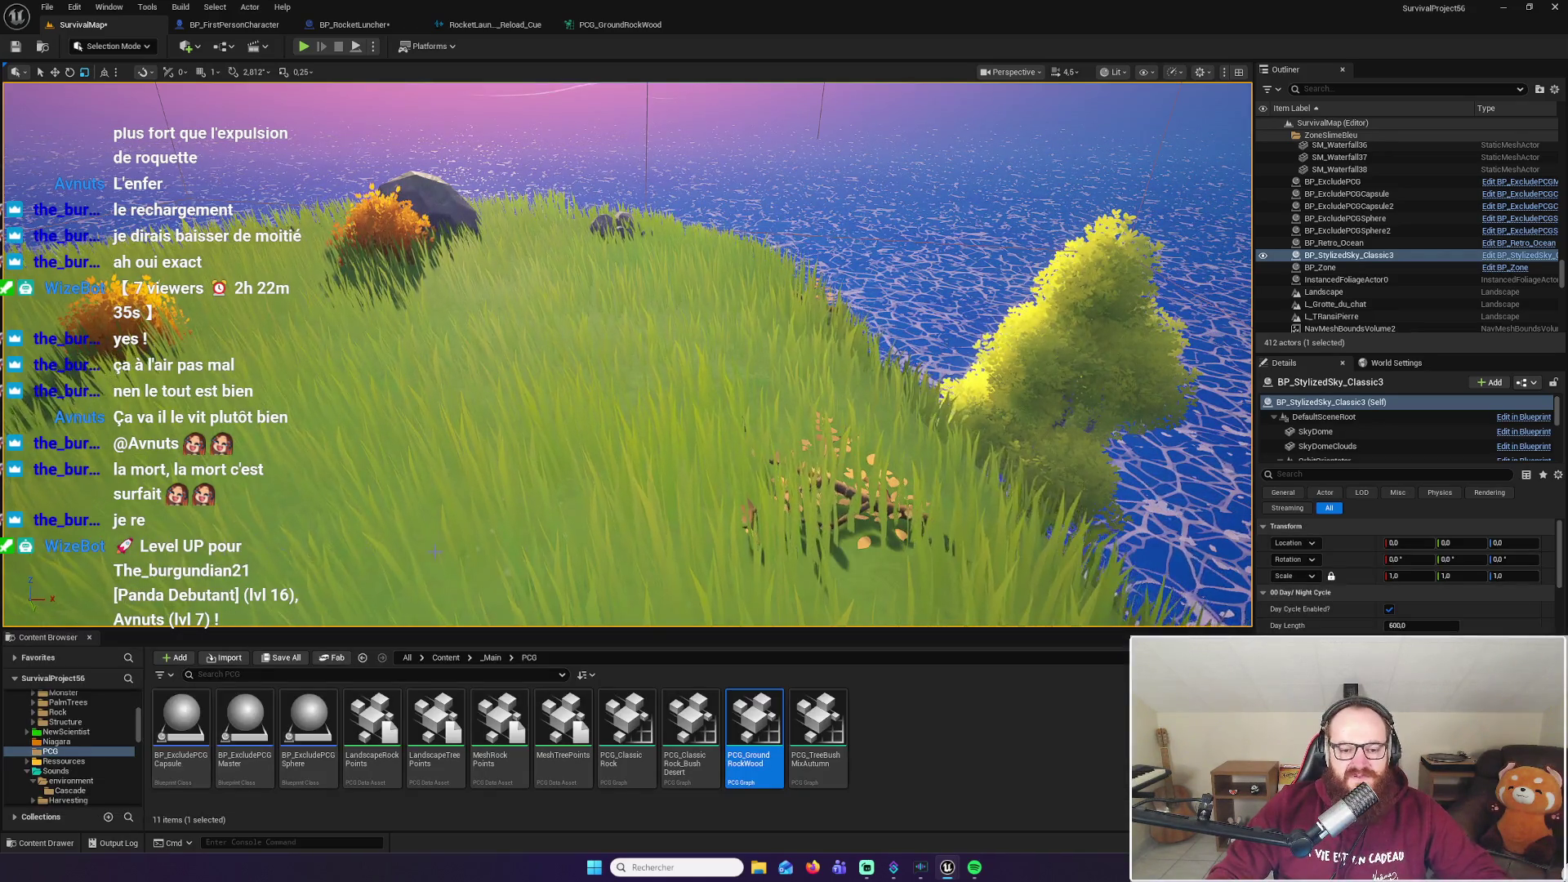
click(621, 25)
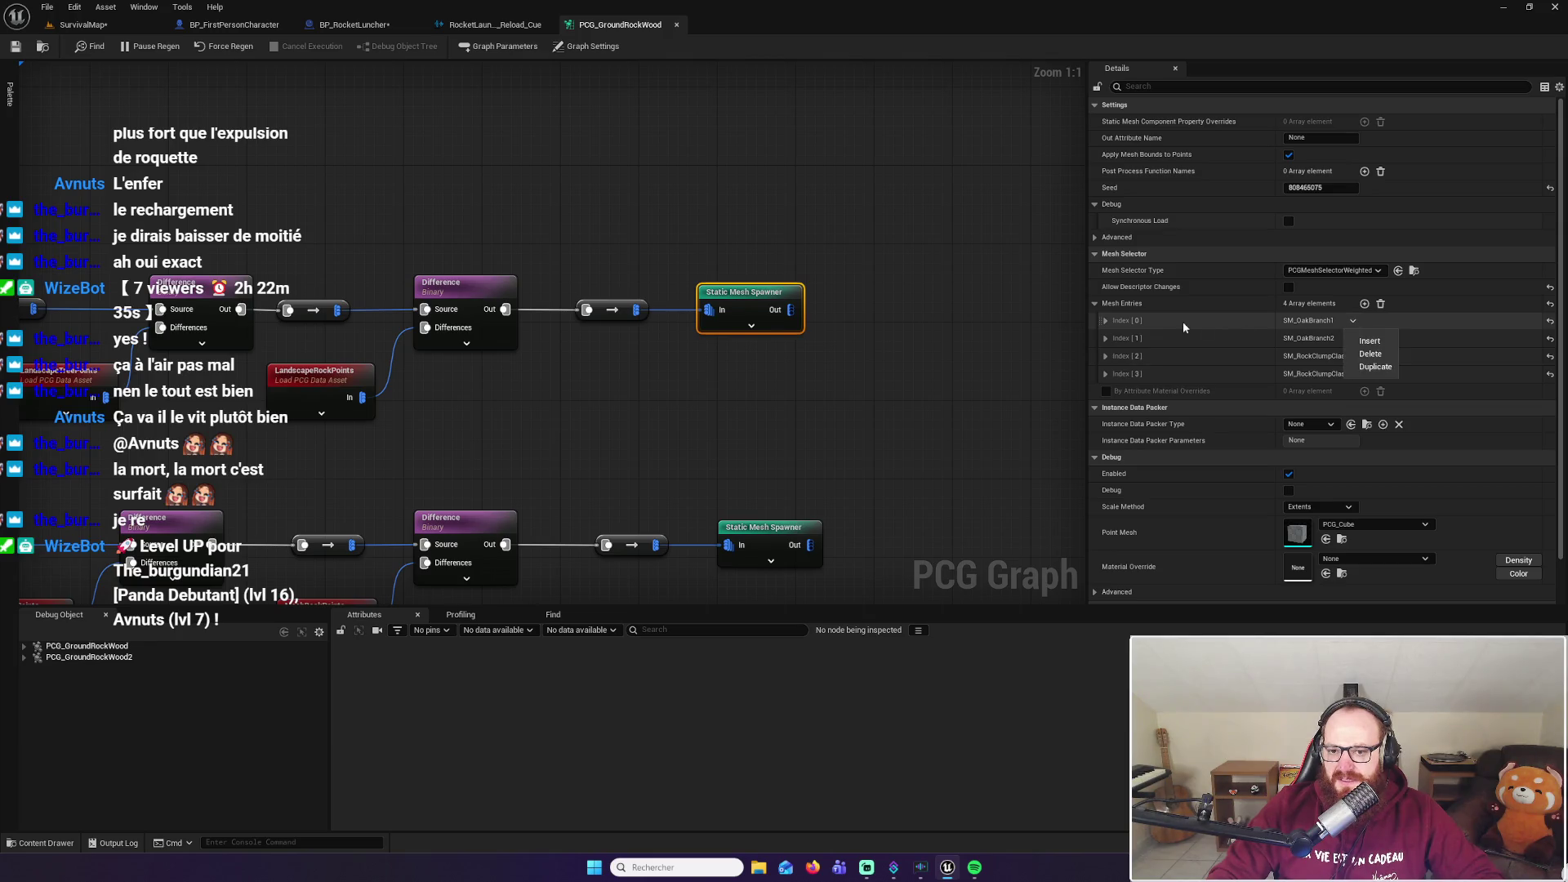
Expand the SM_OakBranch1 mesh entry's descriptor and detailed collision settings and look through them
click(1106, 320)
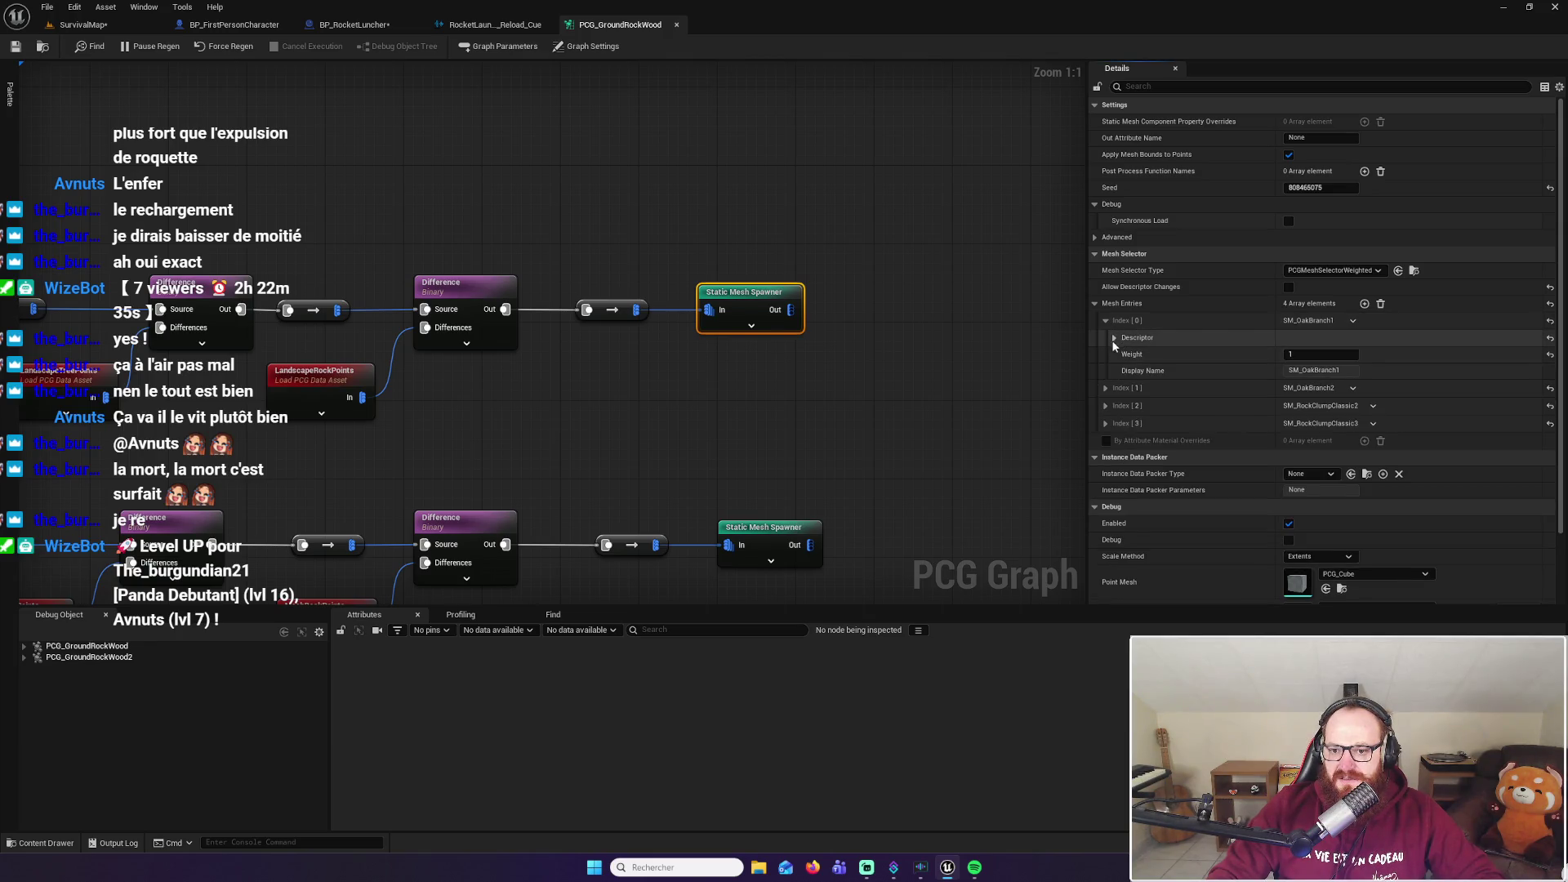
click(1116, 337)
scroll(1237, 470, down, 2)
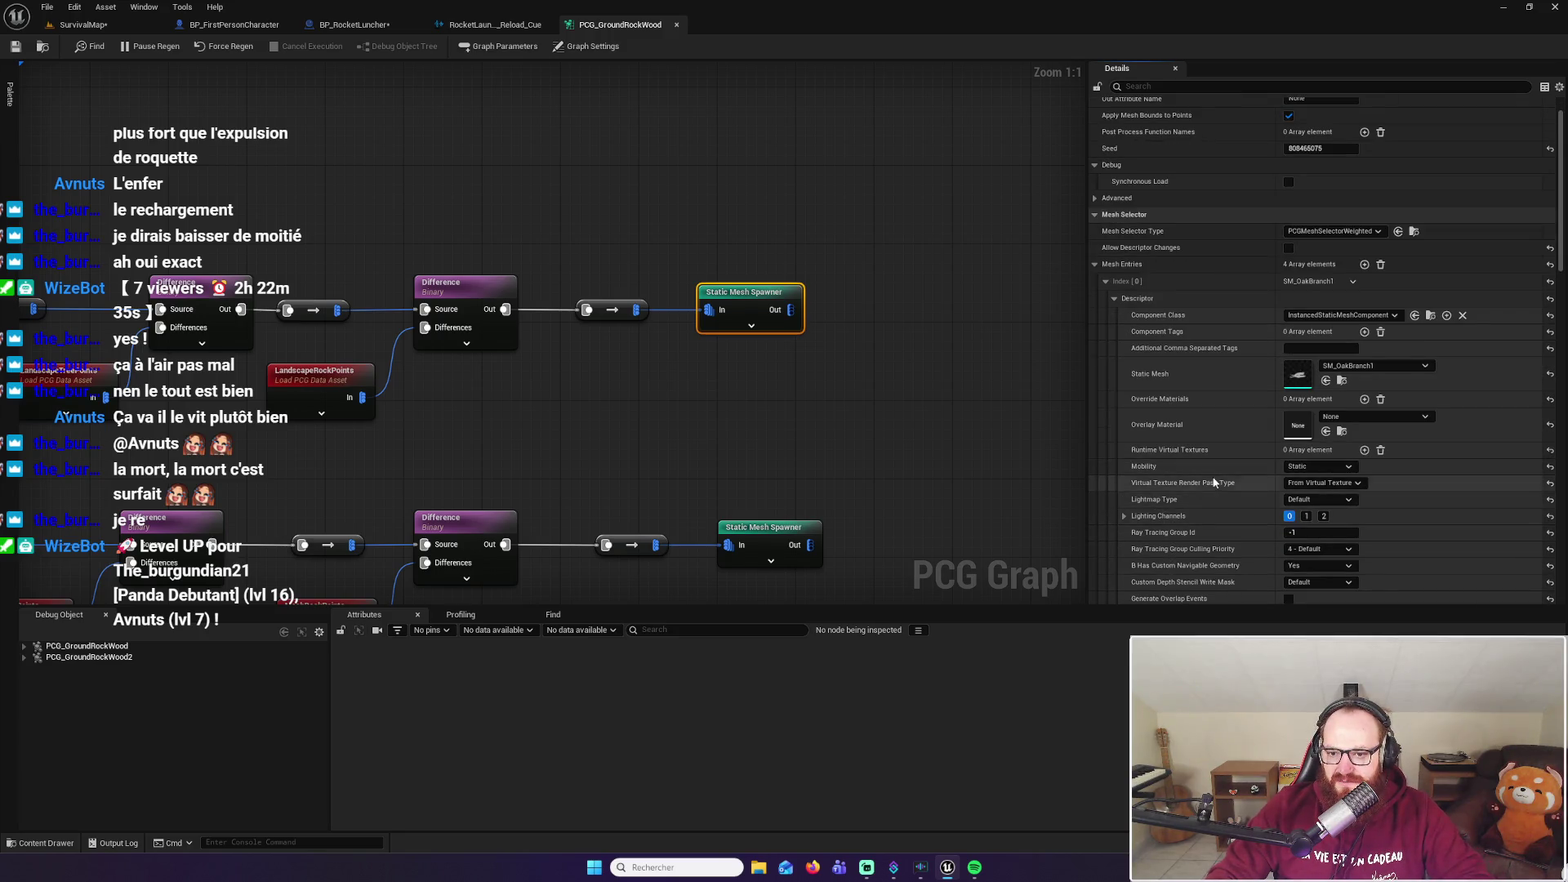
scroll(1231, 441, down, 5)
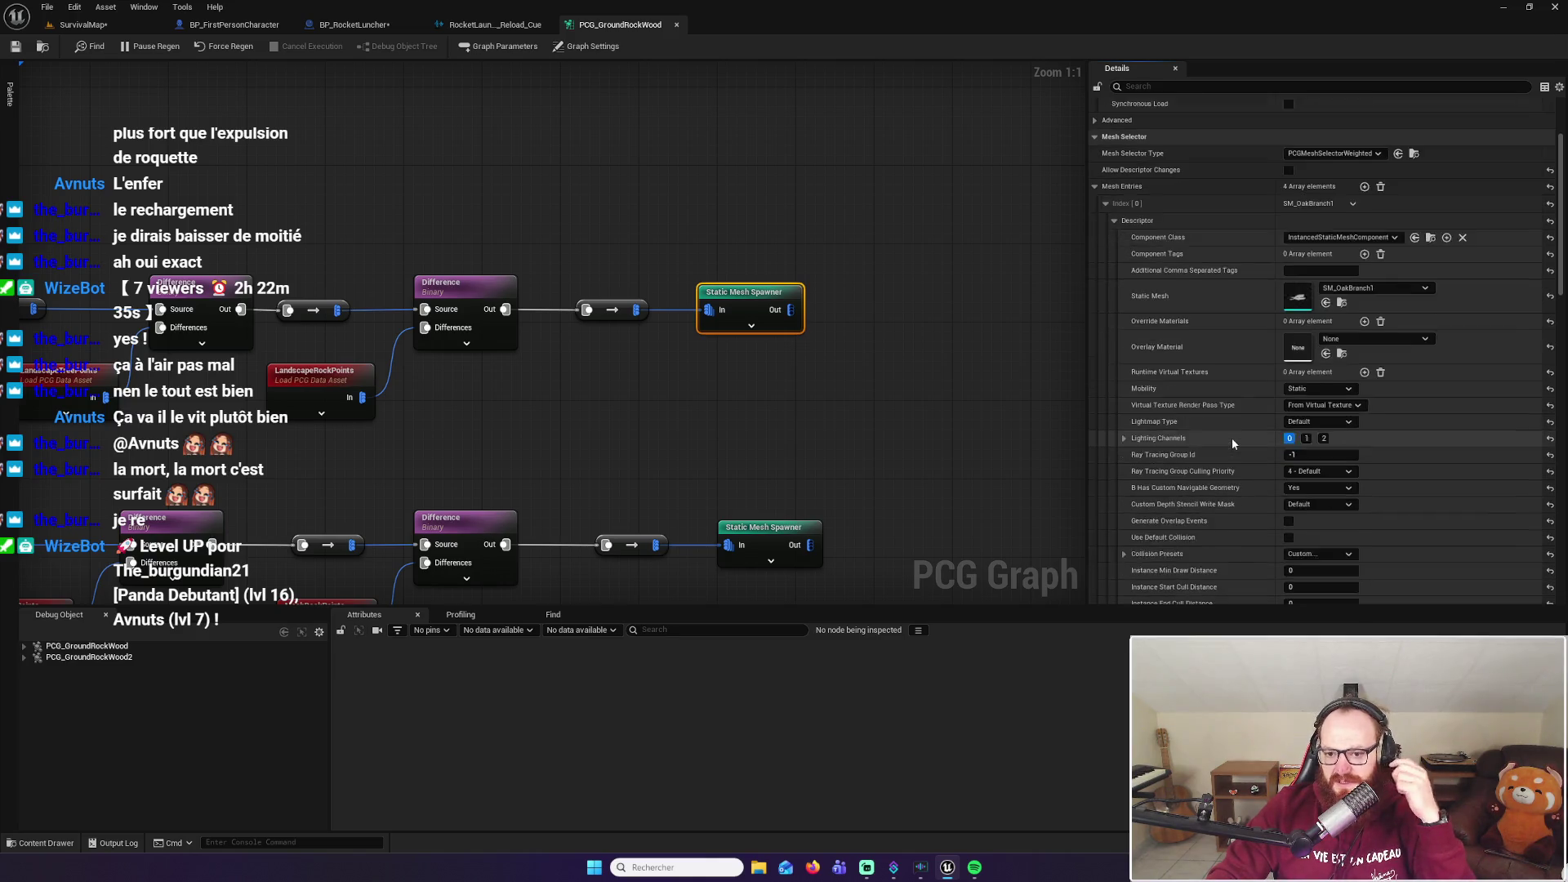
scroll(1175, 477, down, 1)
click(1124, 474)
scroll(1464, 481, down, 3)
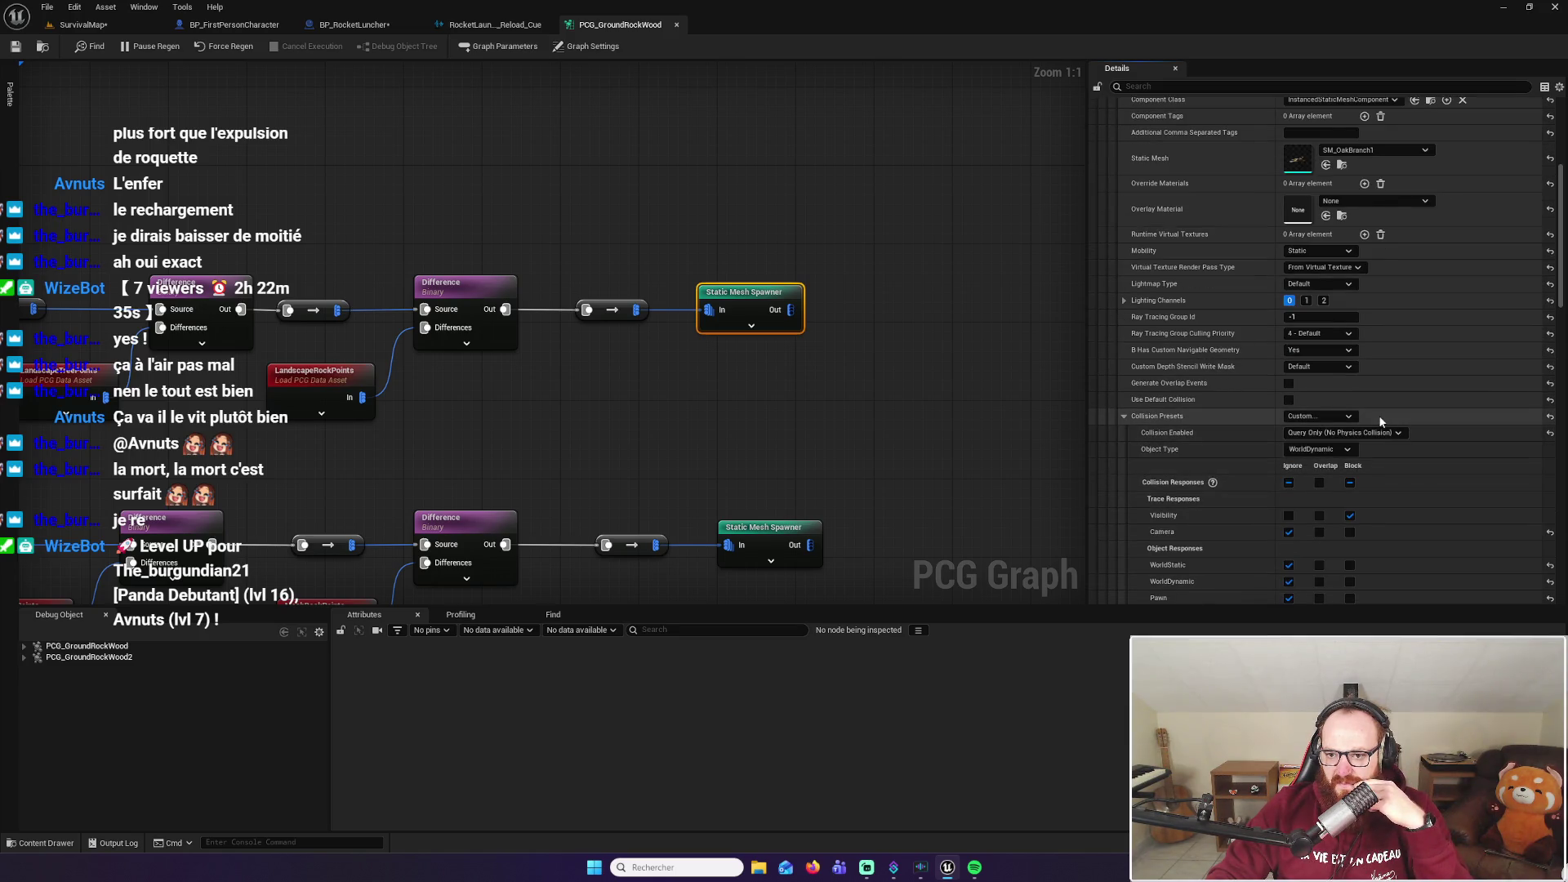
scroll(1379, 415, down, 1)
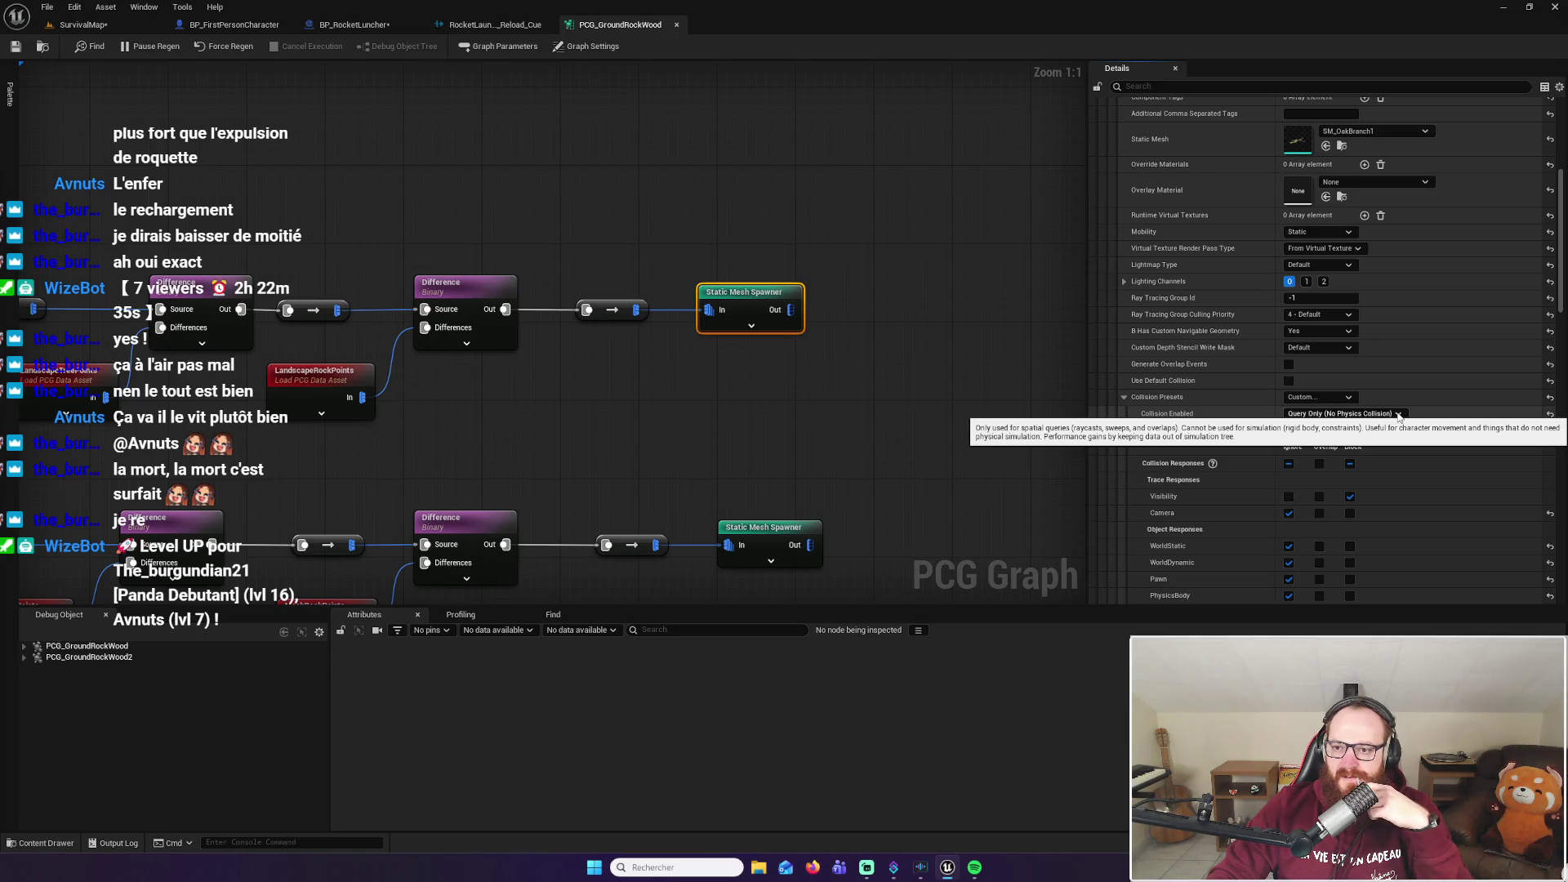
scroll(1488, 392, down, 5)
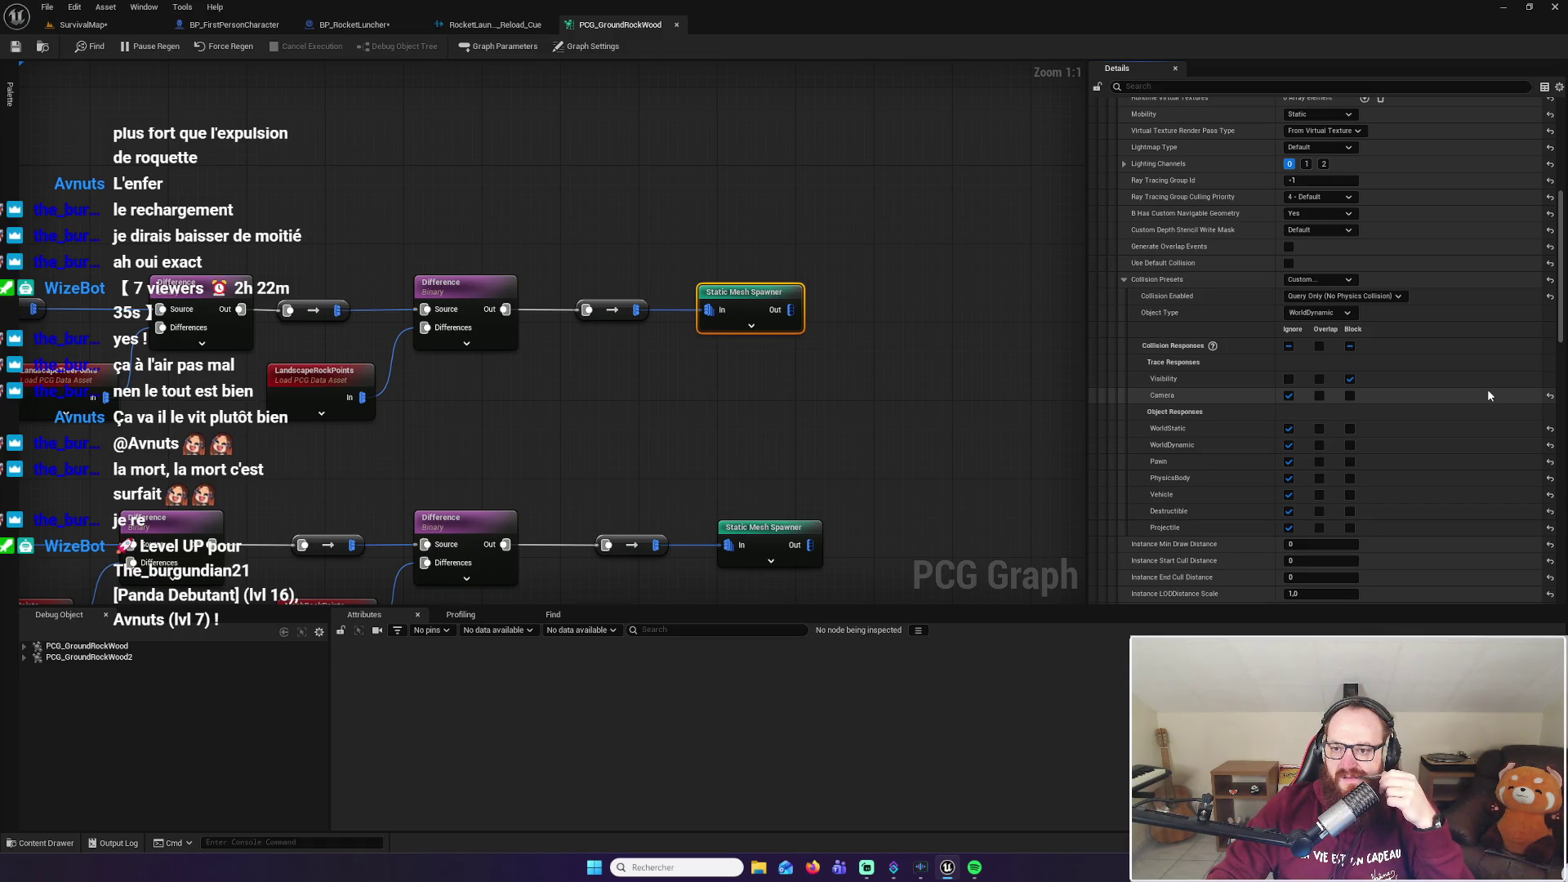
scroll(1488, 396, up, 1)
scroll(1477, 388, up, 1)
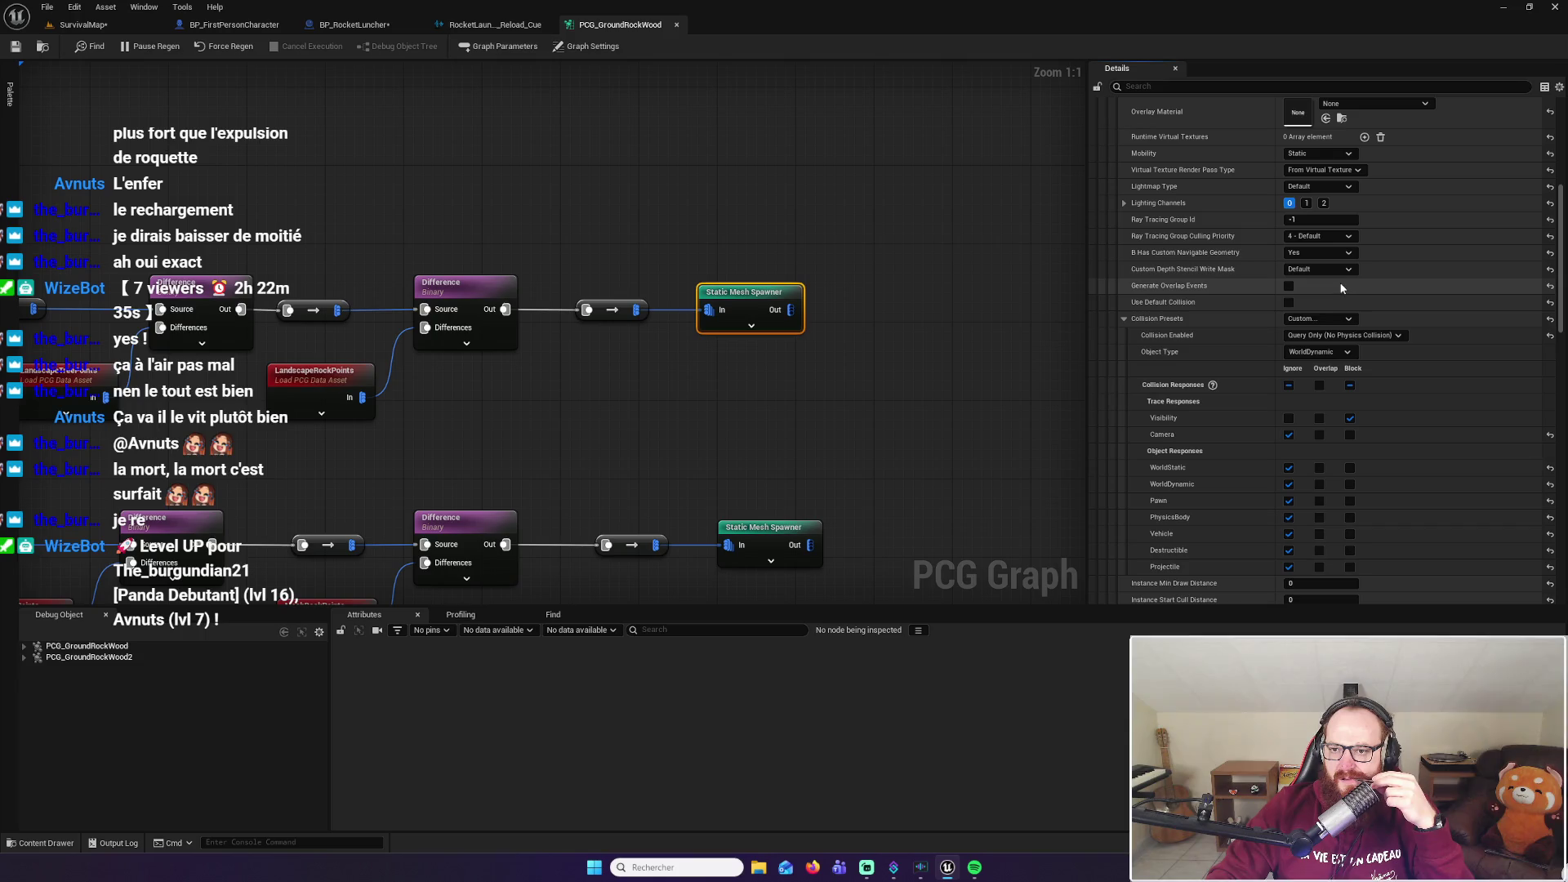
scroll(1428, 277, up, 4)
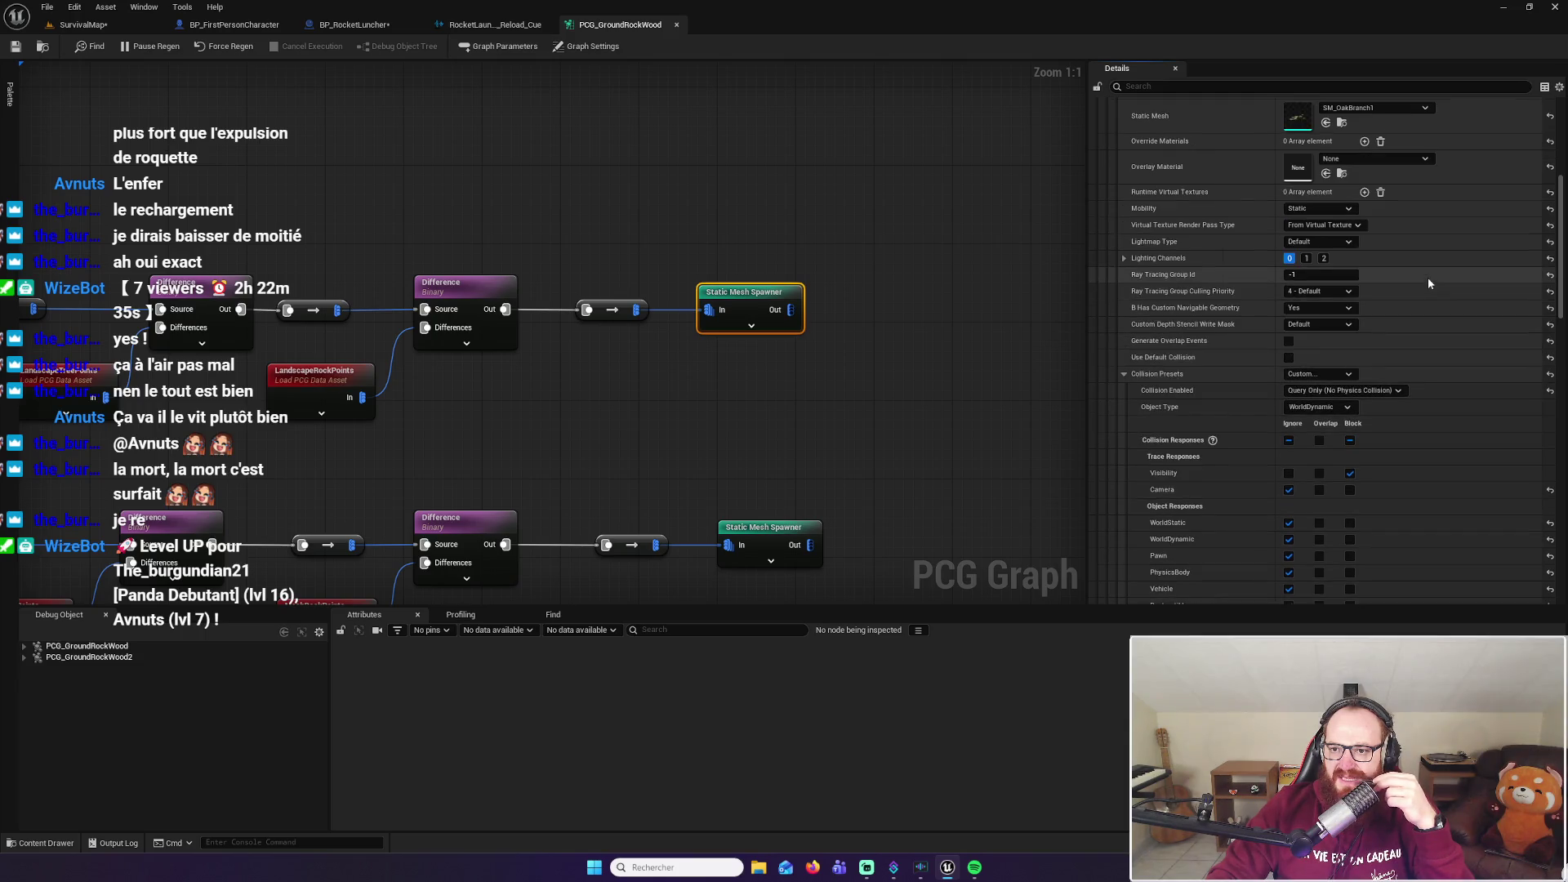
scroll(1429, 282, up, 1)
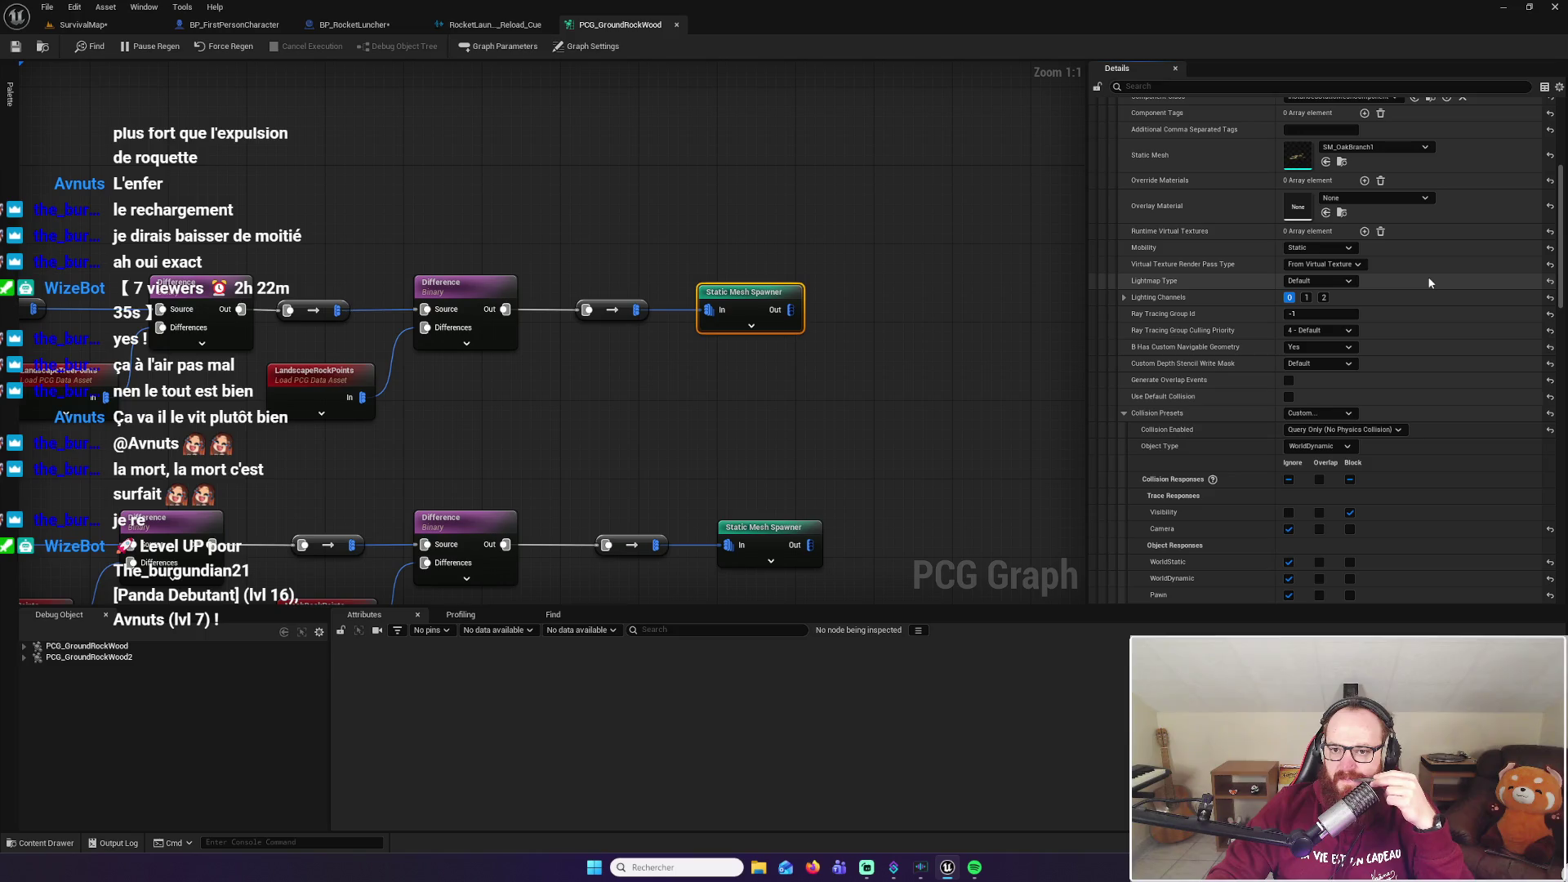
scroll(1429, 282, up, 2)
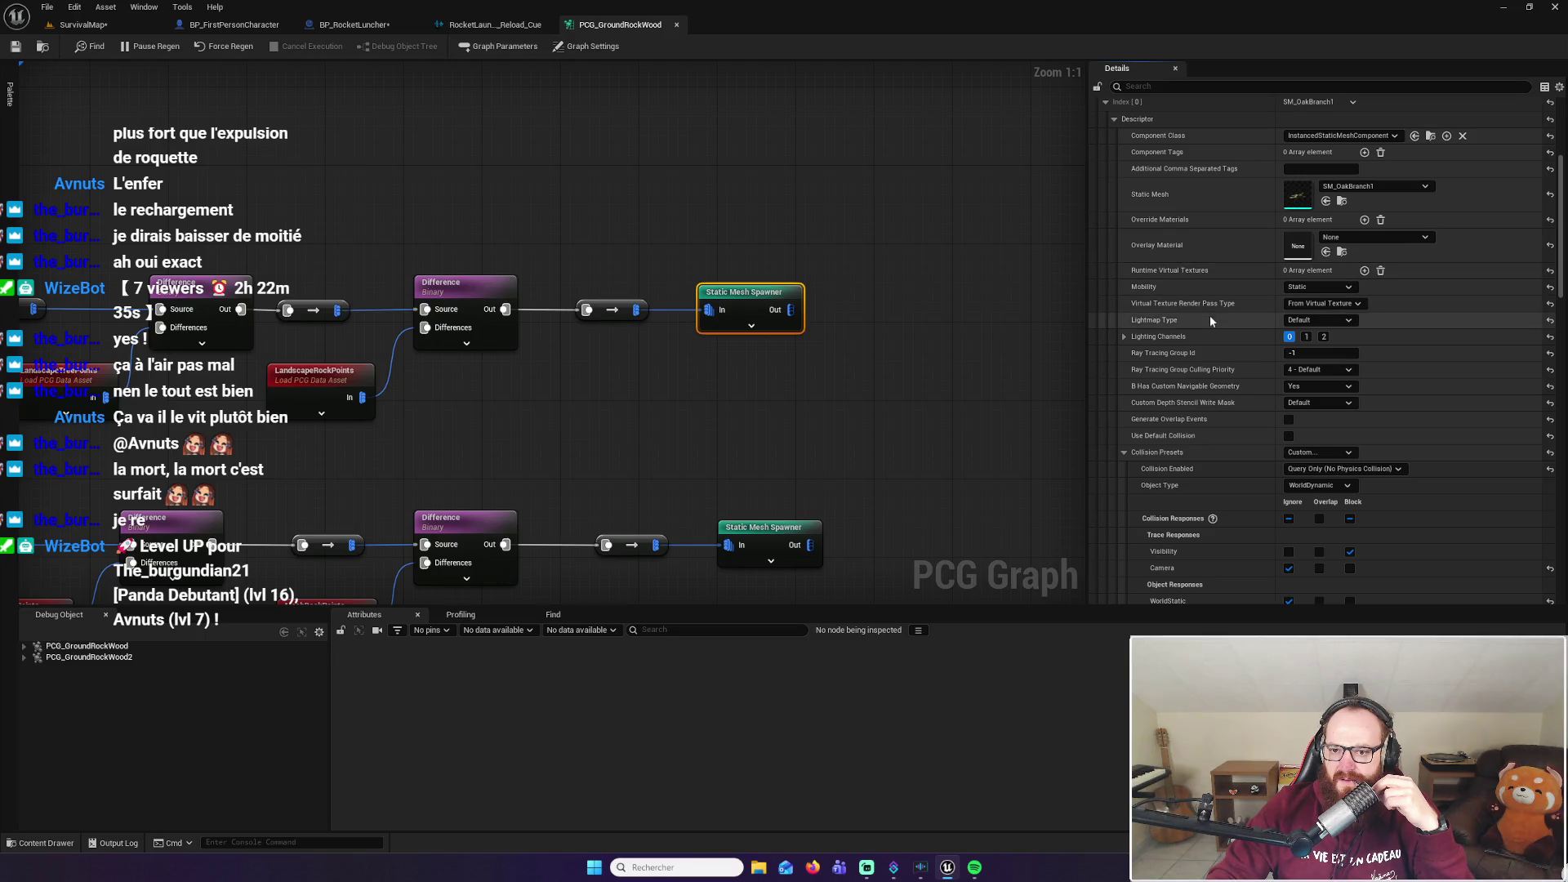
Recheck the collision settings, view the Graph Settings, and return to SurvivalMap
scroll(1210, 331, down, 3)
scroll(1218, 336, down, 2)
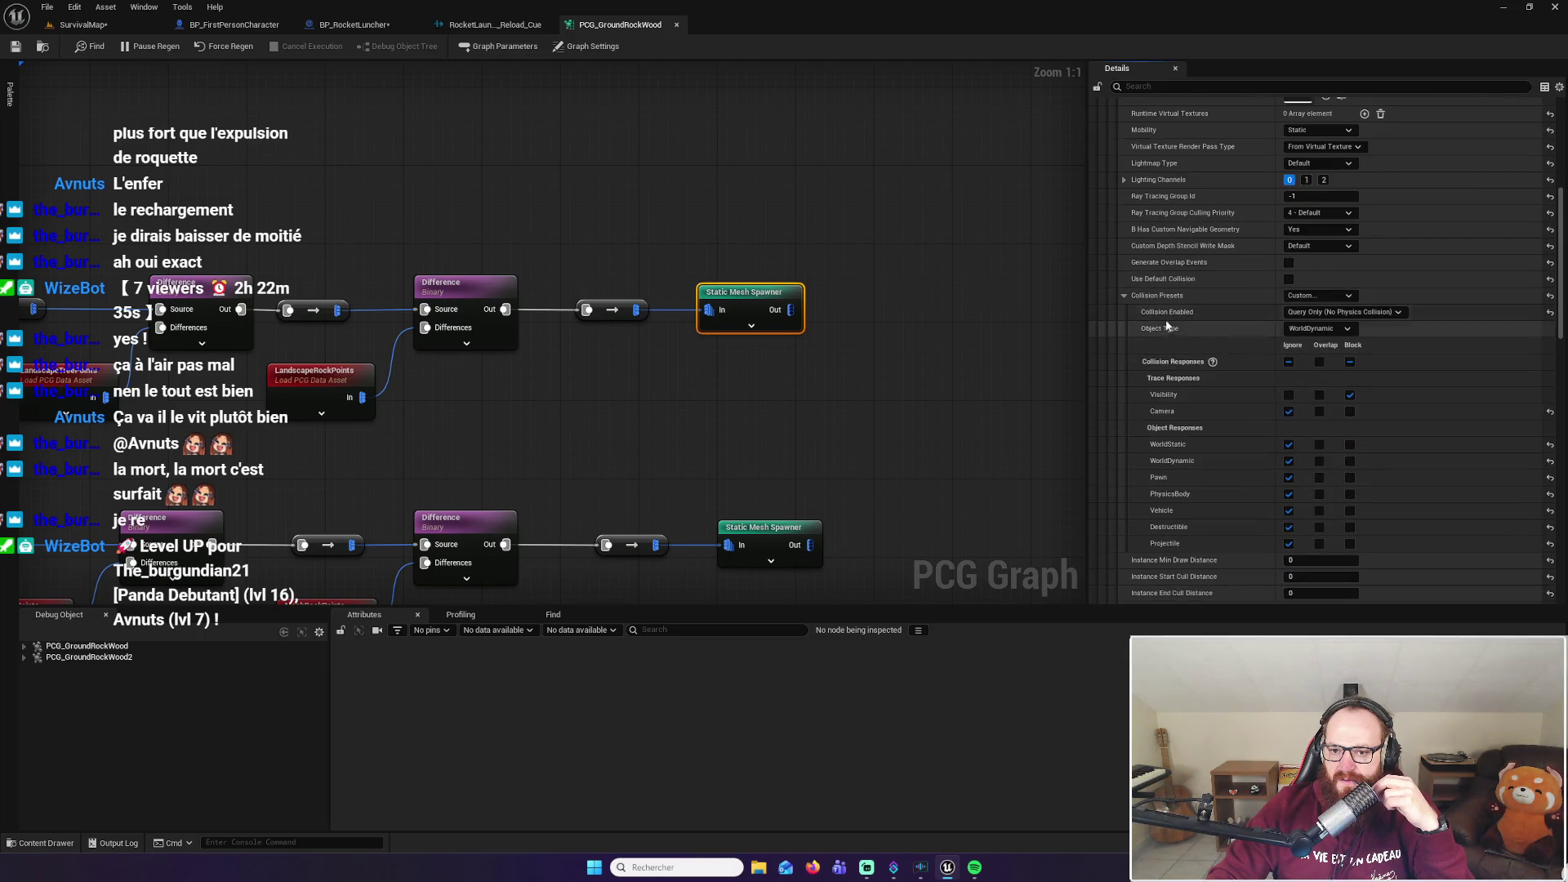
click(1124, 296)
click(1124, 296)
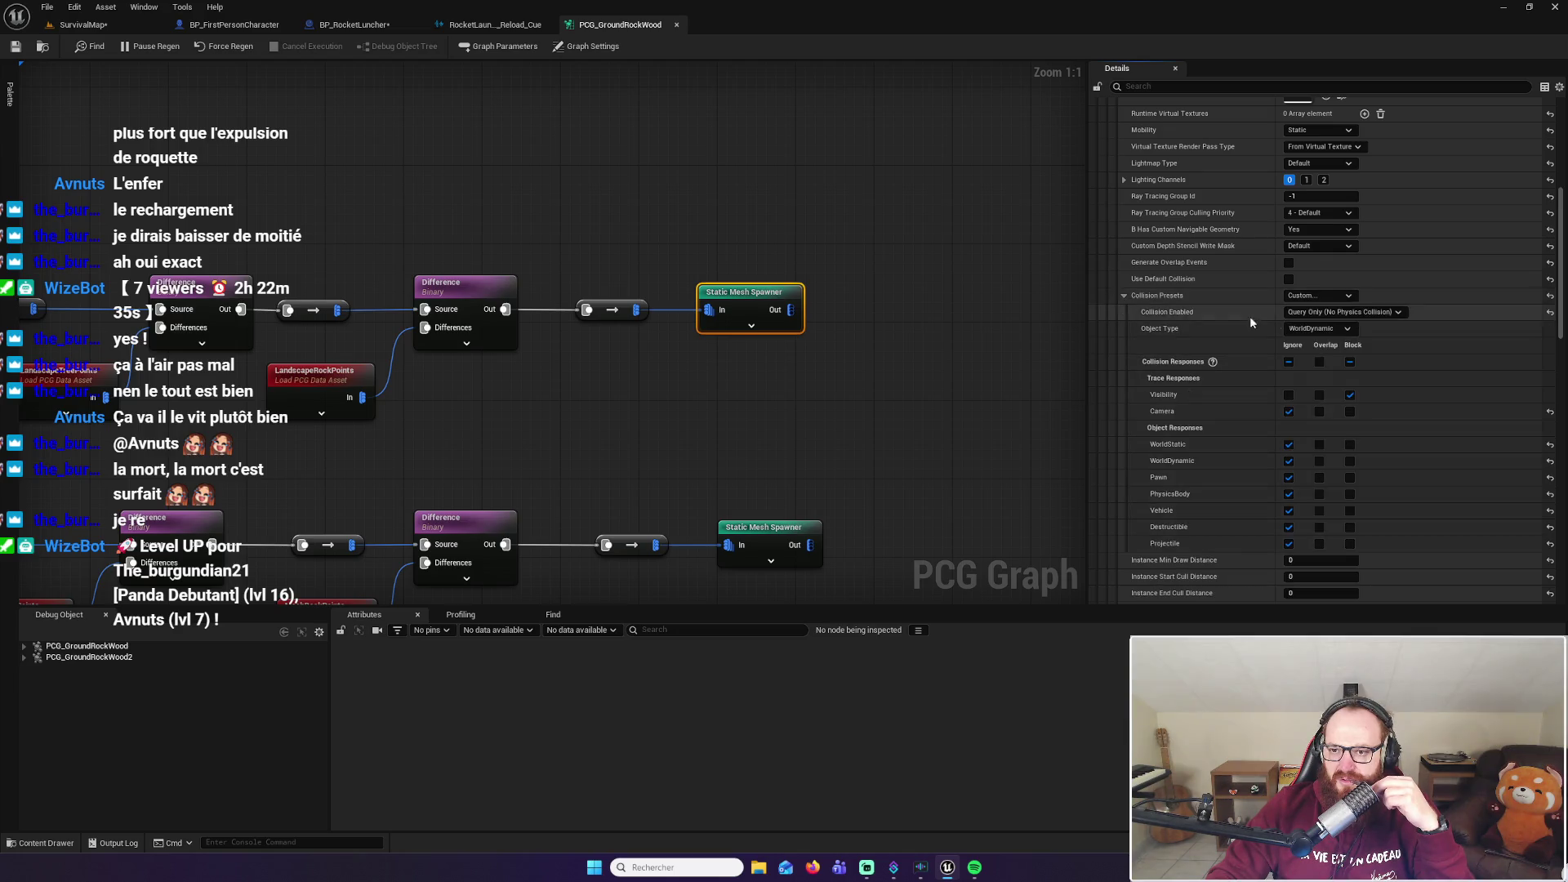
scroll(1274, 323, up, 7)
scroll(1303, 328, up, 2)
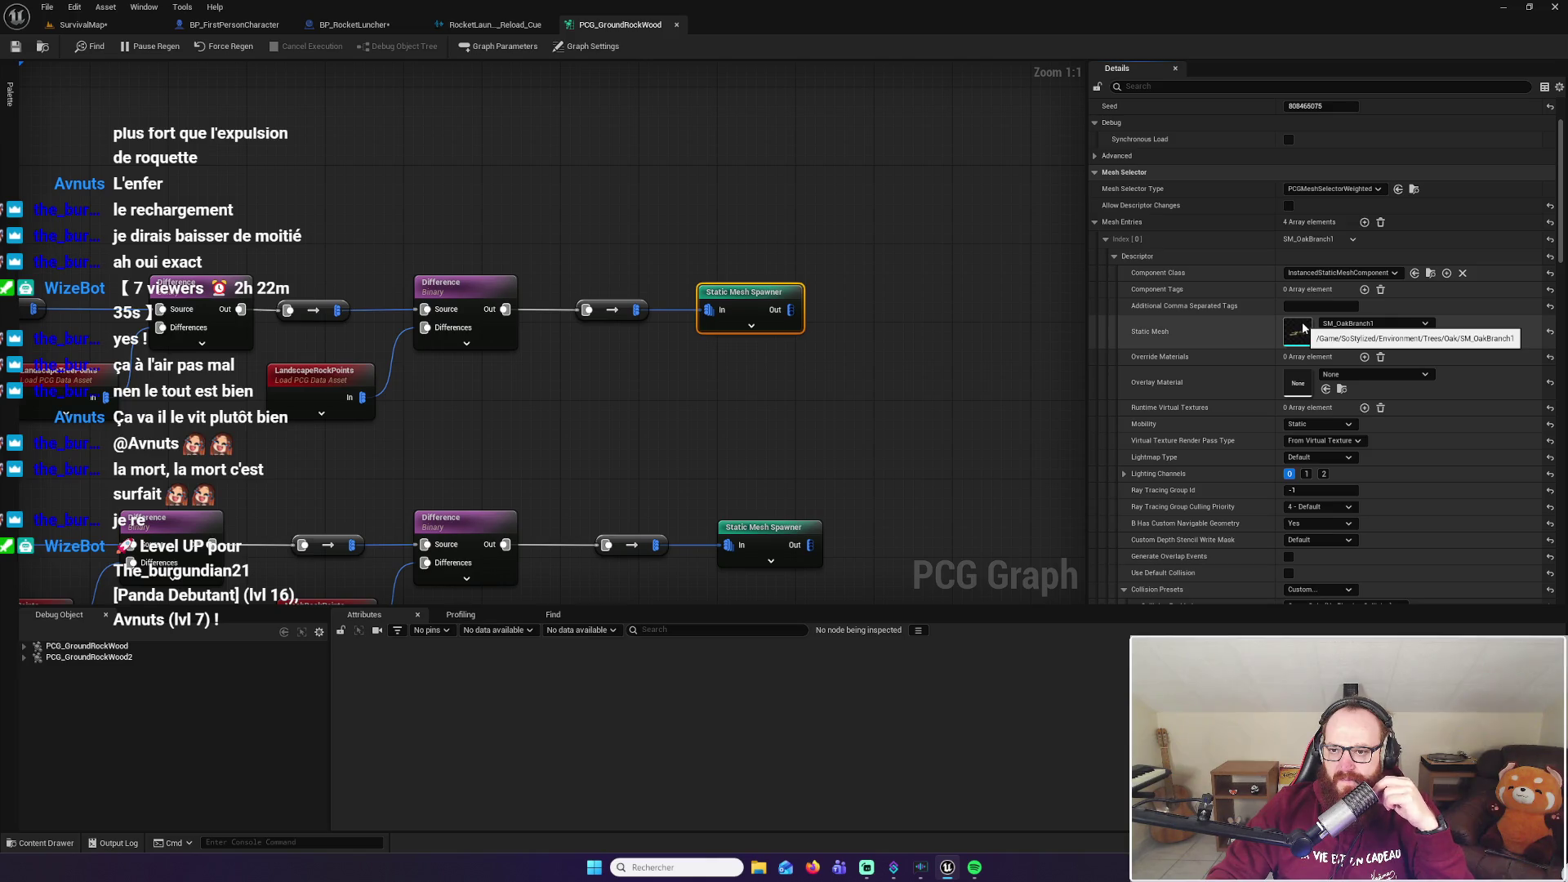
click(929, 138)
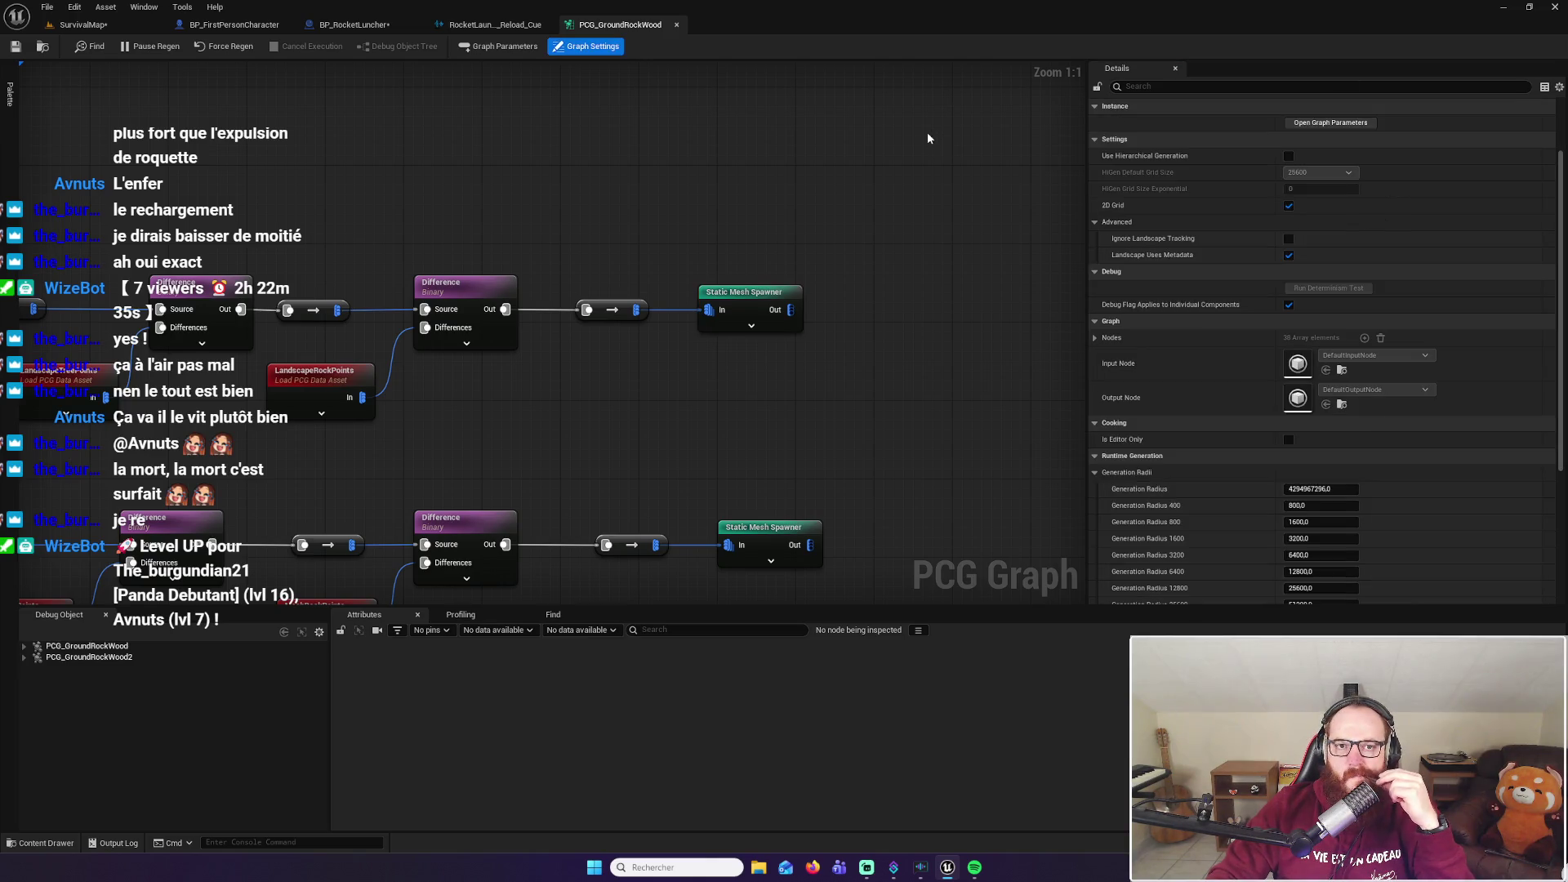
click(136, 26)
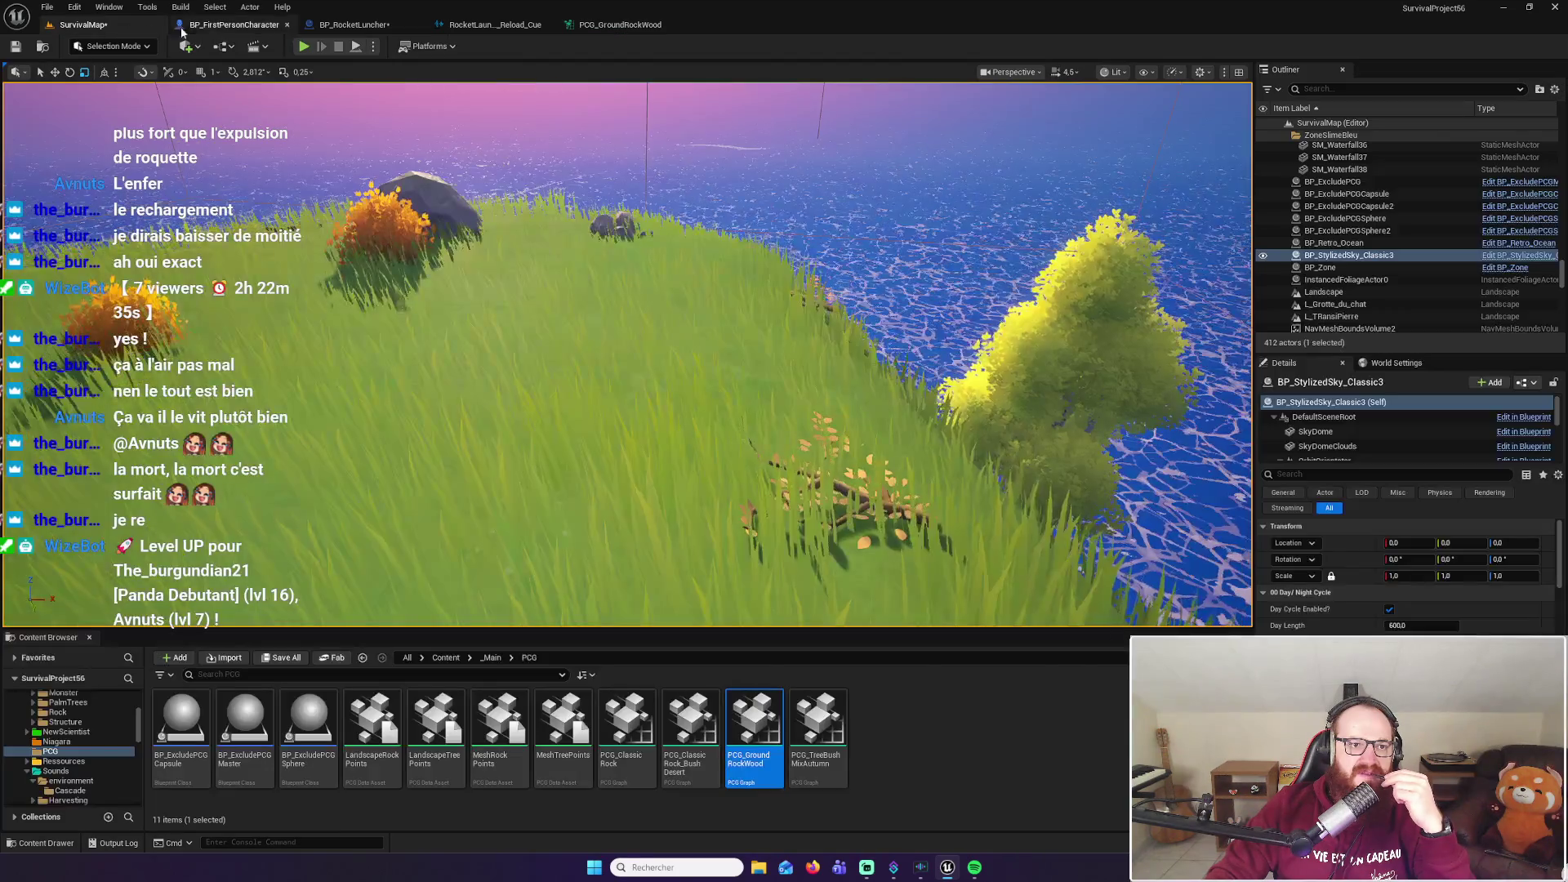
Playtest SurvivalMap, read the SM_OakBranch1 simulate-physics warnings, close the log, and frame the sky actor
click(303, 46)
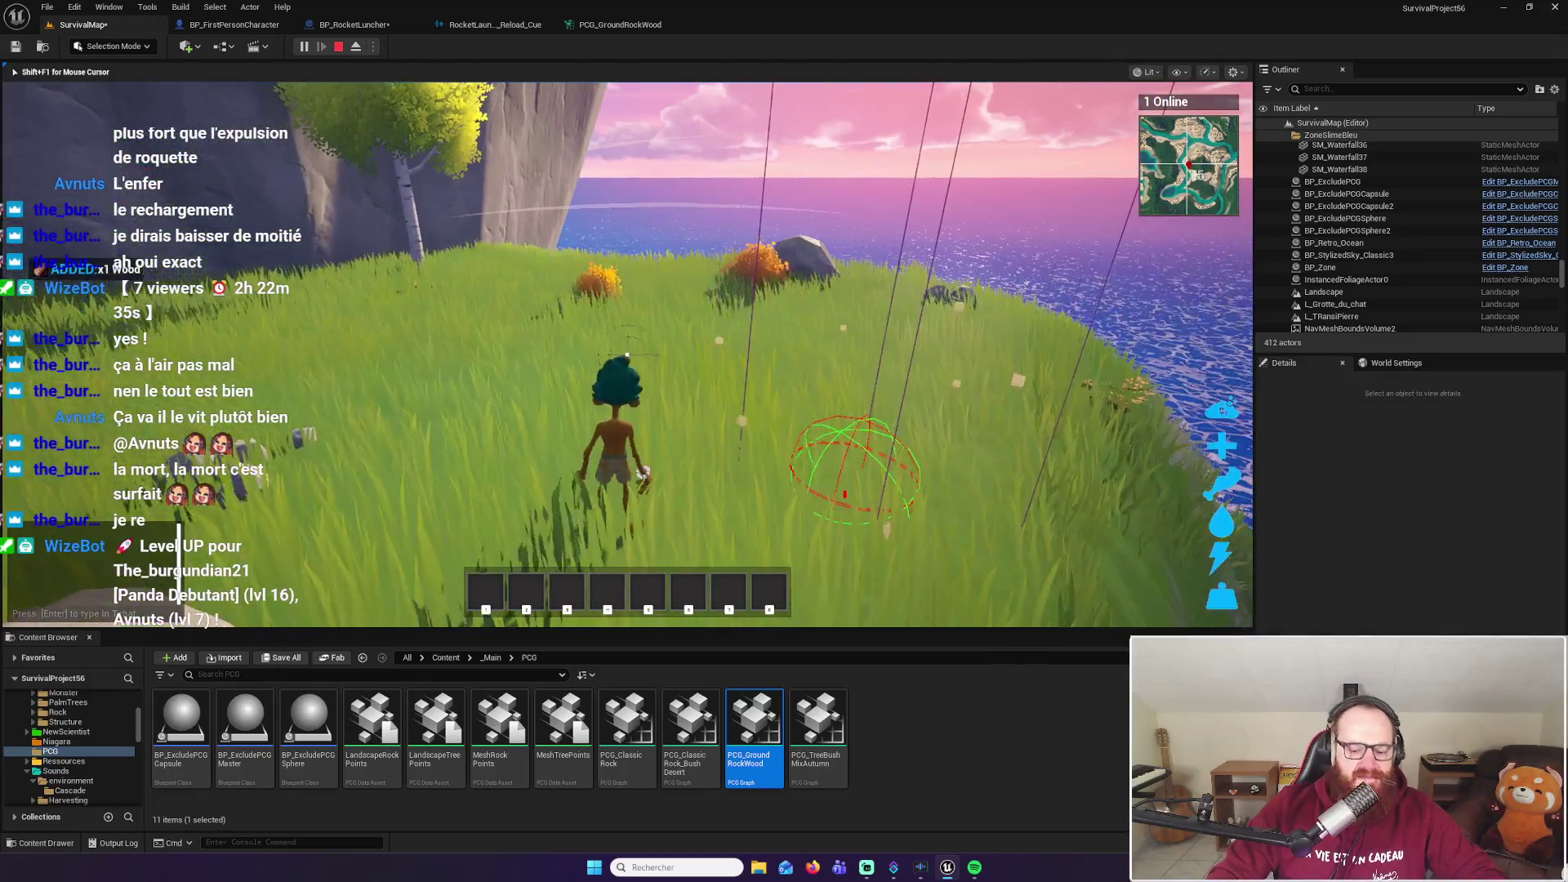
key(Escape)
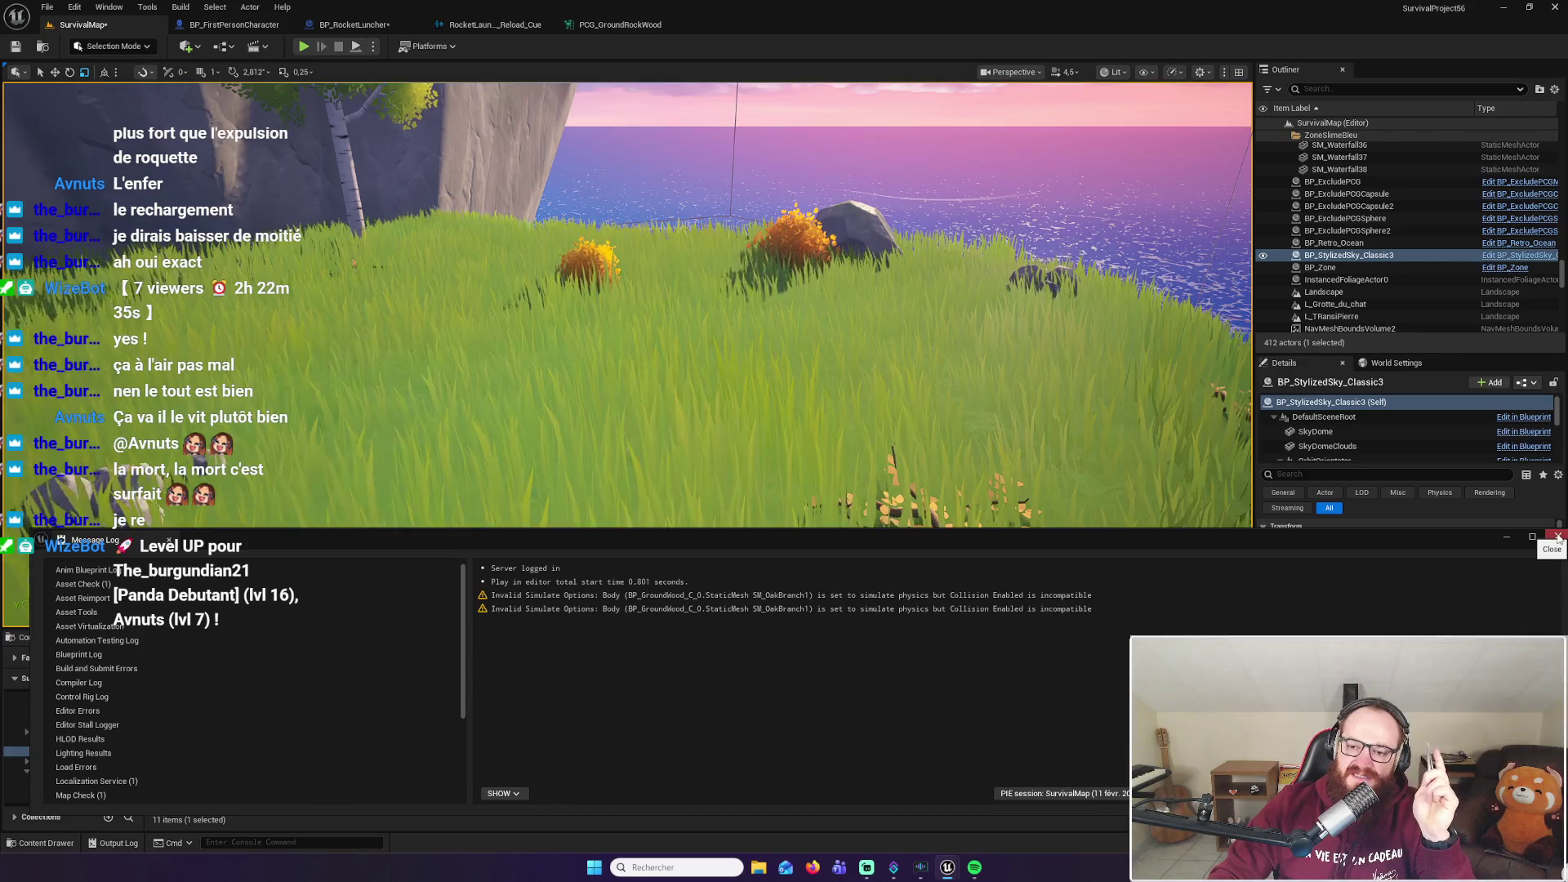
click(1559, 537)
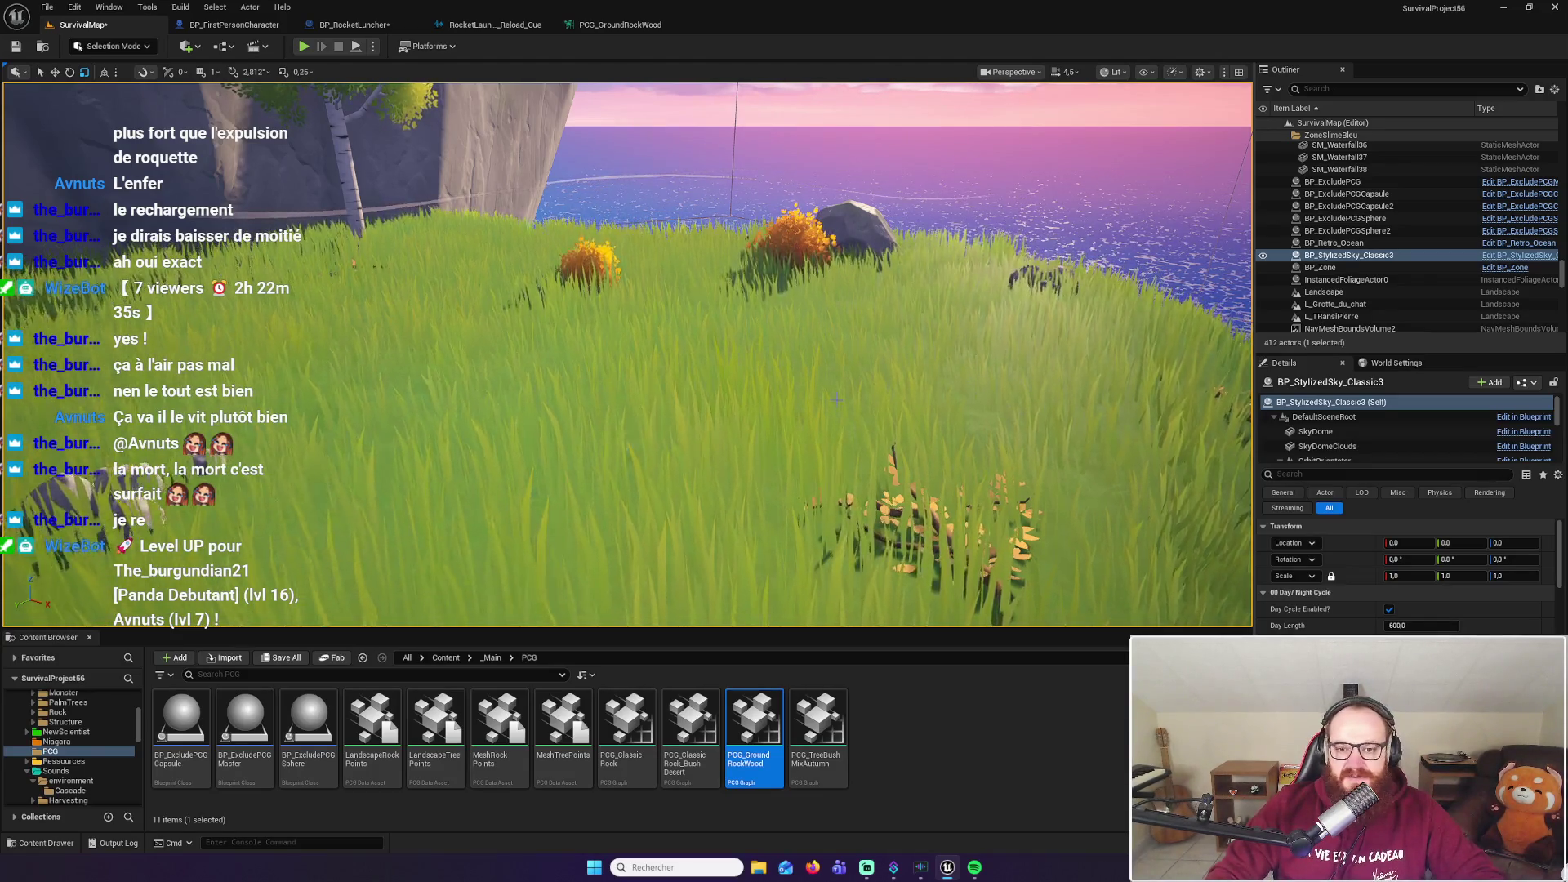
key(f)
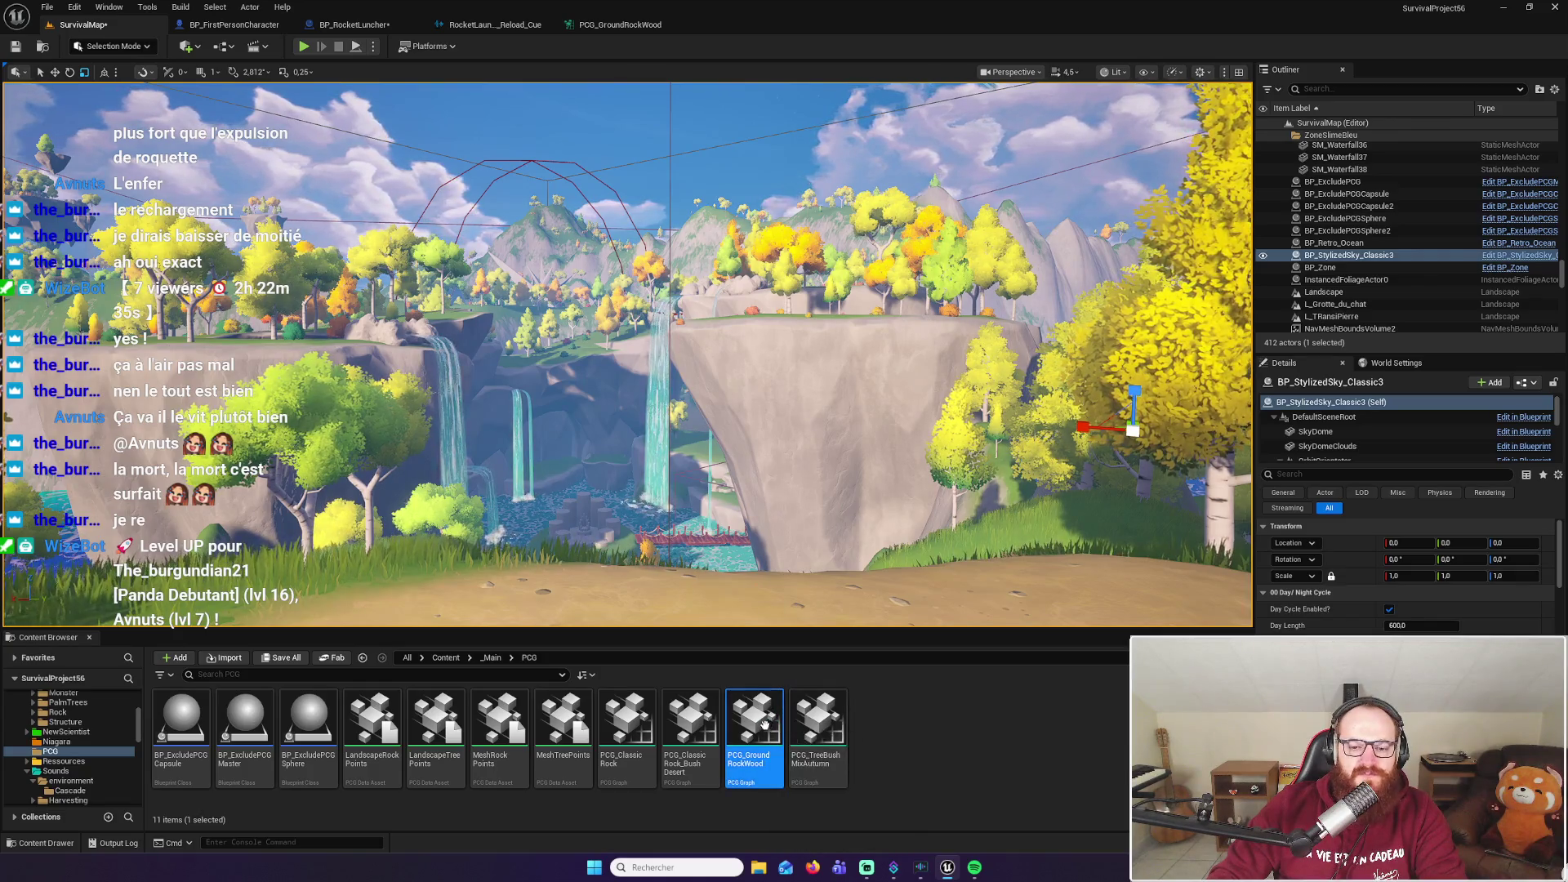
Open PCG_GroundRockWood, inspect the Static Mesh Spawner's first mesh entry, and return to SurvivalMap
double_click(766, 731)
scroll(1299, 369, down, 3)
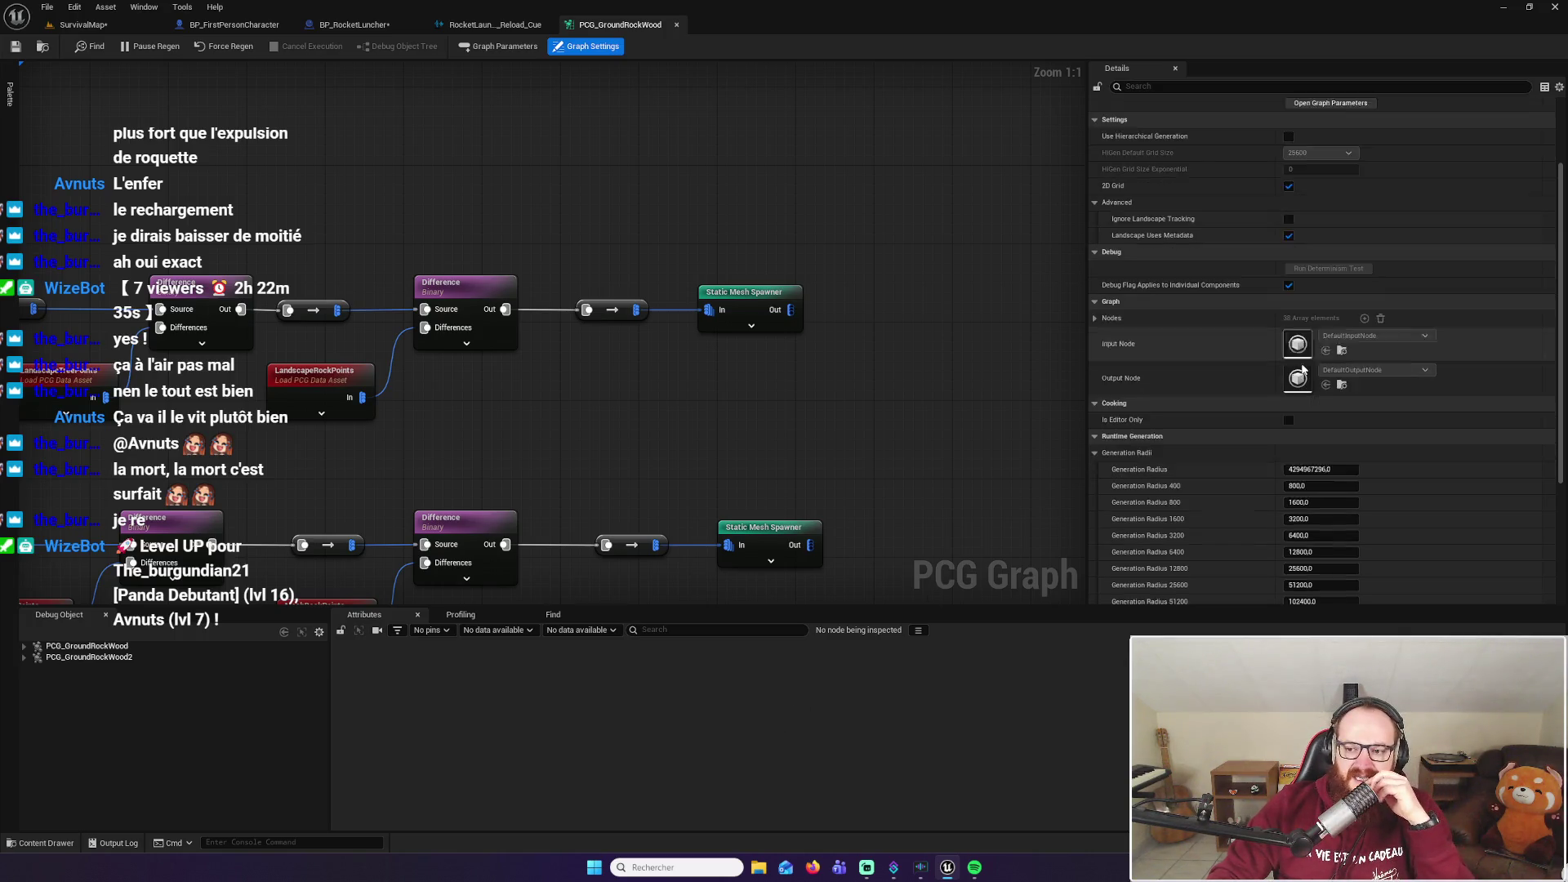
click(750, 298)
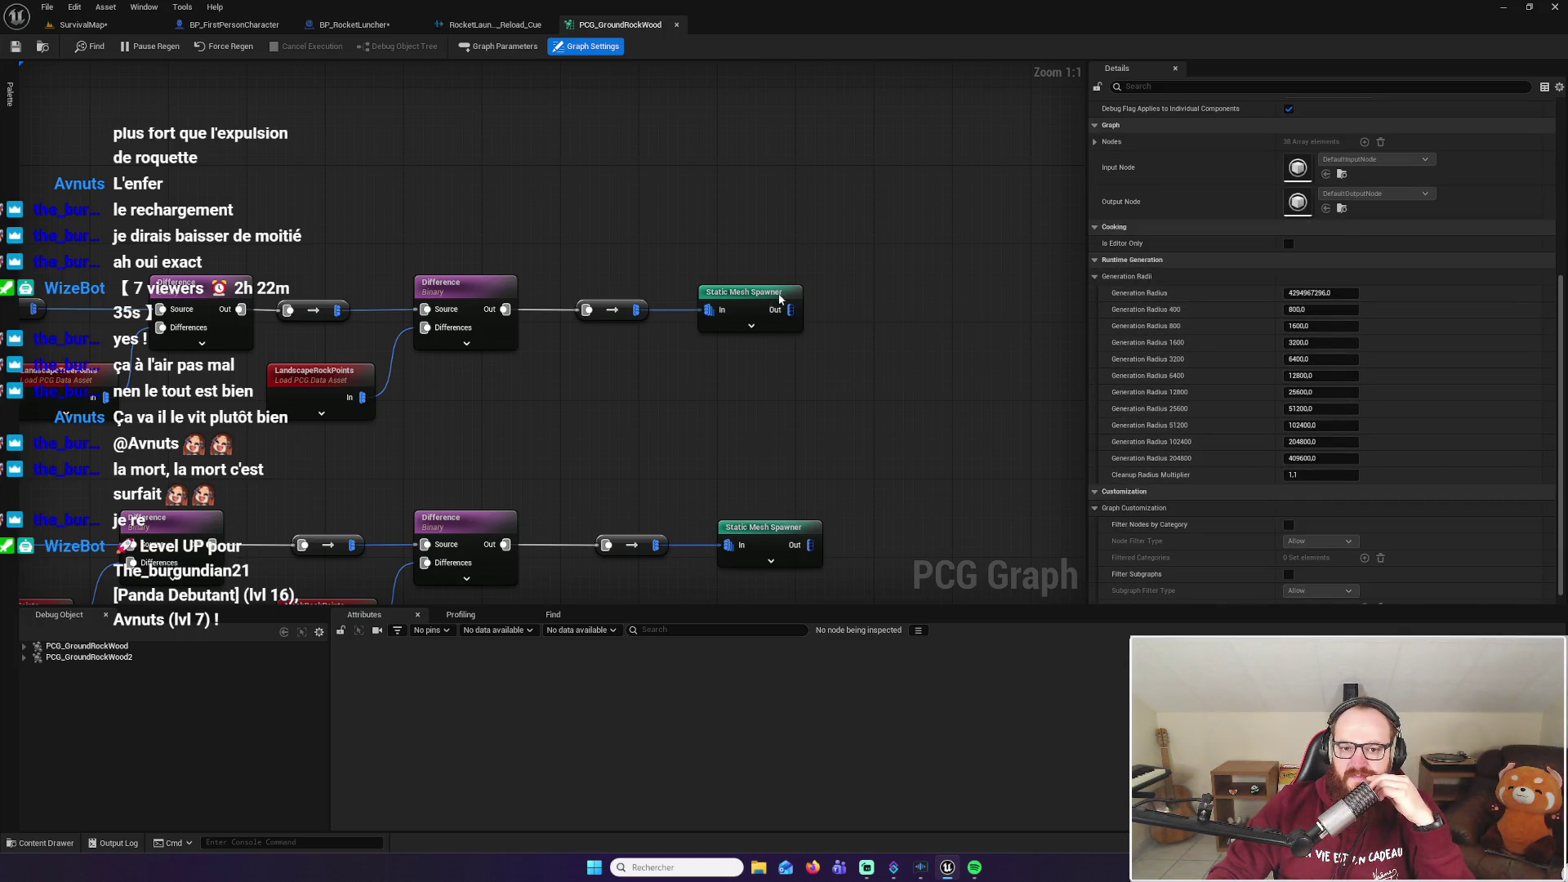
click(1106, 290)
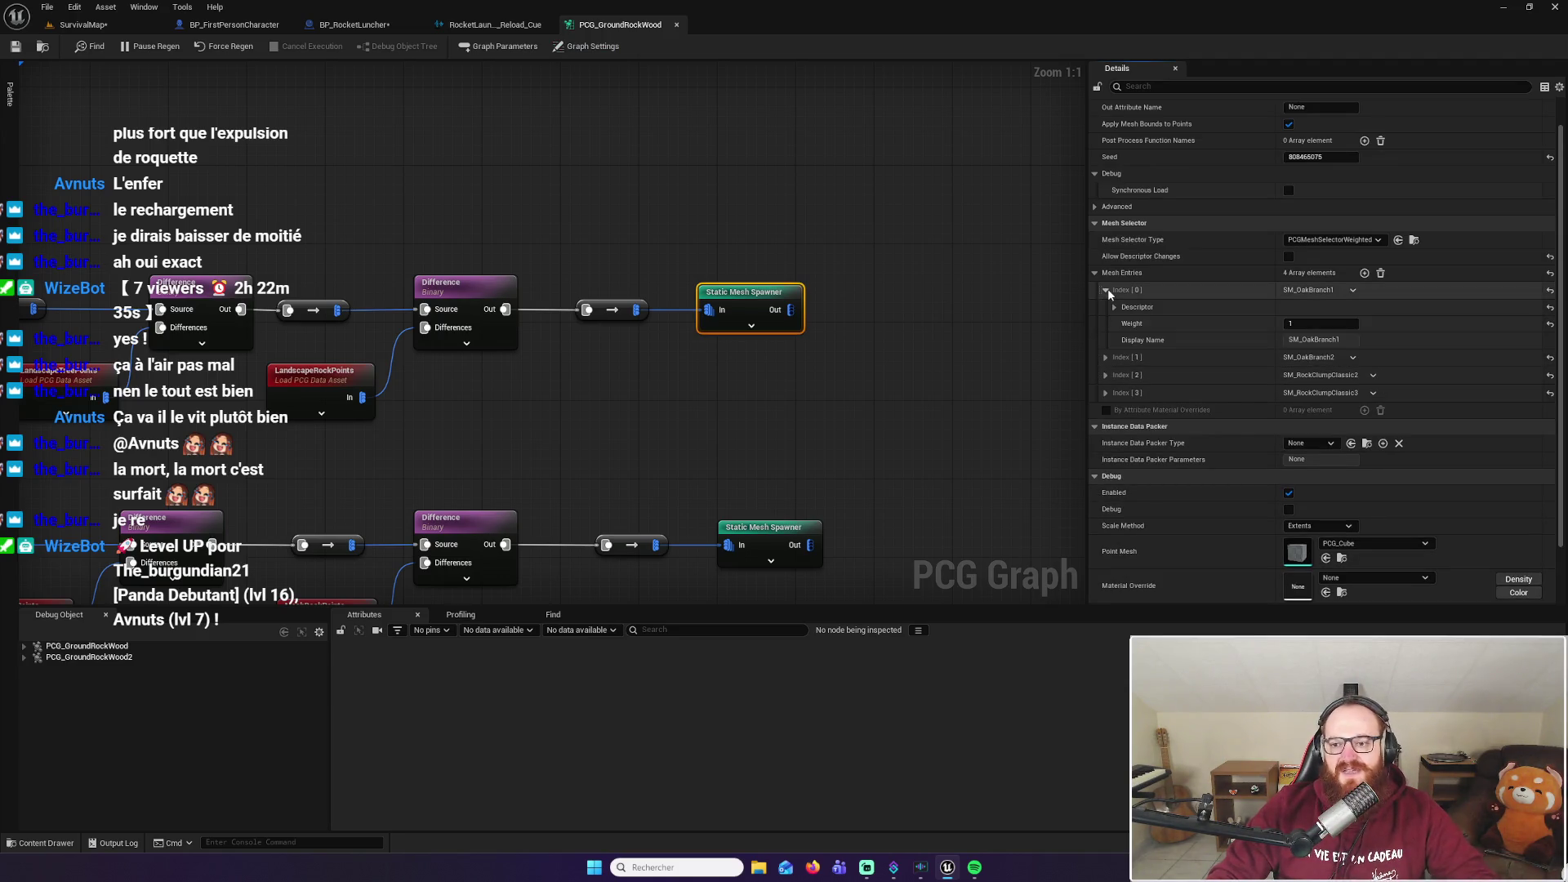
click(82, 24)
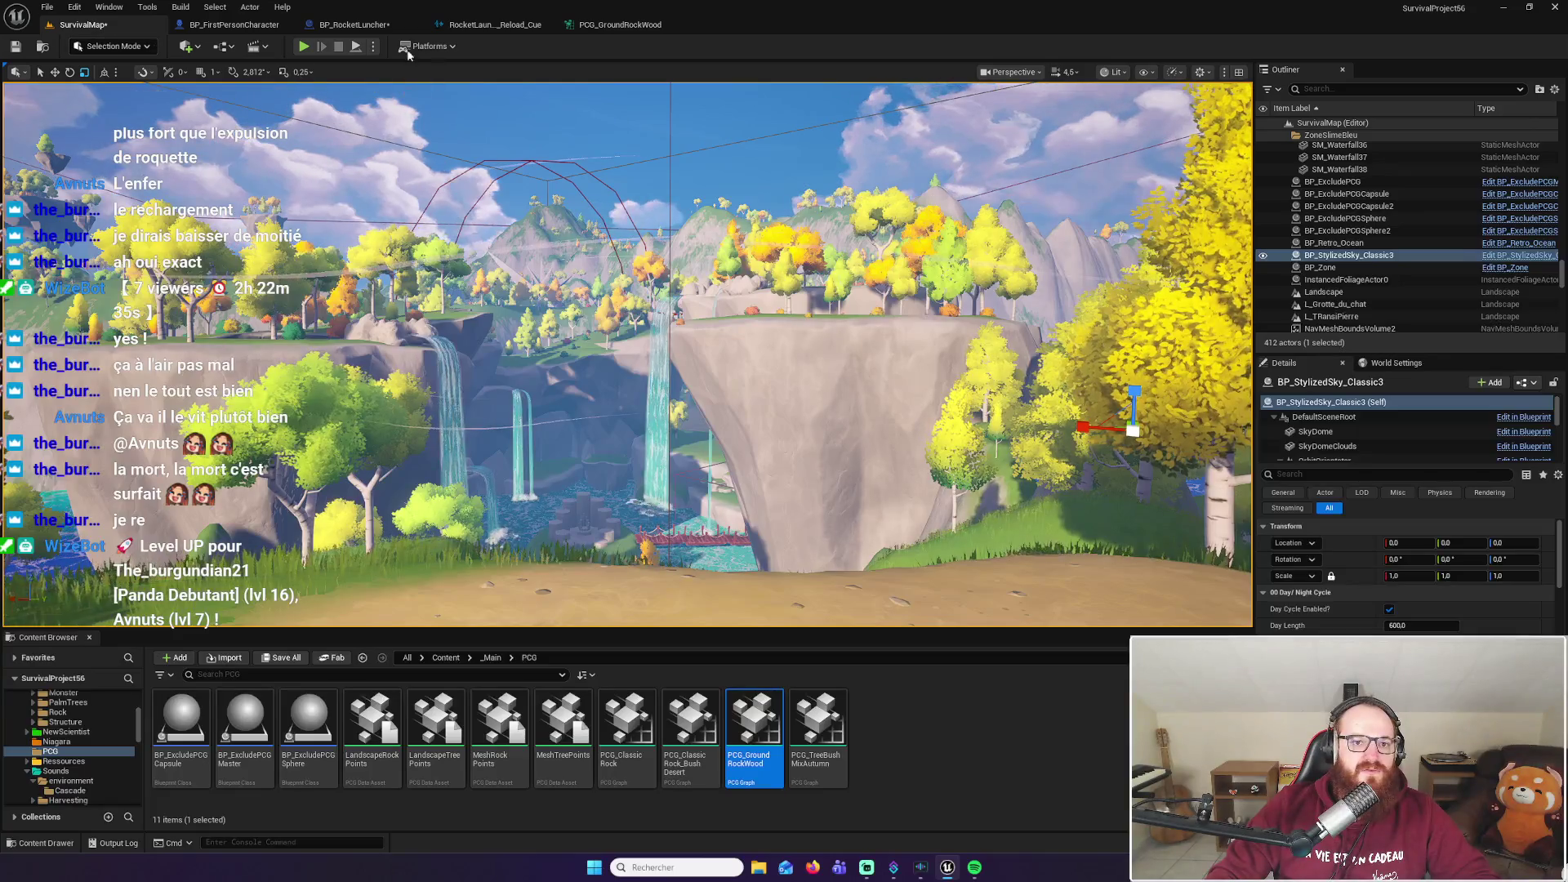
Playtest running onto the grassy slope, harvest a sapling for wood, and run uphill toward the meadow
click(315, 51)
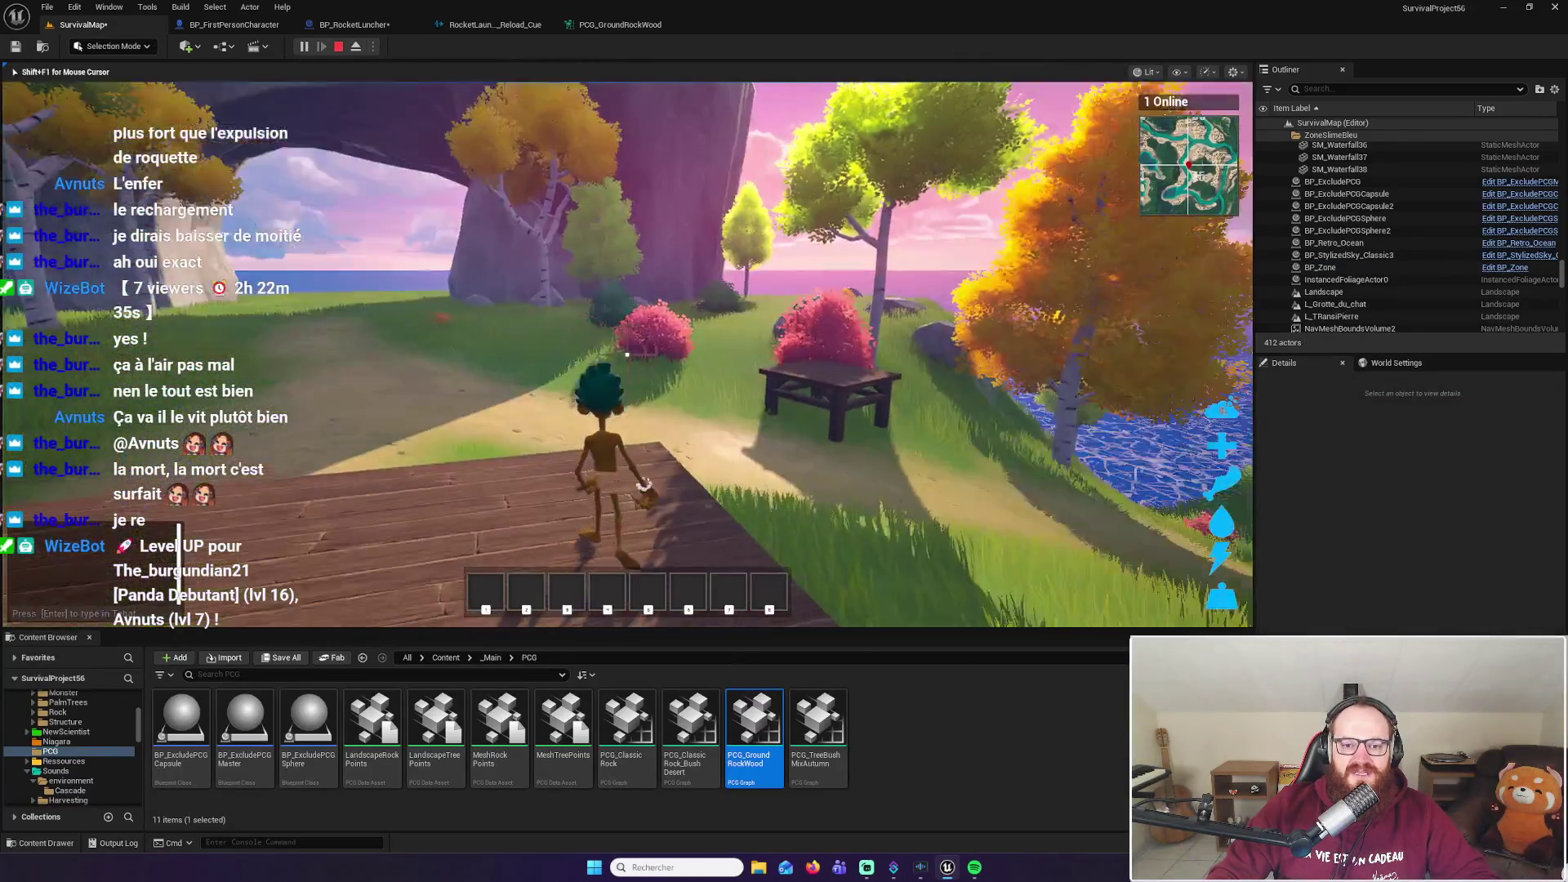
key(w)
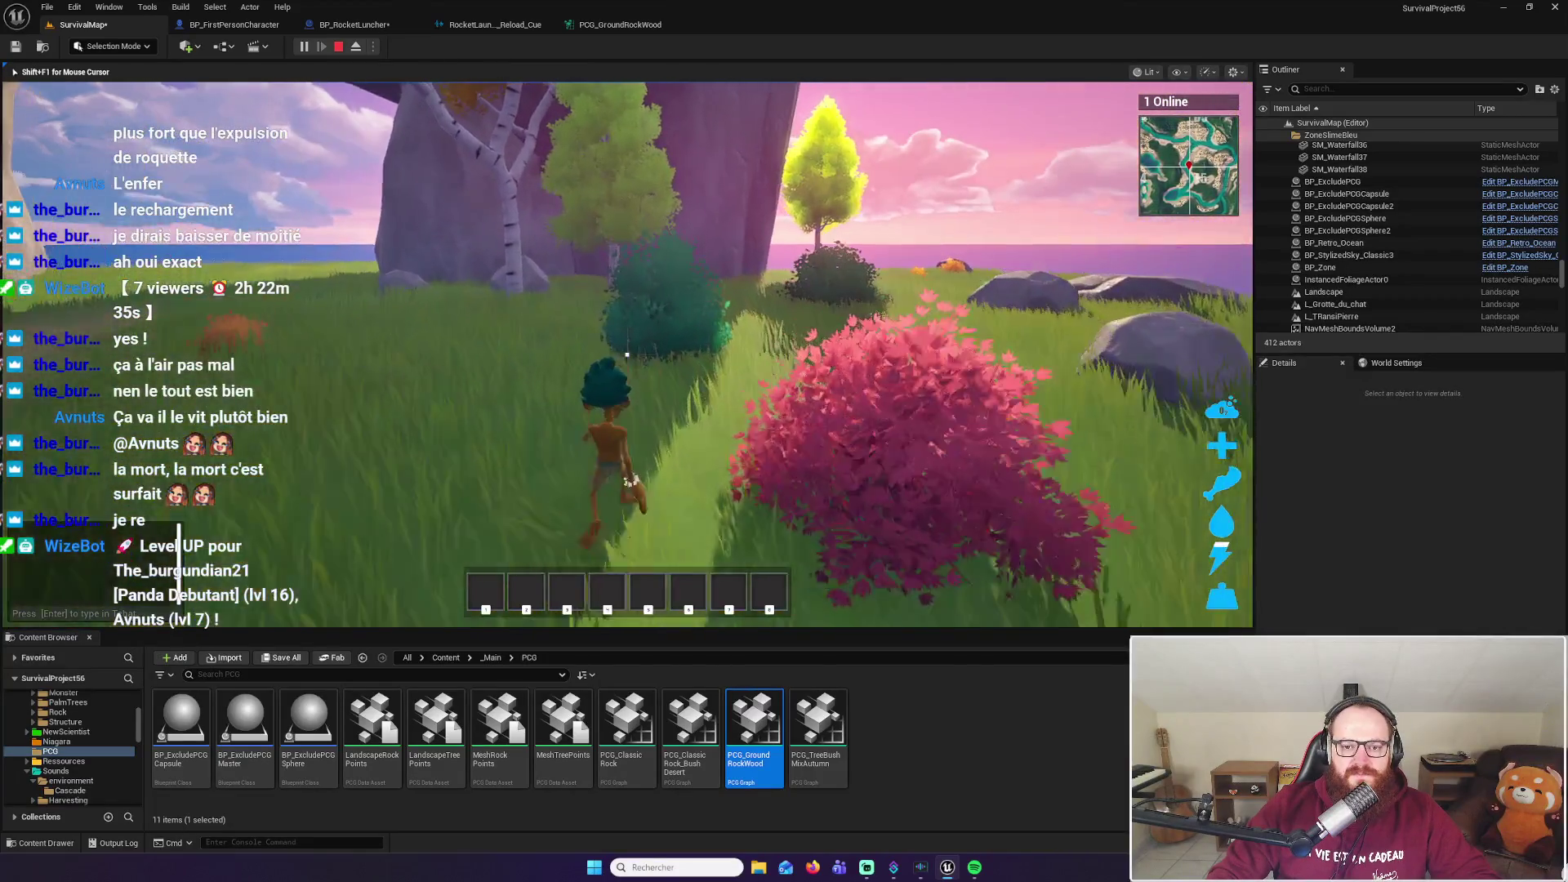
key(w)
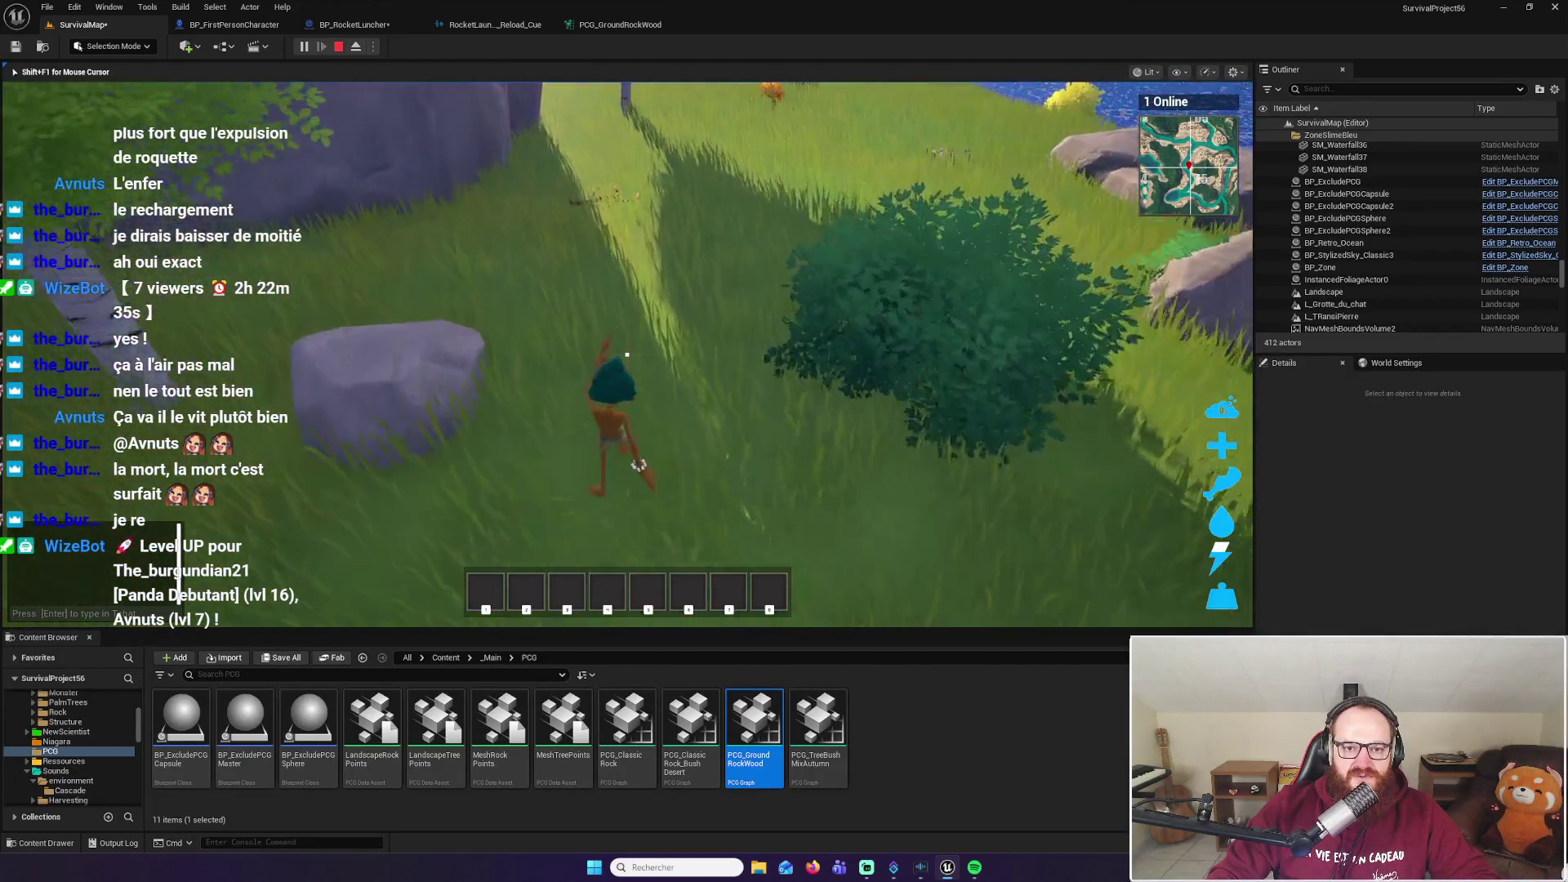
key(e)
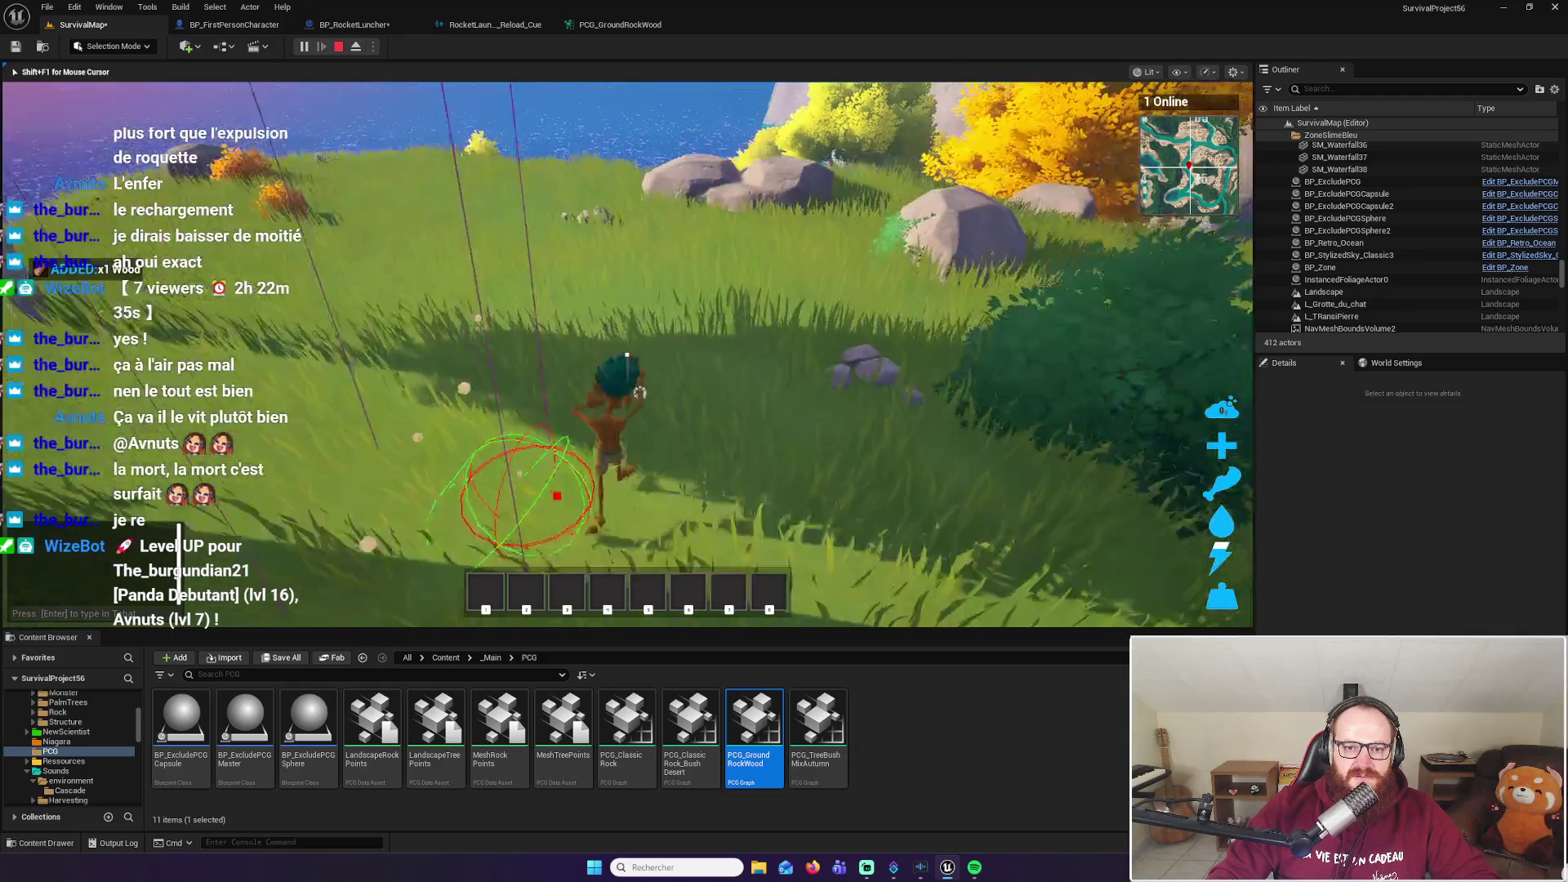
key(w)
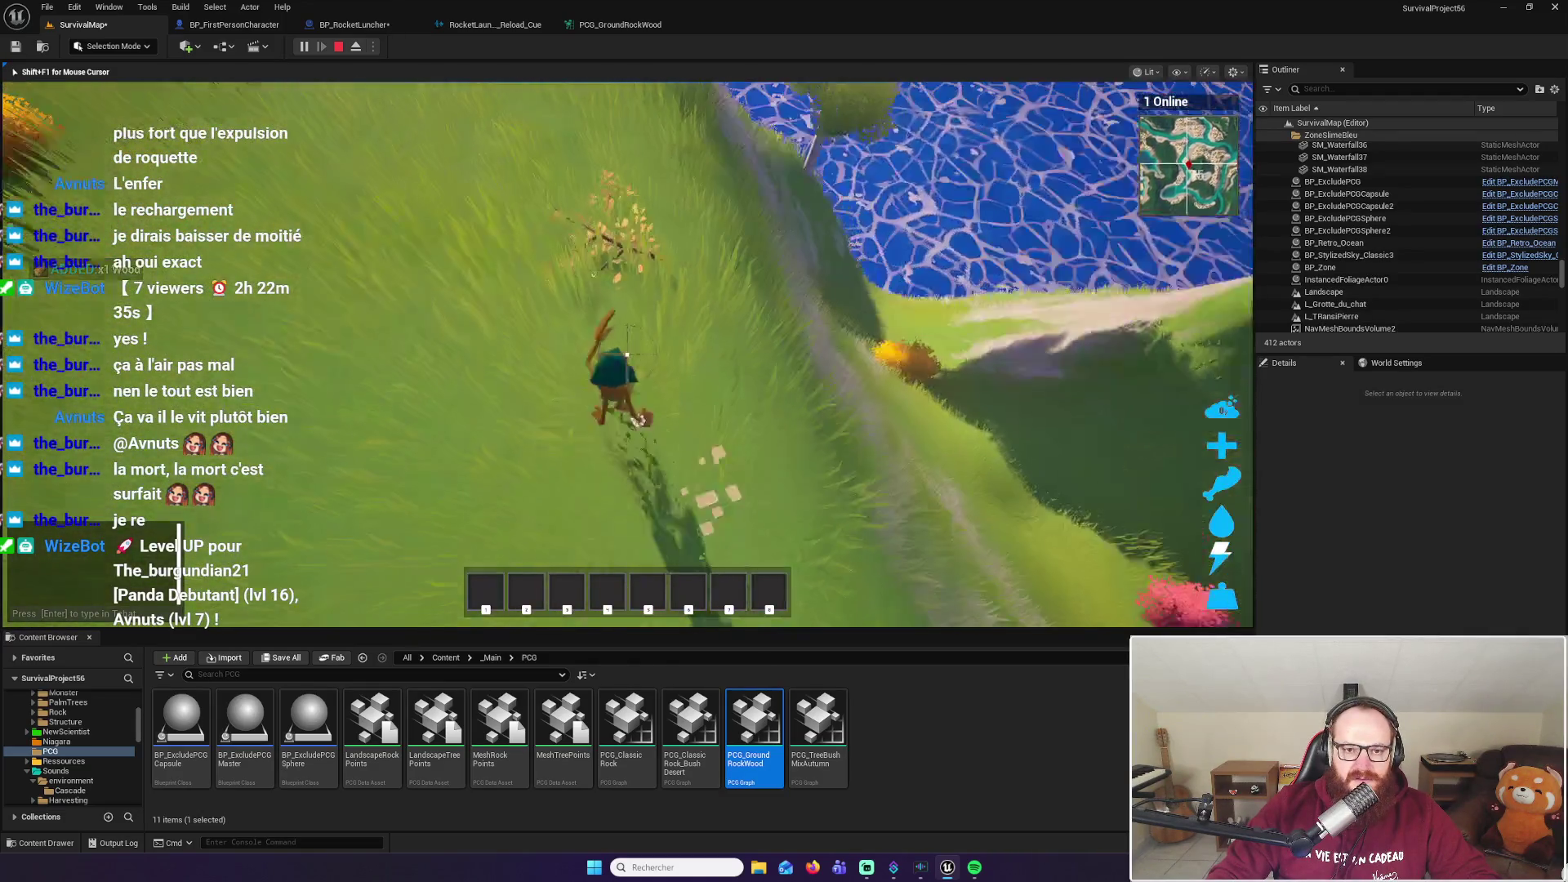
key(w)
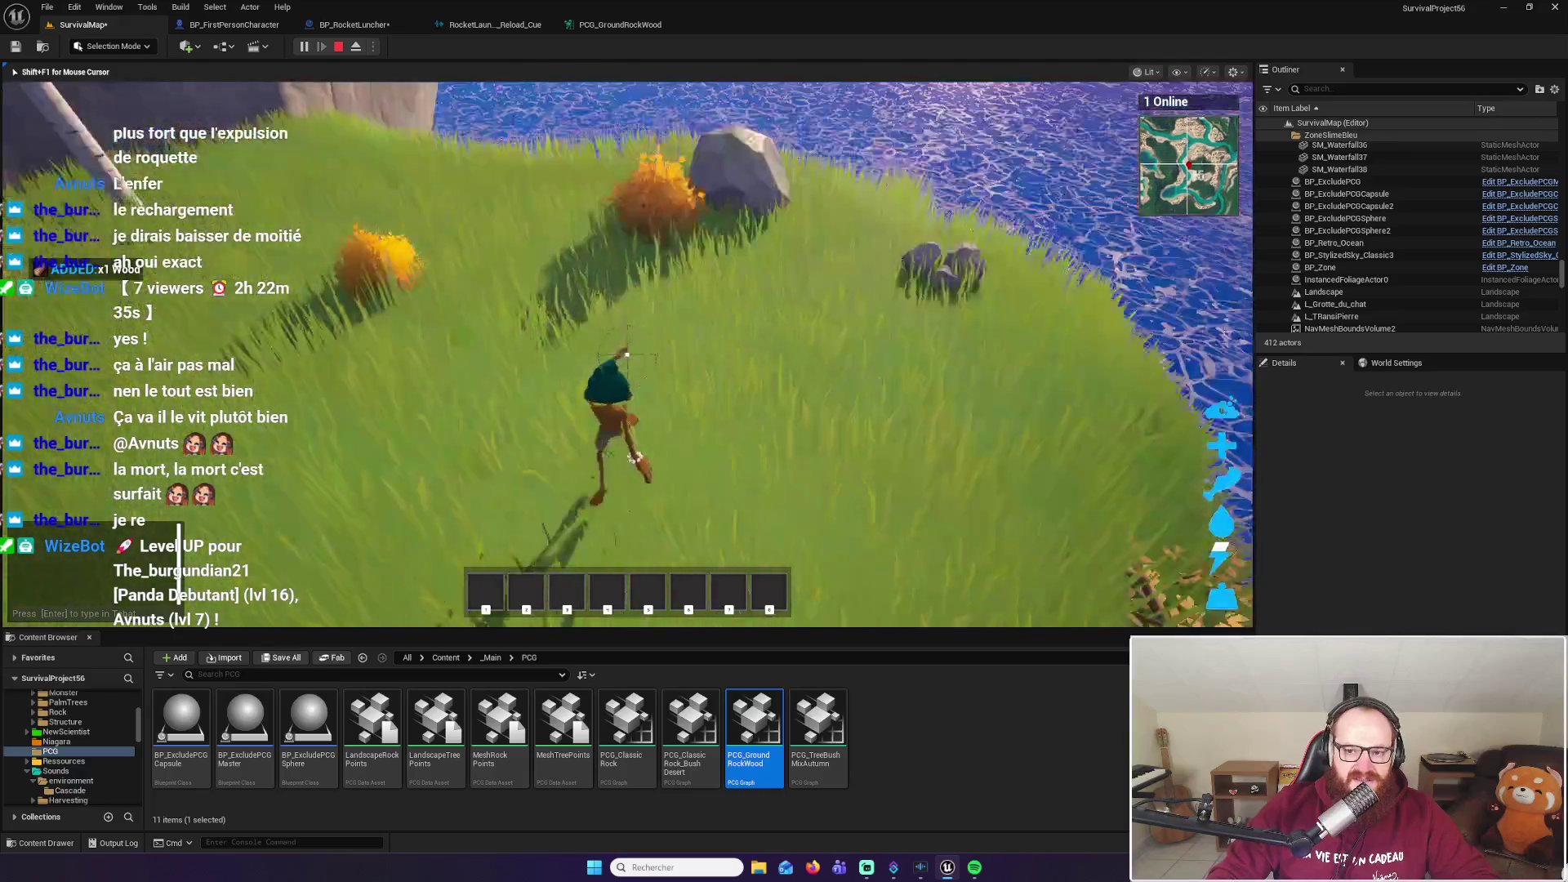
key(w)
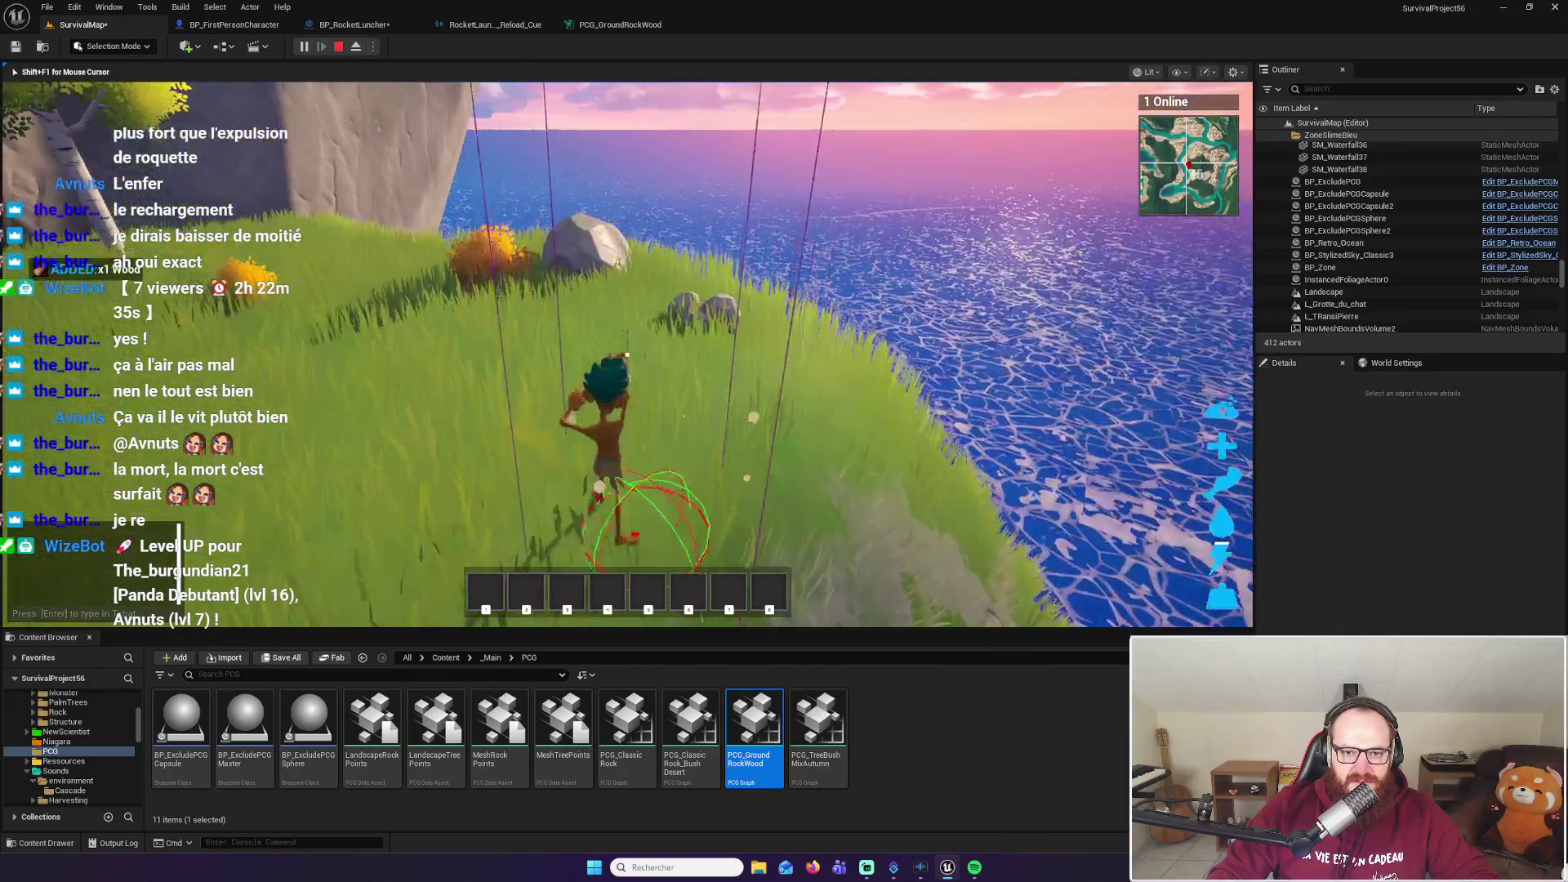
key(w)
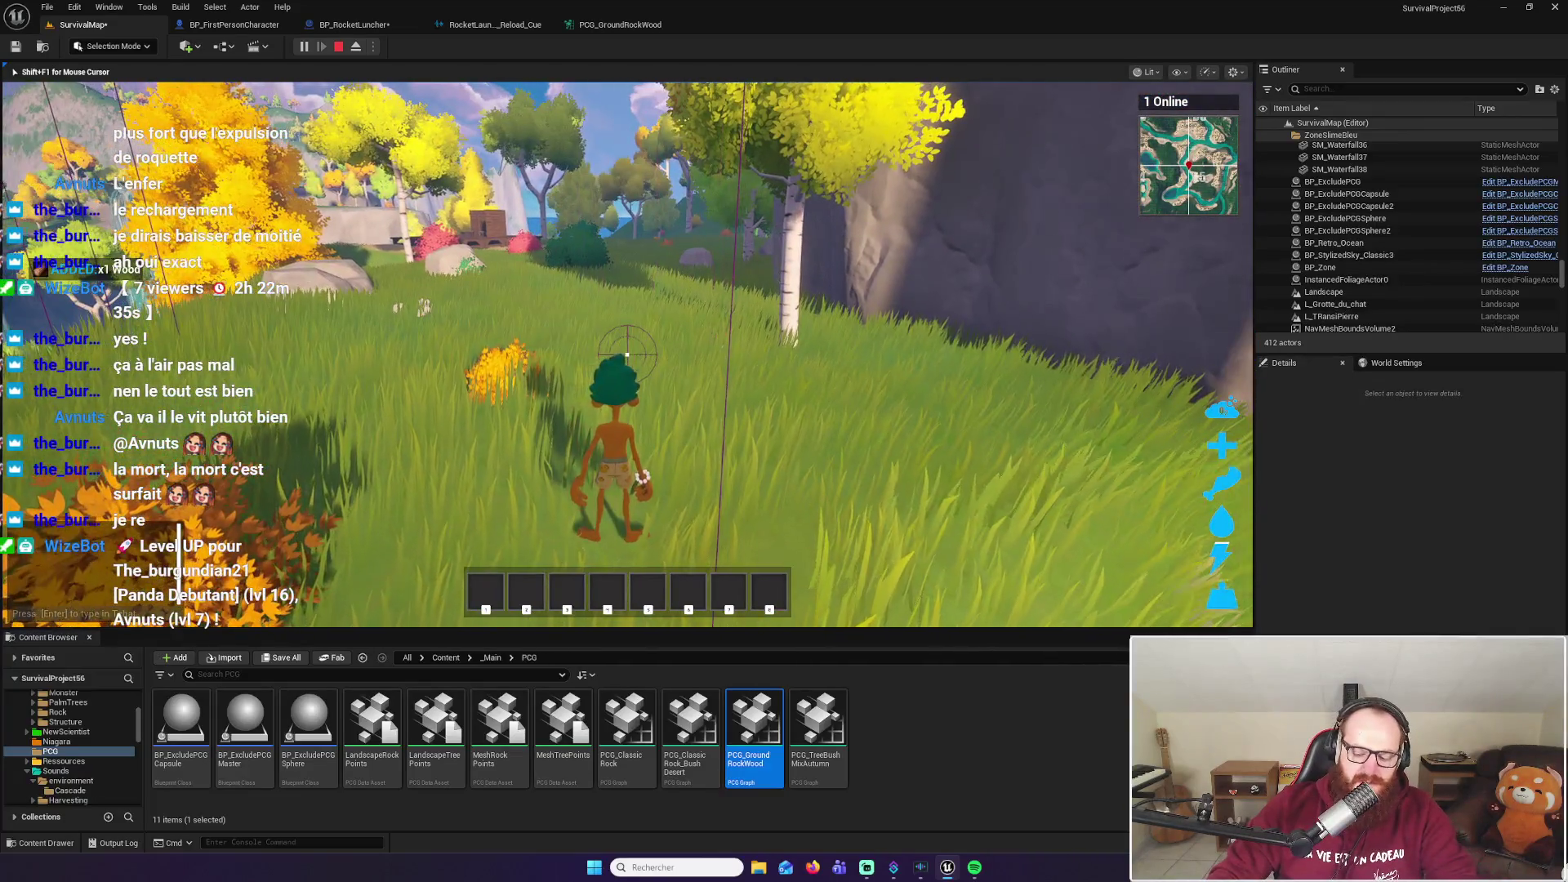
key(Escape)
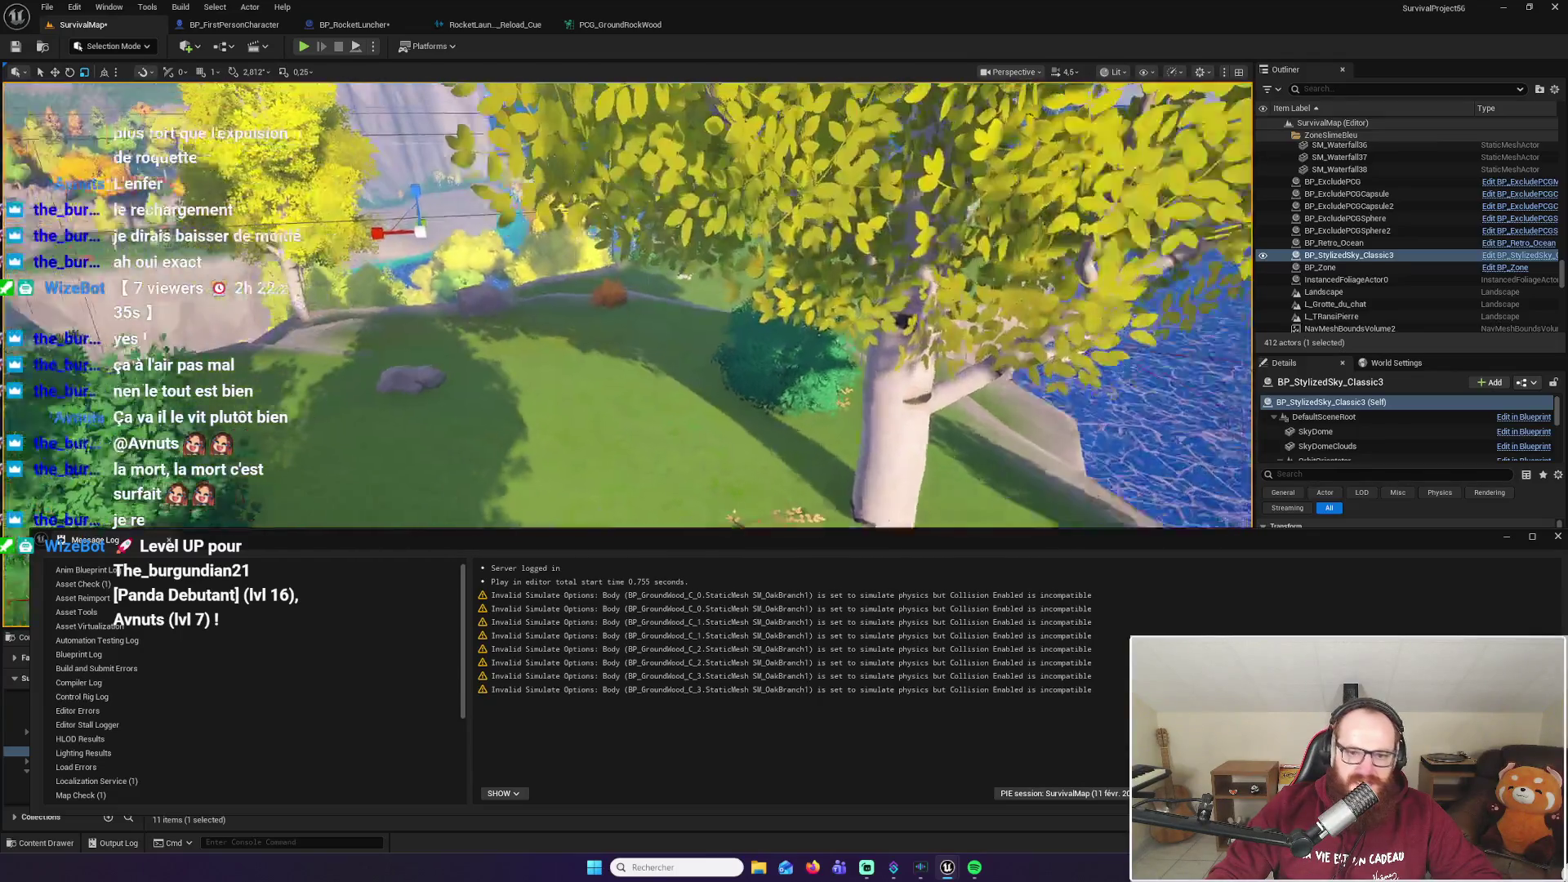
Run another short playtest, stop it, and close the warnings log
click(303, 47)
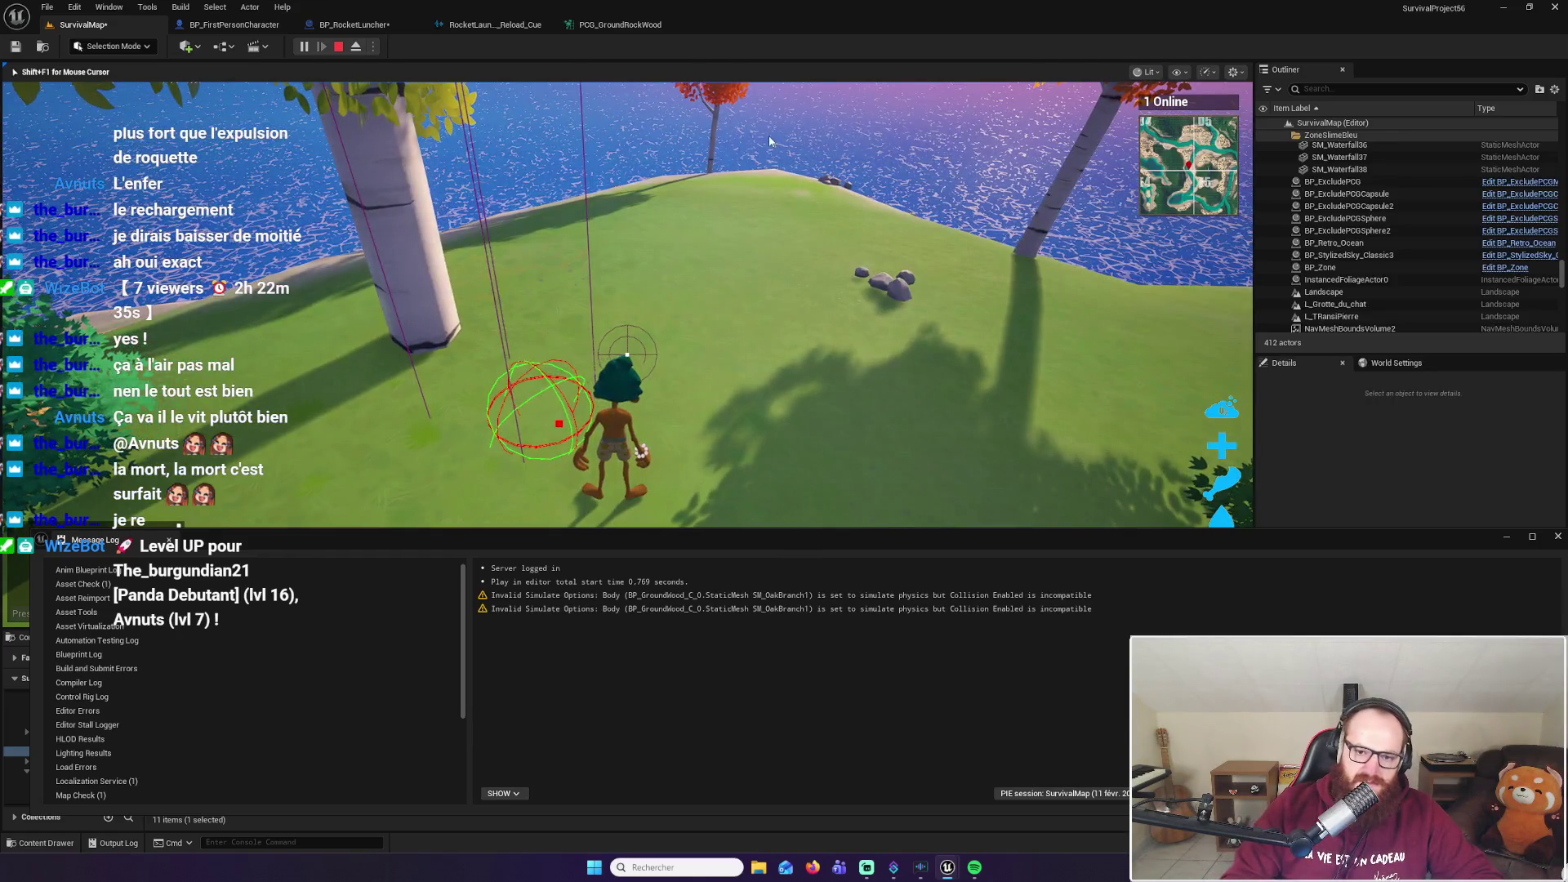
key(Escape)
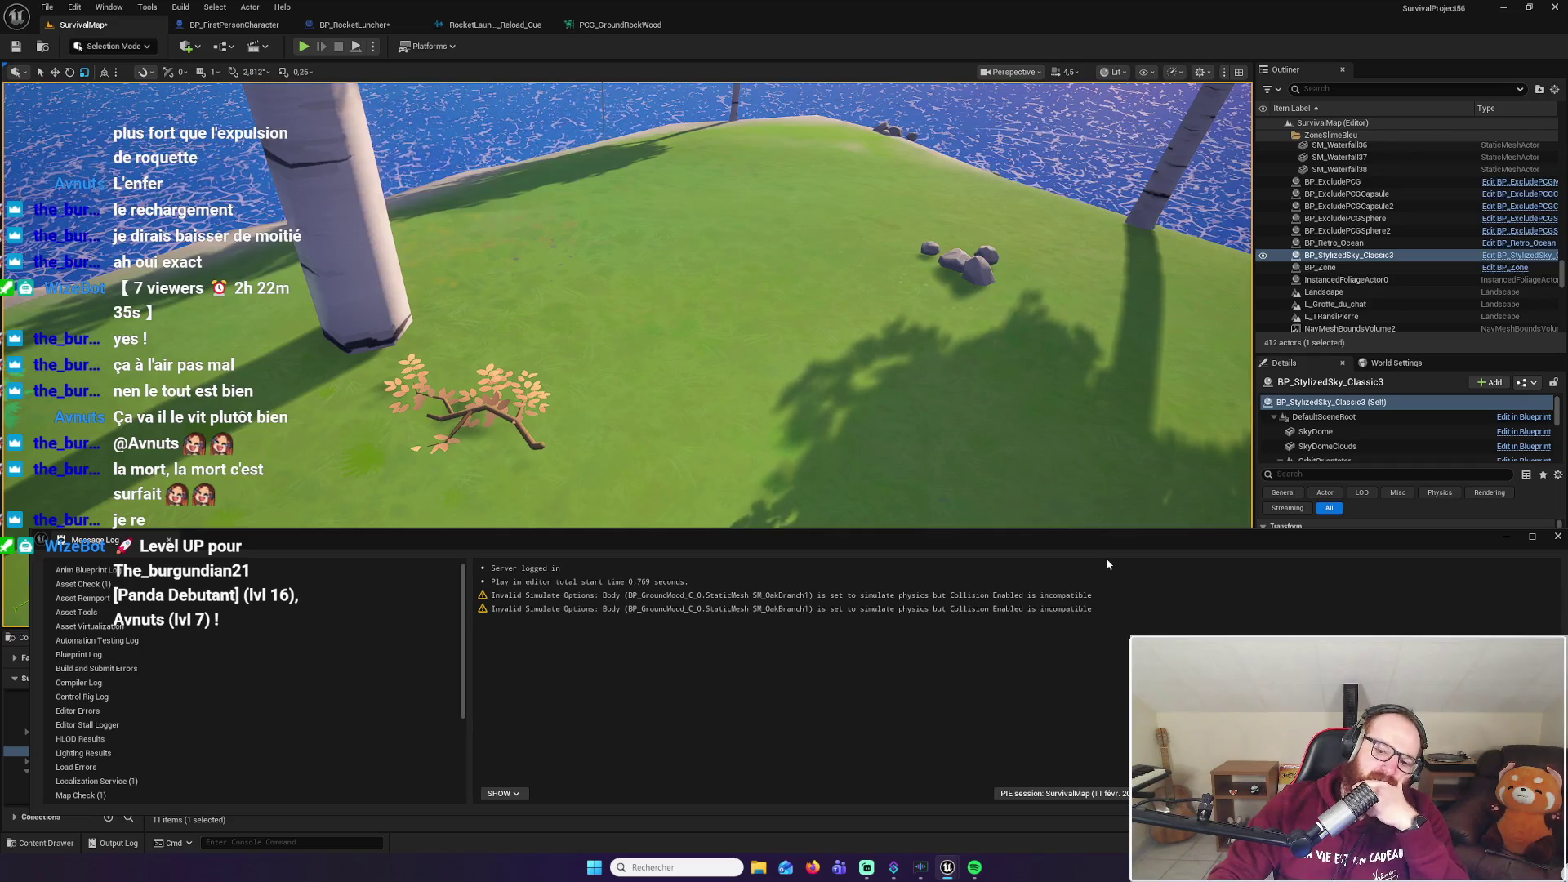
click(1556, 537)
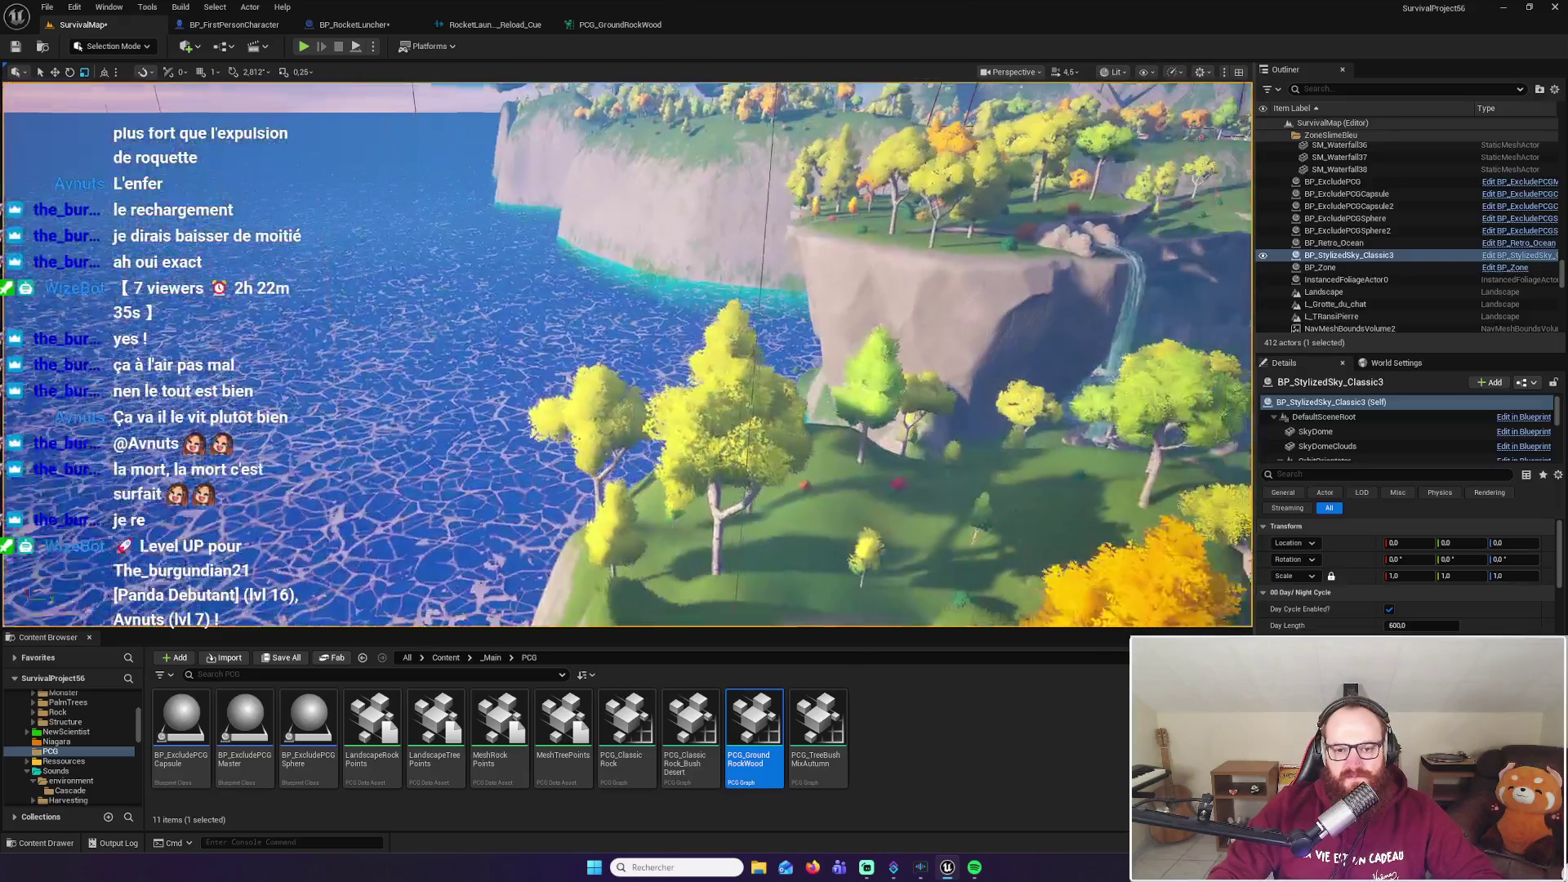
key(super)
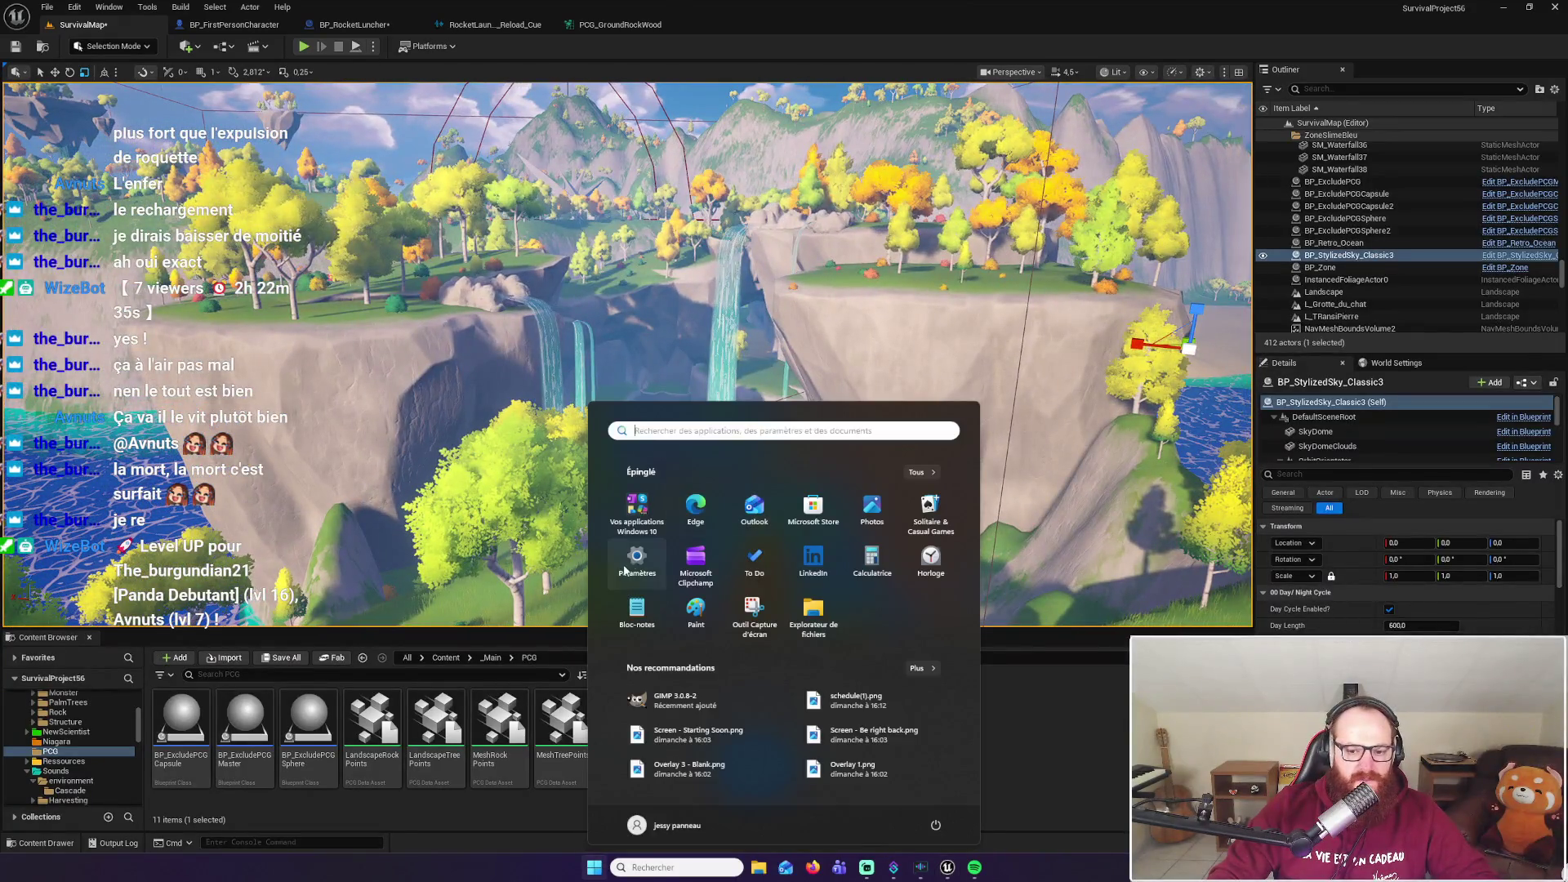
Add the line 'erreur simulate phisique, branche au sol' to the Google Keep Dev note, then hide Firefox
click(813, 868)
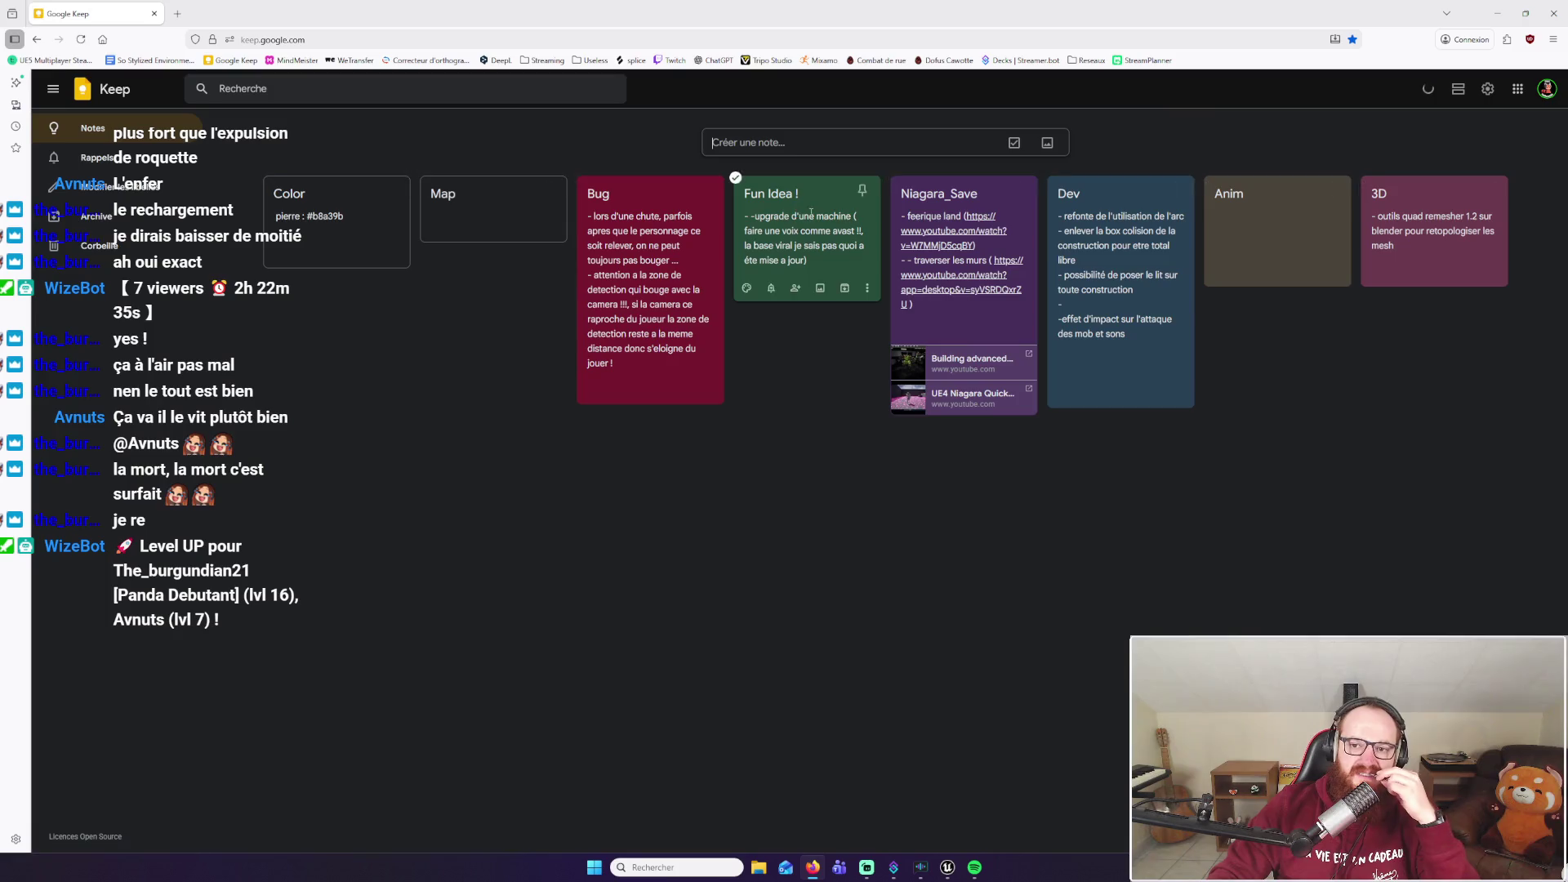
click(1140, 354)
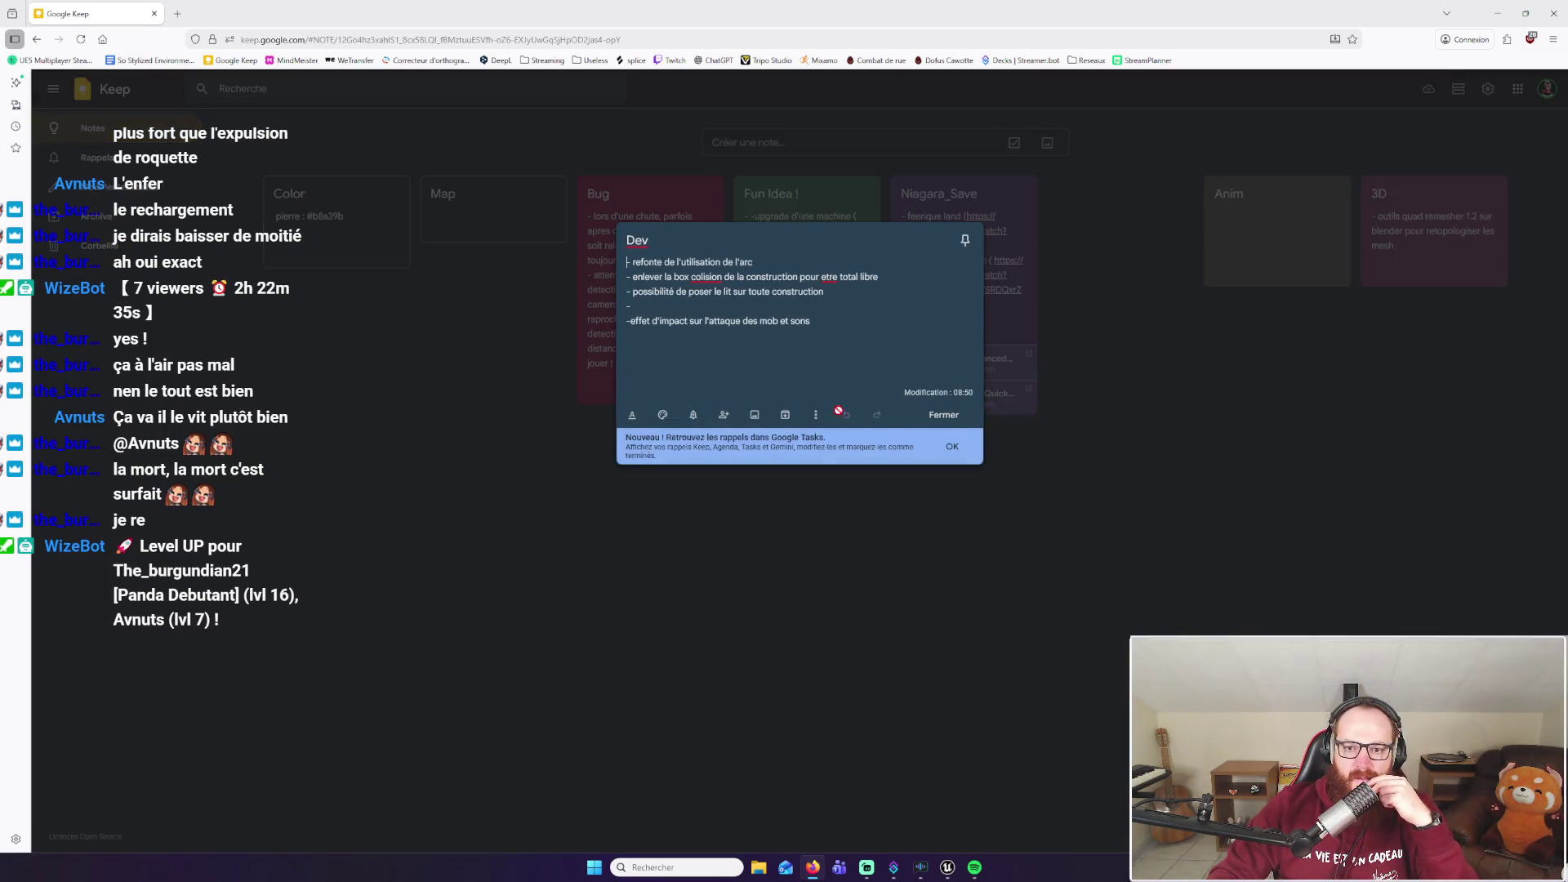
click(785, 309)
text(erreur simulate phisique, braznche au sol)
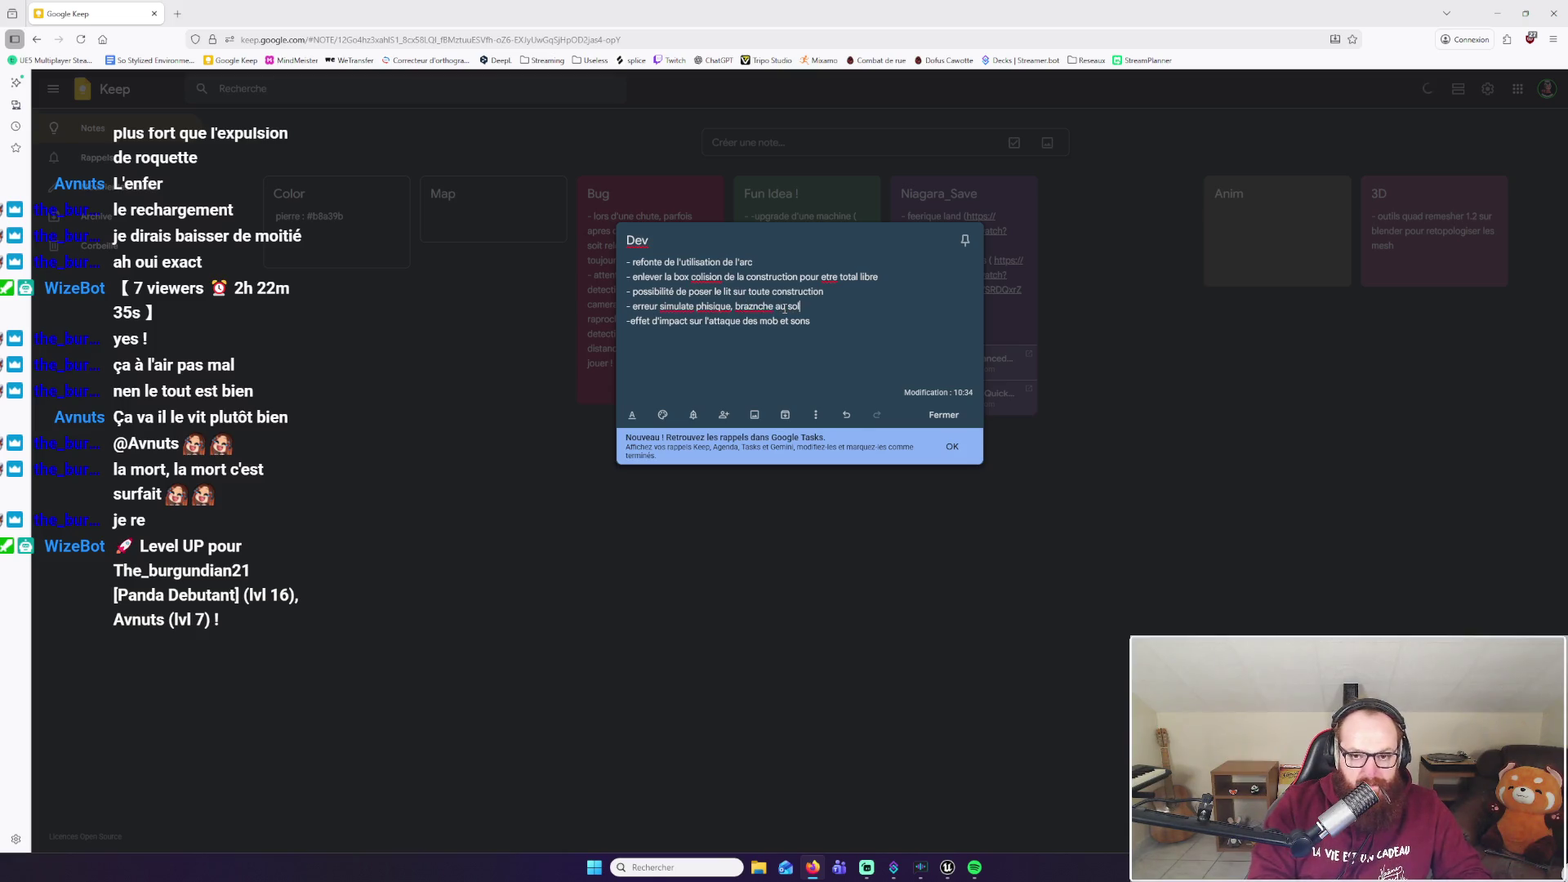
click(1291, 490)
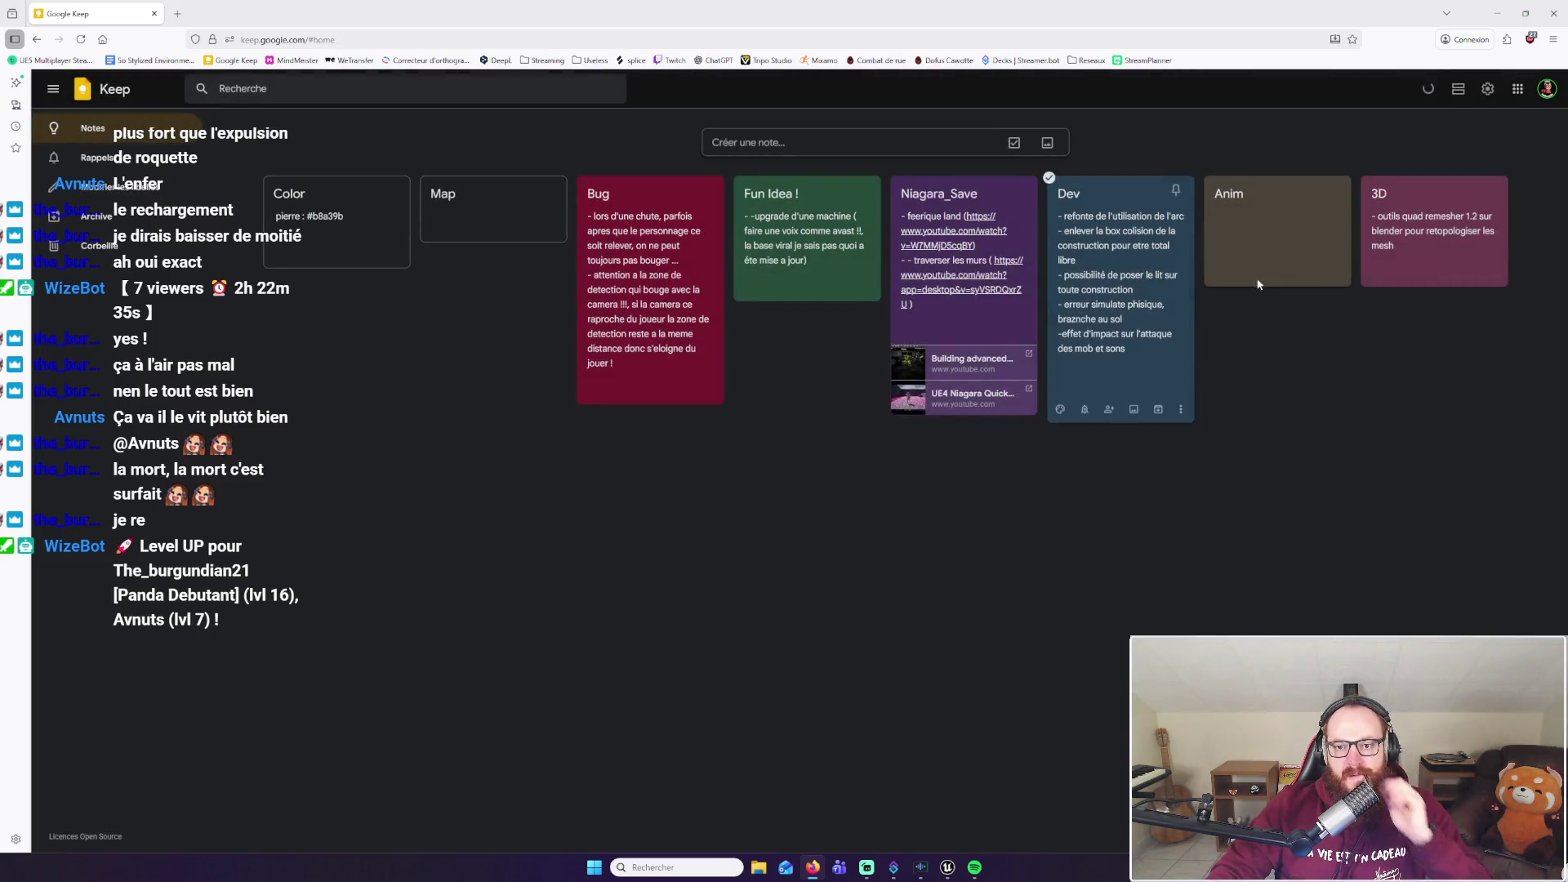
click(1497, 13)
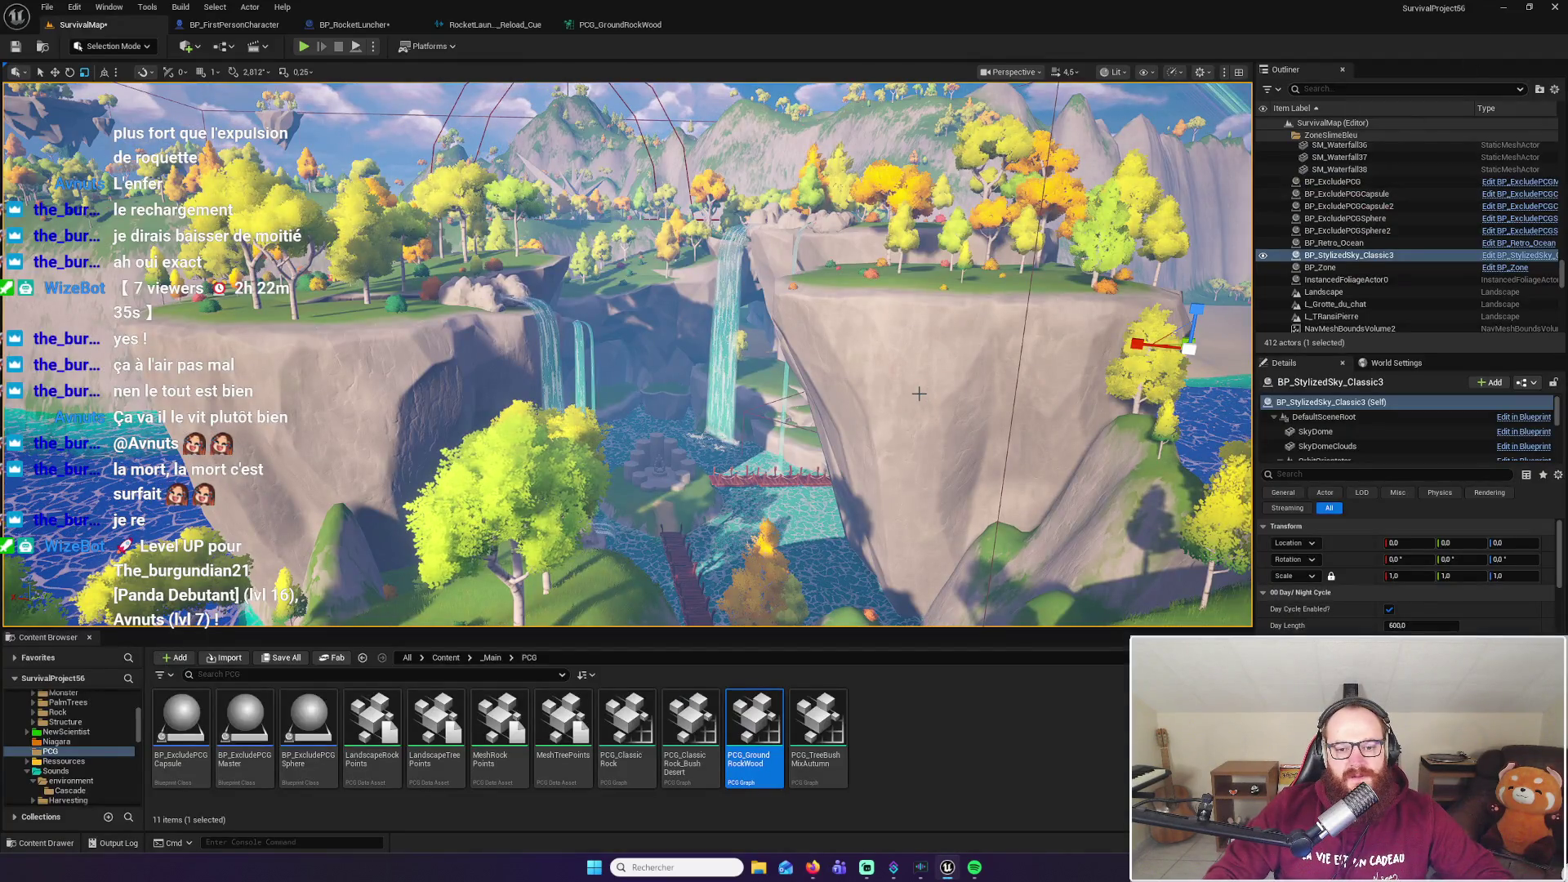
Select the waterfall cliff, focus on it, and zoom out over the whole island
click(899, 458)
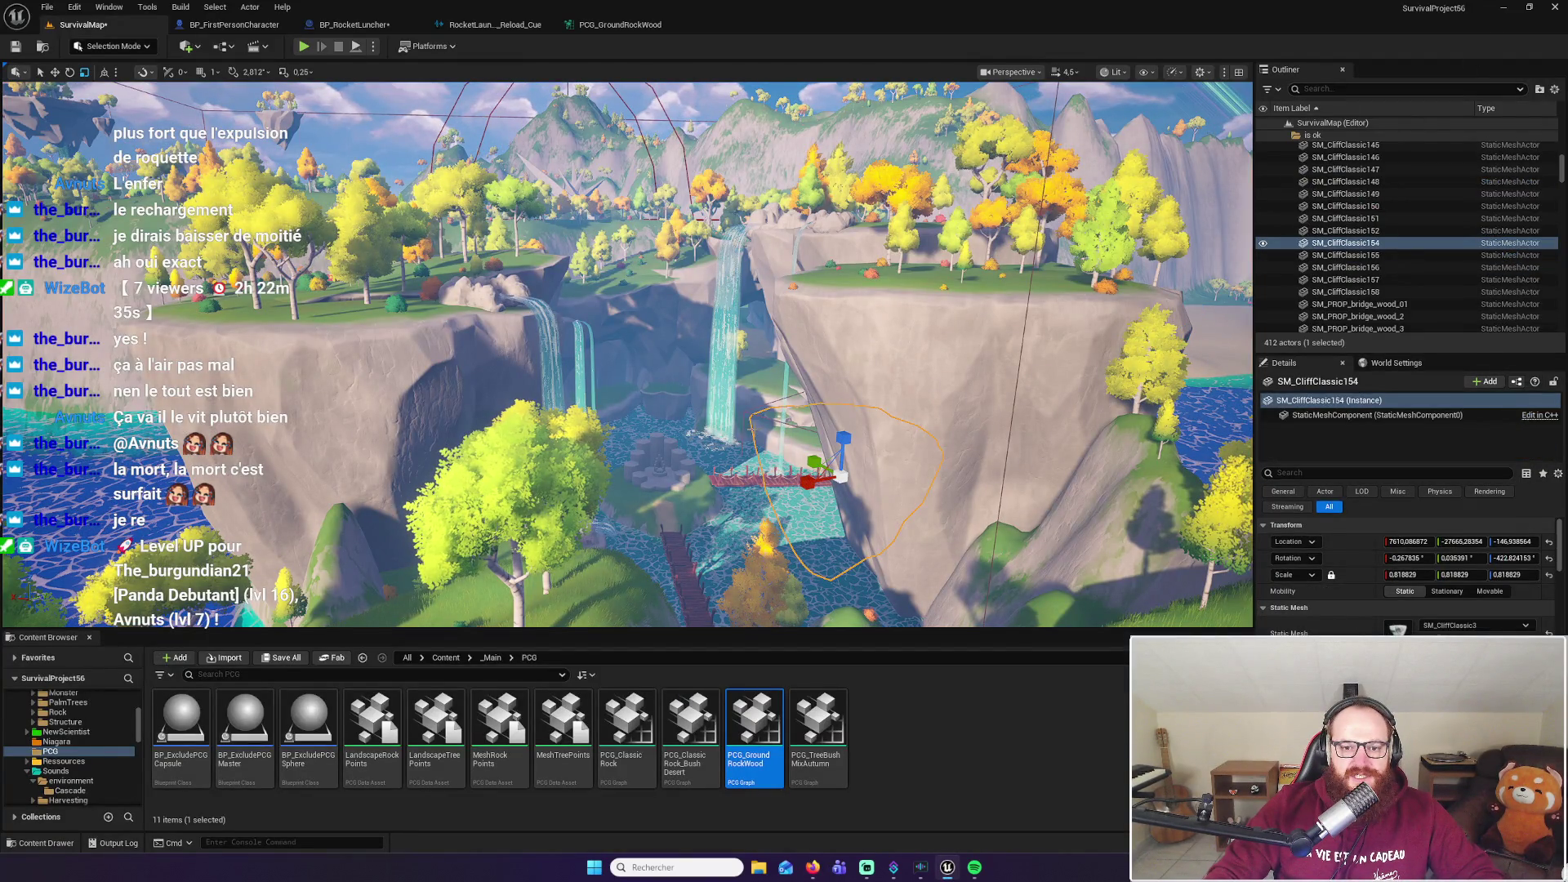
key(w)
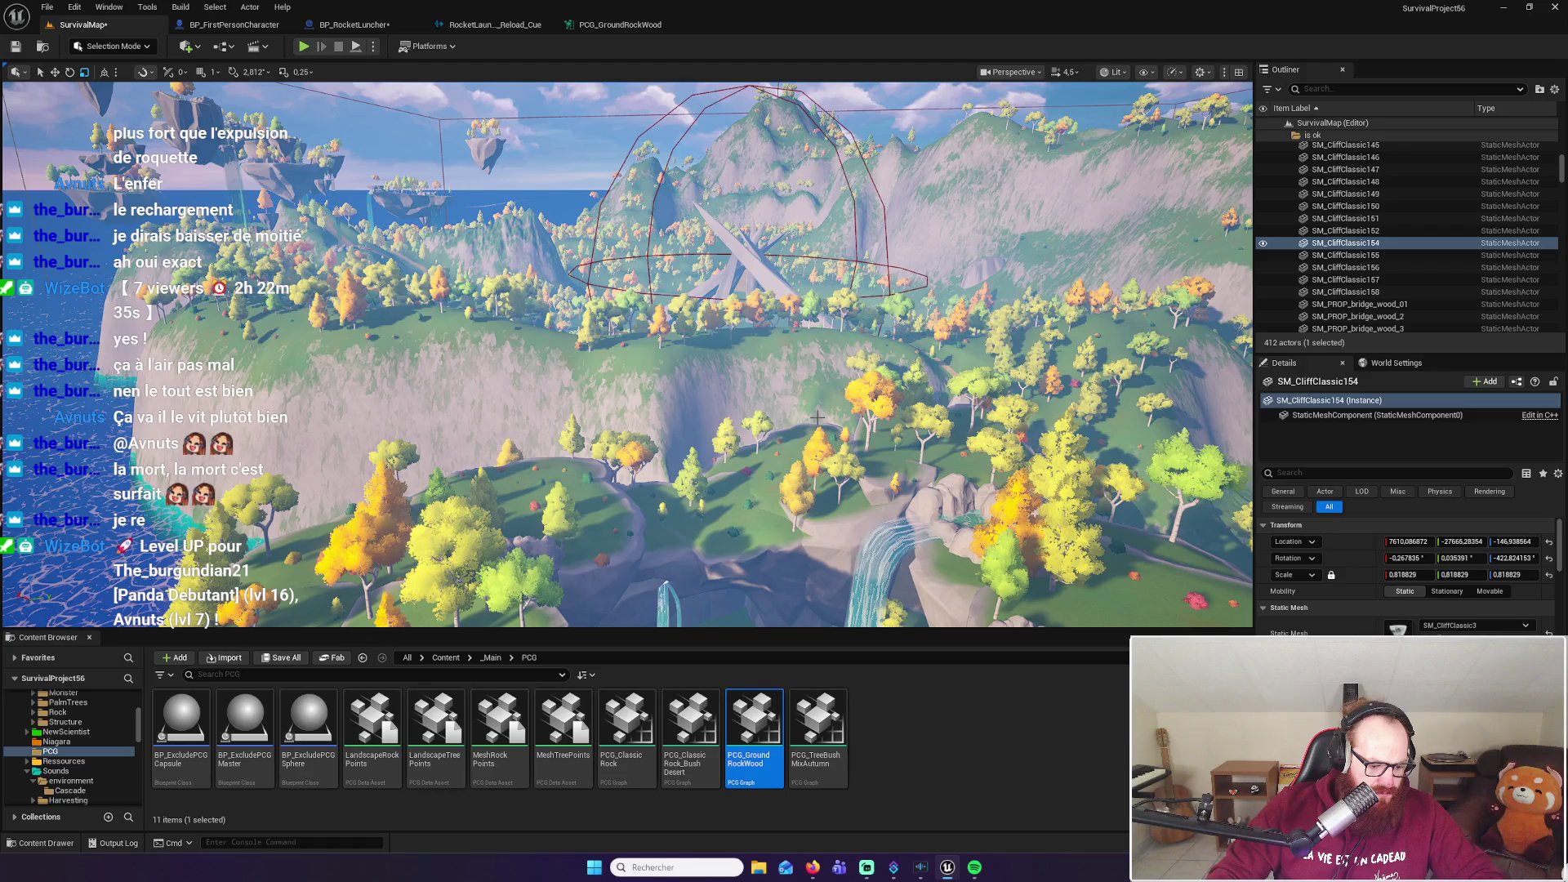
scroll(807, 412, down, 3)
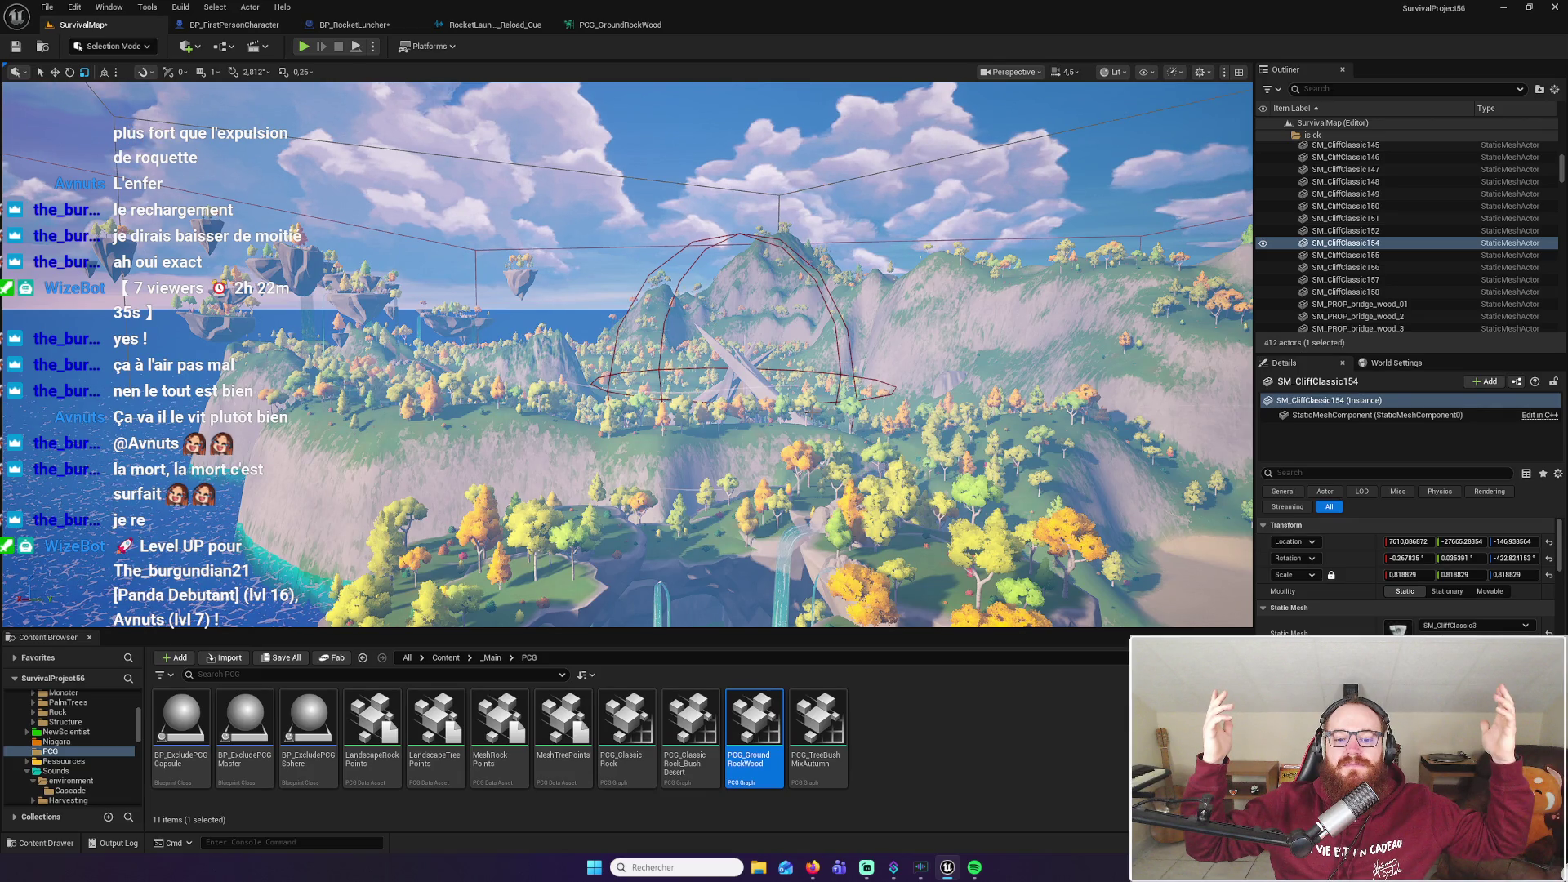
Clear the Content Browser asset selection and switch windows back to the Unreal editor
right_click(722, 833)
key(Escape)
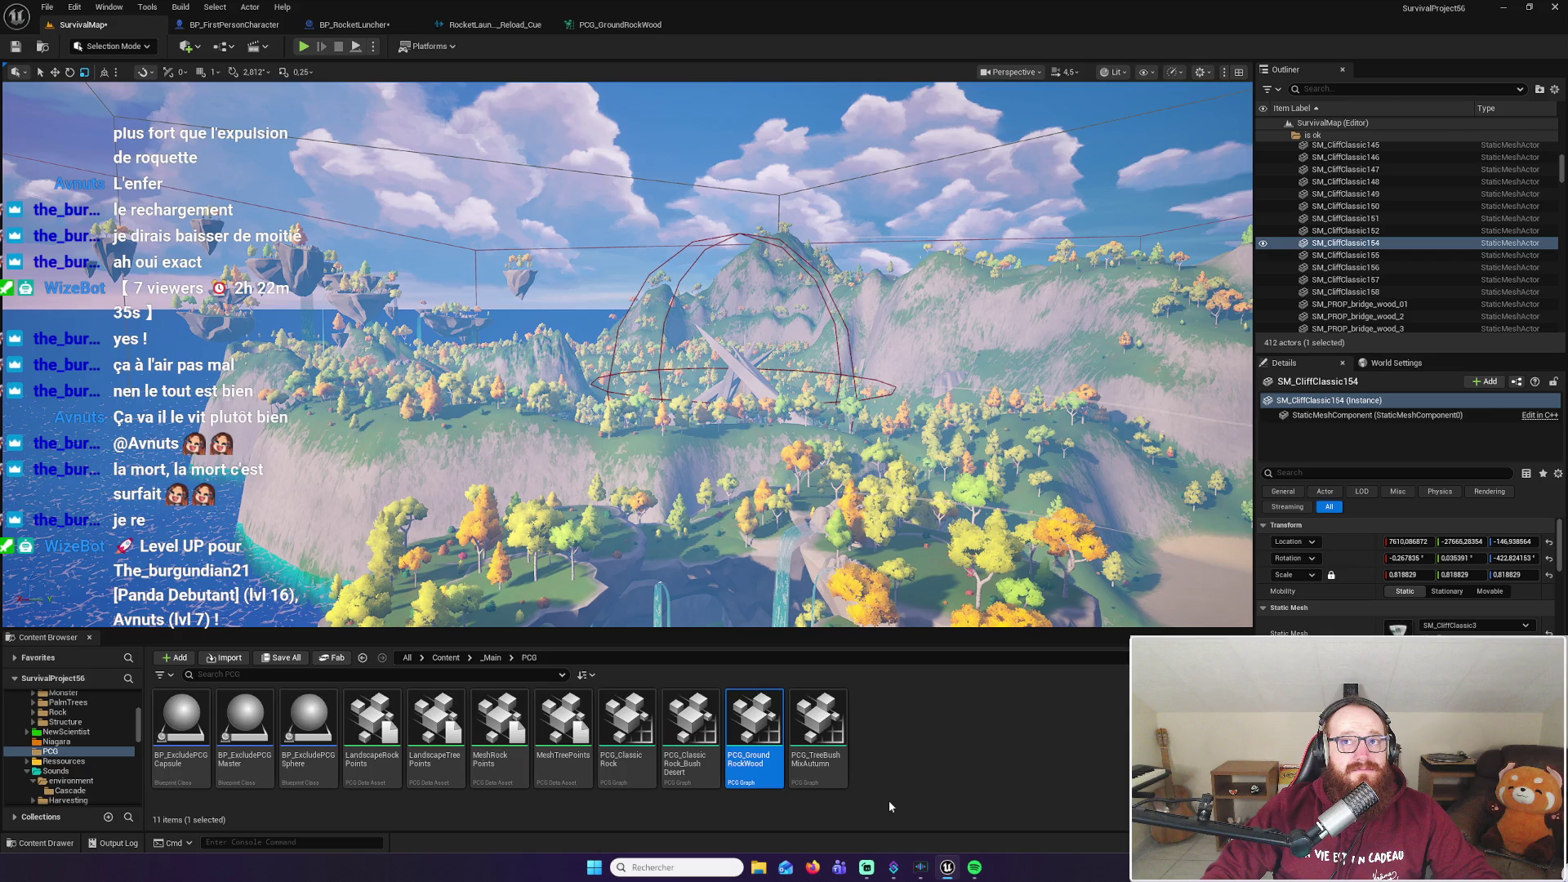
click(888, 800)
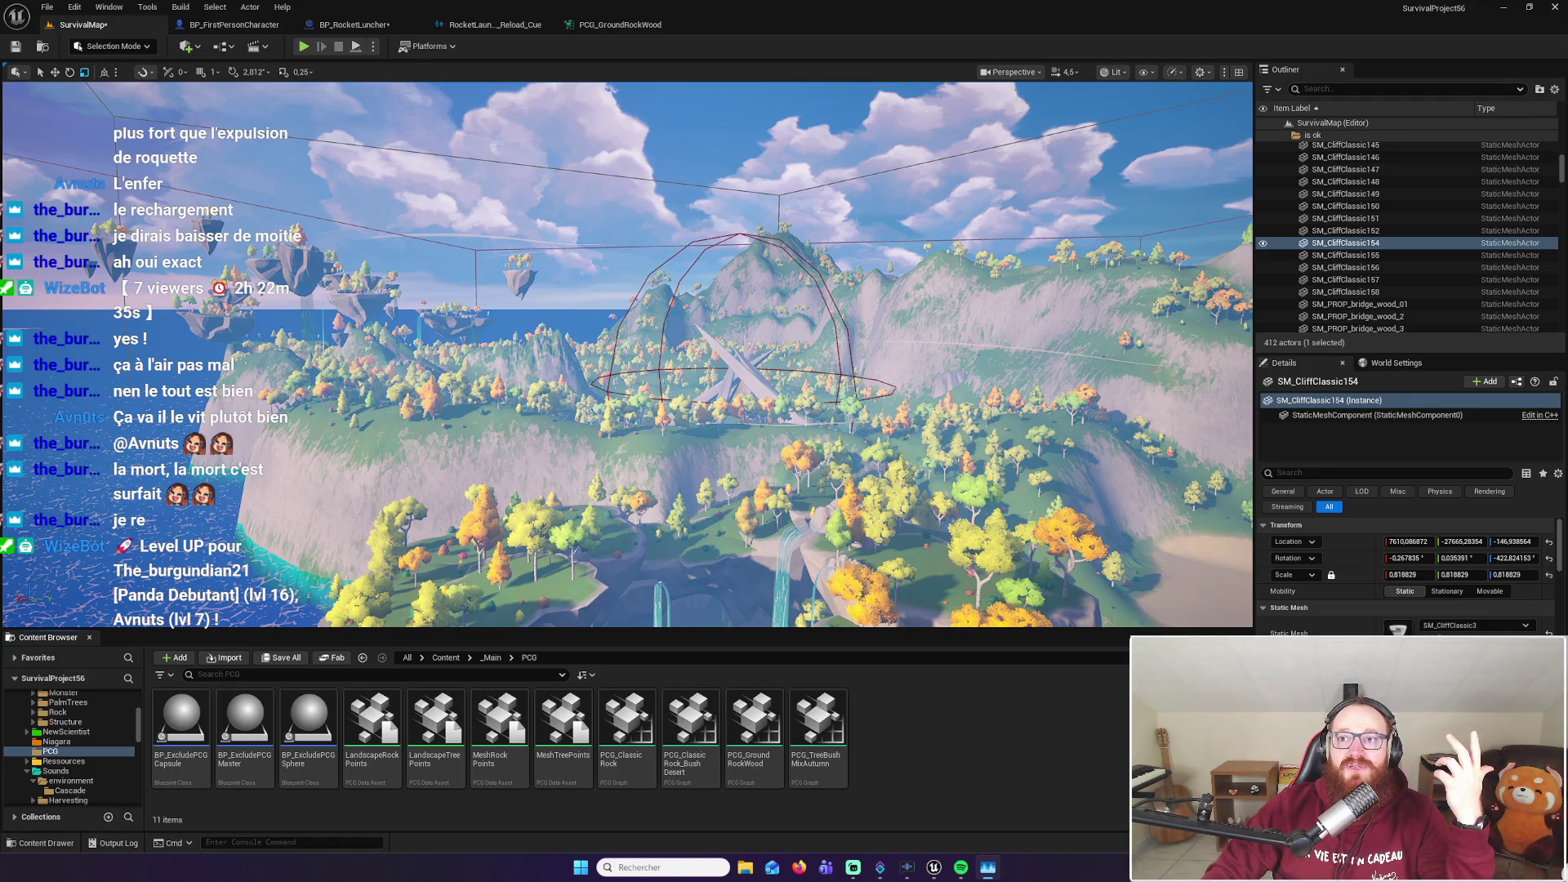
key(alt+Tab)
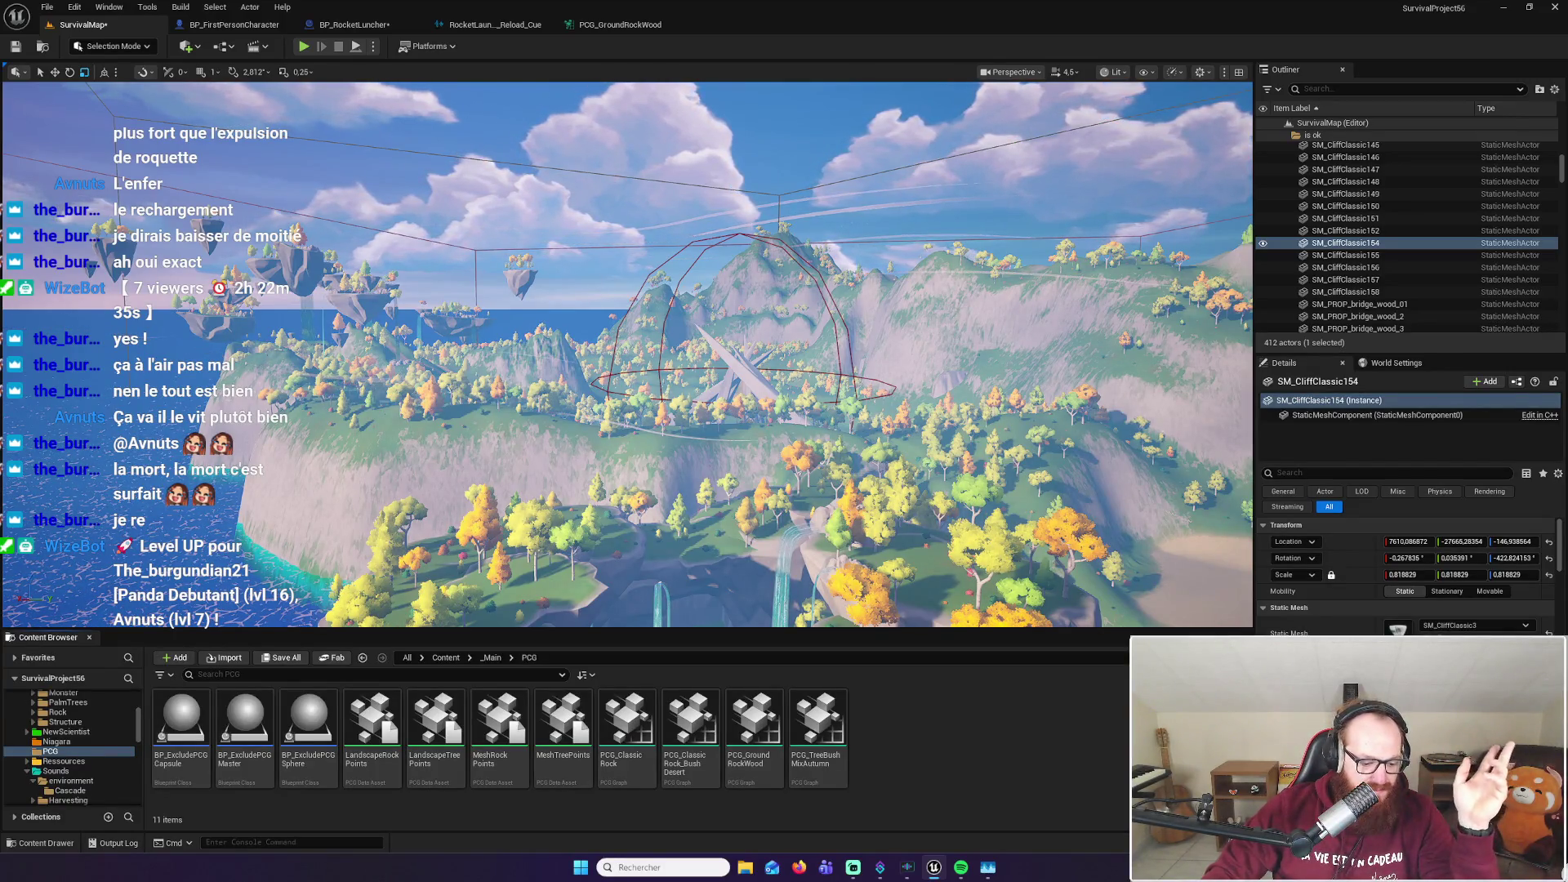
key(alt+Tab)
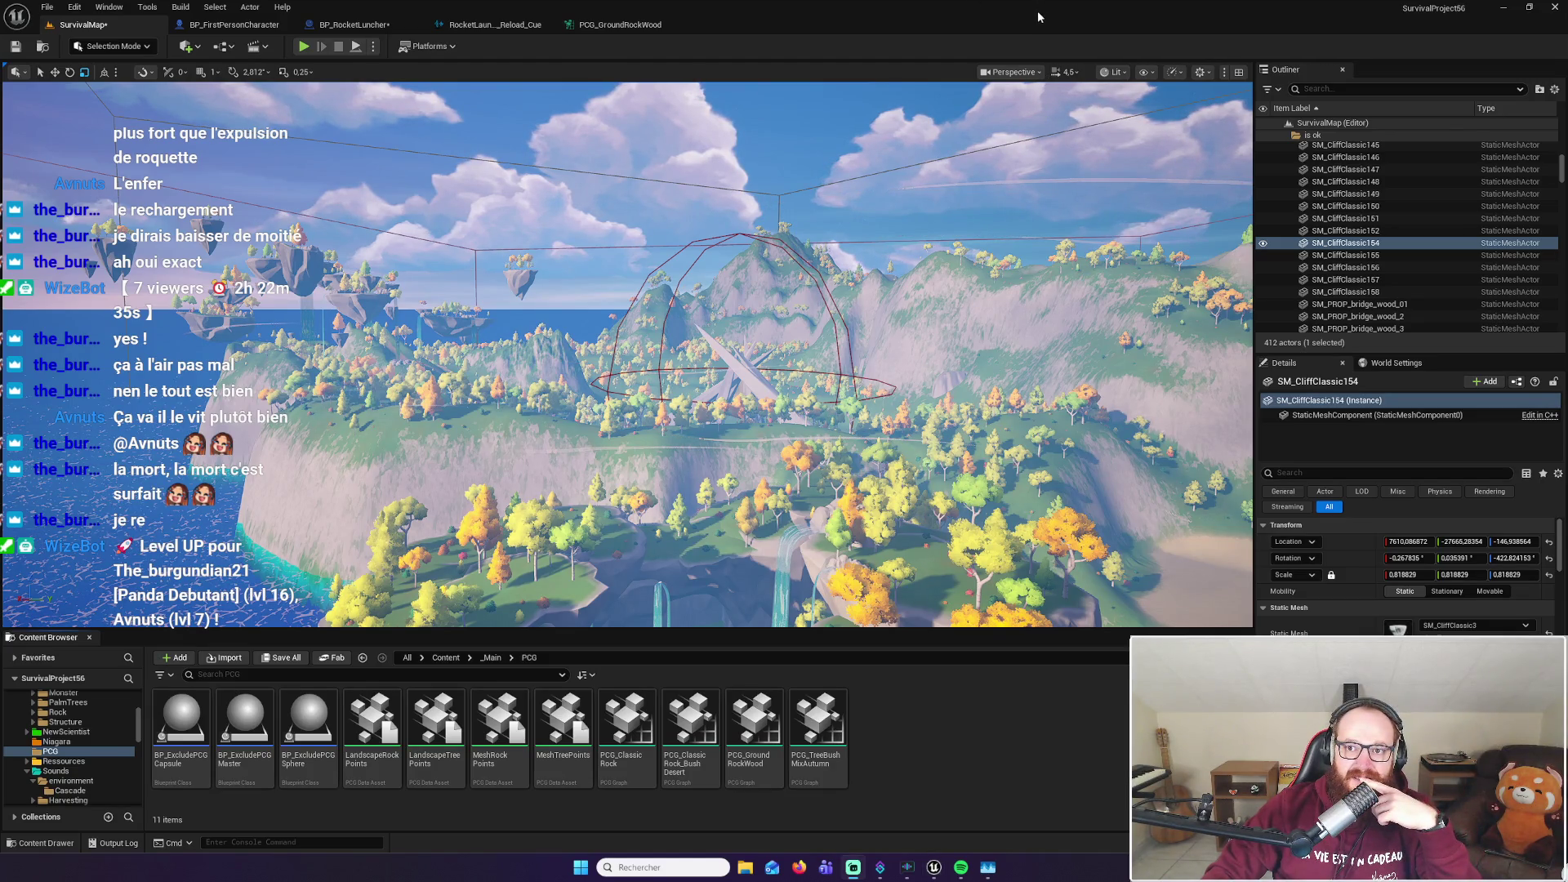
key(alt+Tab)
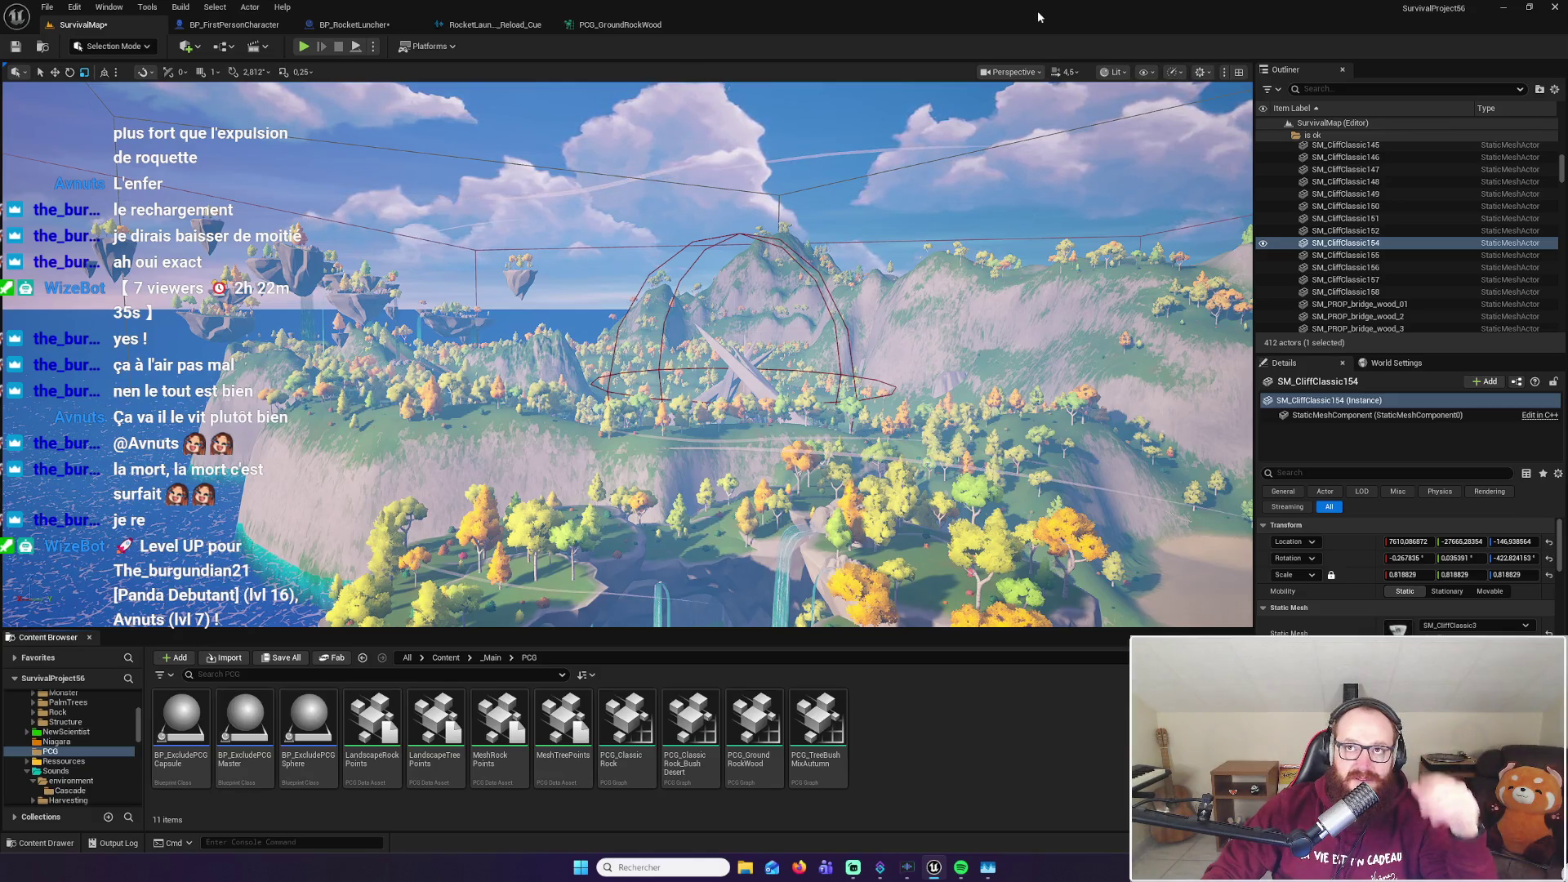
Fly the camera down to the steep dirt path and switch the editor to Landscape mode
mouse_move(910, 343)
mouse_down()
mouse_move(905, 359)
mouse_move(903, 342)
mouse_up()
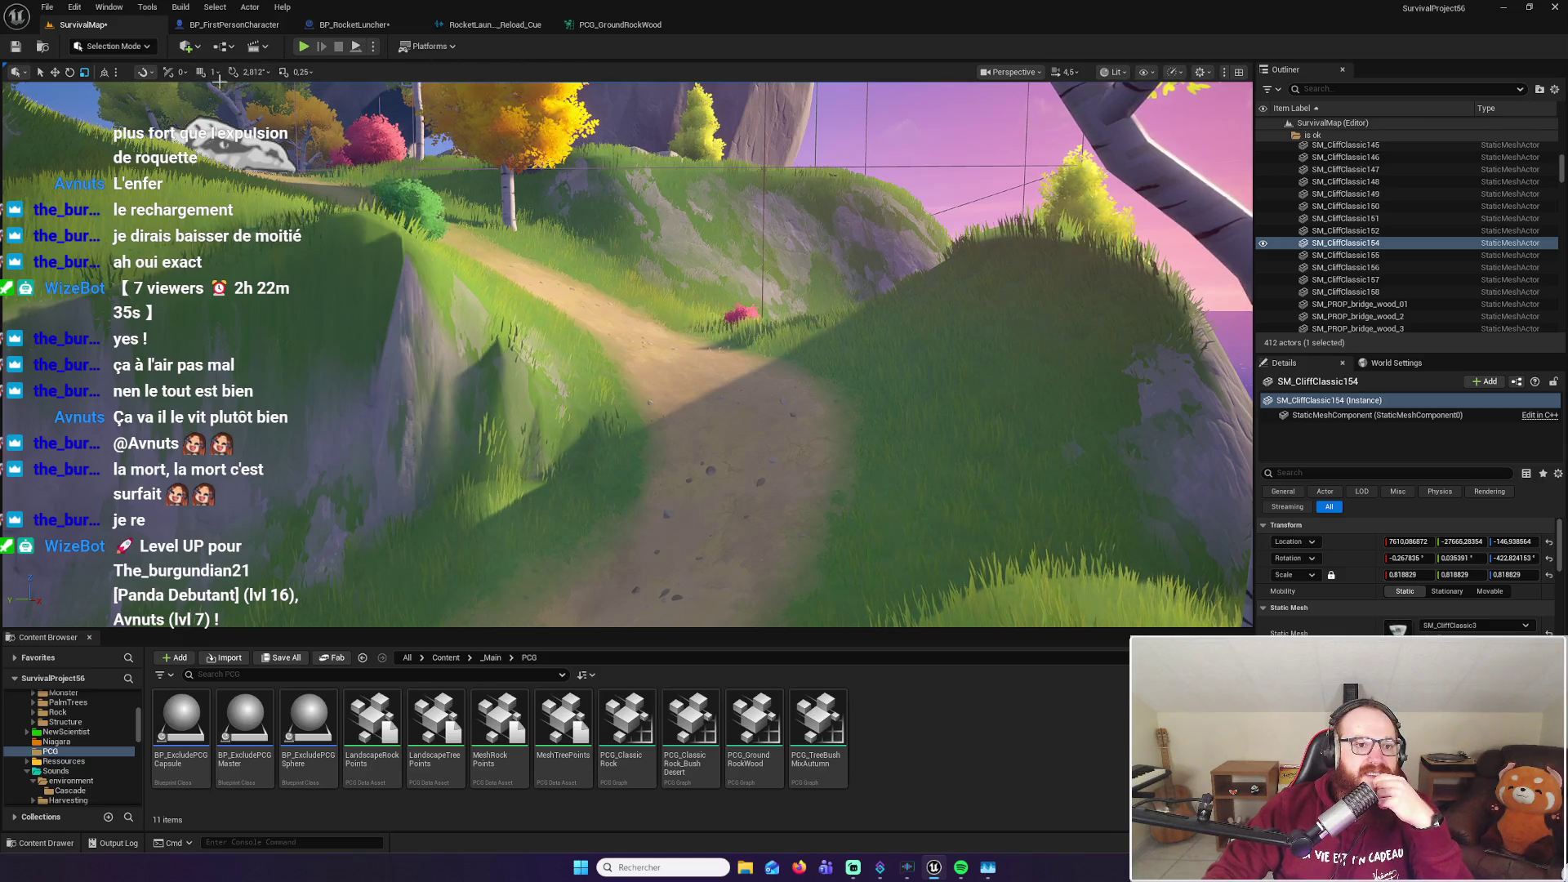
click(135, 47)
click(186, 114)
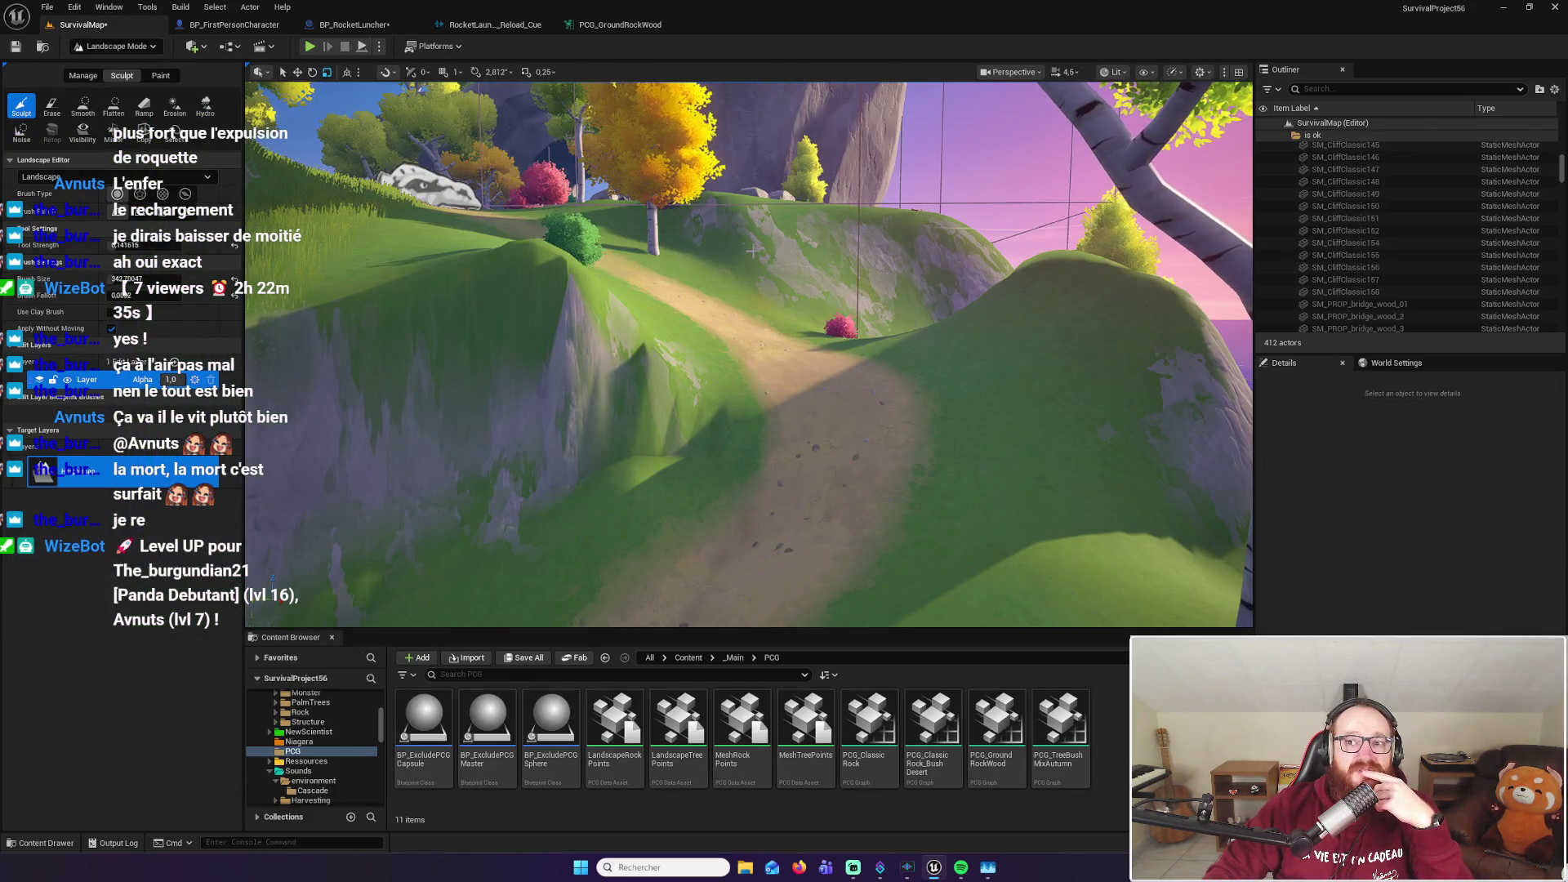
Select the Smooth sculpt tool, adjust Tool Strength, and shrink the Brush Size
click(82, 106)
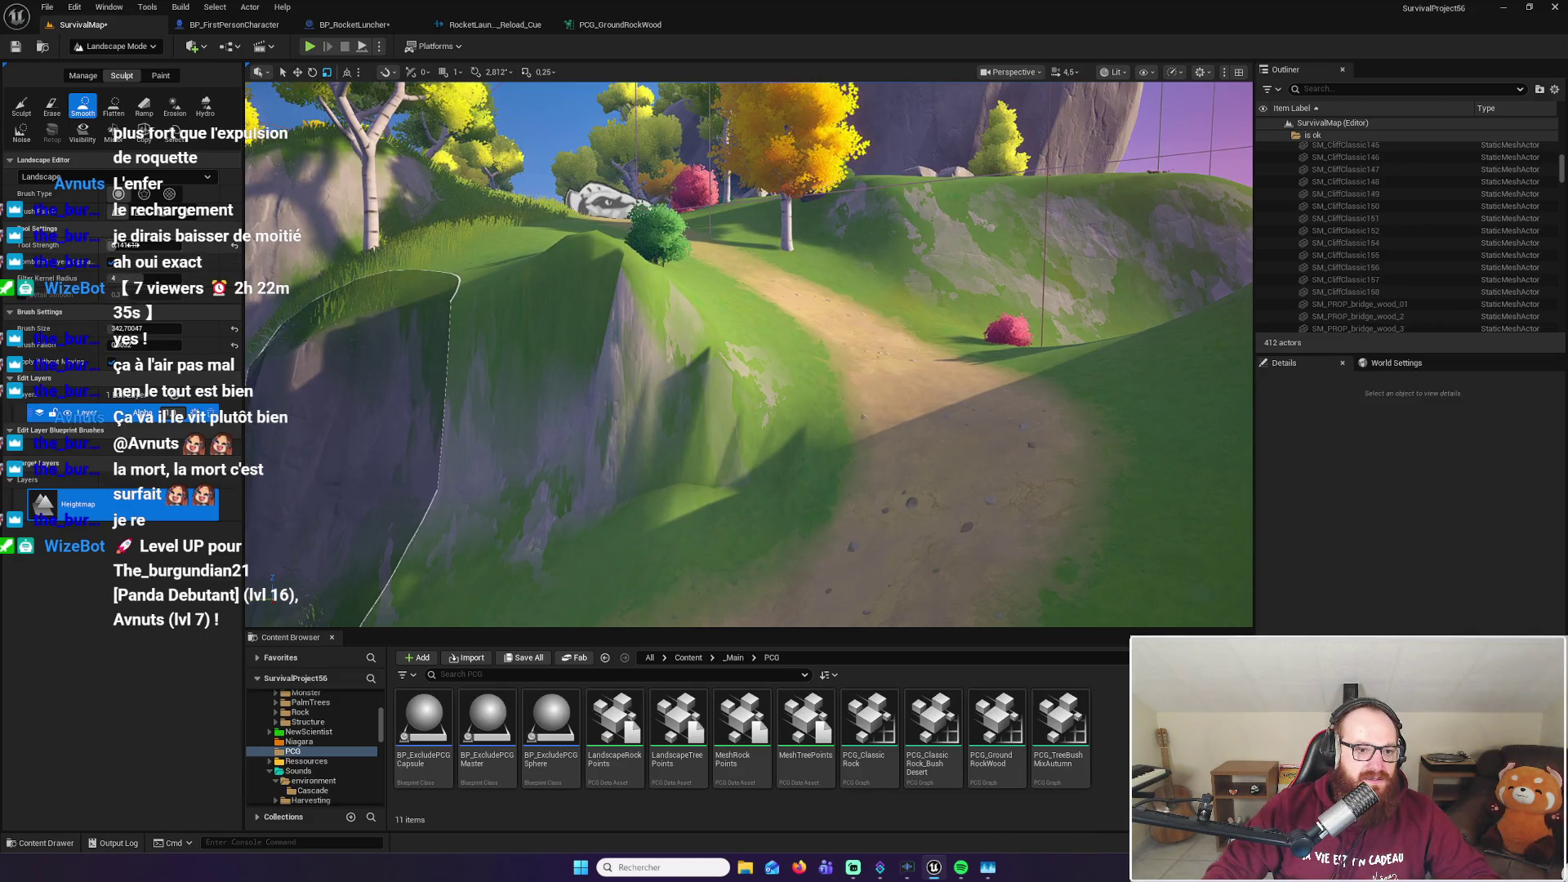
click(125, 245)
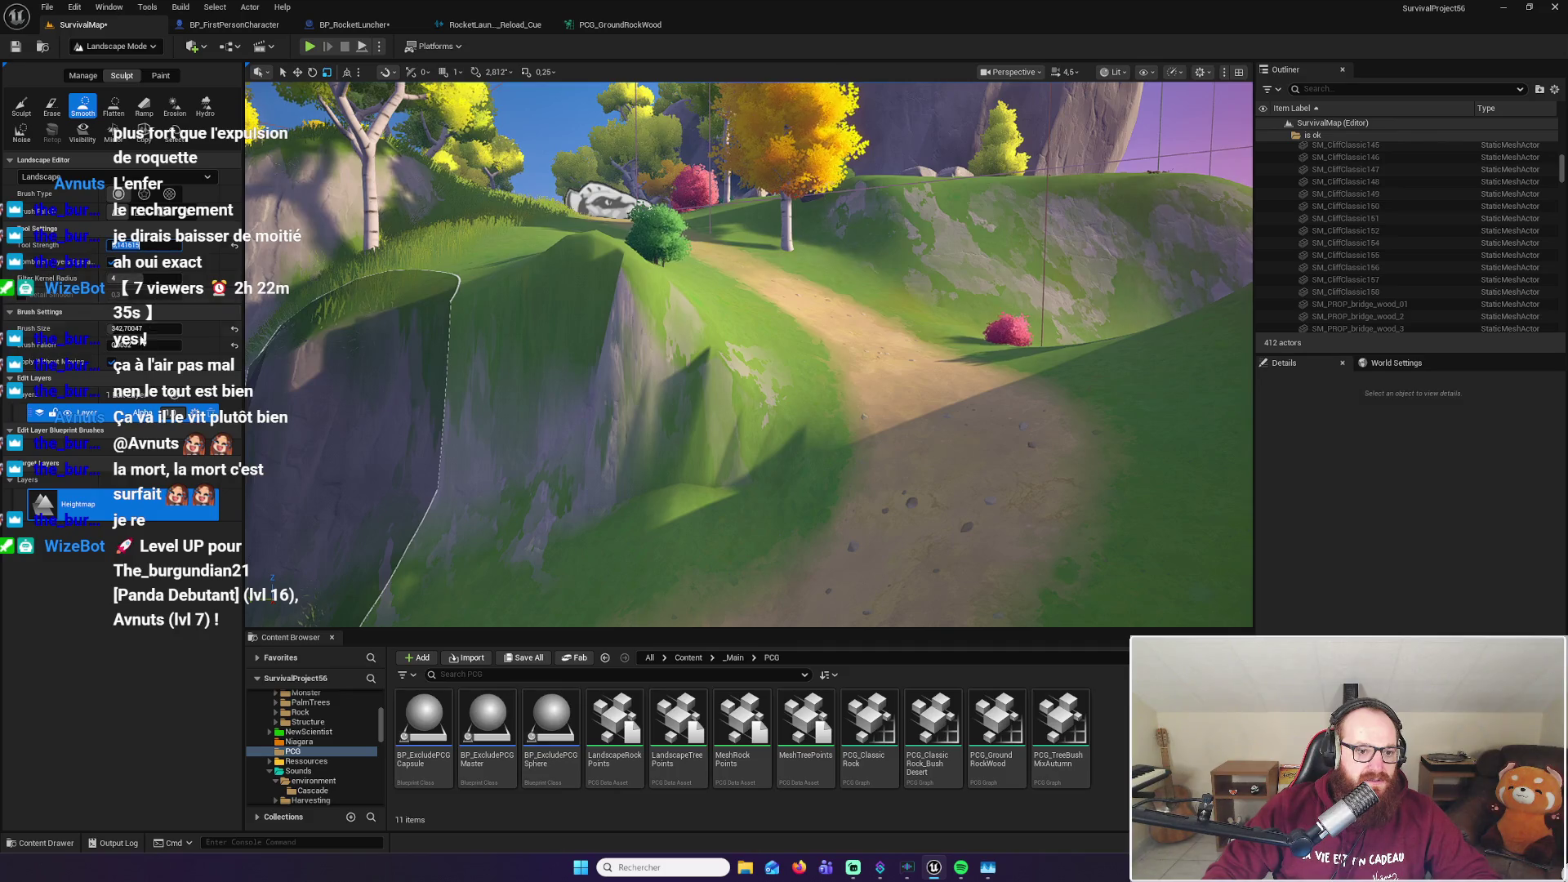
mouse_move(131, 328)
mouse_down()
mouse_move(115, 328)
mouse_move(139, 327)
mouse_up()
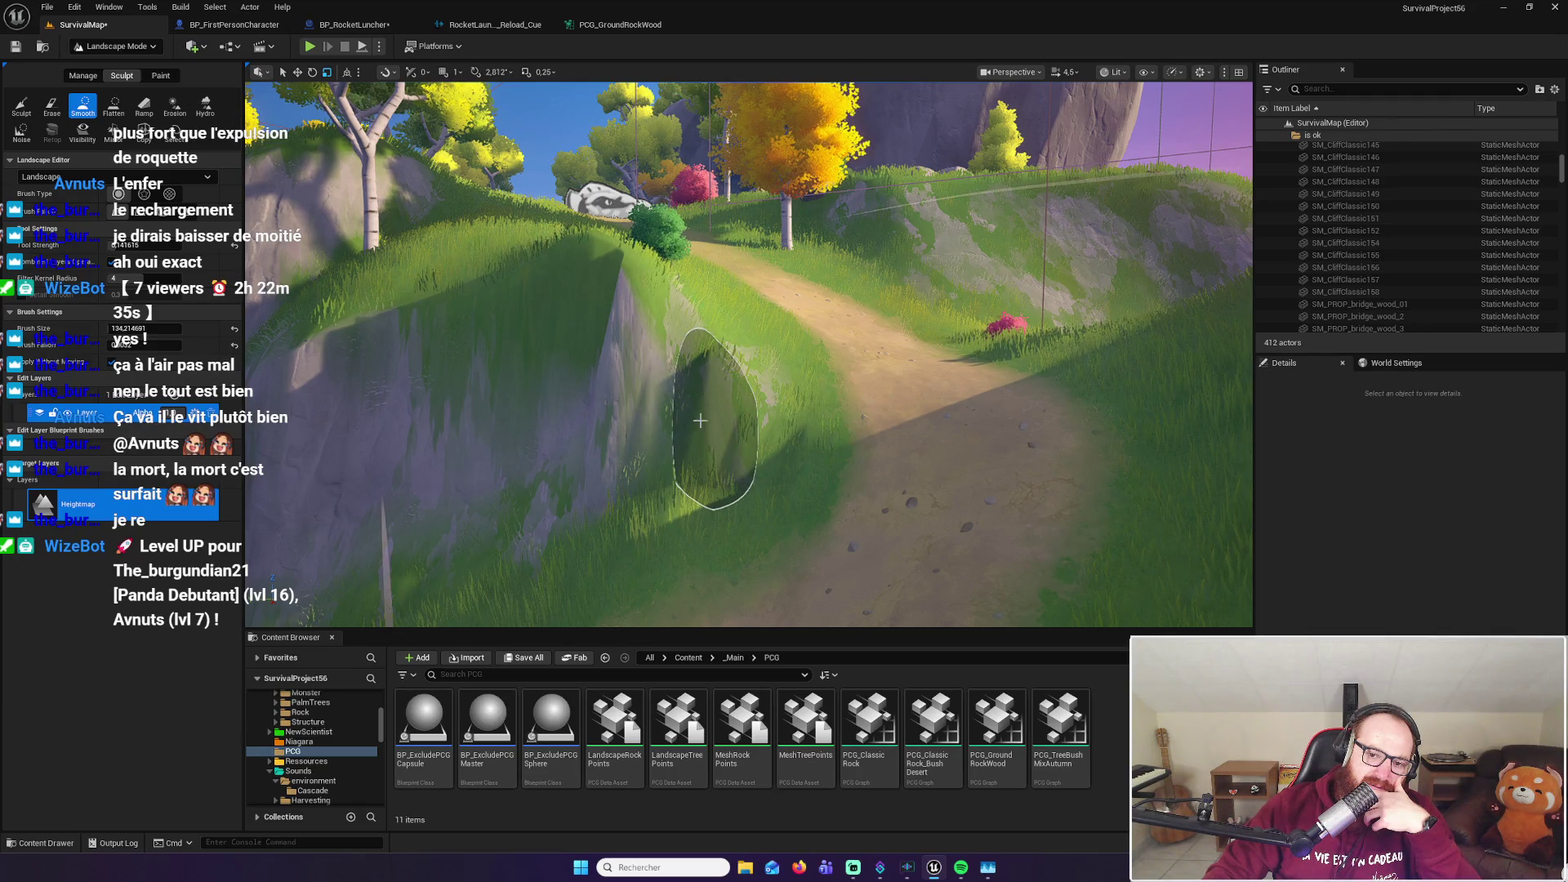
Smooth the grassy slope beside the dirt path with two brush strokes, then open the viewport context menu
drag(729, 376, 735, 371)
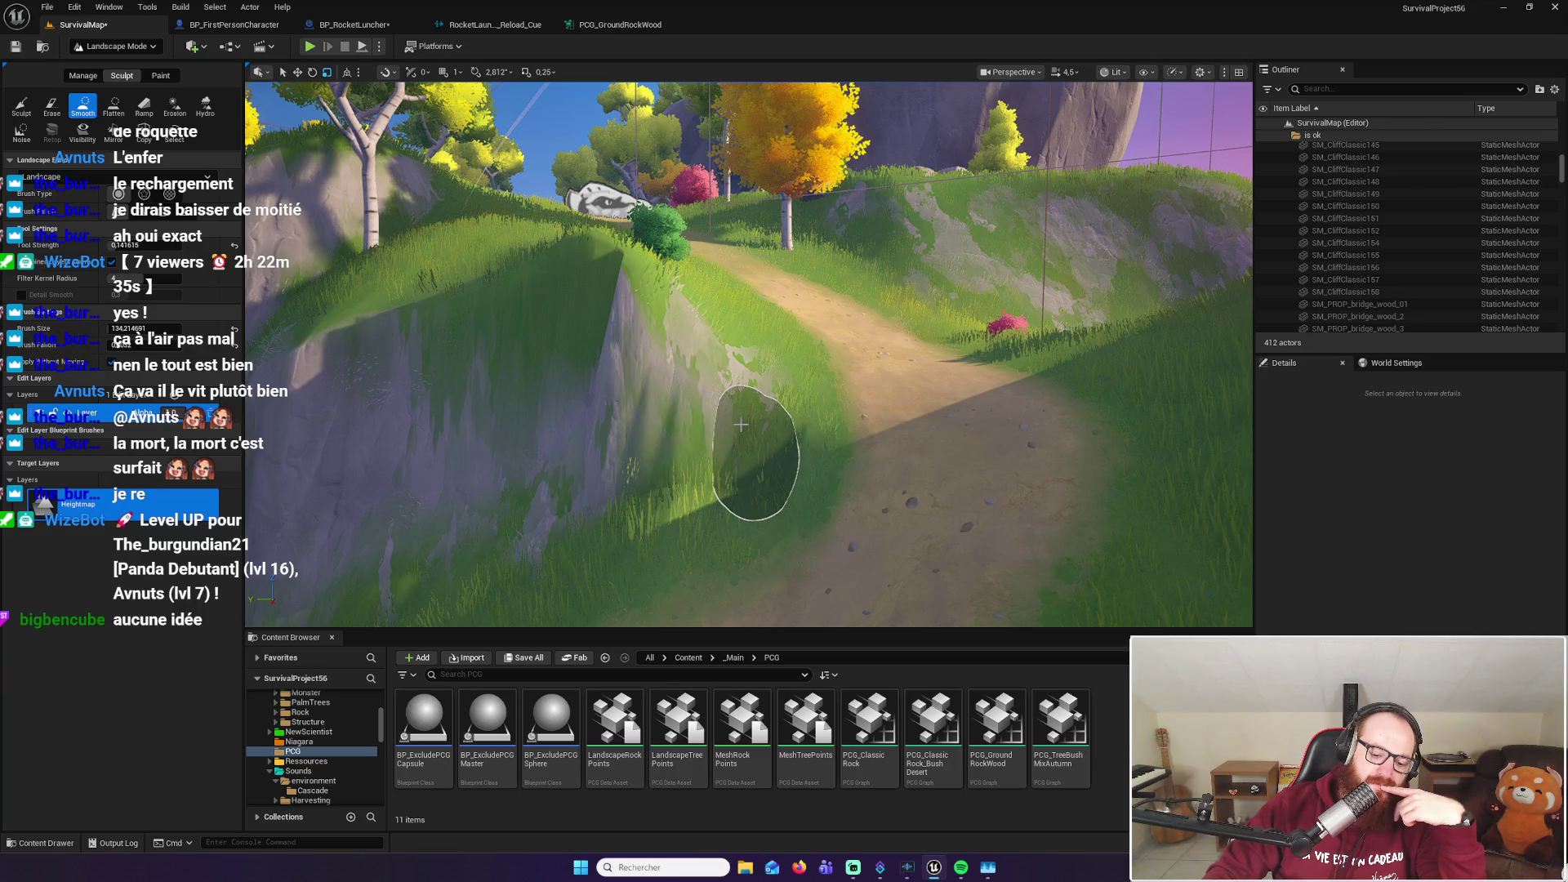
drag(721, 434, 741, 424)
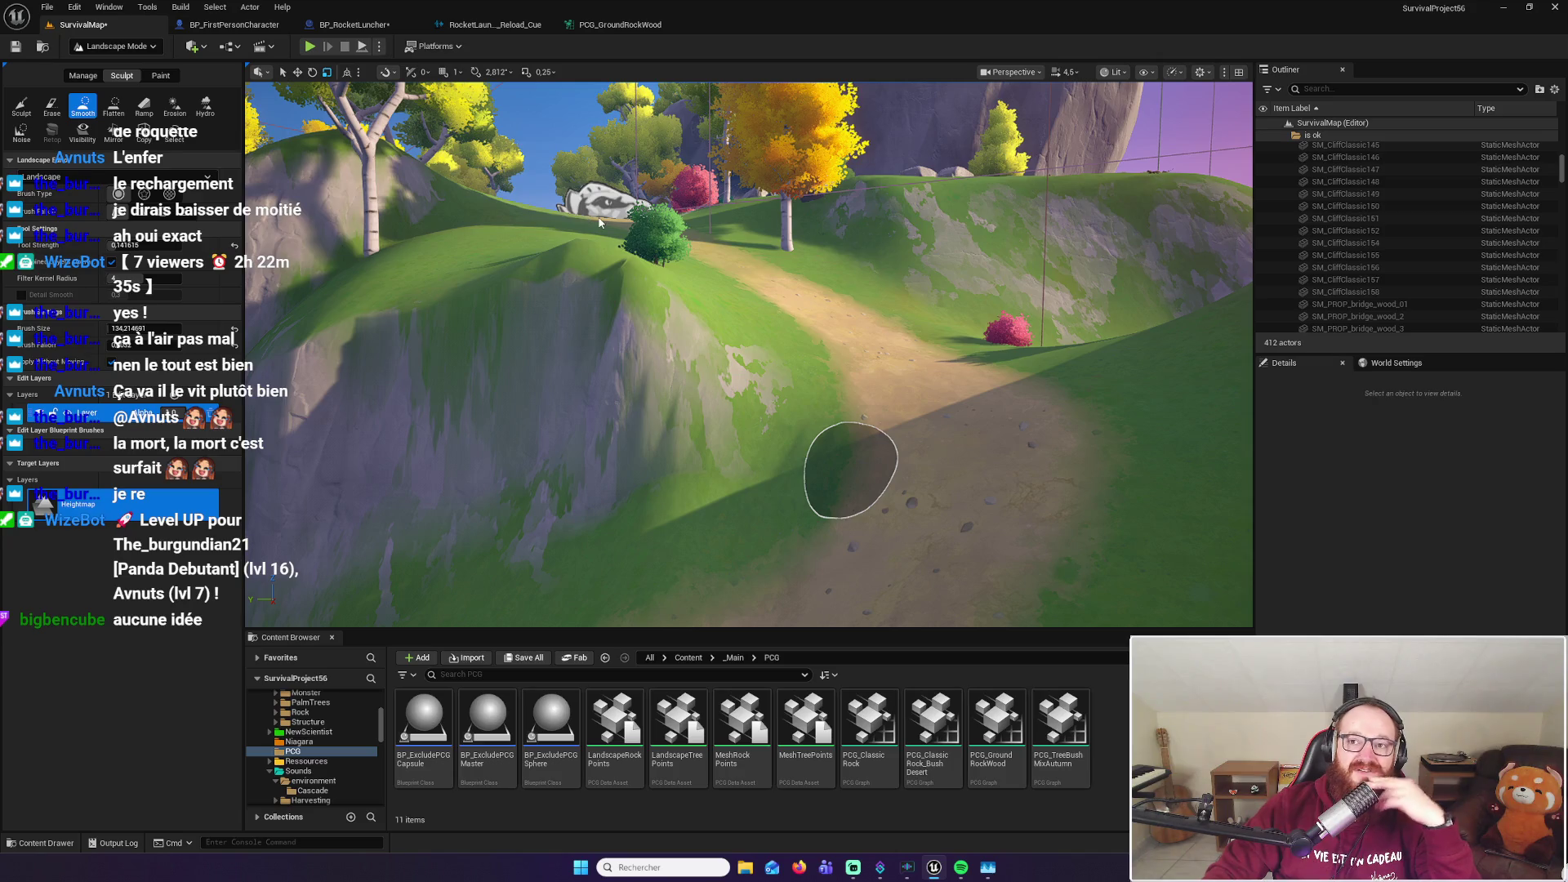
right_click(652, 237)
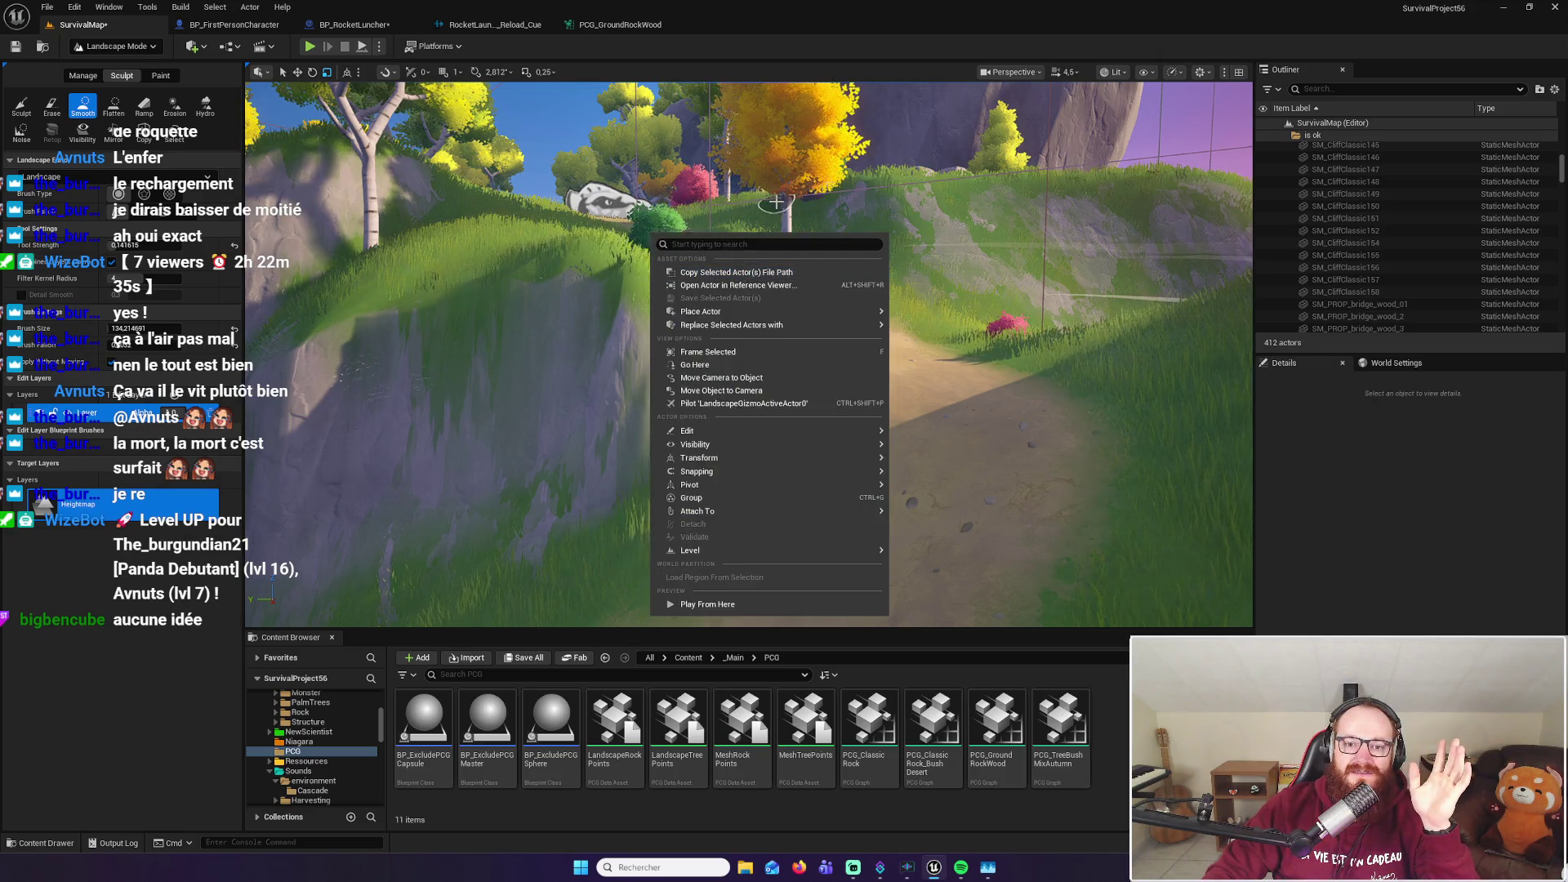
Smooth the bank between the grassy slope and dirt track with the Smooth brush, then show the editor mode list
right_click(795, 308)
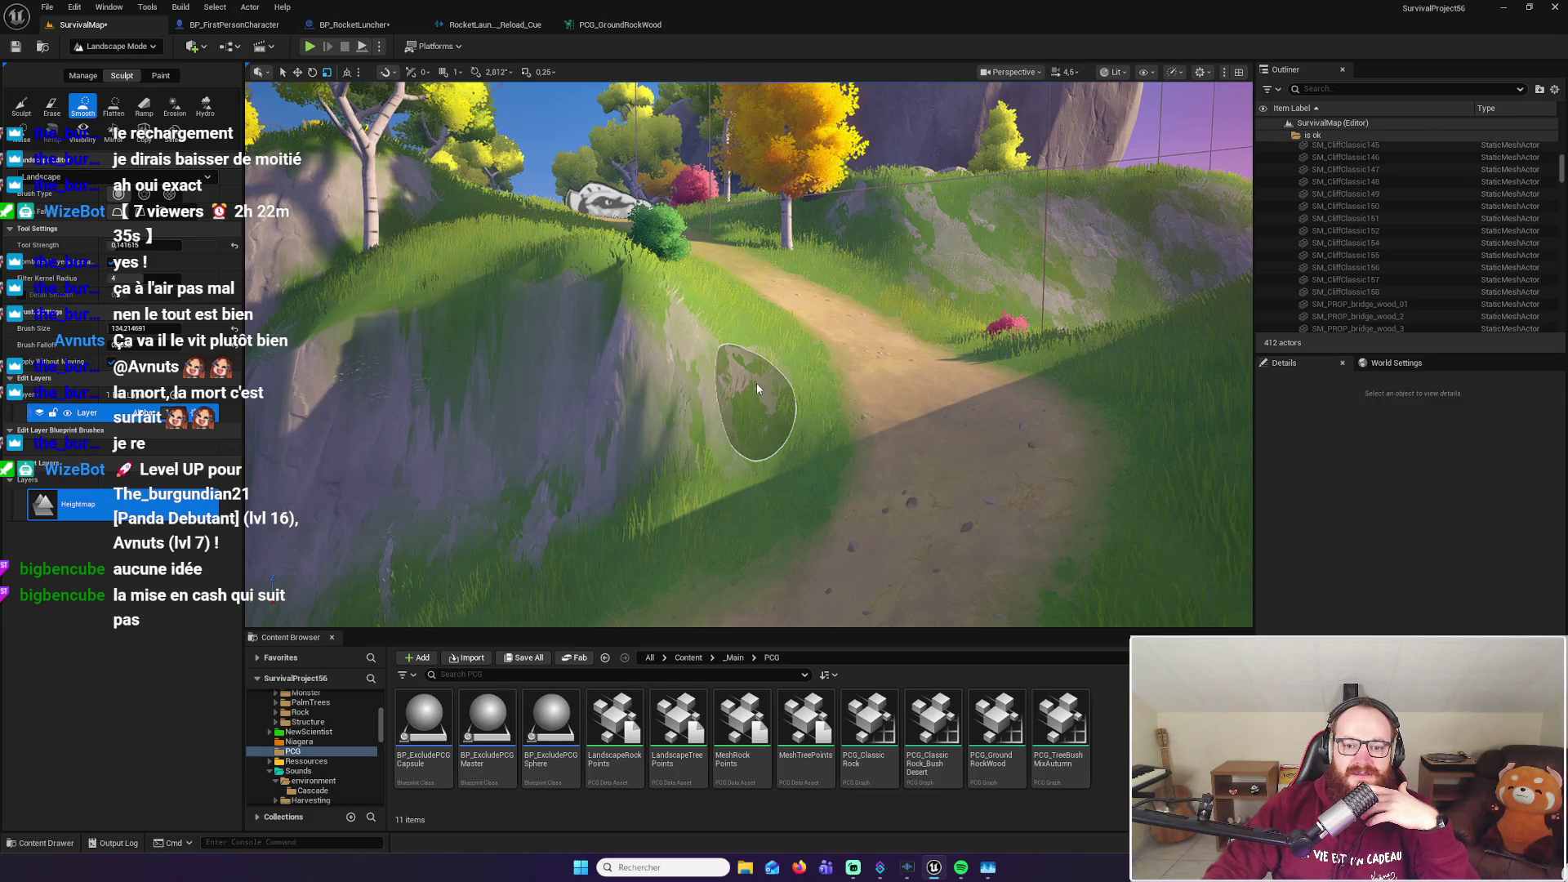
click(756, 384)
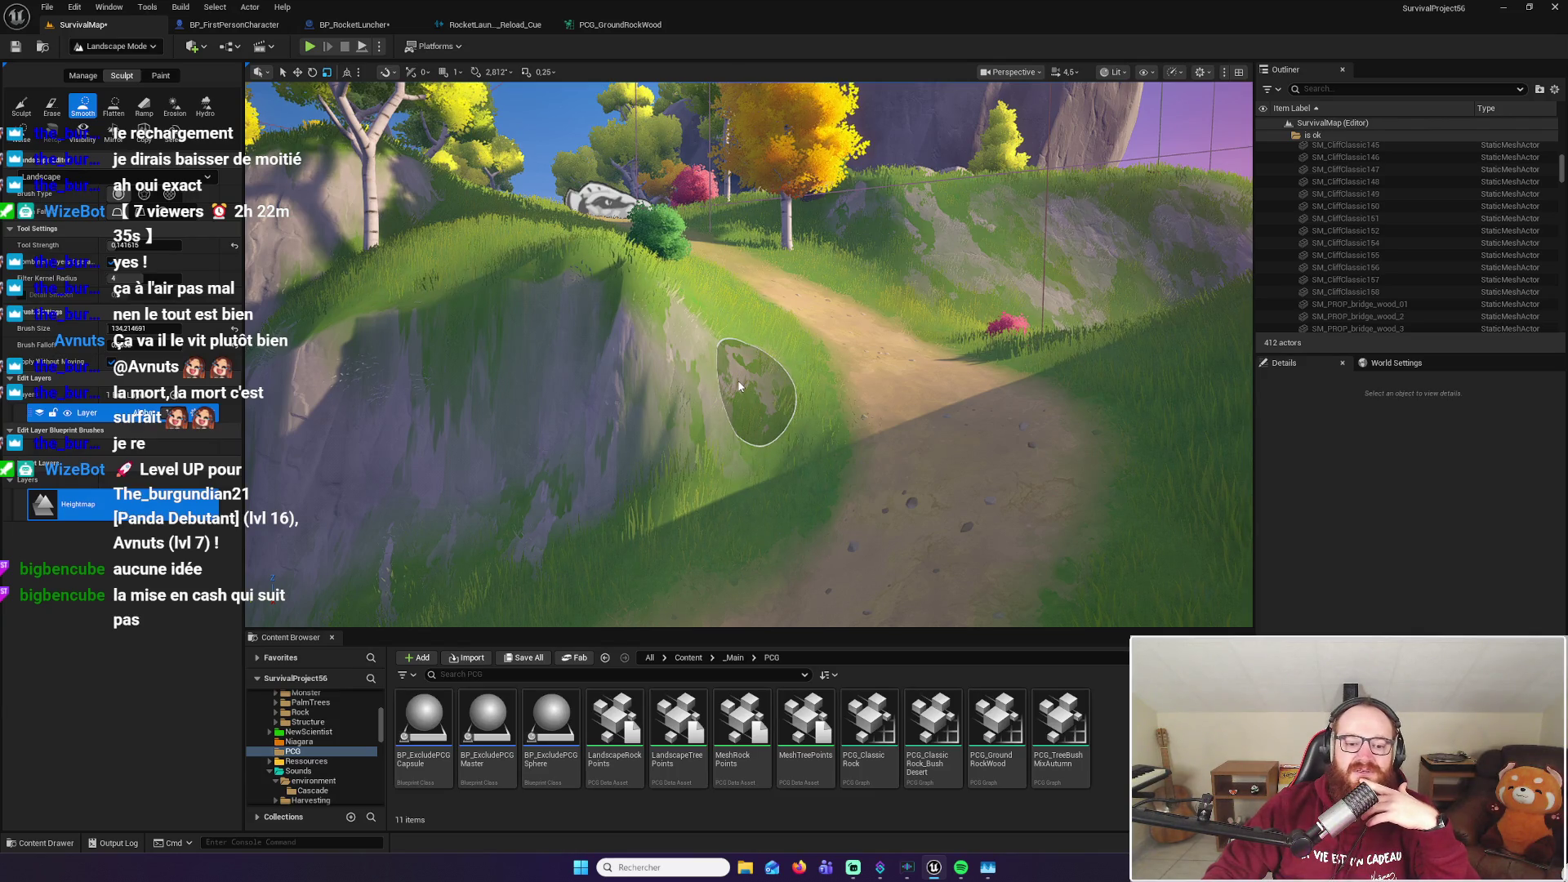
right_click(739, 386)
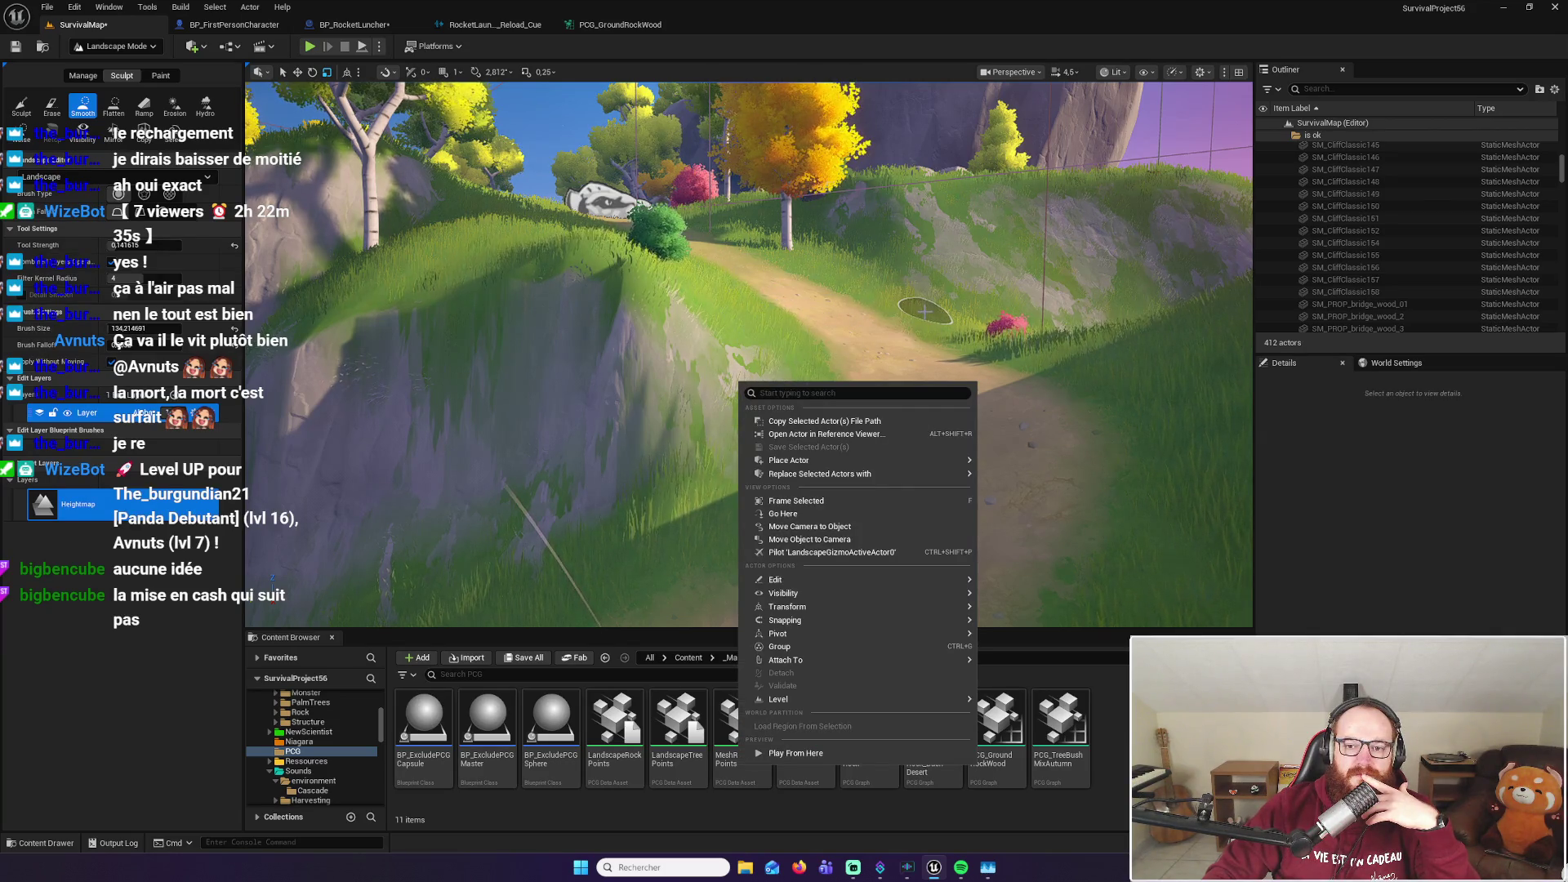
click(853, 343)
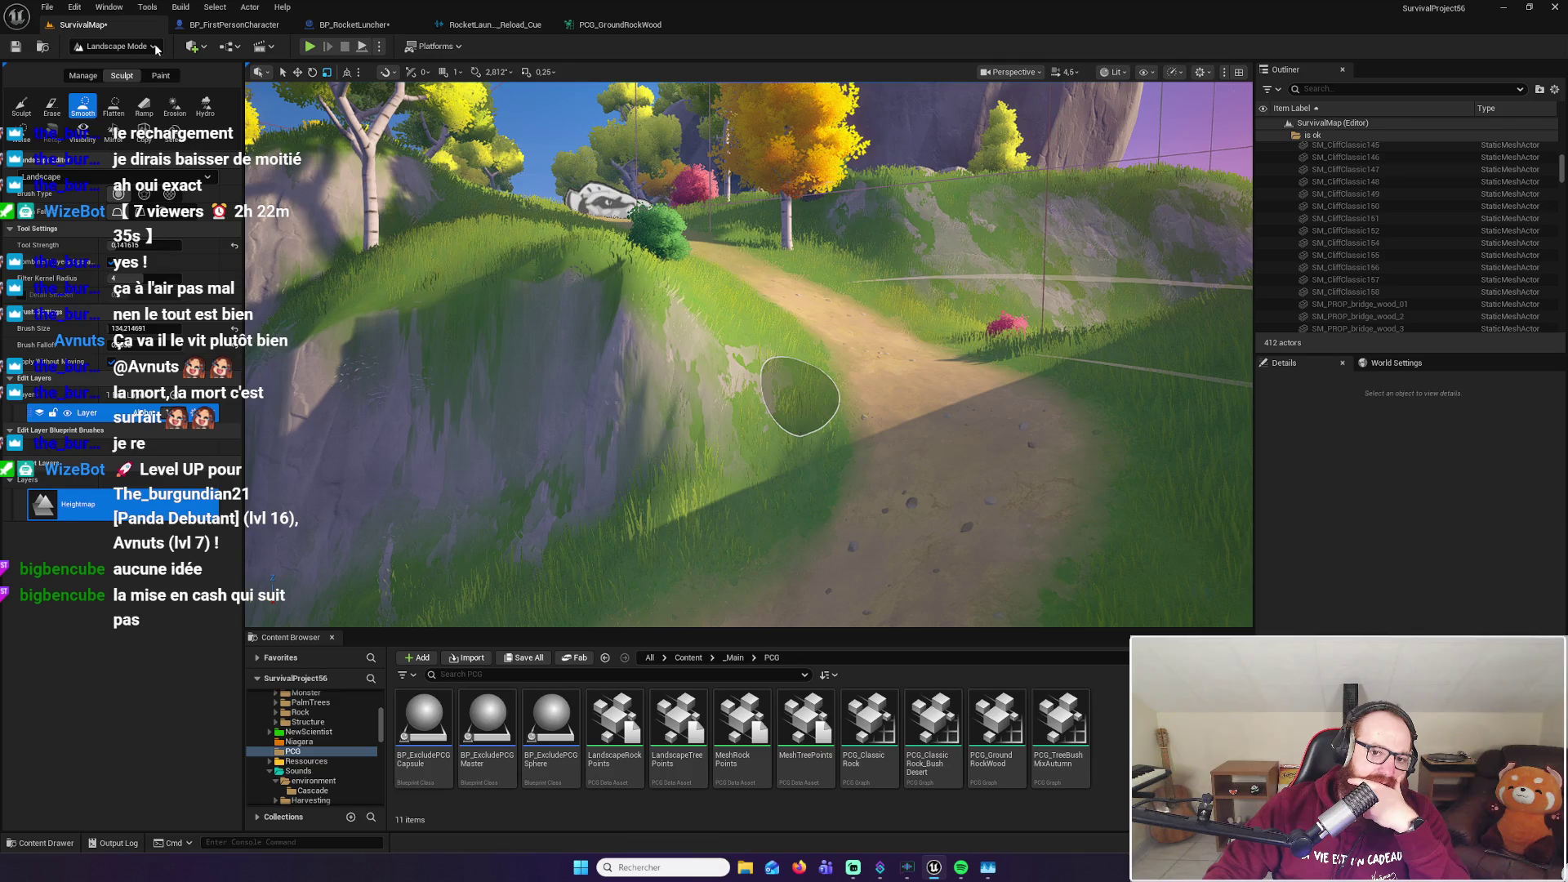
click(155, 42)
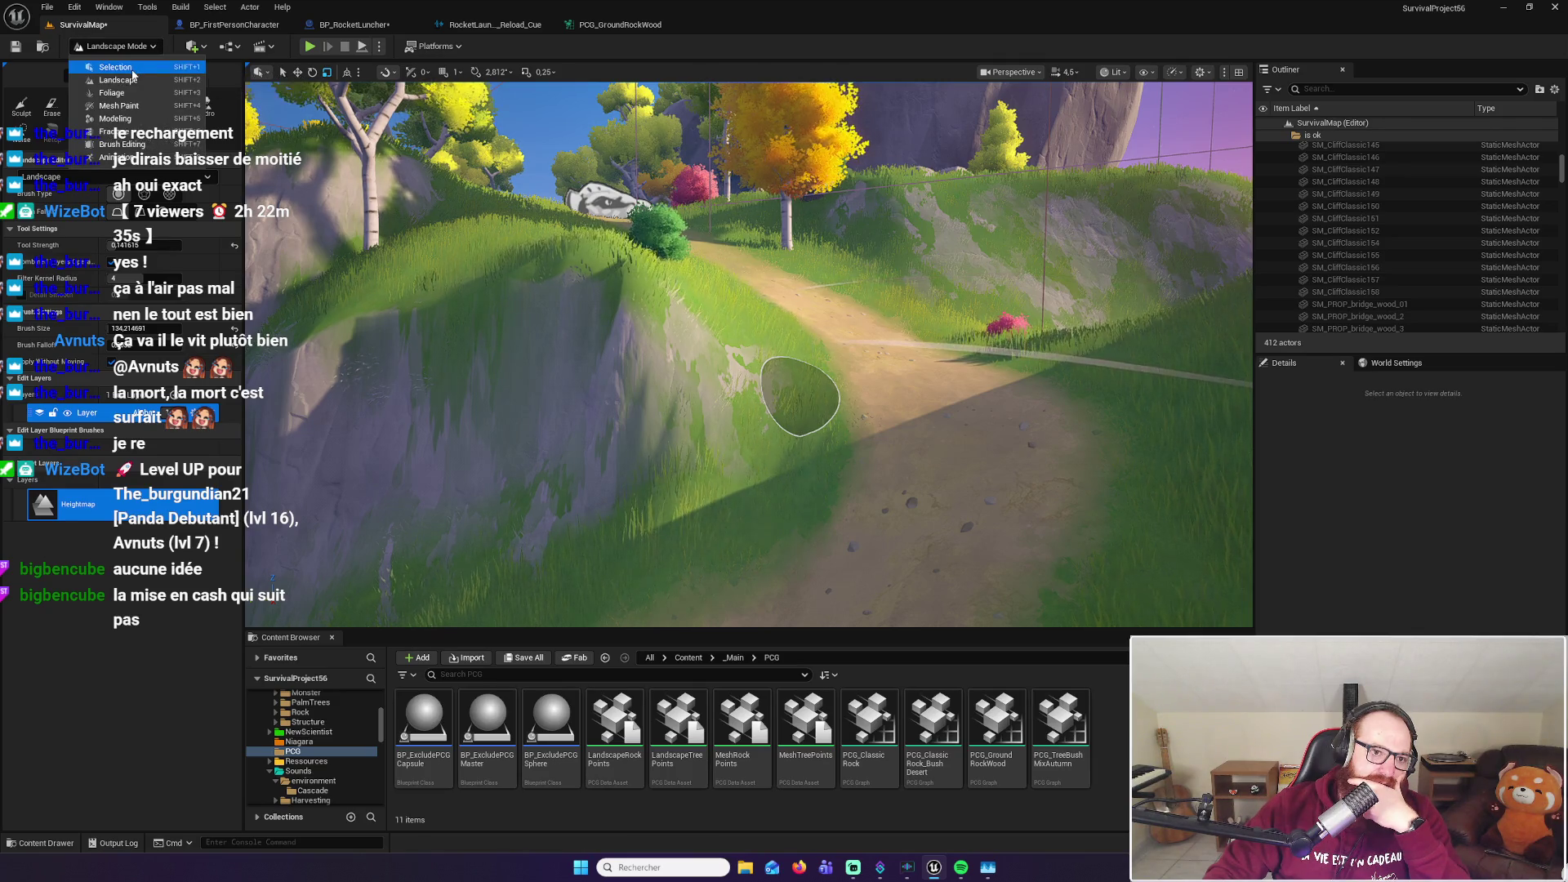
click(133, 72)
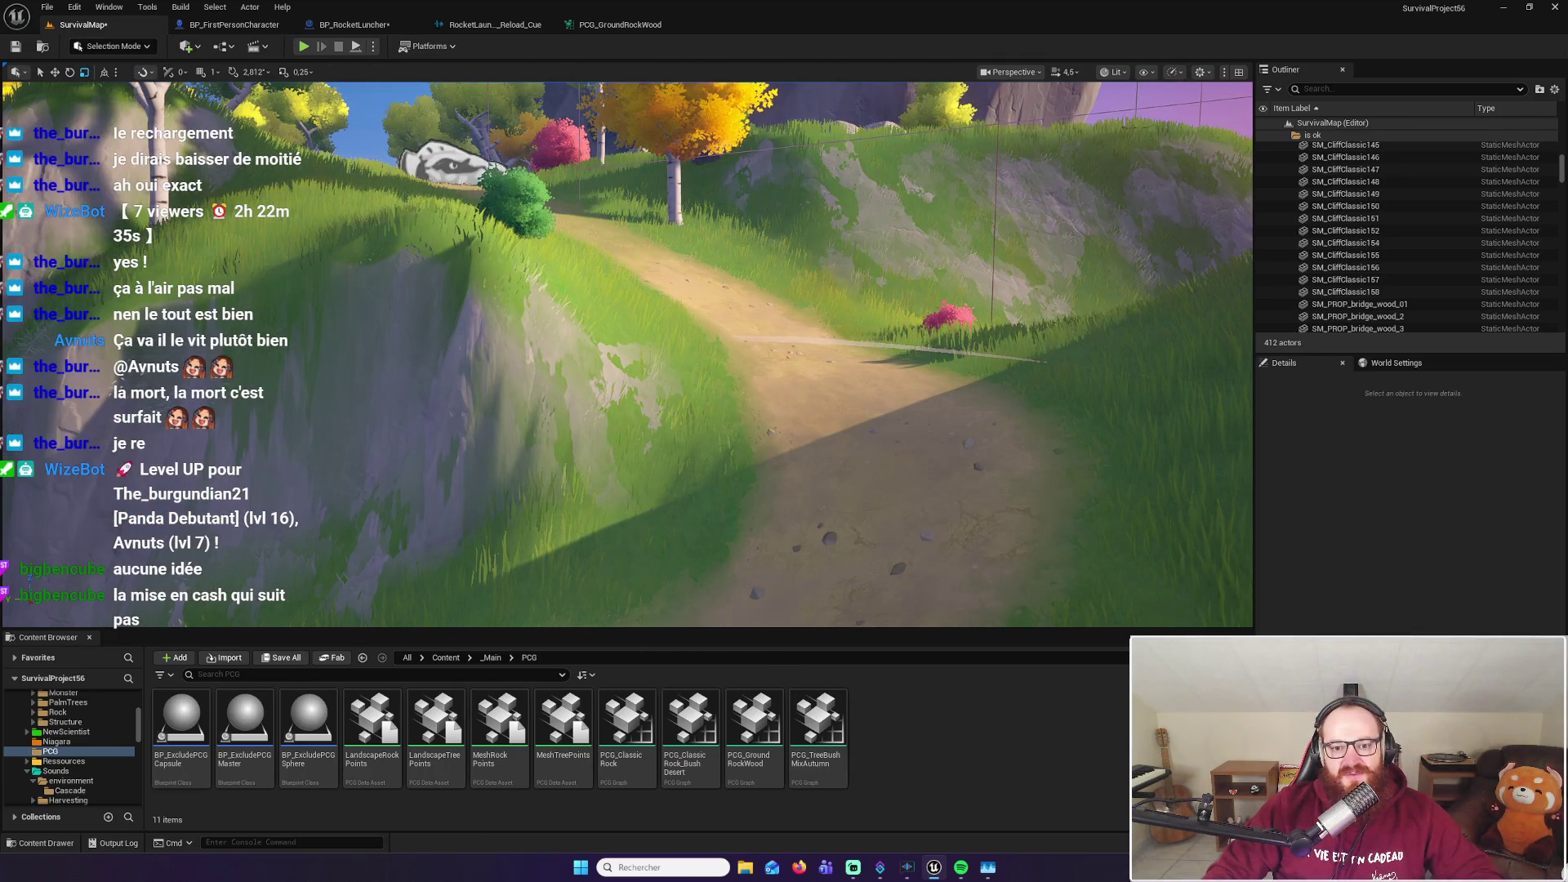
key(1)
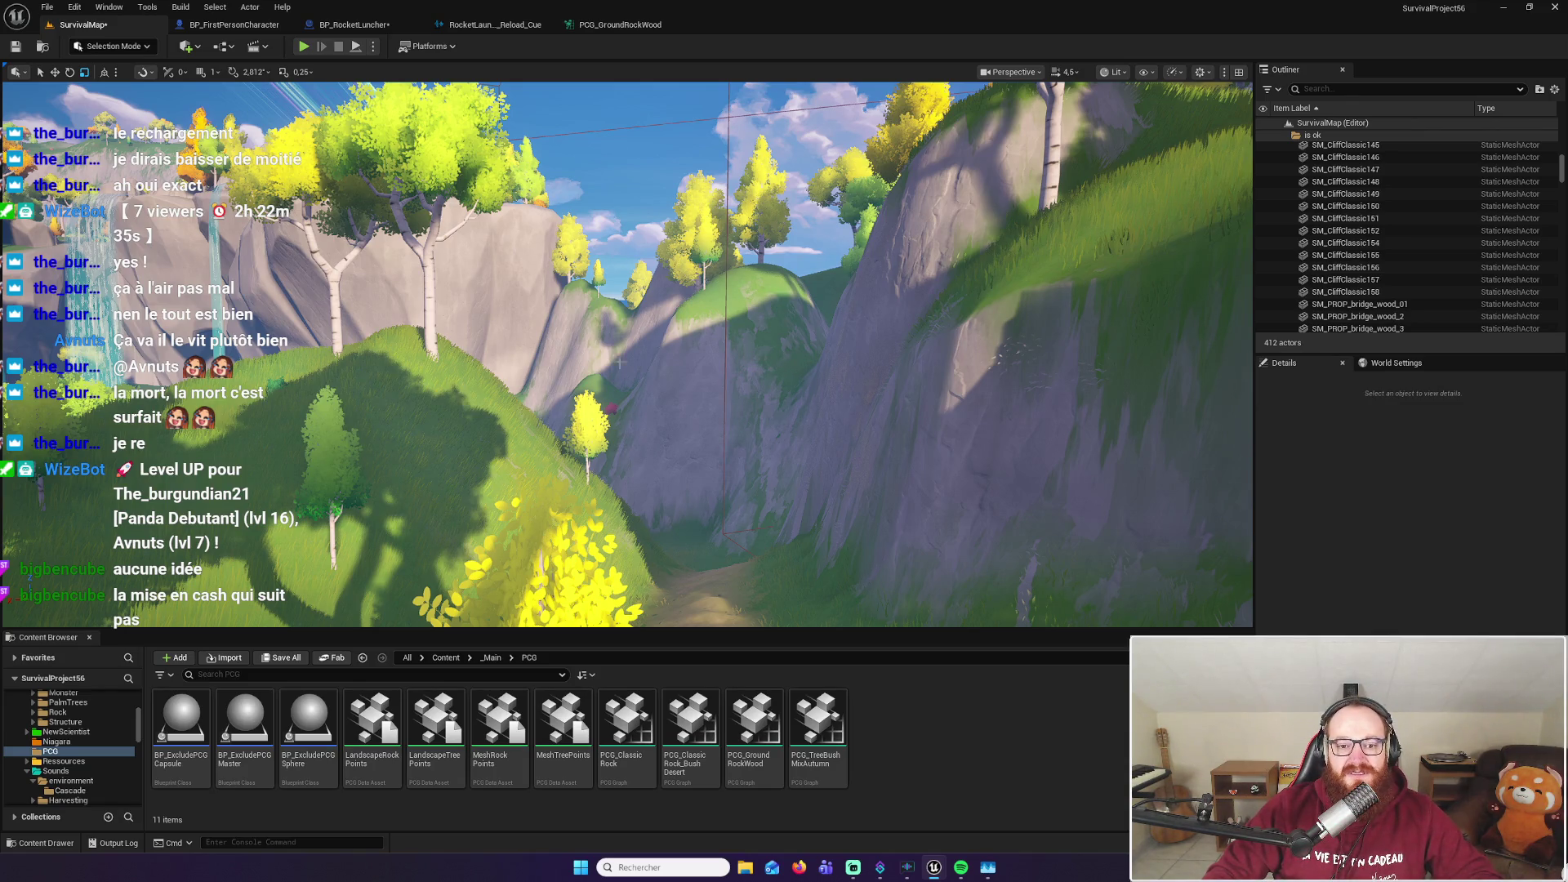
click(467, 380)
key(f)
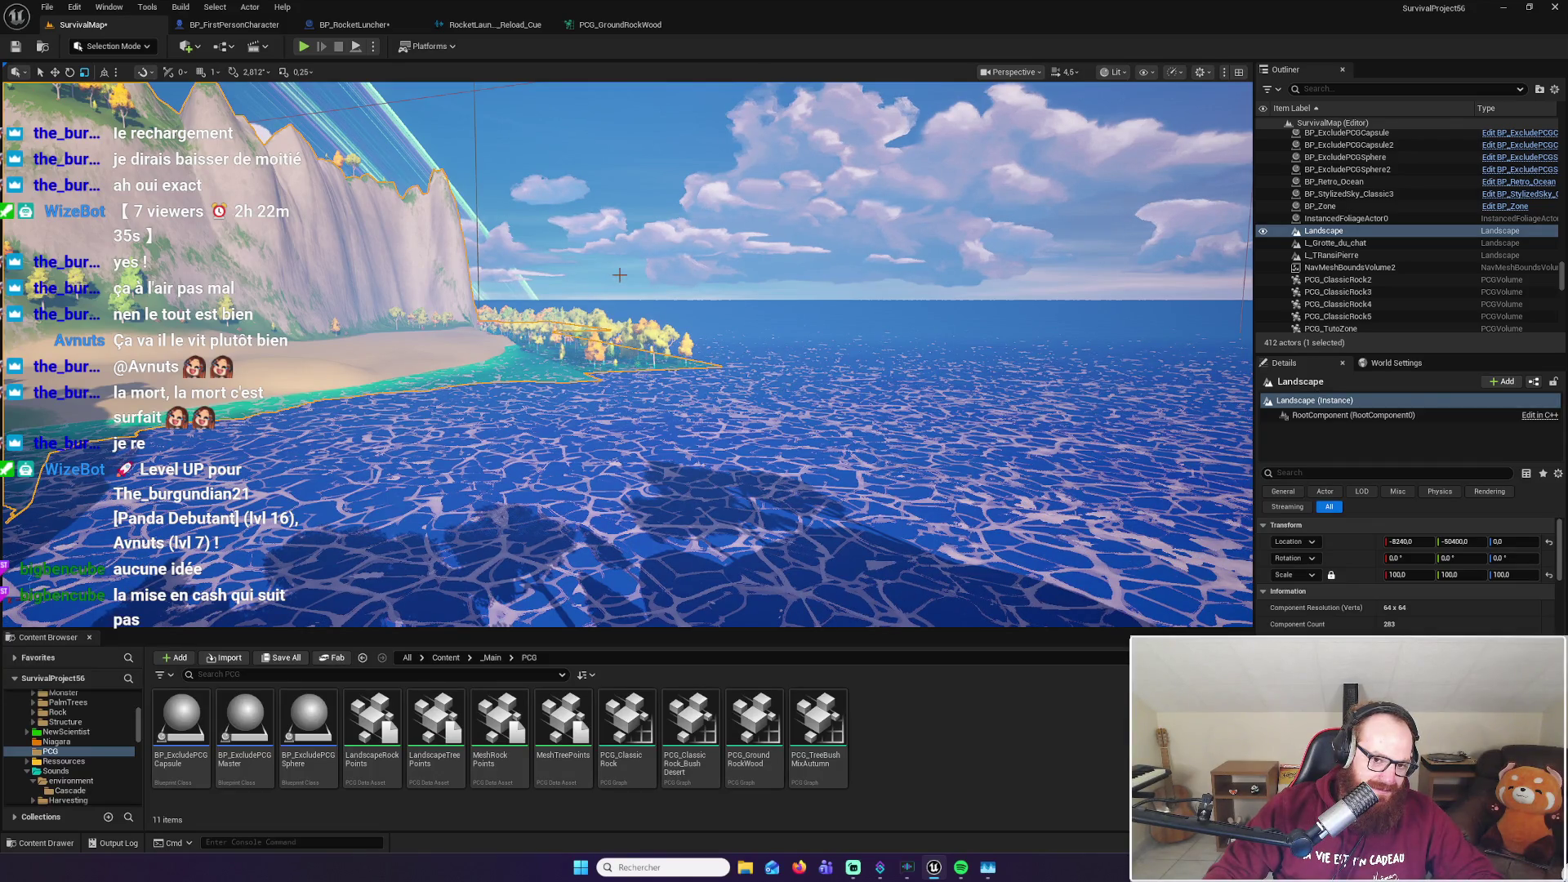
click(611, 257)
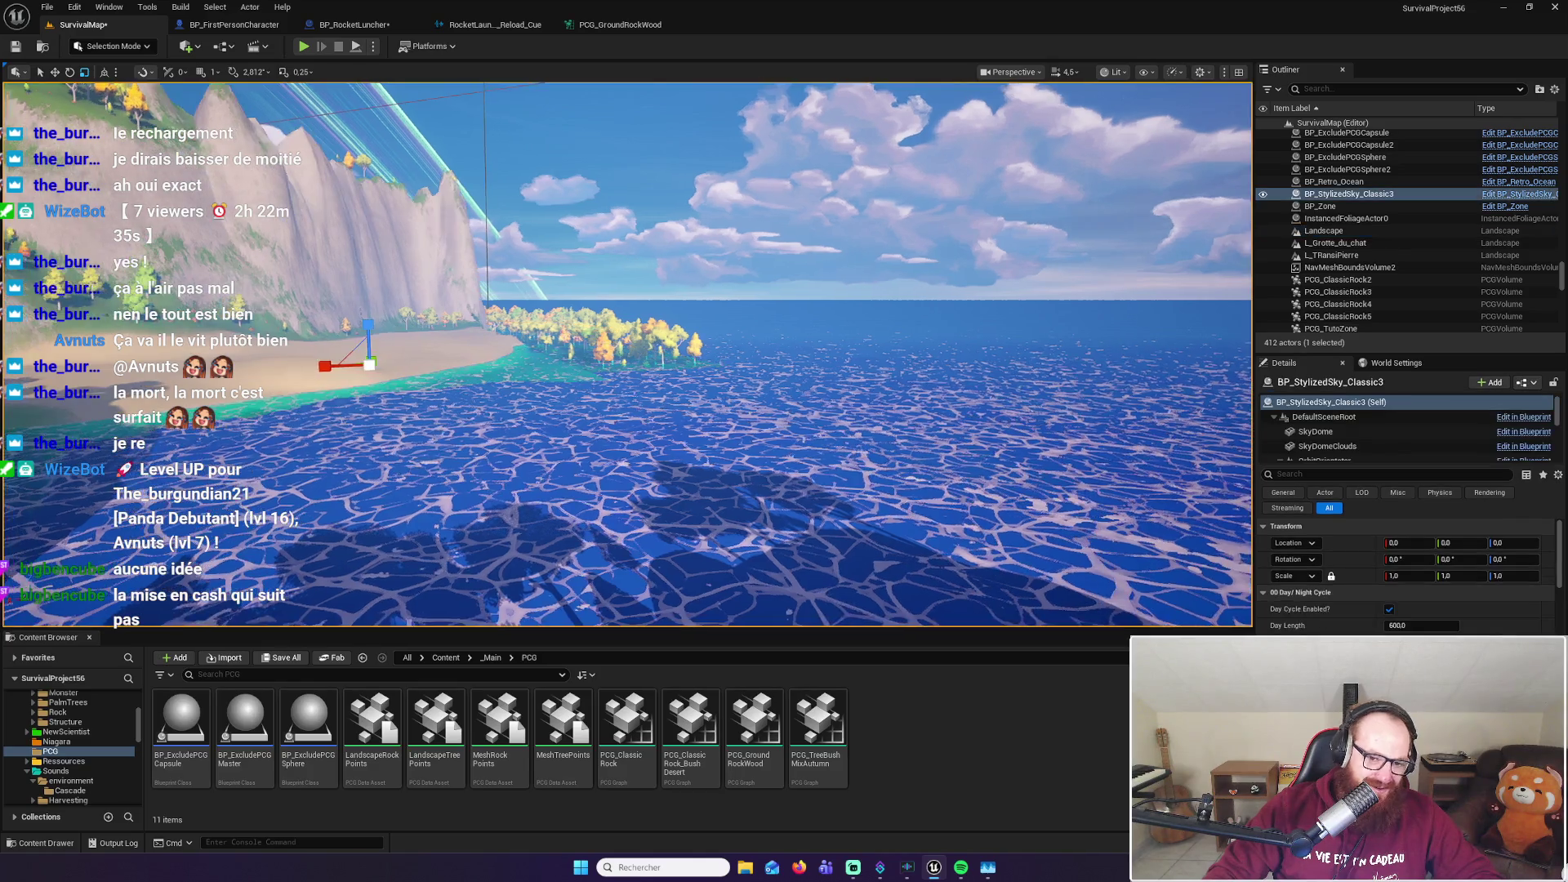
mouse_move(610, 257)
mouse_down()
mouse_move(490, 270)
mouse_move(437, 255)
mouse_up()
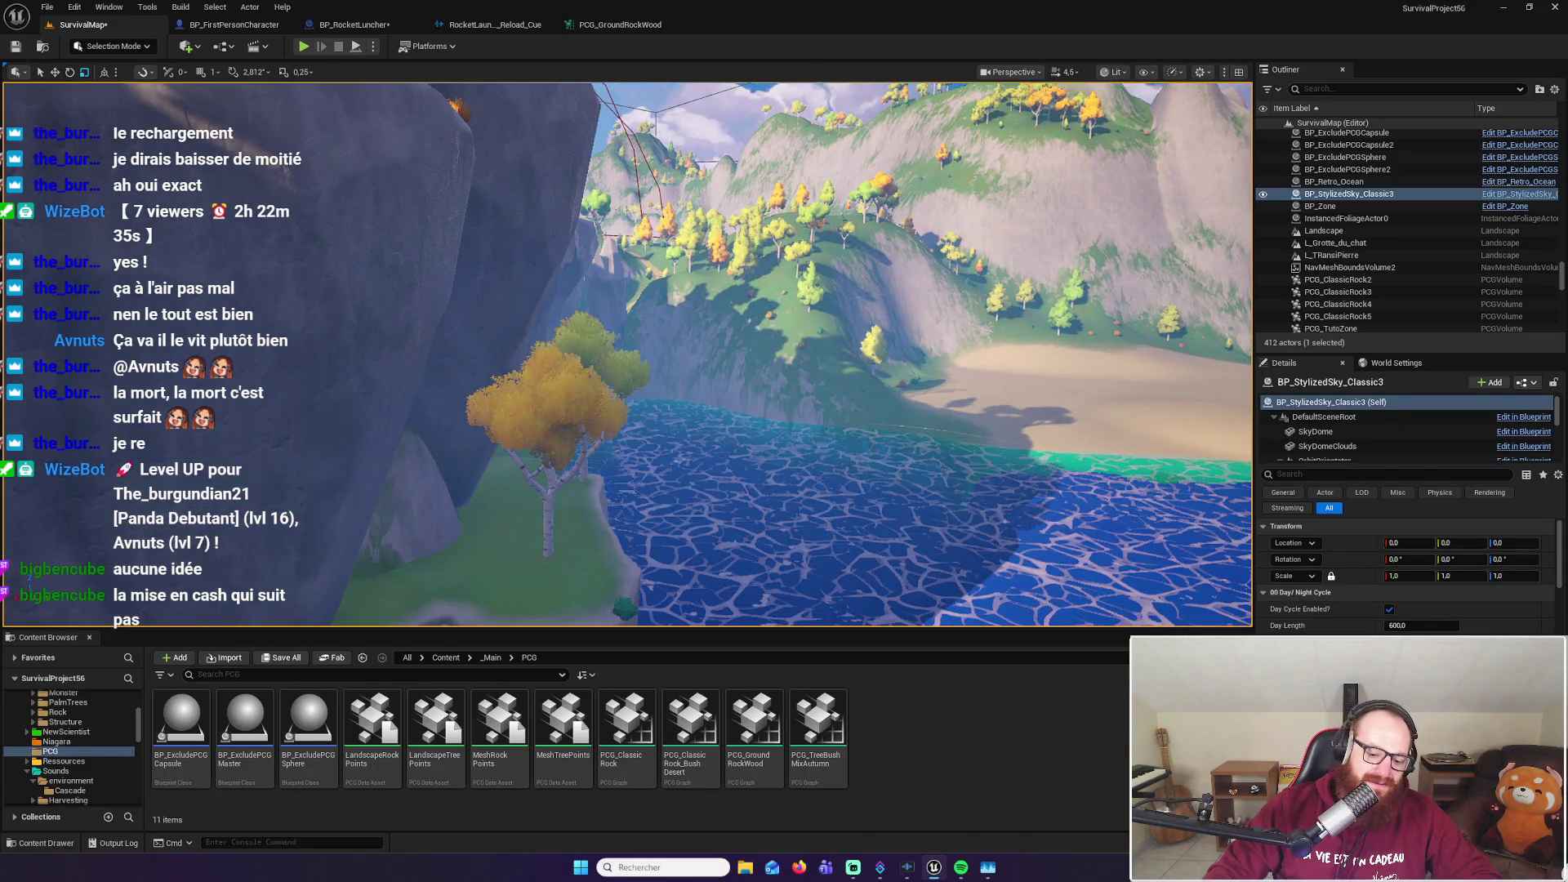
drag(437, 255, 437, 286)
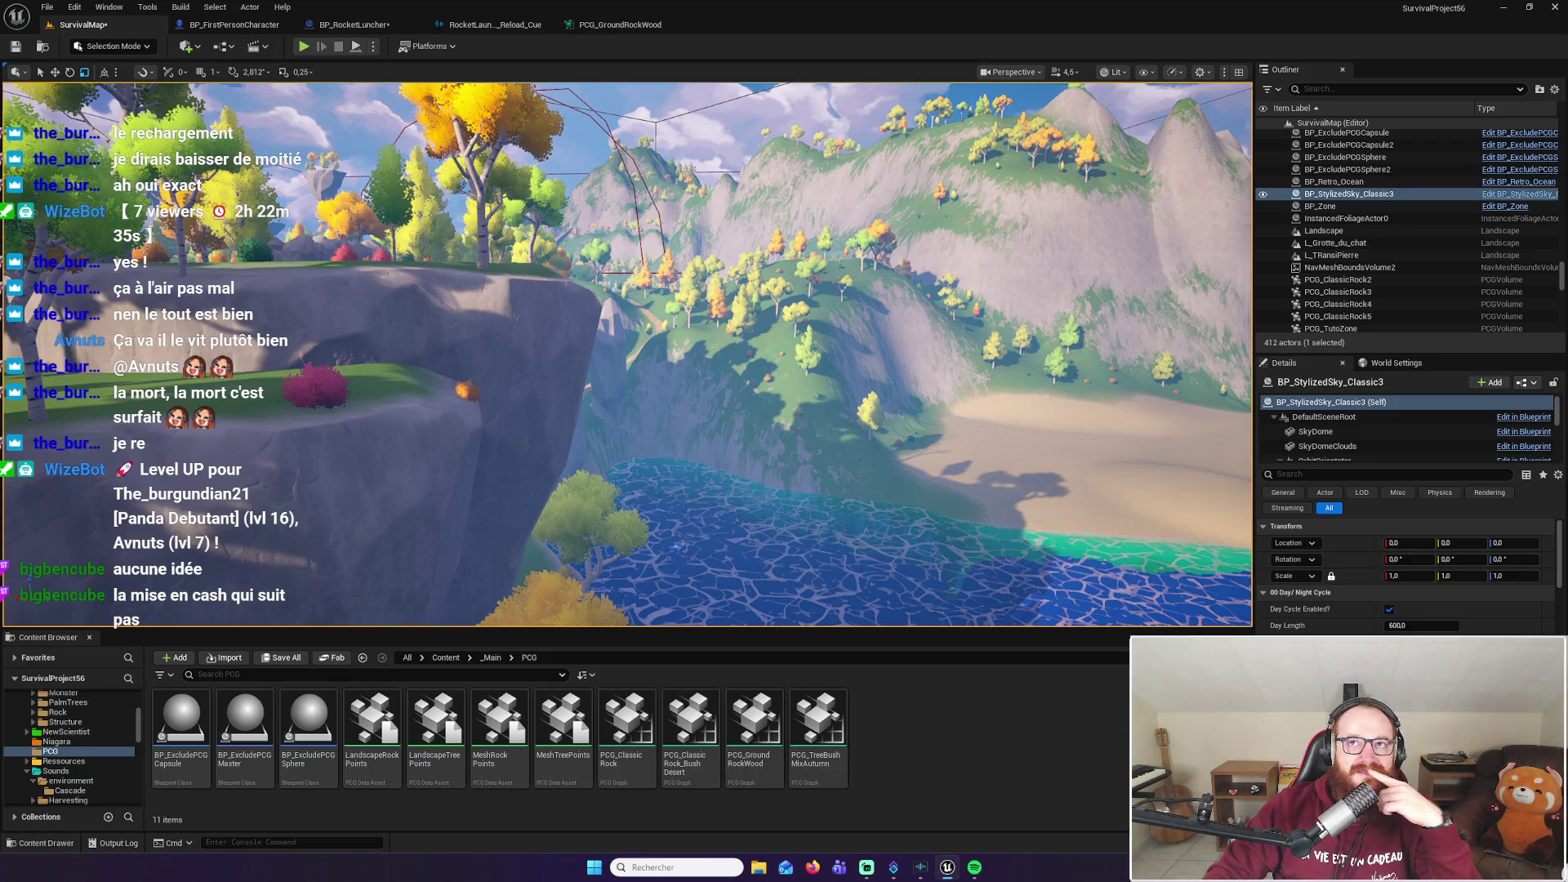
drag(915, 403, 915, 403)
click(915, 403)
scroll(915, 404, up, 2)
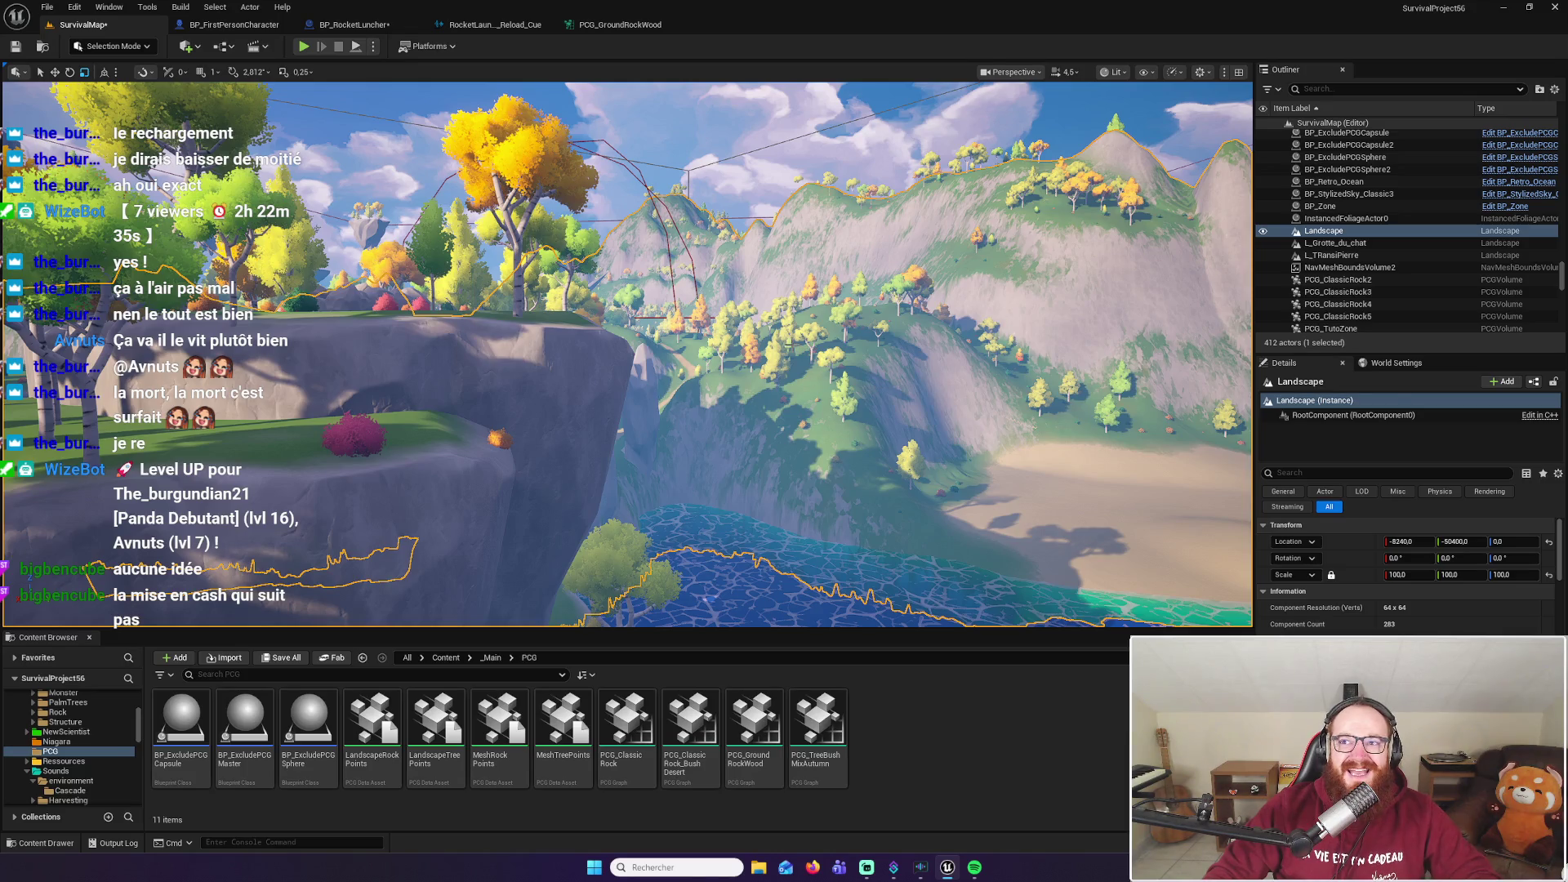
click(790, 343)
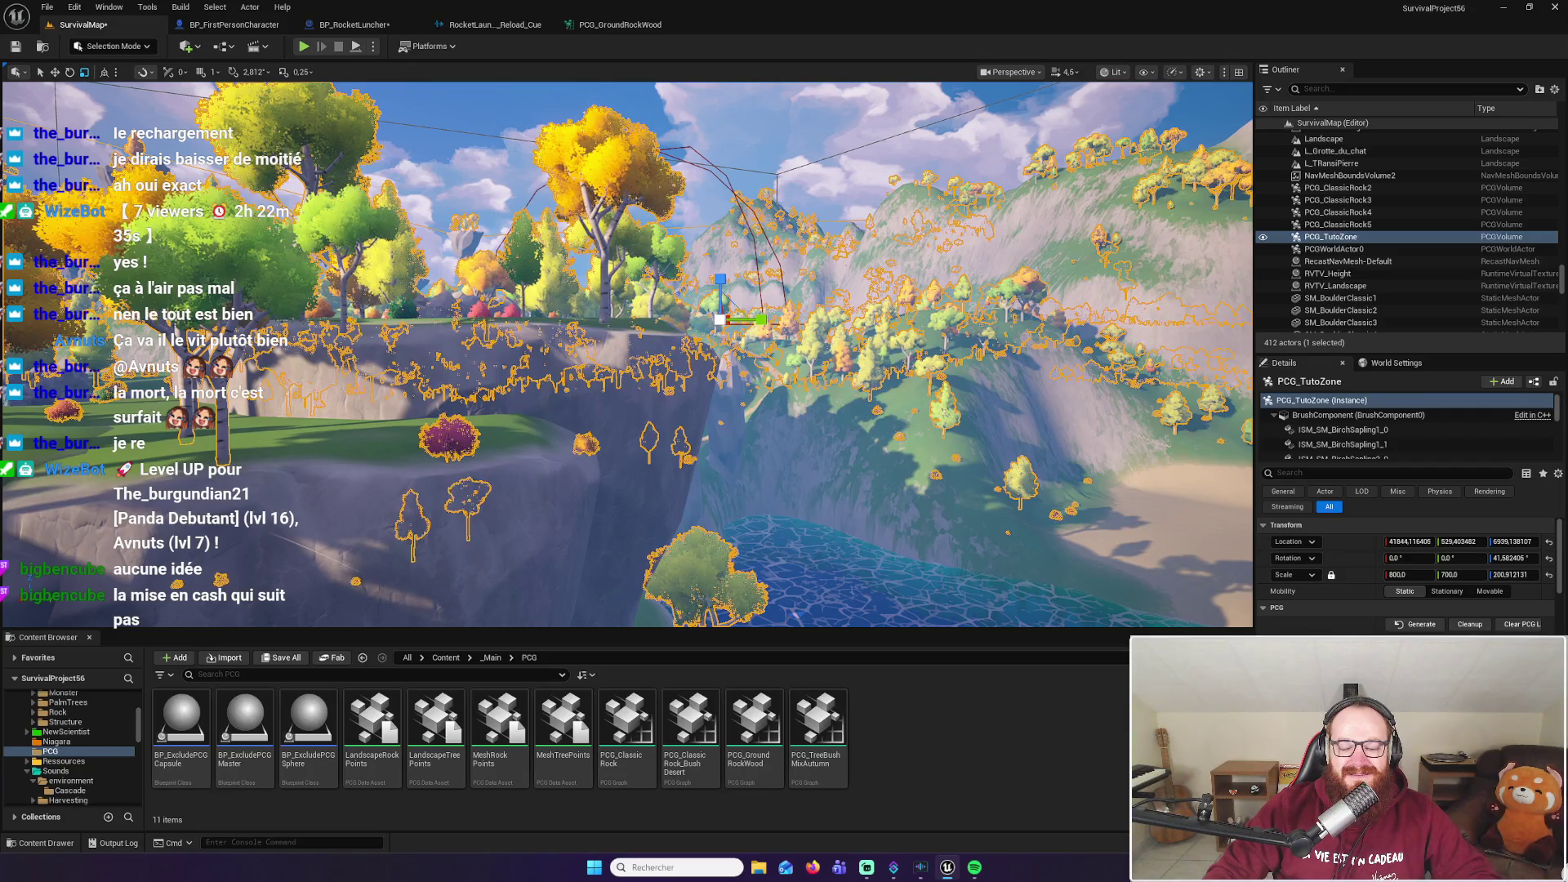
scroll(627, 354, up, 3)
scroll(627, 354, down, 10)
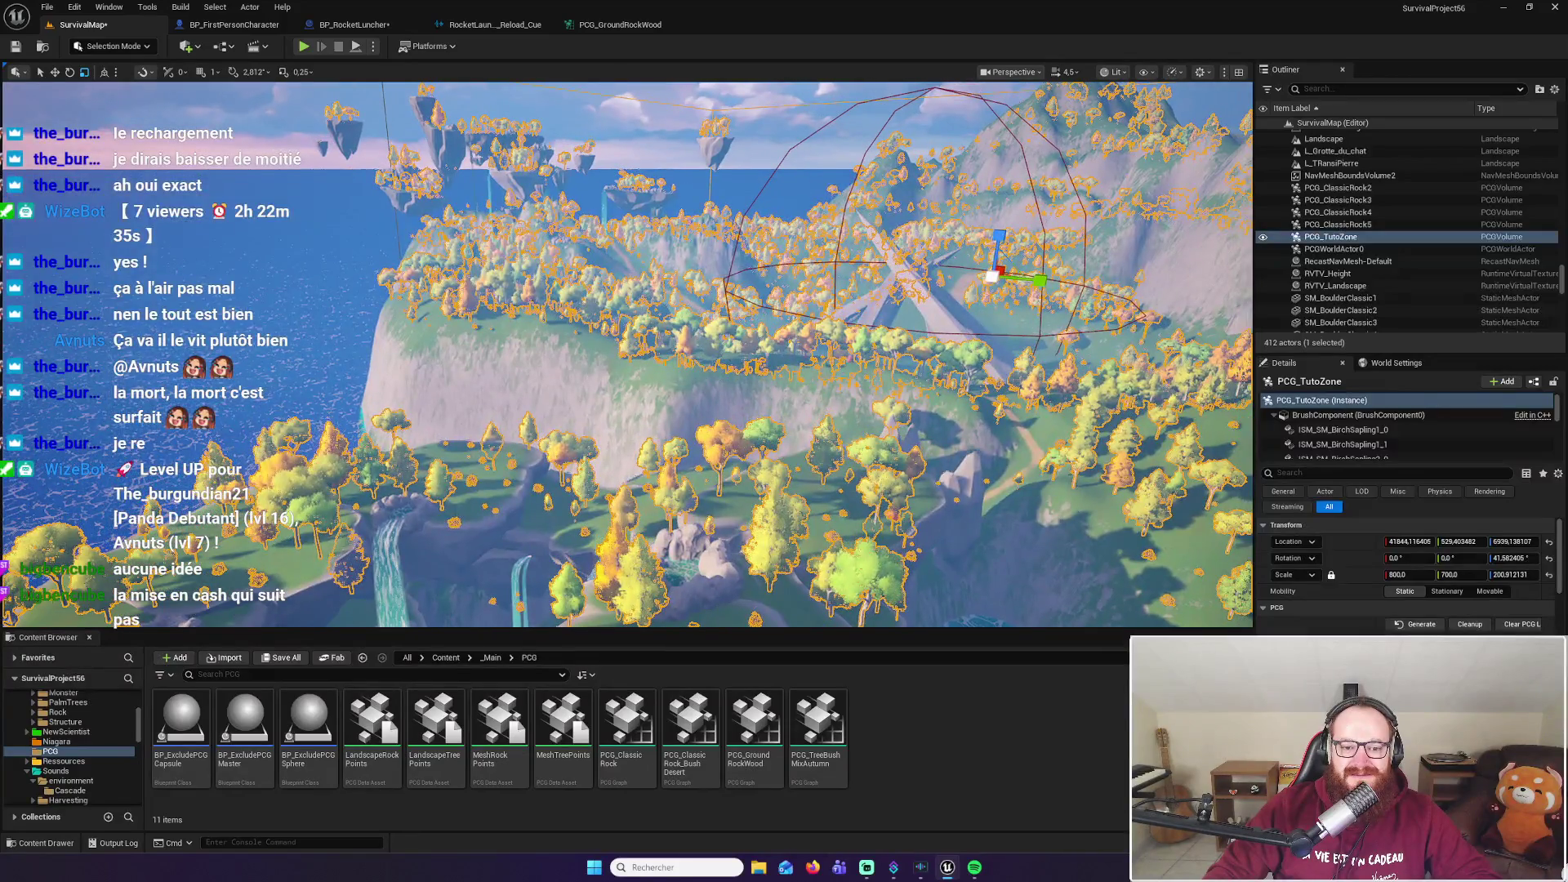
drag(628, 354, 627, 301)
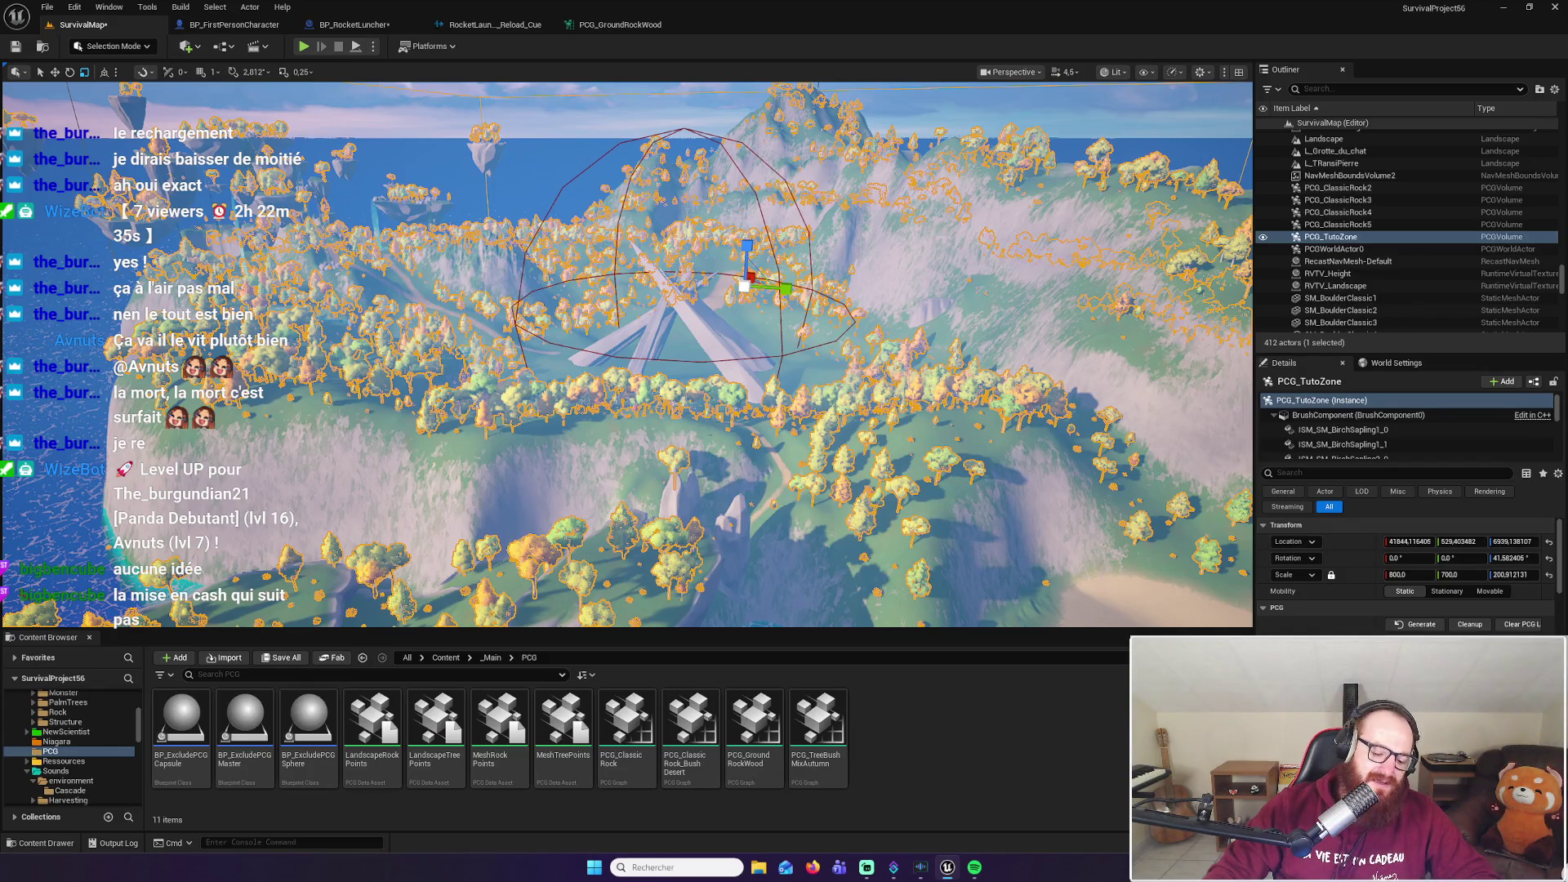
click(565, 145)
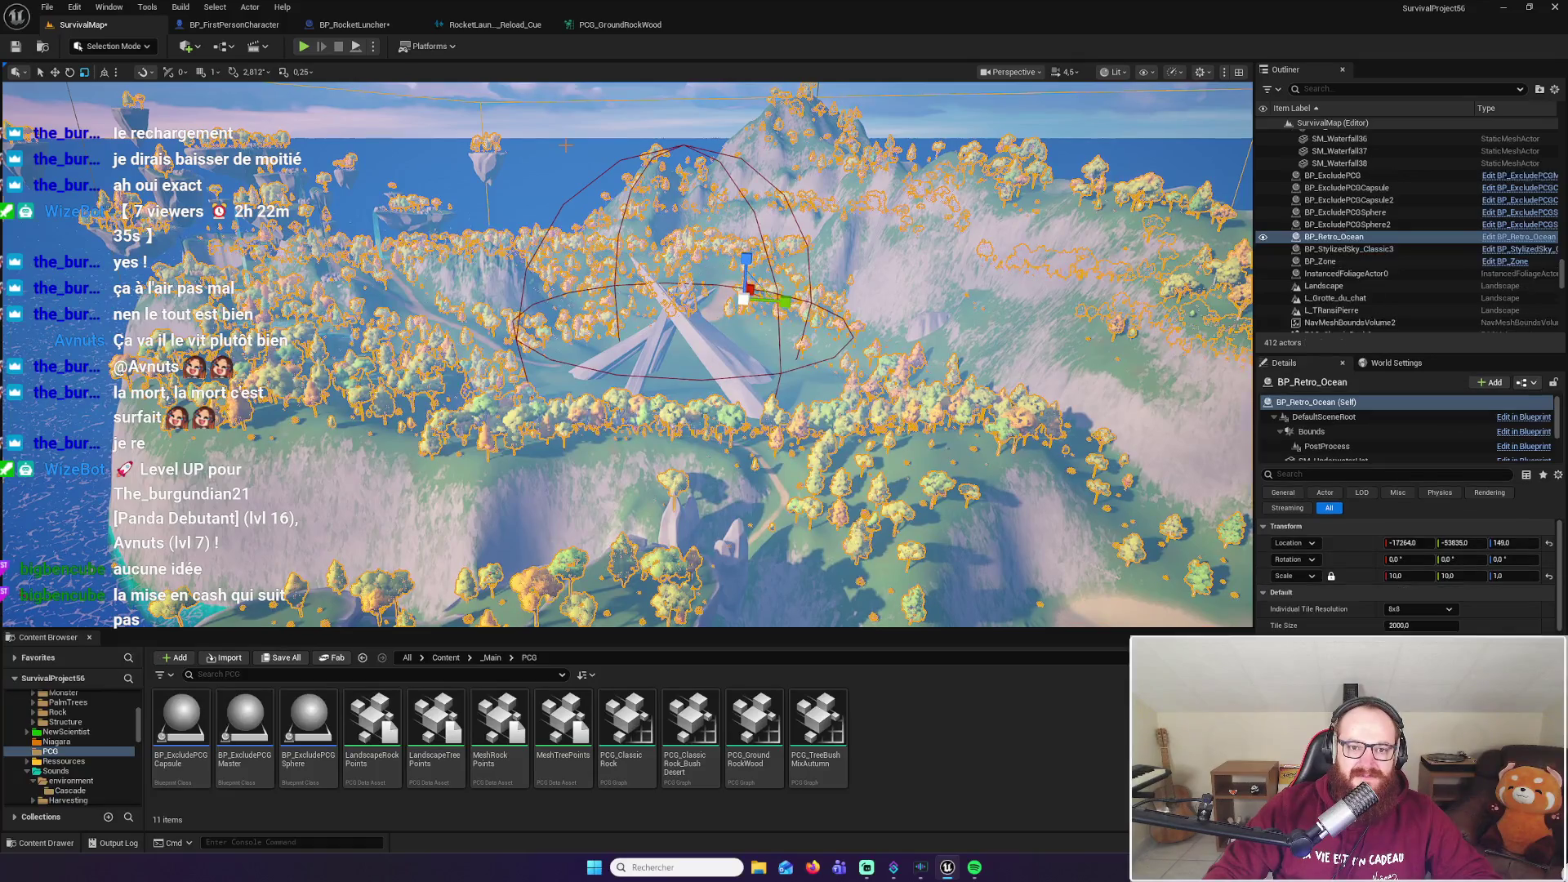
right_click(601, 220)
click(571, 147)
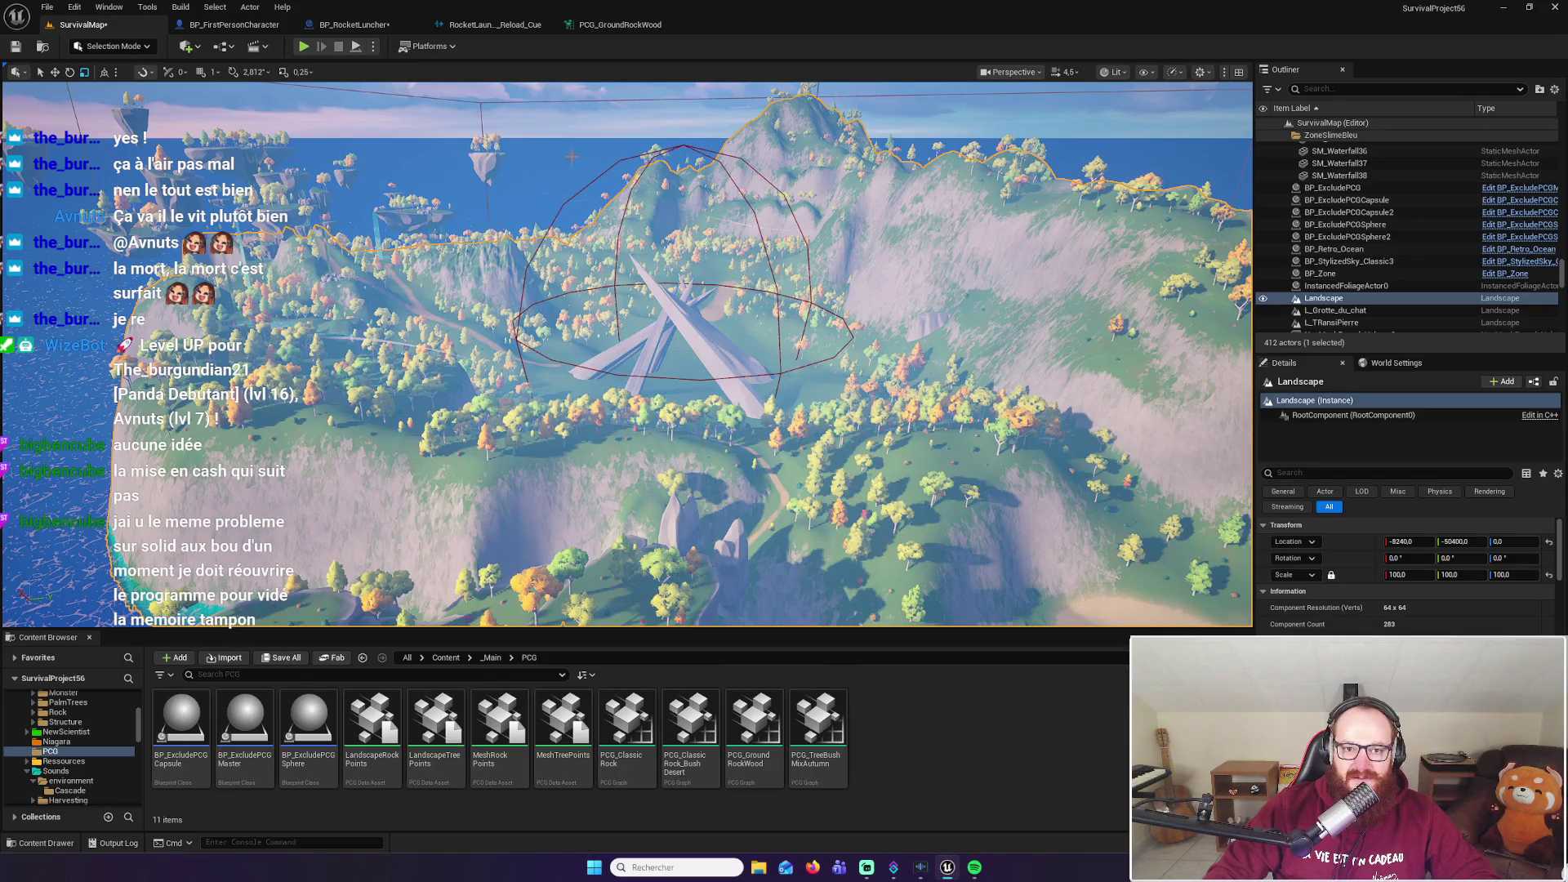
click(568, 115)
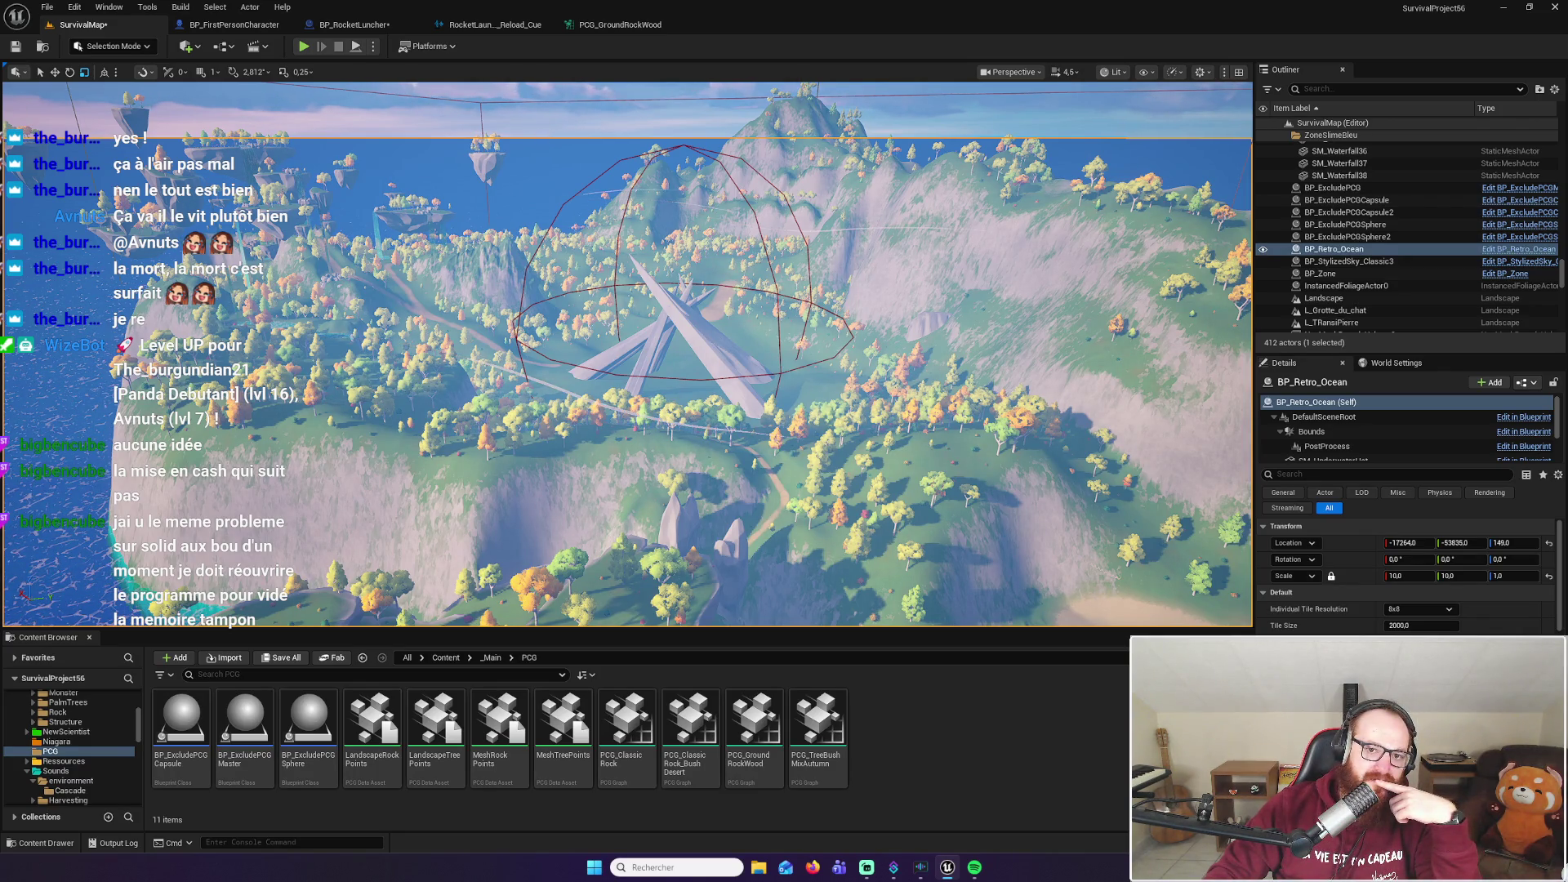
right_click(566, 117)
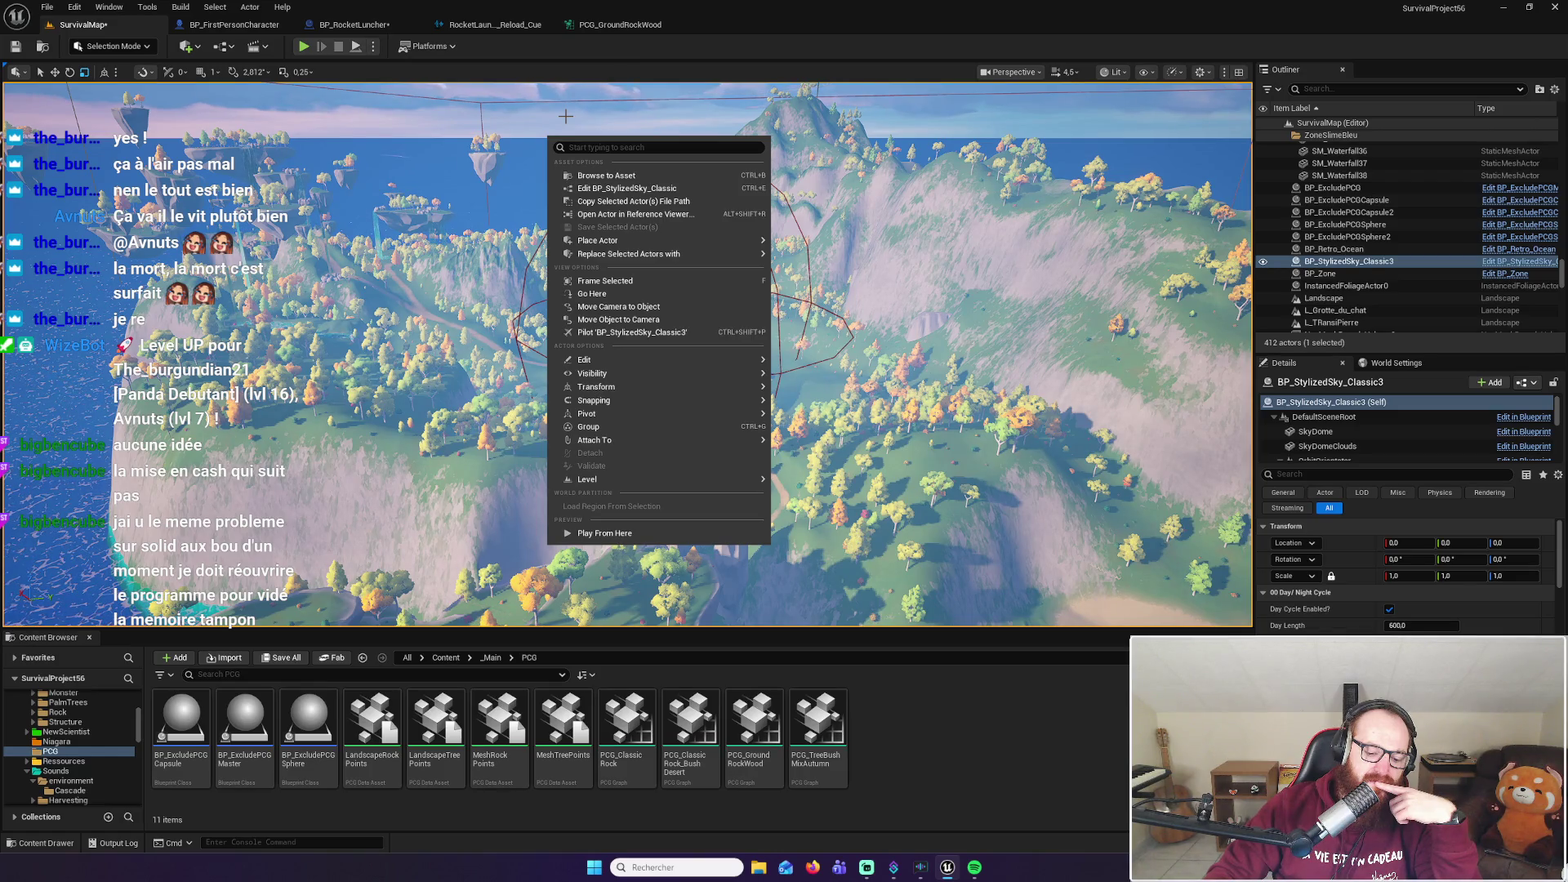
click(565, 116)
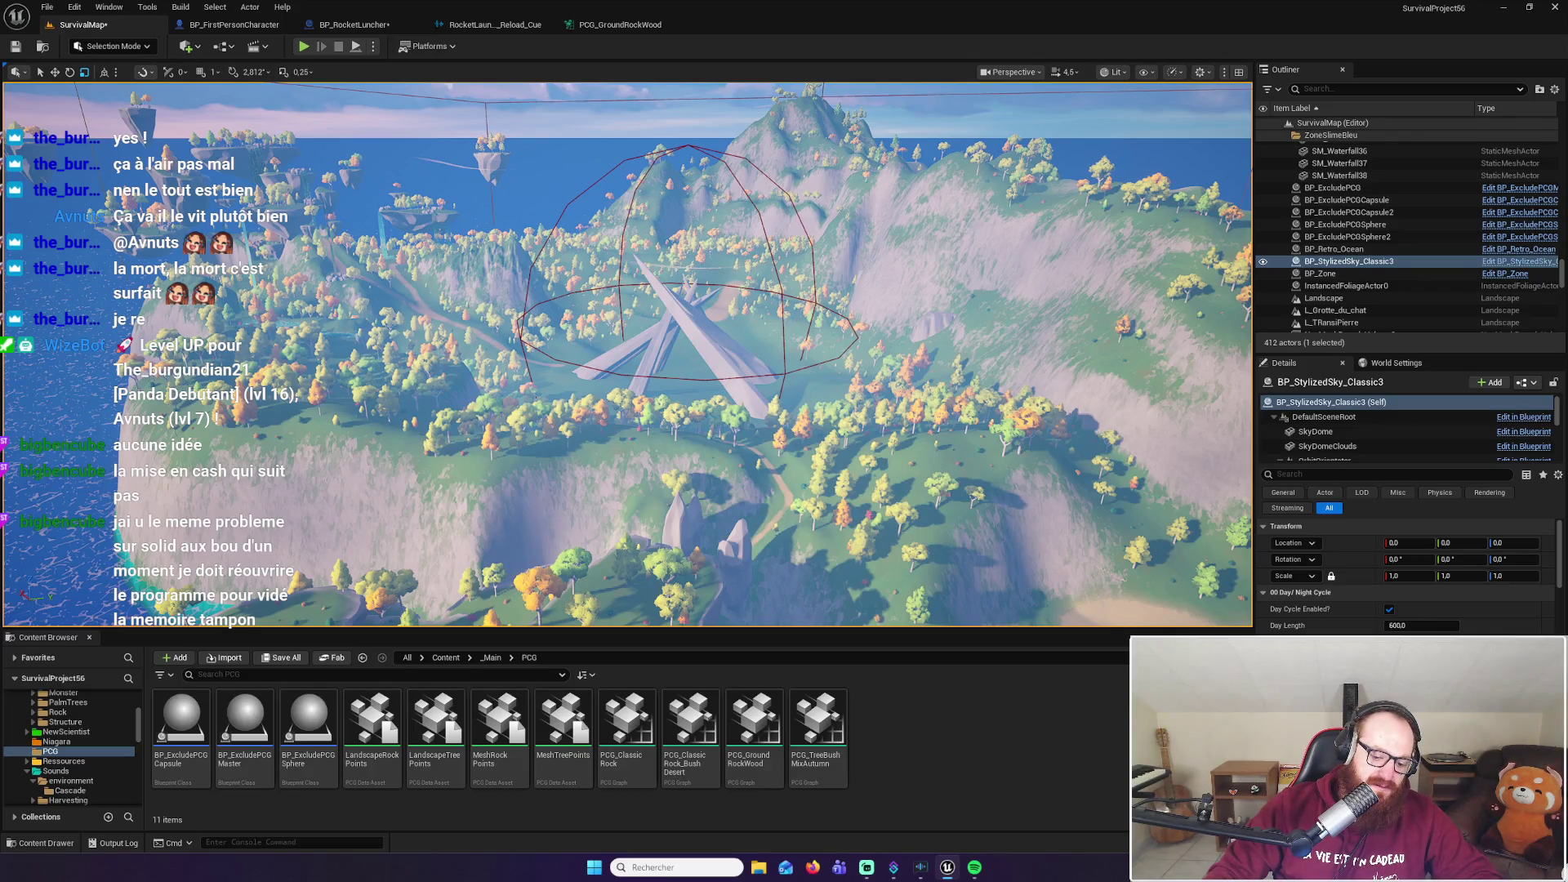
click(694, 270)
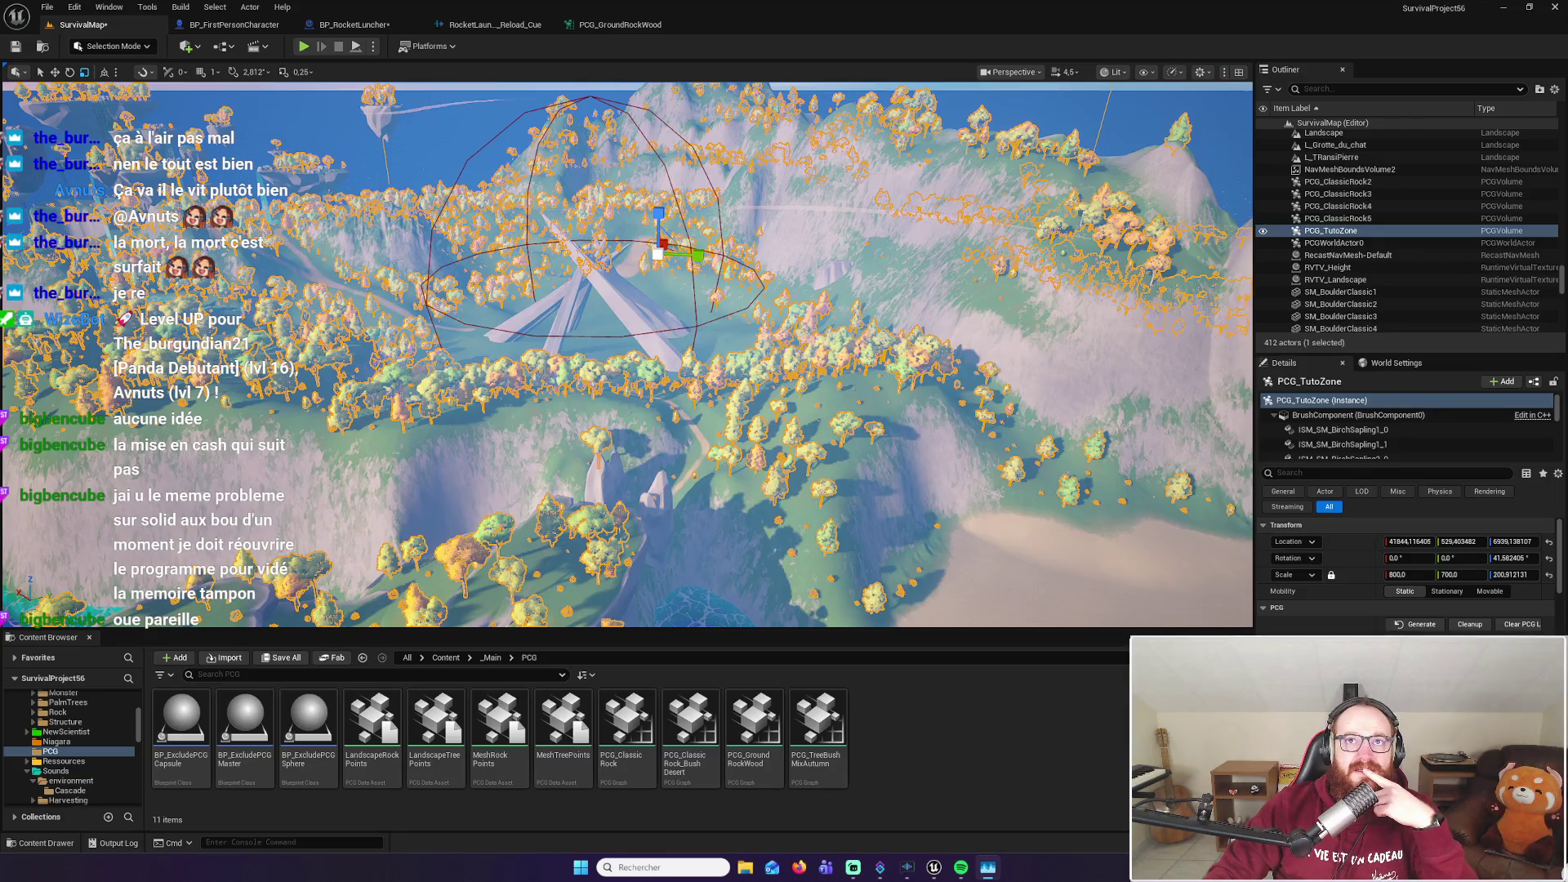
key(Escape)
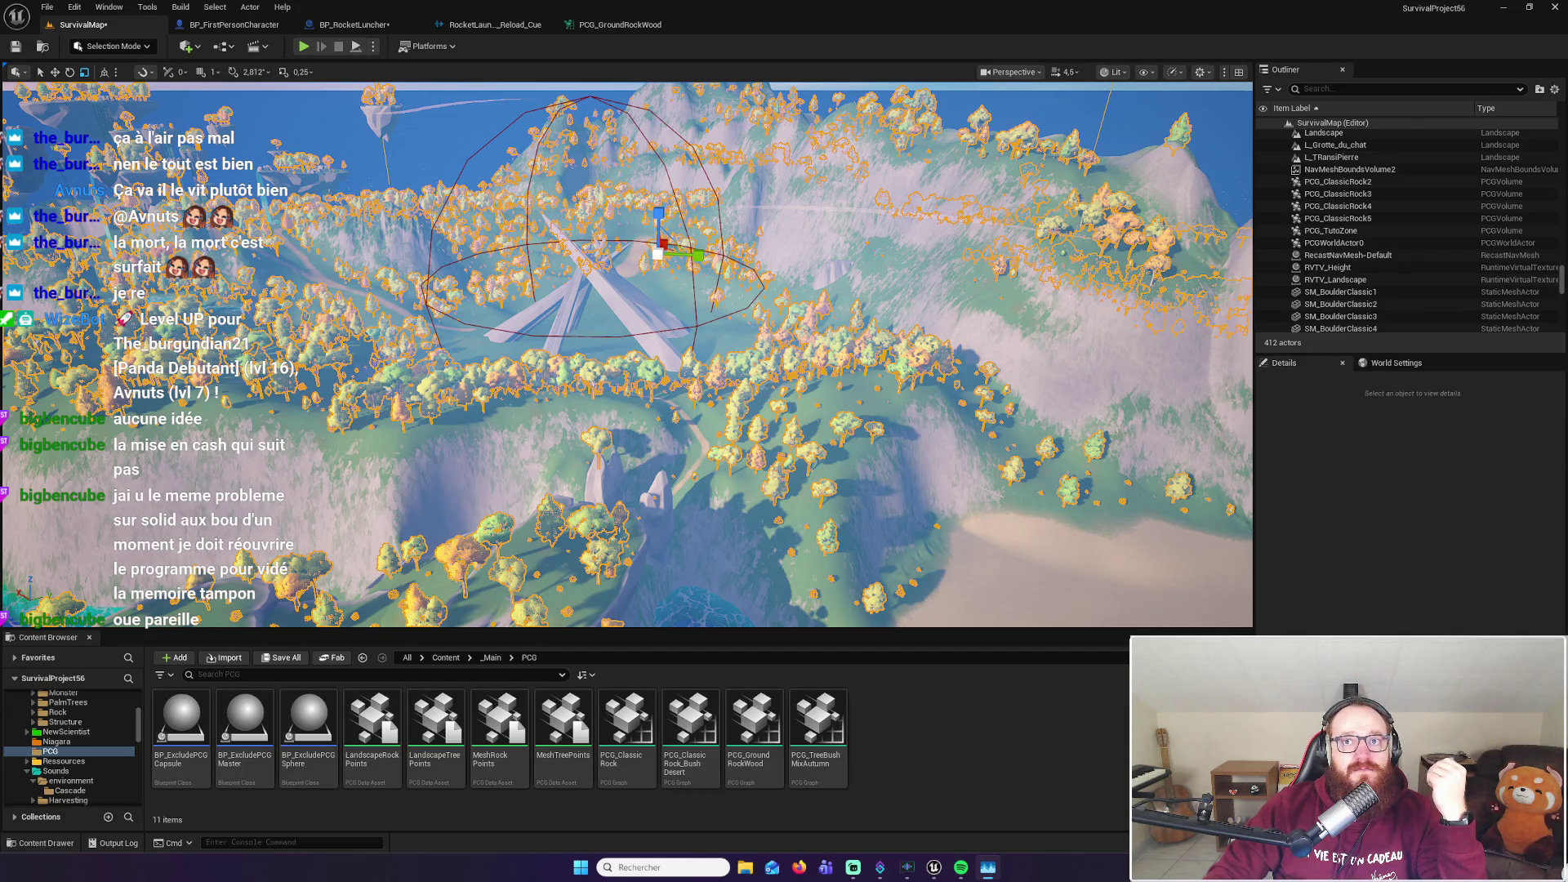
click(895, 268)
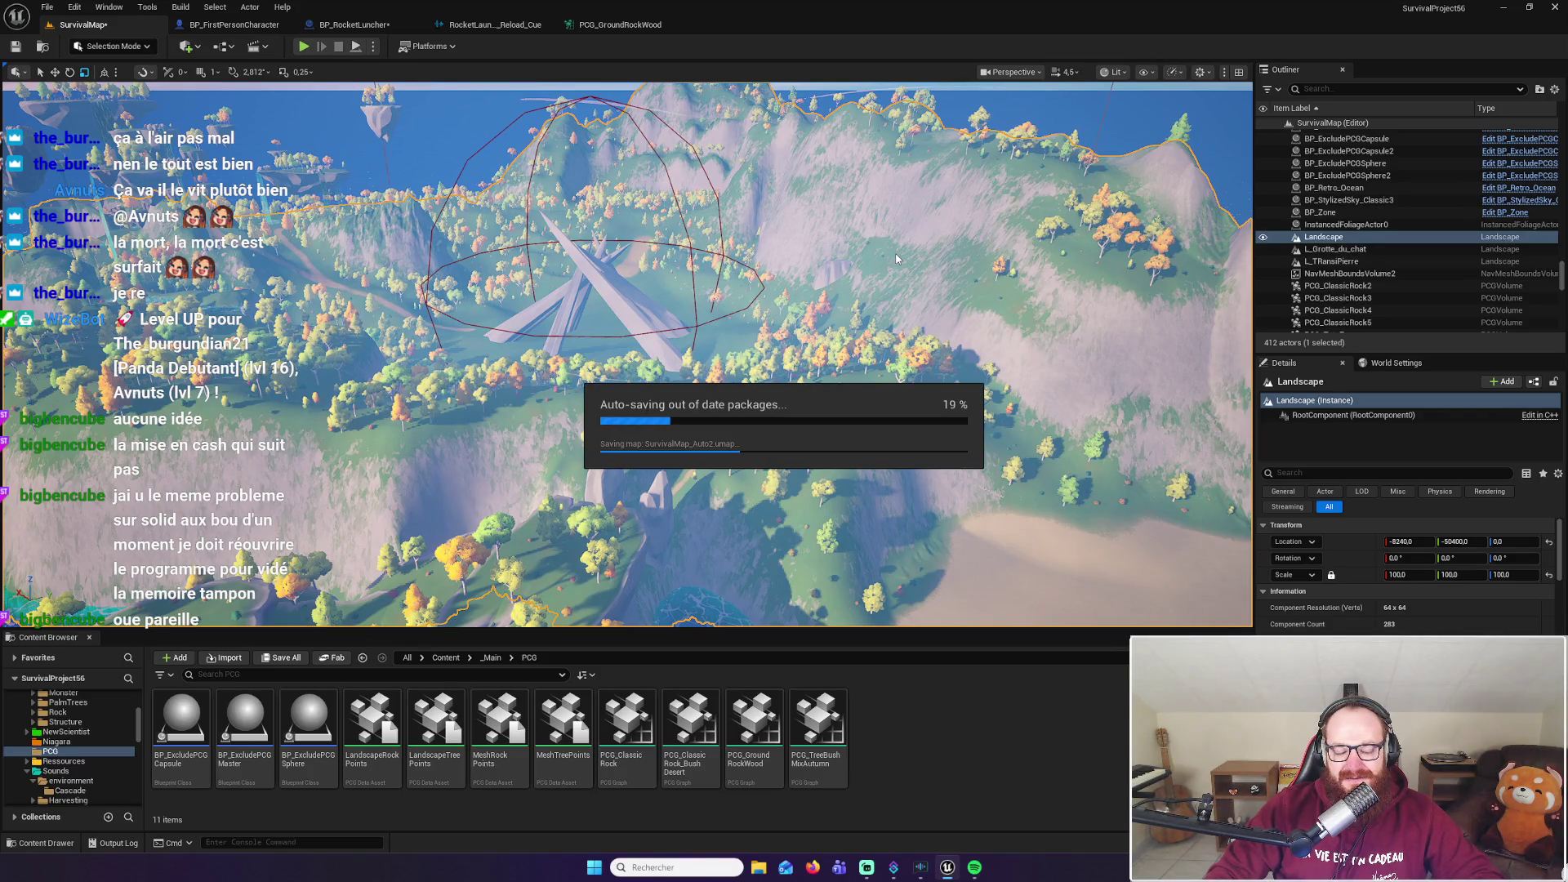
Close the editor, saving SurvivalMap and BP_RocketLuncher with Save Selected
drag(896, 260, 825, 242)
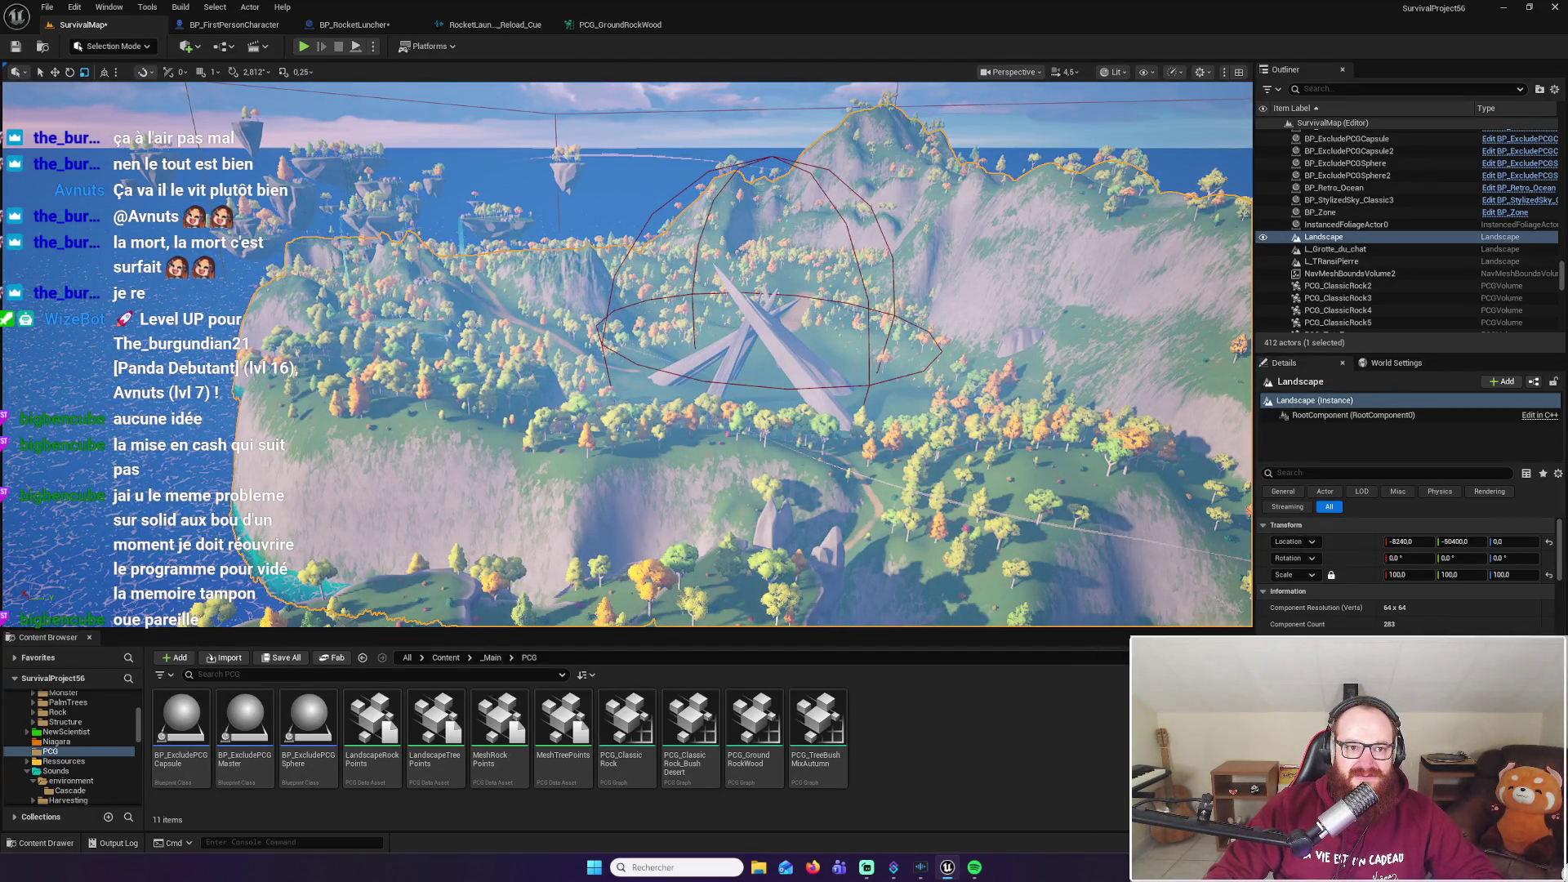
drag(825, 242, 817, 241)
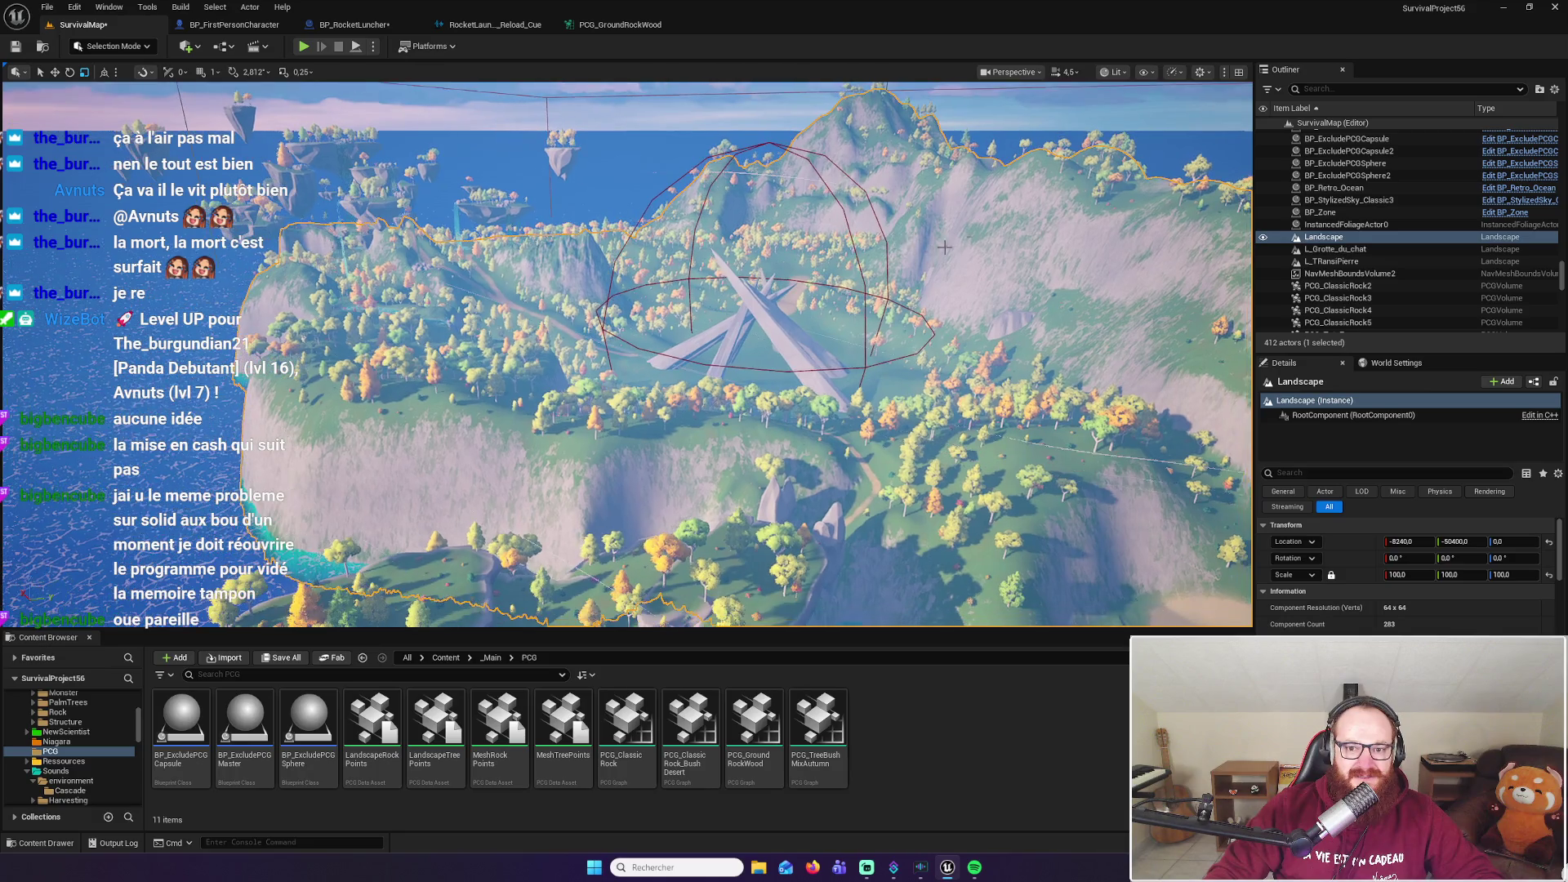
click(1554, 7)
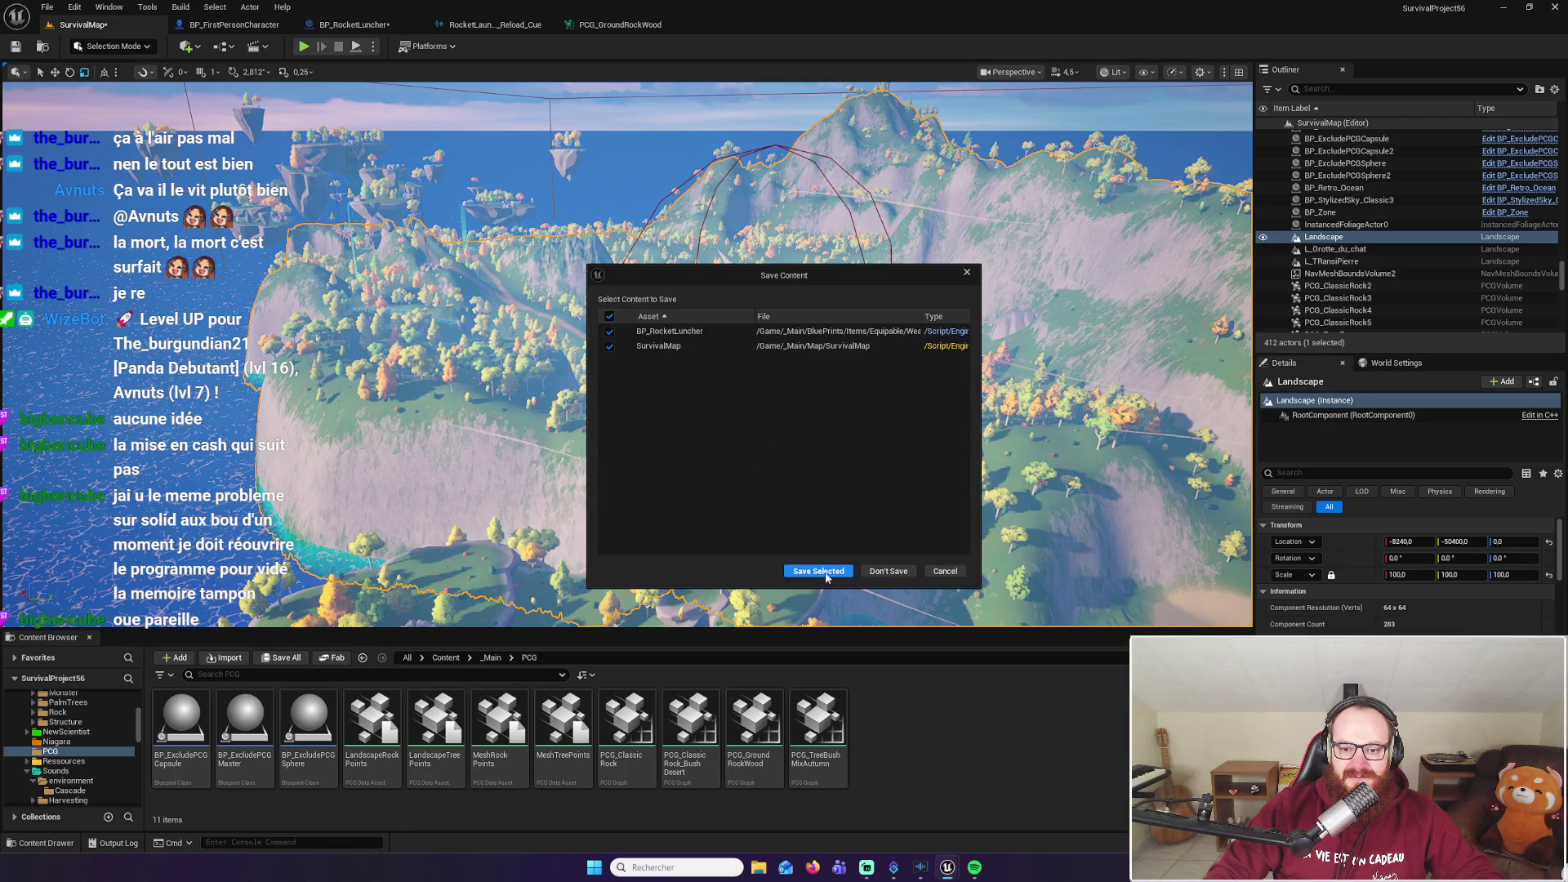
click(812, 571)
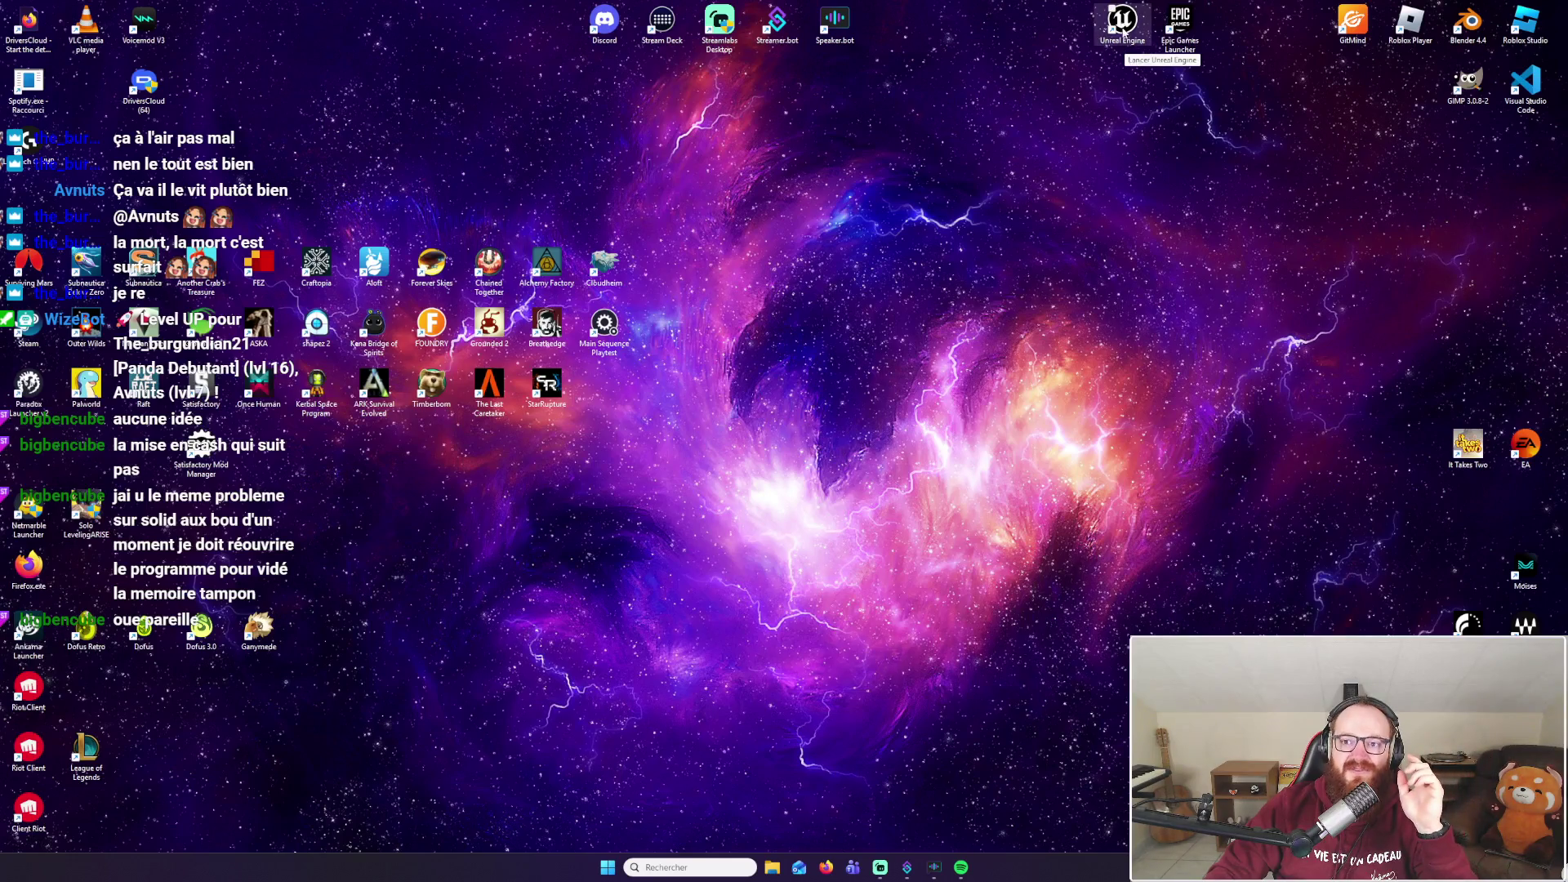
From the Epic Games Launcher's Bibliothèque, launch Unreal Engine 5.6.1
double_click(1179, 33)
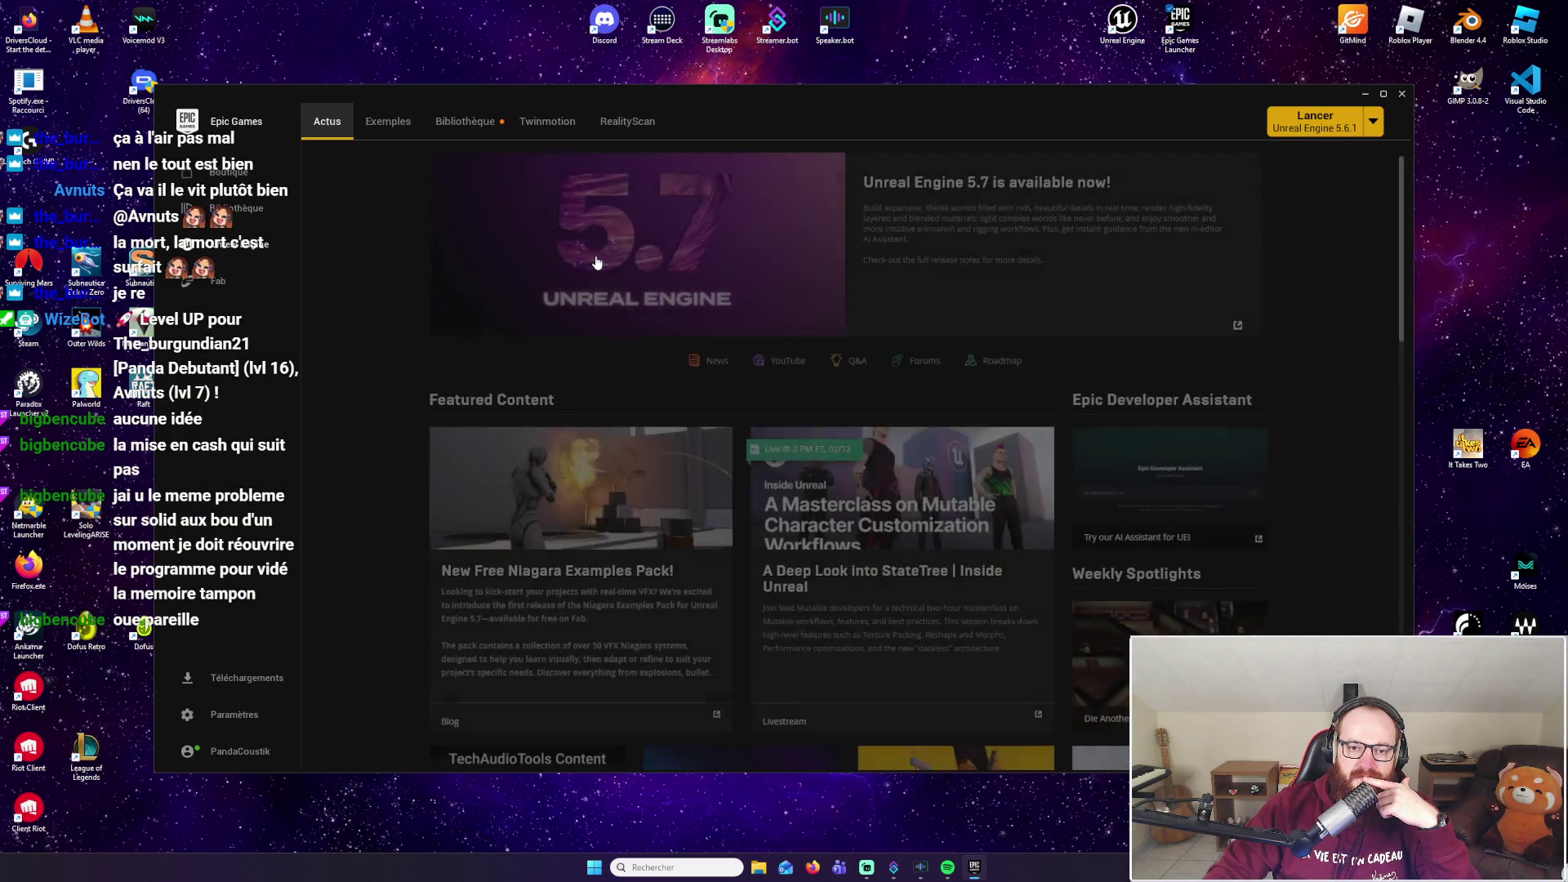
click(465, 121)
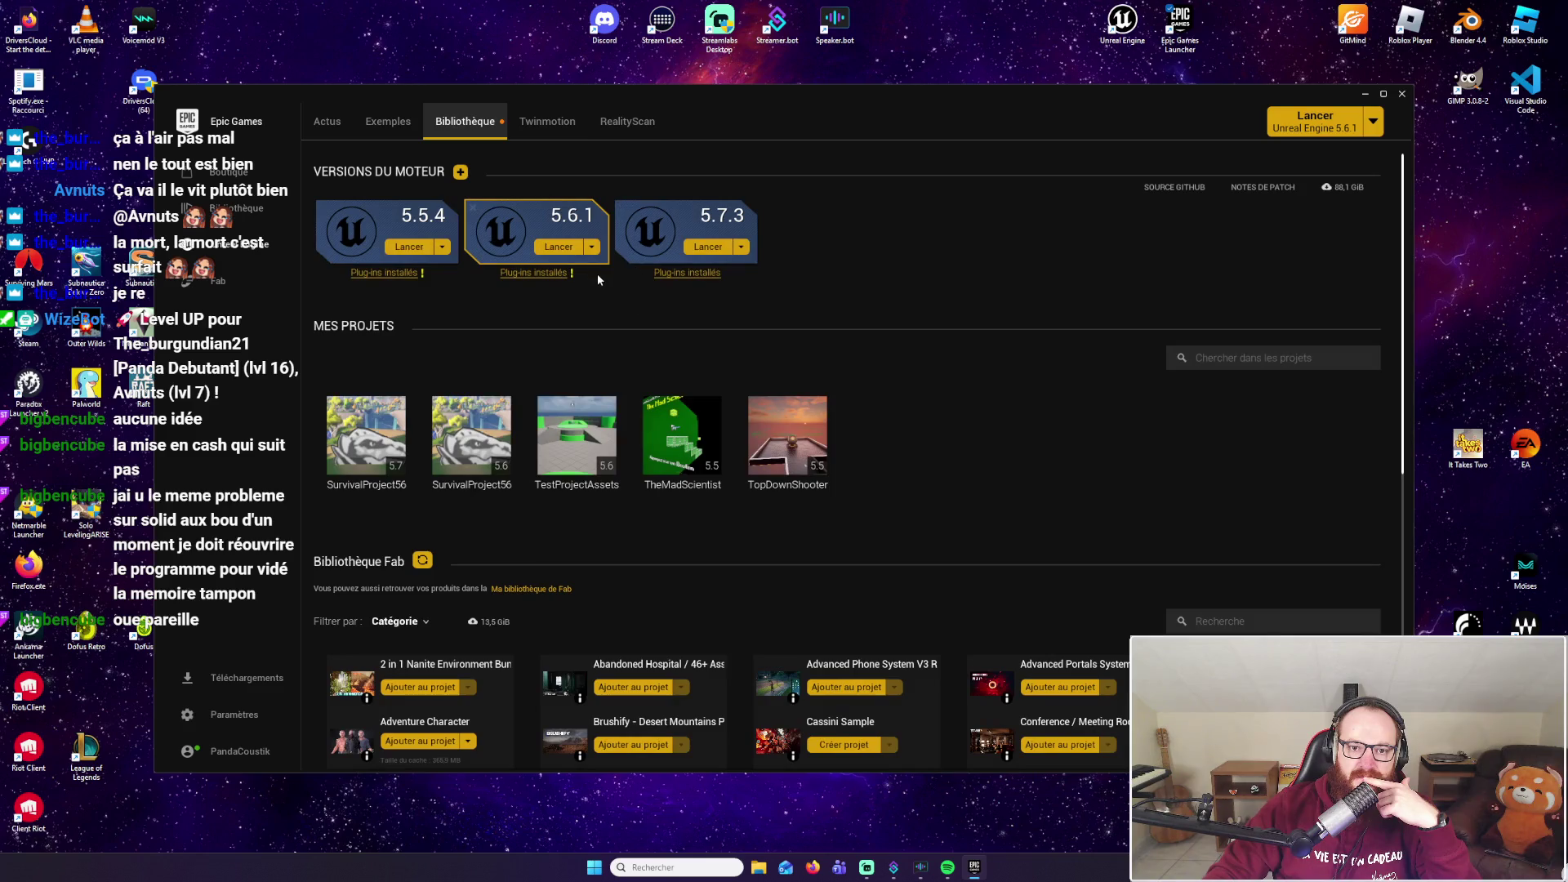
click(593, 247)
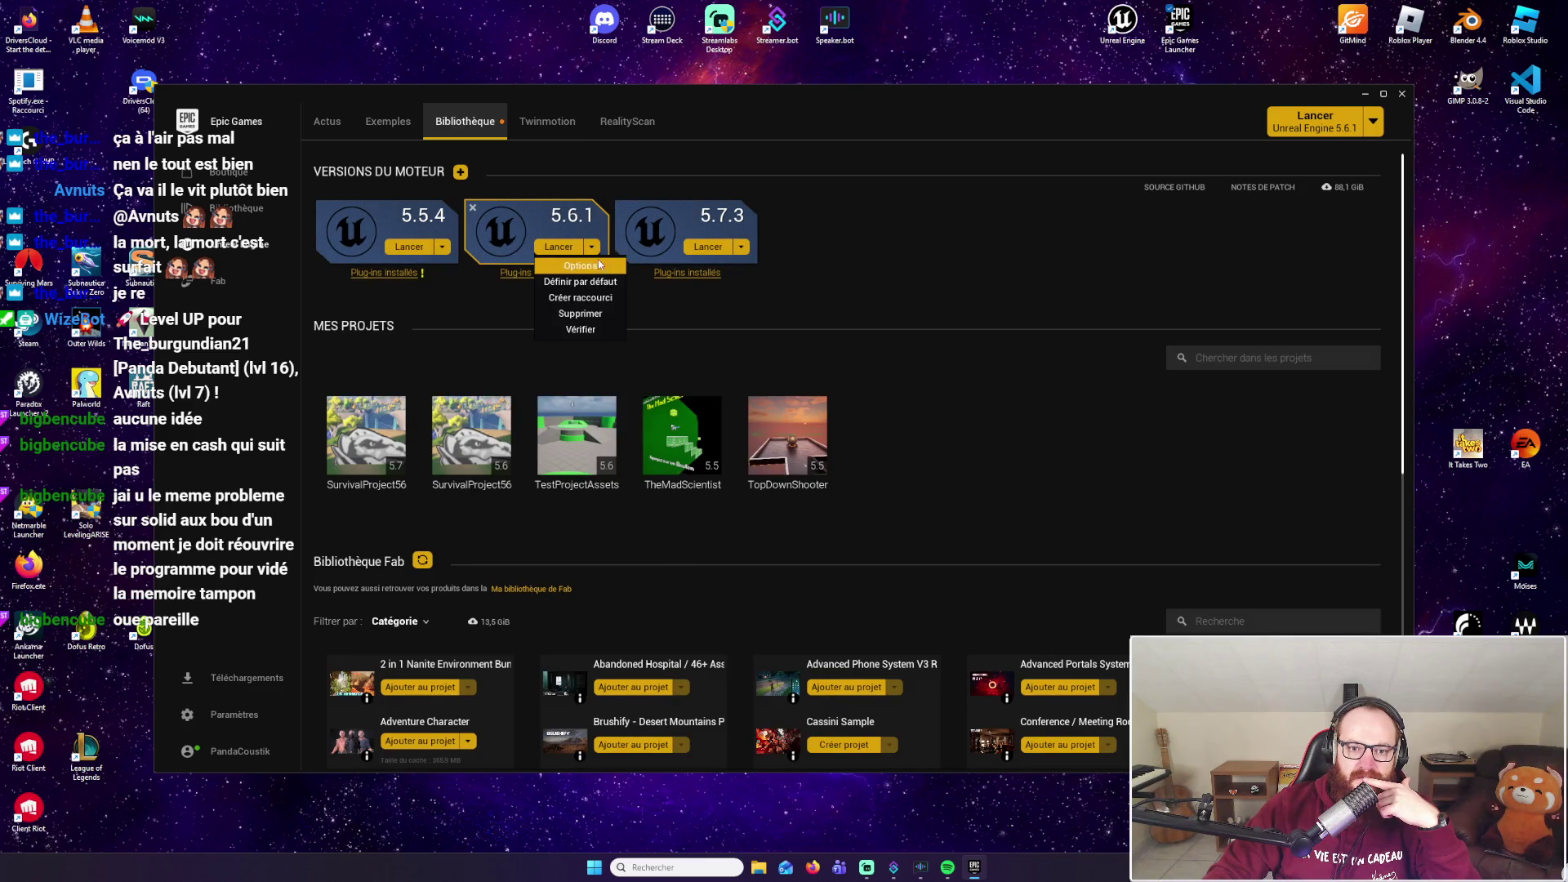
click(592, 285)
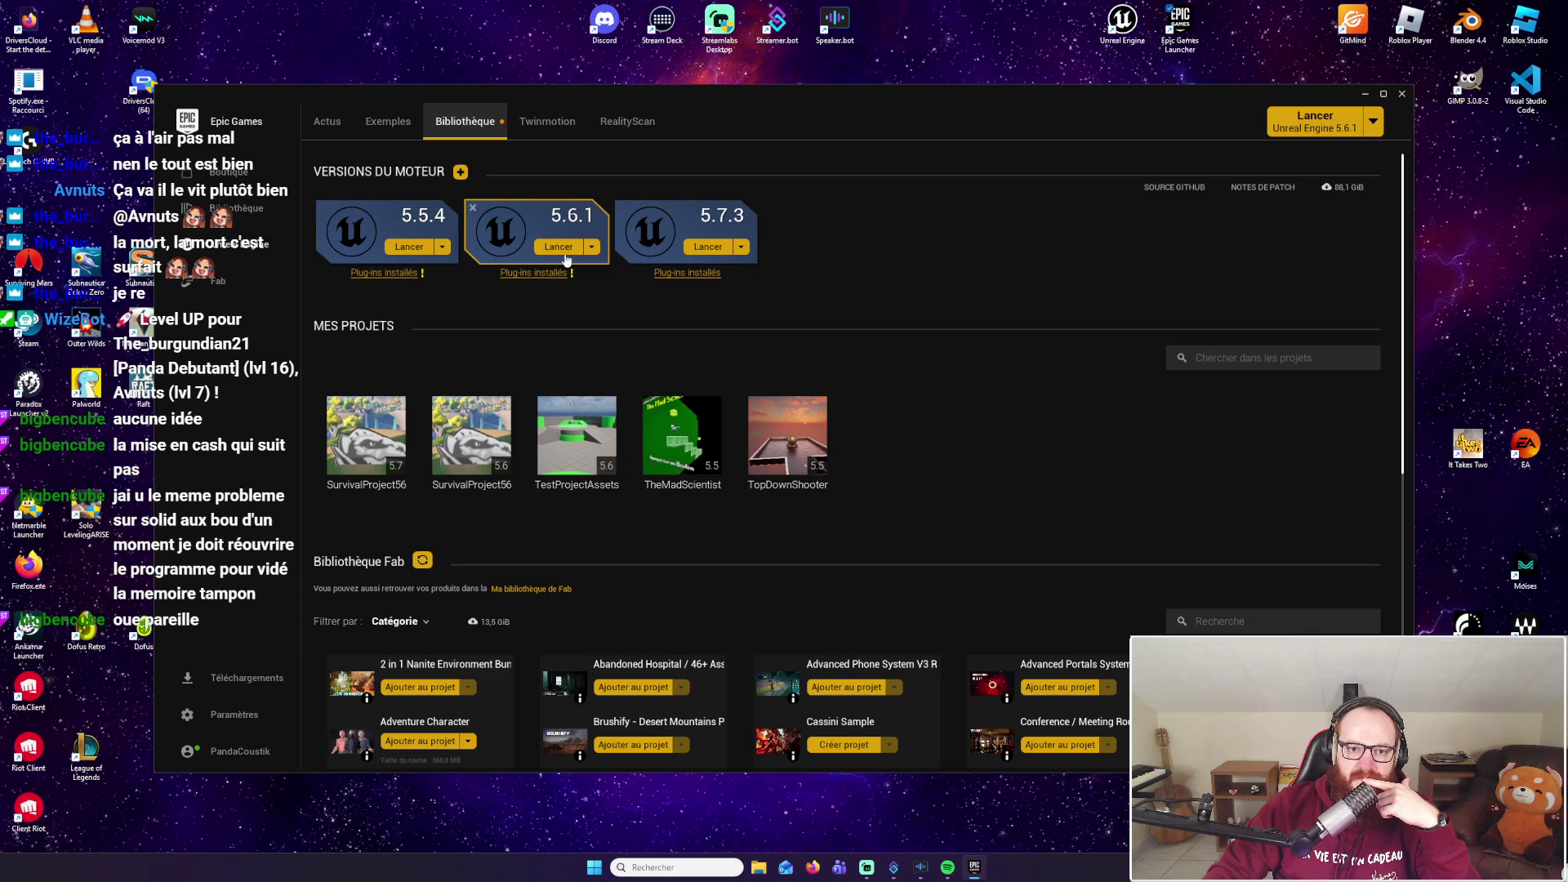
click(1311, 122)
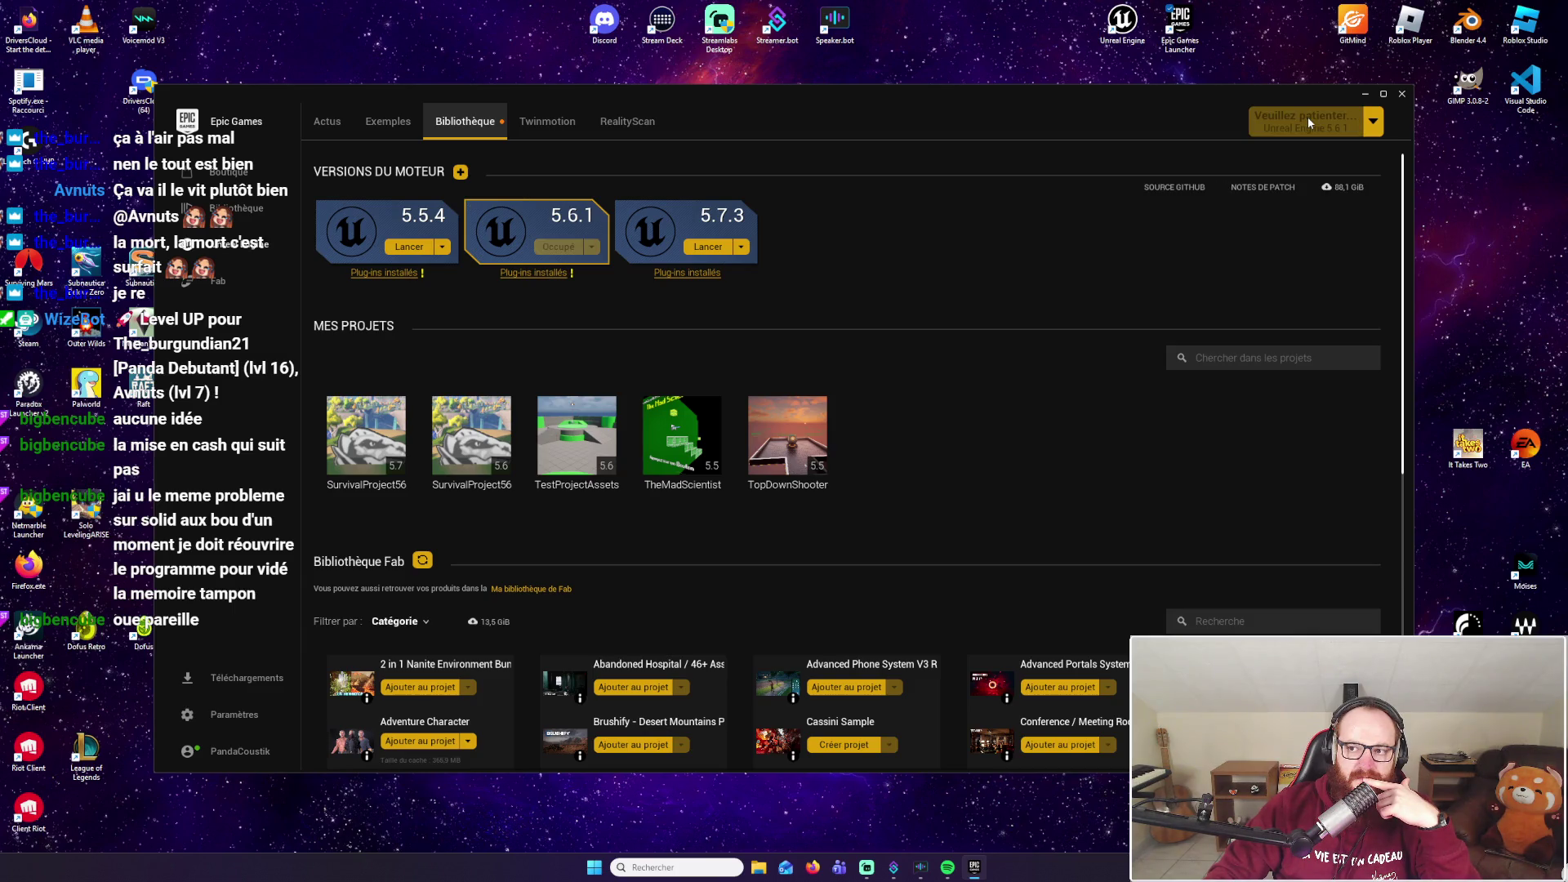
click(1404, 95)
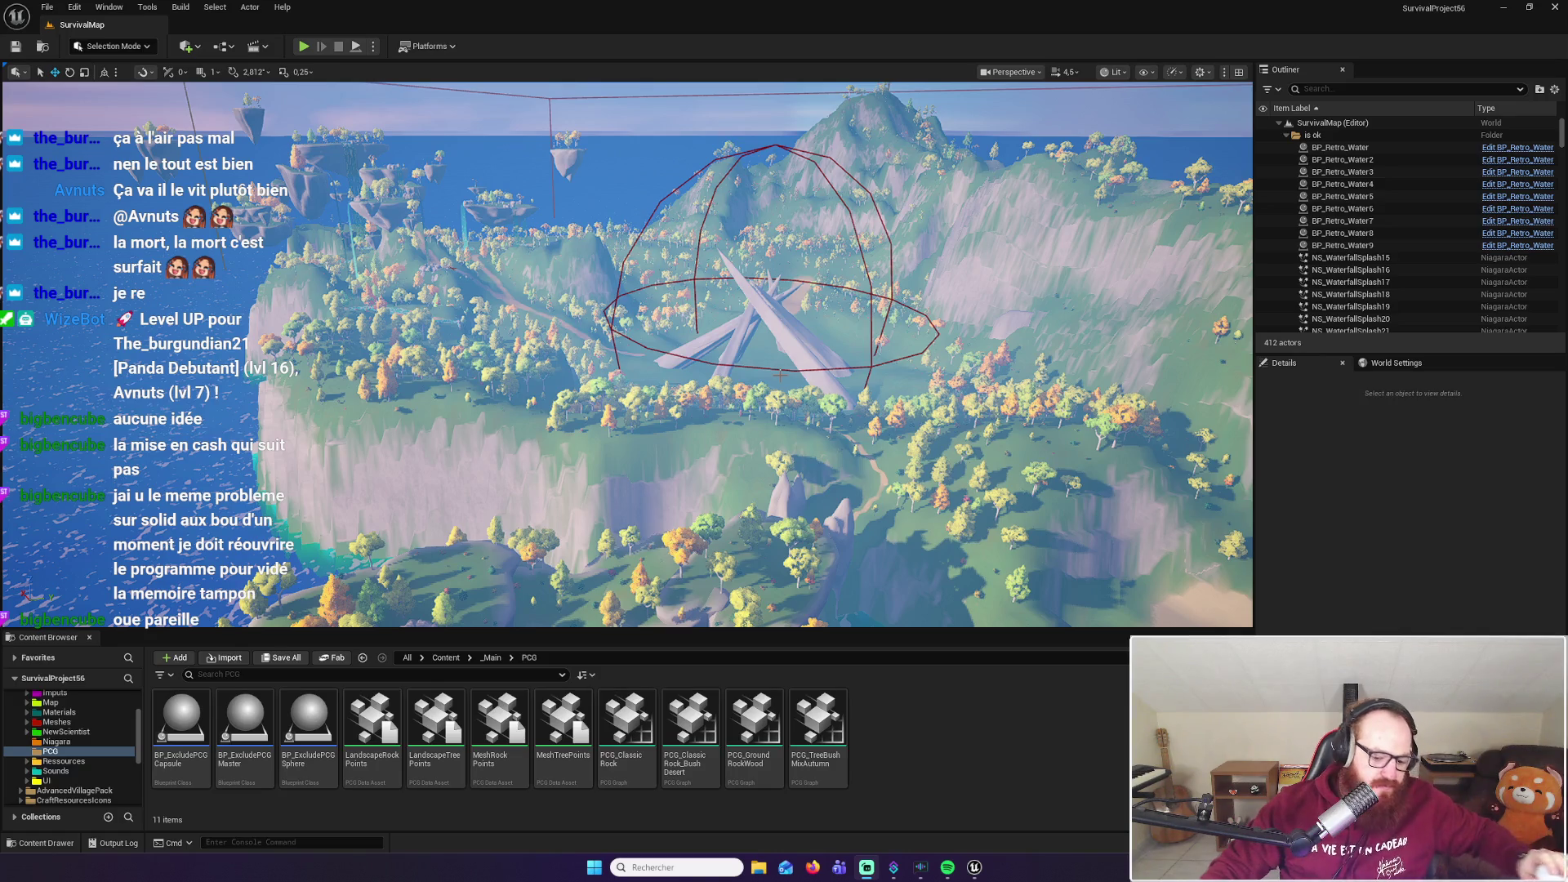
Let the editor finish loading SurvivalProject56 with the SurvivalMap level
click(1322, 483)
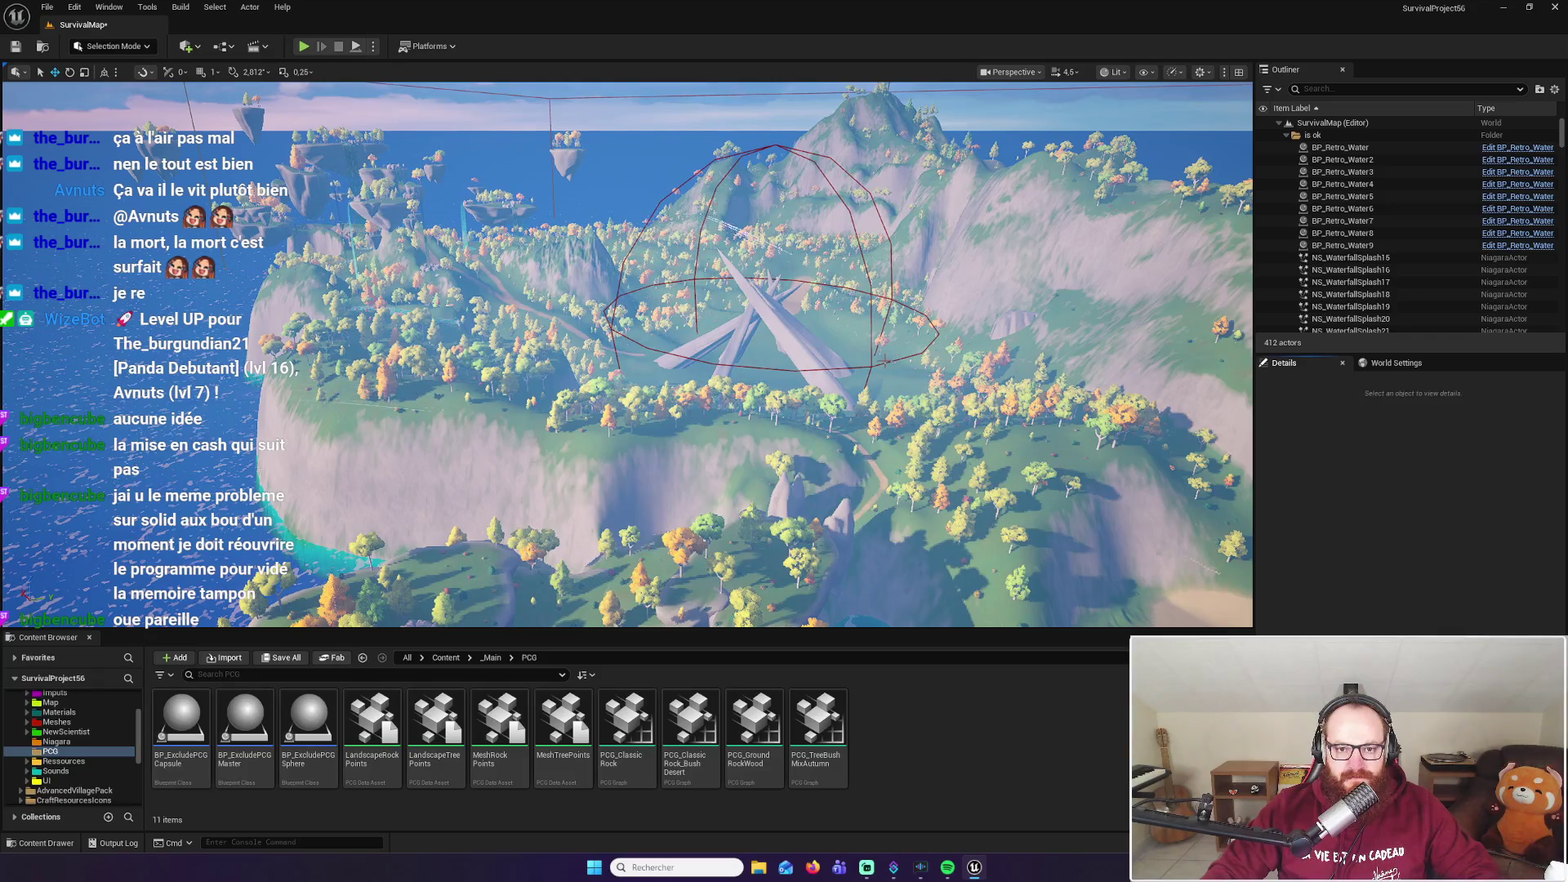